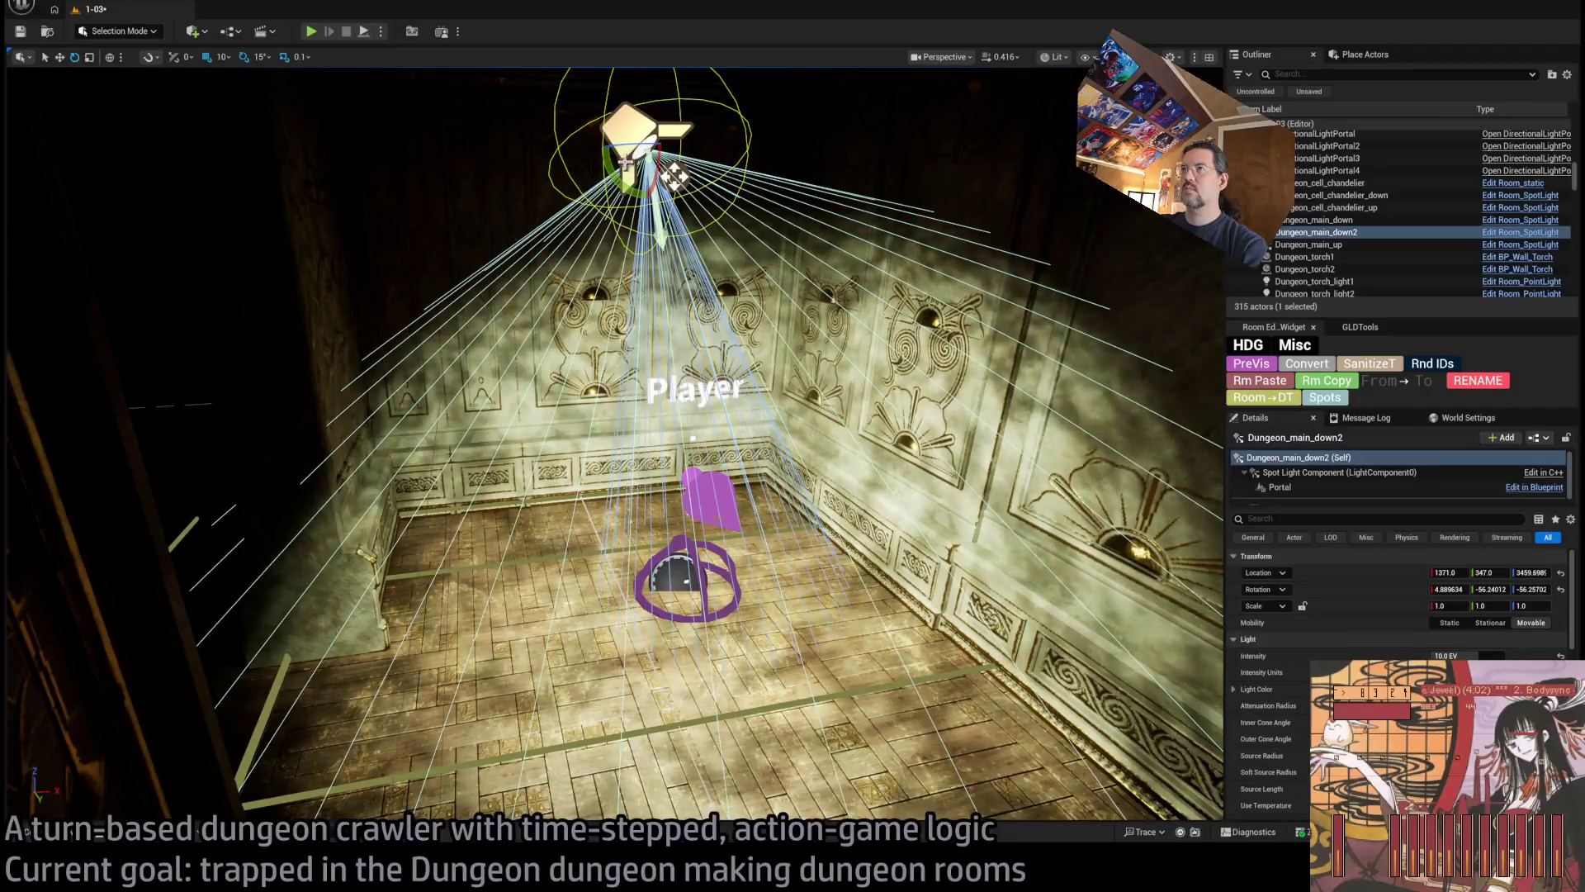
Tilt the Dungeon_main_down2 spotlight to a new angle
{"action": "left_click_drag", "start_coordinate": [660, 175], "coordinate": [679, 216]}
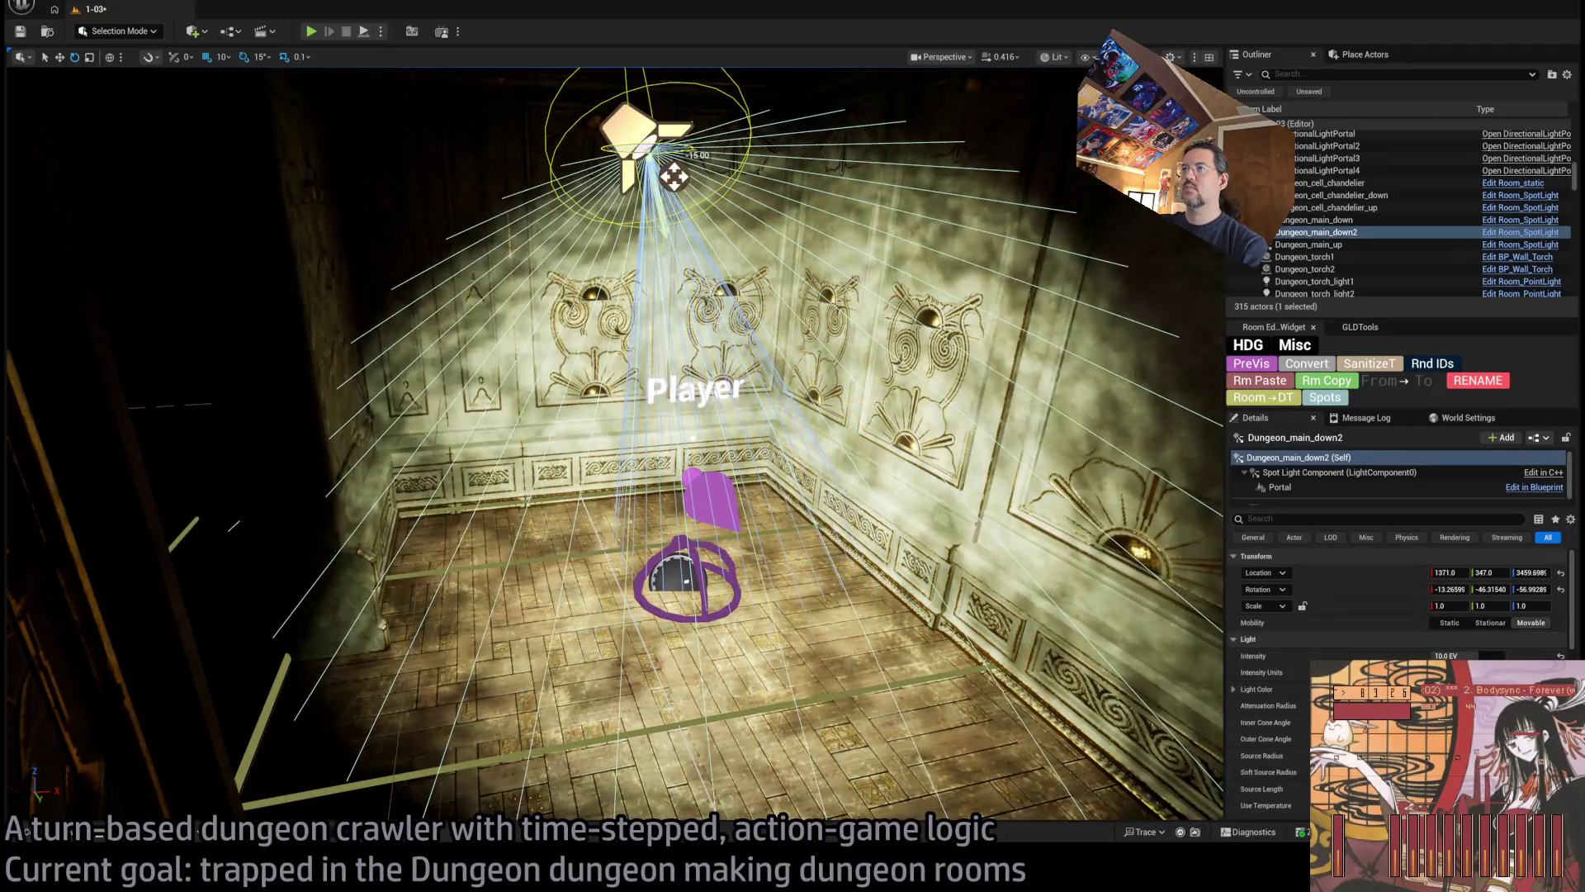
{"action": "scroll", "coordinate": [1519, 611], "scroll_direction": "down", "scroll_amount": 10}
{"action": "left_click", "coordinate": [1470, 619]}
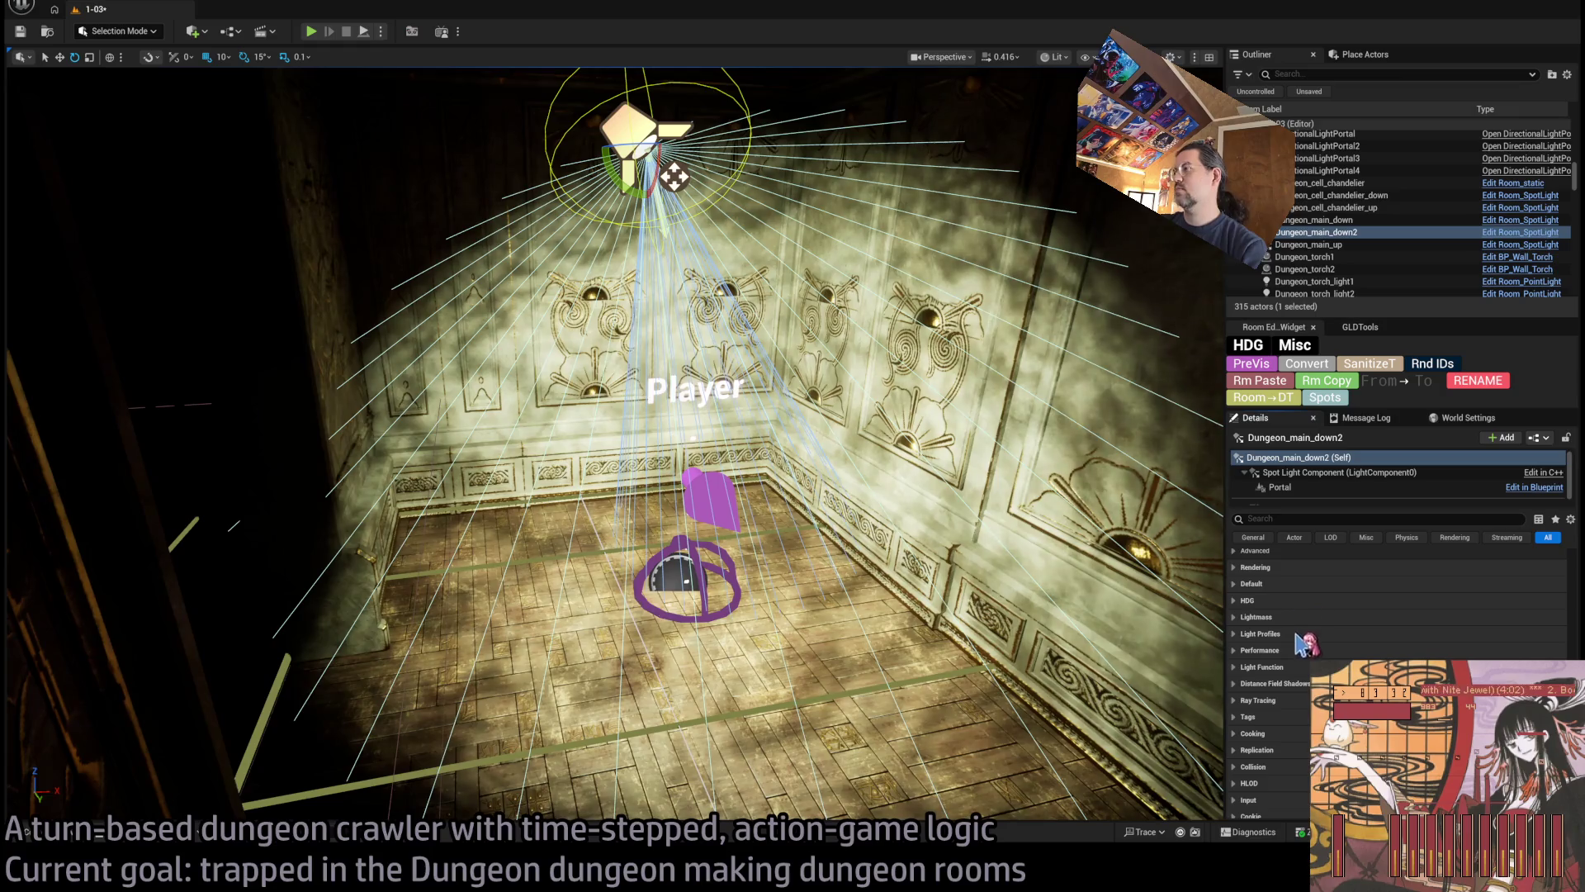
Change the spotlight's Light Function Material from Cookie to None
{"action": "scroll", "coordinate": [1279, 726], "scroll_direction": "down", "scroll_amount": 1}
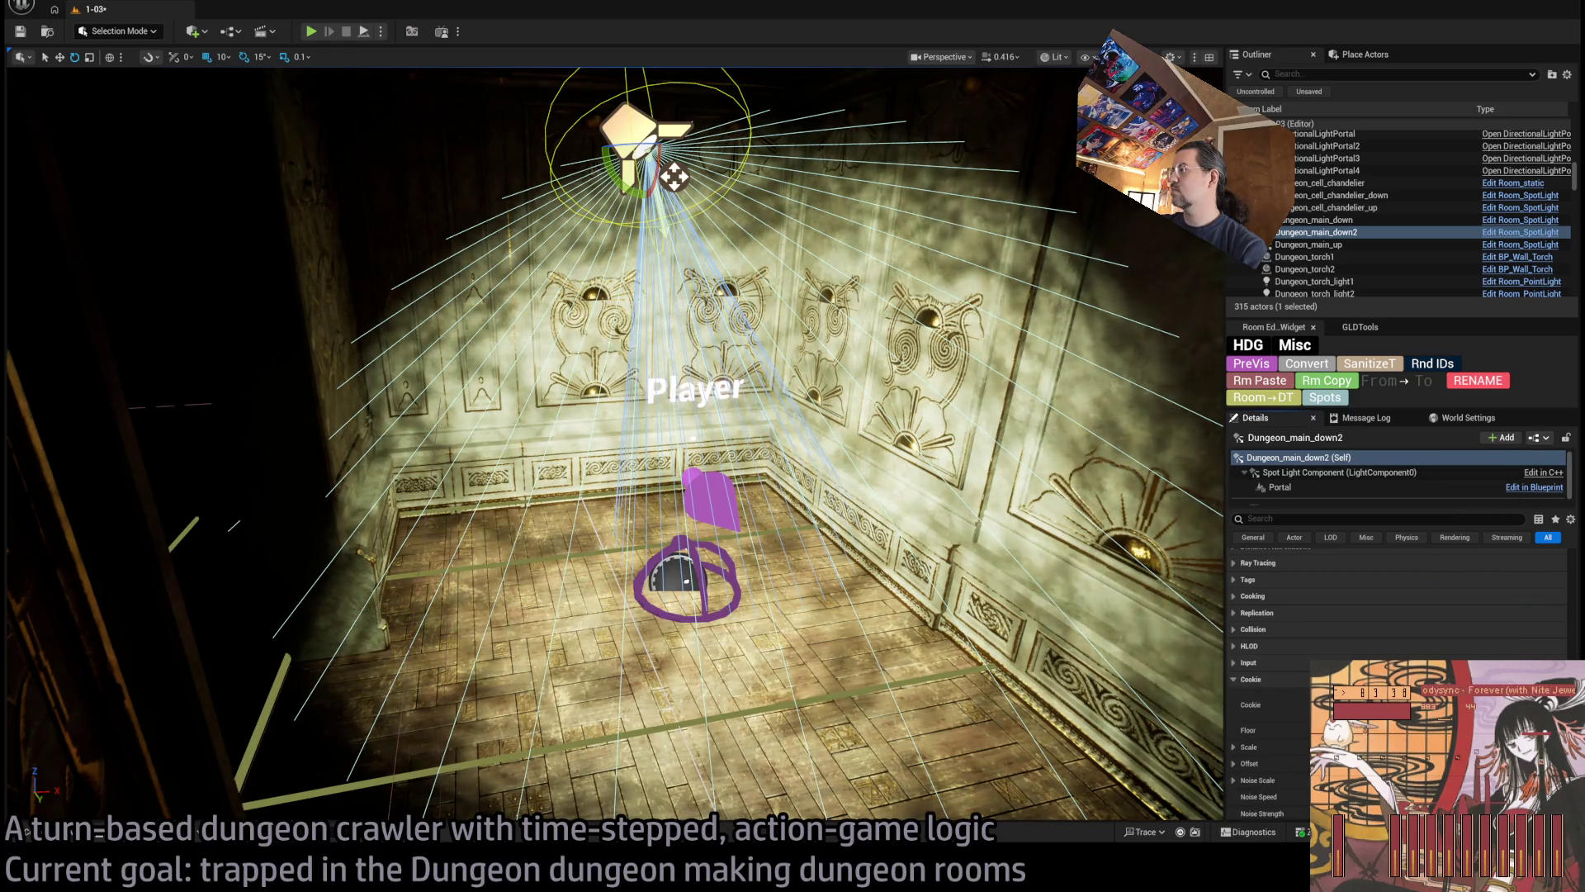
{"action": "left_click", "coordinate": [1287, 679]}
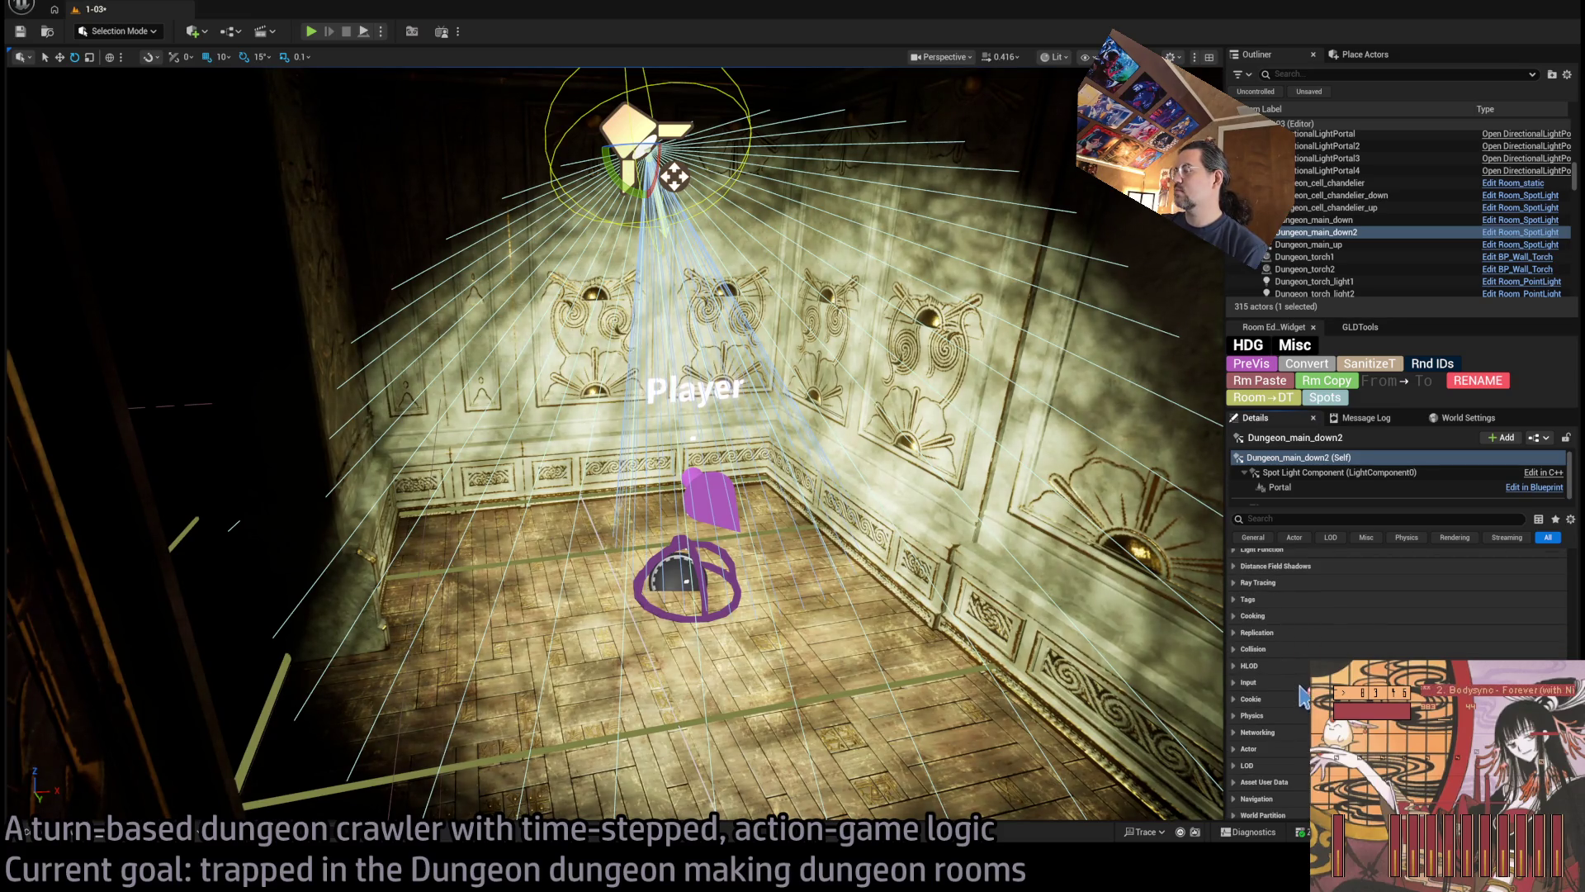
{"action": "left_click", "coordinate": [1312, 588]}
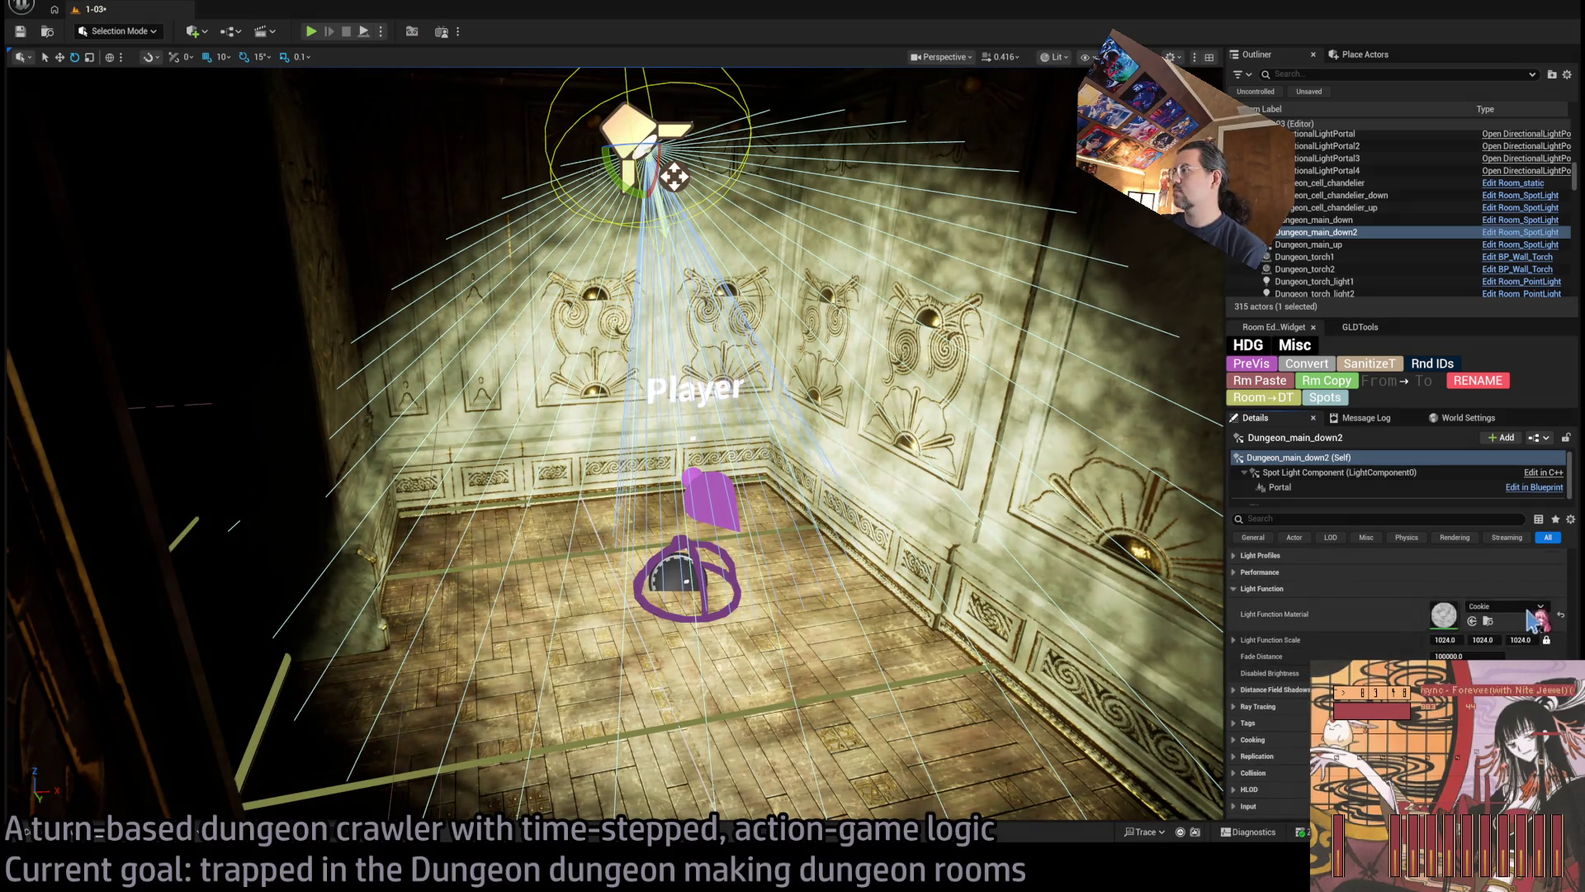
{"action": "left_click", "coordinate": [1559, 615]}
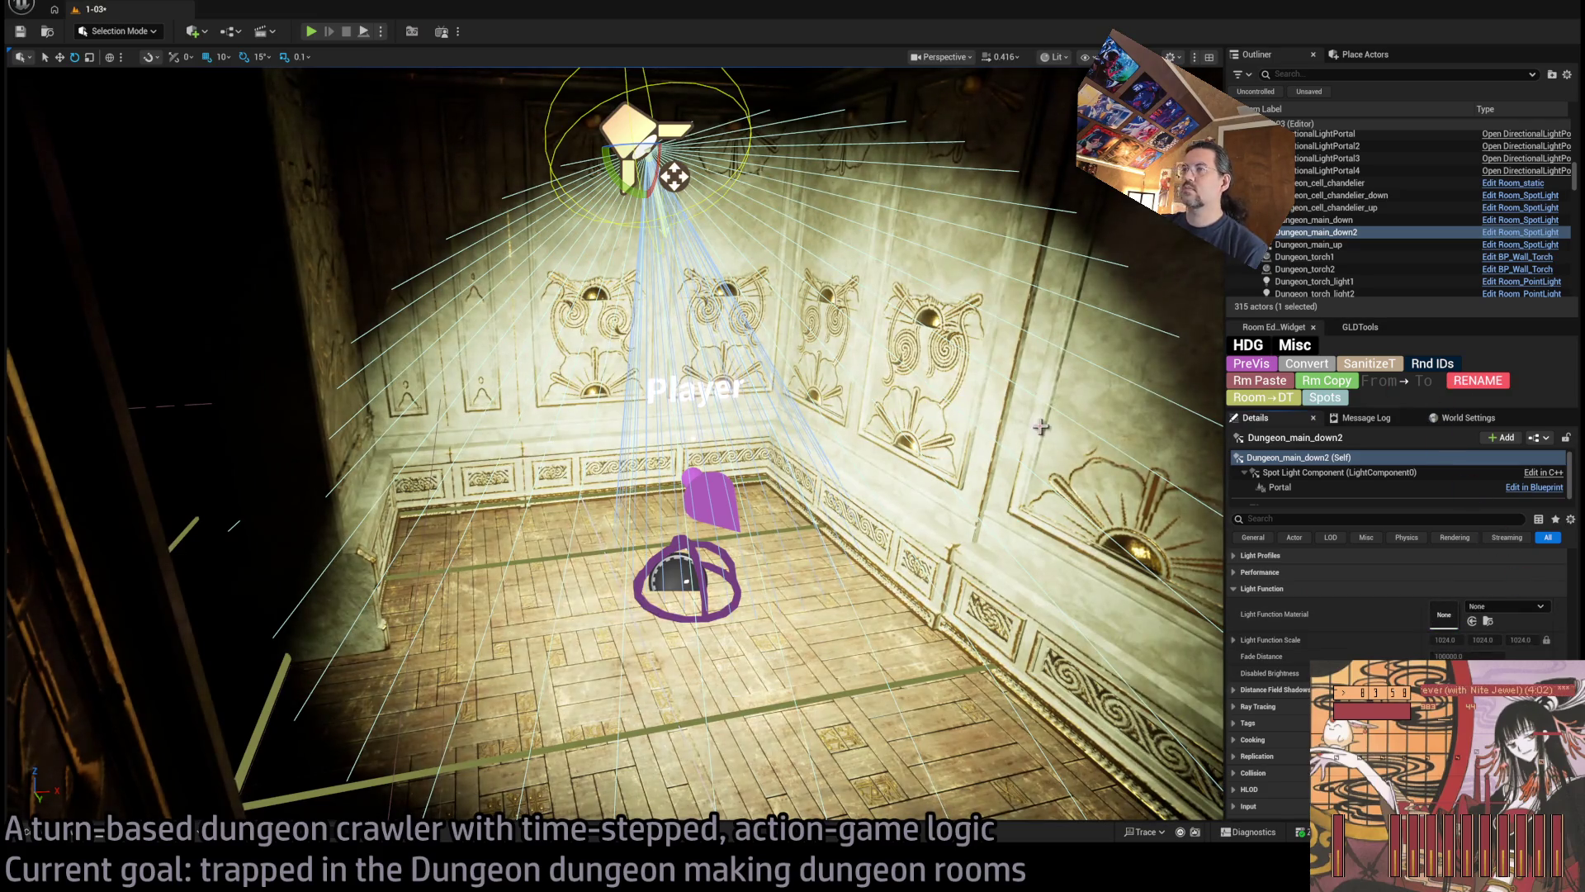
{"action": "mouse_move", "coordinate": [872, 436]}
{"action": "left_mouse_down"}
{"action": "mouse_move", "coordinate": [851, 367]}
{"action": "mouse_move", "coordinate": [853, 458]}
{"action": "mouse_move", "coordinate": [863, 433]}
{"action": "left_mouse_up"}
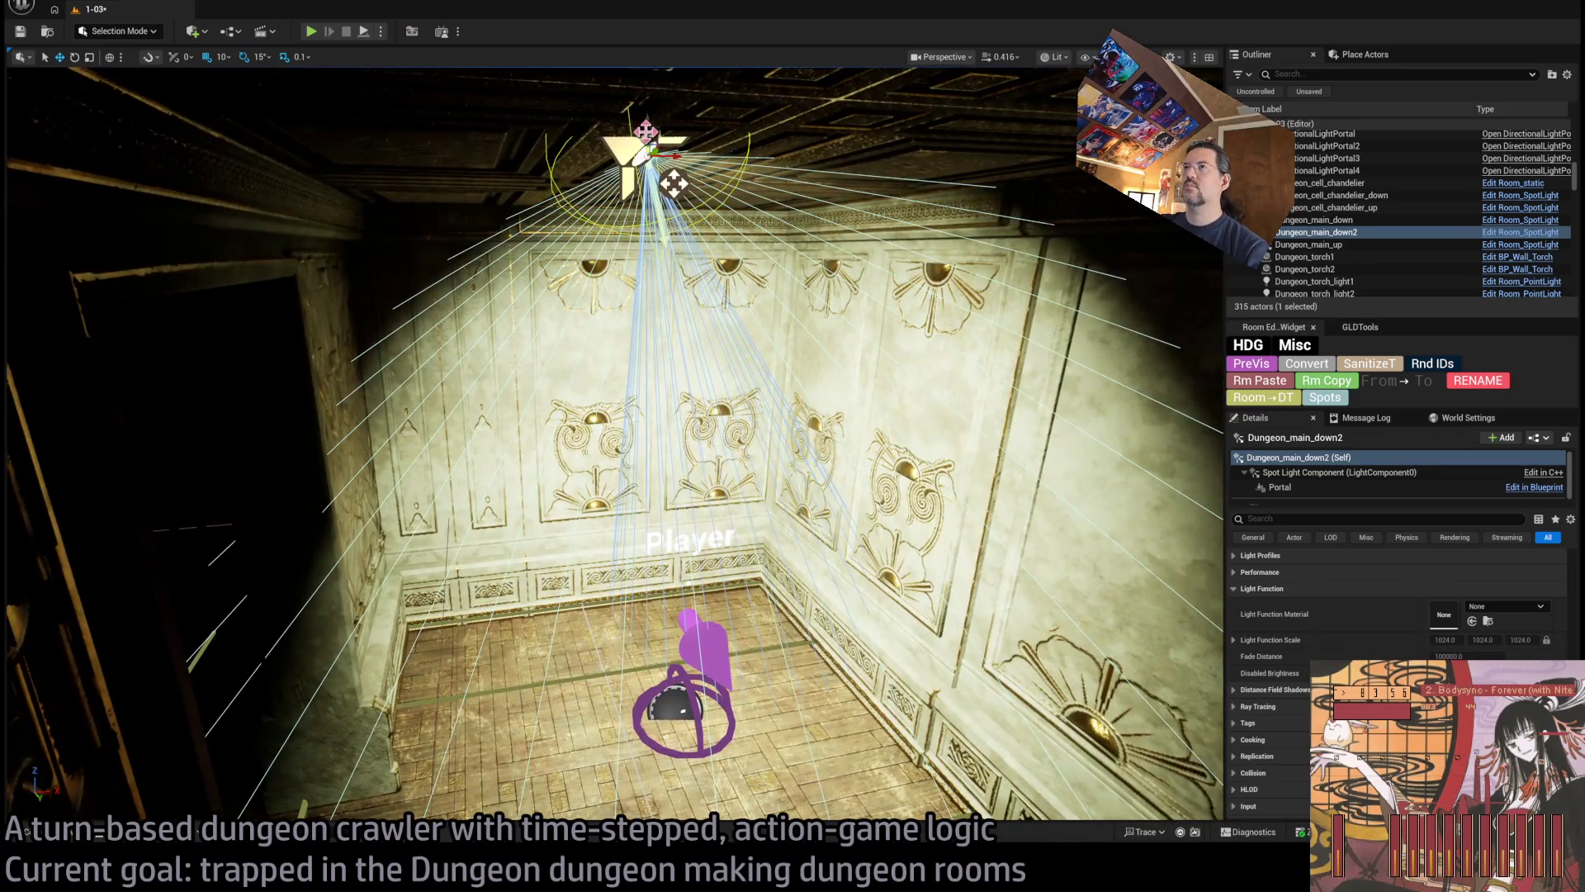
Lower the spotlight further down in the room
{"action": "left_click_drag", "start_coordinate": [673, 183], "coordinate": [672, 219]}
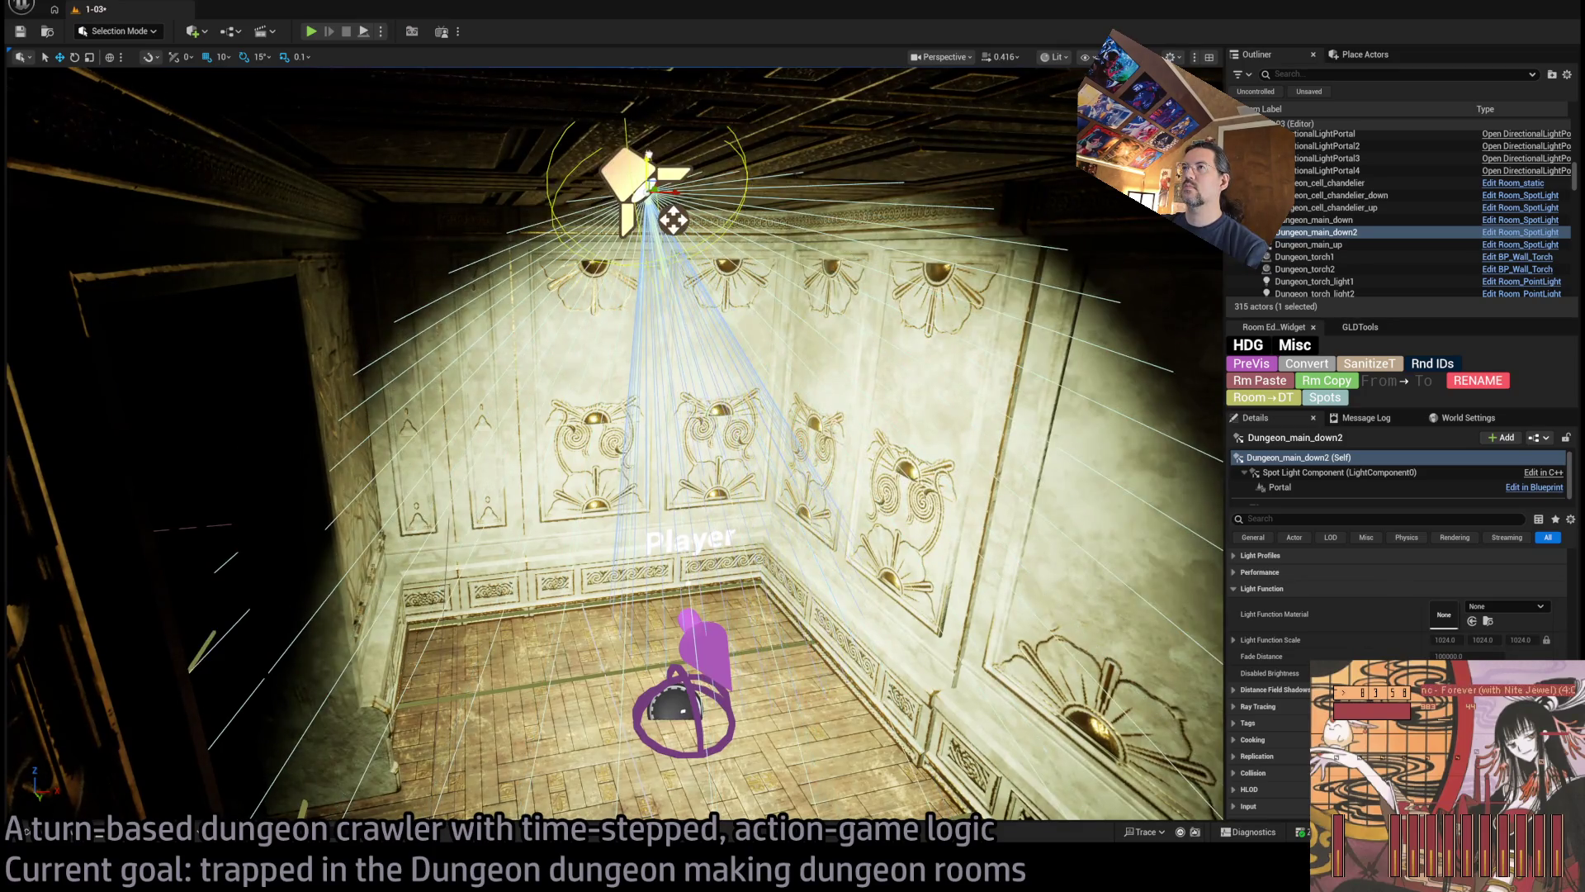
{"action": "scroll", "coordinate": [1312, 638], "scroll_direction": "up", "scroll_amount": 10}
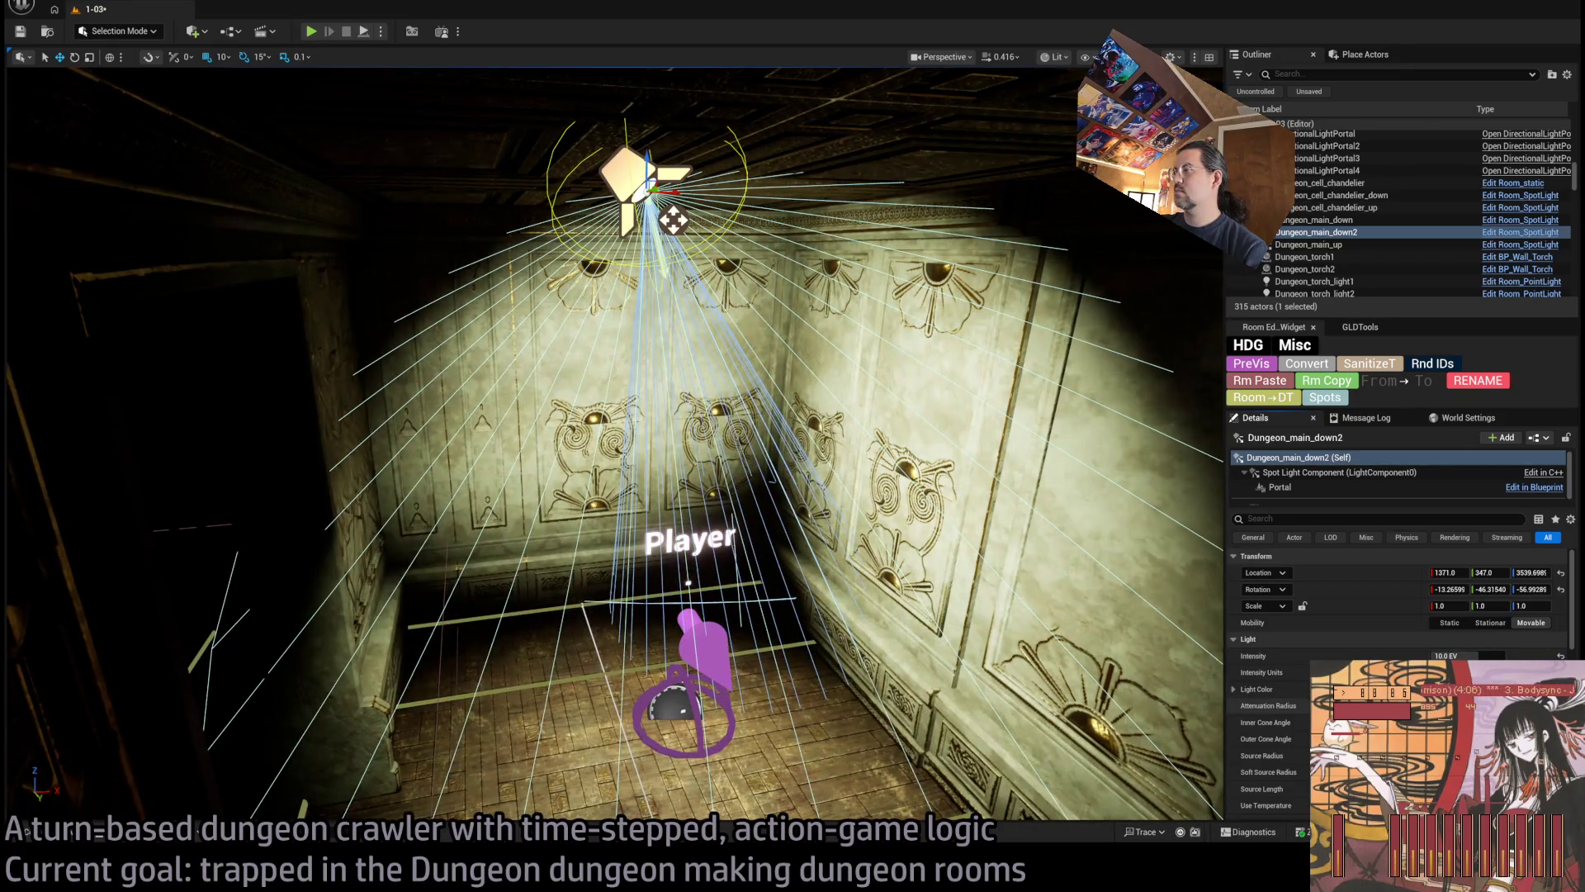
{"action": "scroll", "coordinate": [1400, 610], "scroll_direction": "down", "scroll_amount": 2}
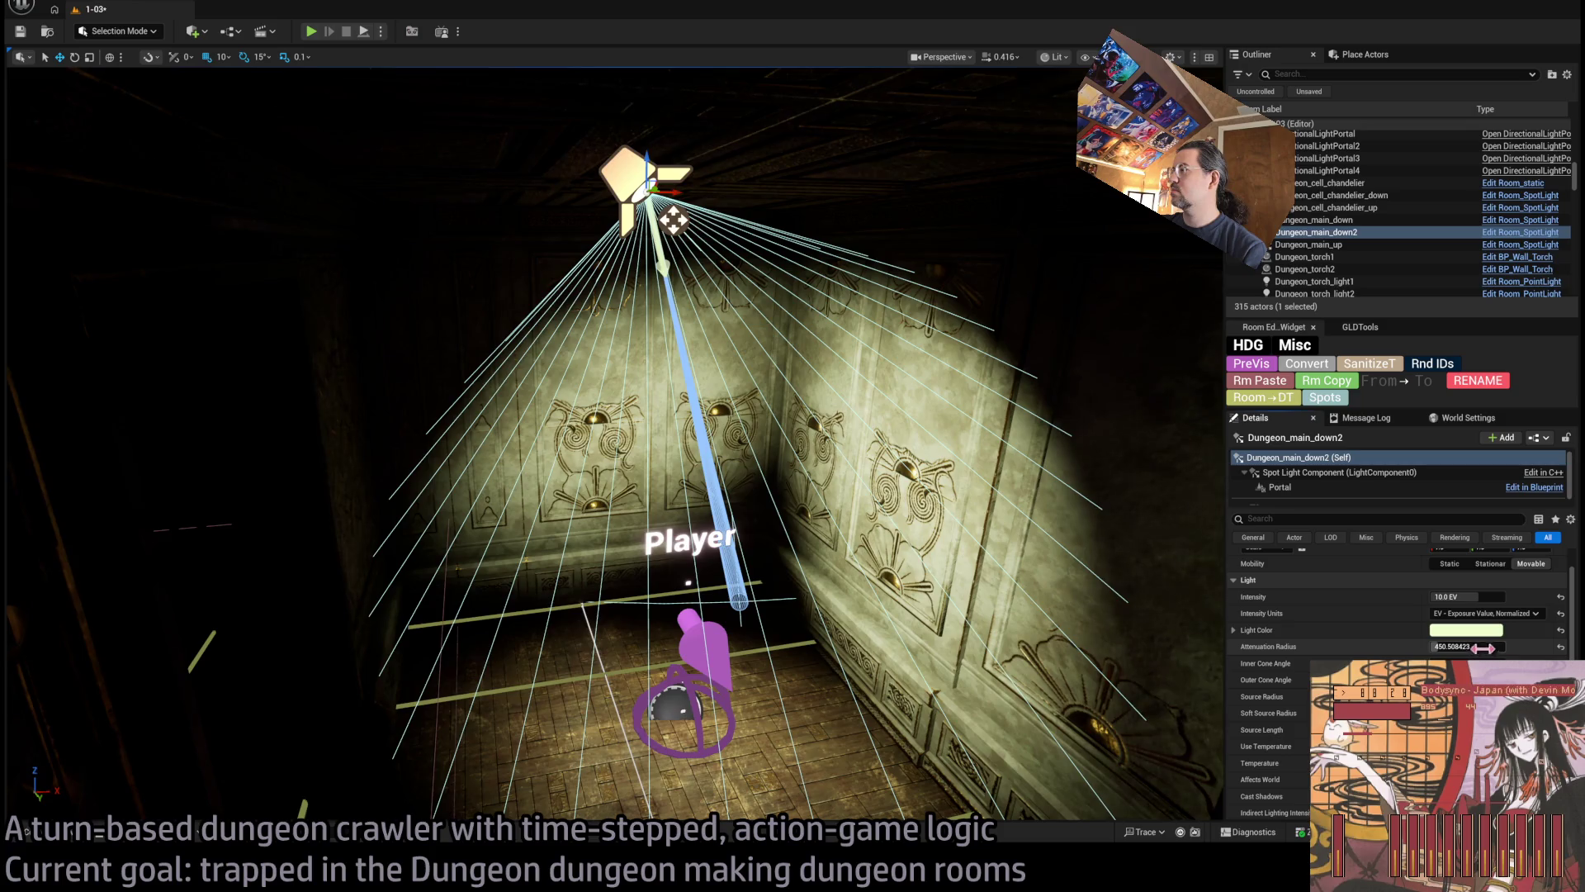
Drop the spotlight intensity from 10 to about 5.56 EV and launch a playtest
{"action": "left_click_drag", "start_coordinate": [1469, 596], "coordinate": [1399, 596]}
{"action": "left_click_drag", "start_coordinate": [1076, 597], "coordinate": [1015, 594]}
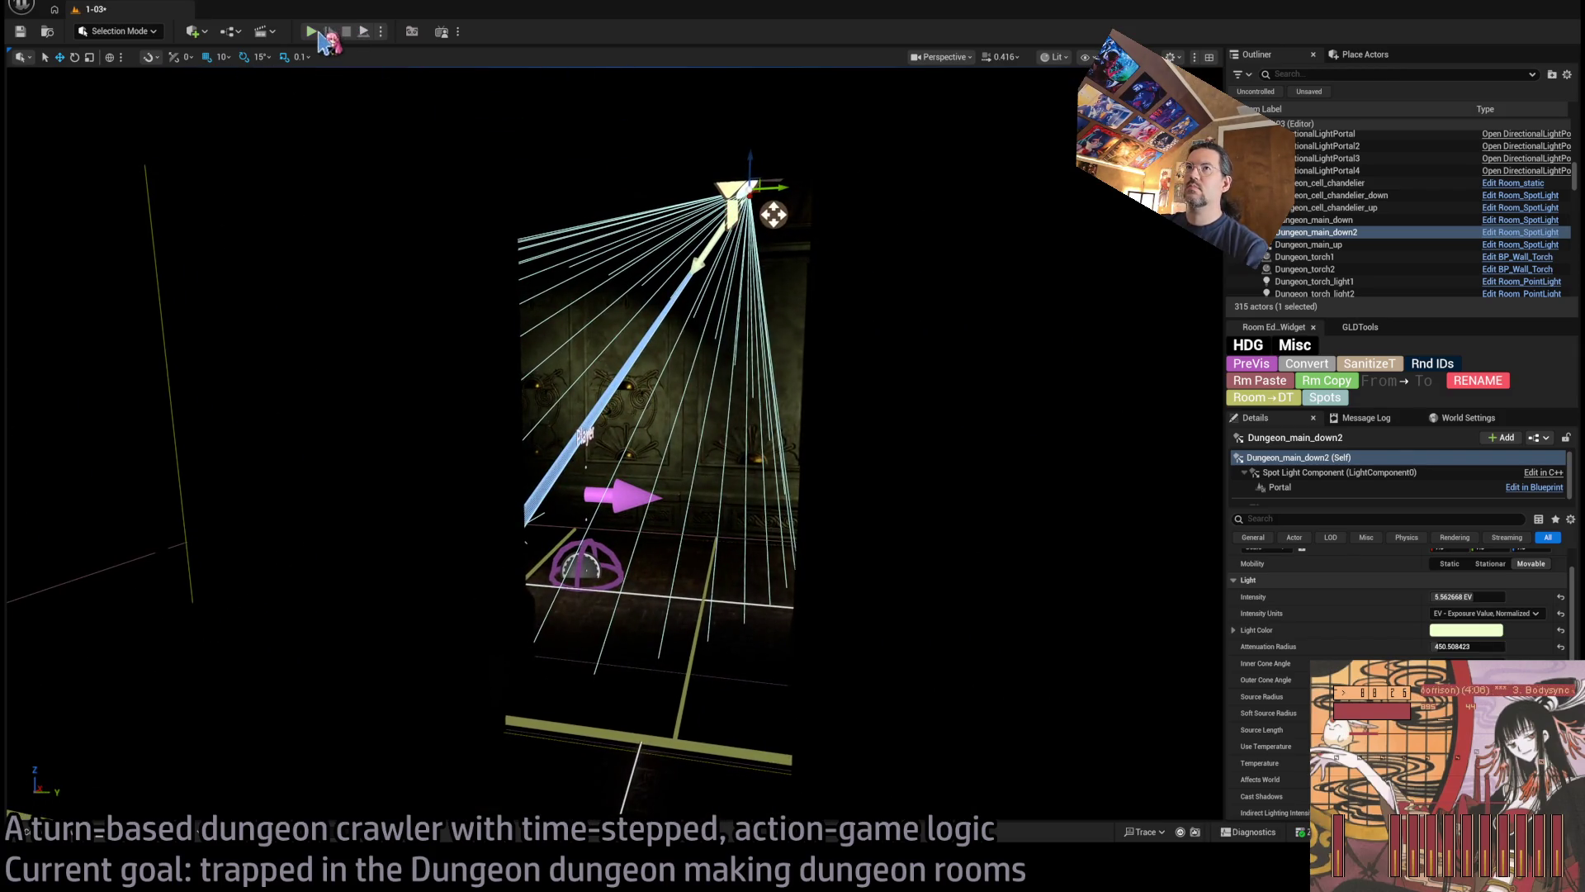
{"action": "left_click", "coordinate": [311, 30]}
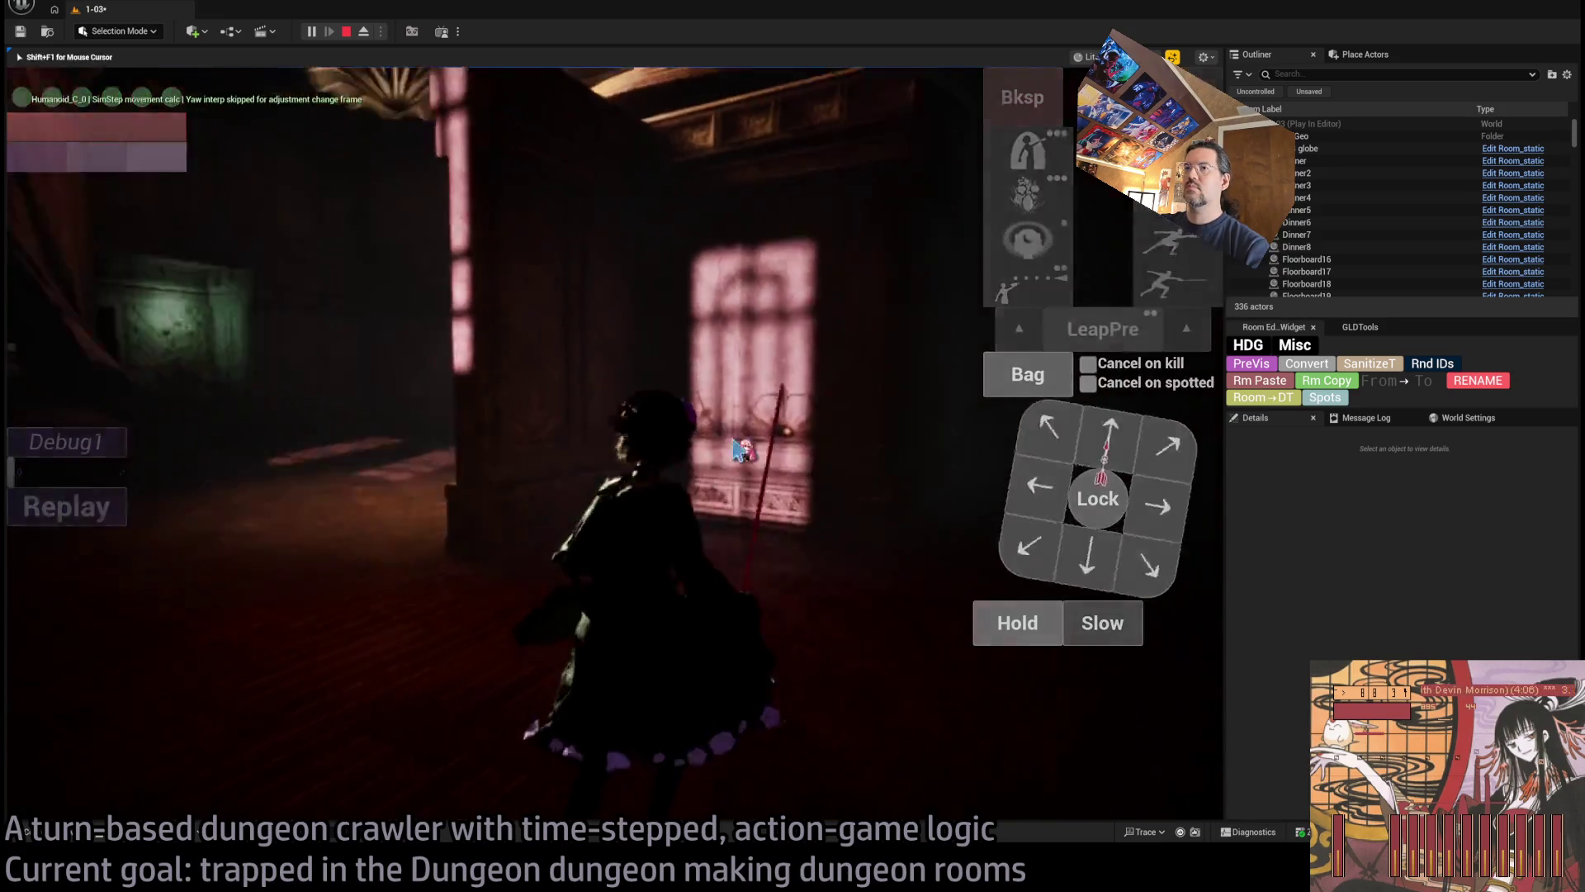
Turn the camera toward the doorway and move the character into the stone room
{"action": "left_click", "coordinate": [709, 438]}
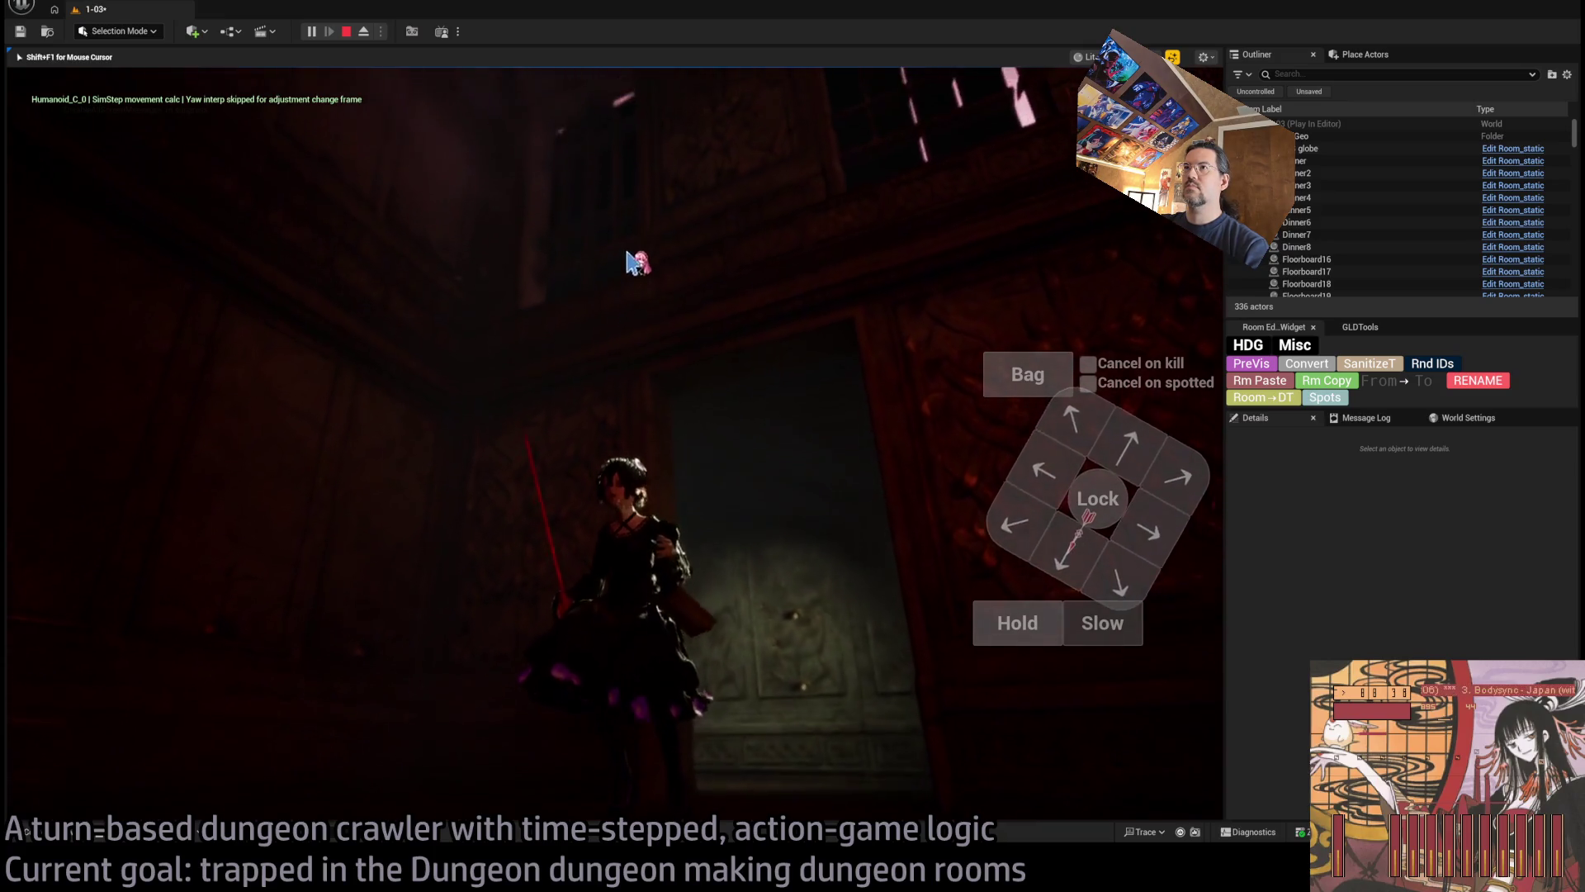
{"action": "left_click", "coordinate": [724, 371]}
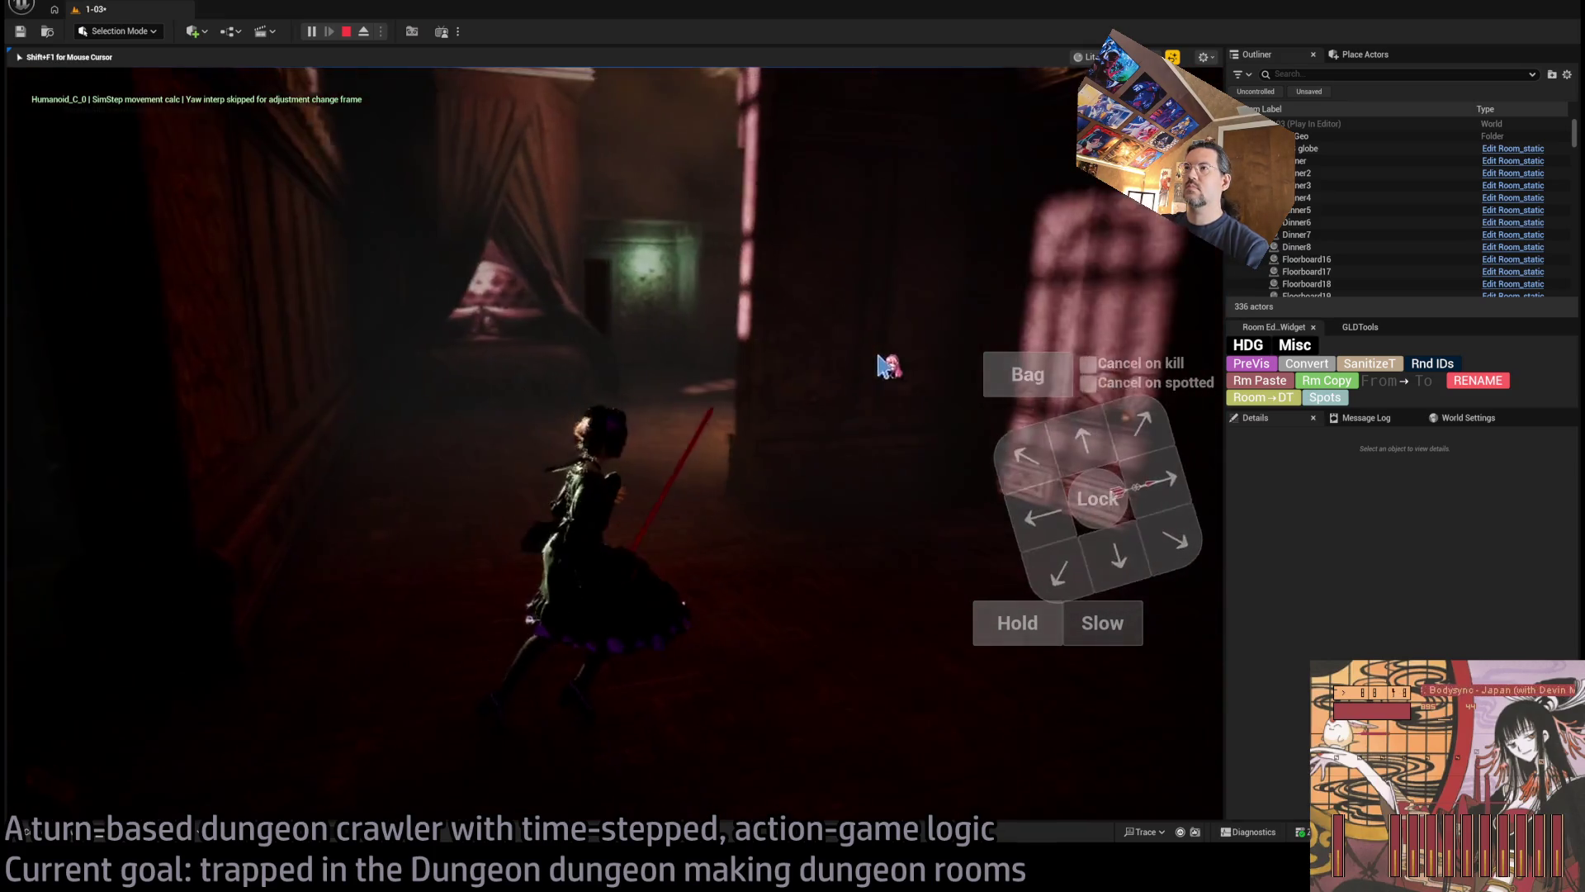
{"action": "left_click", "coordinate": [1073, 454]}
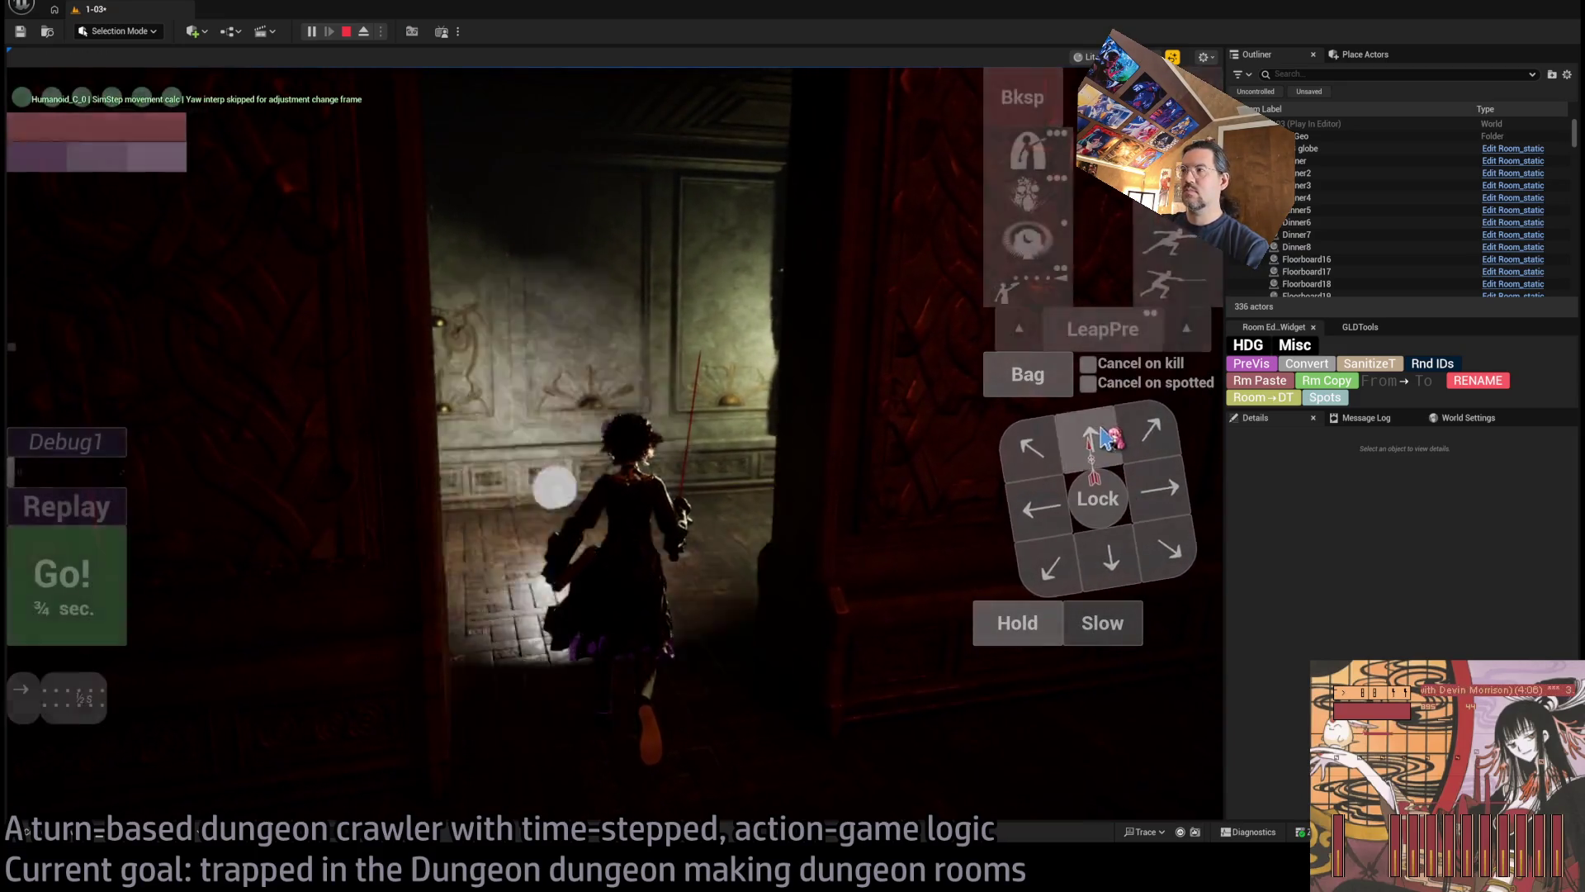
{"action": "left_click", "coordinate": [70, 612]}
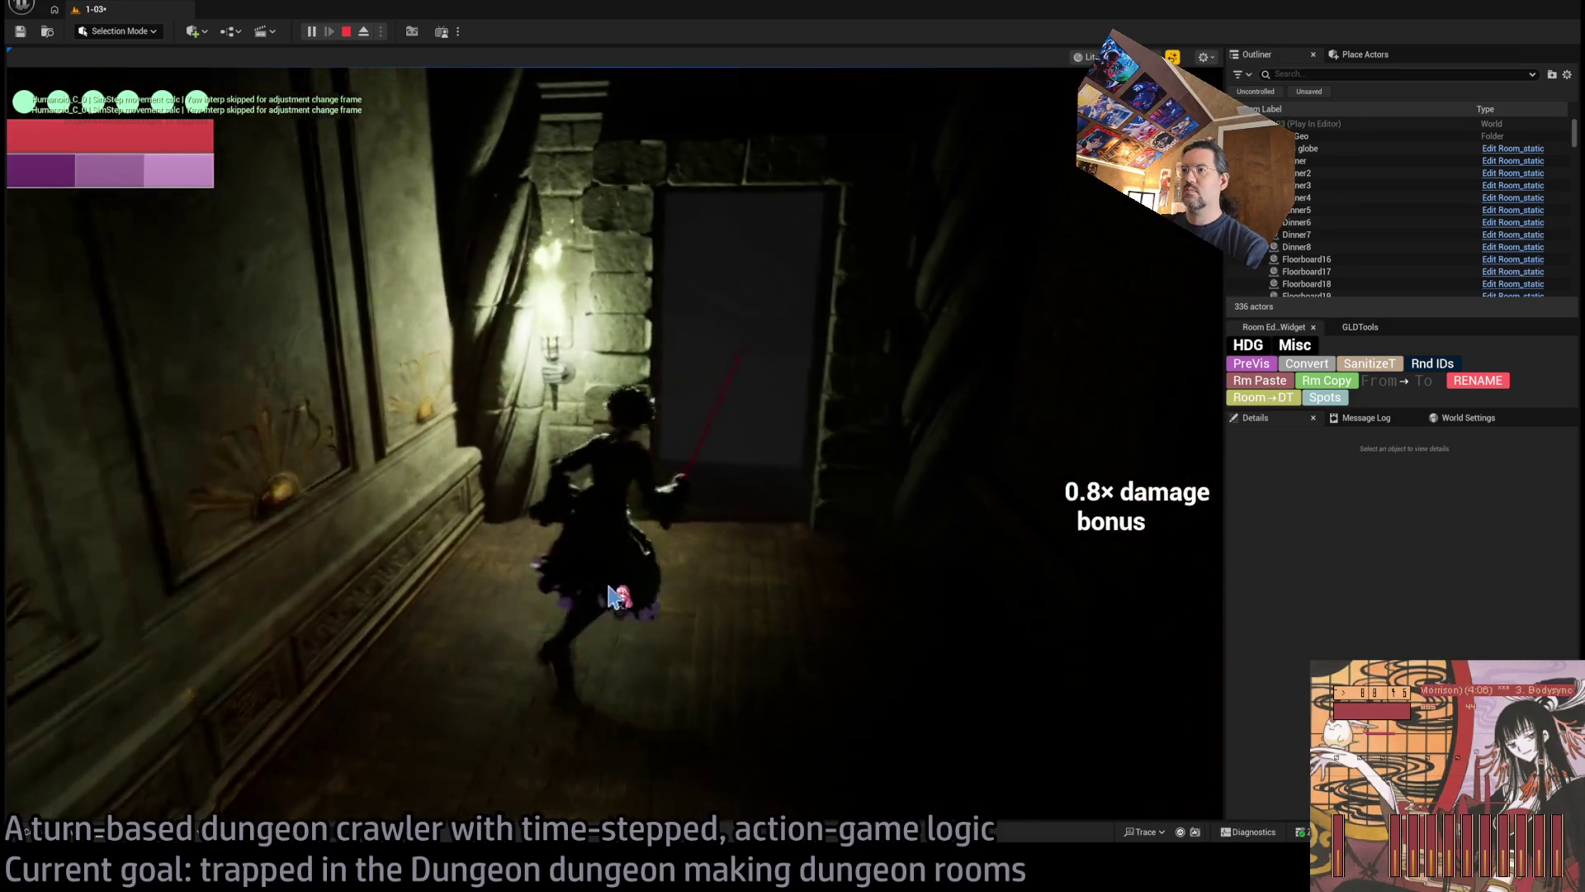
Queue and run several forward moves with the direction pad and Go
{"action": "left_click", "coordinate": [1153, 505]}
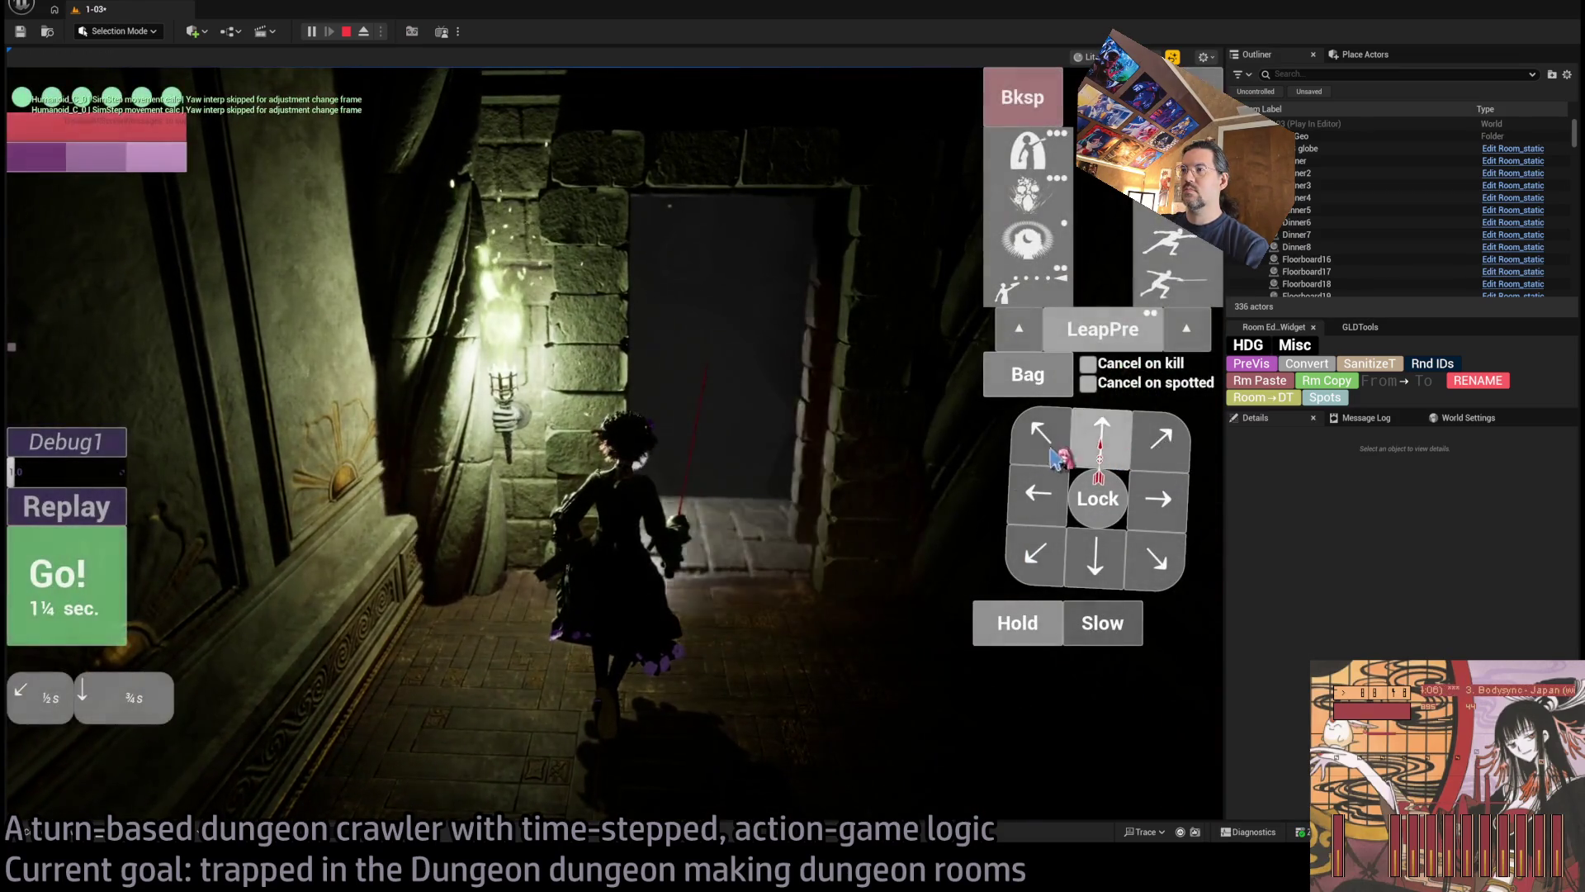
{"action": "left_click", "coordinate": [106, 587]}
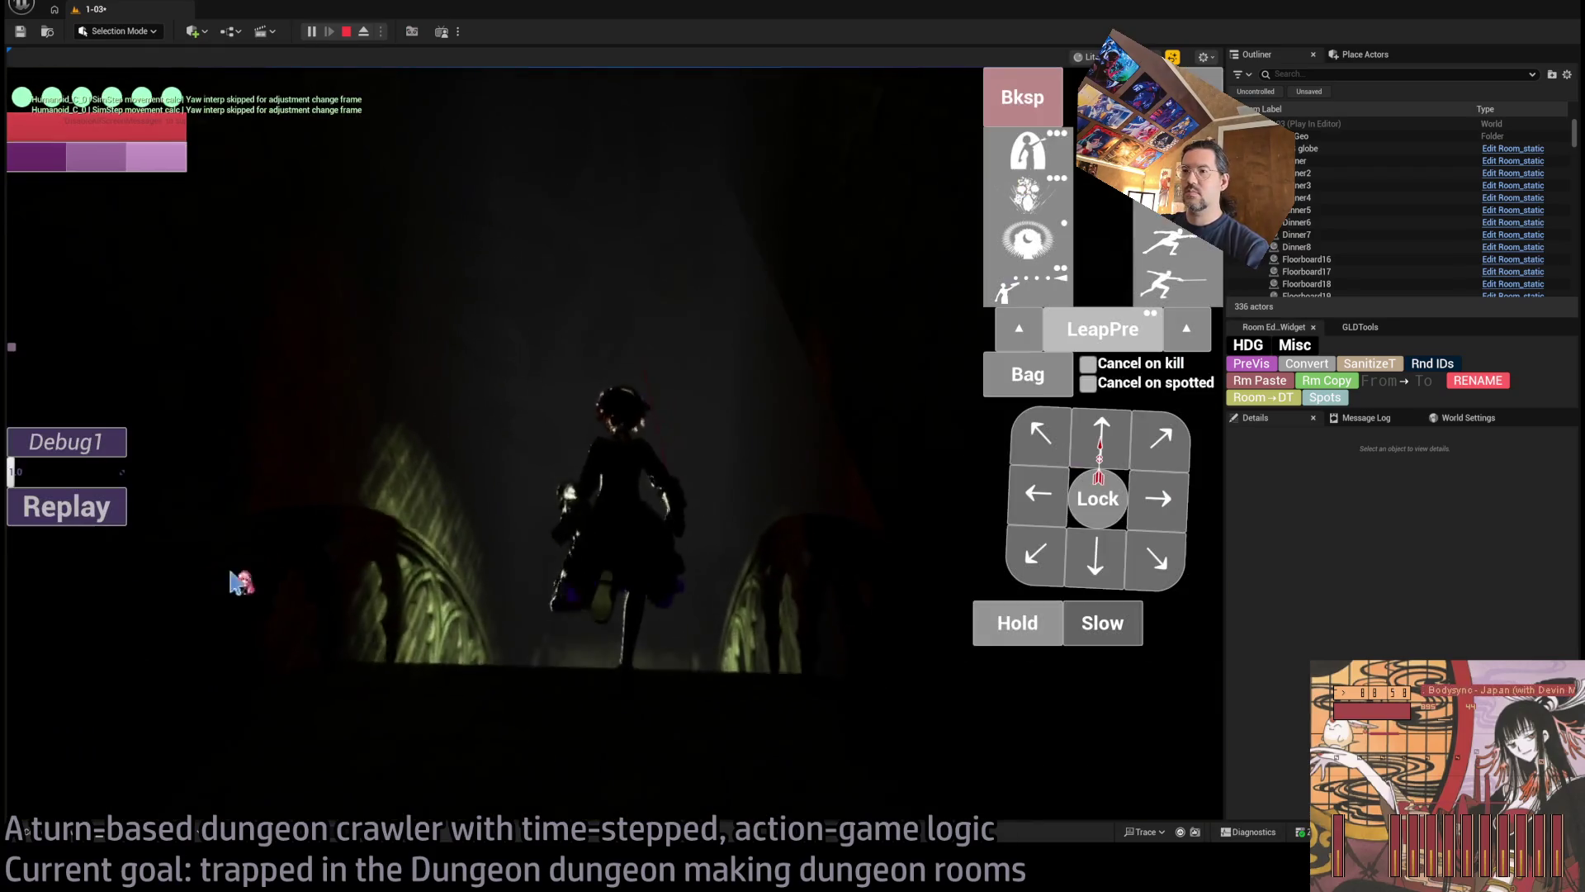
{"action": "left_click", "coordinate": [1098, 450]}
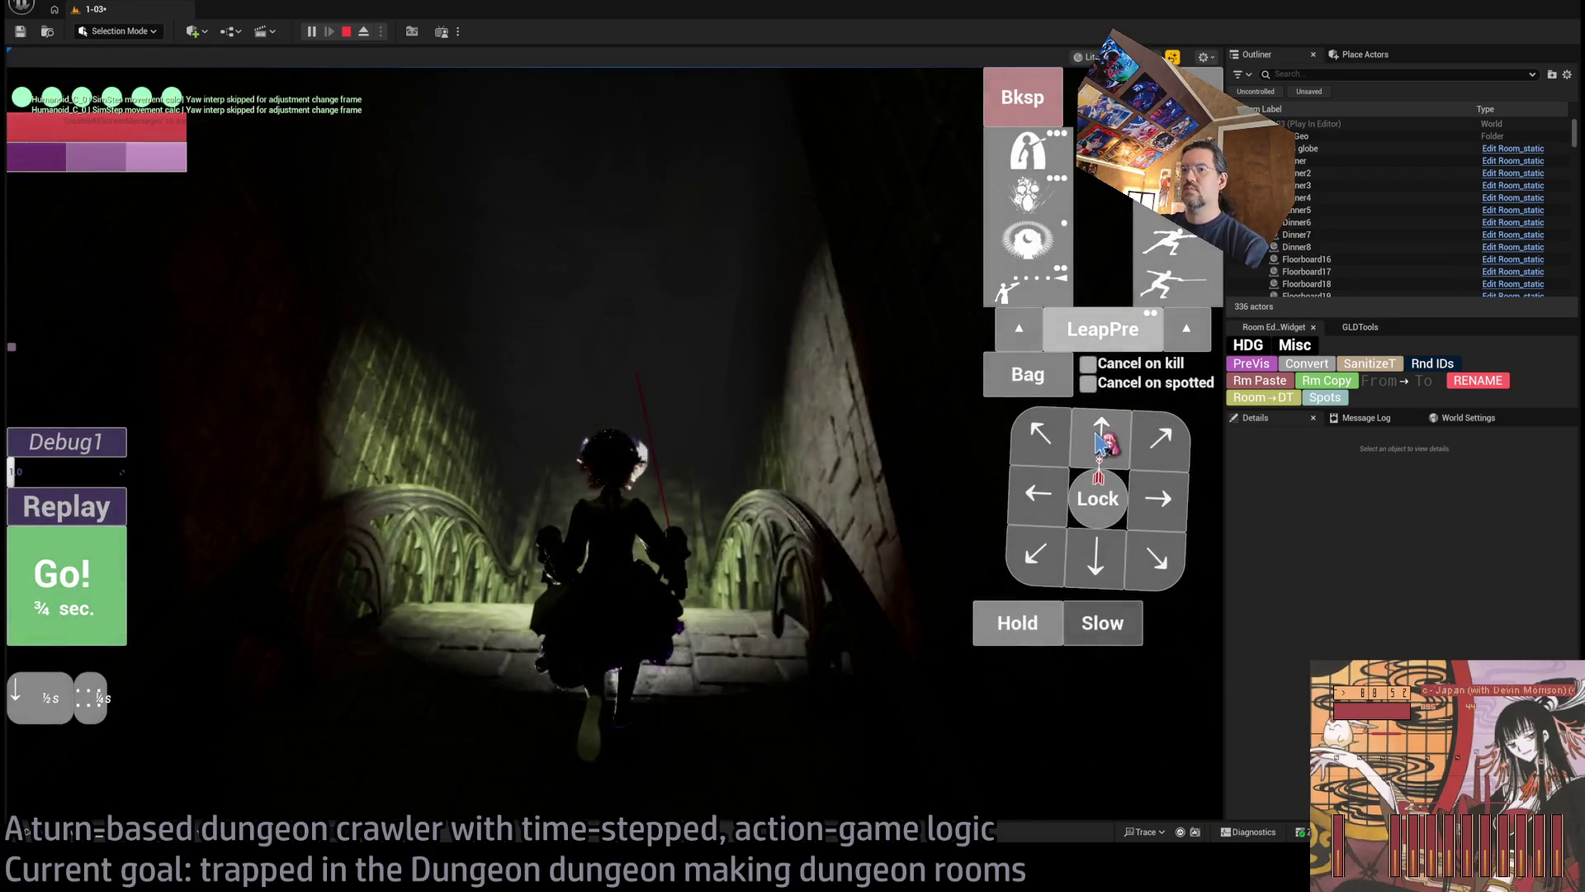
{"action": "left_click", "coordinate": [64, 584]}
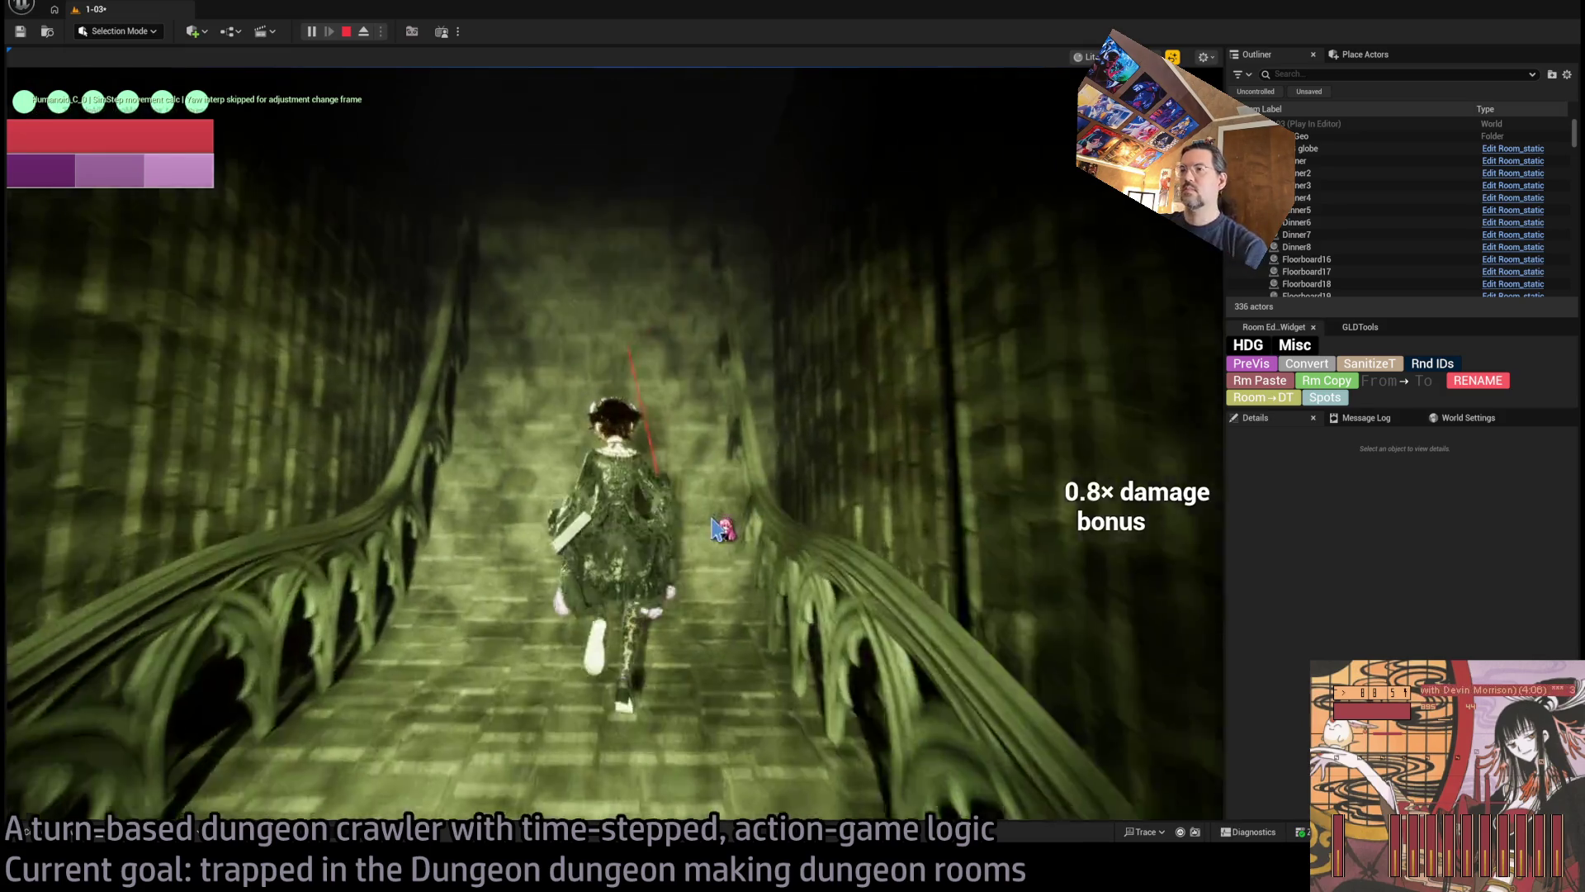
Queue Down-Left and Down-Right moves with the arrow keys, running each turn with Enter
{"action": "key", "text": "Down"}
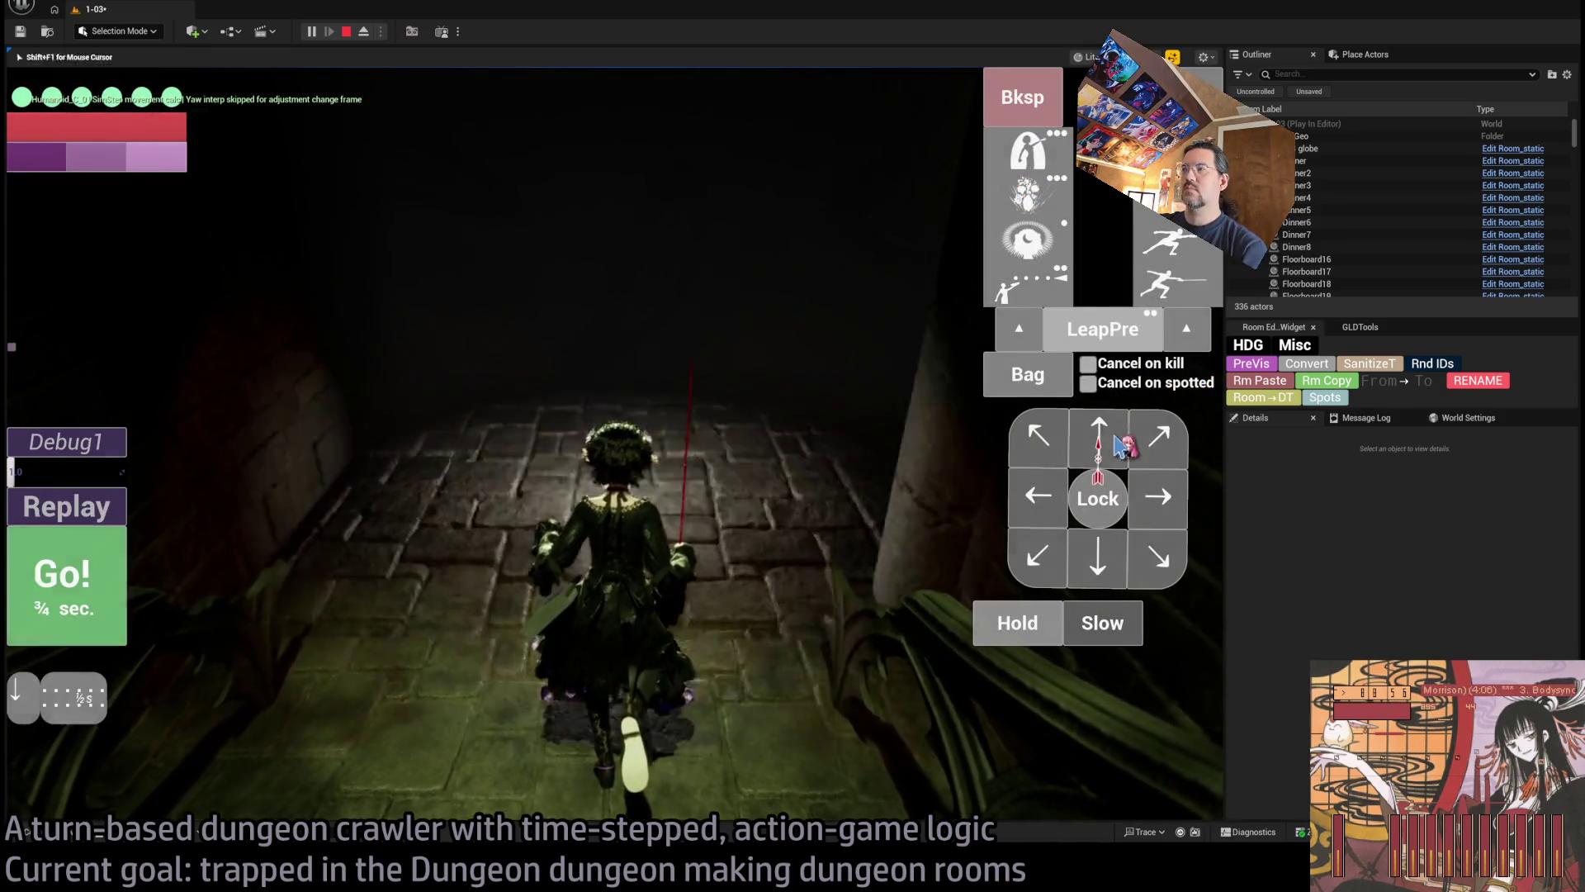
{"action": "key", "text": "Left"}
{"action": "key", "text": "Return"}
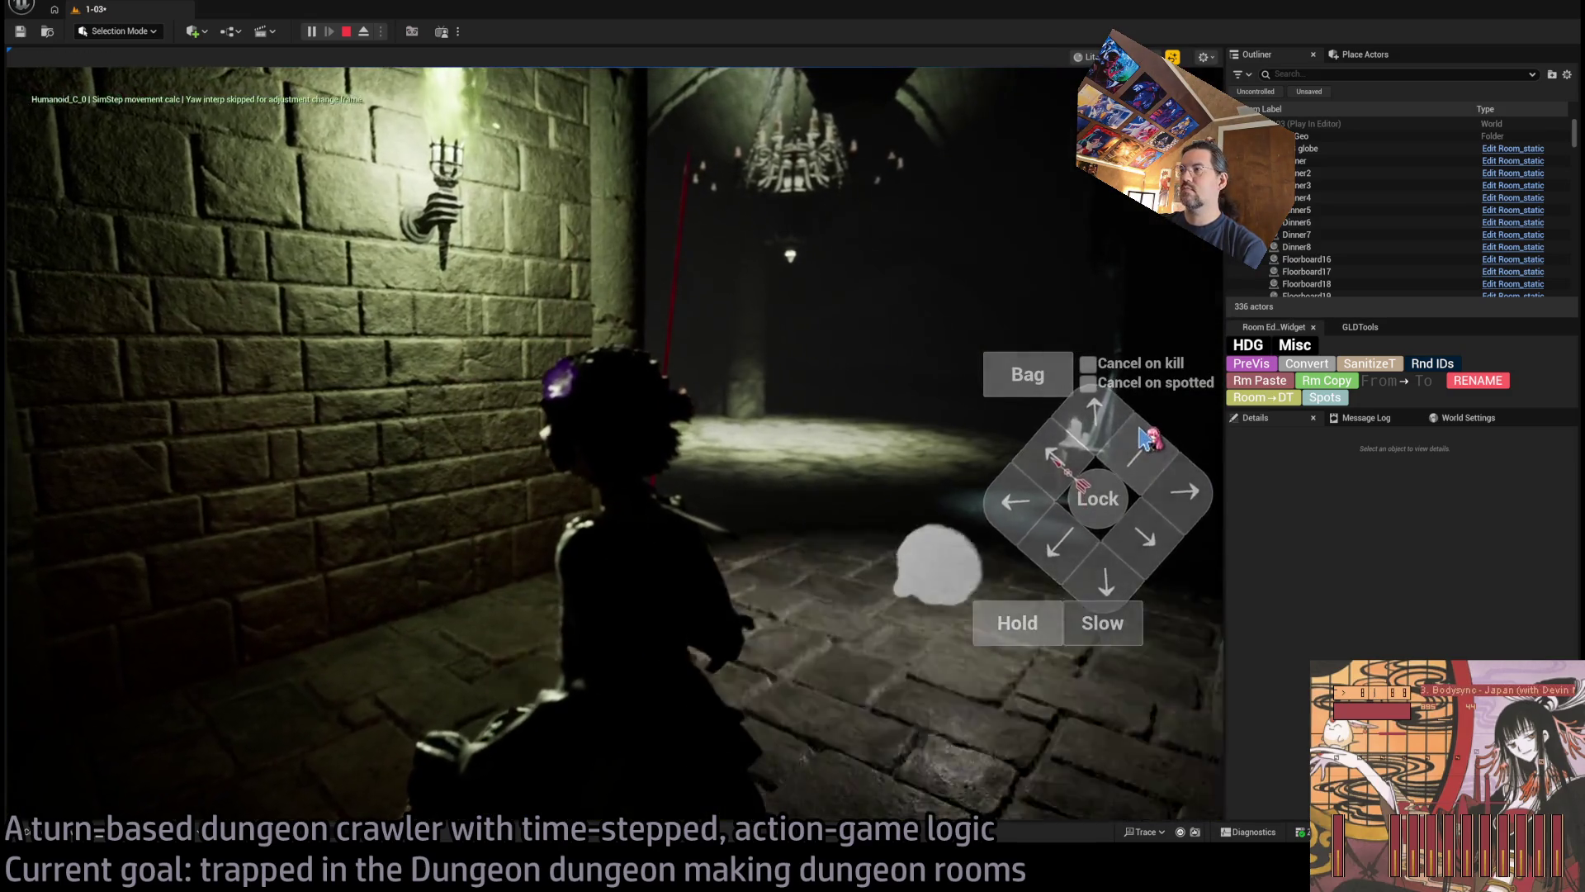
{"action": "key", "text": "Down"}
{"action": "key", "text": "Down"}
{"action": "key", "text": "Right"}
{"action": "key", "text": "Return"}
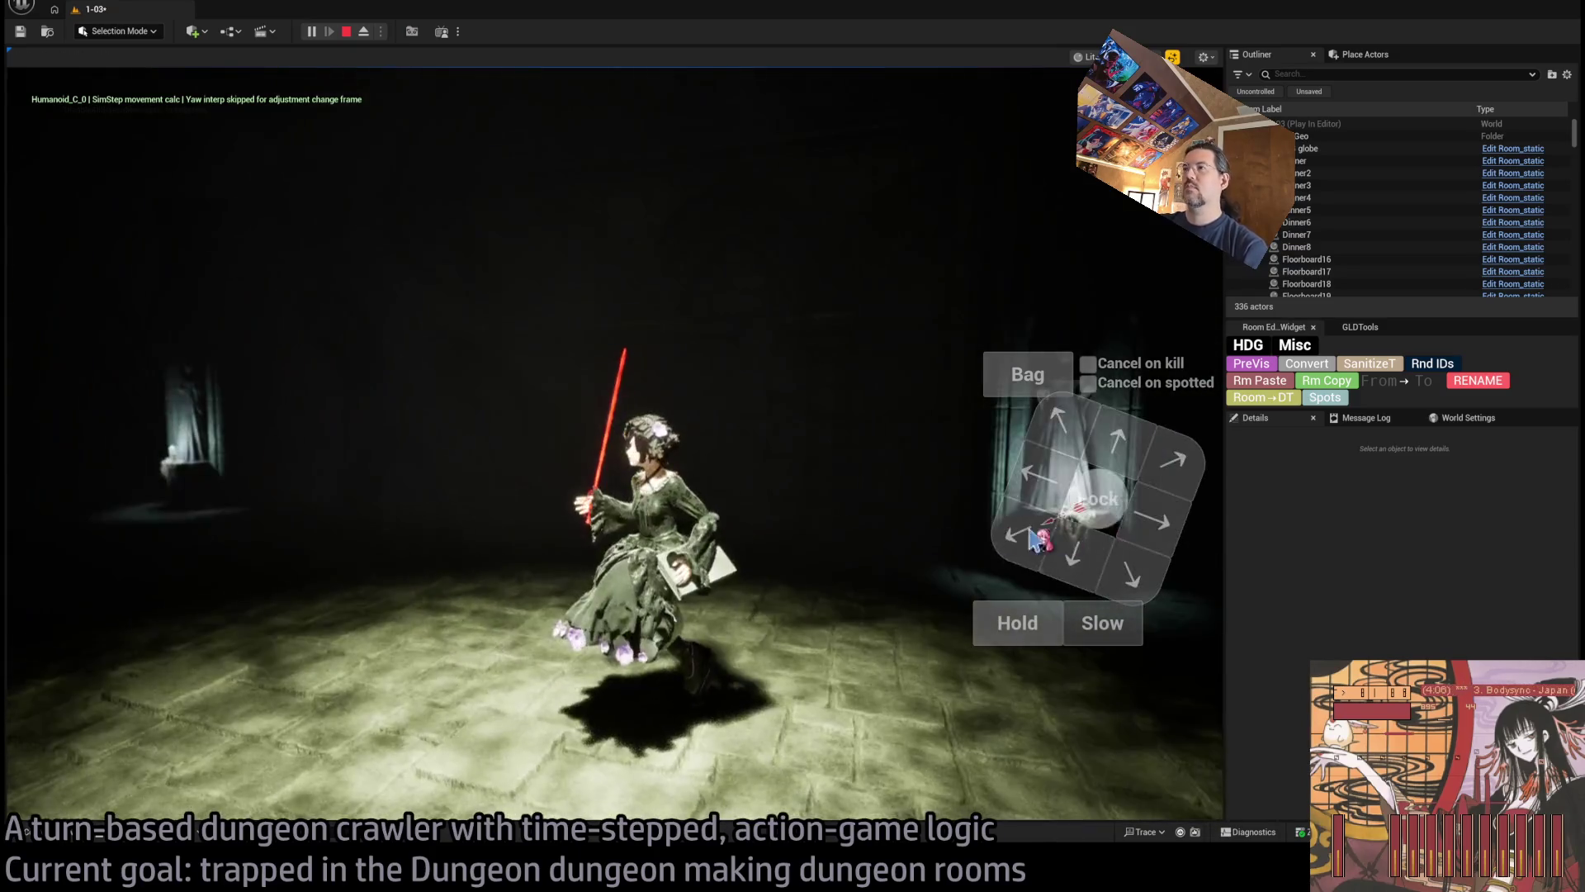
Make the character attack, turn around, and advance toward the lit doorway
{"action": "left_click", "coordinate": [637, 545]}
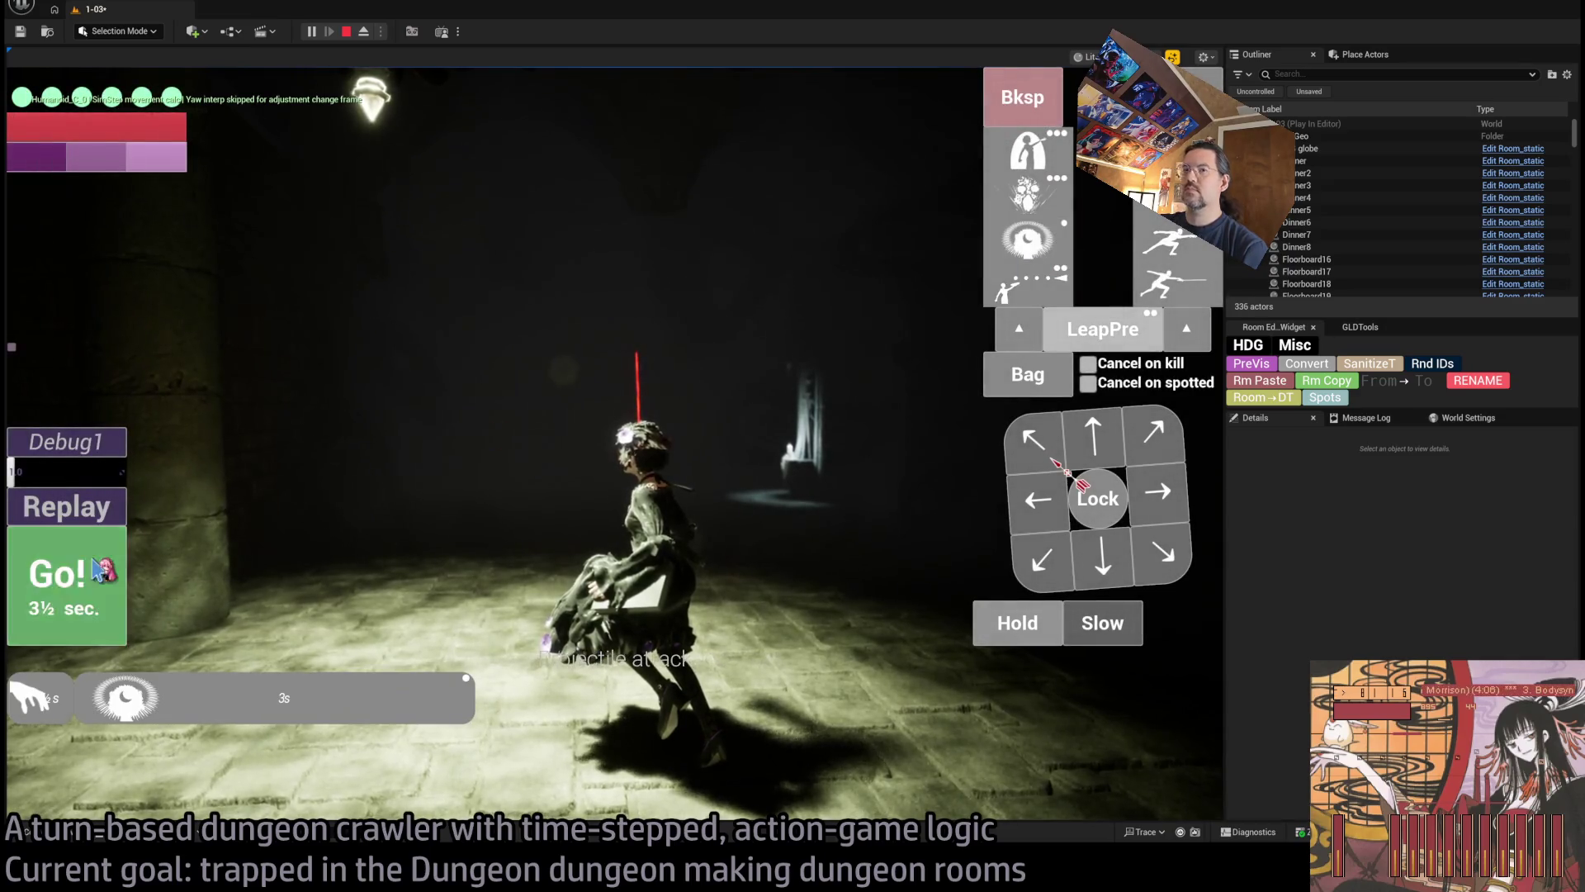
{"action": "left_click", "coordinate": [100, 570]}
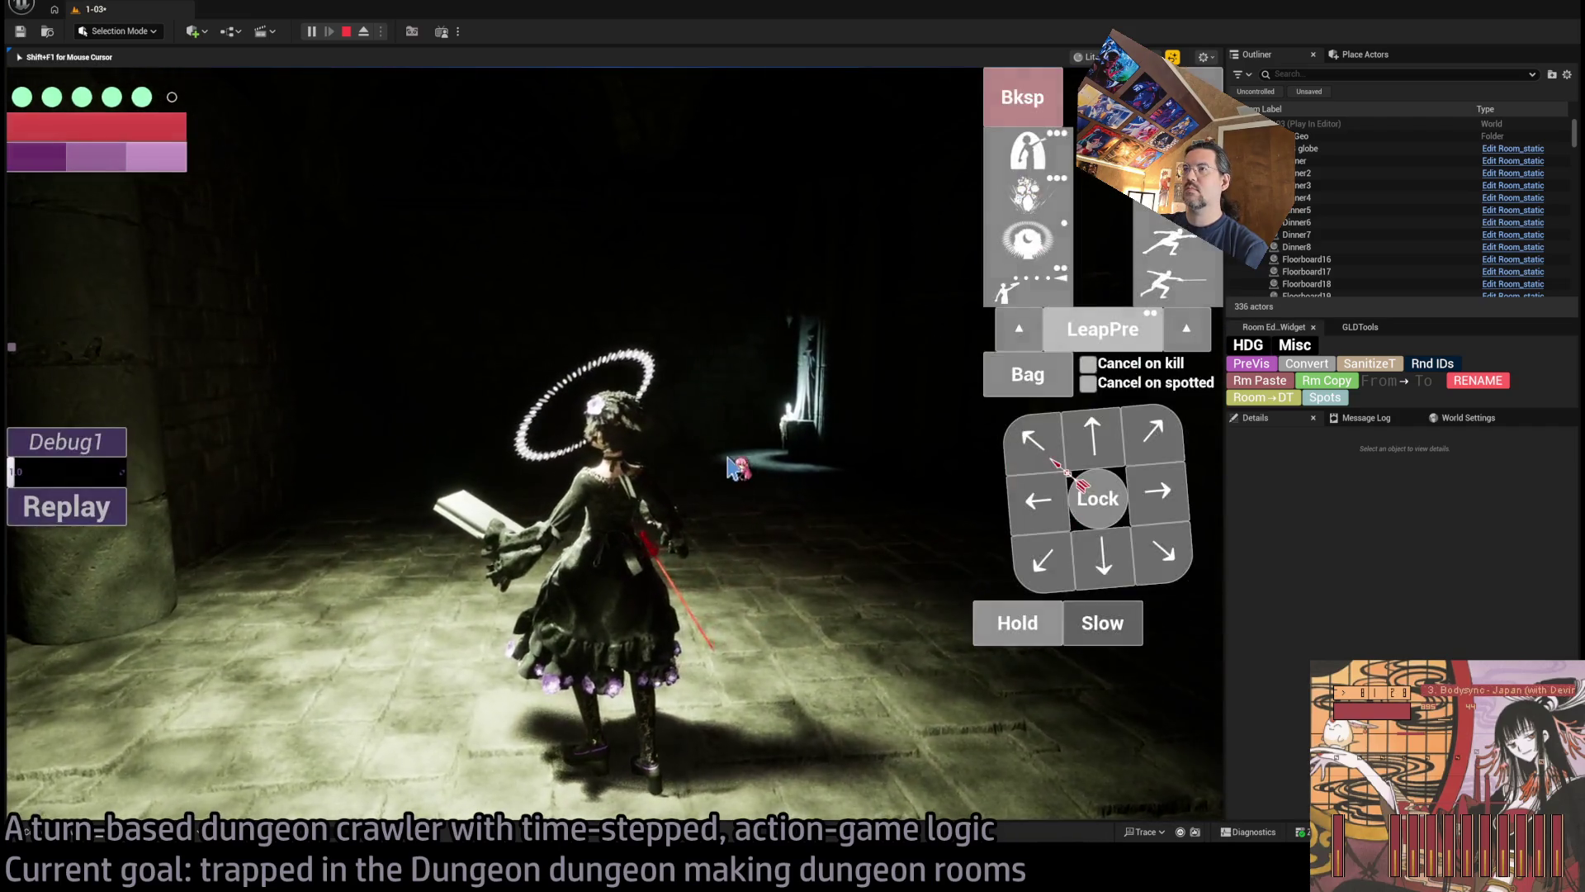
{"action": "left_click", "coordinate": [729, 467]}
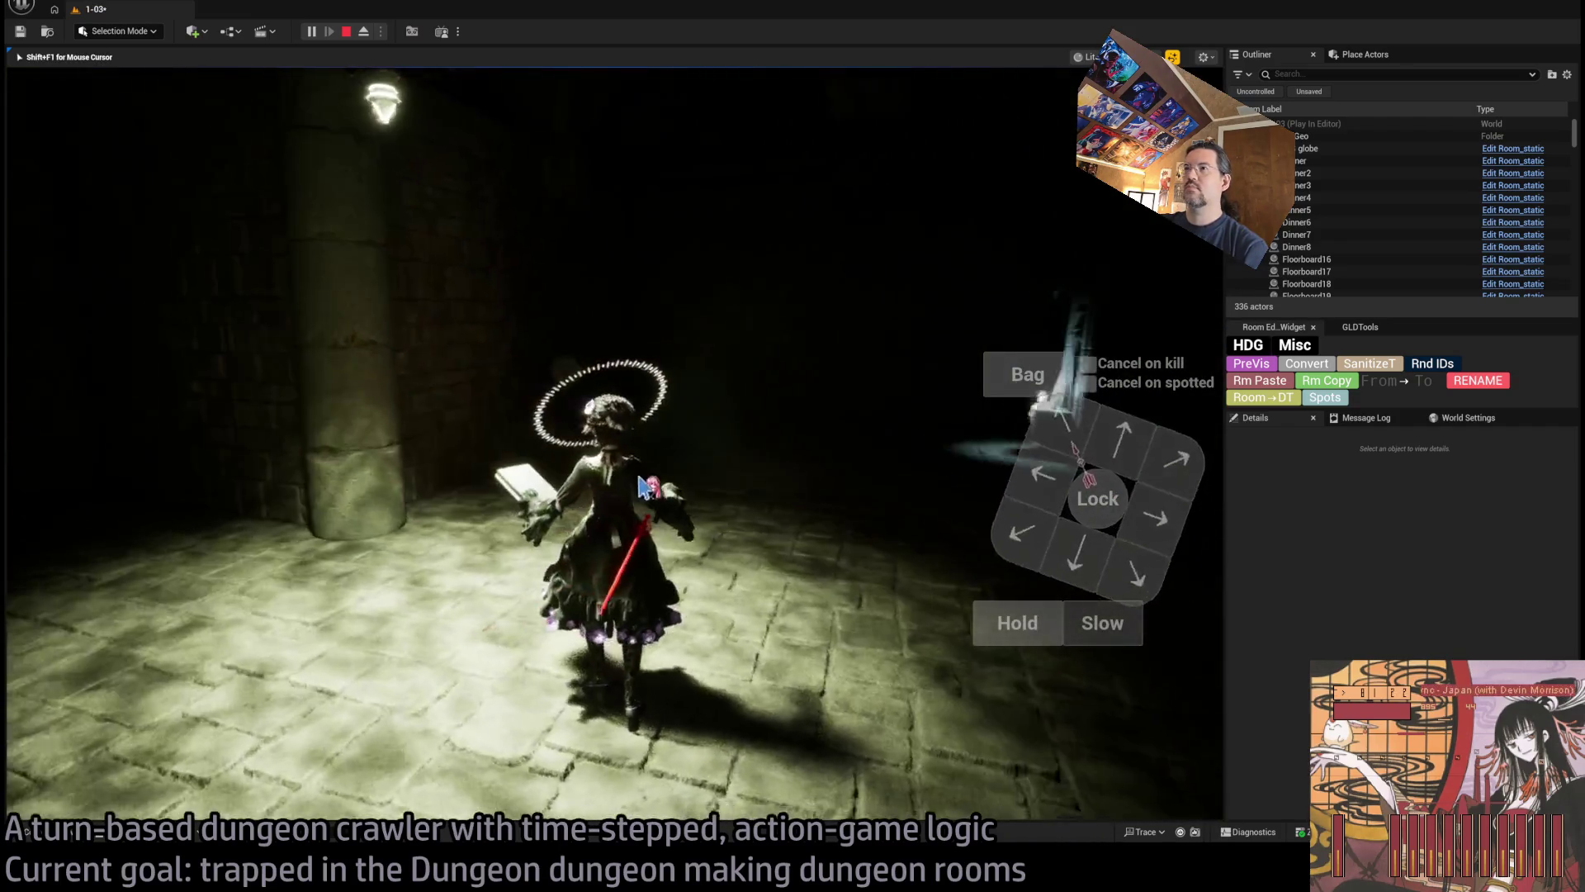
{"action": "left_click", "coordinate": [1110, 441]}
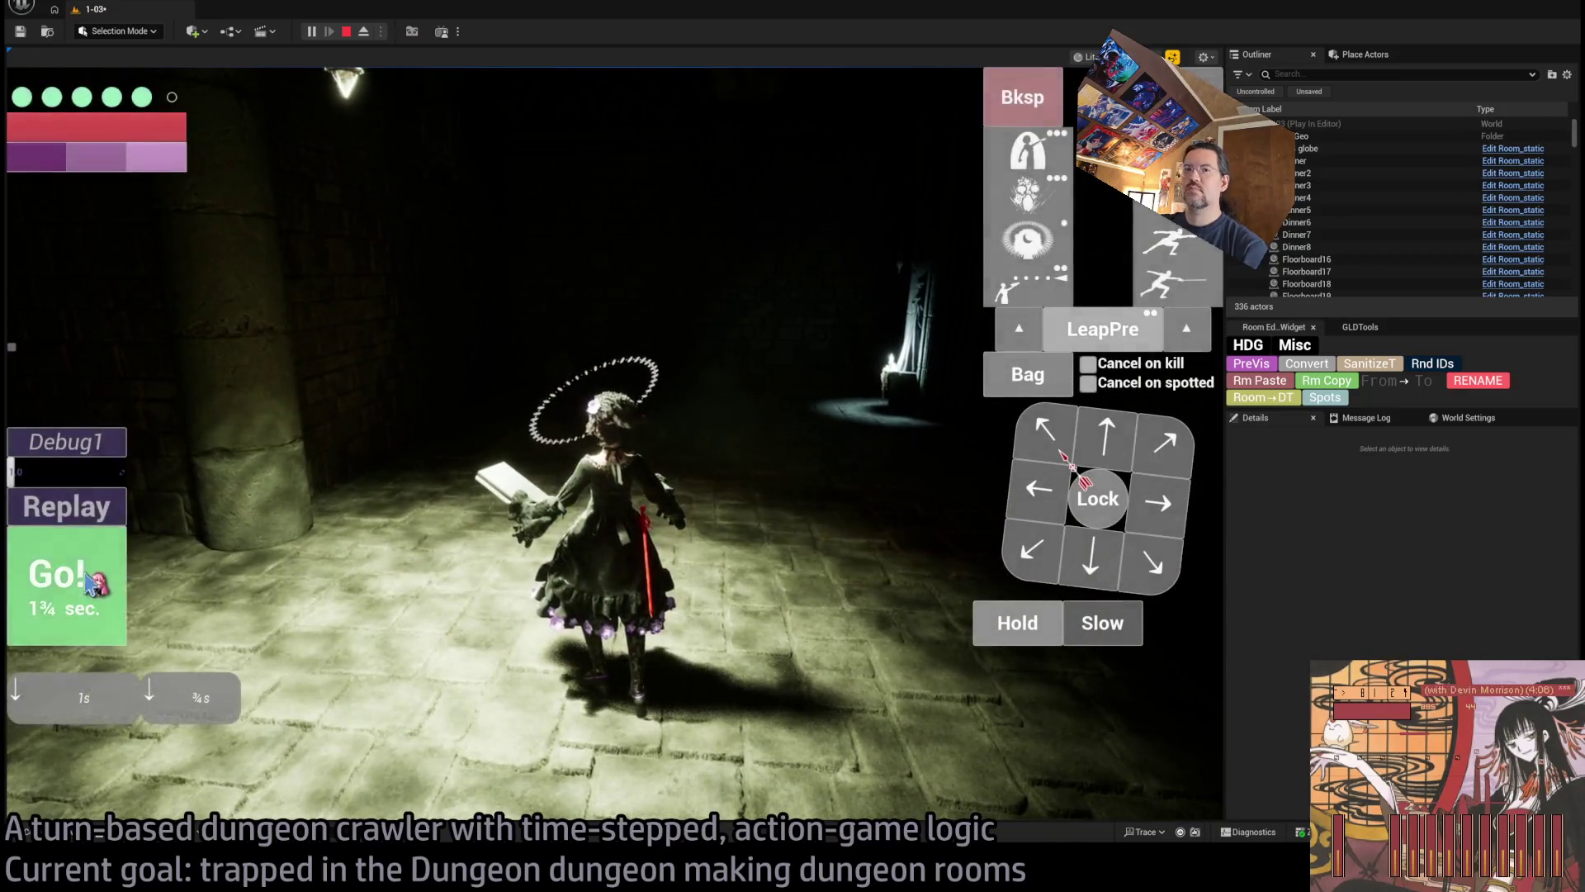
{"action": "left_click", "coordinate": [96, 583]}
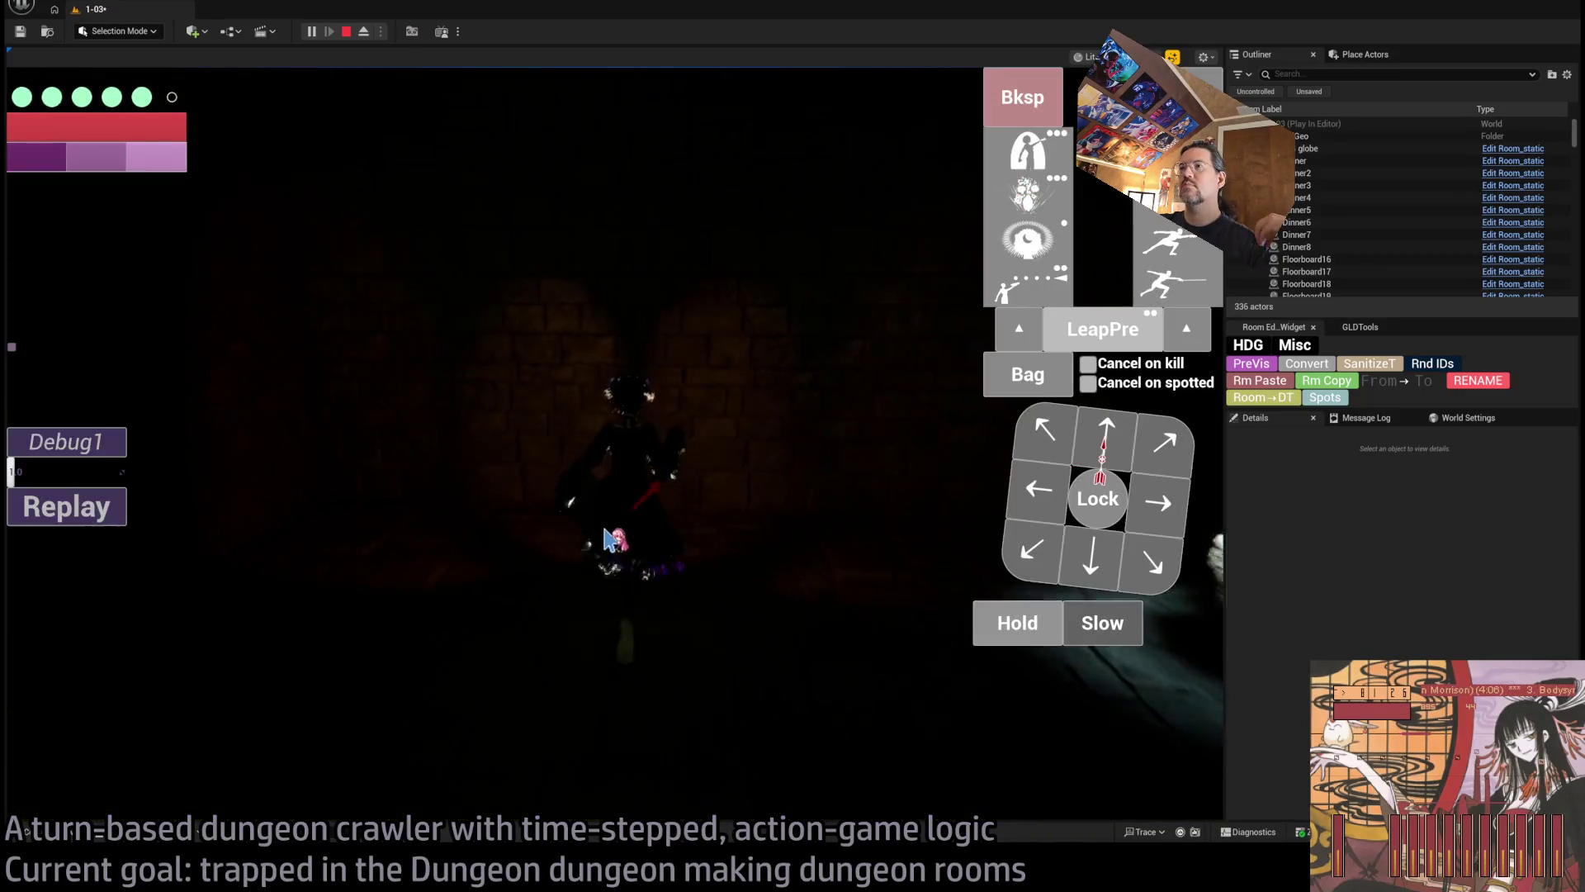
{"action": "left_click_drag", "start_coordinate": [636, 543], "coordinate": [931, 525]}
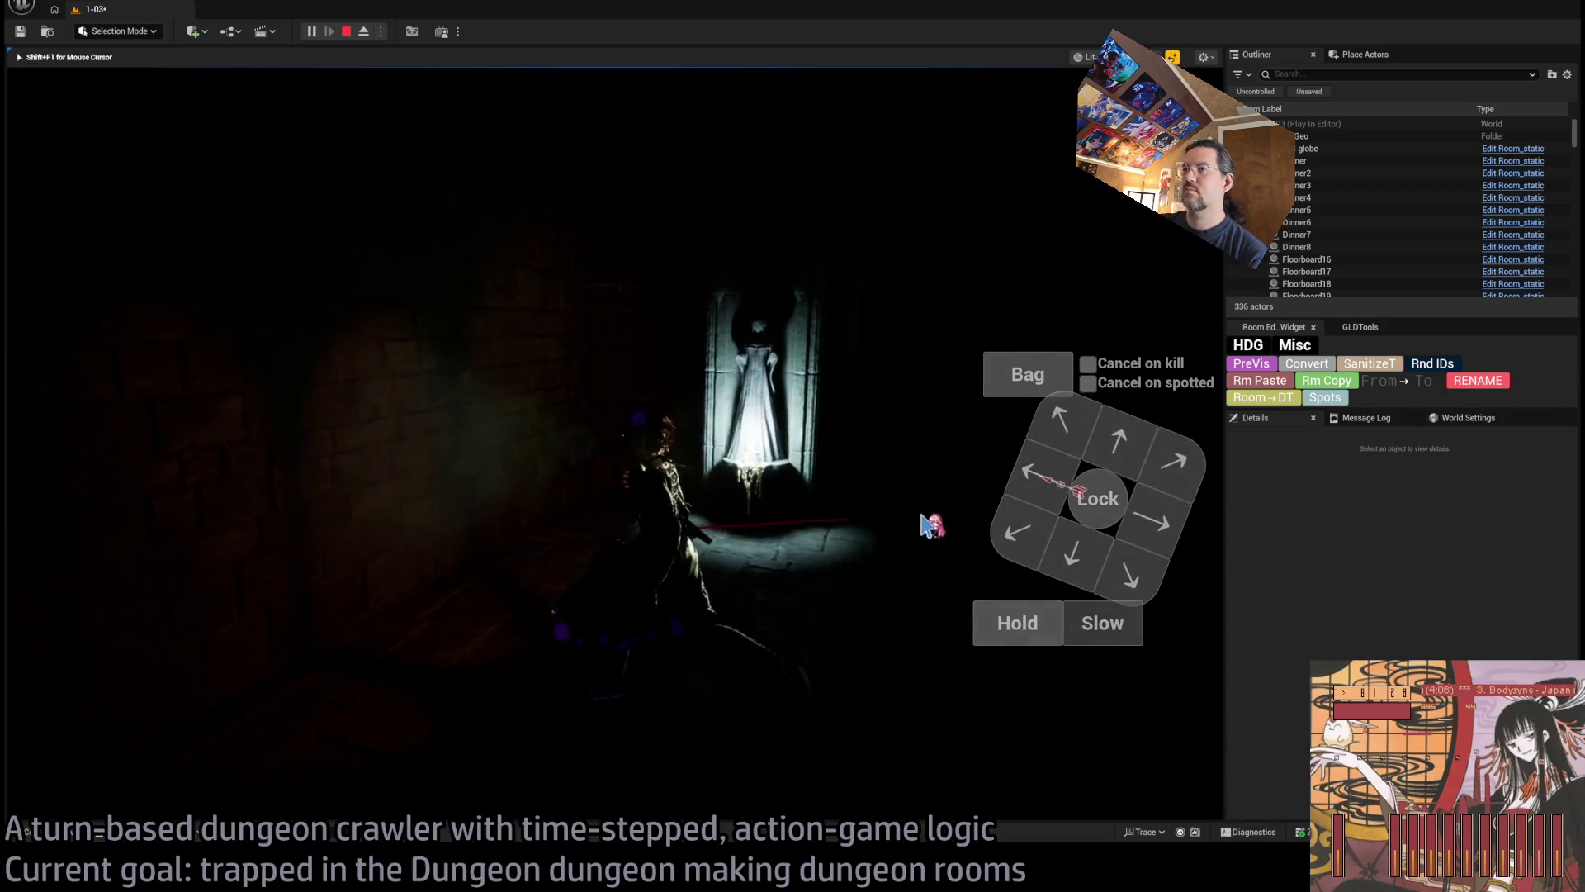
Stop the playtest and switch the viewport to Unlit mode with Alt+3
{"action": "key", "text": "Escape"}
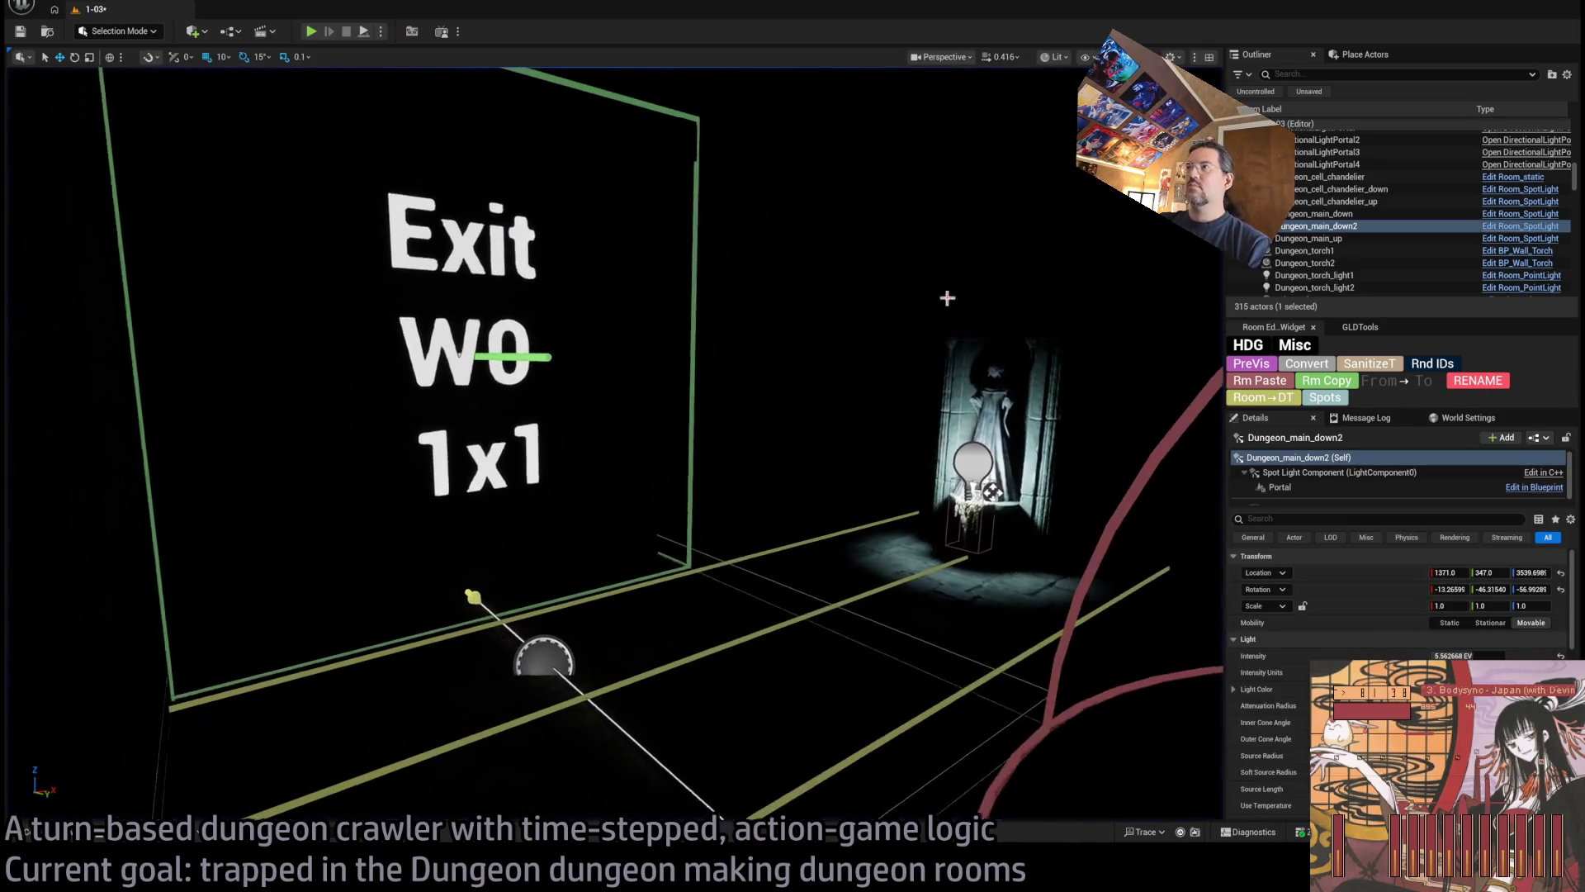
{"action": "key", "text": "alt+3"}
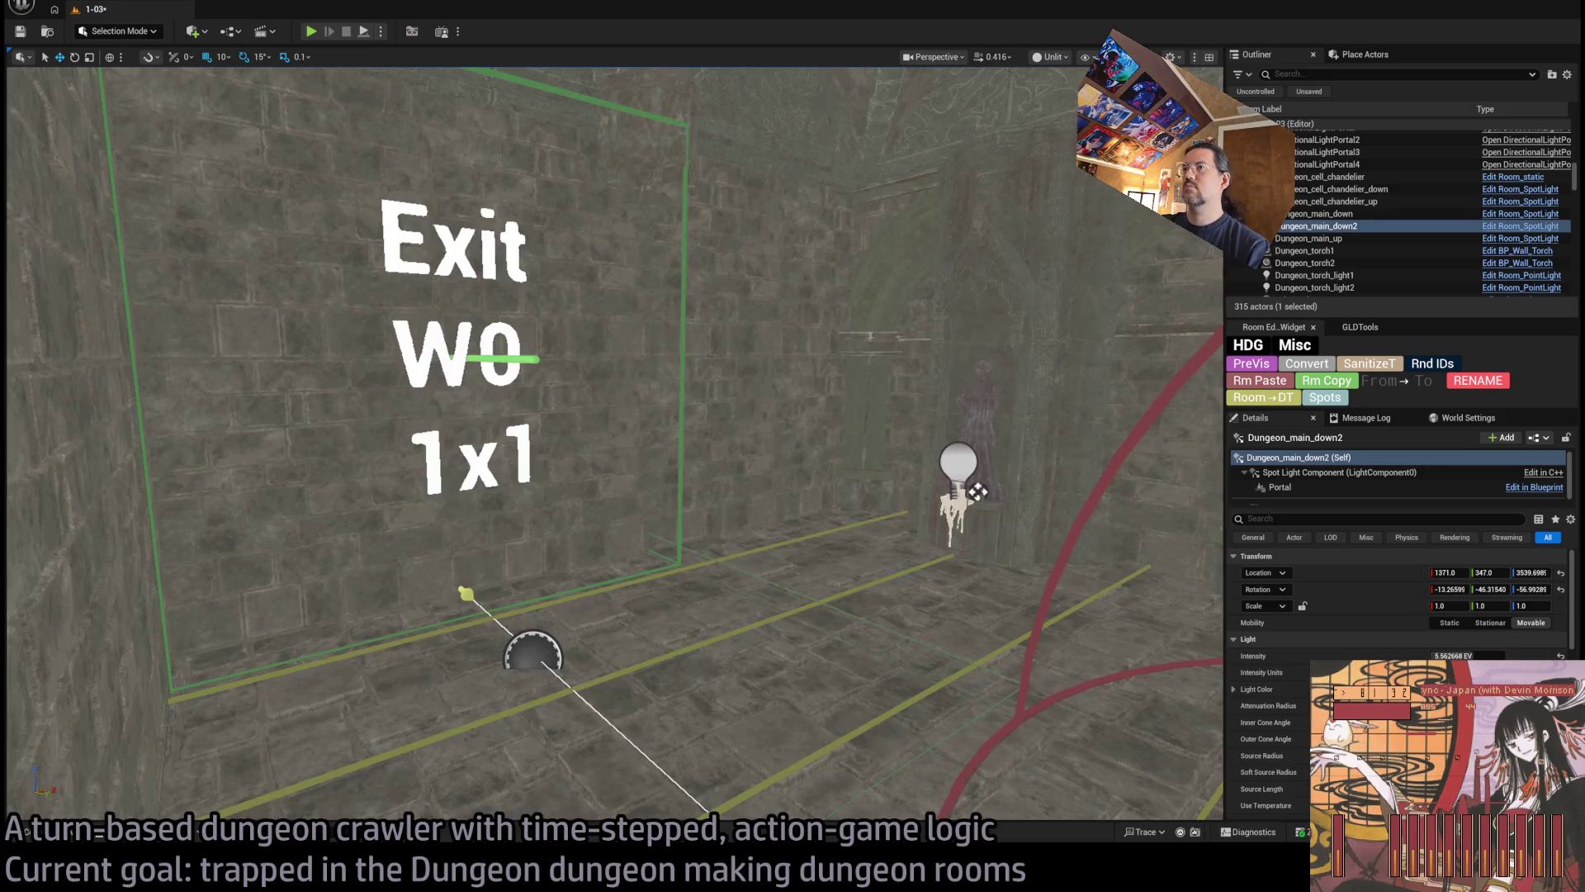
{"action": "left_click_drag", "start_coordinate": [810, 412], "coordinate": [875, 413]}
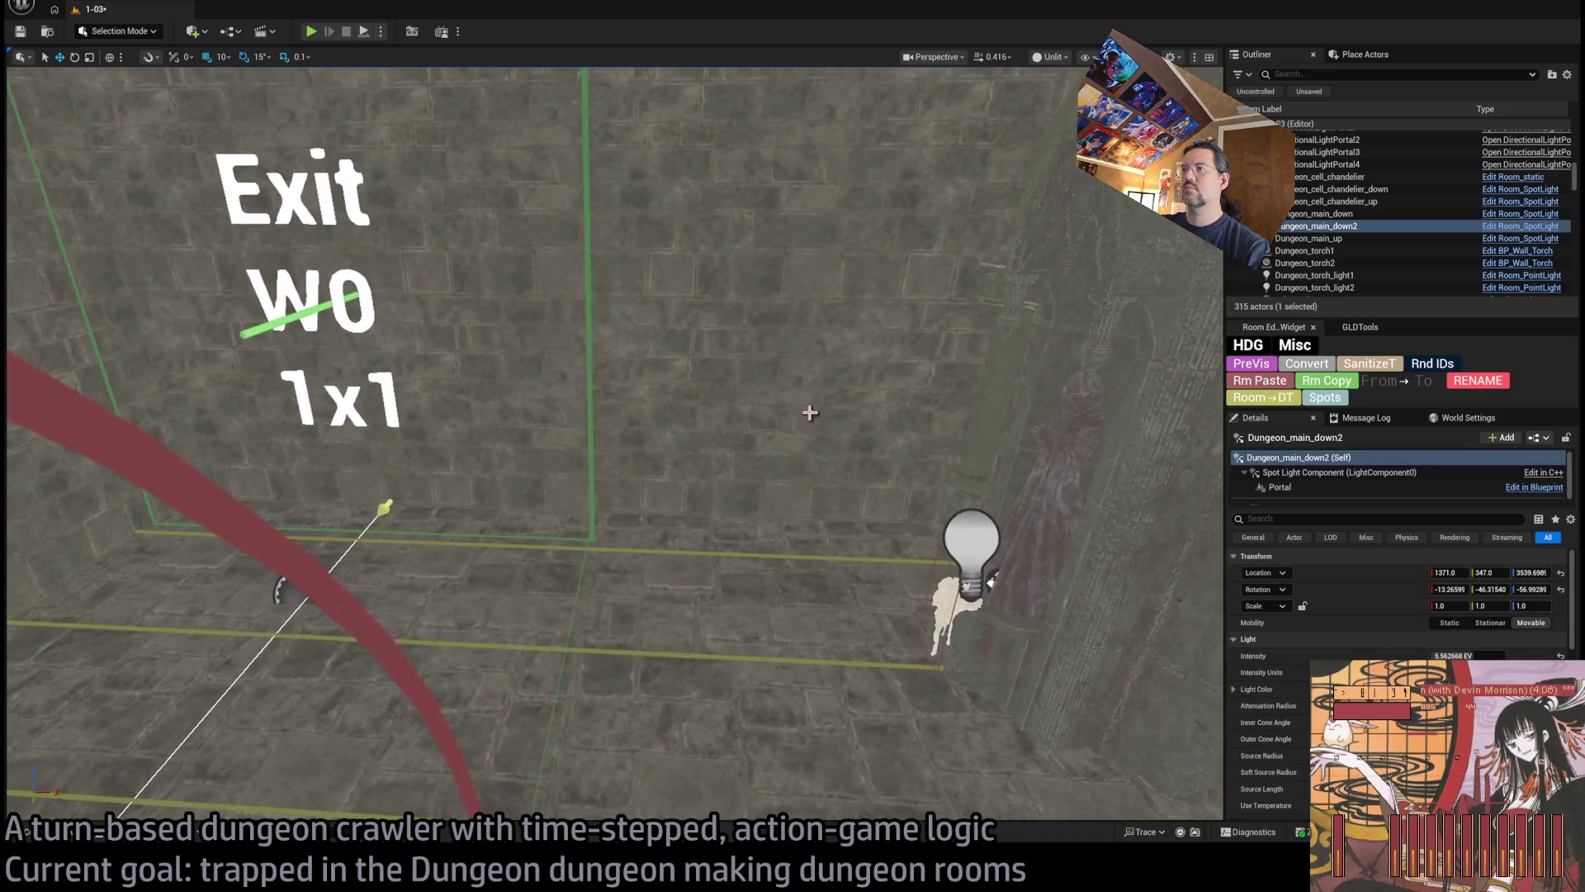
Select column SM_Column_body10 by the exit and open the Content Drawer
{"action": "left_click", "coordinate": [1053, 592]}
{"action": "left_click_drag", "start_coordinate": [1052, 592], "coordinate": [912, 622]}
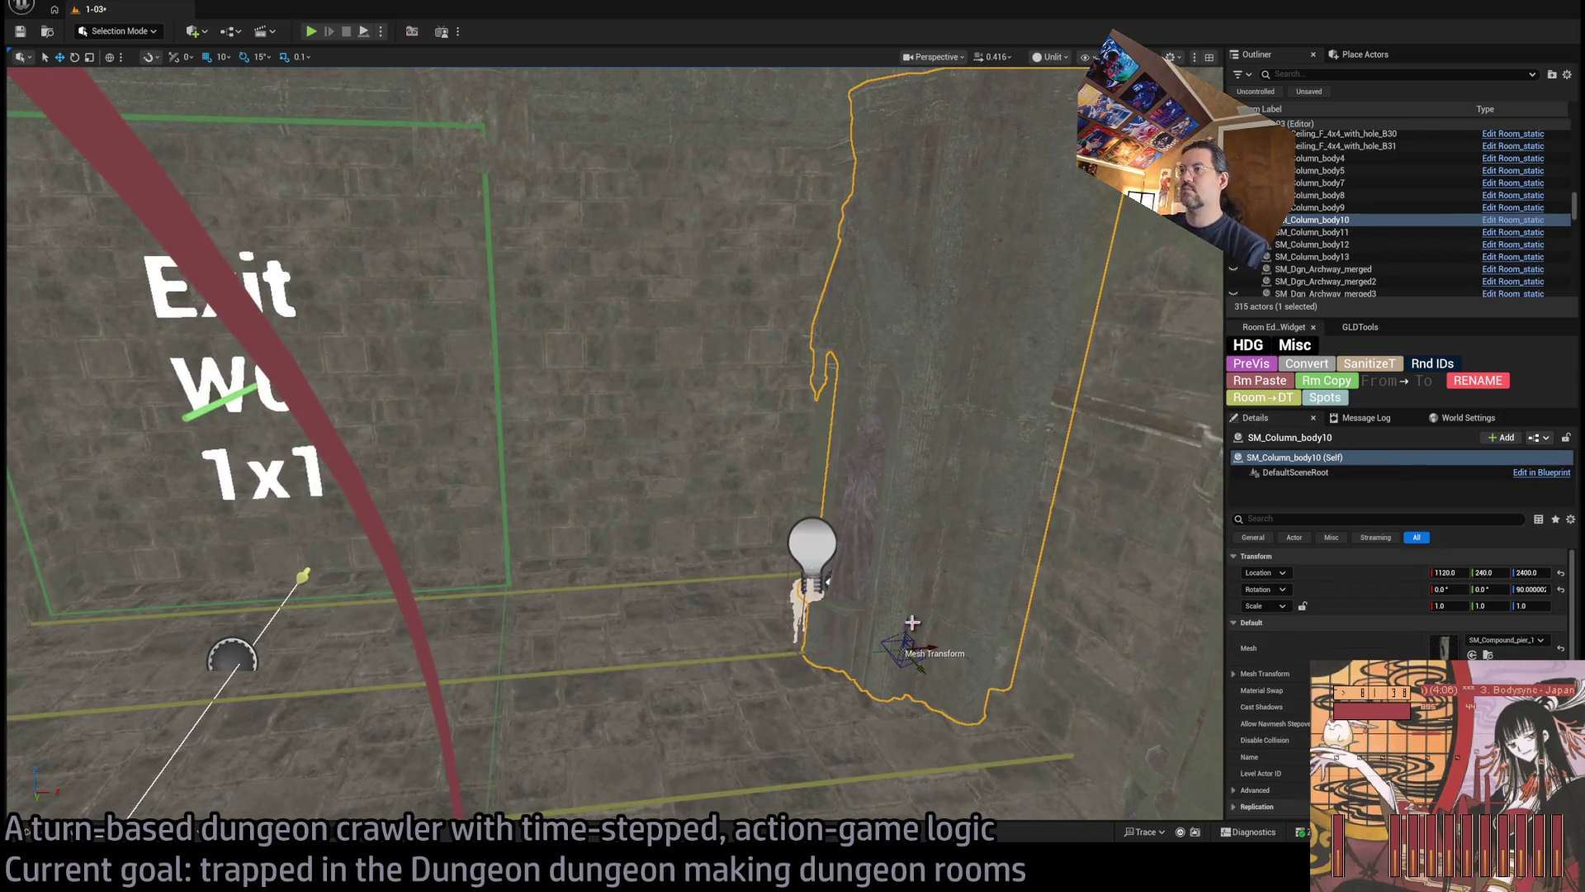
{"action": "mouse_move", "coordinate": [714, 565]}
{"action": "left_mouse_down"}
{"action": "mouse_move", "coordinate": [677, 553]}
{"action": "mouse_move", "coordinate": [714, 565]}
{"action": "mouse_move", "coordinate": [689, 566]}
{"action": "left_mouse_up"}
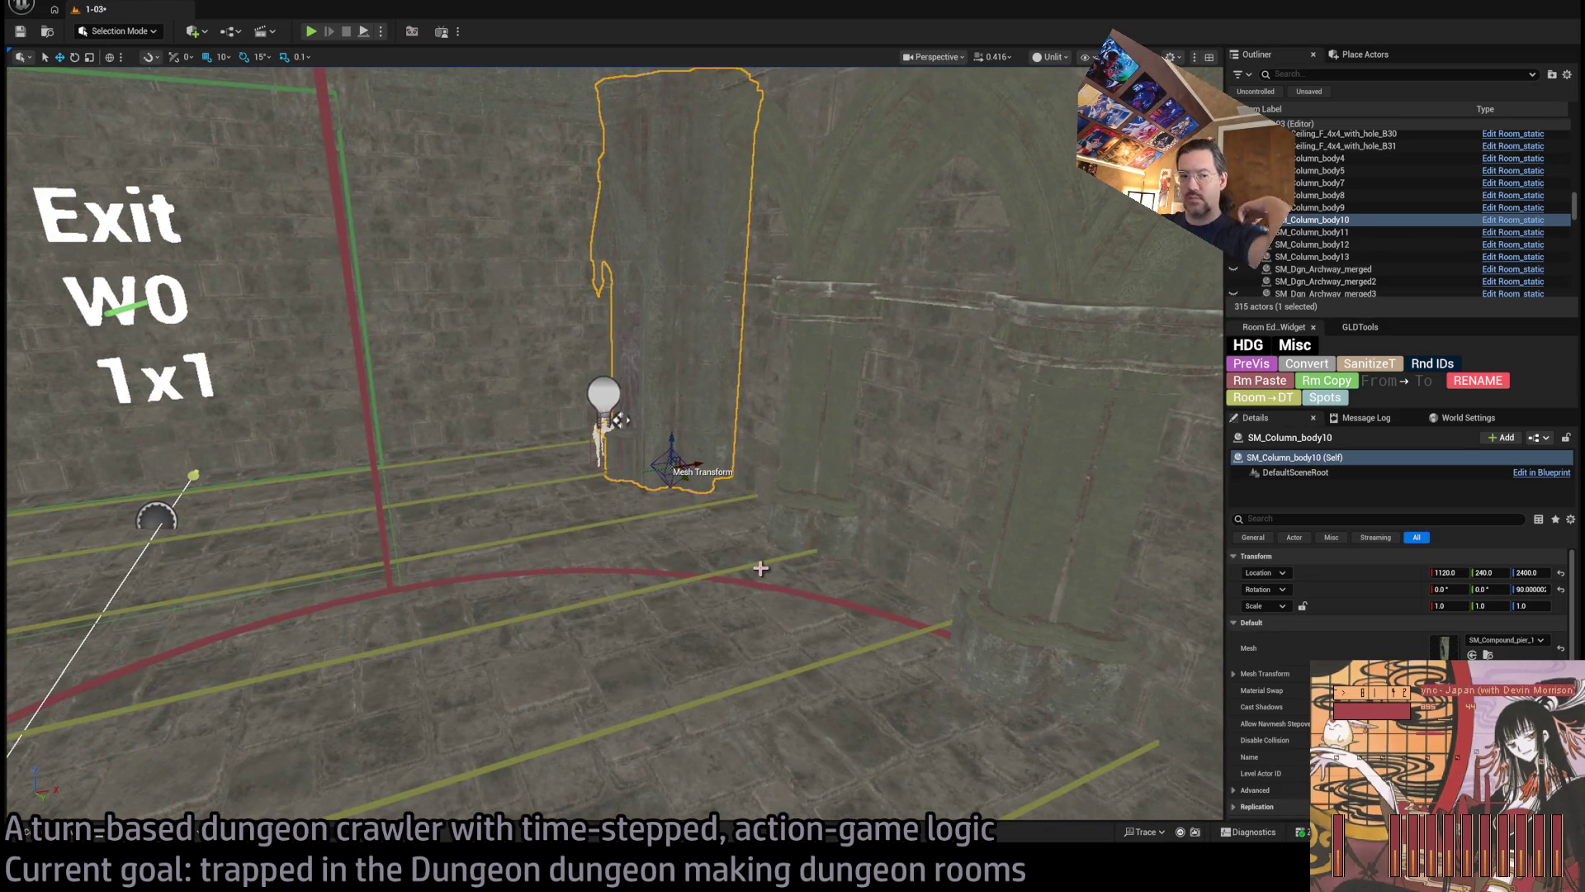
{"action": "left_click", "coordinate": [27, 832]}
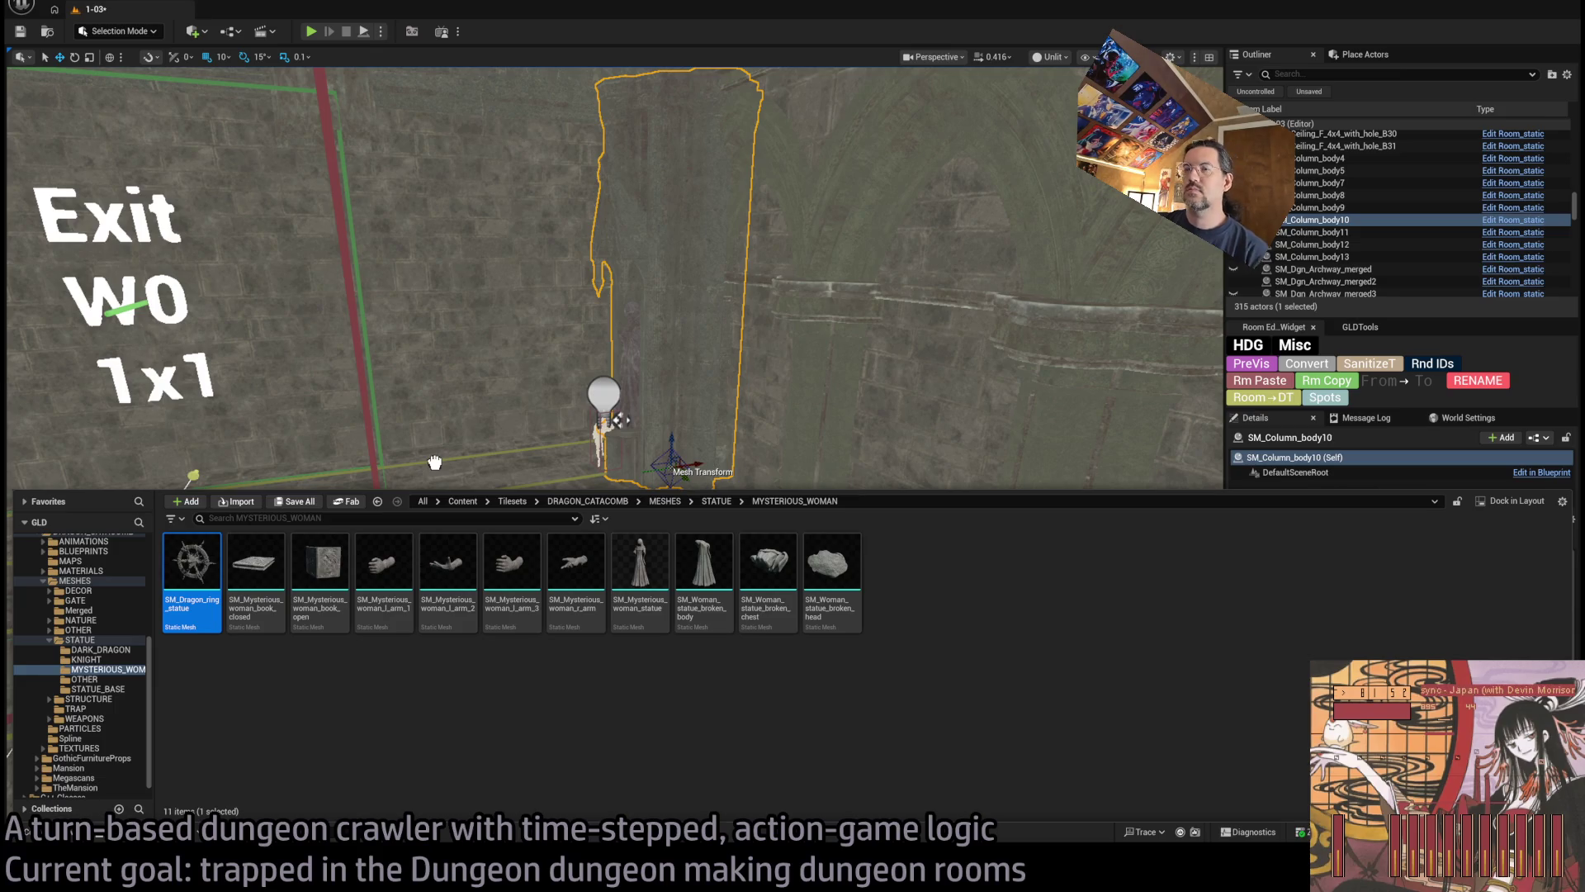
Place SM_Dragon_ring_statue at the exit and raise it up the wall
{"action": "mouse_move", "coordinate": [435, 463]}
{"action": "left_mouse_down"}
{"action": "mouse_move", "coordinate": [528, 726]}
{"action": "mouse_move", "coordinate": [357, 265]}
{"action": "mouse_move", "coordinate": [464, 619]}
{"action": "left_mouse_up"}
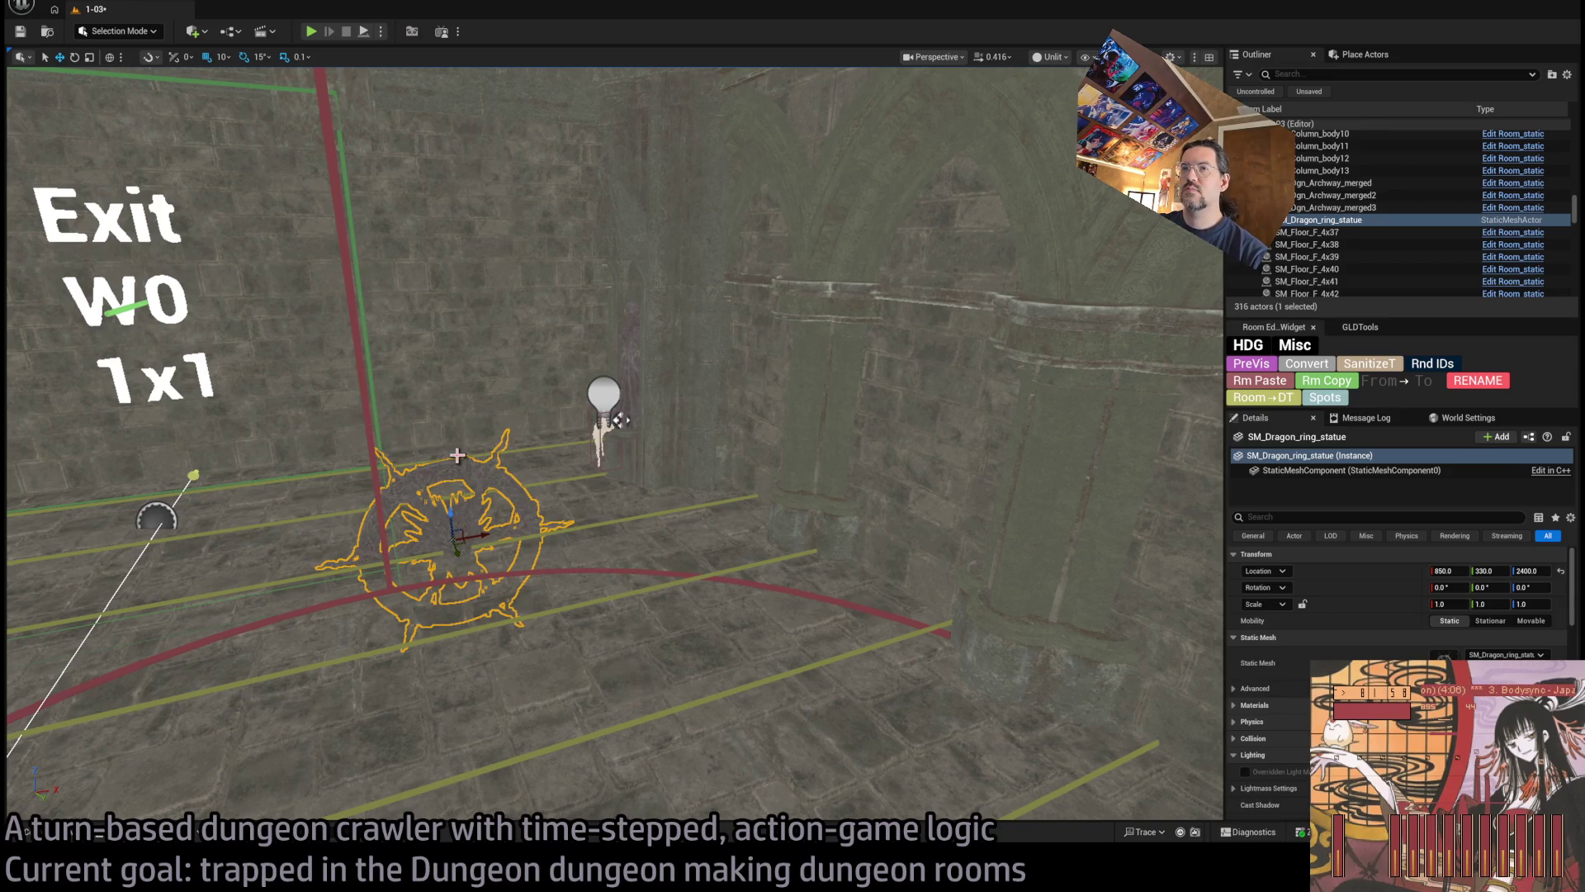
{"action": "key", "text": "ctrl+z"}
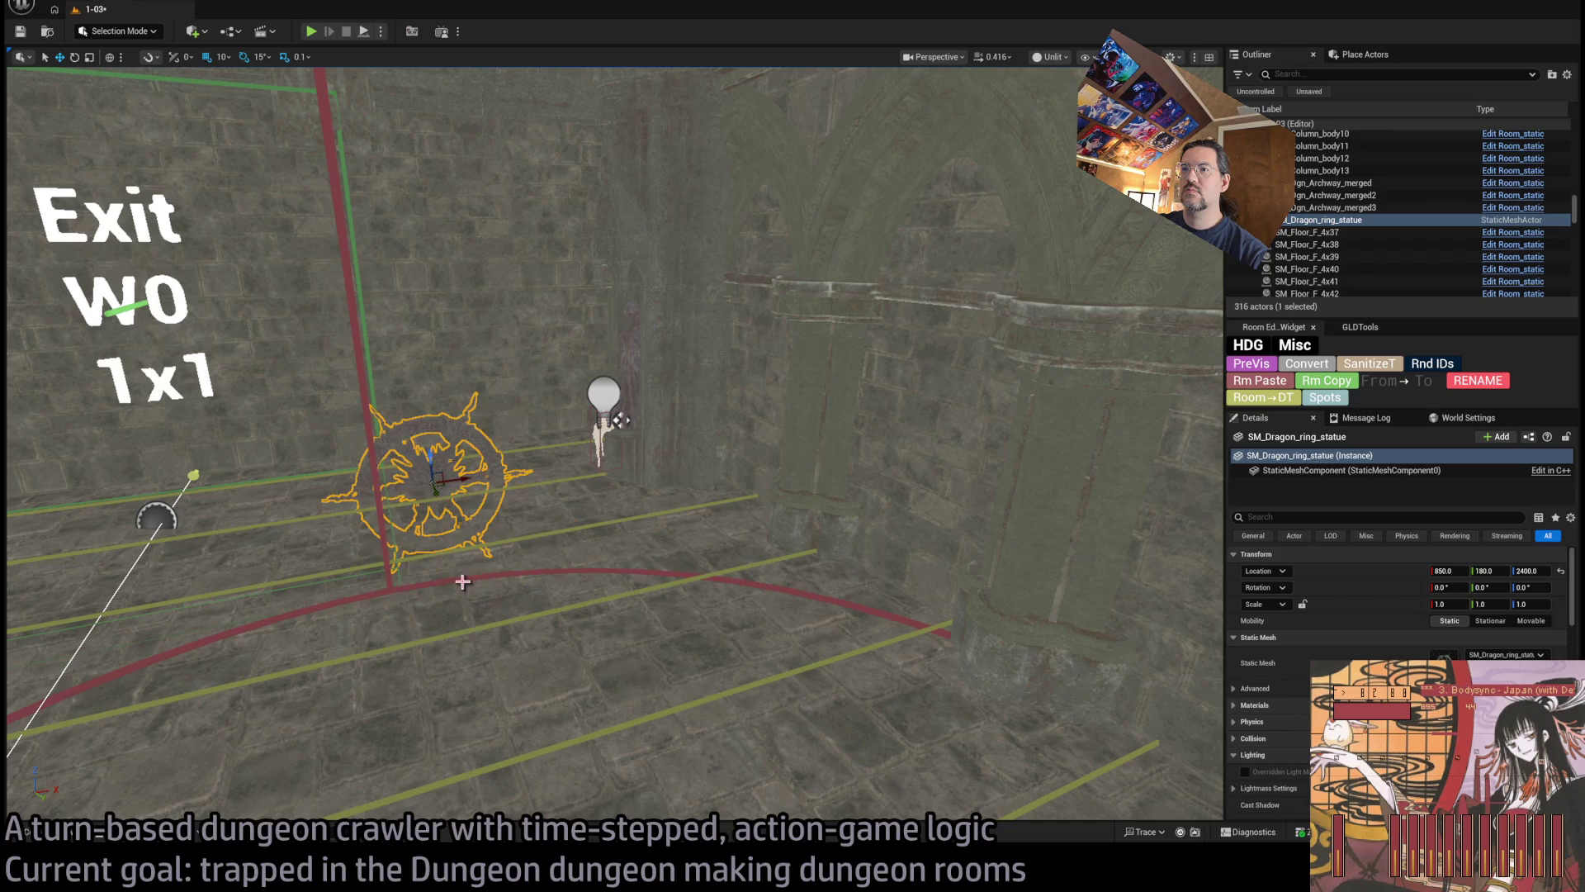
{"action": "scroll", "coordinate": [429, 524], "scroll_direction": "down", "scroll_amount": 3}
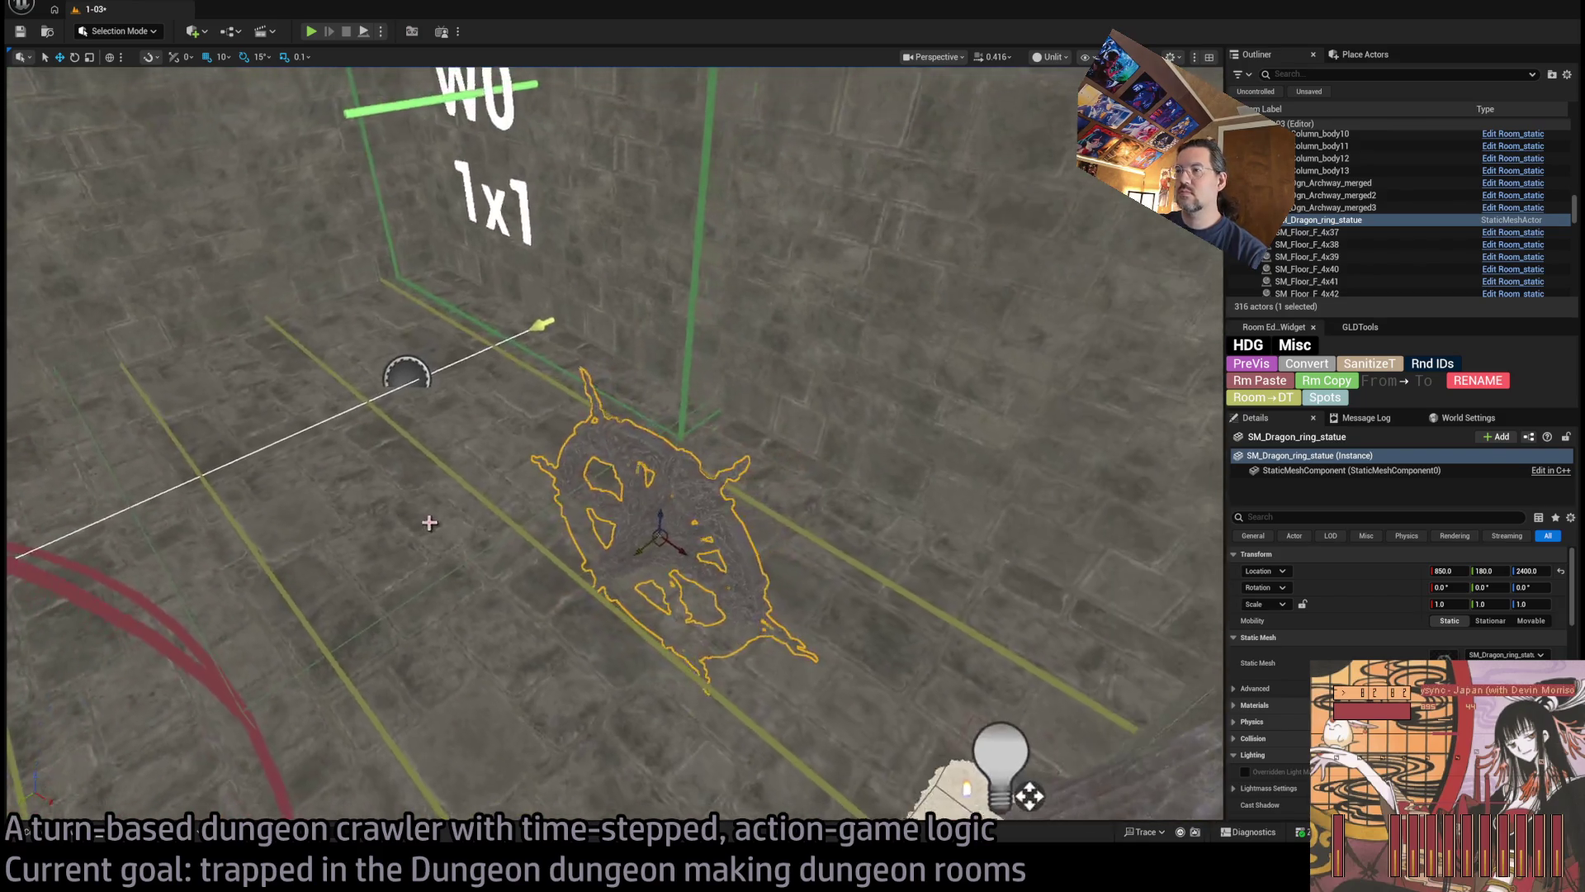
{"action": "mouse_move", "coordinate": [643, 534]}
{"action": "left_mouse_down"}
{"action": "mouse_move", "coordinate": [697, 372]}
{"action": "mouse_move", "coordinate": [824, 255]}
{"action": "mouse_move", "coordinate": [795, 249]}
{"action": "left_mouse_up"}
{"action": "mouse_move", "coordinate": [807, 324]}
{"action": "left_mouse_down"}
{"action": "mouse_move", "coordinate": [768, 243]}
{"action": "mouse_move", "coordinate": [567, 399]}
{"action": "mouse_move", "coordinate": [788, 516]}
{"action": "mouse_move", "coordinate": [739, 652]}
{"action": "left_mouse_up"}
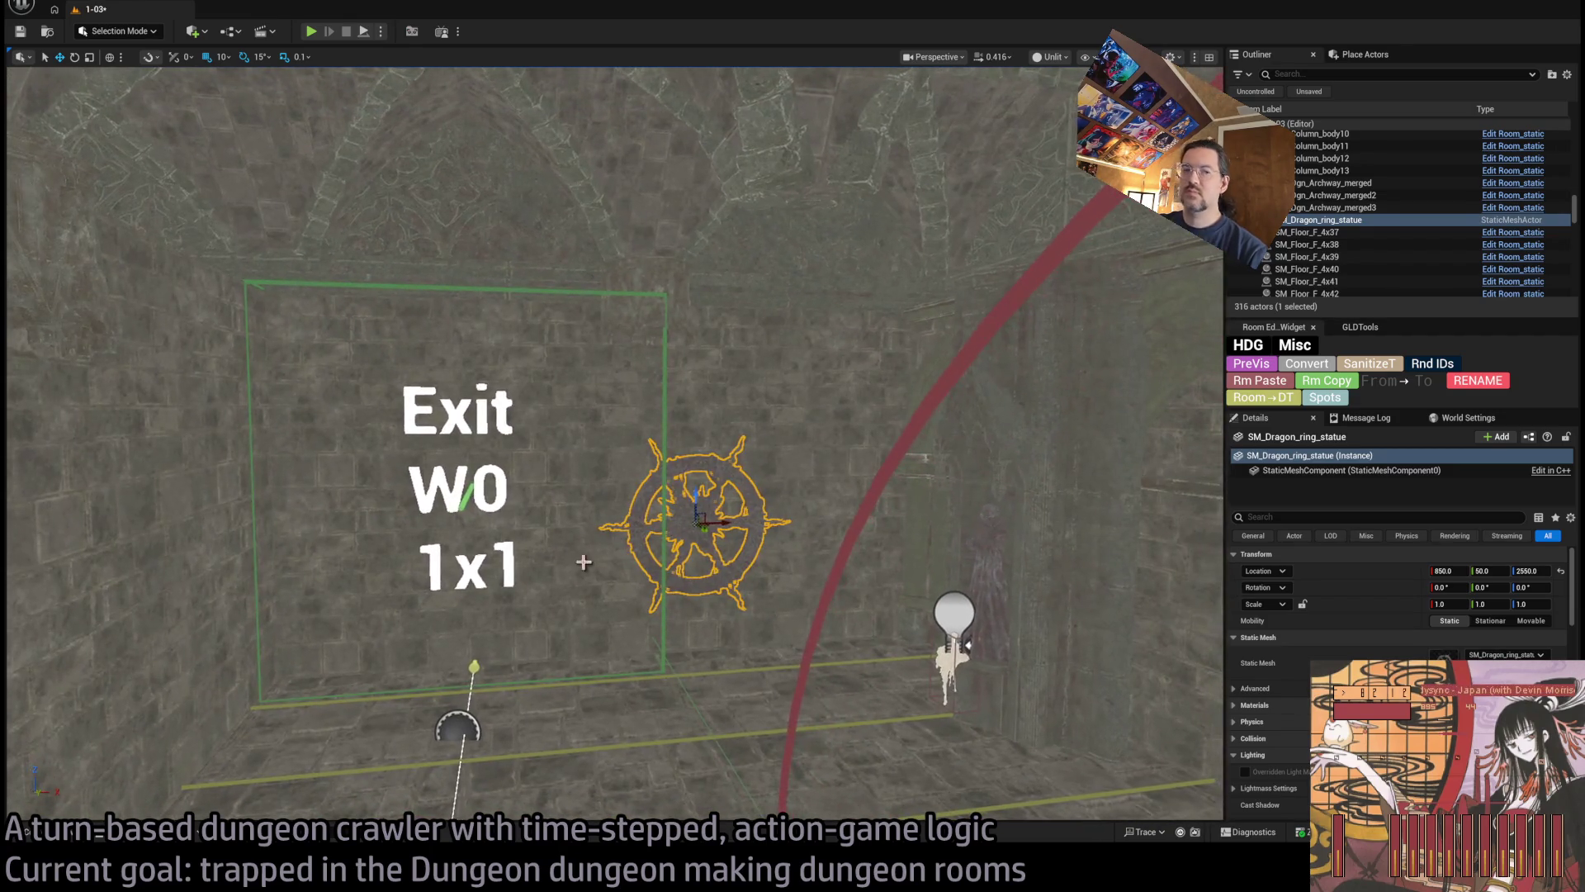
Delete the dragon ring statue and select the arched exit wall sections
{"action": "key", "text": "Delete"}
{"action": "mouse_move", "coordinate": [473, 598]}
{"action": "left_mouse_down"}
{"action": "mouse_move", "coordinate": [1008, 470]}
{"action": "mouse_move", "coordinate": [860, 420]}
{"action": "left_mouse_up"}
{"action": "left_click", "coordinate": [1008, 470]}
{"action": "left_click", "coordinate": [860, 419]}
{"action": "key", "text": "f"}
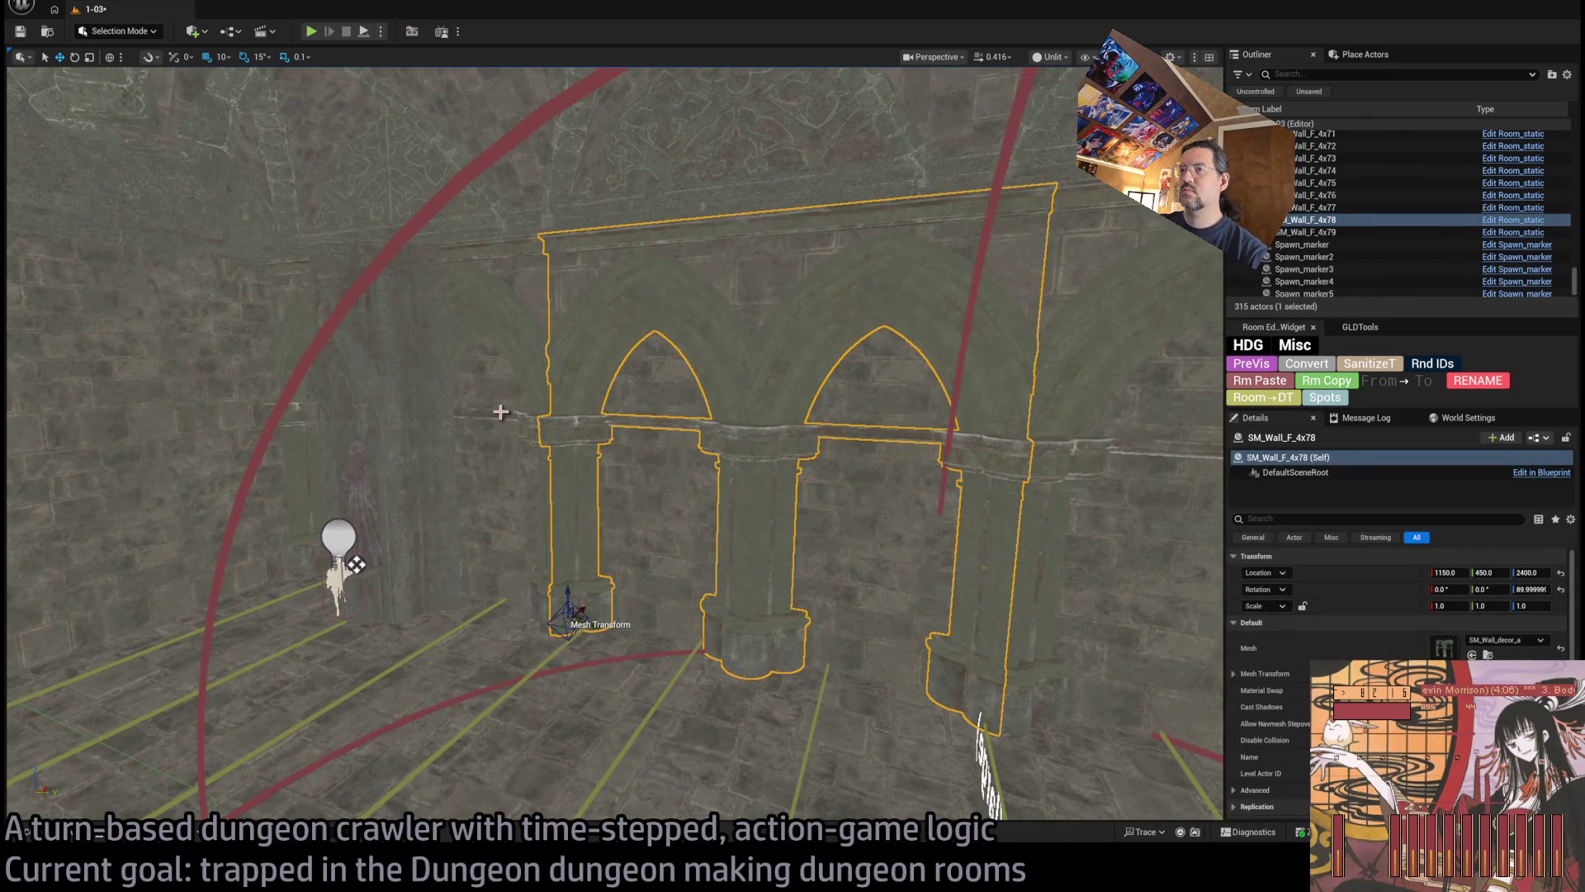
{"action": "left_click", "coordinate": [507, 394]}
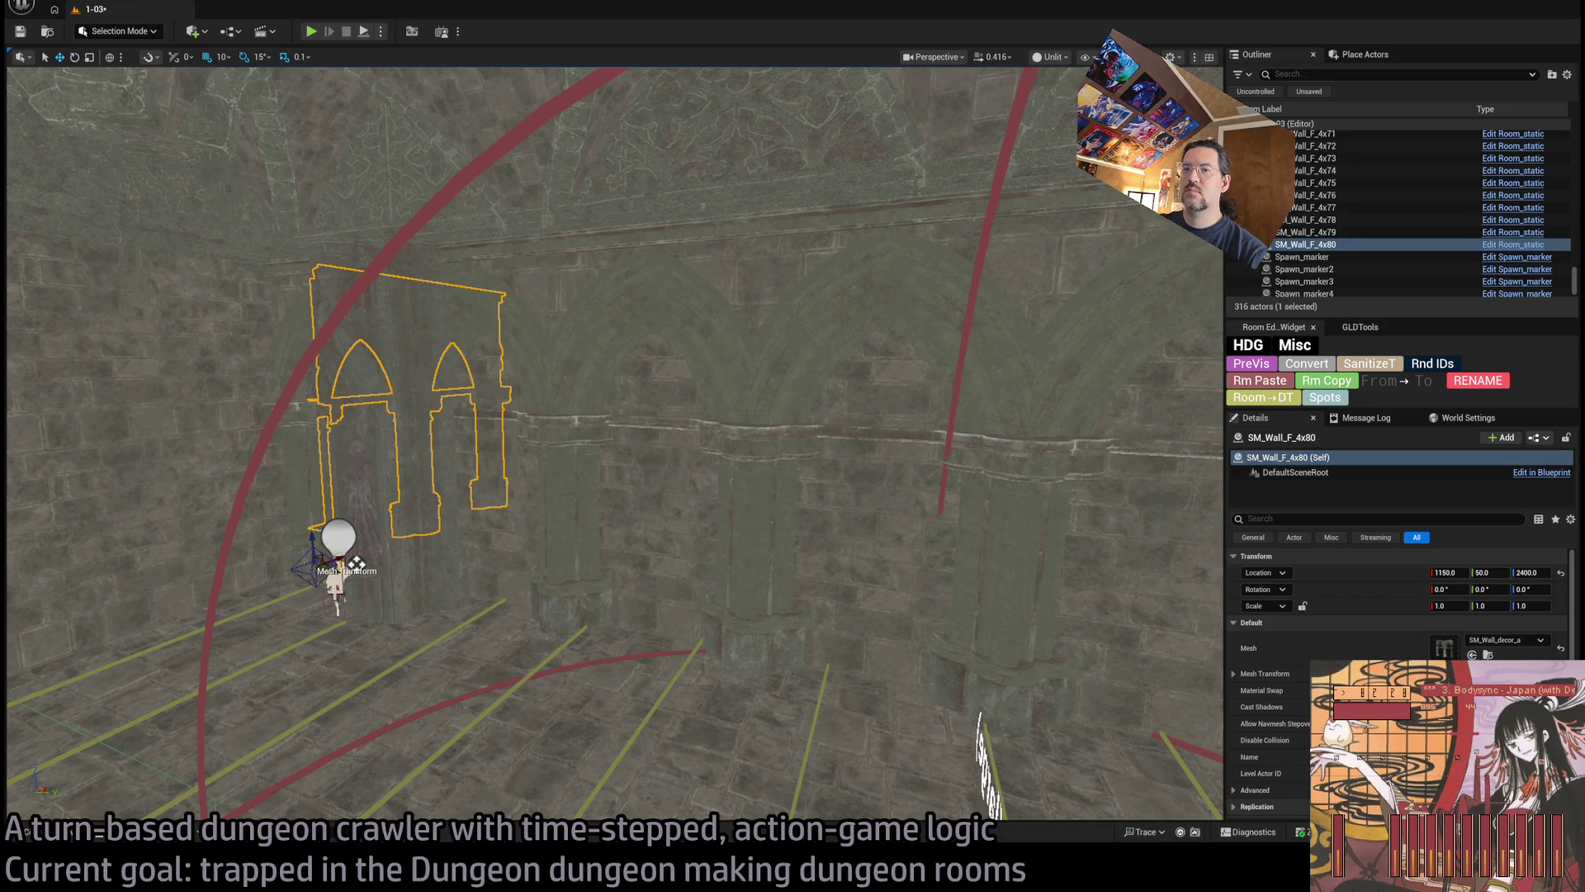
Duplicate the arched wall and move the copy SM_Wall_F_4x80 from X 720 to 750
{"action": "mouse_move", "coordinate": [355, 565]}
{"action": "left_mouse_down"}
{"action": "mouse_move", "coordinate": [1123, 488]}
{"action": "mouse_move", "coordinate": [897, 602]}
{"action": "mouse_move", "coordinate": [885, 584]}
{"action": "mouse_move", "coordinate": [1026, 619]}
{"action": "mouse_move", "coordinate": [726, 630]}
{"action": "mouse_move", "coordinate": [830, 800]}
{"action": "mouse_move", "coordinate": [826, 743]}
{"action": "left_mouse_up"}
{"action": "left_click_drag", "start_coordinate": [461, 613], "coordinate": [461, 613]}
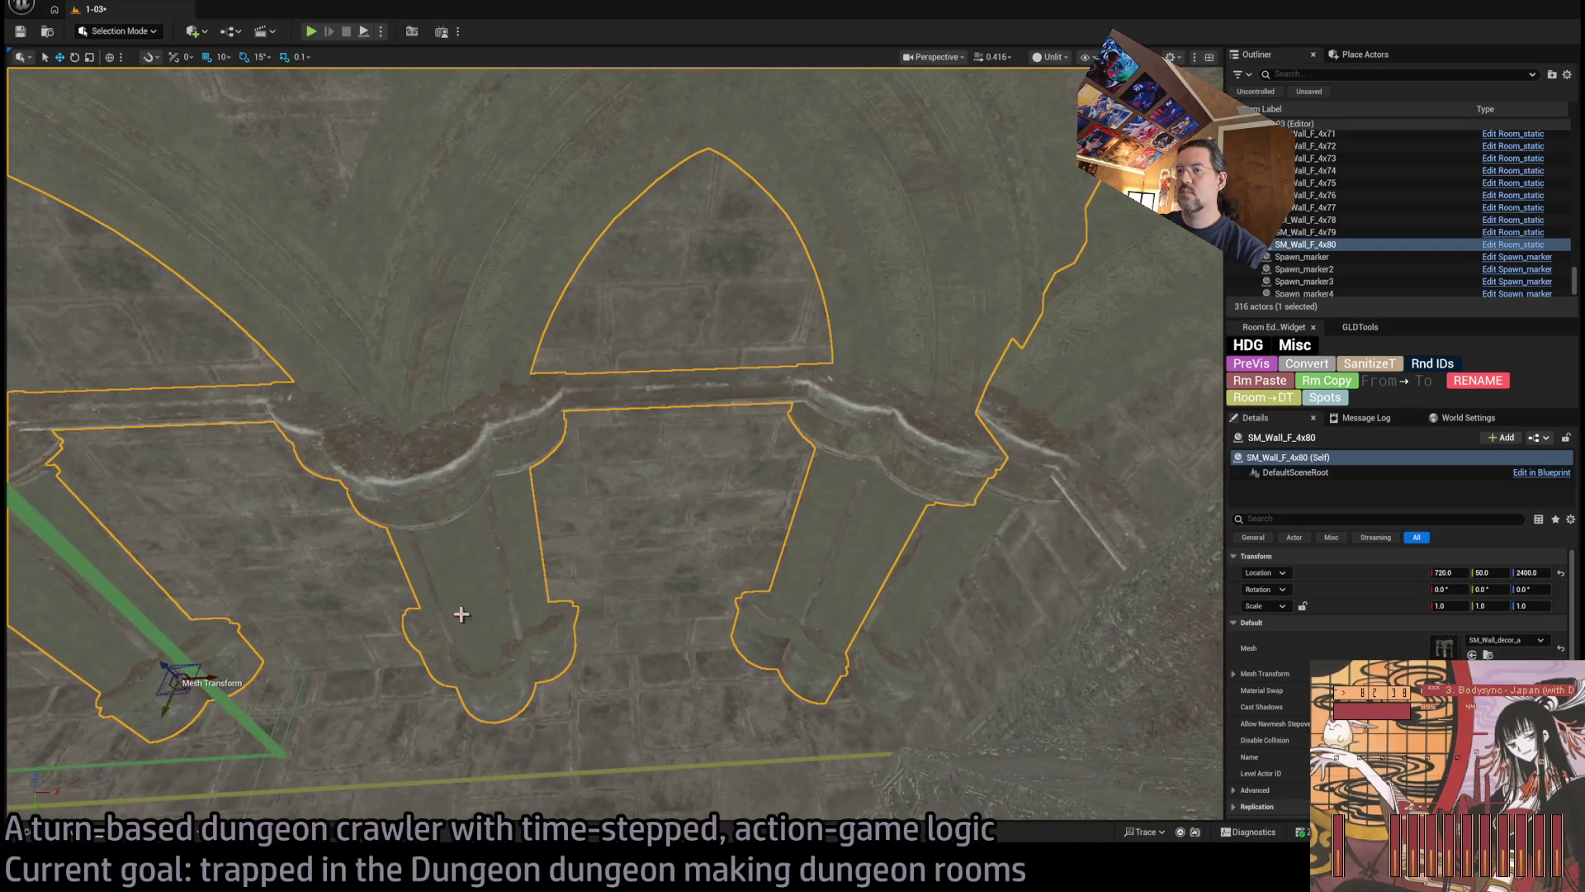
{"action": "mouse_move", "coordinate": [218, 674]}
{"action": "left_mouse_down"}
{"action": "mouse_move", "coordinate": [259, 661]}
{"action": "mouse_move", "coordinate": [206, 685]}
{"action": "mouse_move", "coordinate": [1062, 652]}
{"action": "left_mouse_up"}
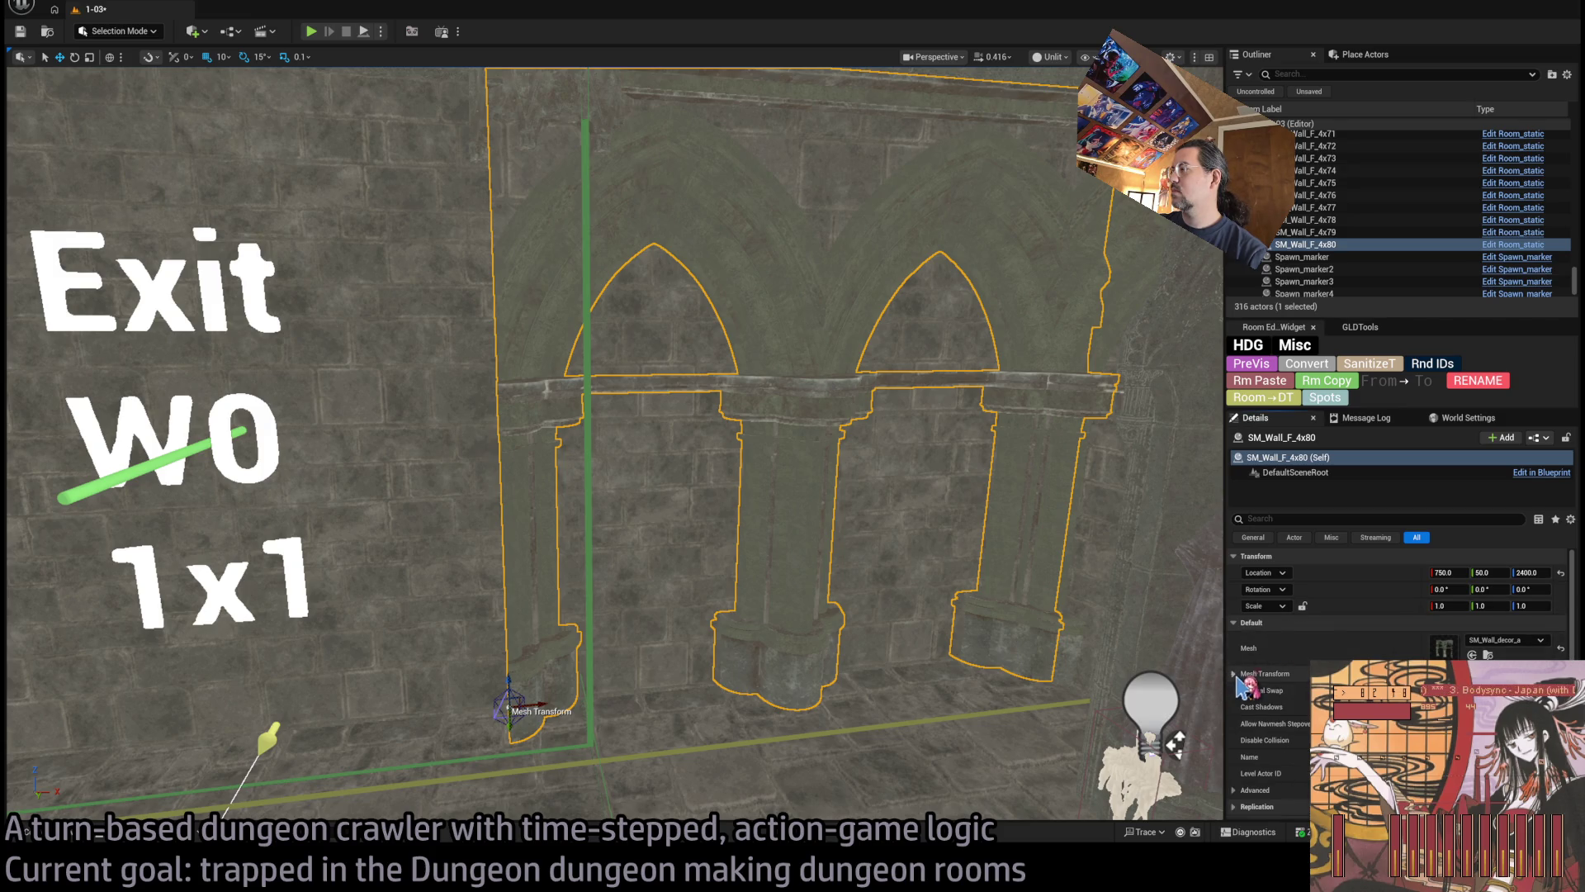
{"action": "left_click", "coordinate": [1275, 624]}
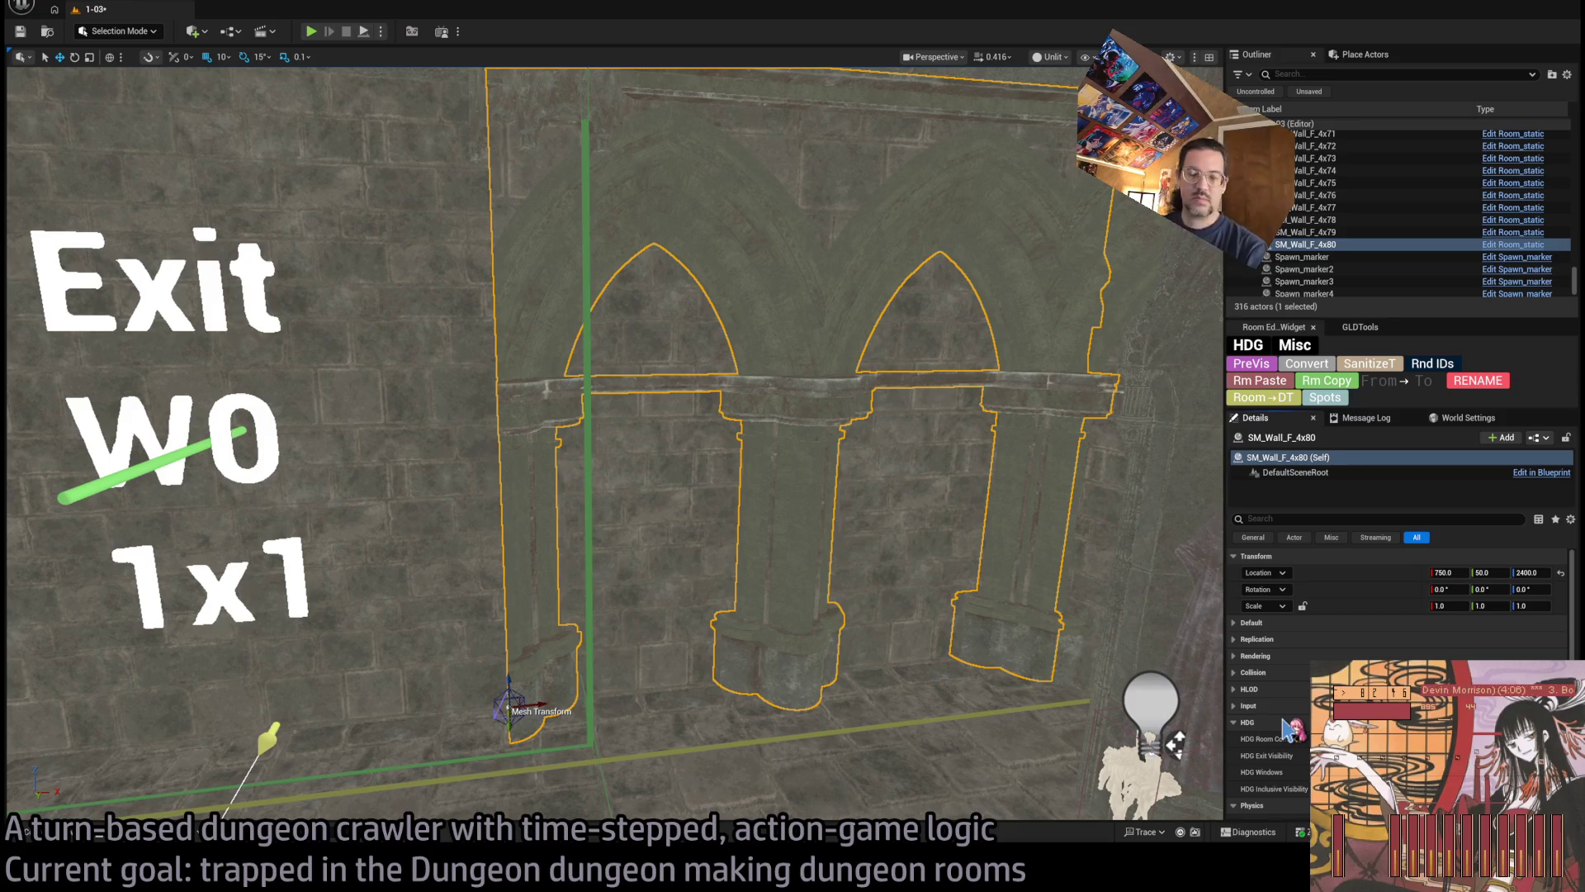
Enter W0 as the exit name in the wall's HDG Exit Visibility entry
{"action": "left_click", "coordinate": [1276, 656]}
{"action": "left_click", "coordinate": [1276, 655]}
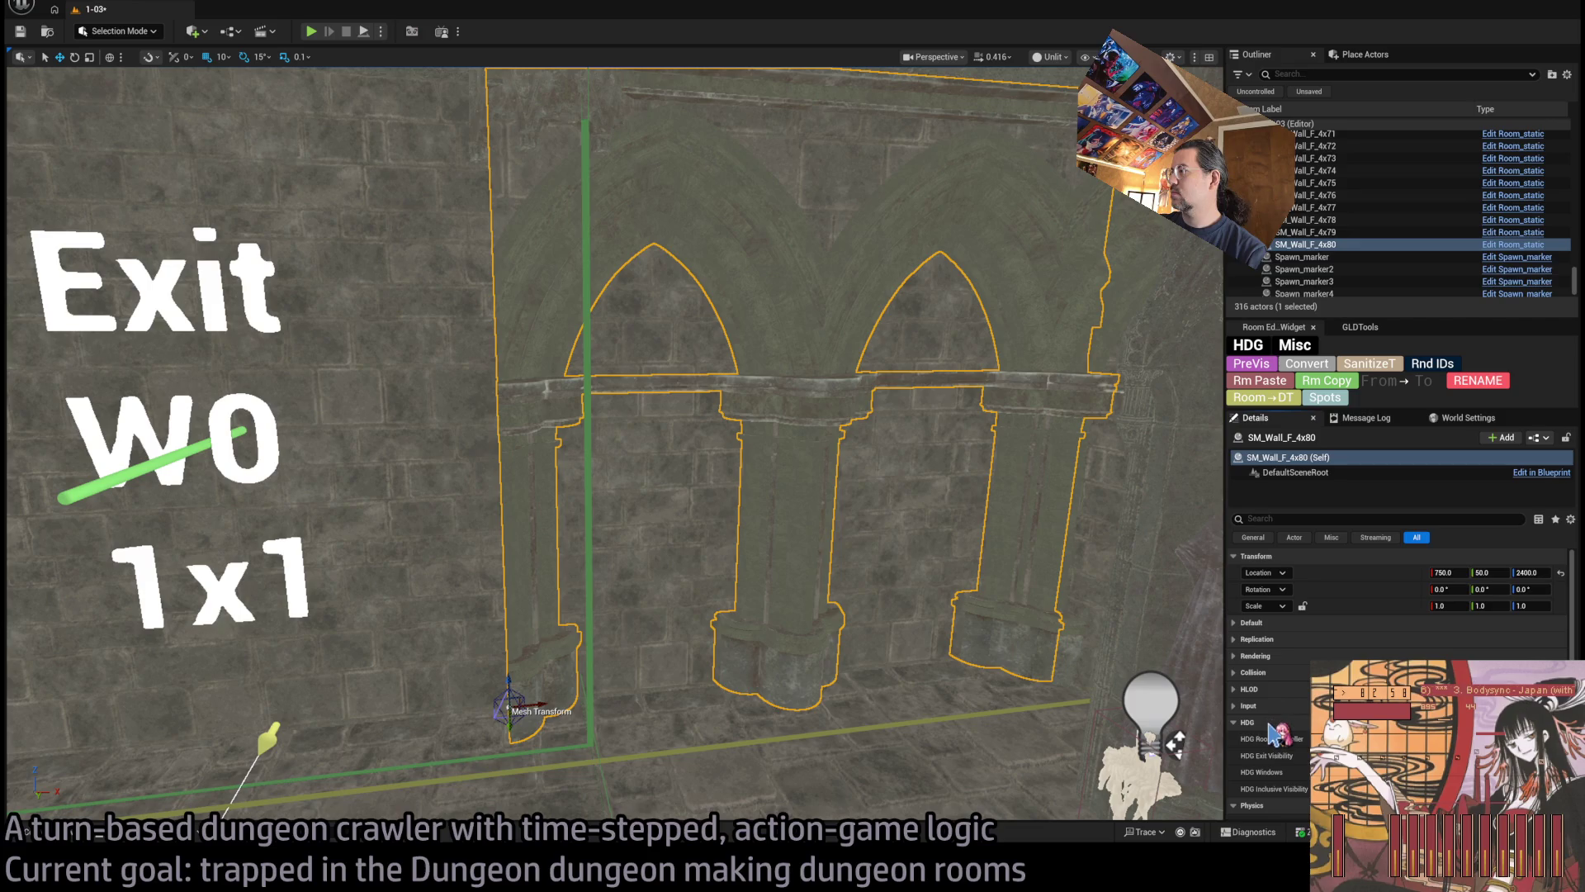
{"action": "scroll", "coordinate": [1321, 653], "scroll_direction": "down", "scroll_amount": 1}
{"action": "scroll", "coordinate": [1299, 660], "scroll_direction": "down", "scroll_amount": 1}
{"action": "scroll", "coordinate": [1298, 660], "scroll_direction": "down", "scroll_amount": 2}
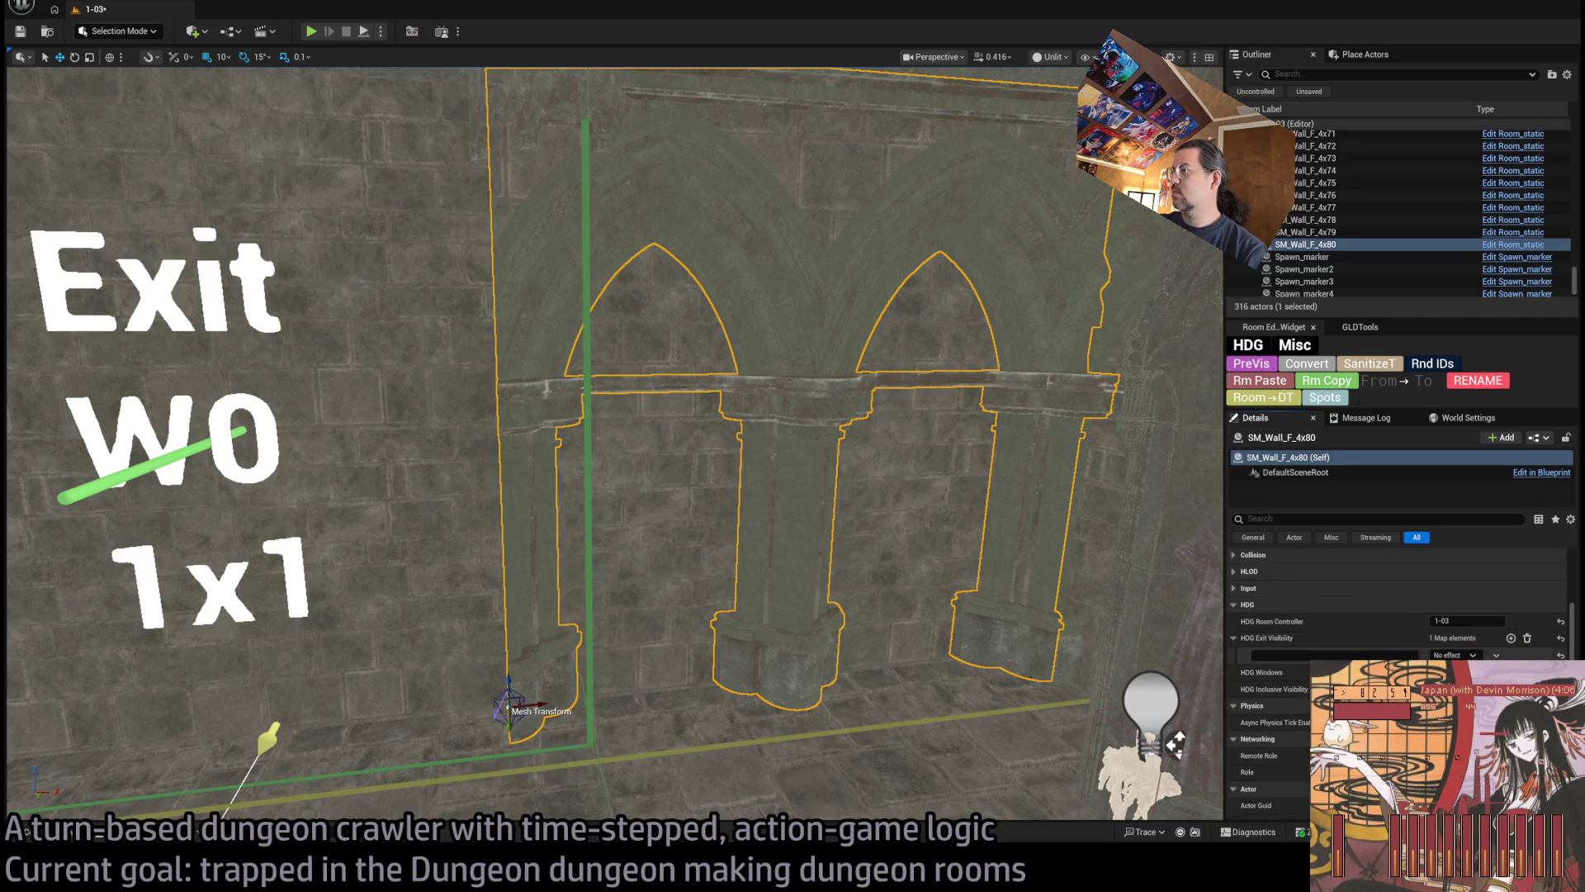
{"action": "left_click", "coordinate": [1376, 654]}
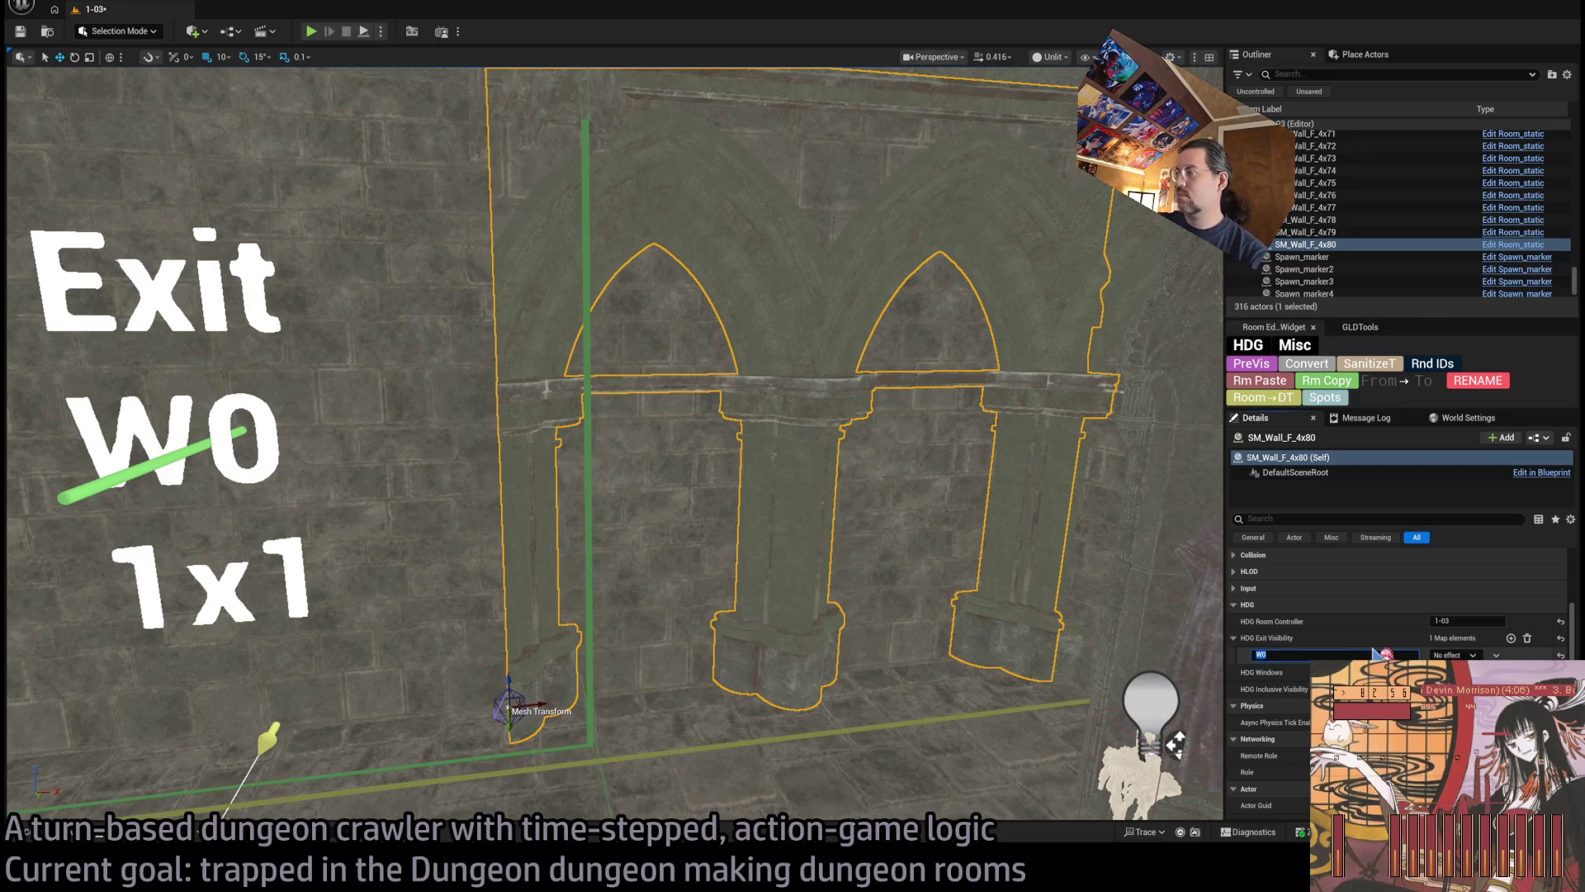
{"action": "key", "text": "Return"}
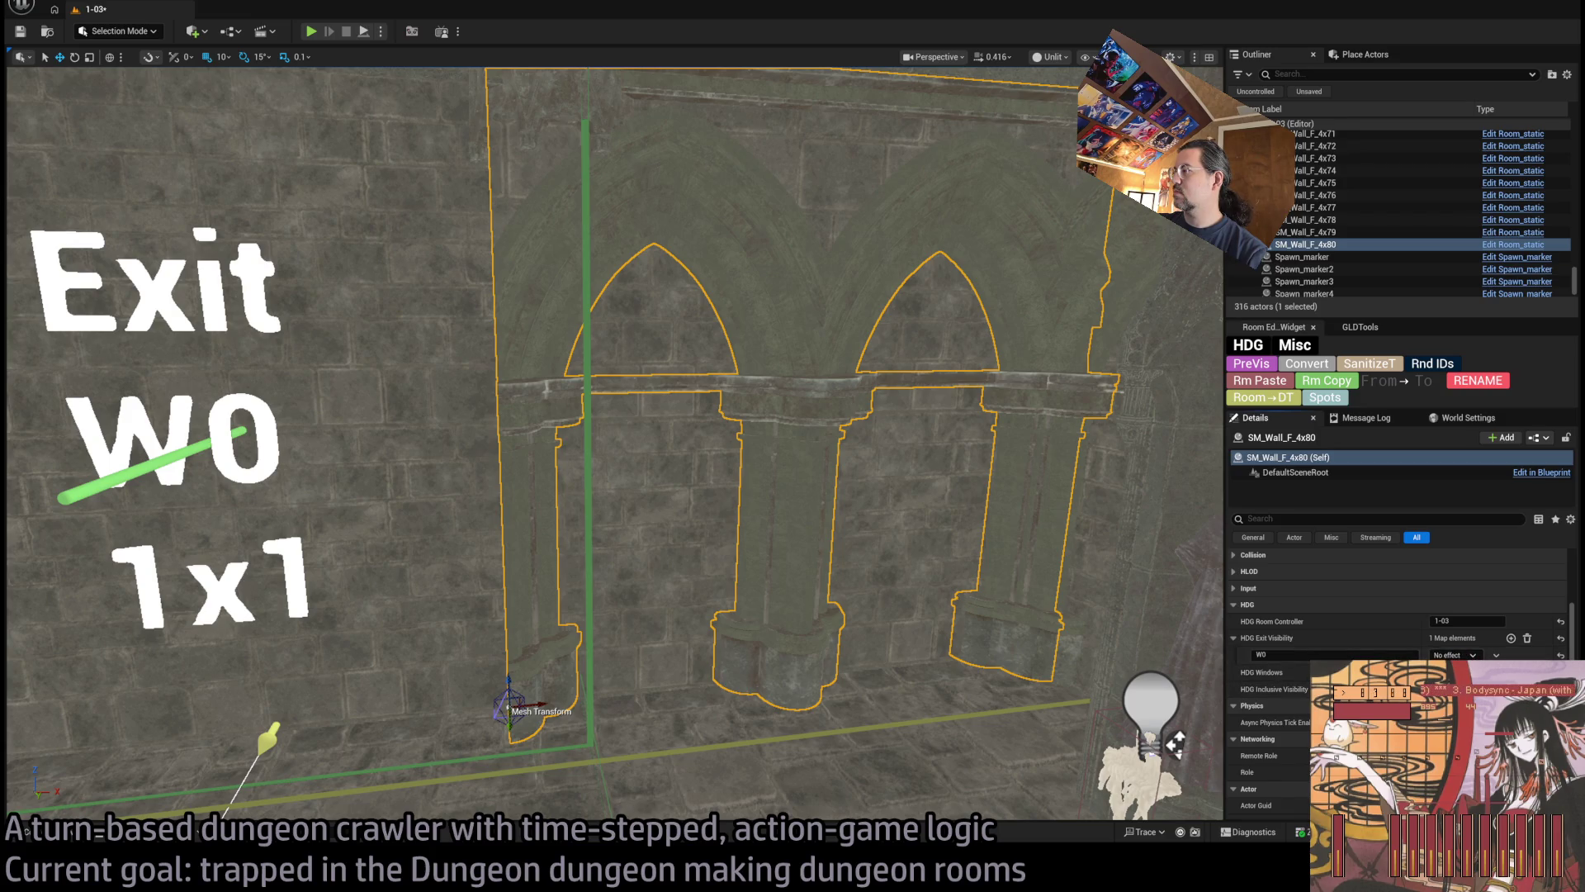
Review the wall's HDG settings and bring up the STRUCTURE WALL meshes in the asset browser
{"action": "scroll", "coordinate": [615, 446], "scroll_direction": "down", "scroll_amount": 5}
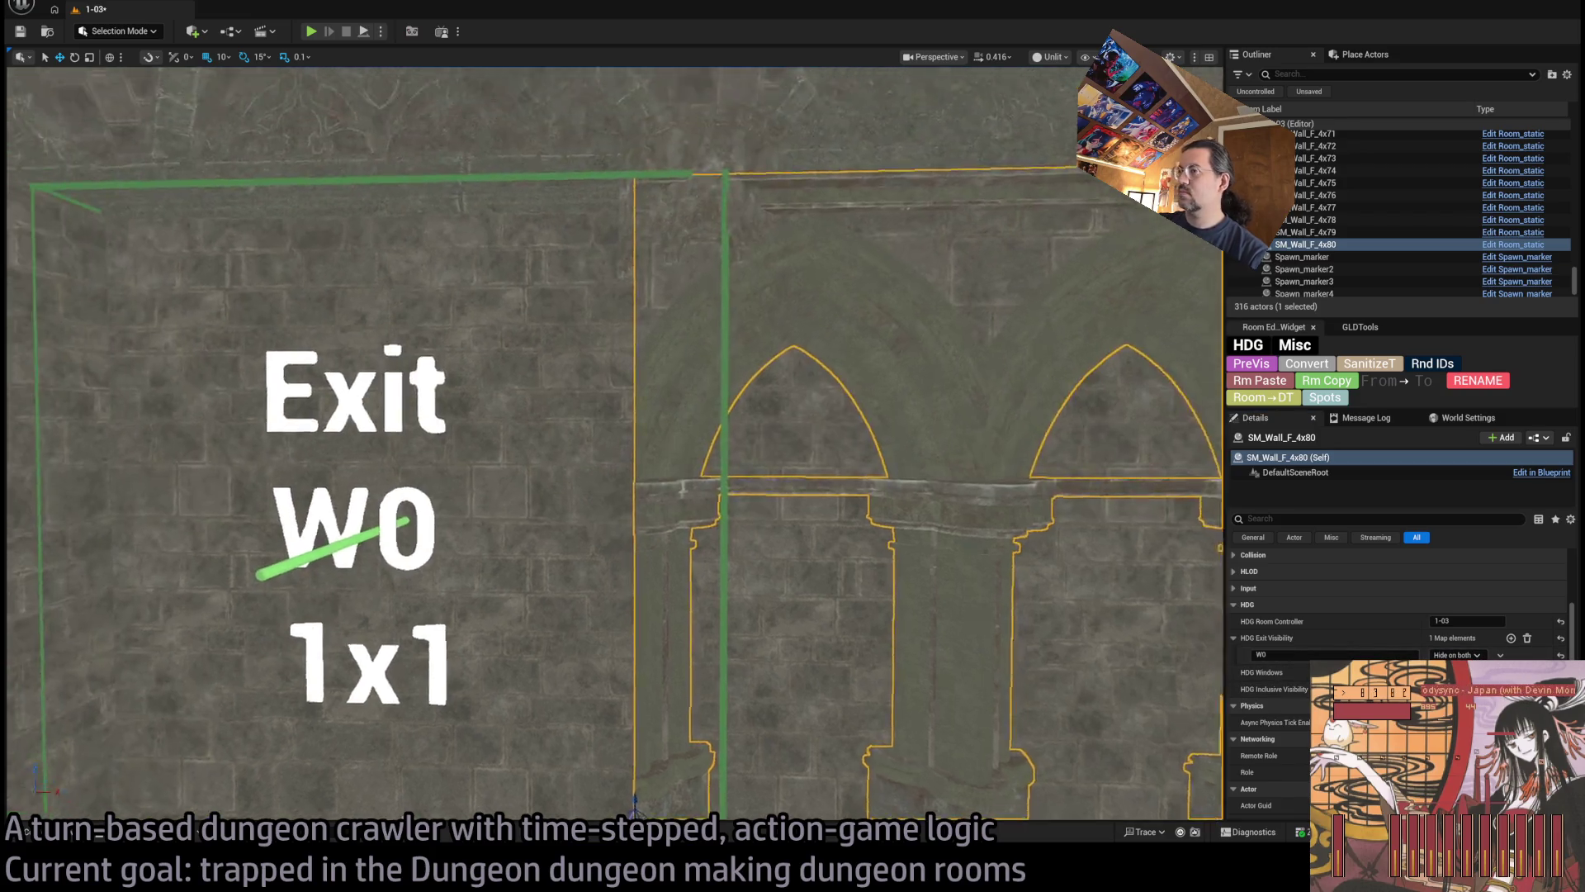
{"action": "scroll", "coordinate": [780, 639], "scroll_direction": "up", "scroll_amount": 3}
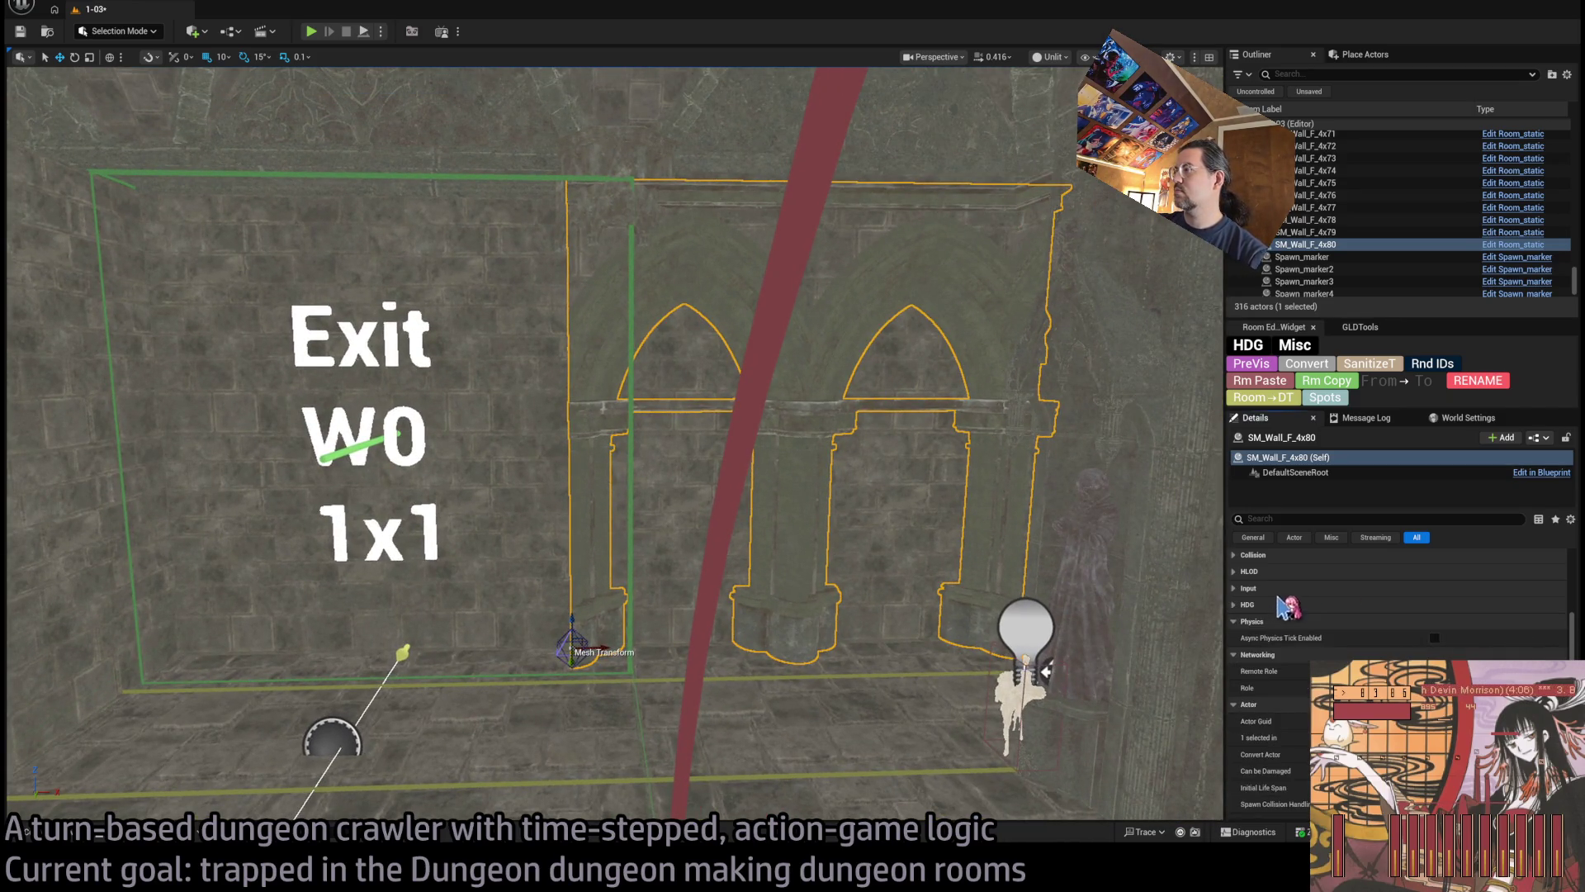
{"action": "left_click", "coordinate": [1267, 720]}
{"action": "scroll", "coordinate": [1267, 712], "scroll_direction": "down", "scroll_amount": 3}
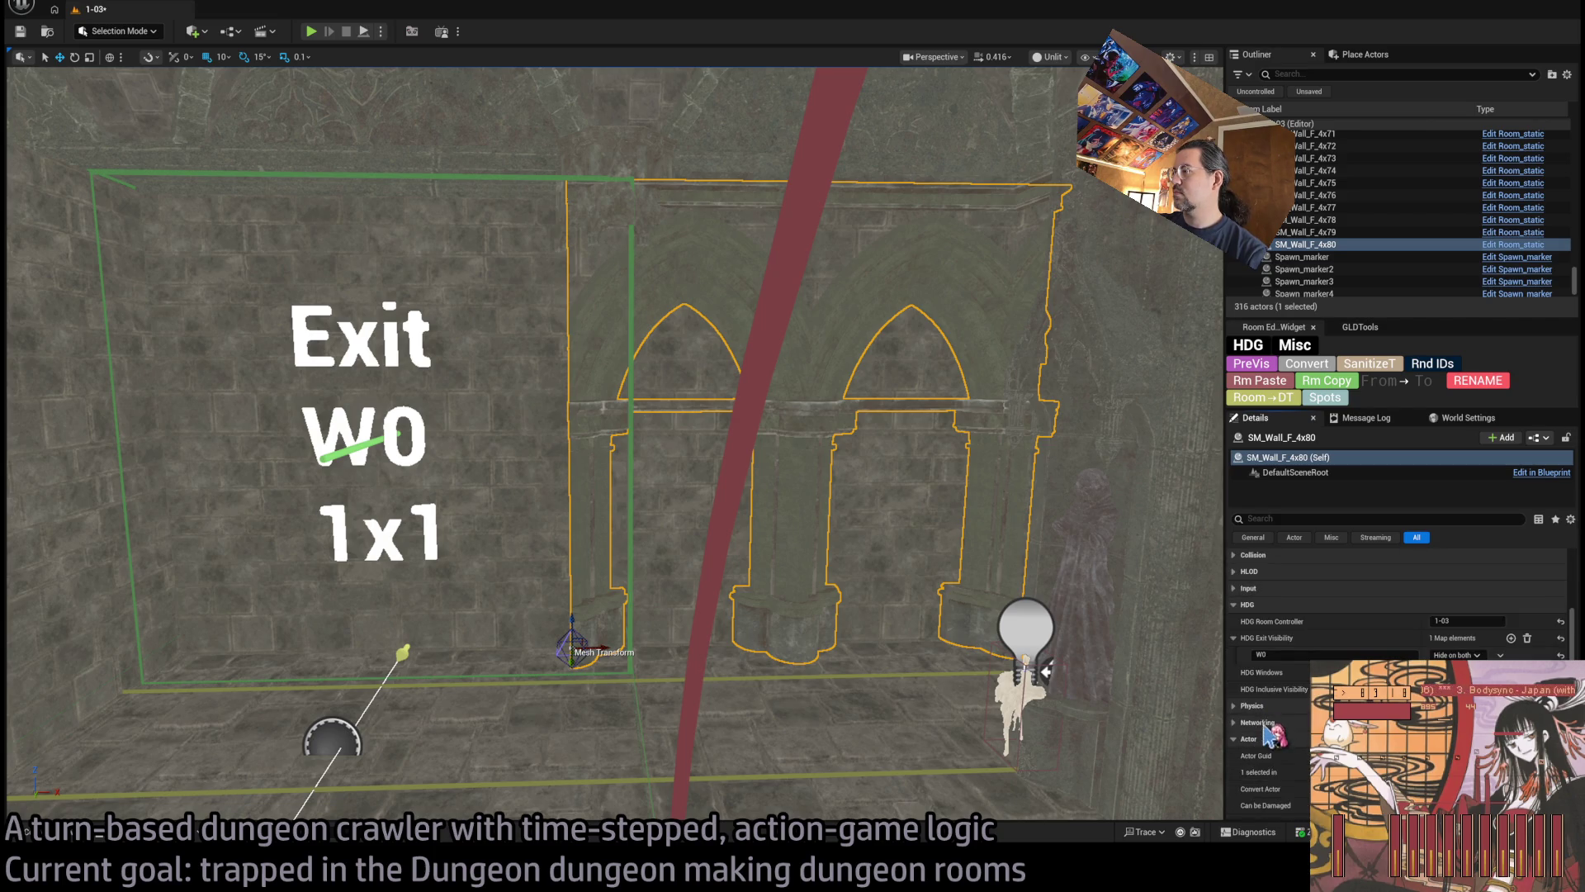
{"action": "scroll", "coordinate": [1285, 611], "scroll_direction": "up", "scroll_amount": 3}
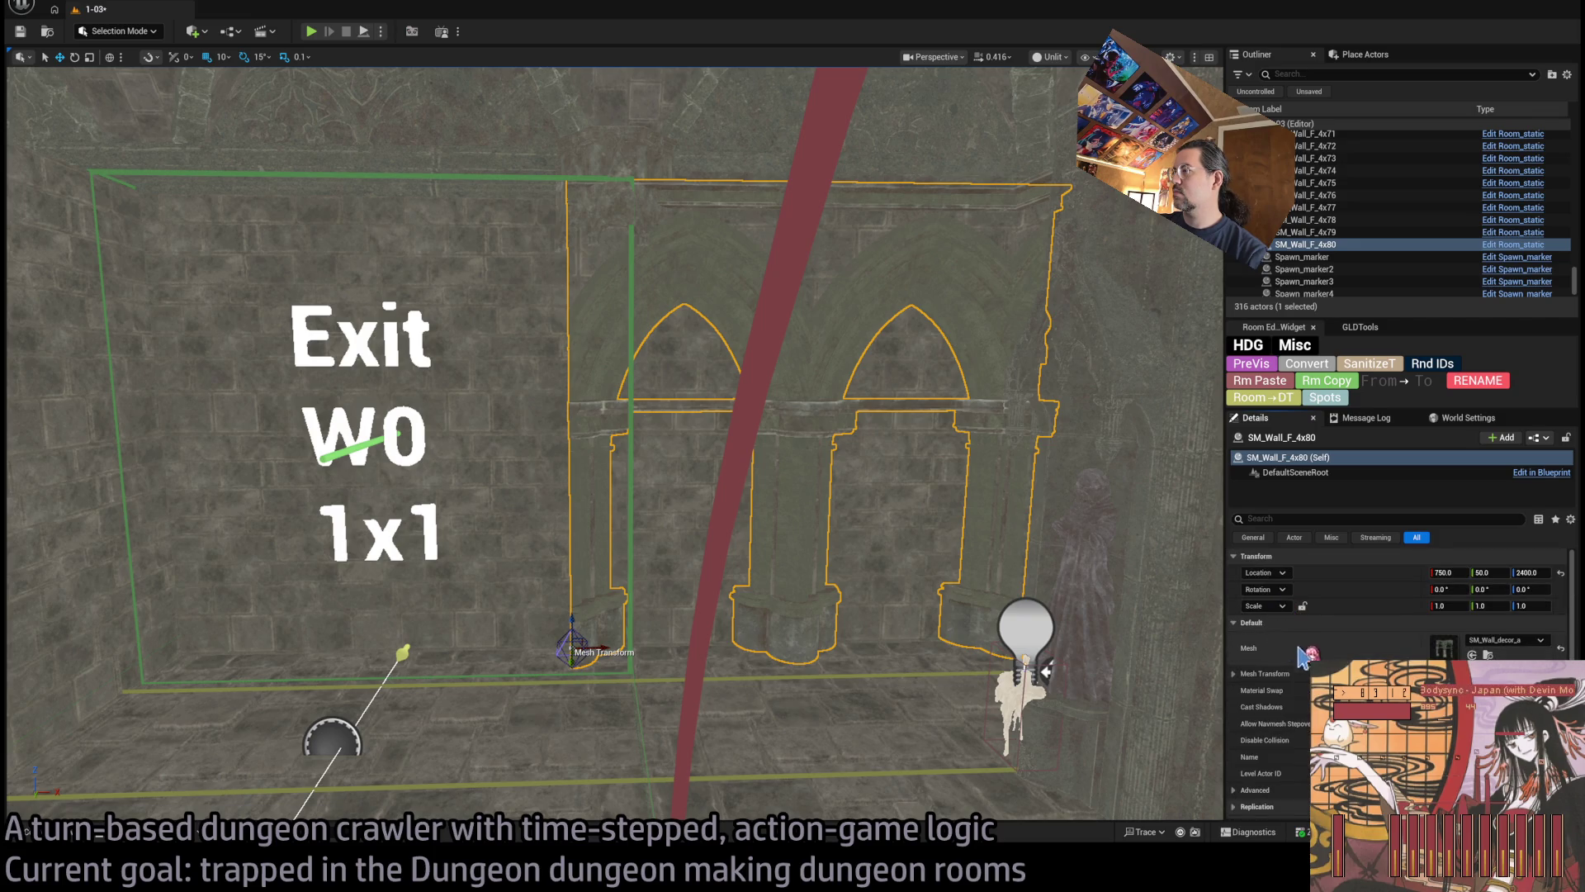
{"action": "key", "text": "ctrl+space"}
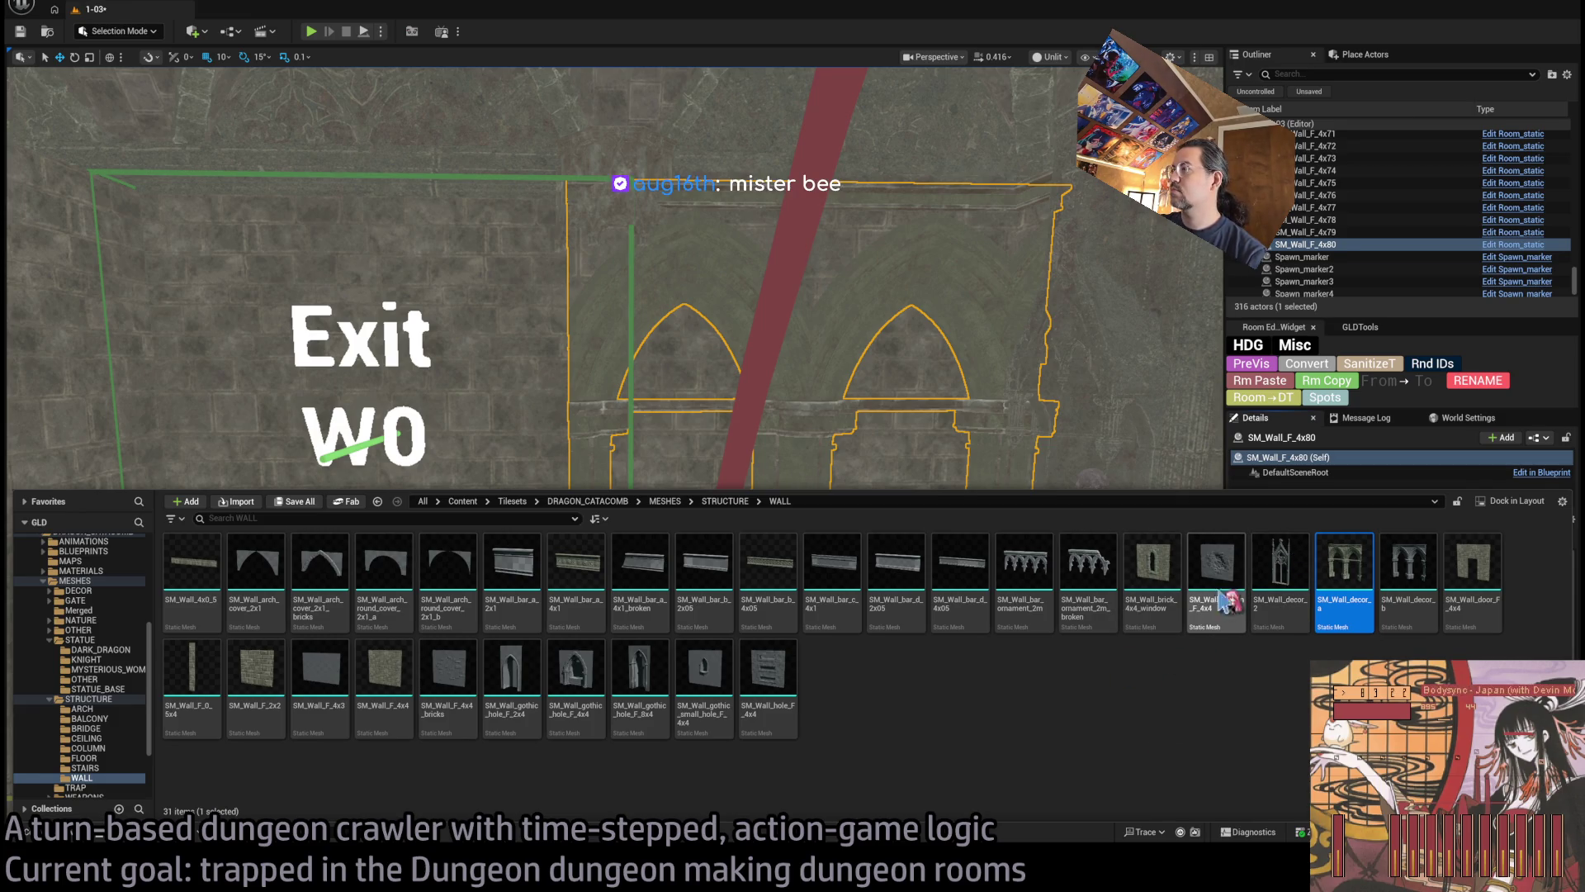
{"action": "left_click", "coordinate": [881, 453]}
{"action": "key", "text": "f"}
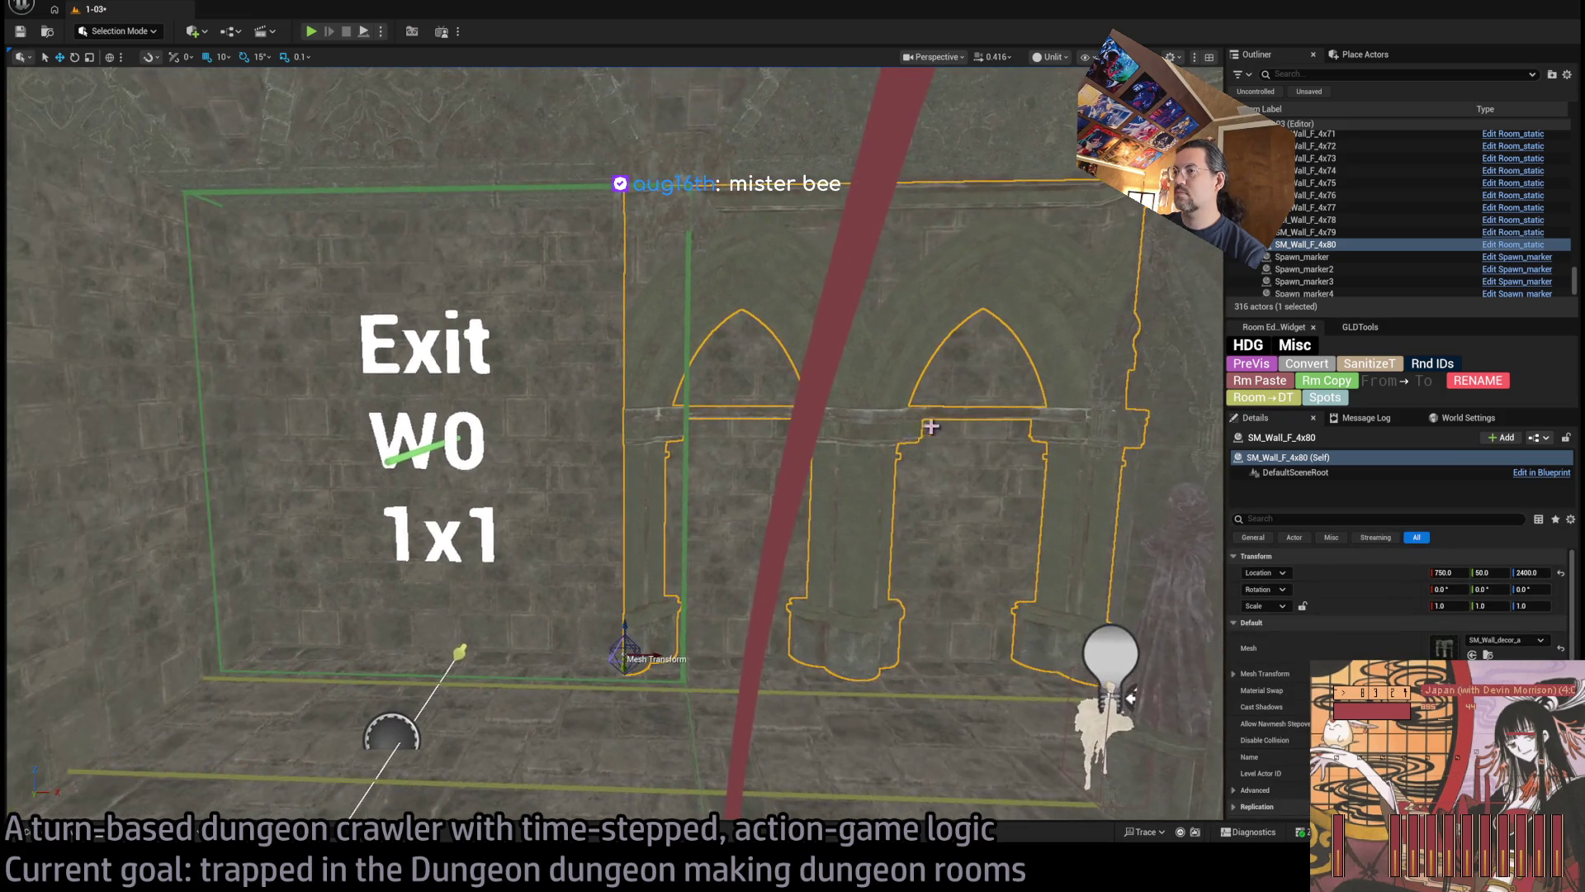
{"action": "left_click", "coordinate": [581, 440]}
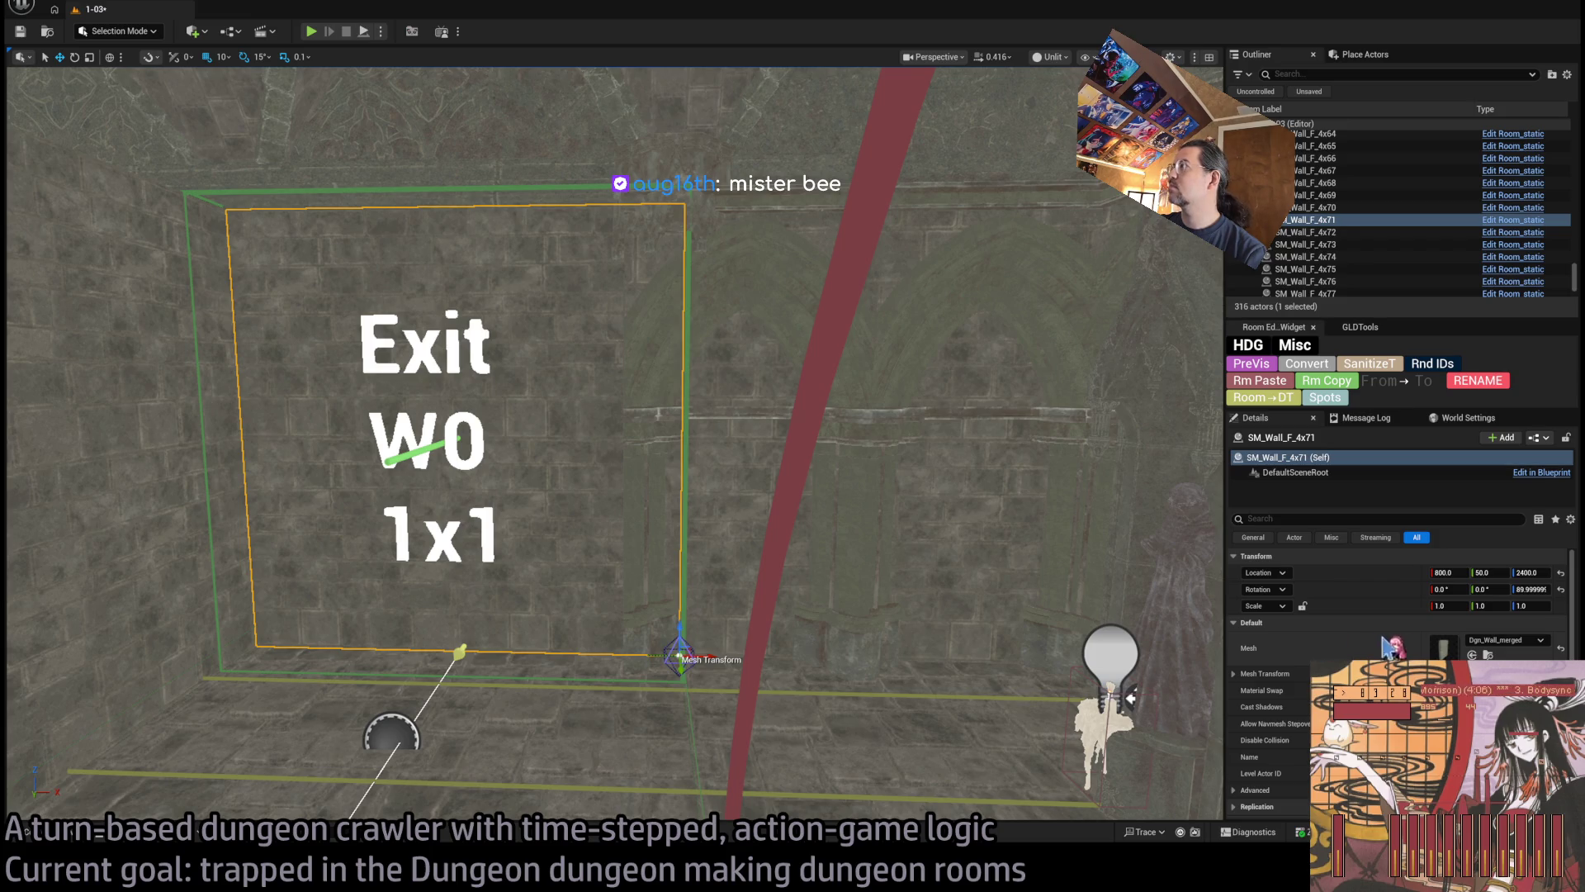
{"action": "mouse_move", "coordinate": [611, 445]}
{"action": "left_mouse_down"}
{"action": "mouse_move", "coordinate": [611, 413]}
{"action": "mouse_move", "coordinate": [578, 380]}
{"action": "mouse_move", "coordinate": [545, 413]}
{"action": "mouse_move", "coordinate": [594, 446]}
{"action": "left_mouse_up"}
{"action": "left_click_drag", "start_coordinate": [936, 577], "coordinate": [935, 577]}
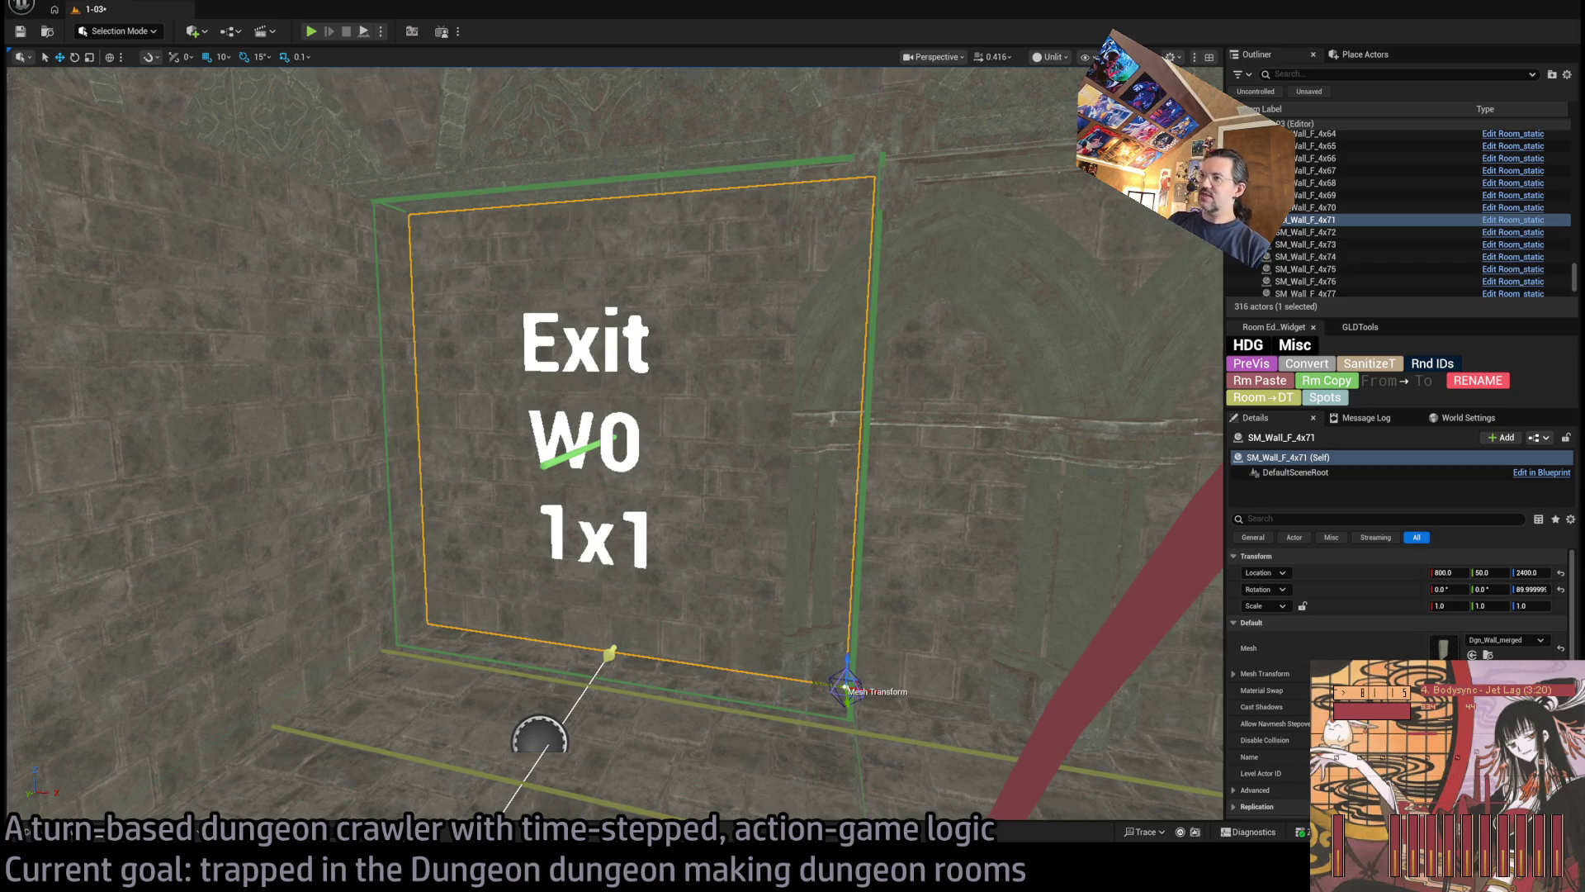
Navigate to the Exit W0 room and select the arched decorated wall
{"action": "left_click_drag", "start_coordinate": [806, 452], "coordinate": [949, 520]}
{"action": "left_click_drag", "start_coordinate": [725, 413], "coordinate": [725, 382]}
{"action": "left_click", "coordinate": [538, 339]}
{"action": "mouse_move", "coordinate": [706, 484]}
{"action": "left_mouse_down"}
{"action": "mouse_move", "coordinate": [705, 405]}
{"action": "mouse_move", "coordinate": [686, 462]}
{"action": "mouse_move", "coordinate": [647, 475]}
{"action": "mouse_move", "coordinate": [653, 609]}
{"action": "mouse_move", "coordinate": [608, 640]}
{"action": "mouse_move", "coordinate": [628, 594]}
{"action": "mouse_move", "coordinate": [652, 611]}
{"action": "mouse_move", "coordinate": [636, 577]}
{"action": "mouse_move", "coordinate": [596, 583]}
{"action": "left_mouse_up"}
{"action": "left_click", "coordinate": [596, 582]}
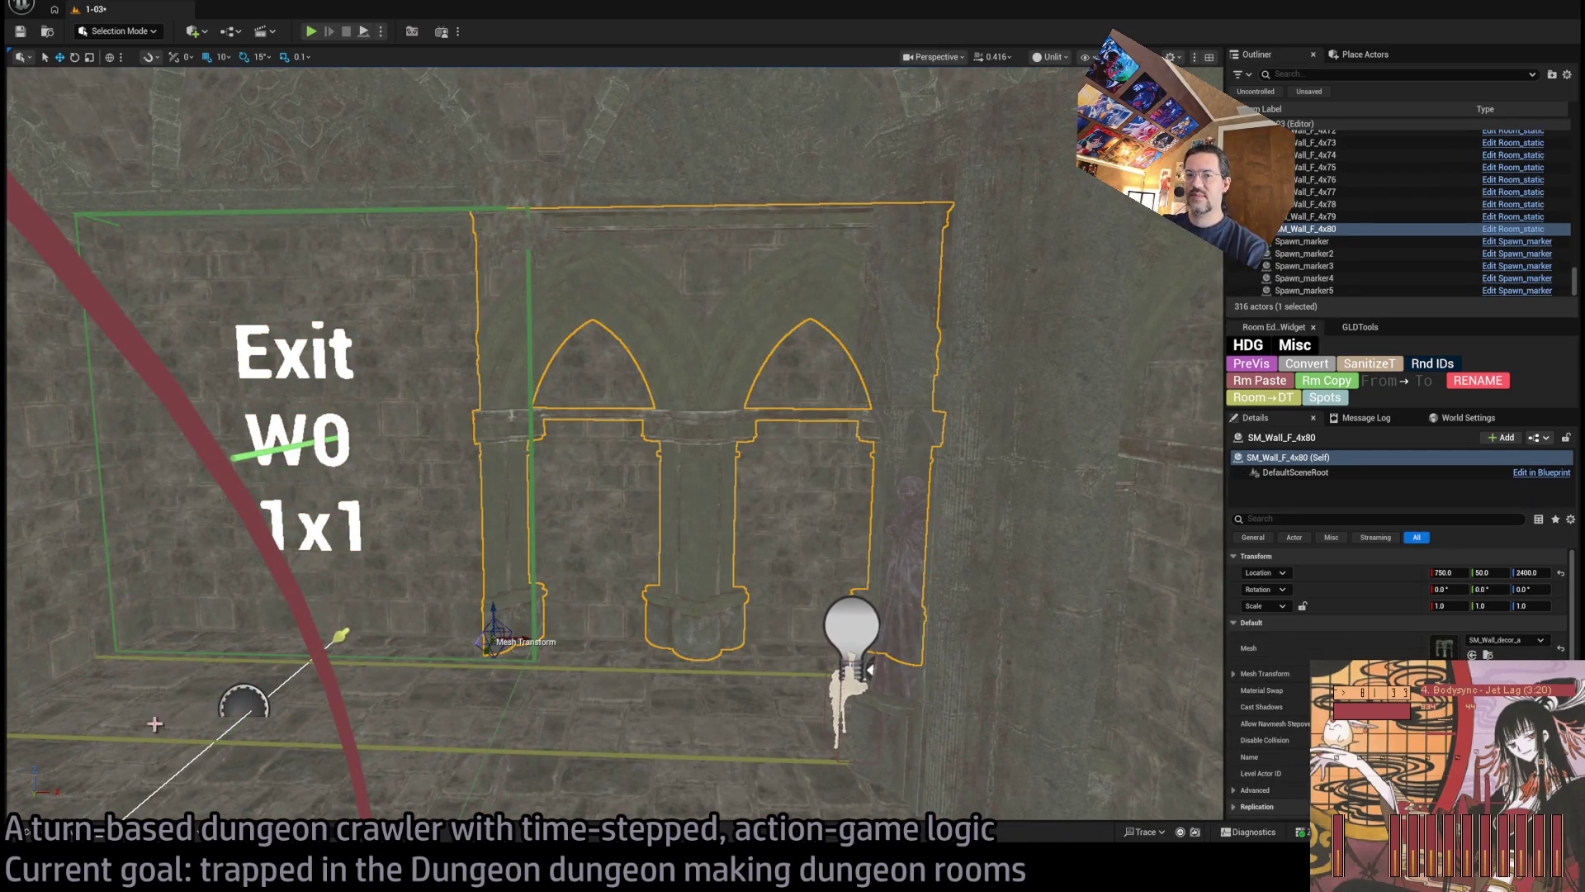
Assign the broken brick mesh SM_Wall_broken_F_4x4 to the wall and frame it
{"action": "left_click", "coordinate": [67, 835]}
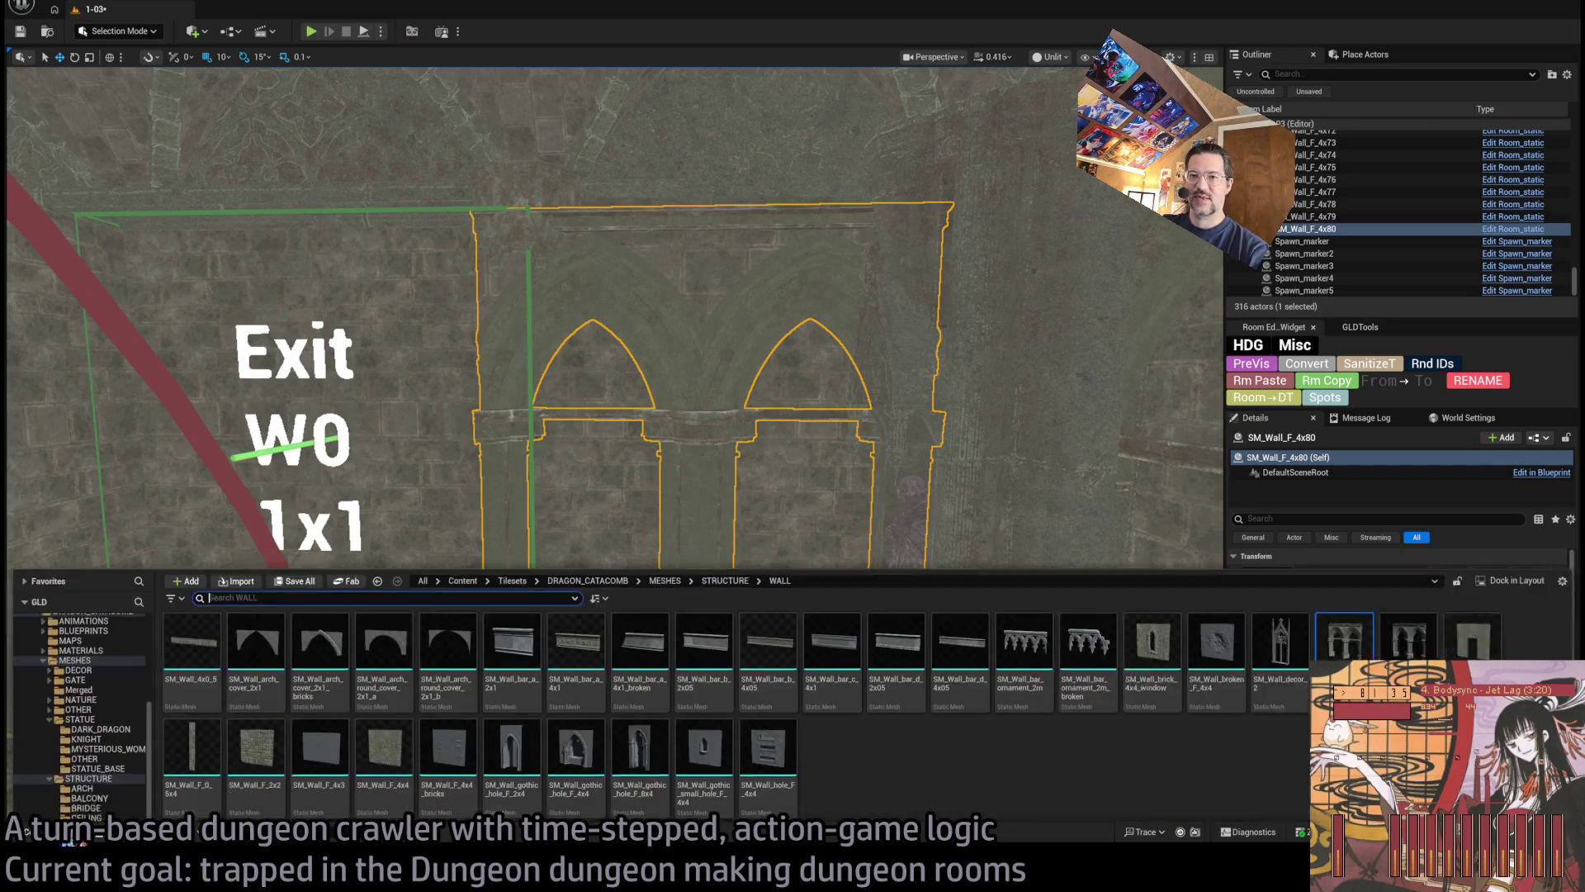
{"action": "left_click", "coordinate": [1168, 694]}
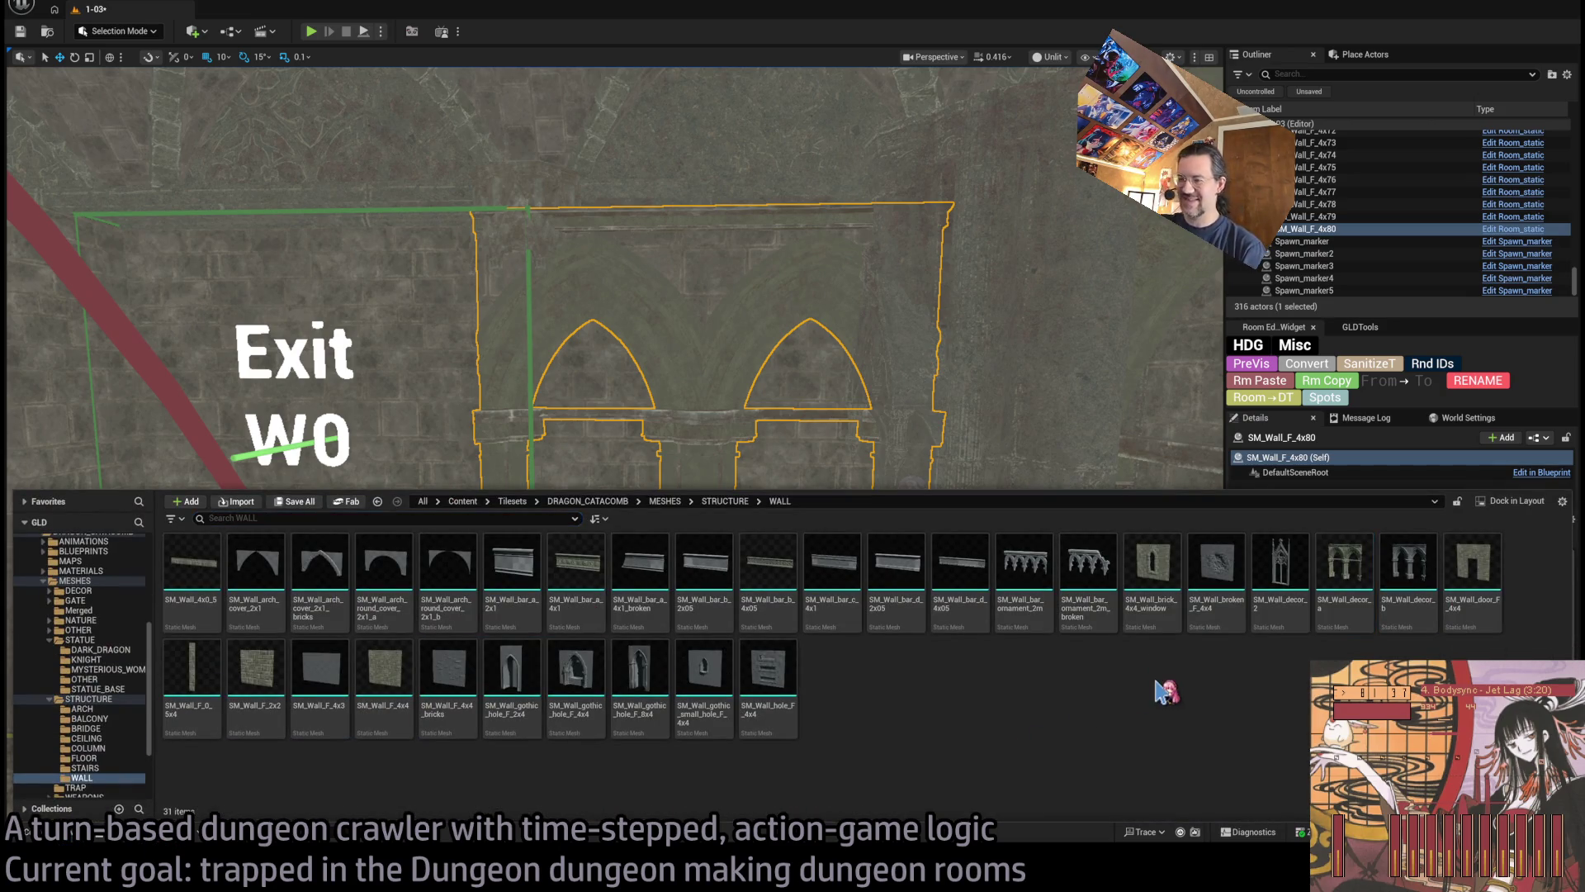
{"action": "left_click", "coordinate": [1342, 569]}
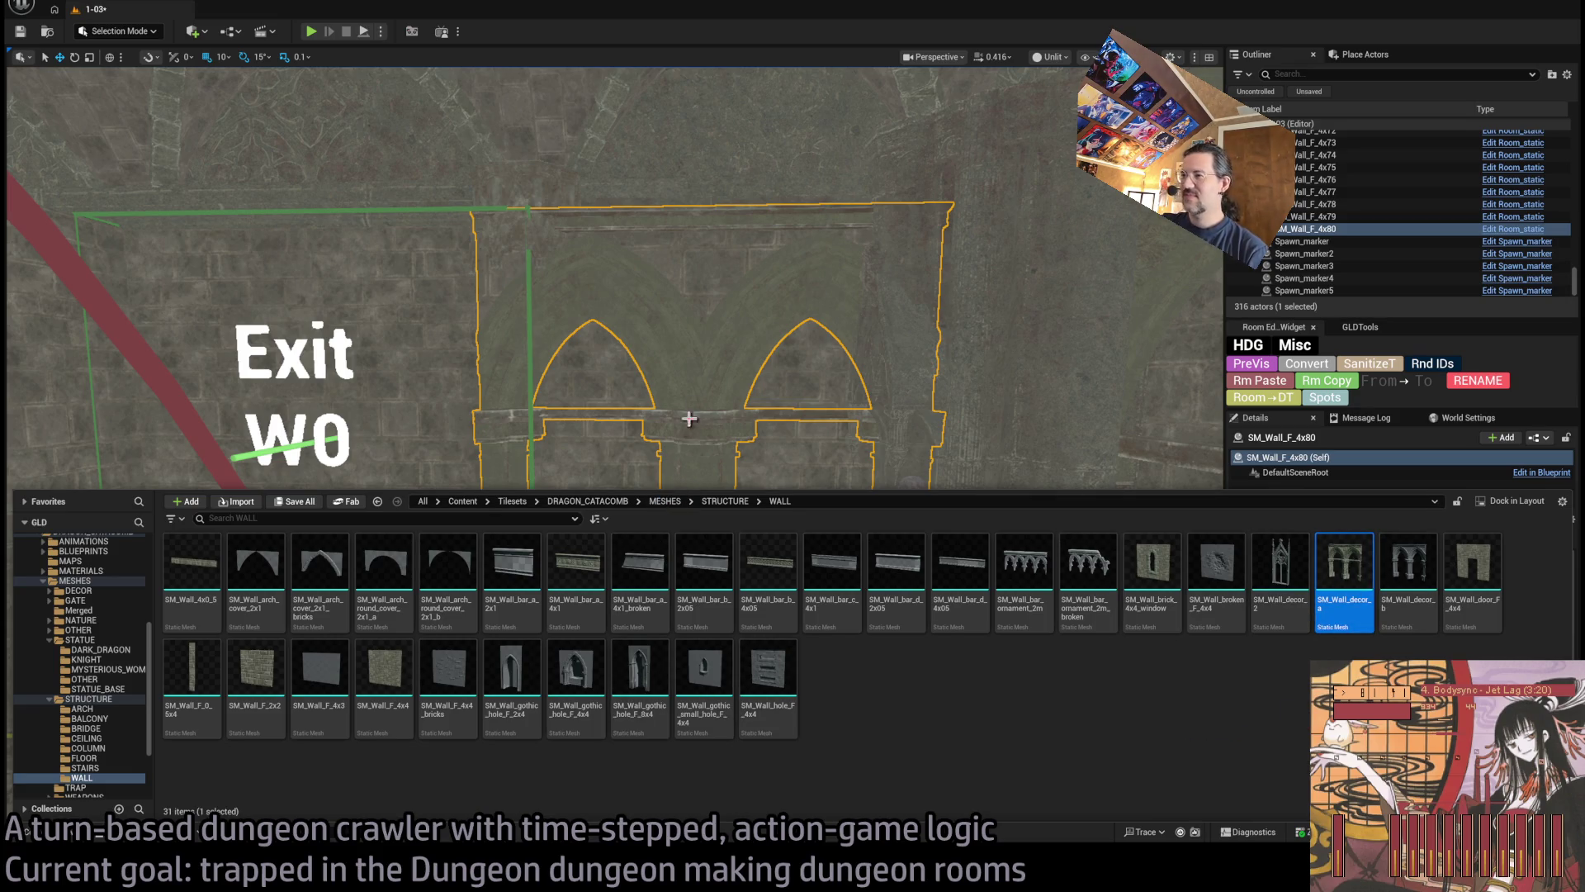
{"action": "left_click", "coordinate": [768, 411]}
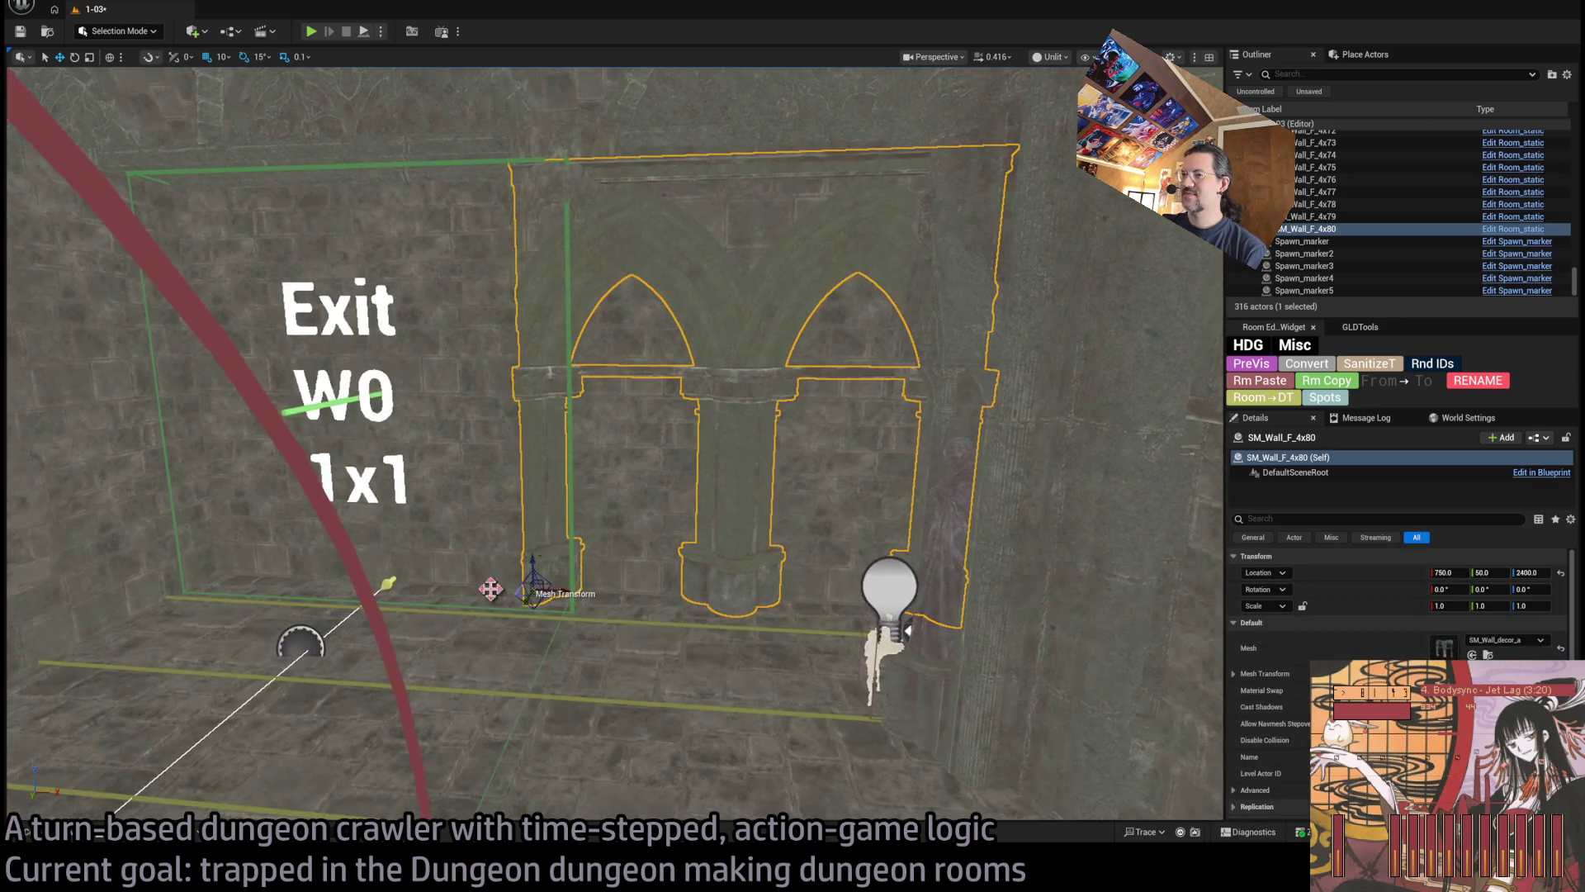
{"action": "key", "text": "ctrl+space"}
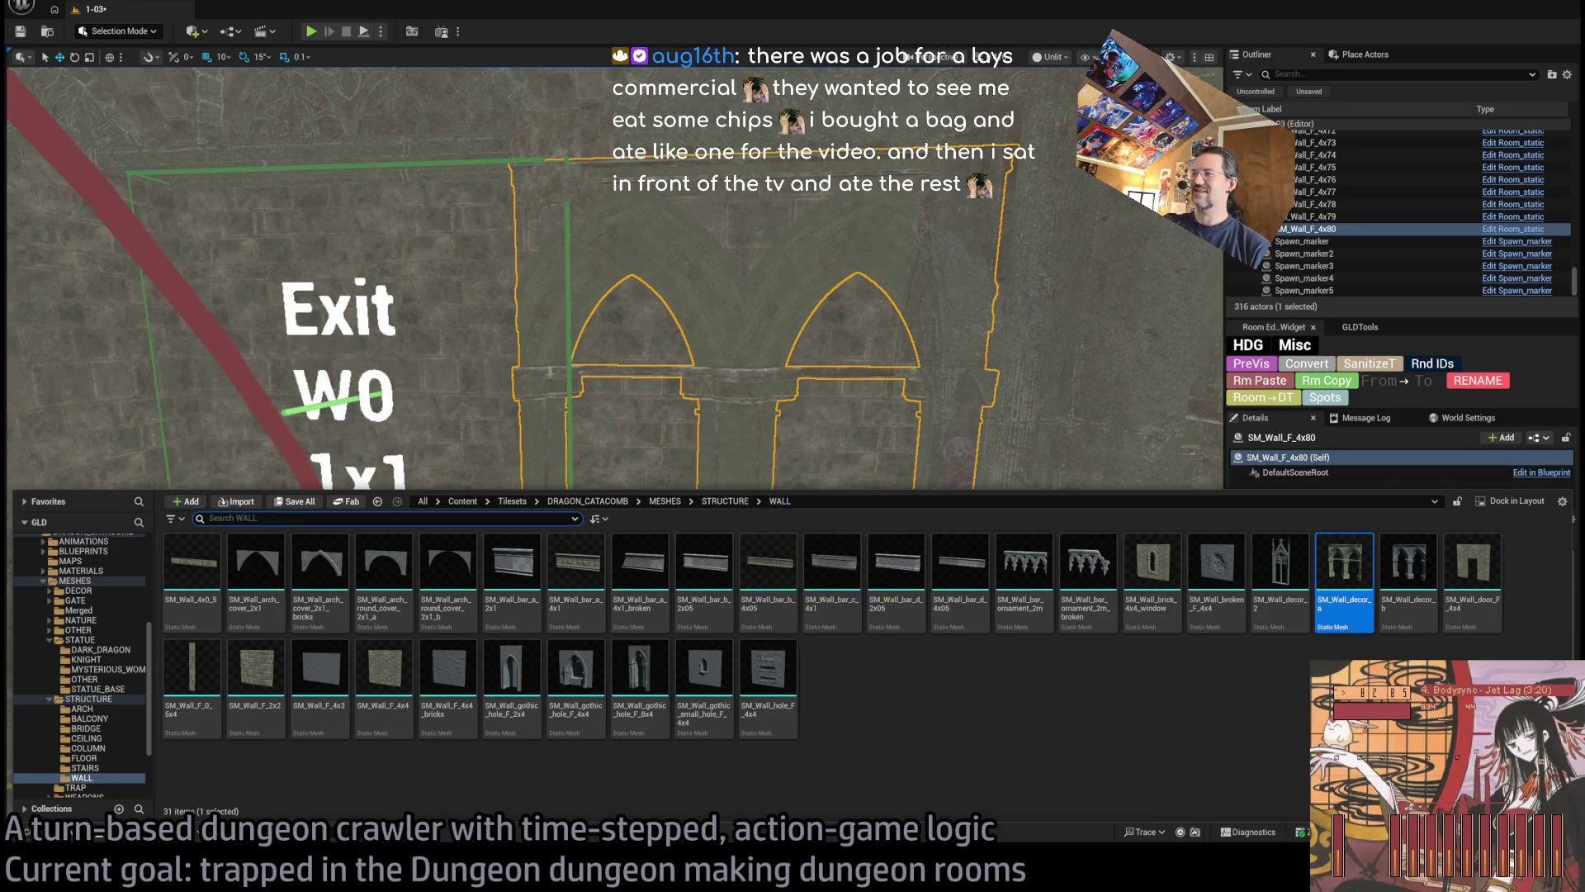
{"action": "left_click", "coordinate": [1116, 714]}
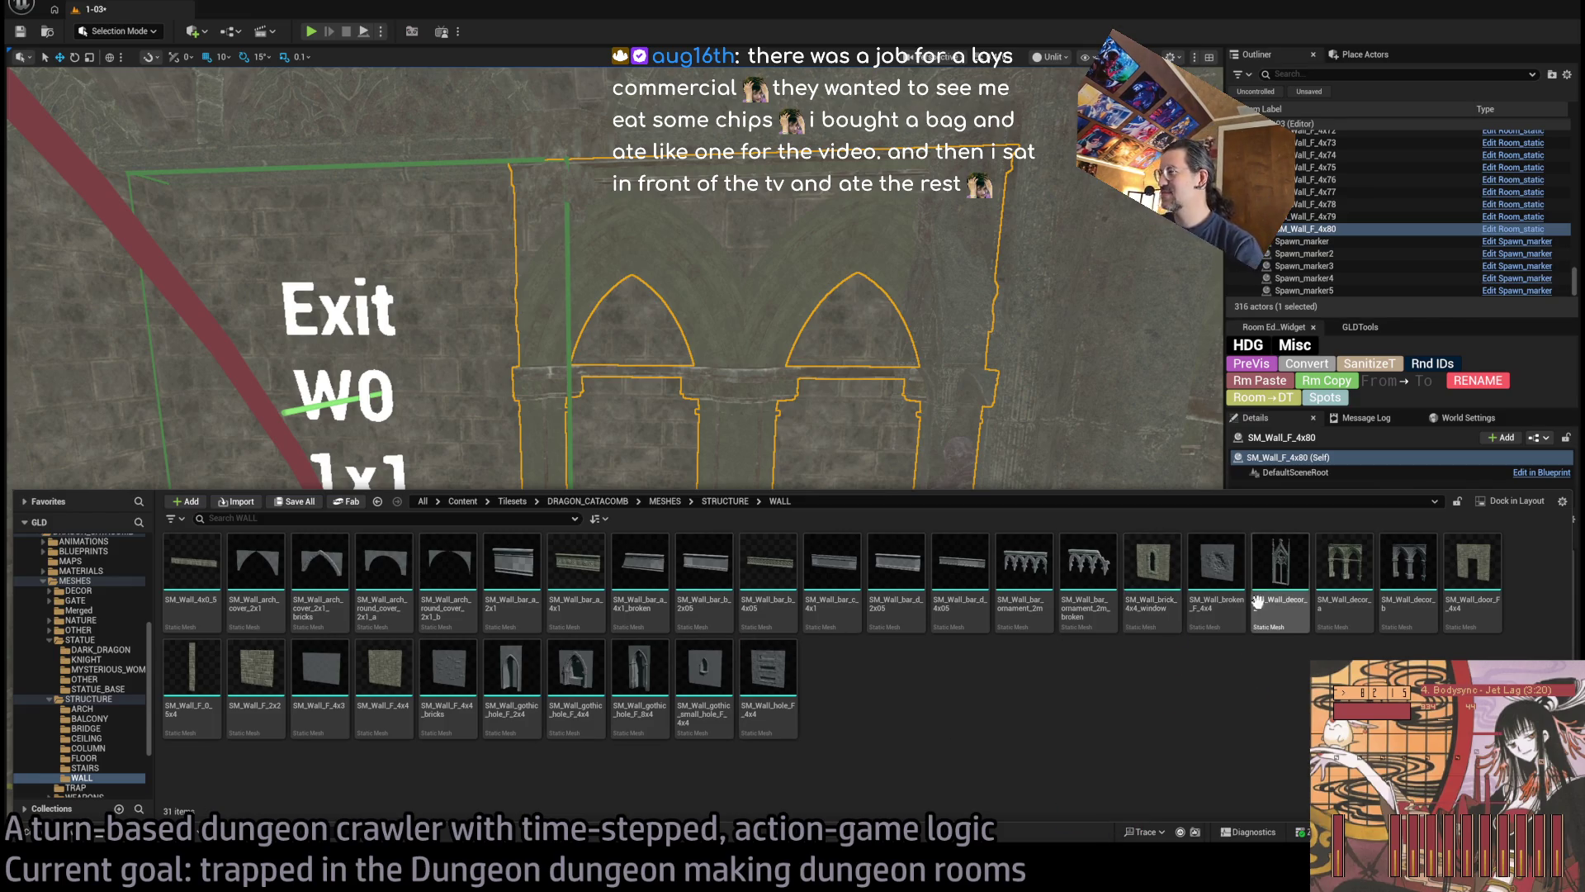
{"action": "left_click", "coordinate": [1216, 570]}
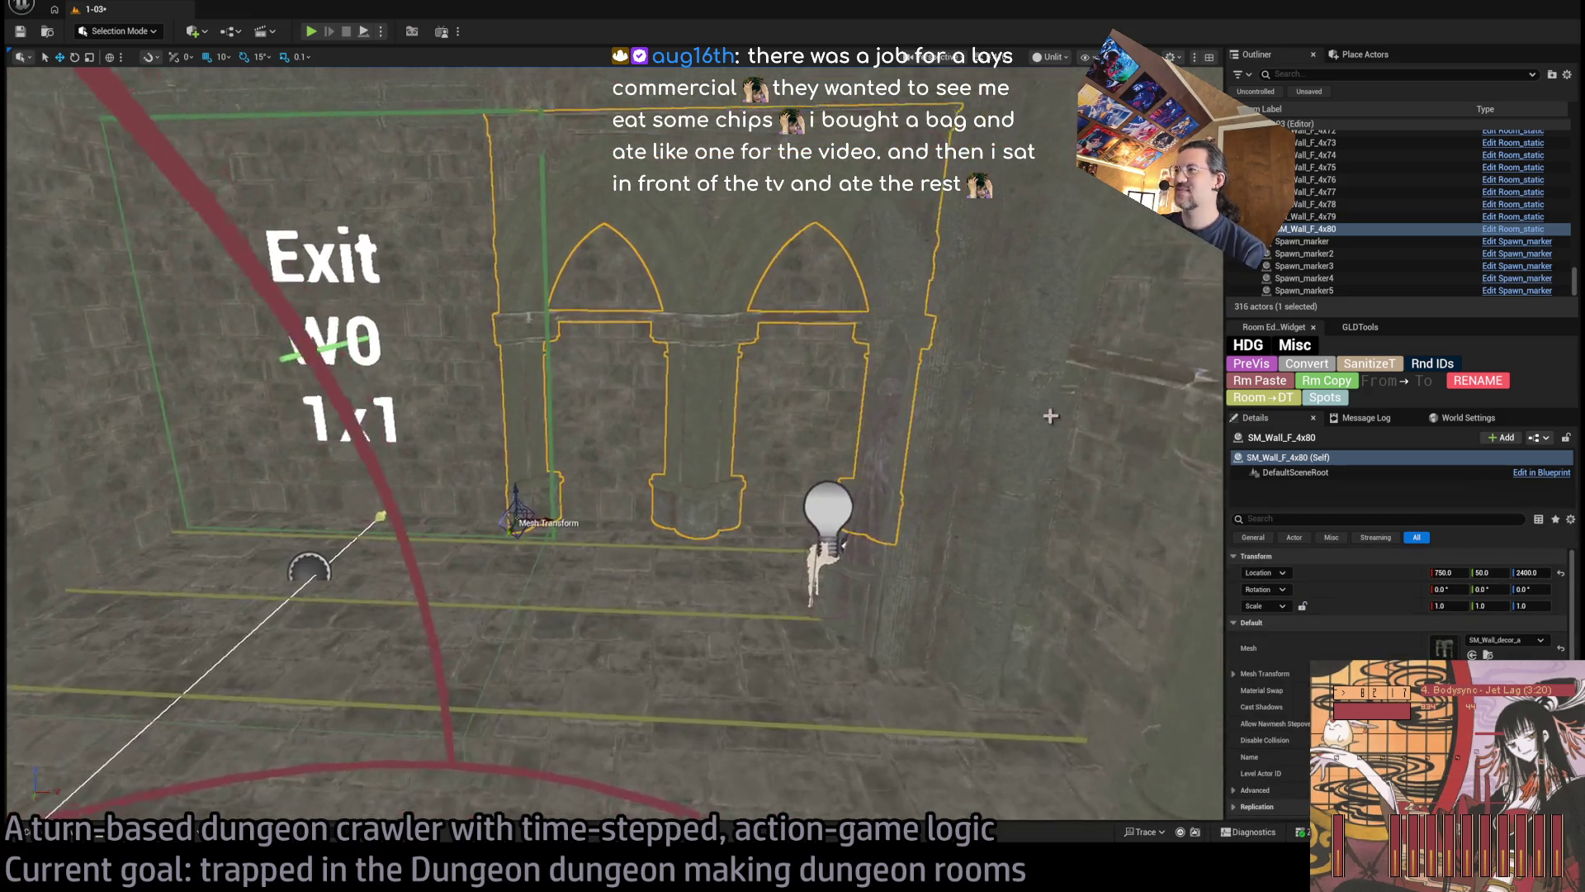
{"action": "key", "text": "f"}
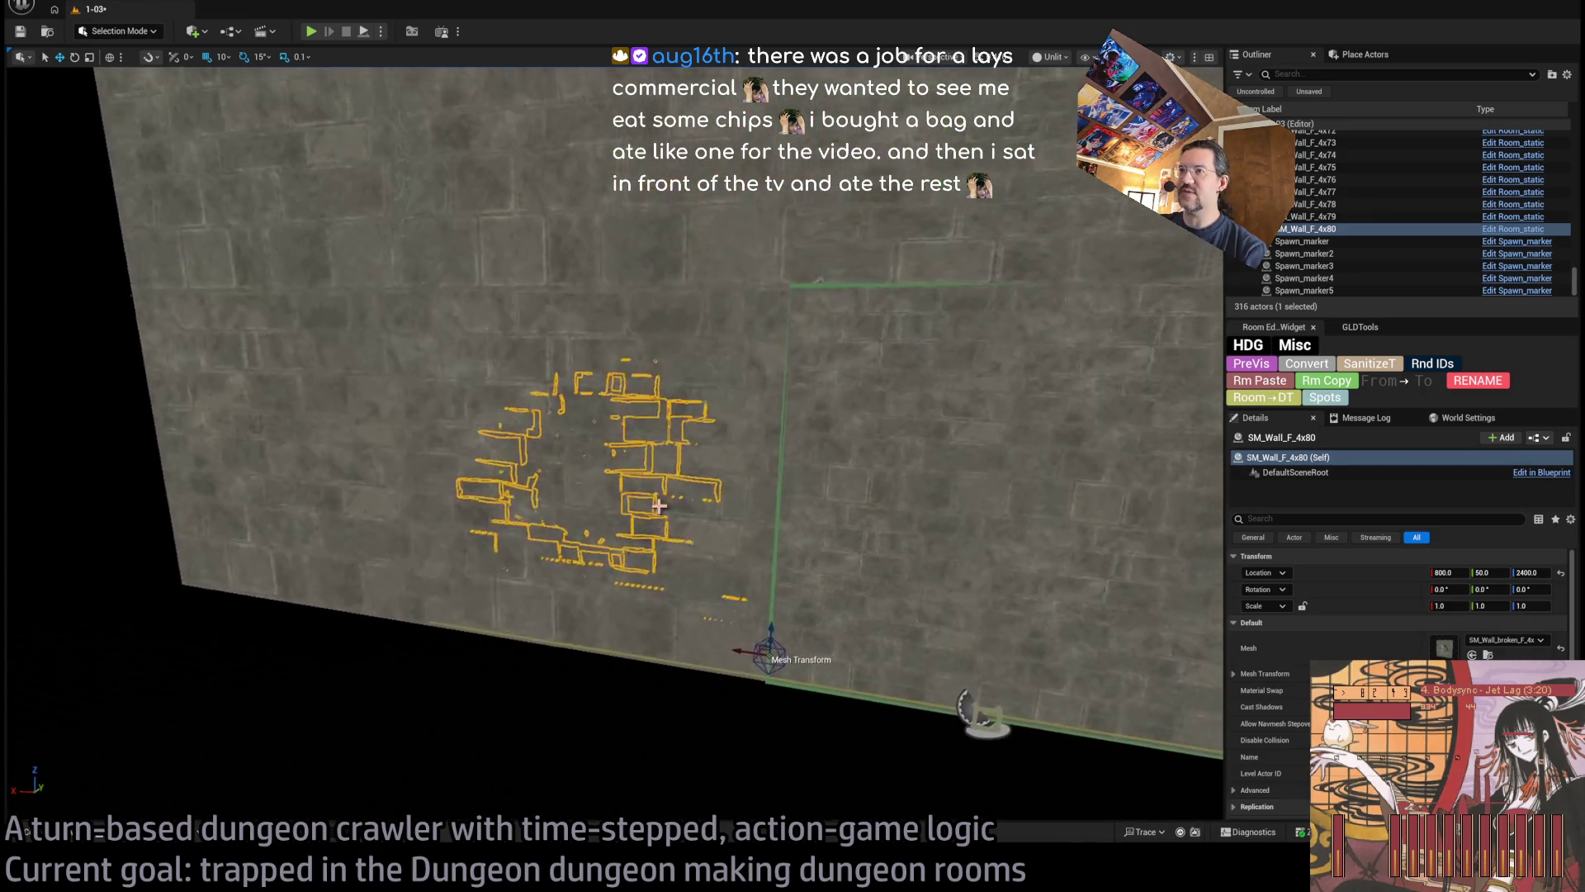
Delete wall SM_Wall_F_4x80, then undo to restore it
{"action": "left_click", "coordinate": [729, 463]}
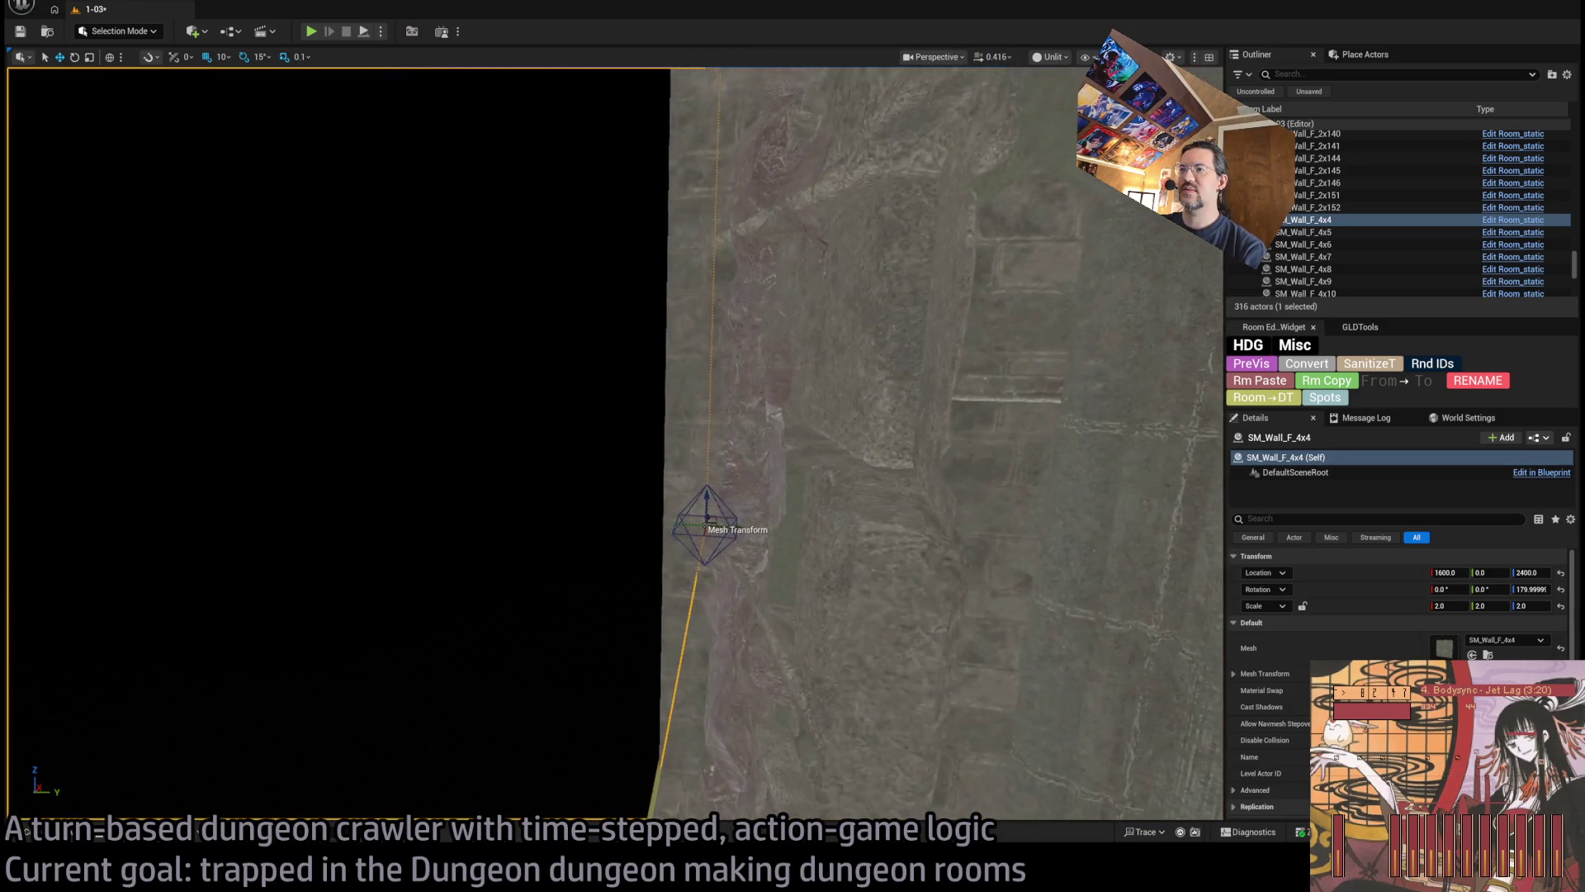
{"action": "key", "text": "ctrl+z"}
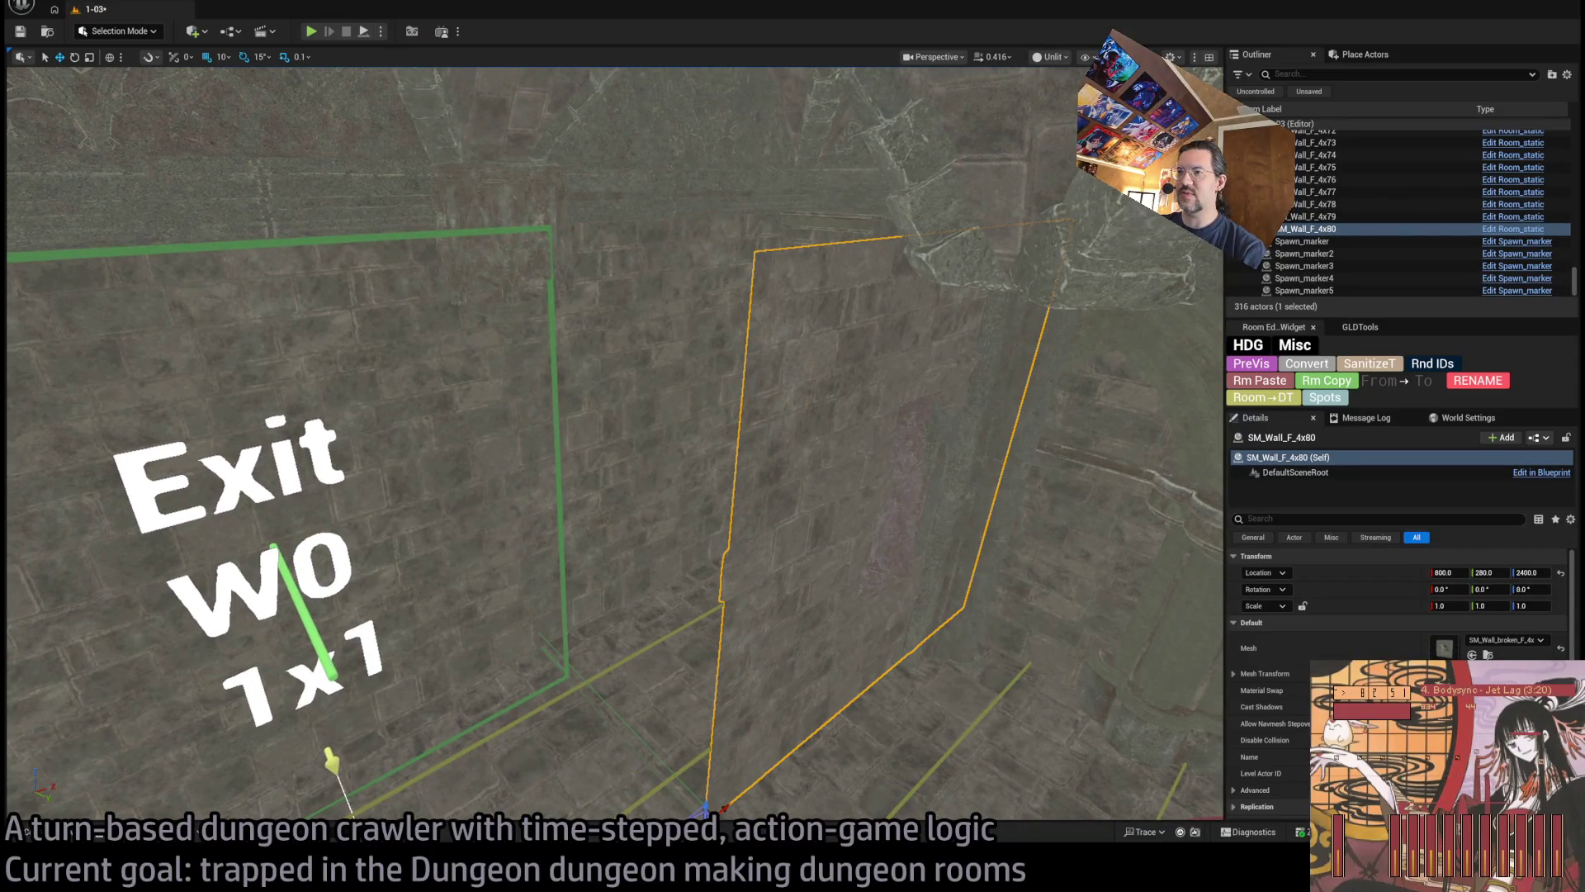
{"action": "key", "text": "Delete"}
{"action": "key", "text": "ctrl+z"}
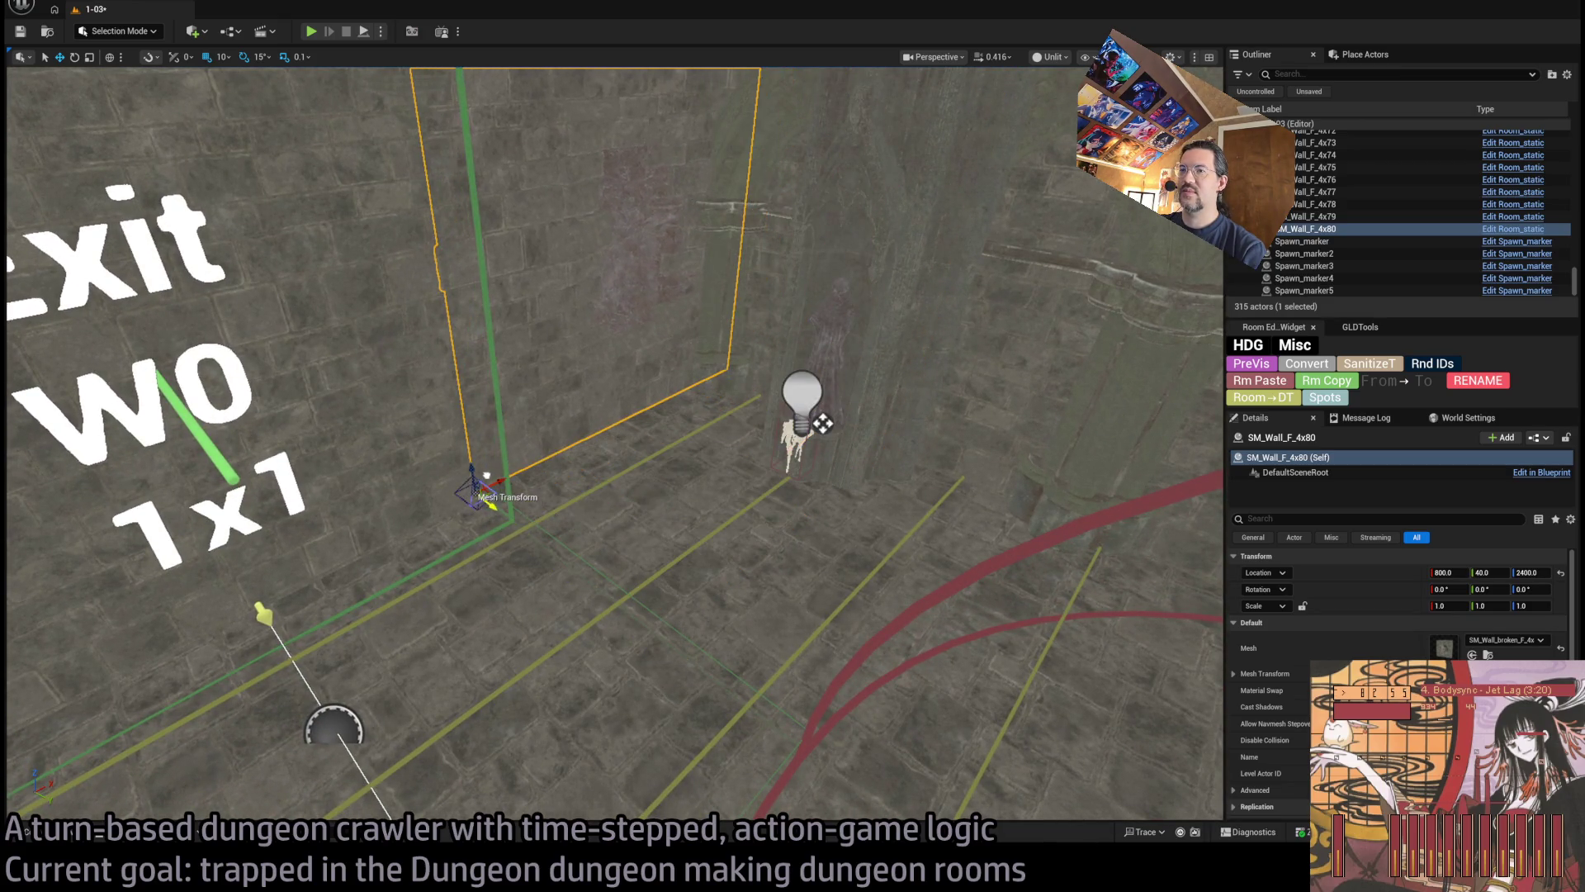
Fly around the Exit W0 rooms and bring up the WALL mesh folder
{"action": "left_click_drag", "start_coordinate": [823, 424], "coordinate": [823, 424]}
{"action": "left_click_drag", "start_coordinate": [561, 491], "coordinate": [560, 491]}
{"action": "left_click_drag", "start_coordinate": [745, 454], "coordinate": [746, 454]}
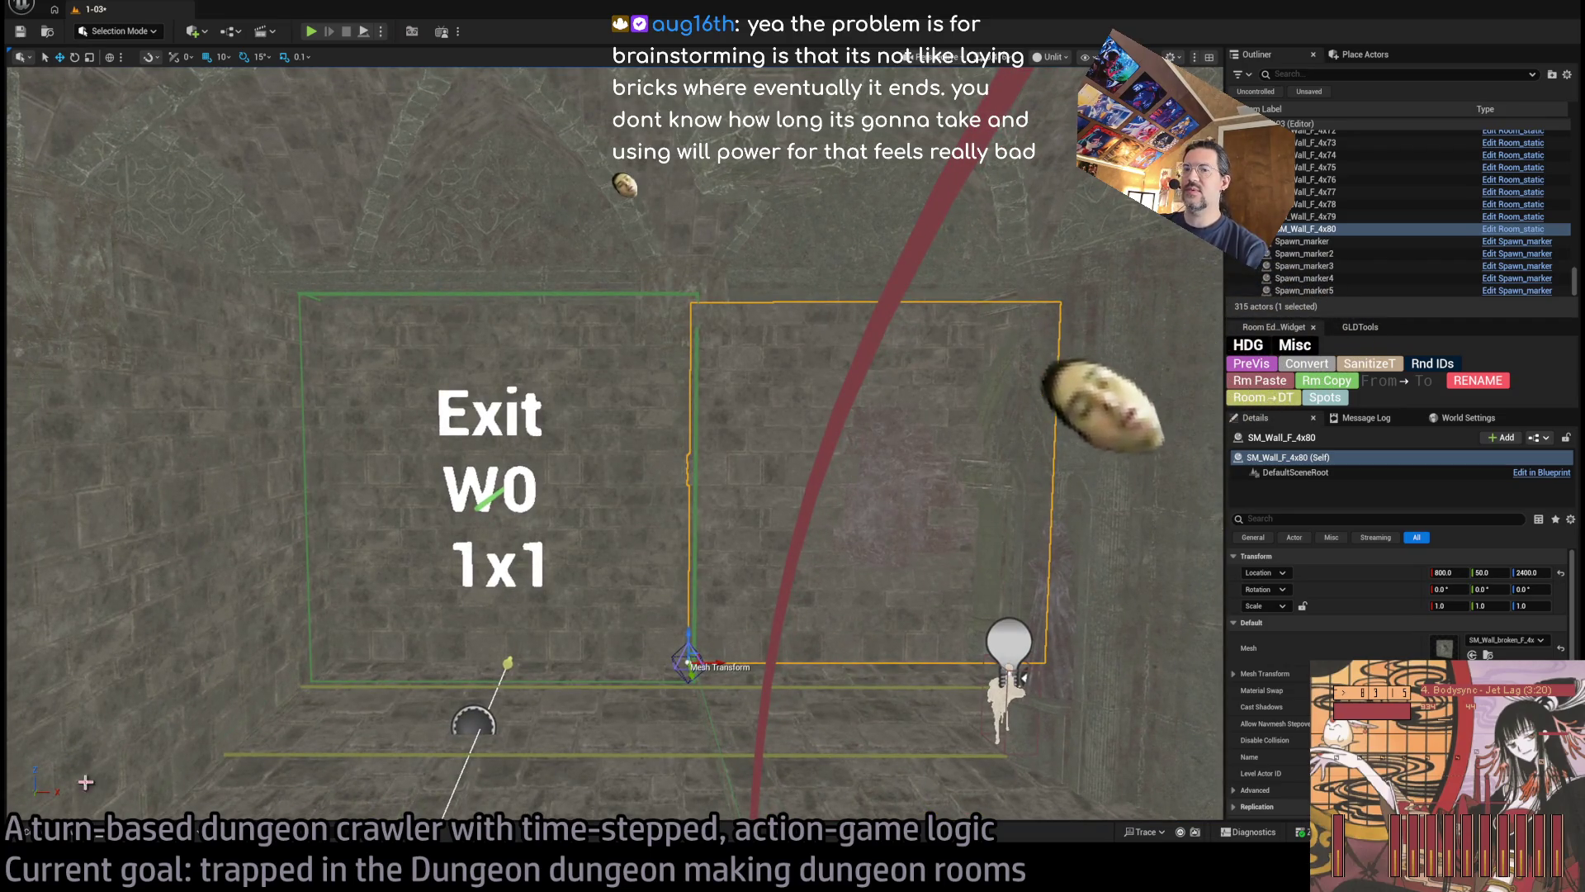
{"action": "left_click_drag", "start_coordinate": [586, 546], "coordinate": [586, 546]}
{"action": "left_click_drag", "start_coordinate": [231, 736], "coordinate": [232, 737]}
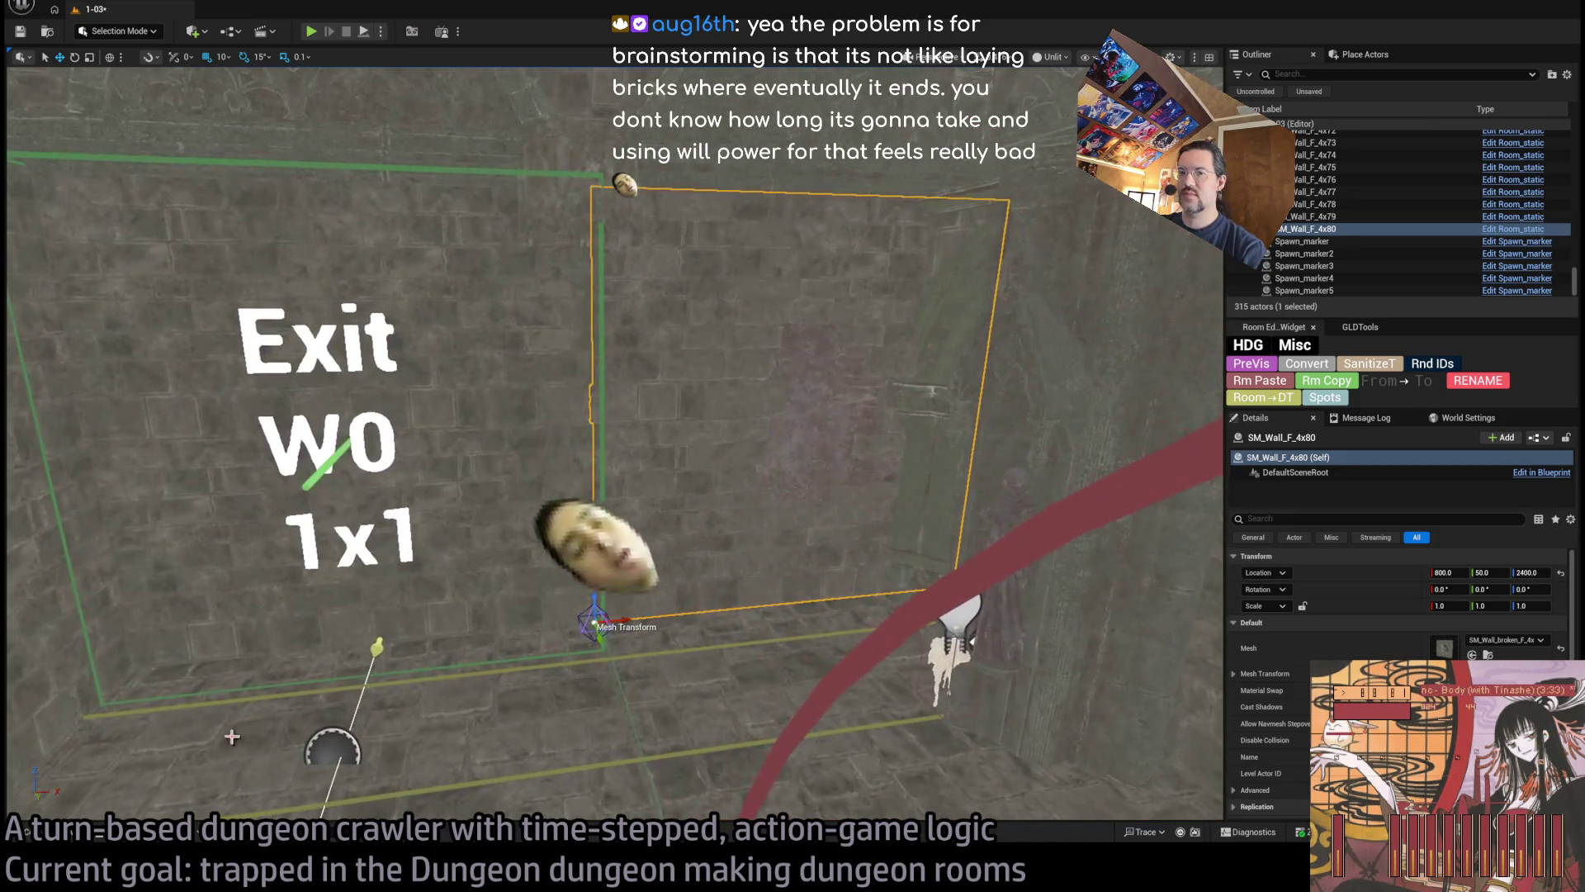
{"action": "left_click", "coordinate": [62, 840]}
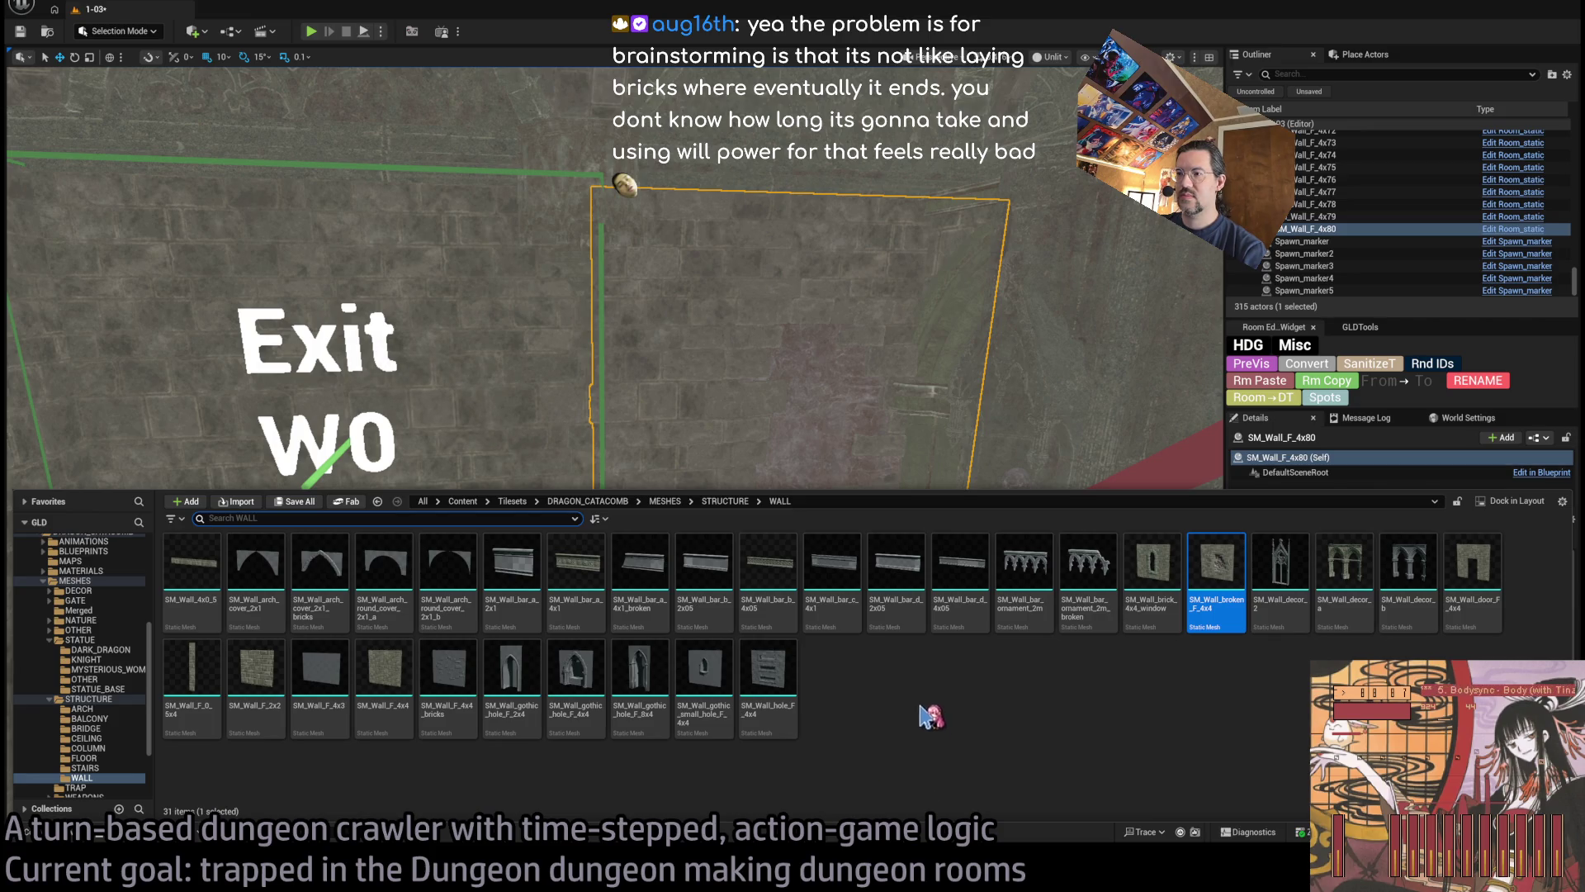
Duplicate the wall and apply the SM_Wall_gothic_hole_F_4x4 mesh to the copy
{"action": "left_click", "coordinate": [601, 717]}
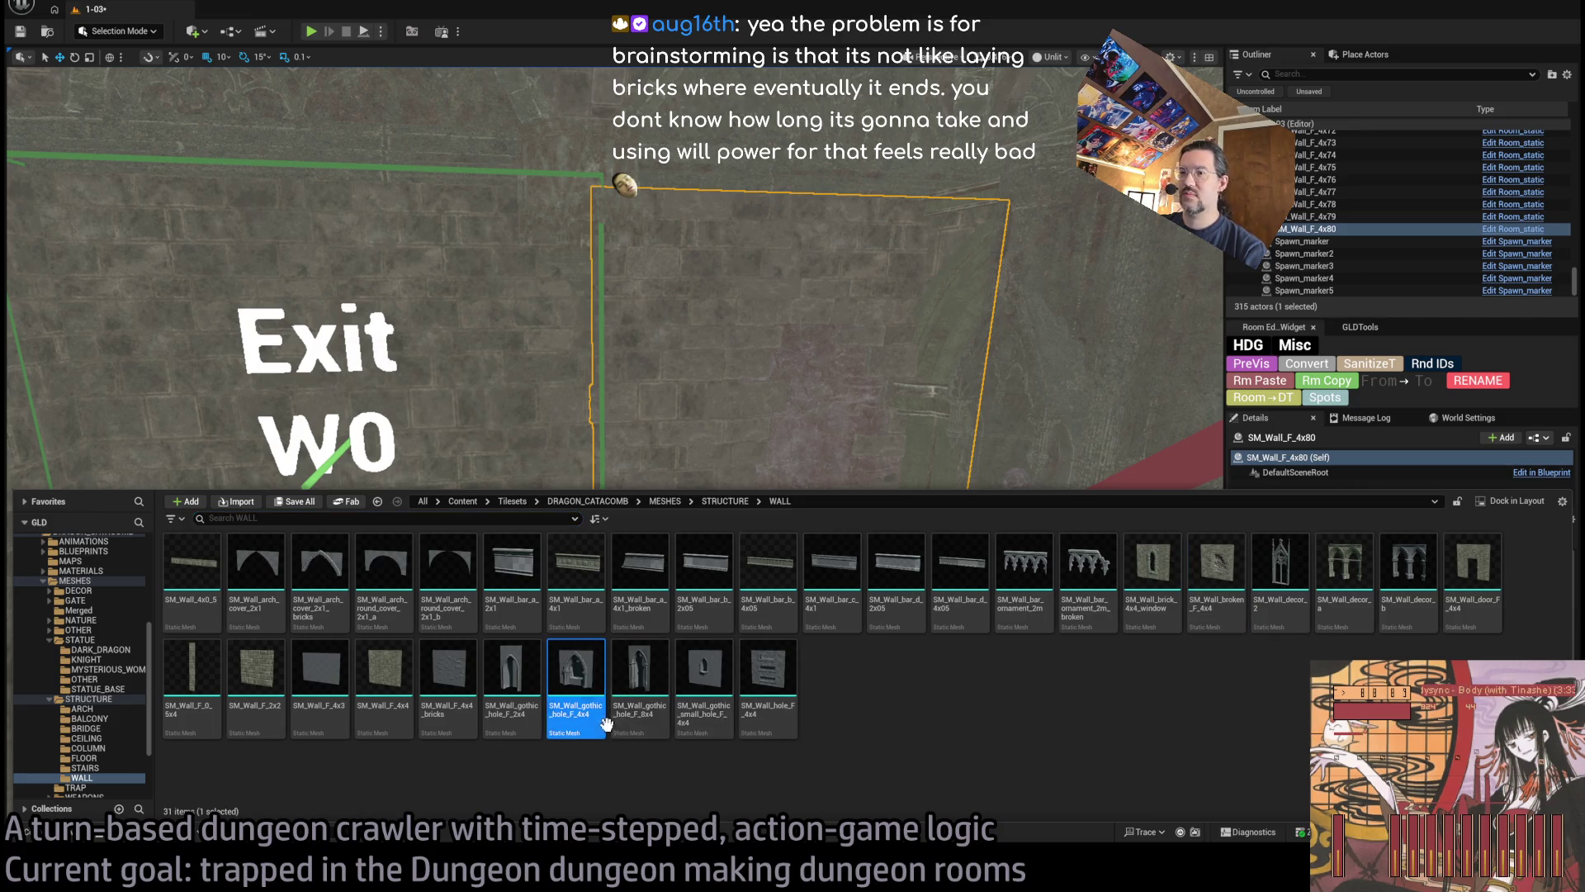
{"action": "mouse_move", "coordinate": [583, 330]}
{"action": "left_mouse_down"}
{"action": "mouse_move", "coordinate": [583, 141]}
{"action": "mouse_move", "coordinate": [627, 247]}
{"action": "mouse_move", "coordinate": [693, 605]}
{"action": "left_mouse_up"}
{"action": "left_click_drag", "start_coordinate": [638, 525], "coordinate": [430, 764]}
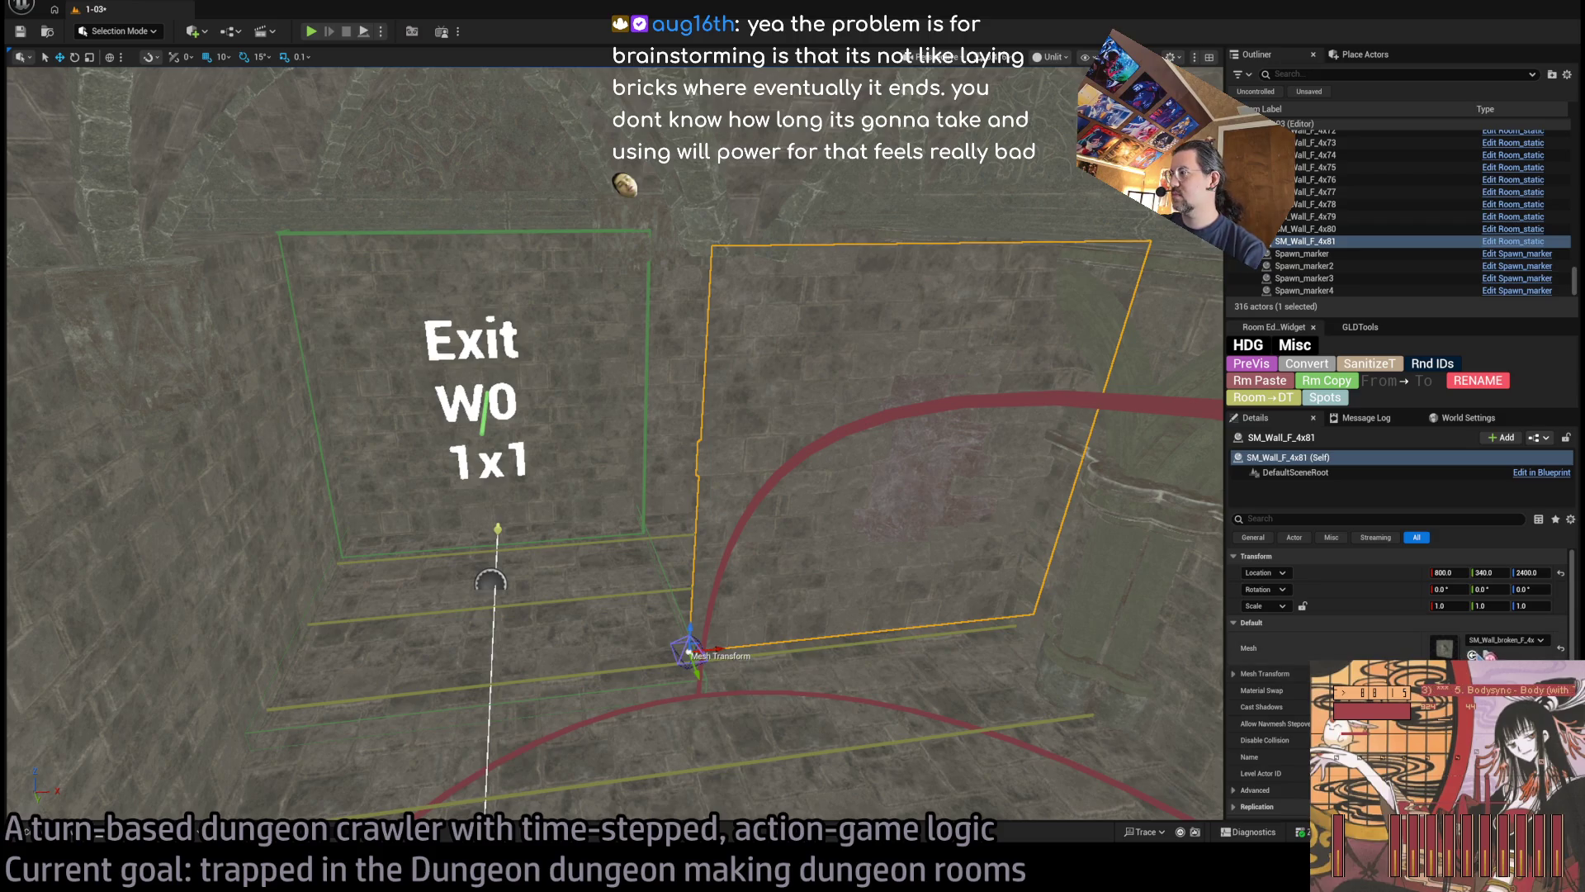
{"action": "left_click", "coordinate": [101, 837]}
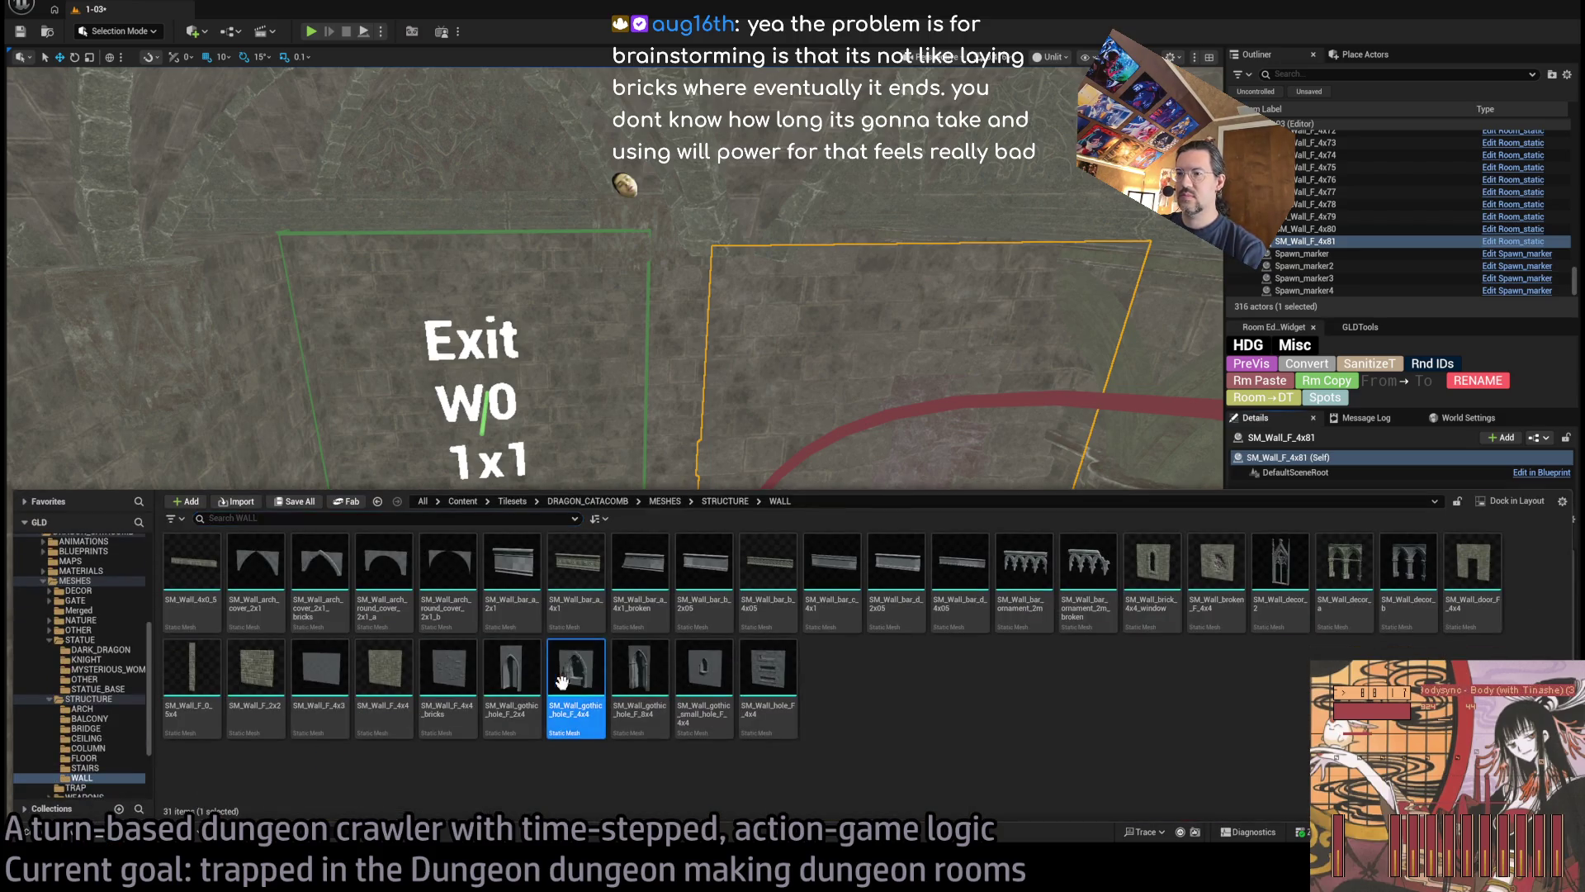
{"action": "left_click_drag", "start_coordinate": [566, 679], "coordinate": [590, 706]}
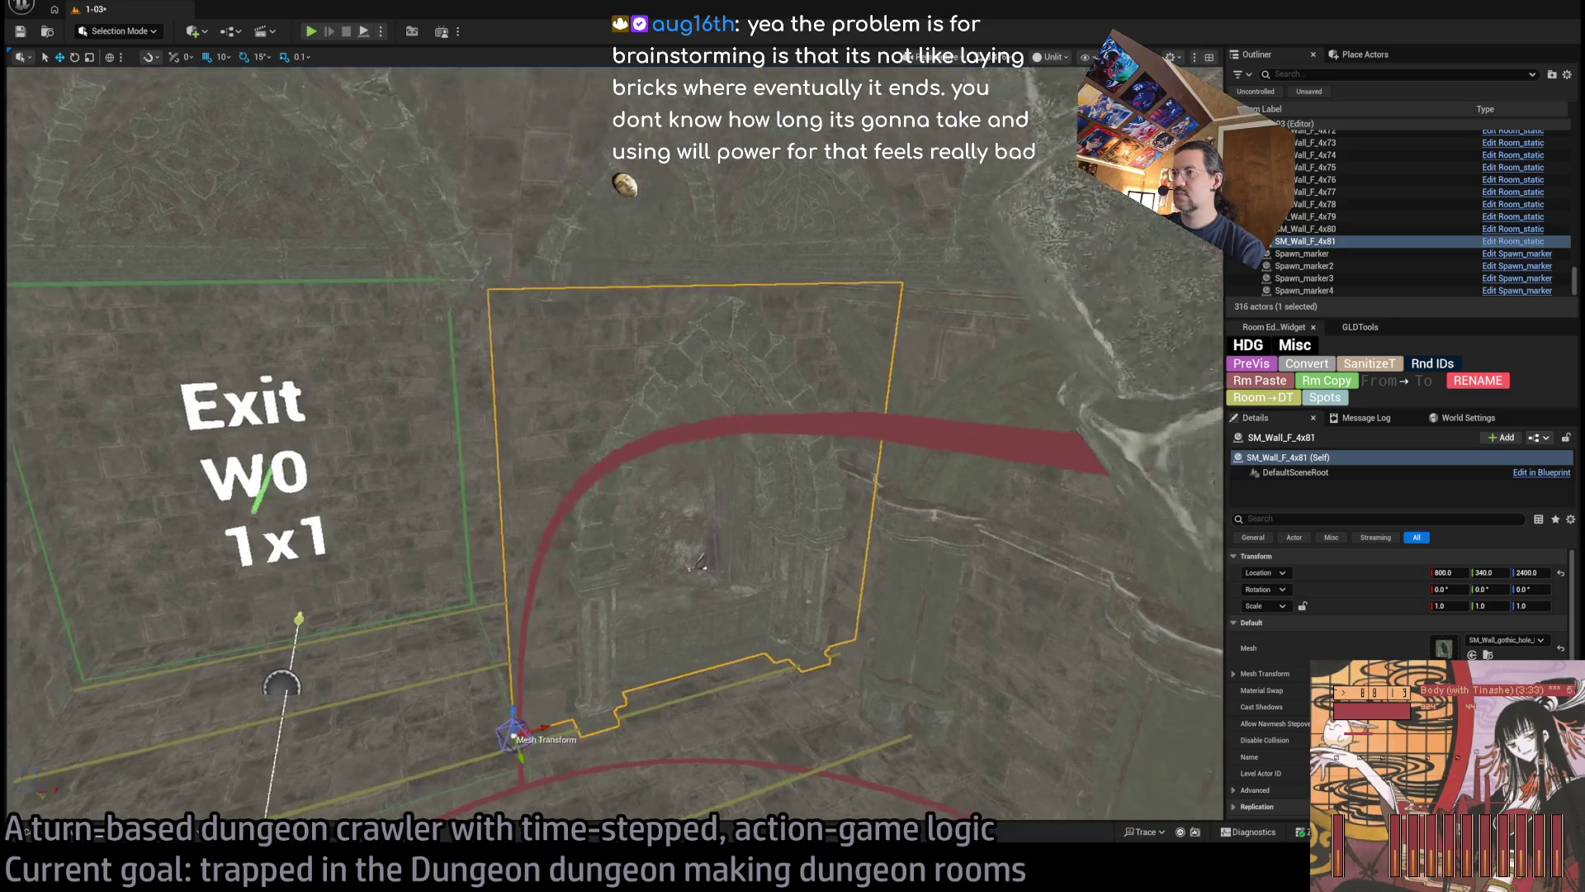
Move the gothic wall copy to 400, 190, 2400 on the Exit W0 wall
{"action": "scroll", "coordinate": [590, 705], "scroll_direction": "up", "scroll_amount": 5}
{"action": "scroll", "coordinate": [805, 721], "scroll_direction": "down", "scroll_amount": 5}
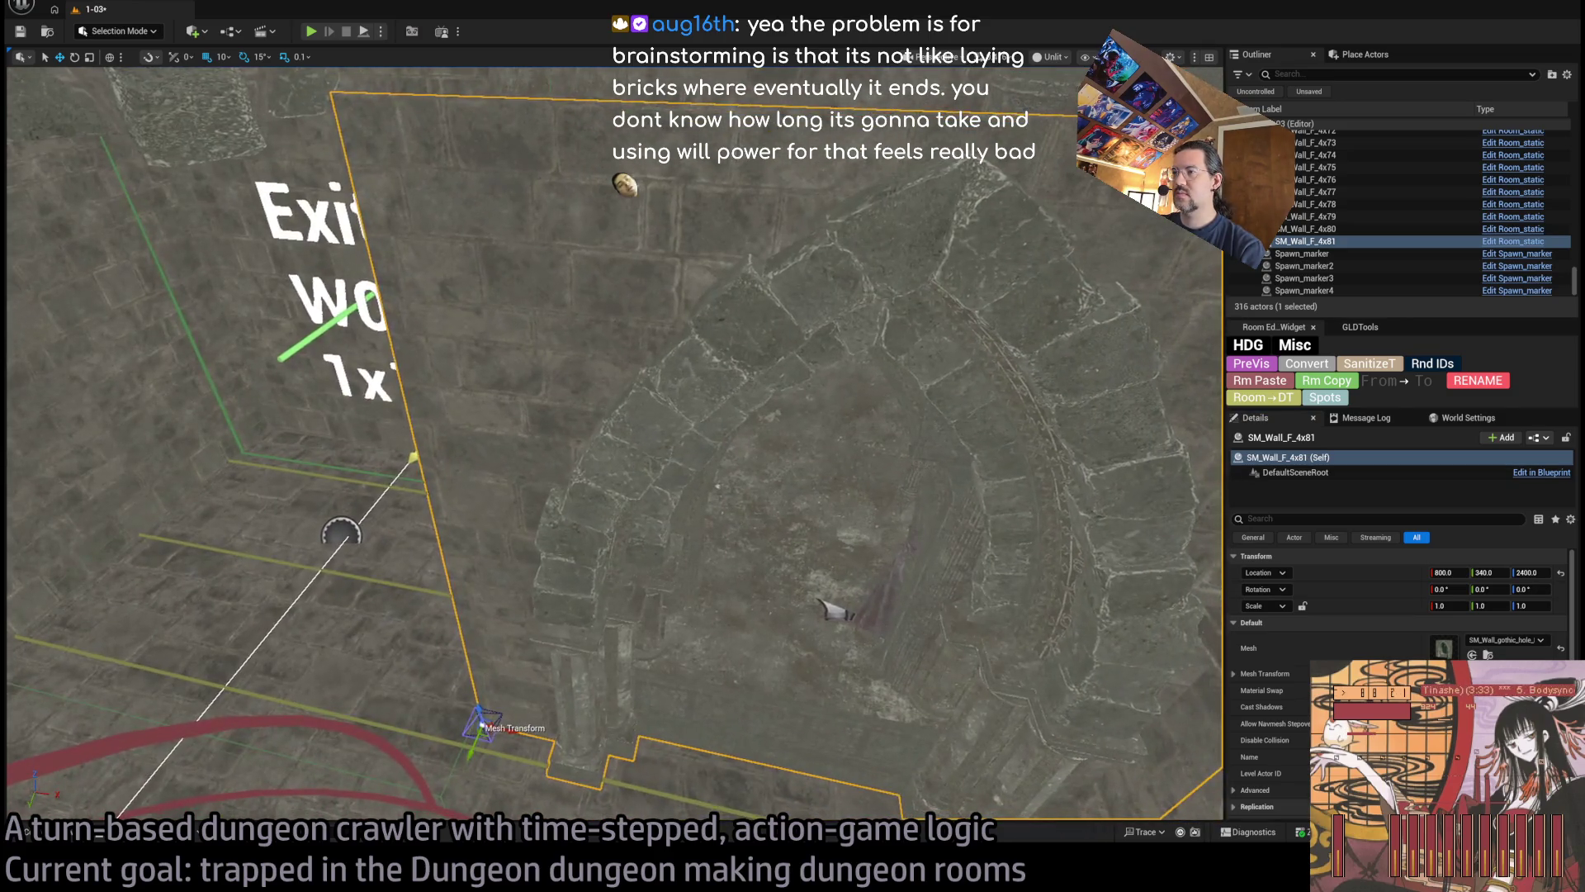
{"action": "mouse_move", "coordinate": [750, 652]}
{"action": "left_mouse_down"}
{"action": "mouse_move", "coordinate": [523, 681]}
{"action": "mouse_move", "coordinate": [389, 490]}
{"action": "mouse_move", "coordinate": [419, 504]}
{"action": "mouse_move", "coordinate": [406, 532]}
{"action": "left_mouse_up"}
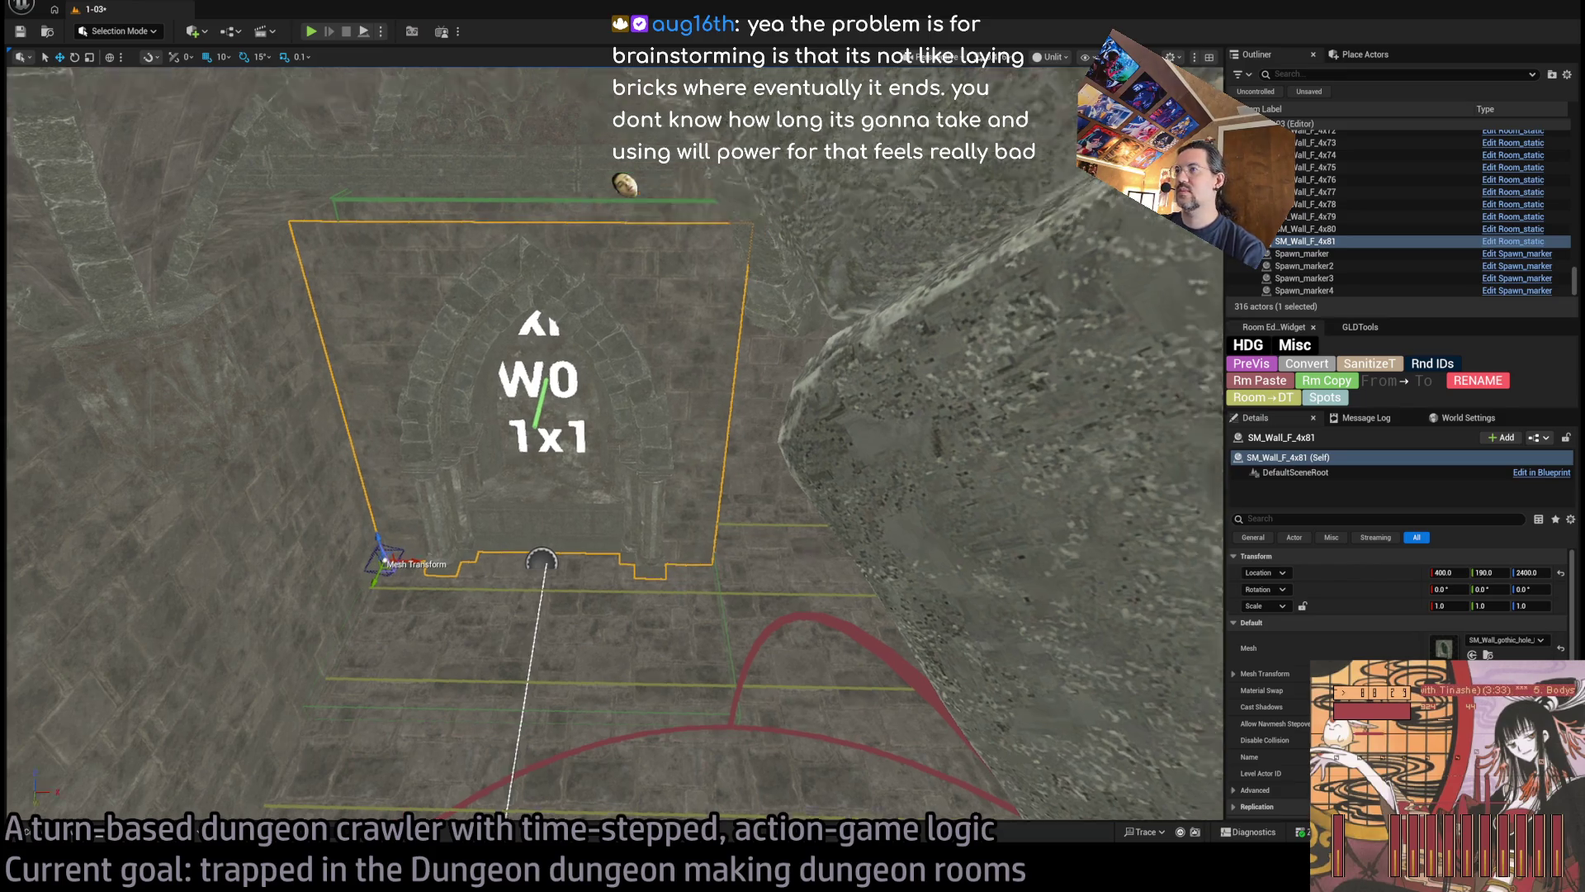
{"action": "left_click", "coordinate": [838, 541]}
{"action": "scroll", "coordinate": [1402, 570], "scroll_direction": "down", "scroll_amount": 6}
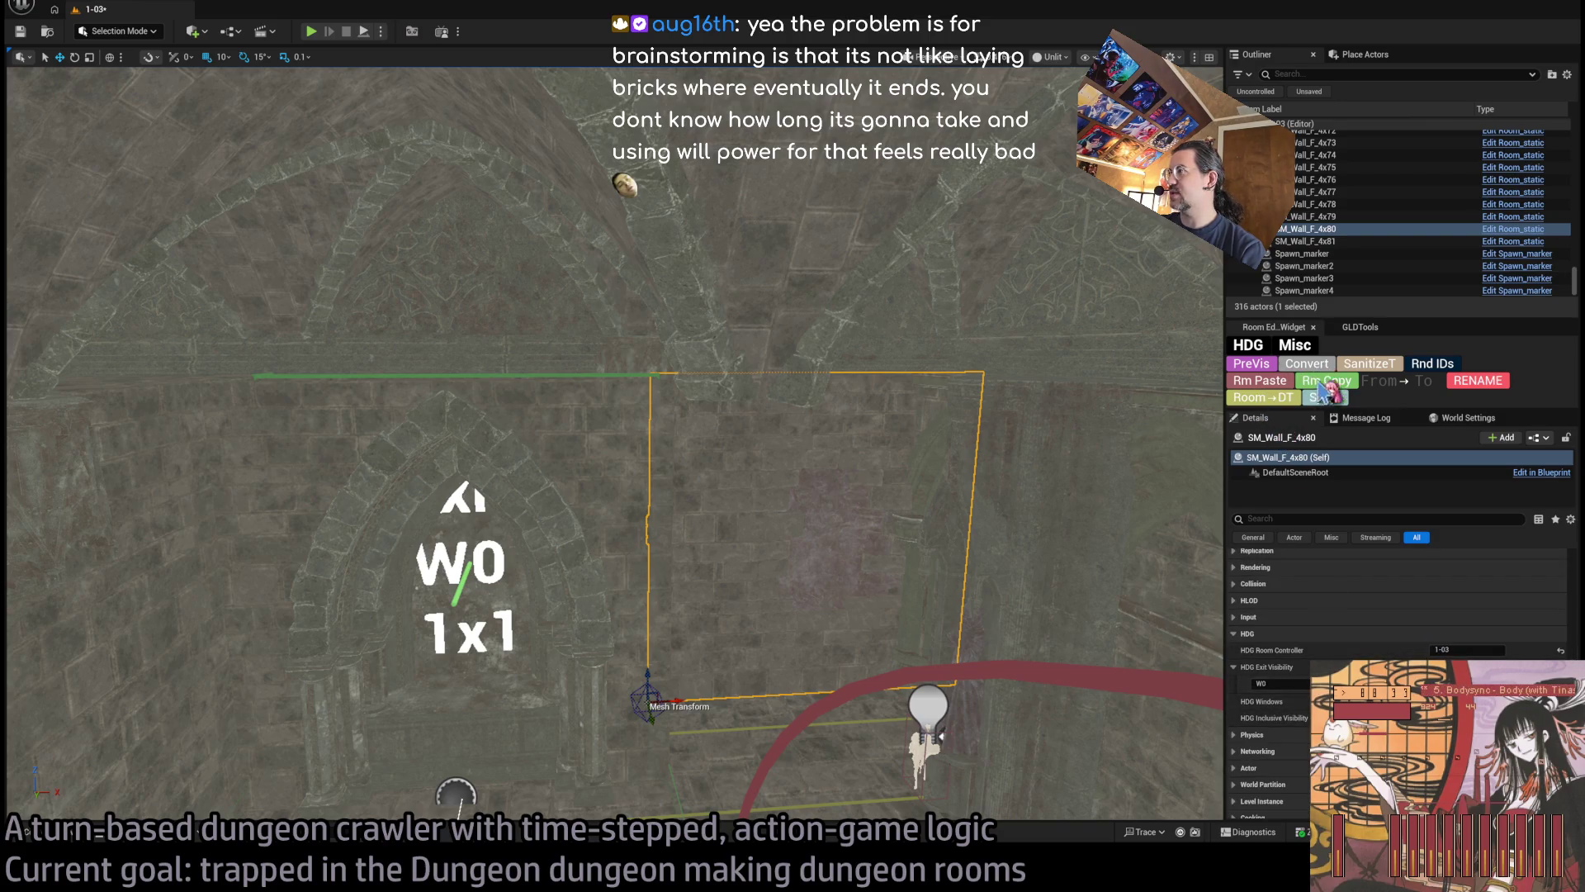
{"action": "key", "text": "ctrl+z"}
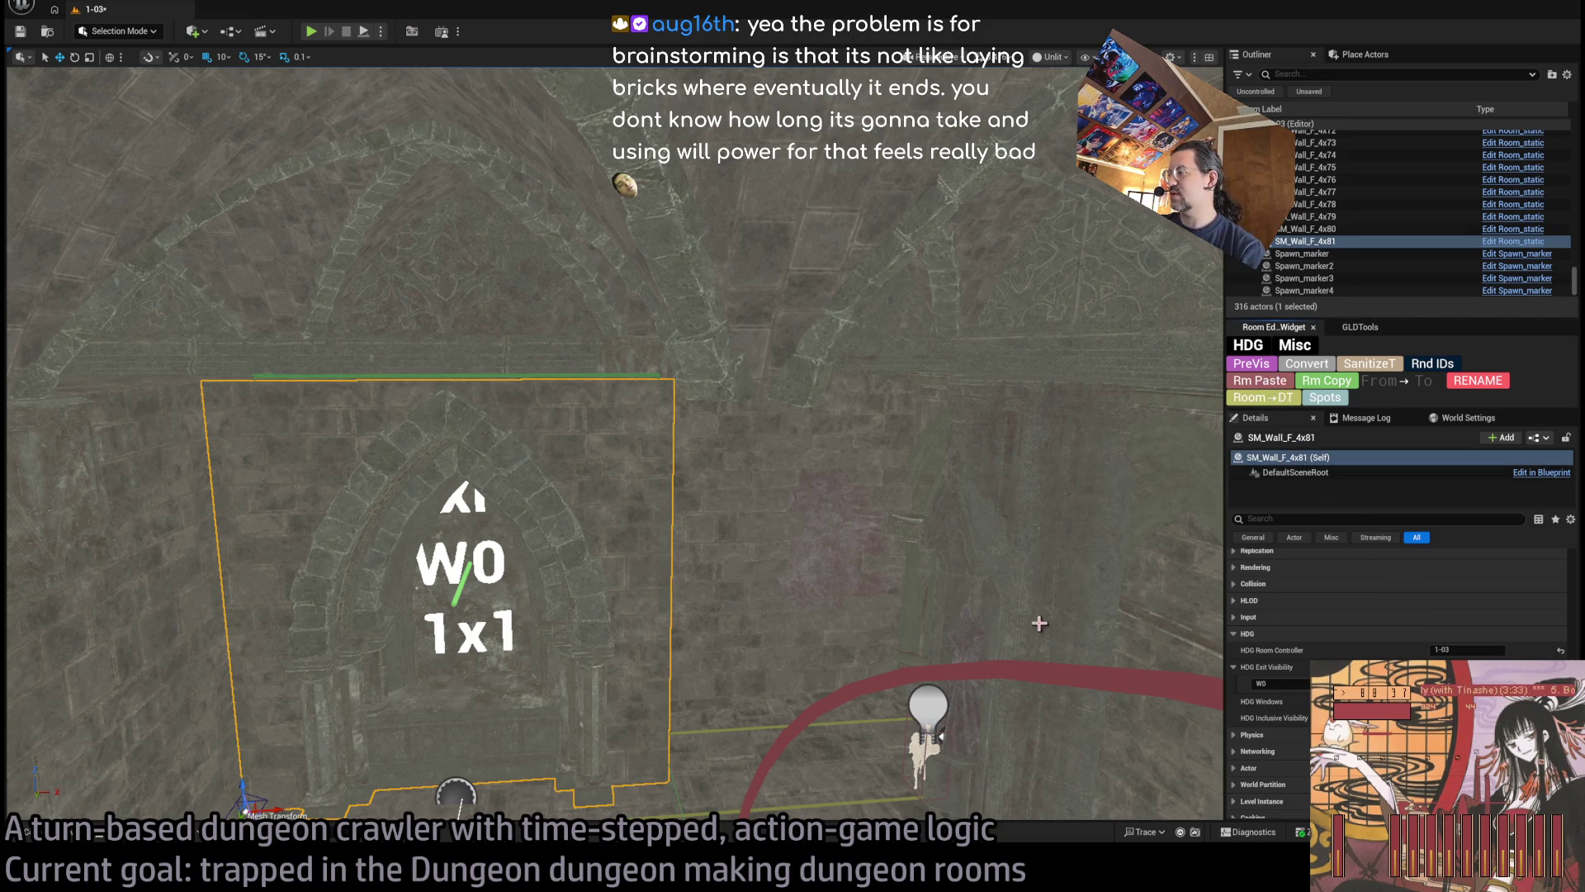
{"action": "left_click_drag", "start_coordinate": [972, 635], "coordinate": [859, 633]}
{"action": "left_click_drag", "start_coordinate": [674, 605], "coordinate": [519, 661]}
{"action": "left_click_drag", "start_coordinate": [591, 583], "coordinate": [592, 583]}
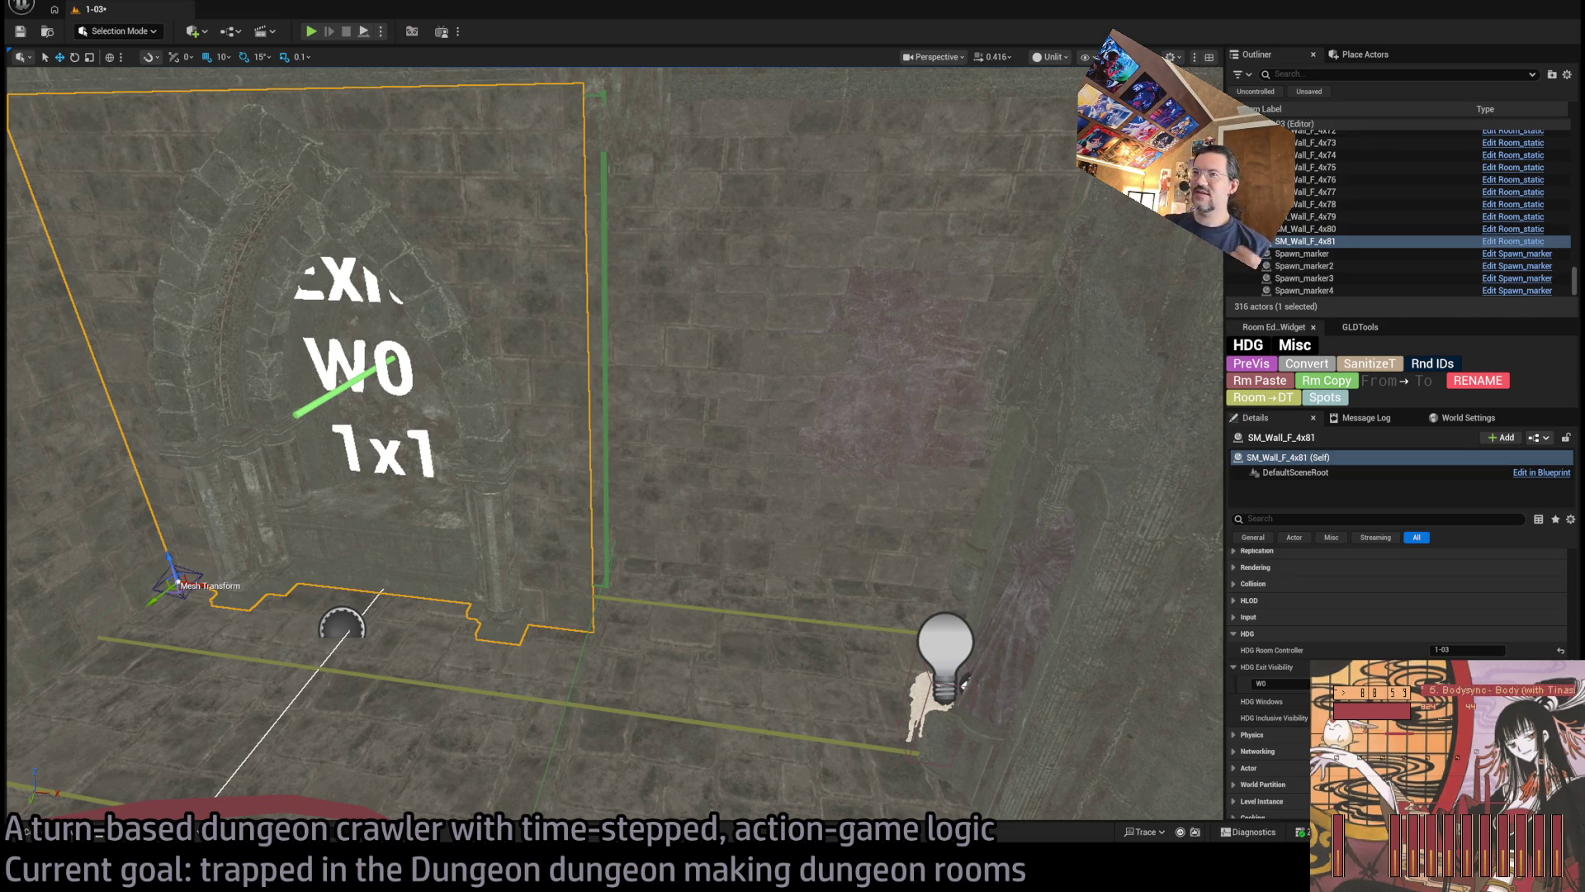
{"action": "left_click_drag", "start_coordinate": [611, 445], "coordinate": [611, 445]}
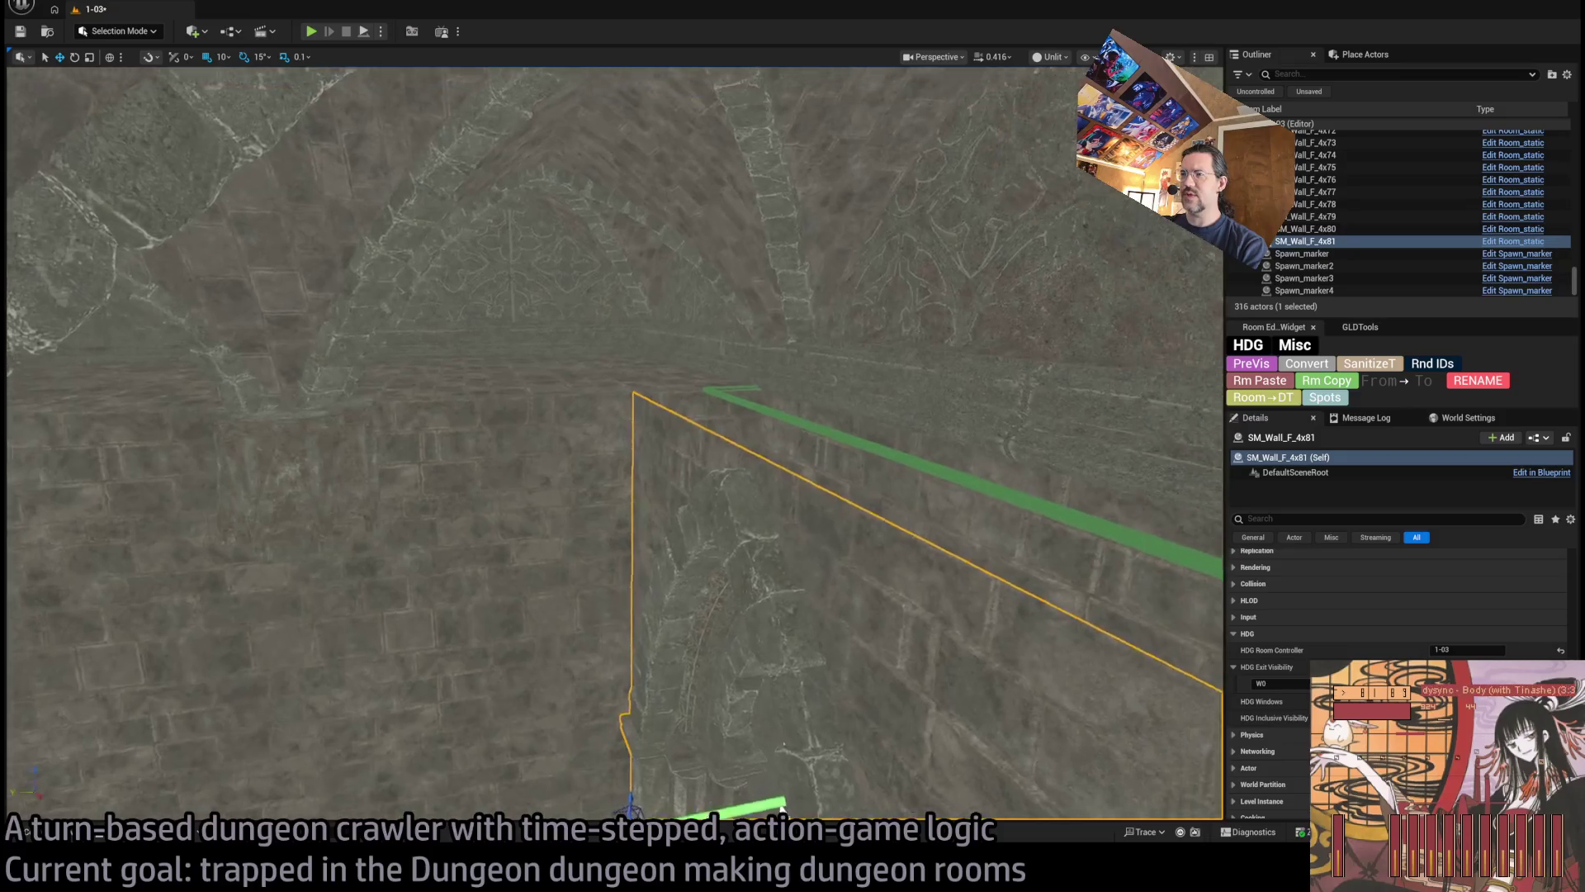
{"action": "left_click_drag", "start_coordinate": [898, 476], "coordinate": [897, 476]}
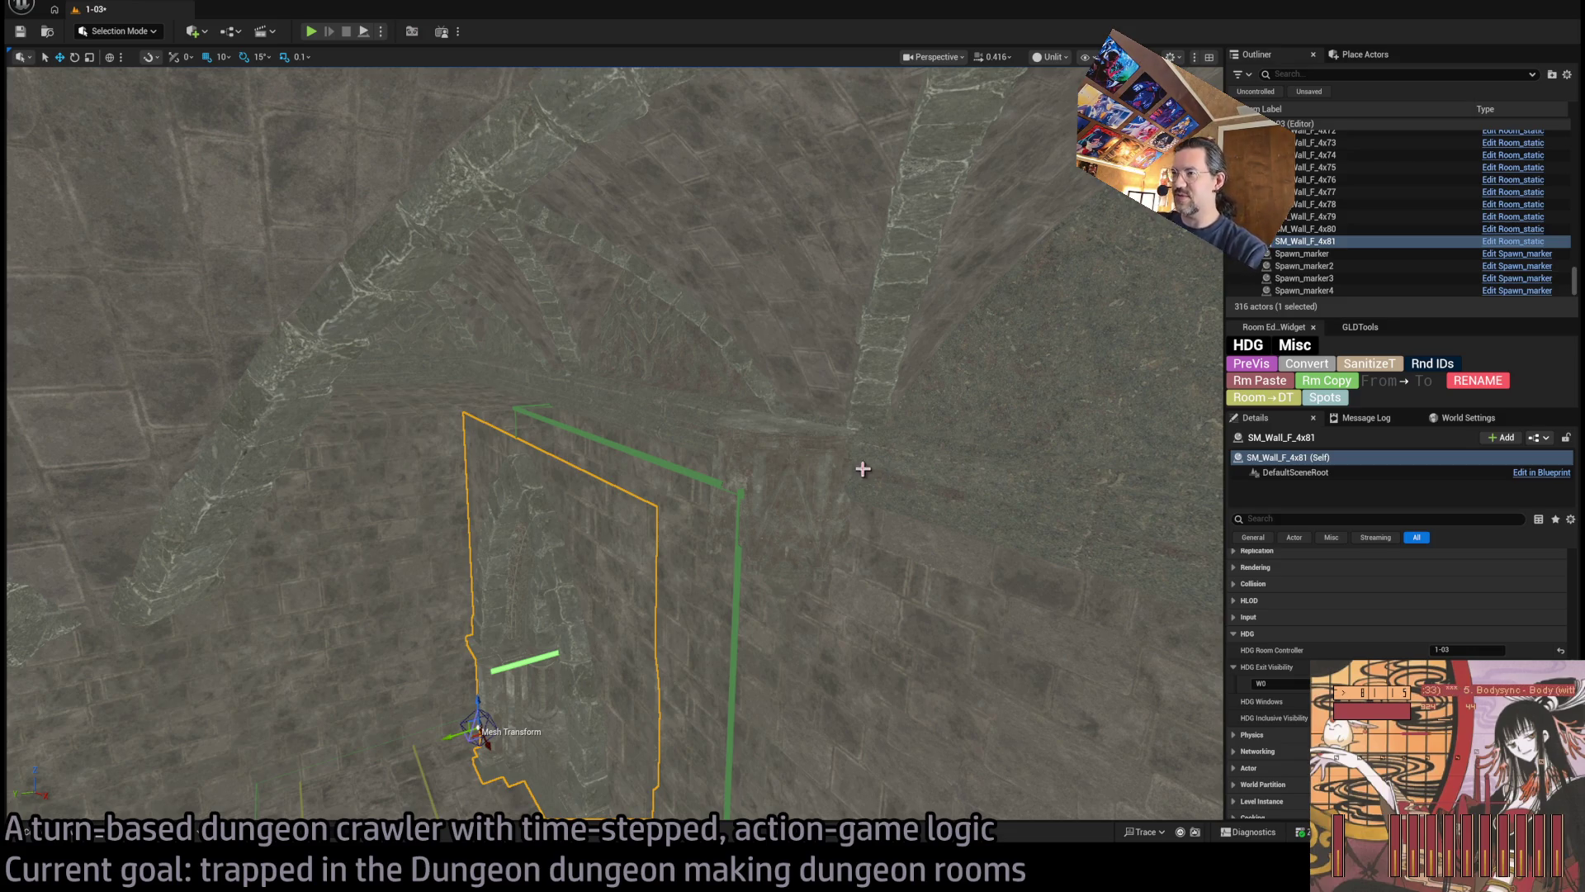
{"action": "left_click", "coordinate": [830, 530]}
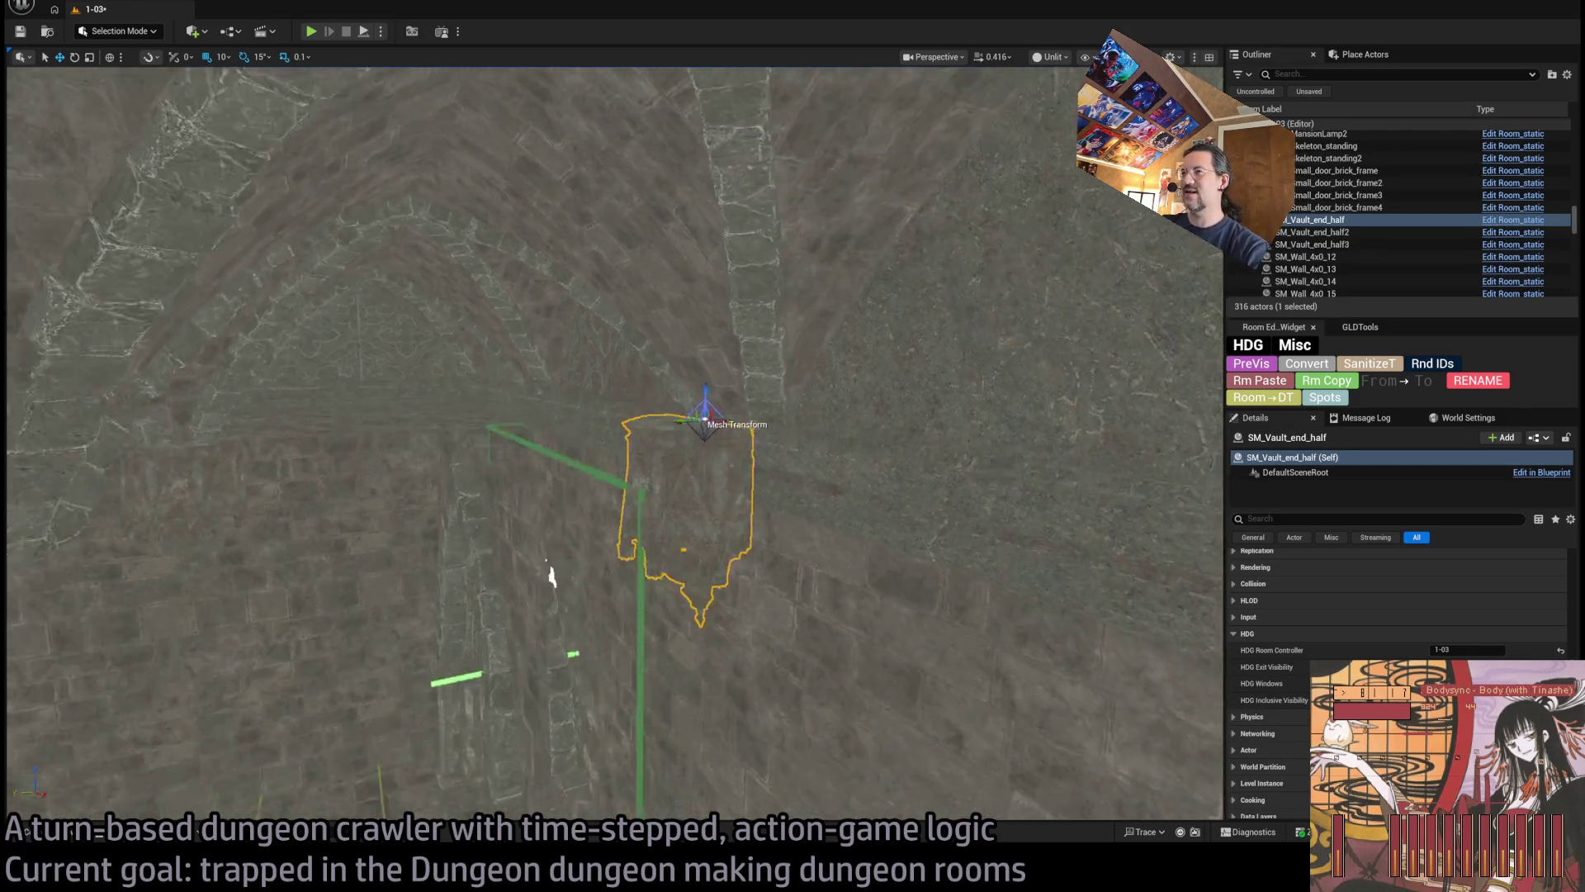
{"action": "mouse_move", "coordinate": [829, 530]}
{"action": "left_mouse_down"}
{"action": "mouse_move", "coordinate": [858, 487]}
{"action": "mouse_move", "coordinate": [884, 504]}
{"action": "mouse_move", "coordinate": [1027, 421]}
{"action": "left_mouse_up"}
{"action": "left_click_drag", "start_coordinate": [557, 447], "coordinate": [578, 437]}
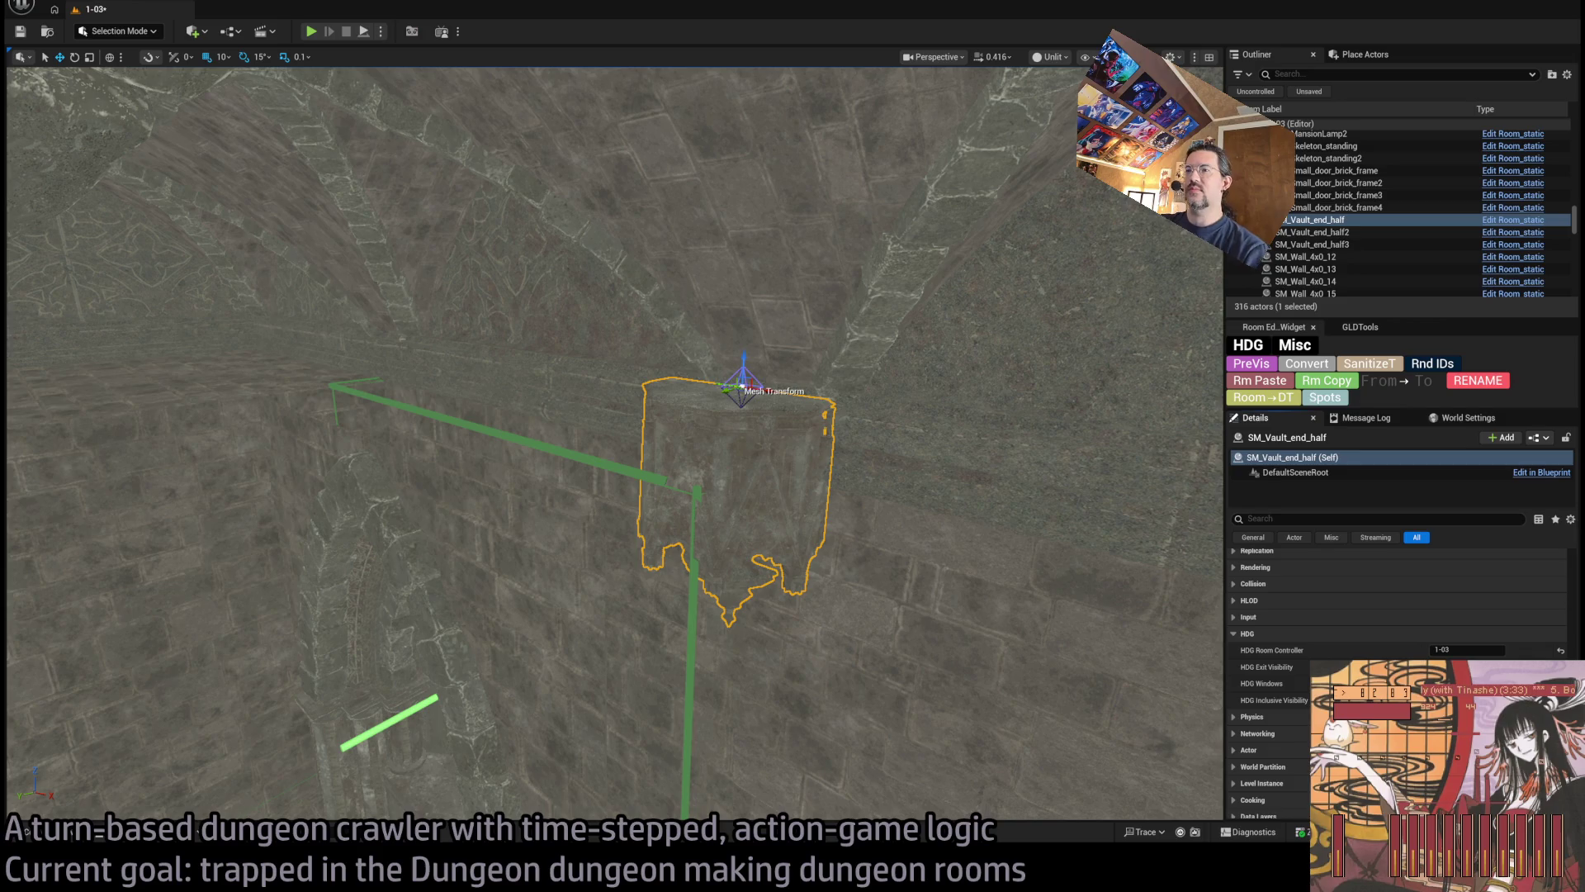
{"action": "mouse_move", "coordinate": [741, 122]}
{"action": "left_mouse_down"}
{"action": "mouse_move", "coordinate": [702, 162]}
{"action": "mouse_move", "coordinate": [693, 142]}
{"action": "left_mouse_up"}
{"action": "mouse_move", "coordinate": [666, 378]}
{"action": "left_mouse_down"}
{"action": "mouse_move", "coordinate": [666, 397]}
{"action": "mouse_move", "coordinate": [666, 377]}
{"action": "left_mouse_up"}
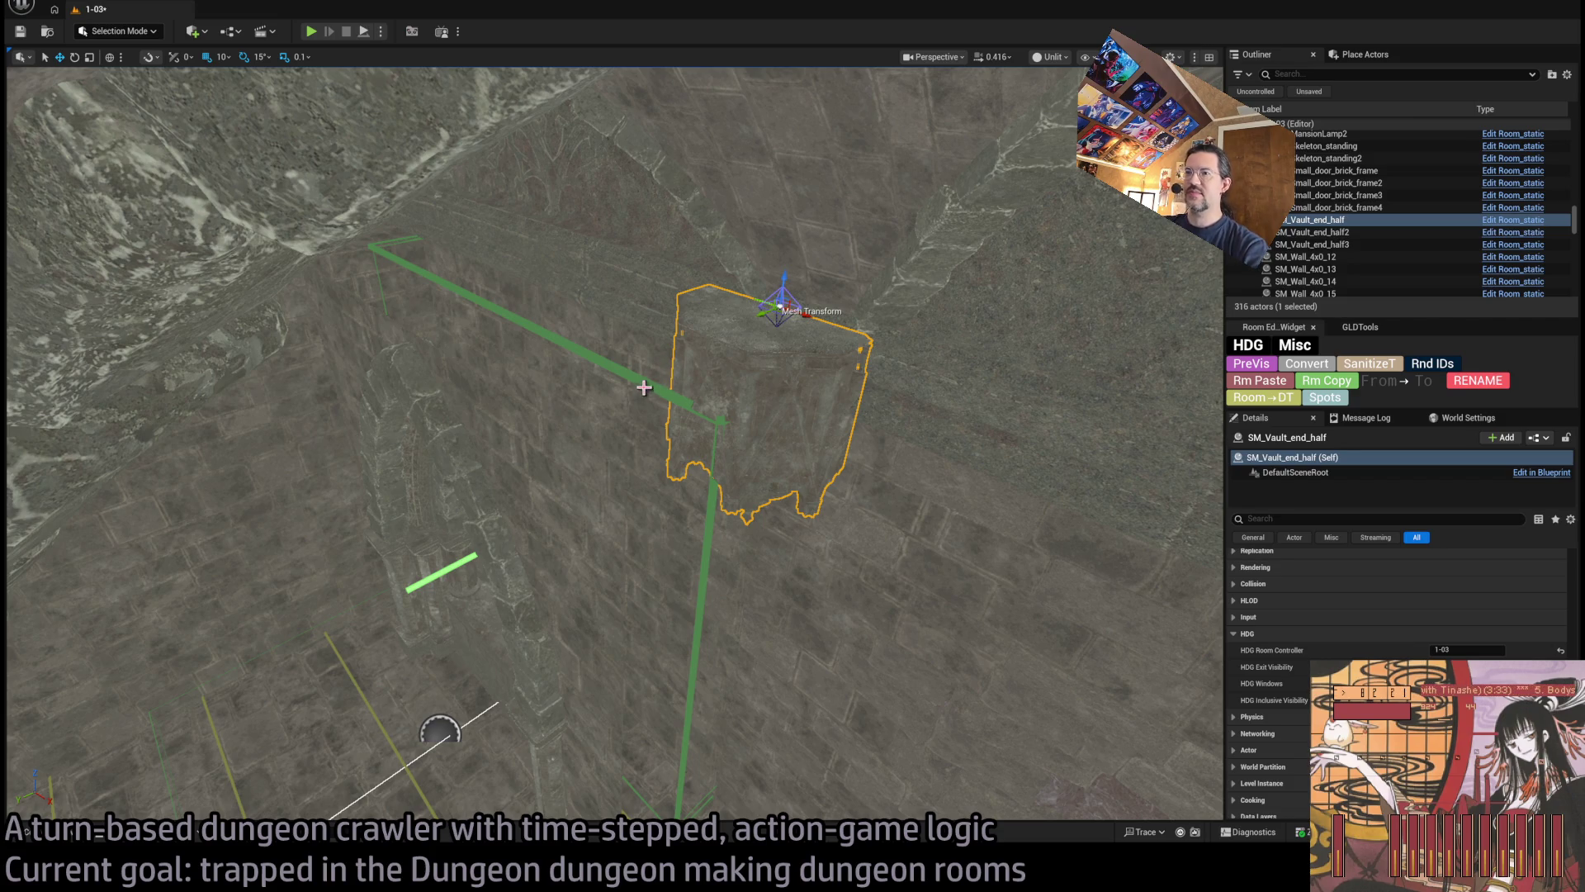
{"action": "left_click_drag", "start_coordinate": [658, 157], "coordinate": [658, 273]}
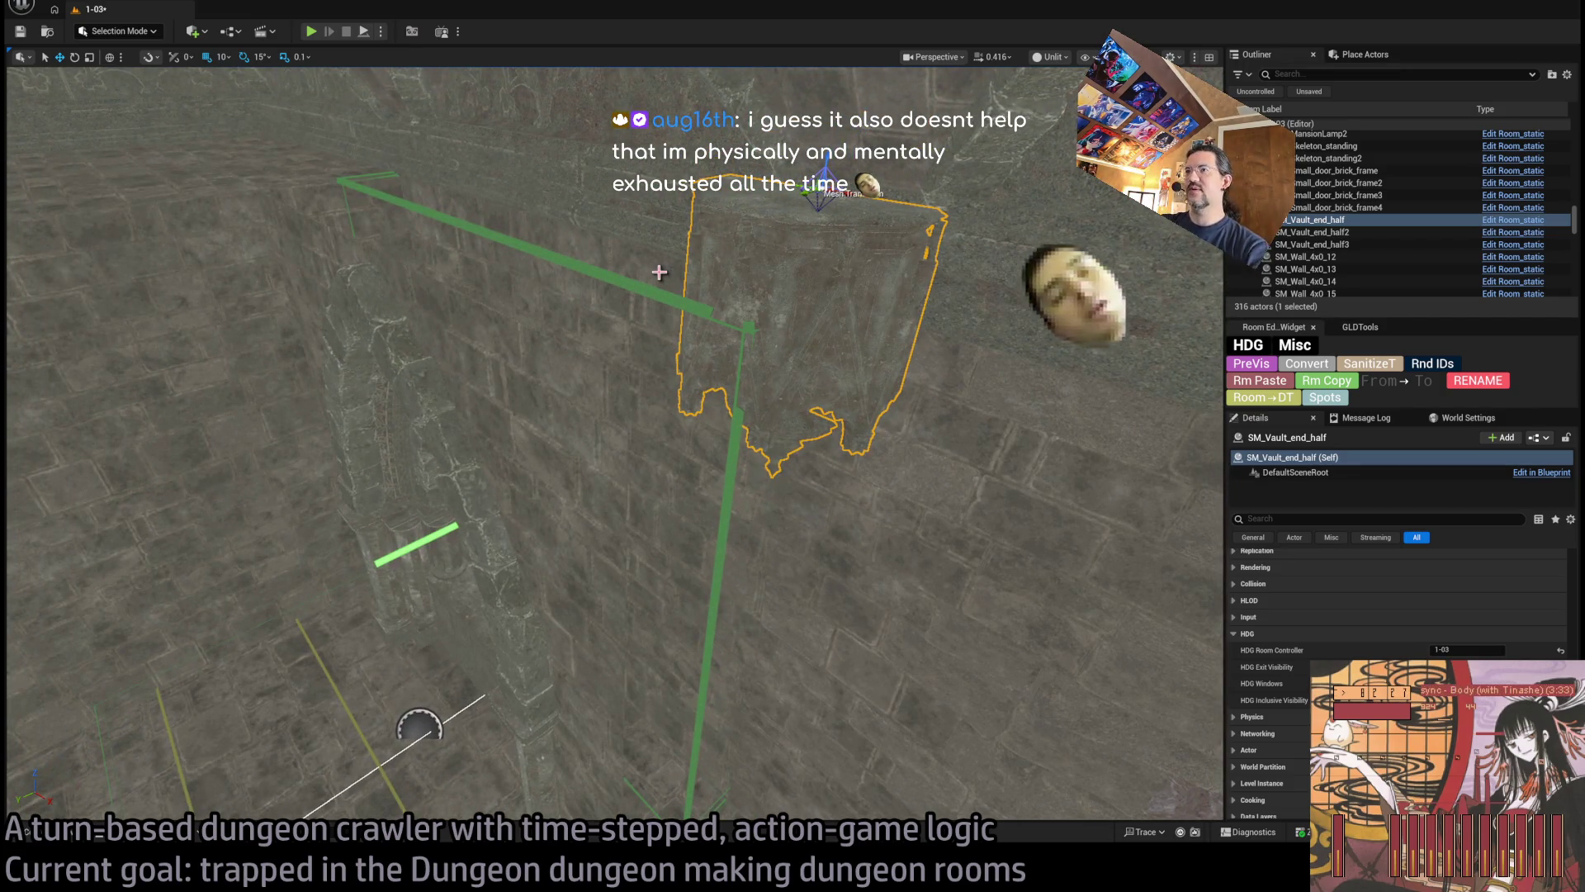
{"action": "left_click_drag", "start_coordinate": [661, 335], "coordinate": [660, 507]}
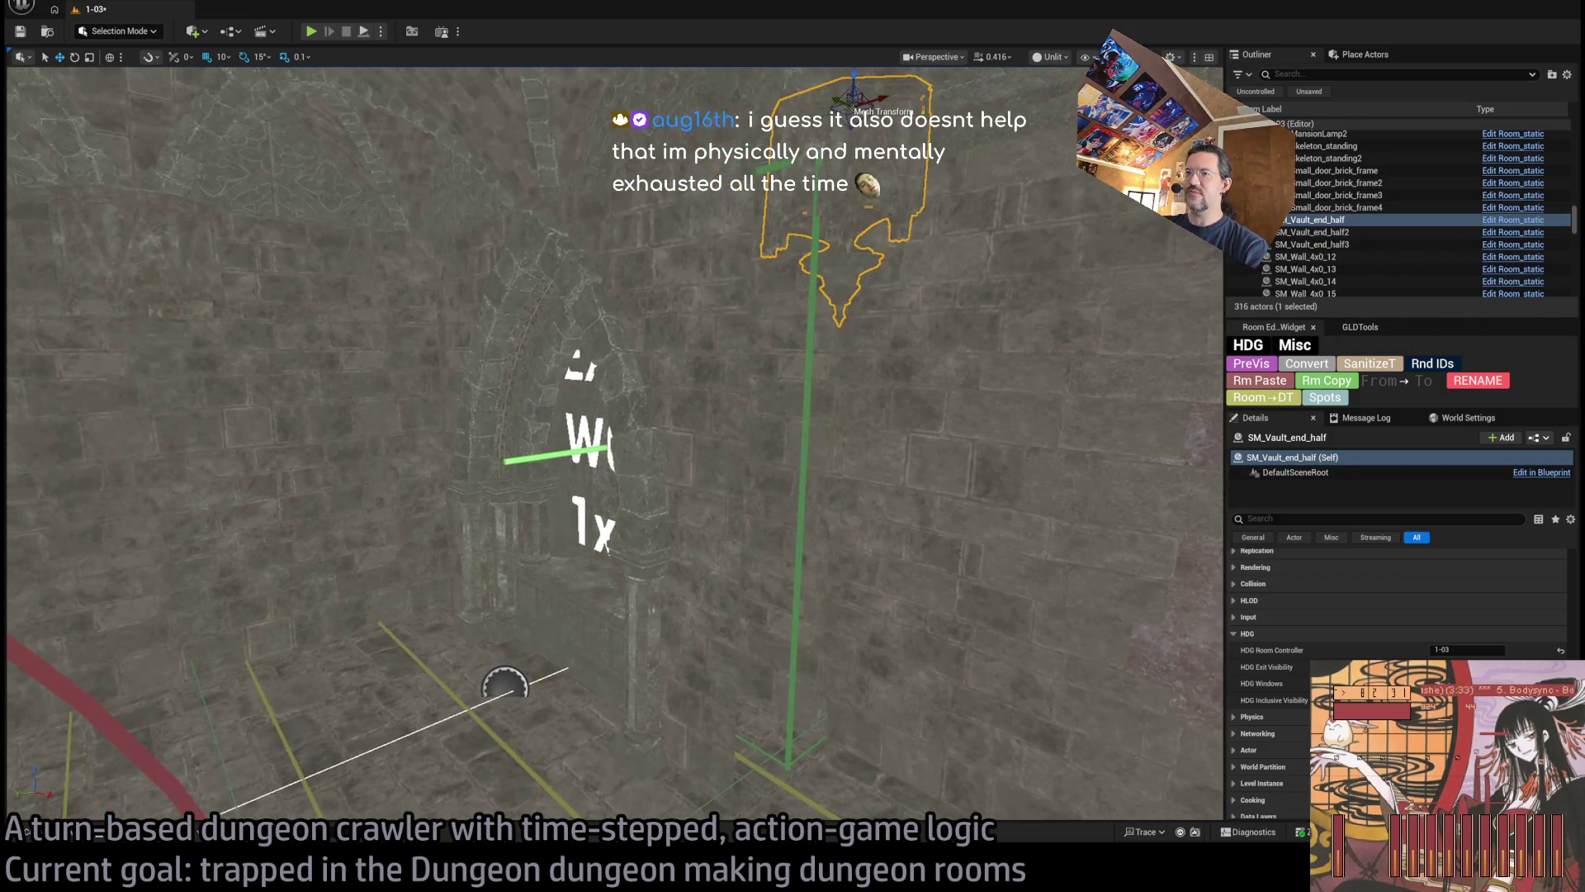
Duplicate the arched wall SM_Wall_F_4x81 and rotate the copy by 45°
{"action": "left_click", "coordinate": [671, 389]}
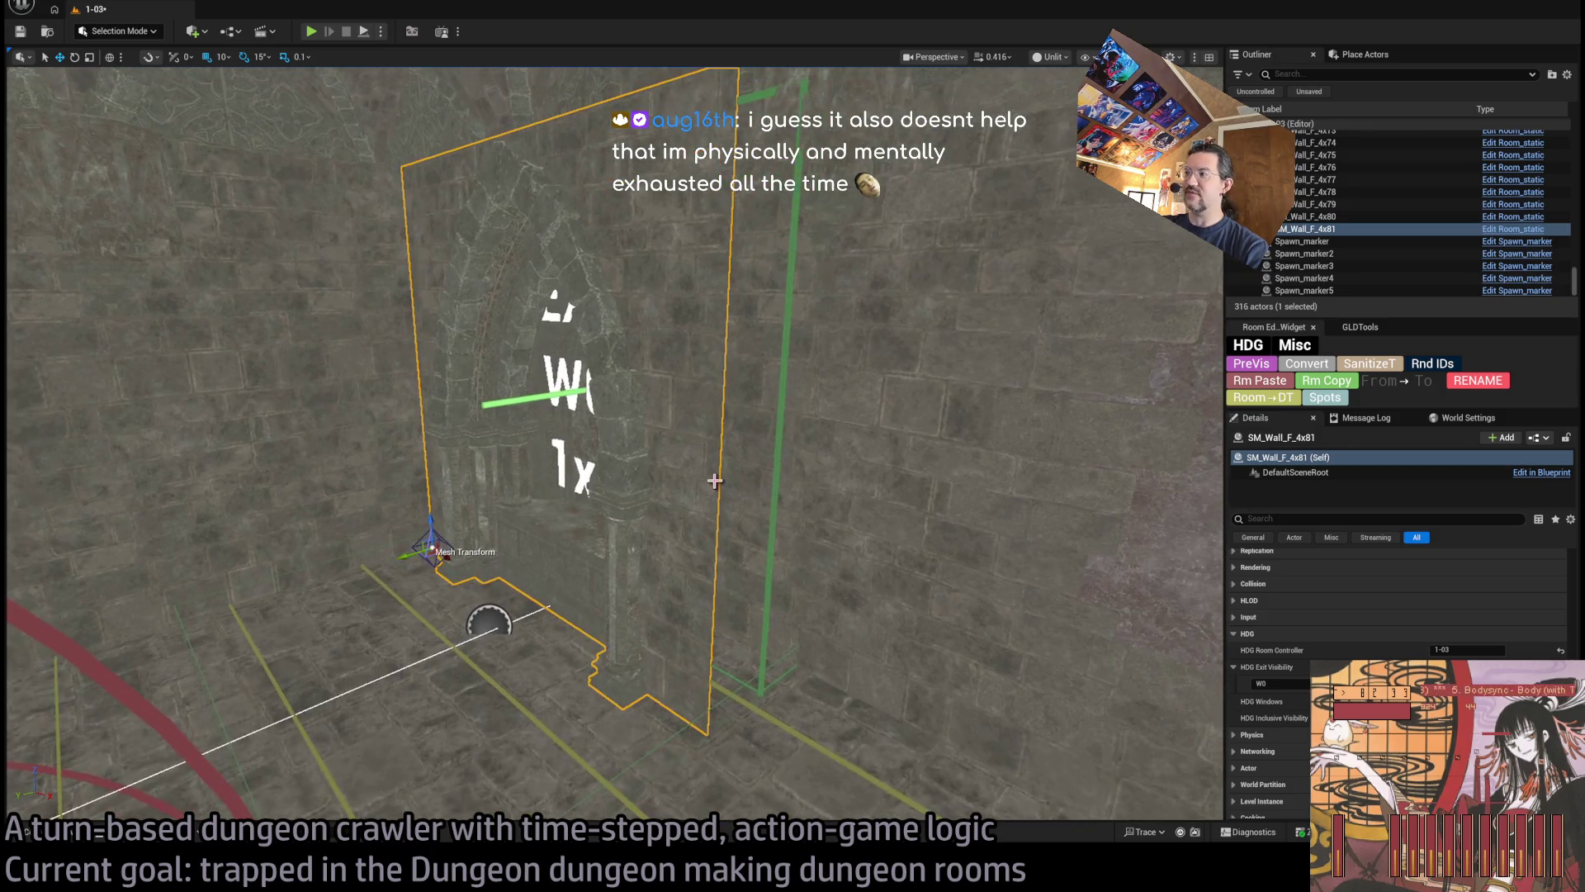
{"action": "key", "text": "e"}
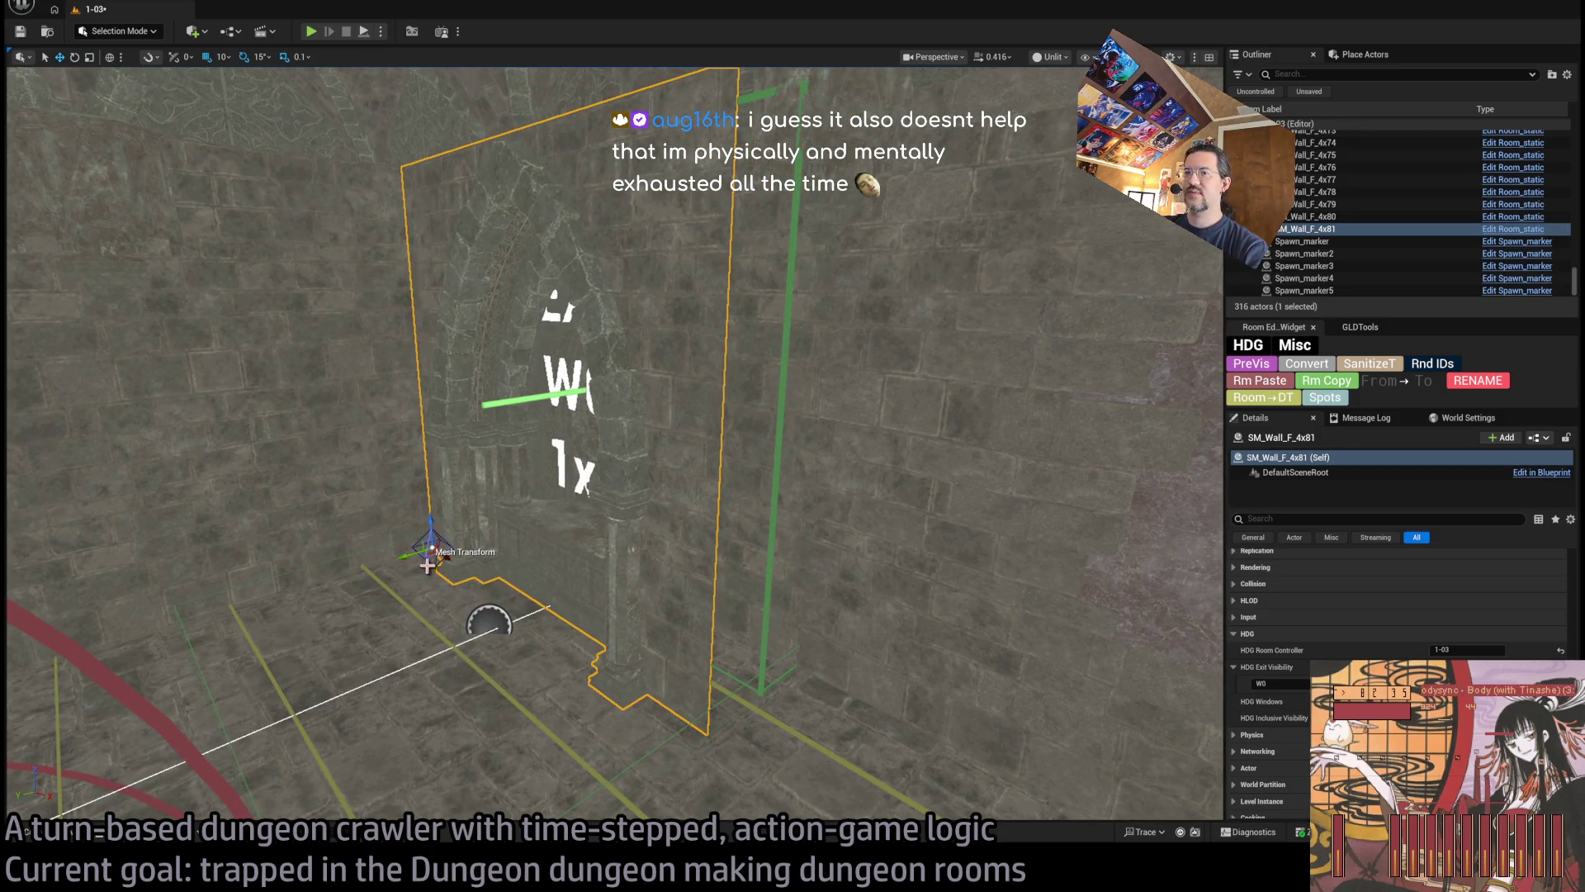
{"action": "left_click_drag", "start_coordinate": [425, 551], "coordinate": [726, 734]}
{"action": "key", "text": "w"}
{"action": "right_click", "coordinate": [708, 732]}
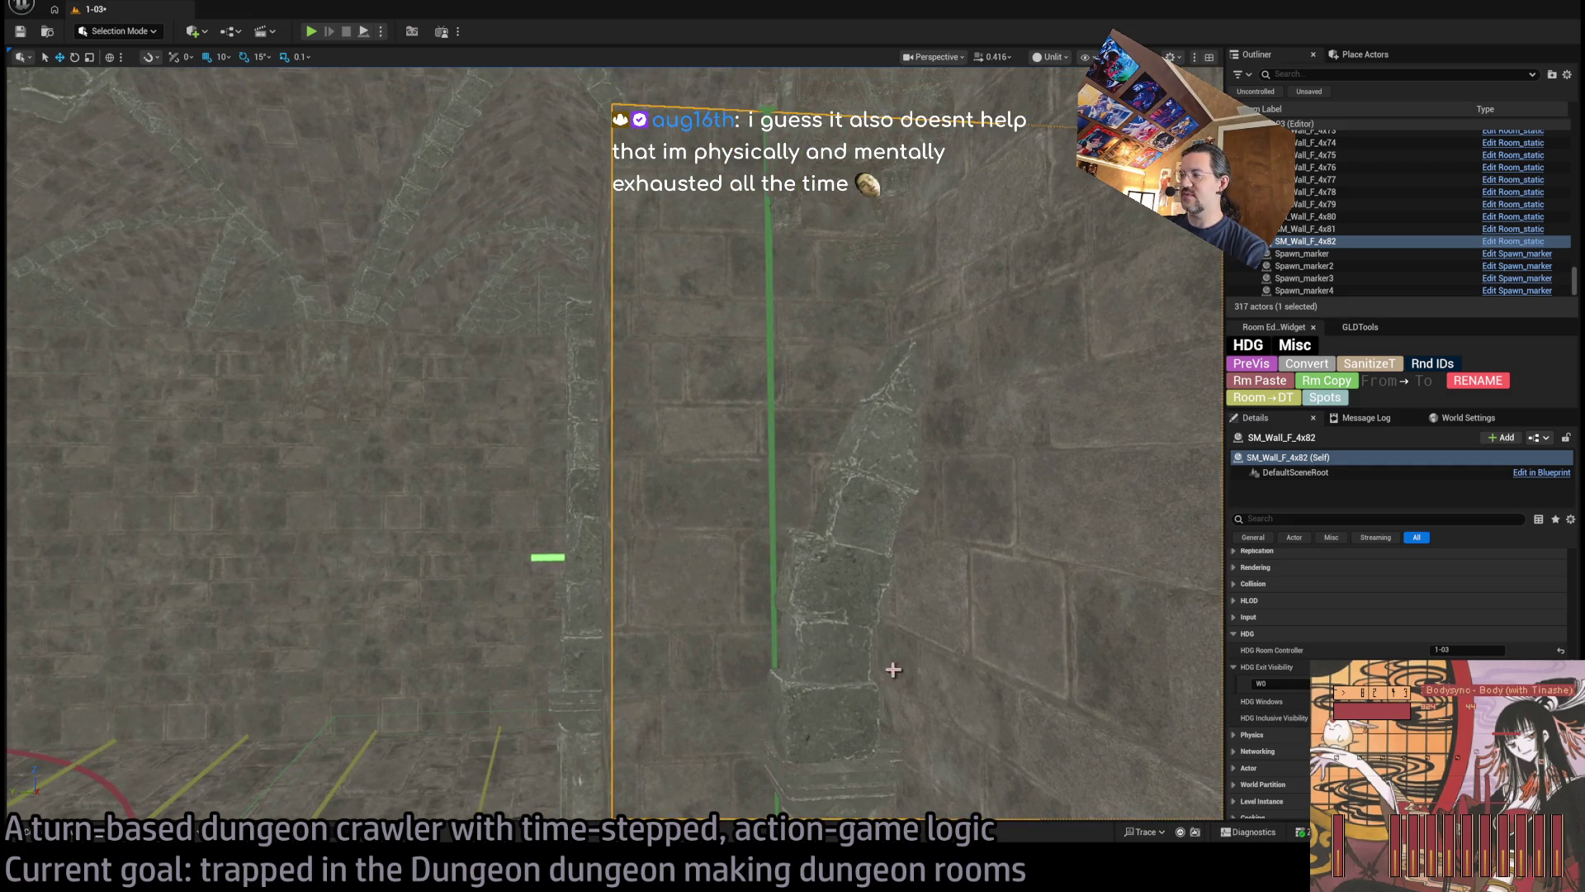
Assign the first wall mesh from the WALL folder to the new wall SM_Wall_F_4x82
{"action": "left_click", "coordinate": [51, 834]}
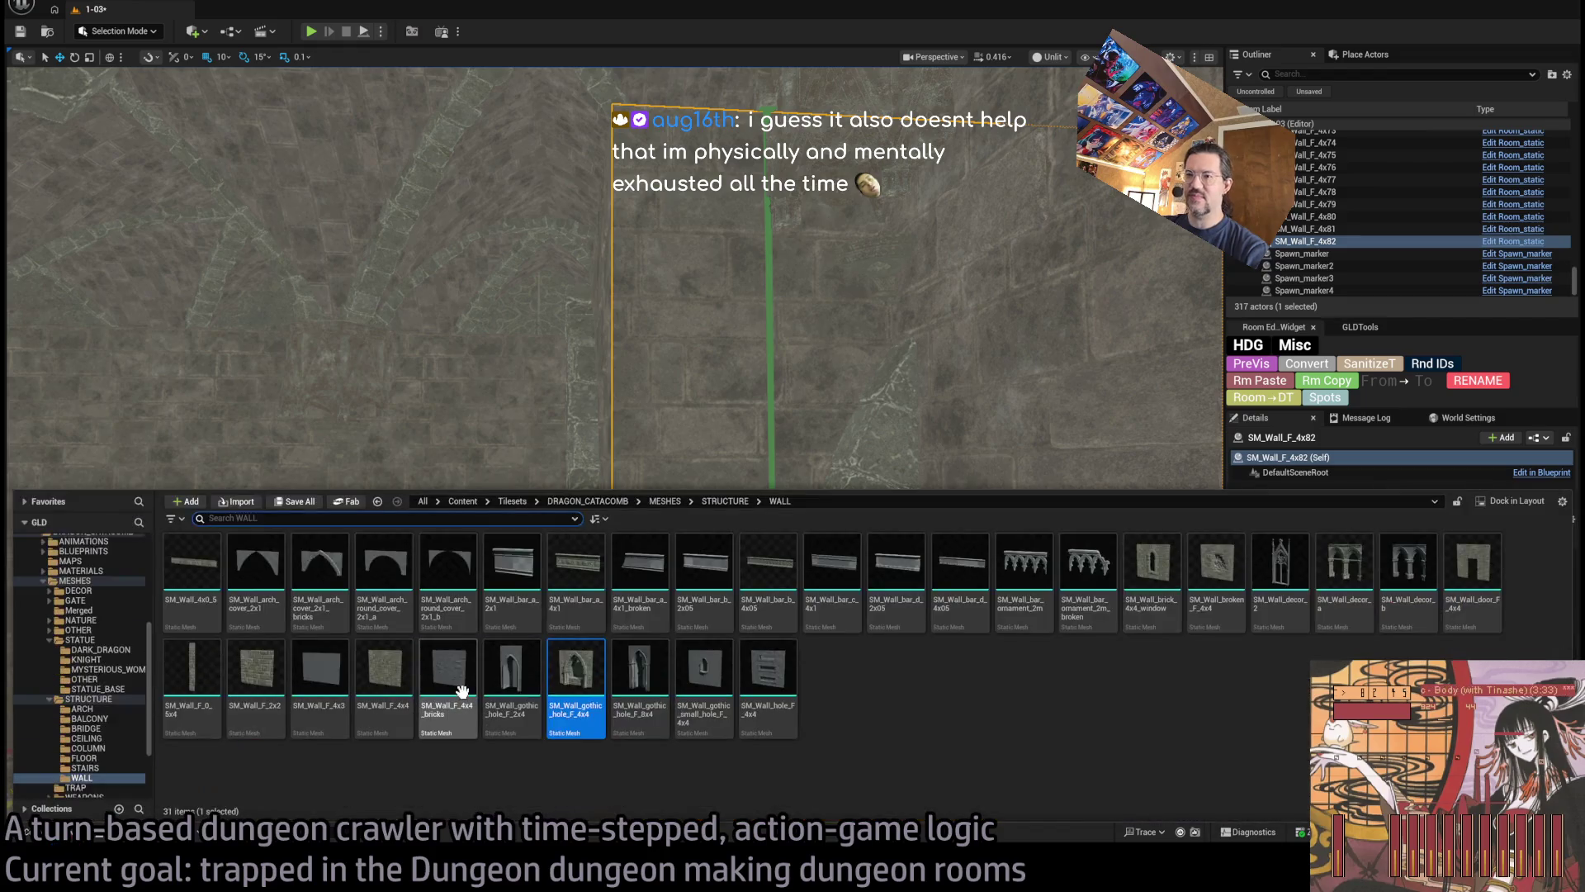
{"action": "left_click", "coordinate": [193, 686]}
{"action": "left_click", "coordinate": [417, 807]}
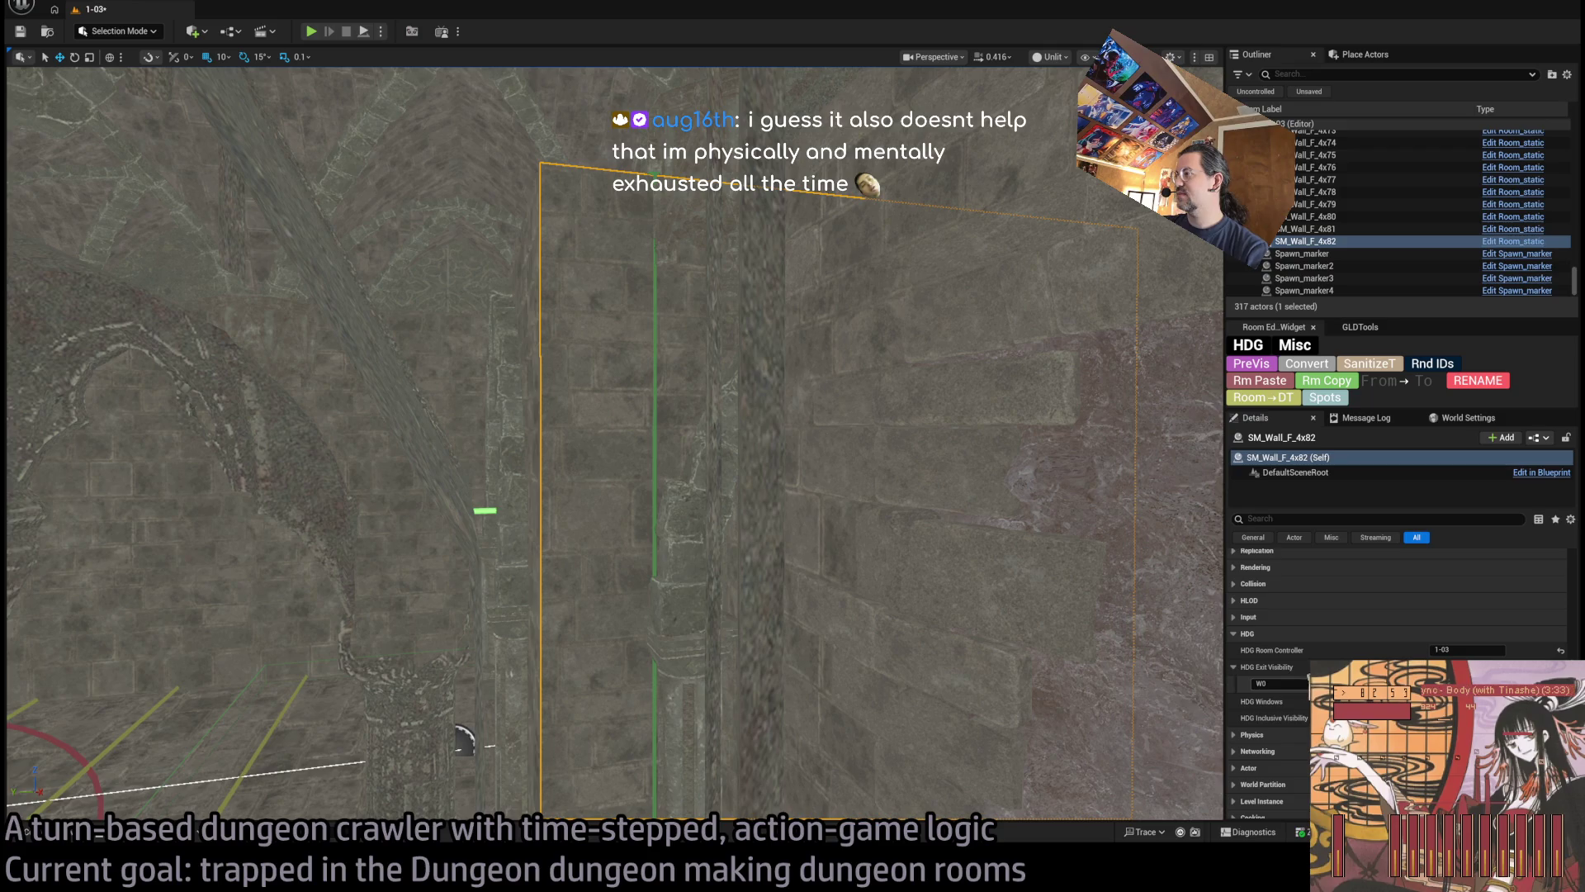
{"action": "mouse_move", "coordinate": [943, 545]}
{"action": "left_mouse_down"}
{"action": "mouse_move", "coordinate": [965, 494]}
{"action": "mouse_move", "coordinate": [537, 425]}
{"action": "mouse_move", "coordinate": [470, 392]}
{"action": "mouse_move", "coordinate": [966, 471]}
{"action": "left_mouse_up"}
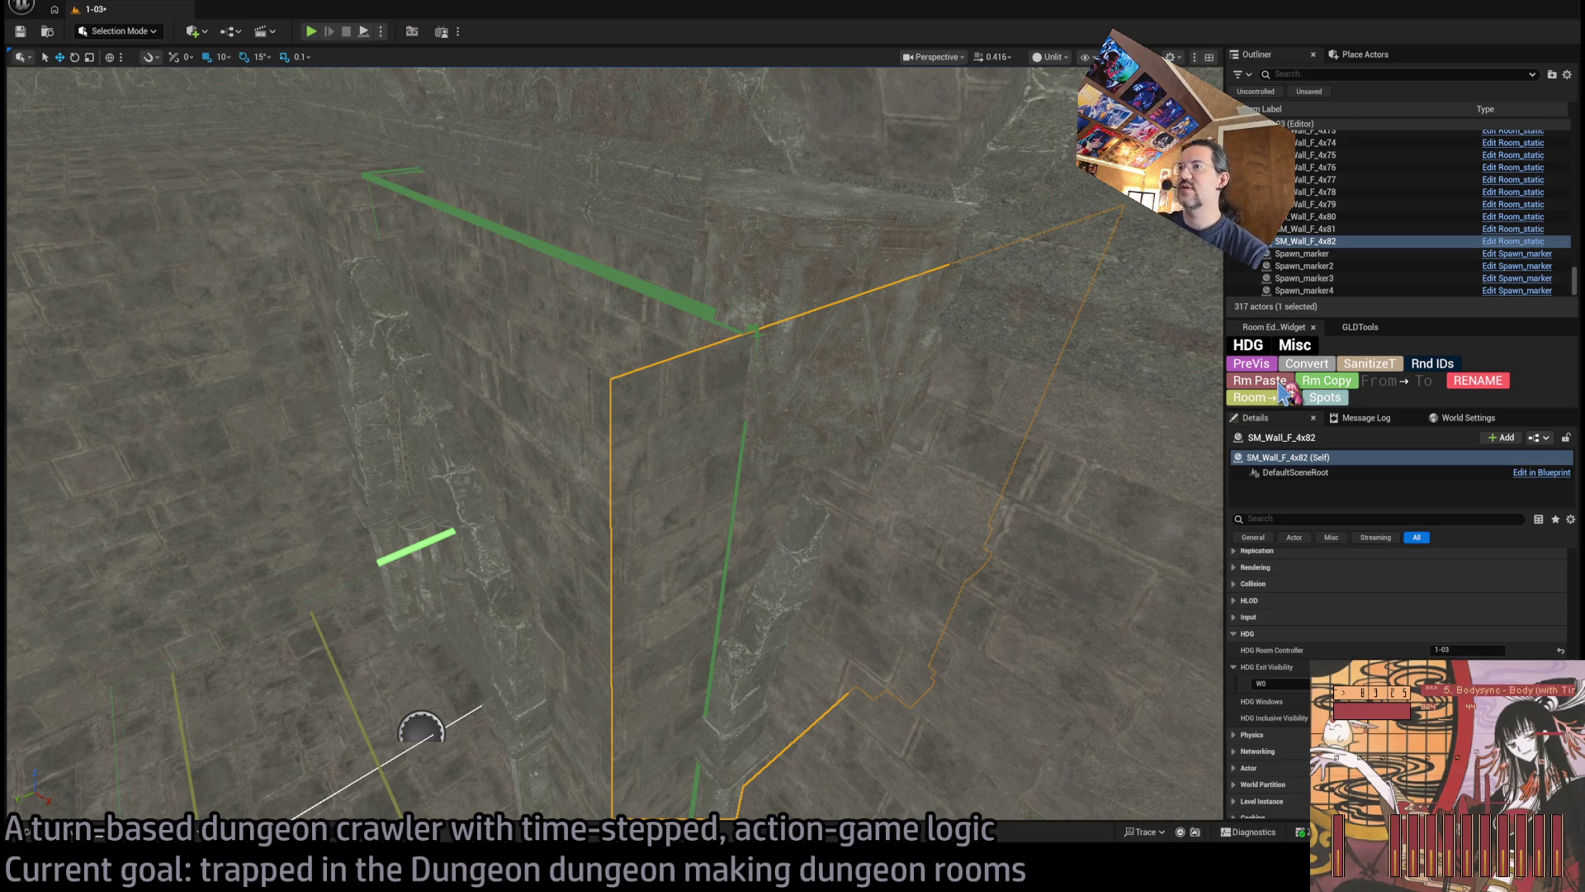
{"action": "mouse_move", "coordinate": [775, 577]}
{"action": "left_mouse_down"}
{"action": "mouse_move", "coordinate": [775, 640]}
{"action": "mouse_move", "coordinate": [747, 512]}
{"action": "left_mouse_up"}
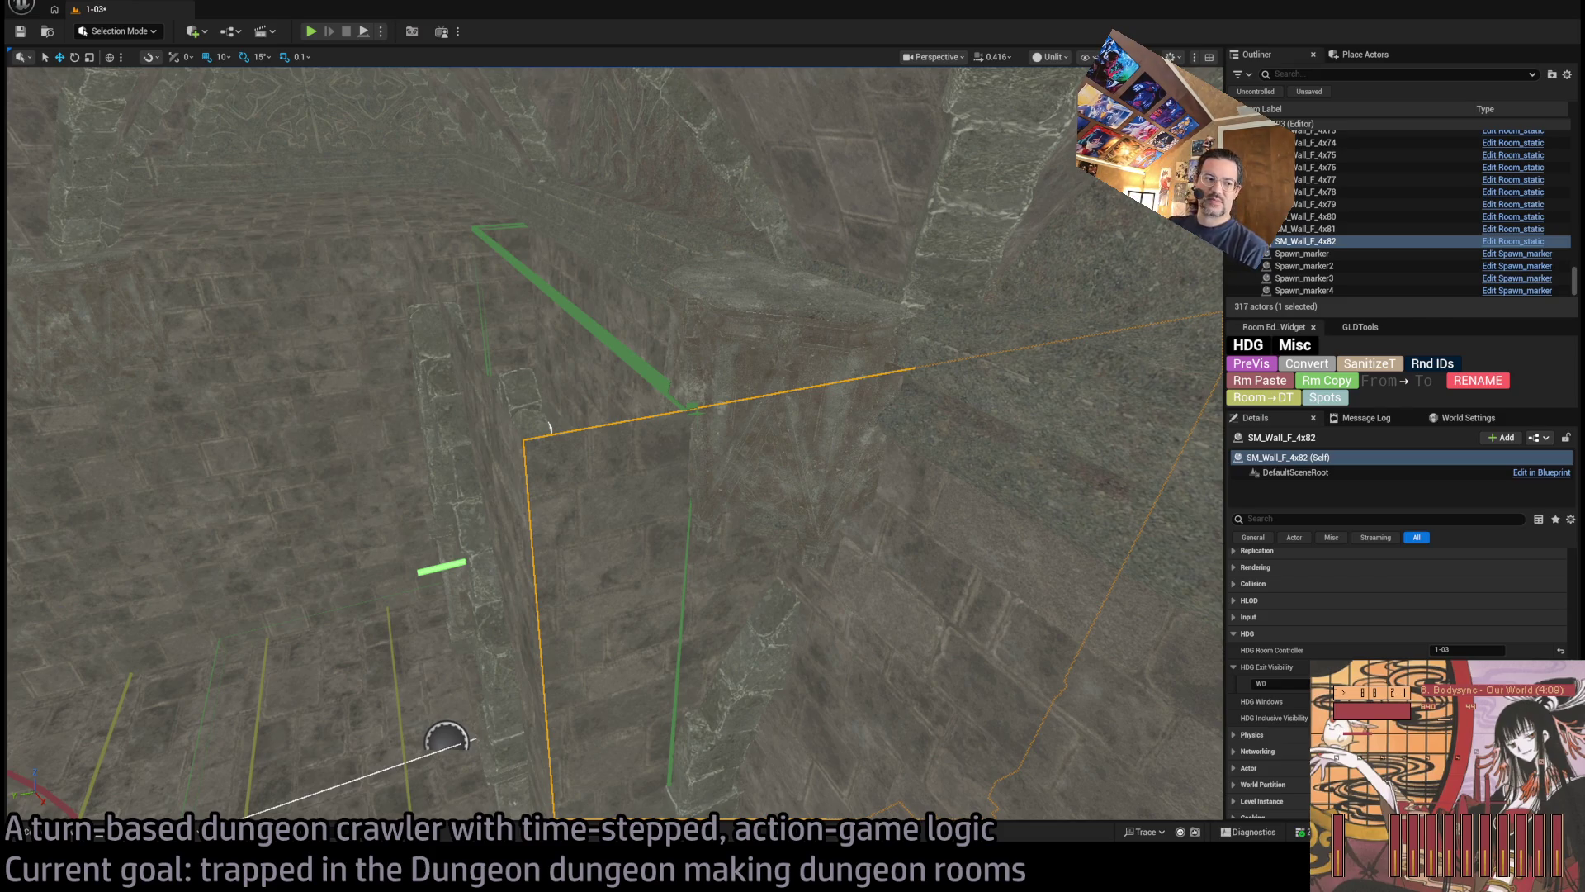
Replace the exit wall's gothic hole mesh with the narrow SM_Wall_F_0_5x4 from the wall library
{"action": "left_click_drag", "start_coordinate": [1085, 364], "coordinate": [1025, 557]}
{"action": "left_click", "coordinate": [70, 835]}
{"action": "mouse_move", "coordinate": [253, 703]}
{"action": "left_mouse_down"}
{"action": "mouse_move", "coordinate": [285, 673]}
{"action": "mouse_move", "coordinate": [256, 745]}
{"action": "left_mouse_up"}
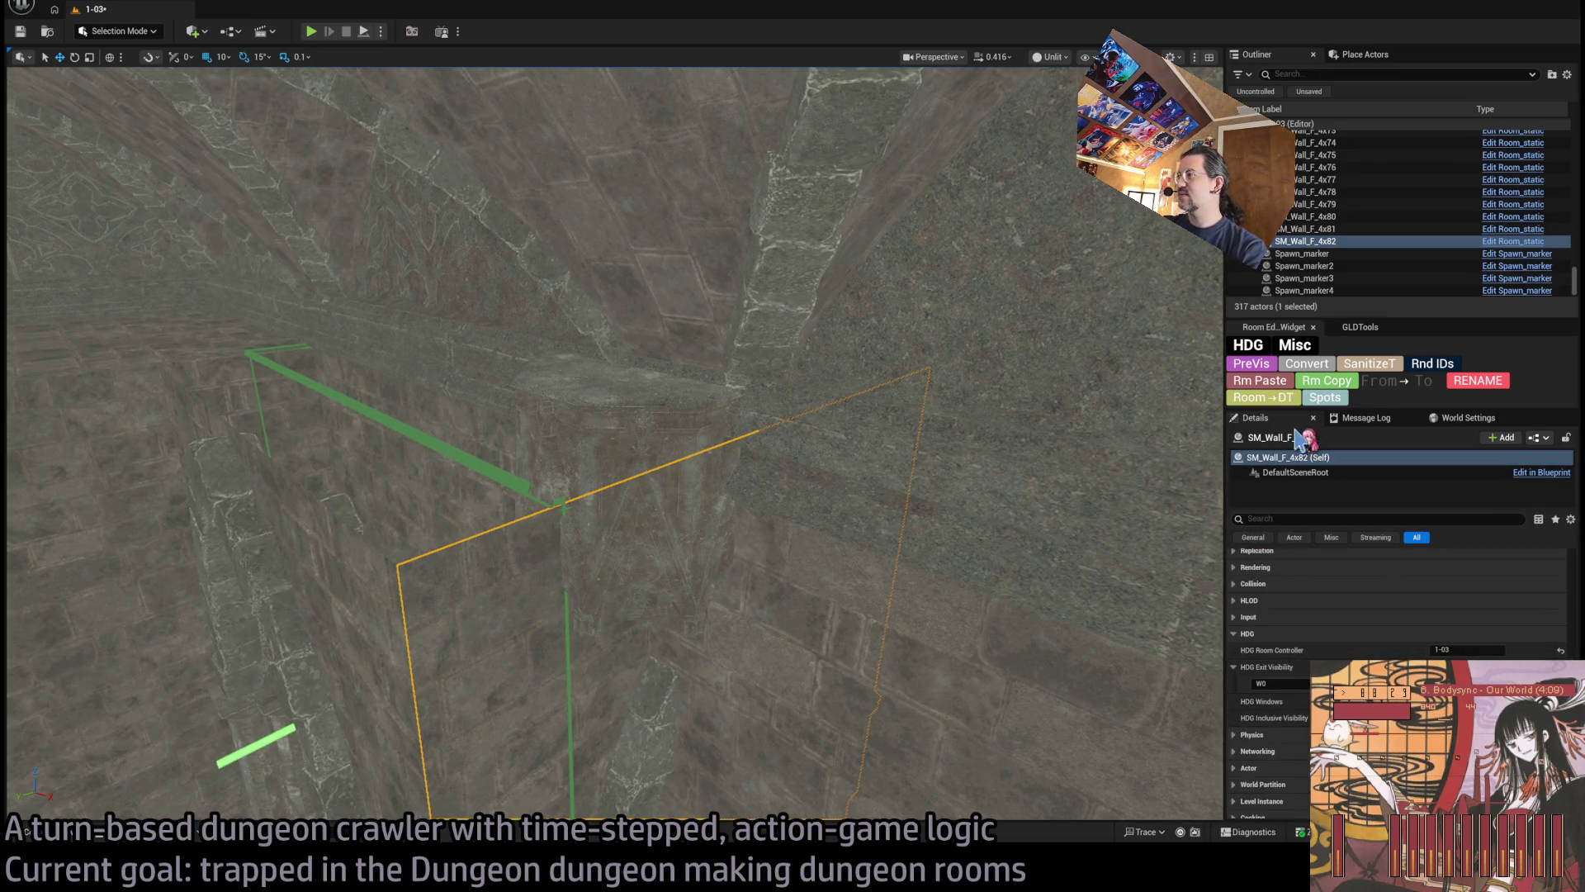
{"action": "left_click_drag", "start_coordinate": [1004, 524], "coordinate": [981, 556]}
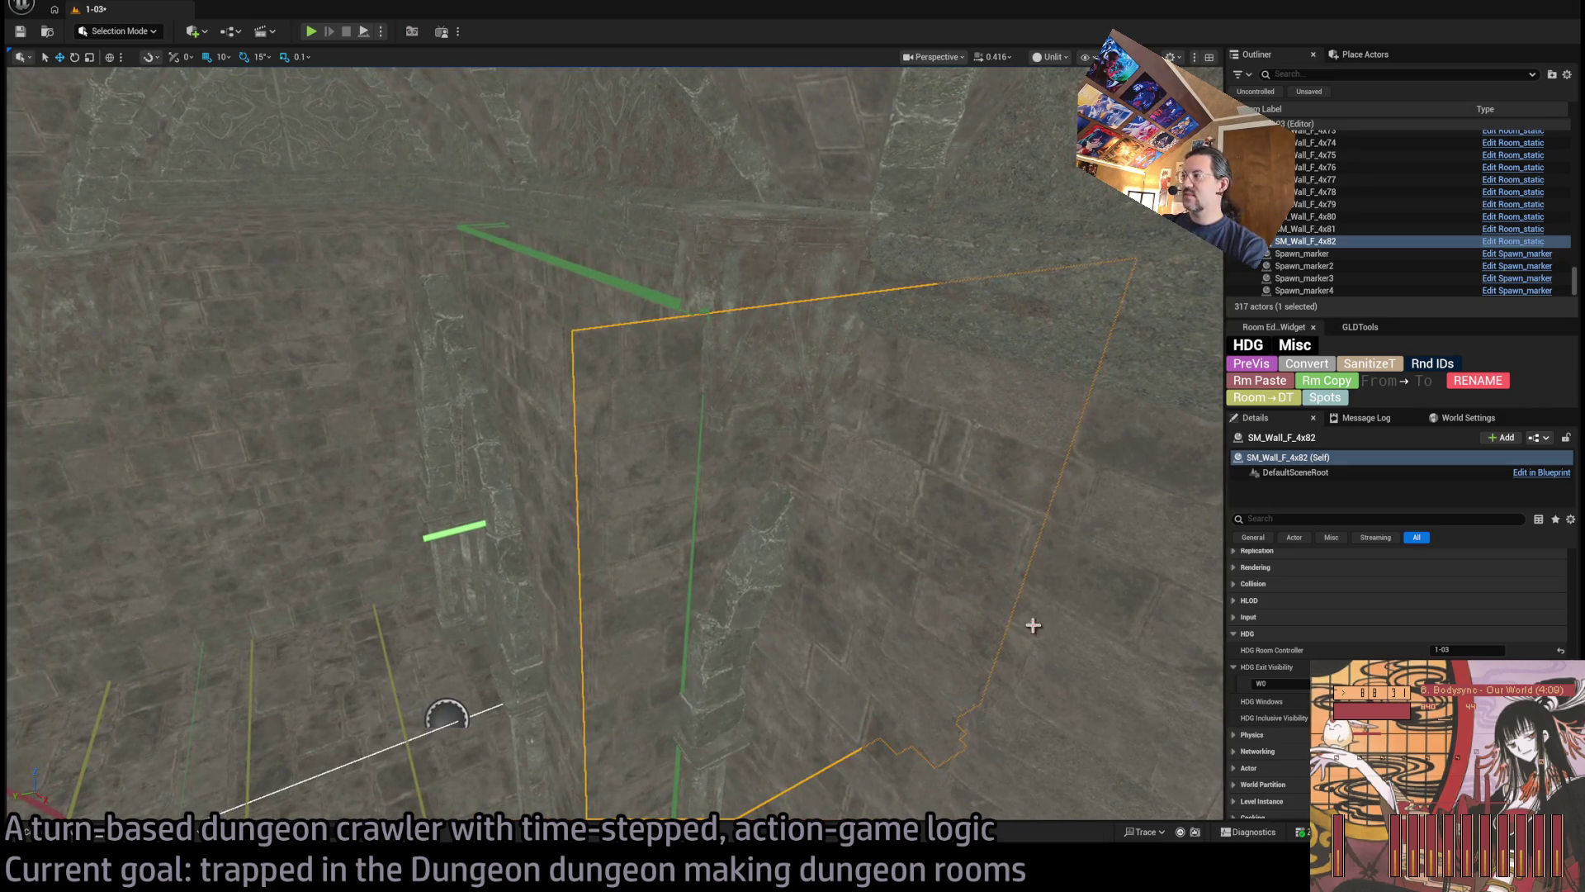
{"action": "mouse_move", "coordinate": [922, 438]}
{"action": "left_mouse_down"}
{"action": "mouse_move", "coordinate": [922, 462]}
{"action": "mouse_move", "coordinate": [916, 431]}
{"action": "mouse_move", "coordinate": [909, 449]}
{"action": "left_mouse_up"}
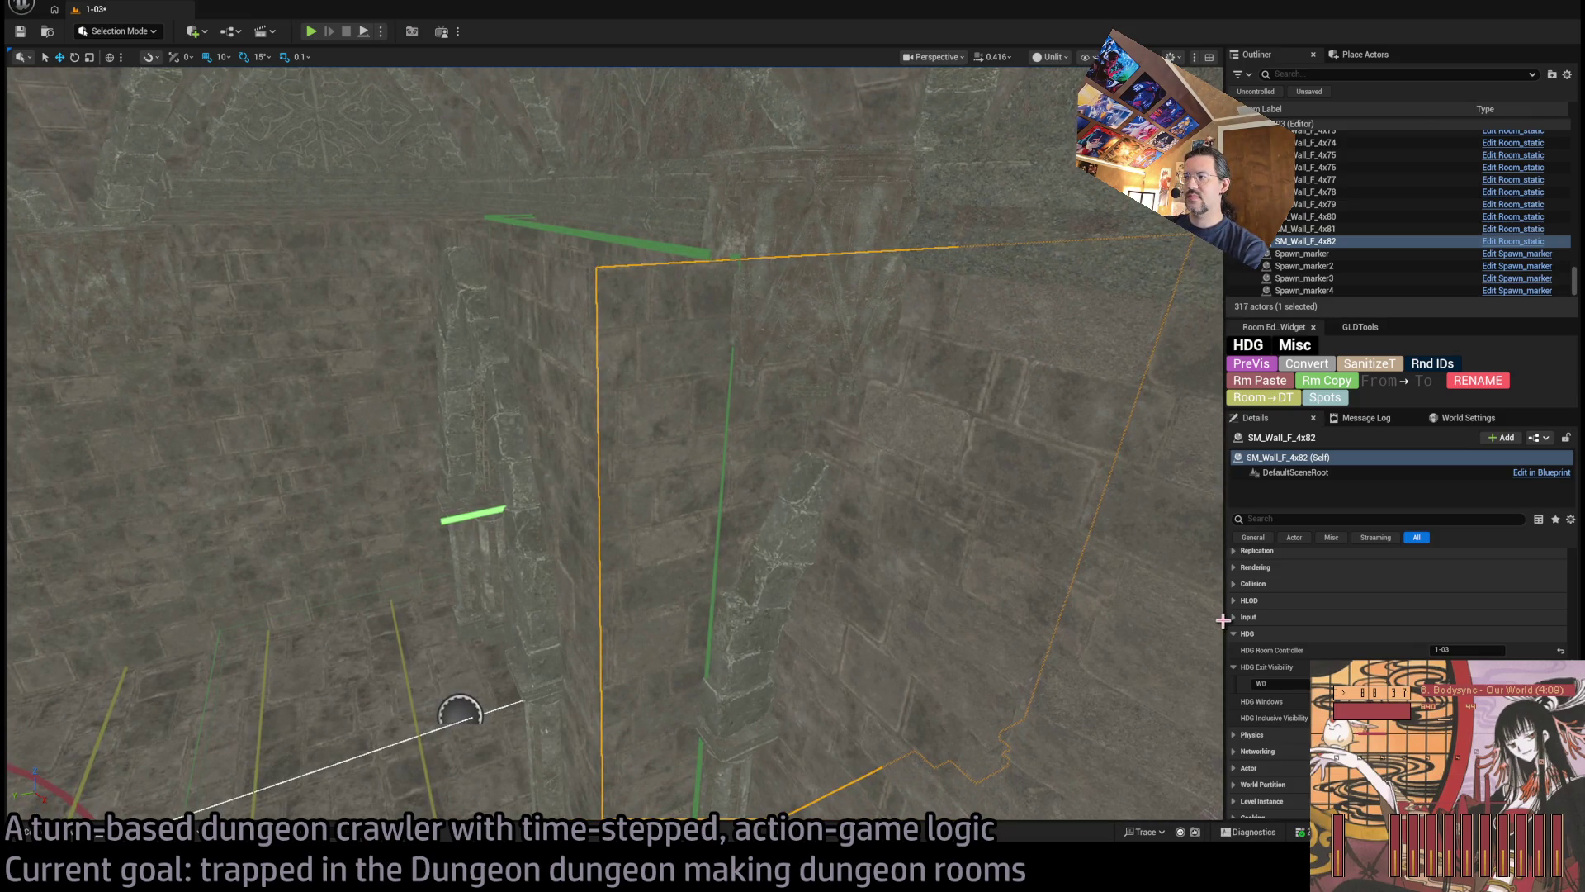
{"action": "scroll", "coordinate": [1308, 597], "scroll_direction": "up", "scroll_amount": 5}
{"action": "left_click", "coordinate": [1471, 654]}
{"action": "left_click_drag", "start_coordinate": [976, 485], "coordinate": [925, 503]}
{"action": "left_click_drag", "start_coordinate": [625, 696], "coordinate": [972, 522]}
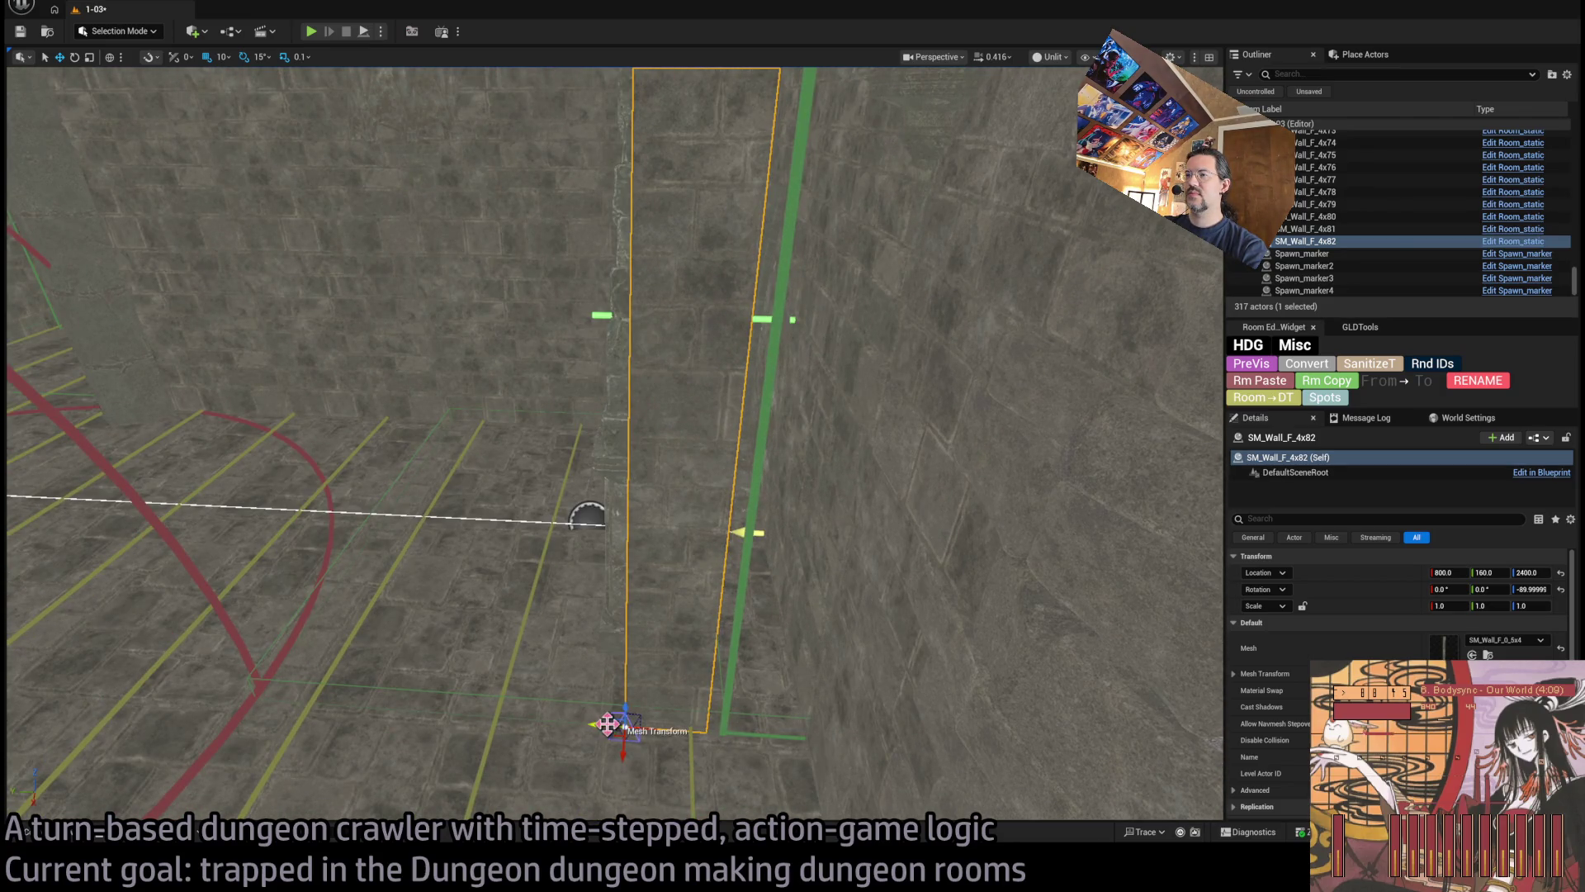
Duplicate the narrow wall as SM_Wall_F_4x83, keeping its SM_Wall_F_0_5x4 mesh
{"action": "mouse_move", "coordinate": [612, 721]}
{"action": "left_mouse_down"}
{"action": "mouse_move", "coordinate": [724, 732]}
{"action": "mouse_move", "coordinate": [705, 735]}
{"action": "left_mouse_up"}
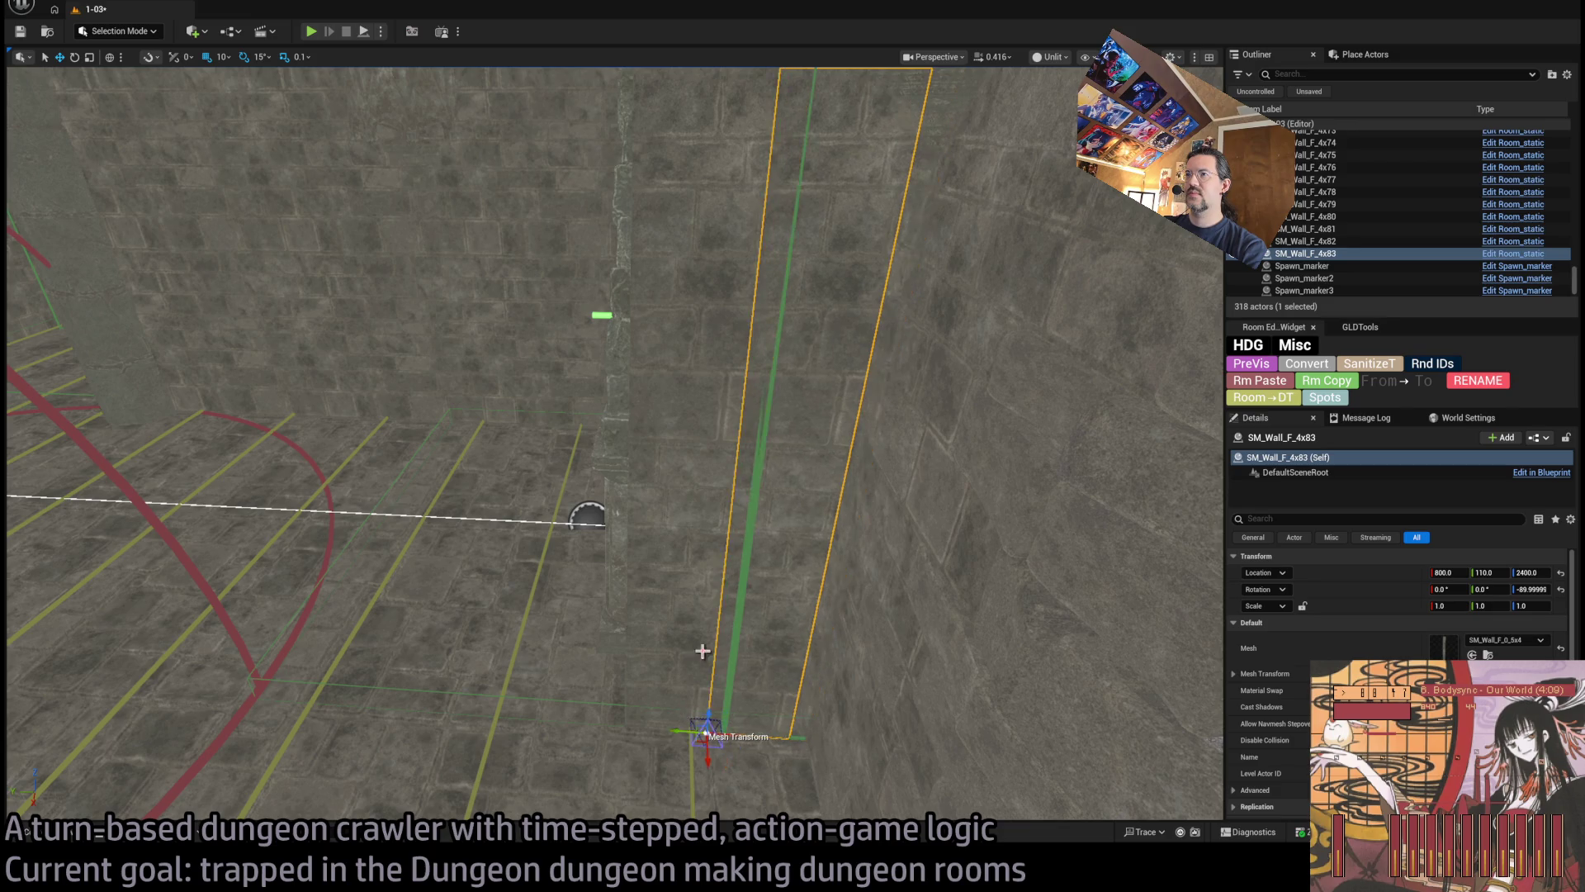
{"action": "key", "text": "f"}
{"action": "key", "text": "ctrl+z"}
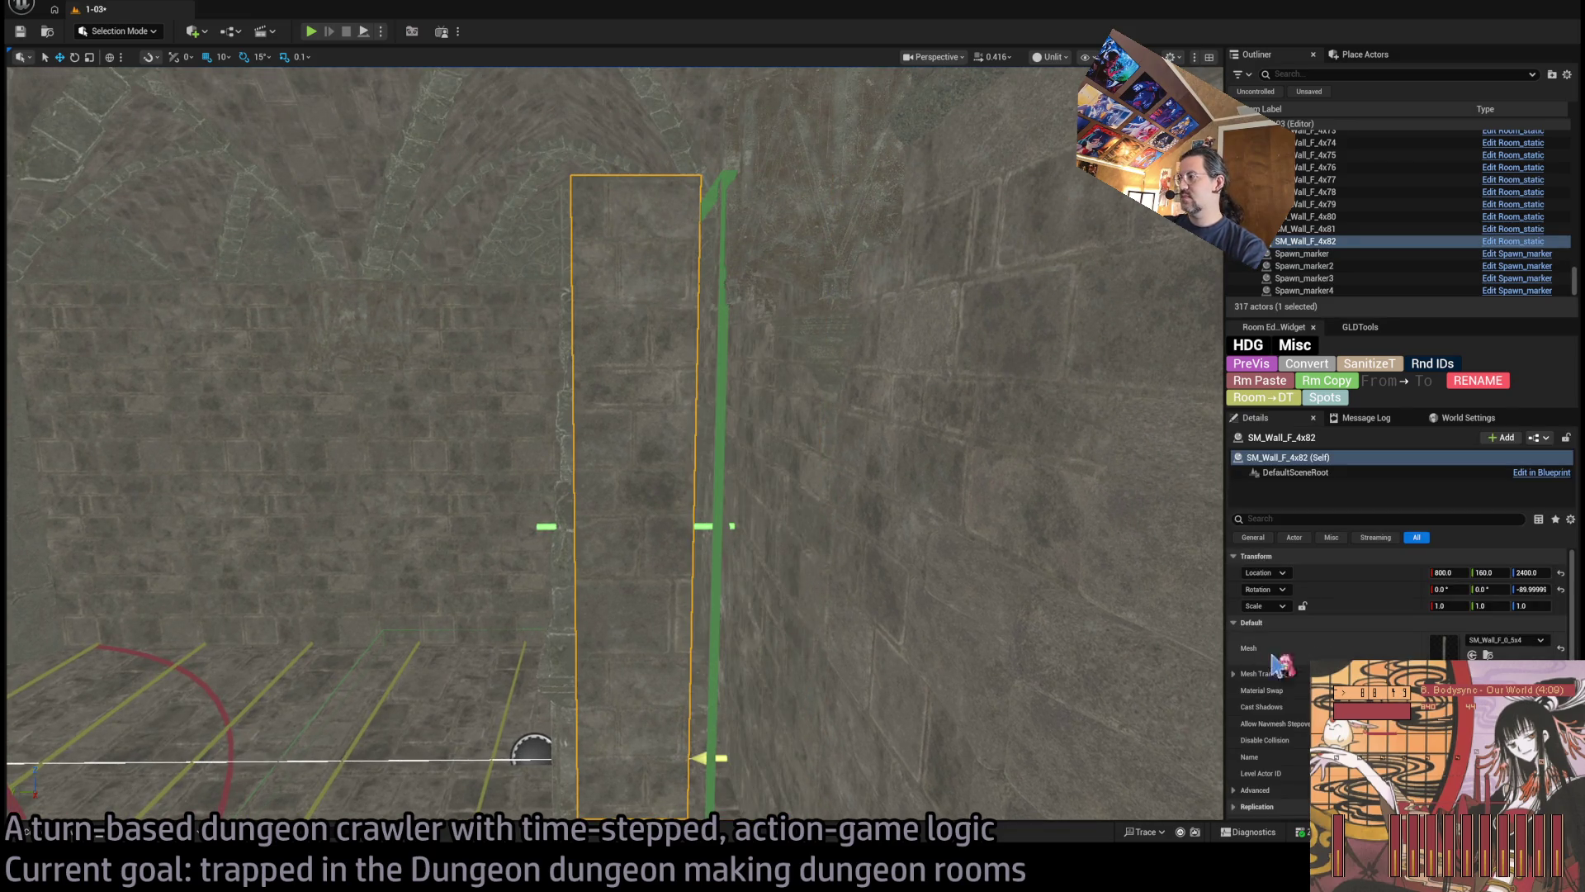
{"action": "left_click", "coordinate": [87, 841]}
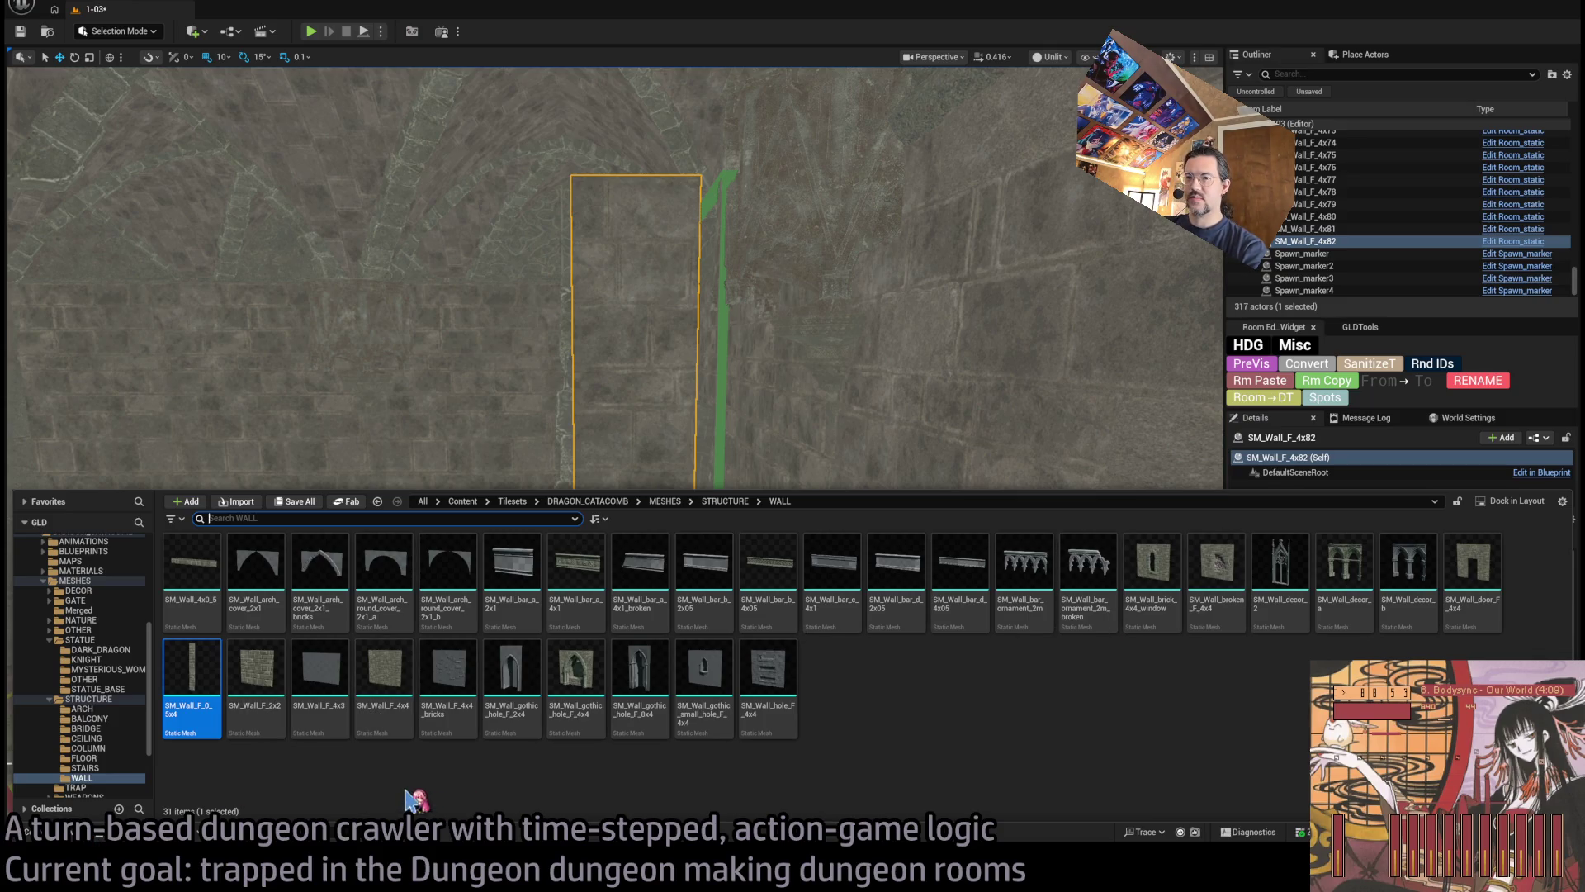
{"action": "left_click", "coordinate": [258, 707]}
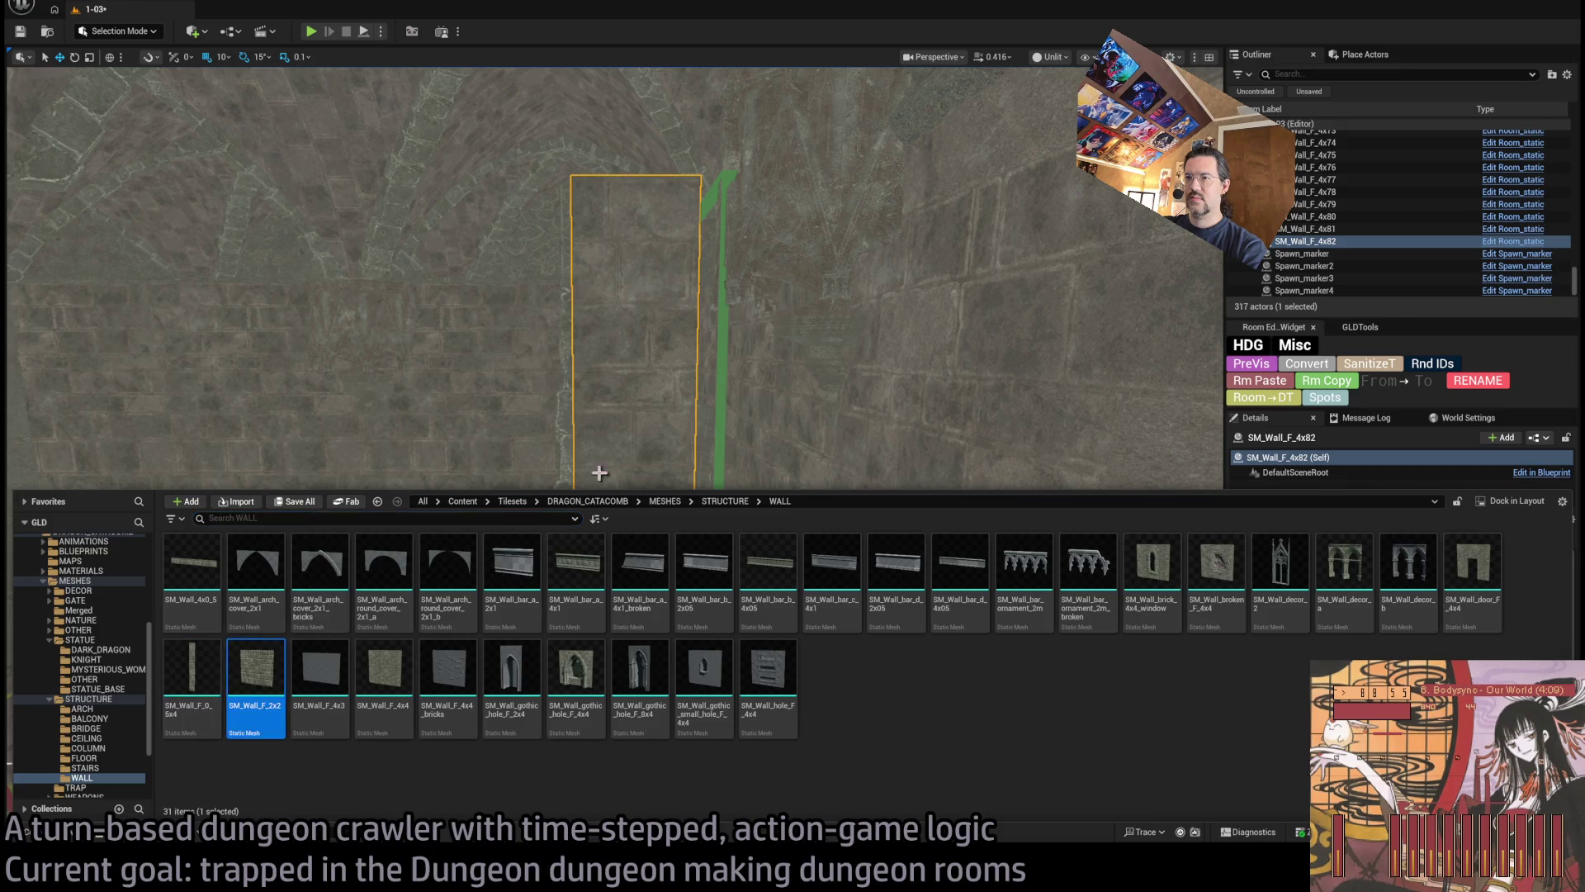
{"action": "scroll", "coordinate": [599, 472], "scroll_direction": "up", "scroll_amount": 5}
{"action": "mouse_move", "coordinate": [854, 668]}
{"action": "left_mouse_down"}
{"action": "mouse_move", "coordinate": [957, 669]}
{"action": "mouse_move", "coordinate": [858, 669]}
{"action": "left_mouse_up"}
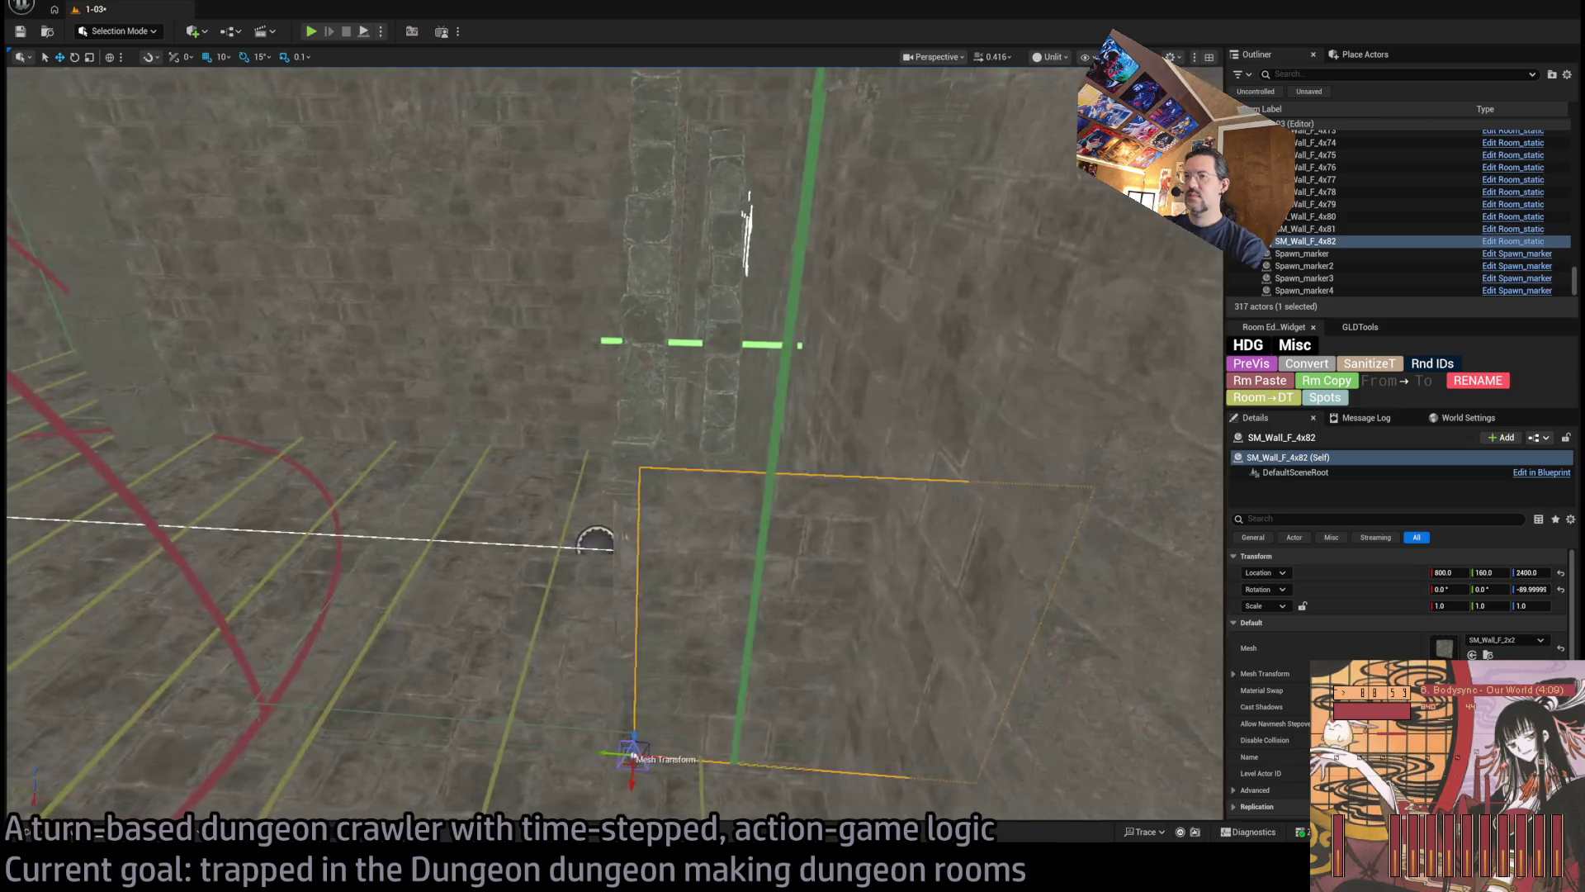
{"action": "left_click_drag", "start_coordinate": [737, 462], "coordinate": [736, 447]}
{"action": "key", "text": "ctrl+space"}
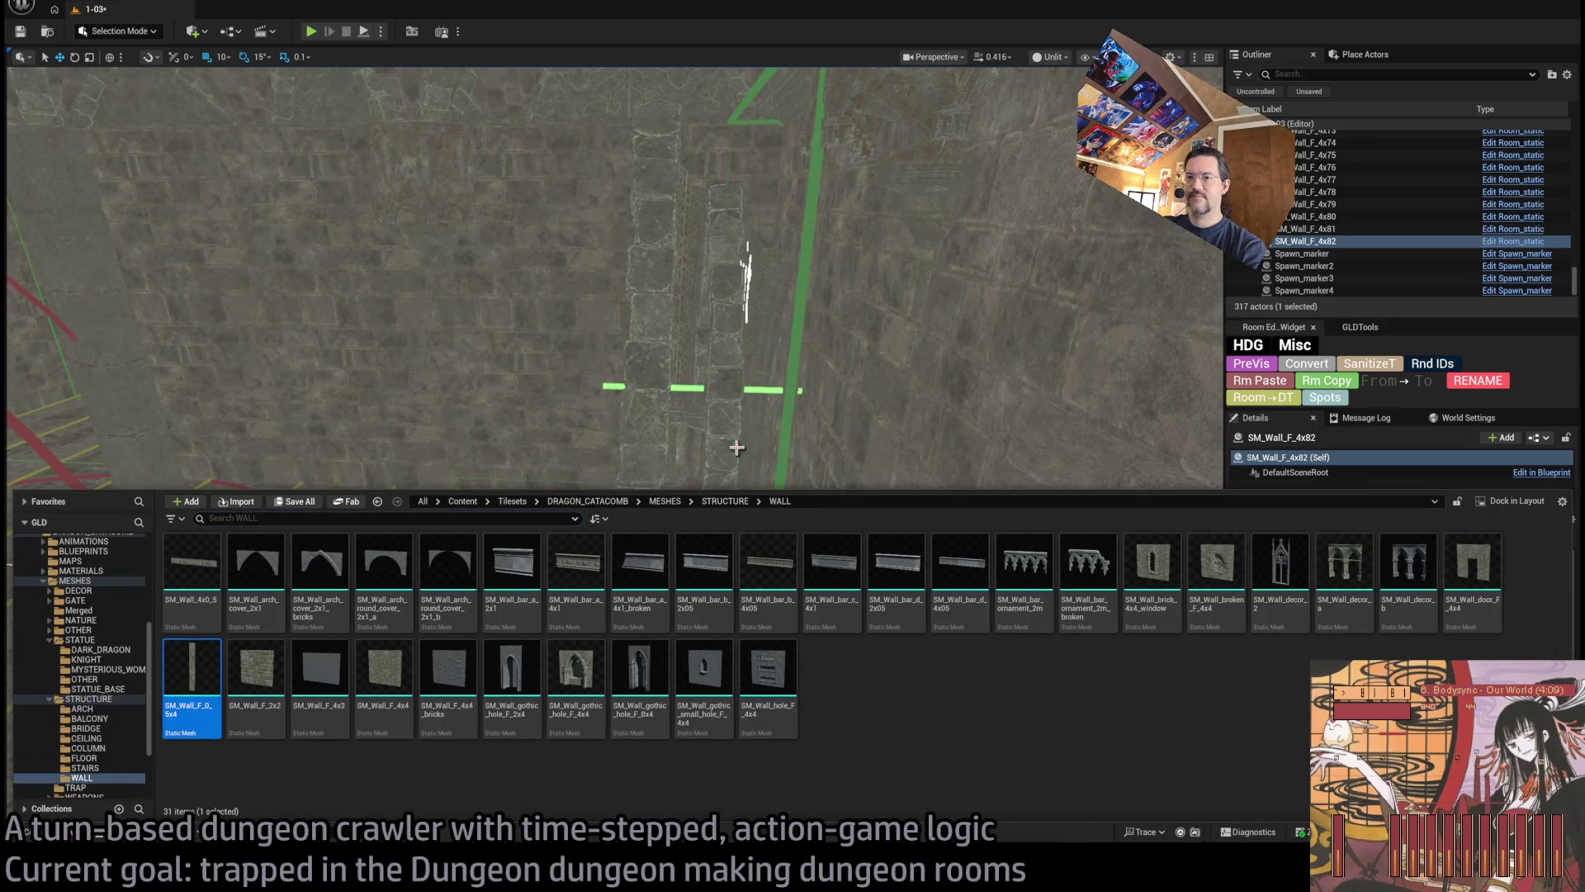
{"action": "key", "text": "ctrl+space"}
{"action": "left_click", "coordinate": [1471, 655]}
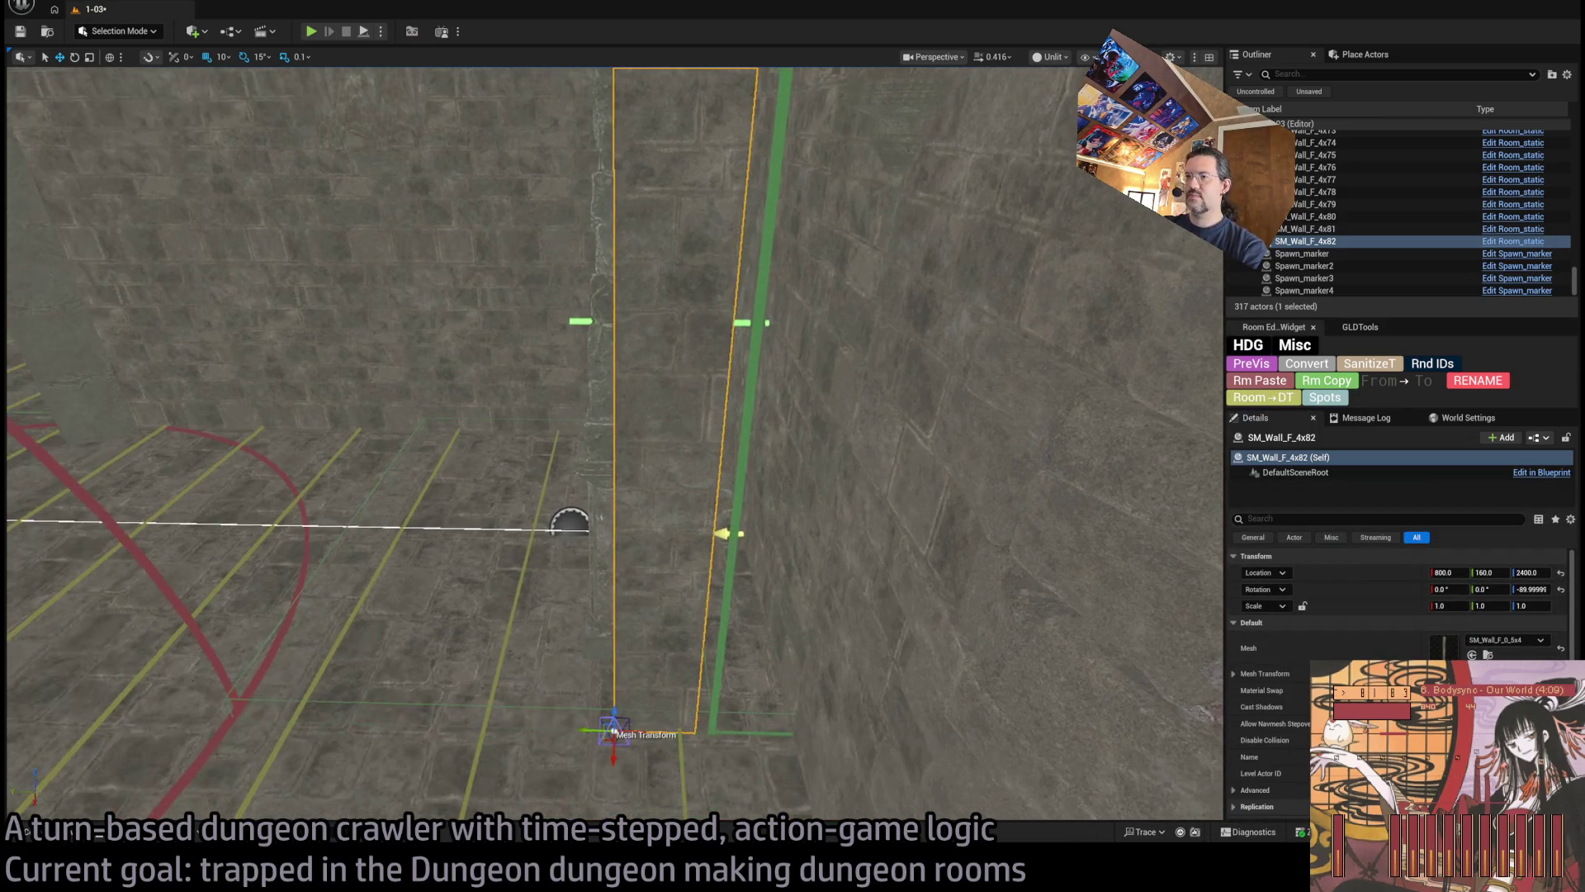
Stretch the copy to 1.2 width, then select SM_Wall_F_4x82 and the SM_Vault_end_half arch
{"action": "key", "text": "r"}
{"action": "left_click_drag", "start_coordinate": [629, 731], "coordinate": [681, 732]}
{"action": "key", "text": "w"}
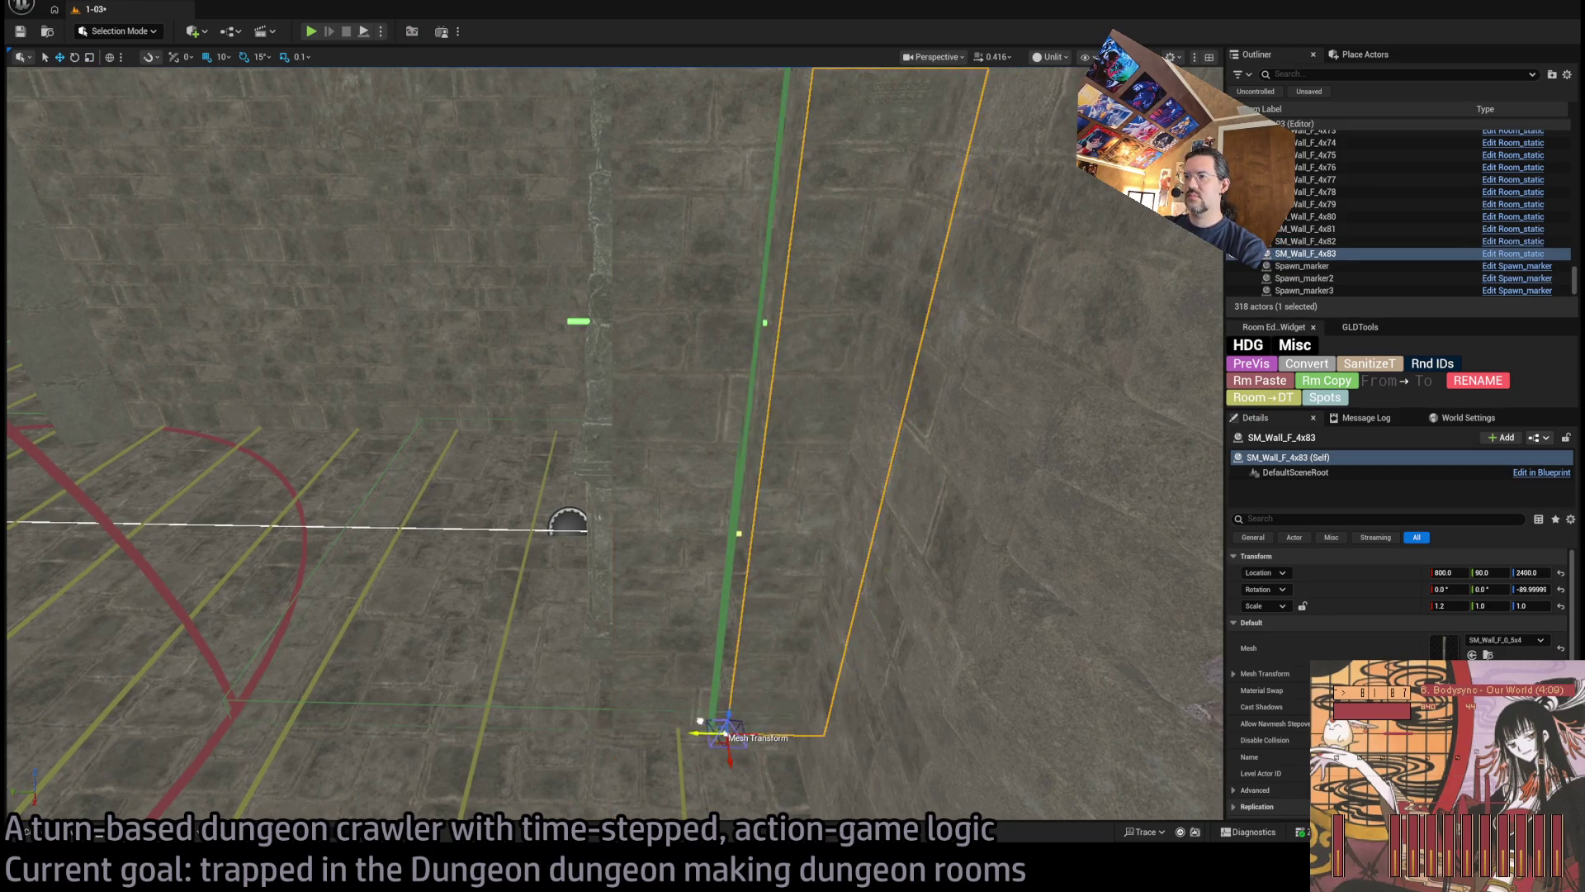
{"action": "scroll", "coordinate": [649, 583], "scroll_direction": "down", "scroll_amount": 10}
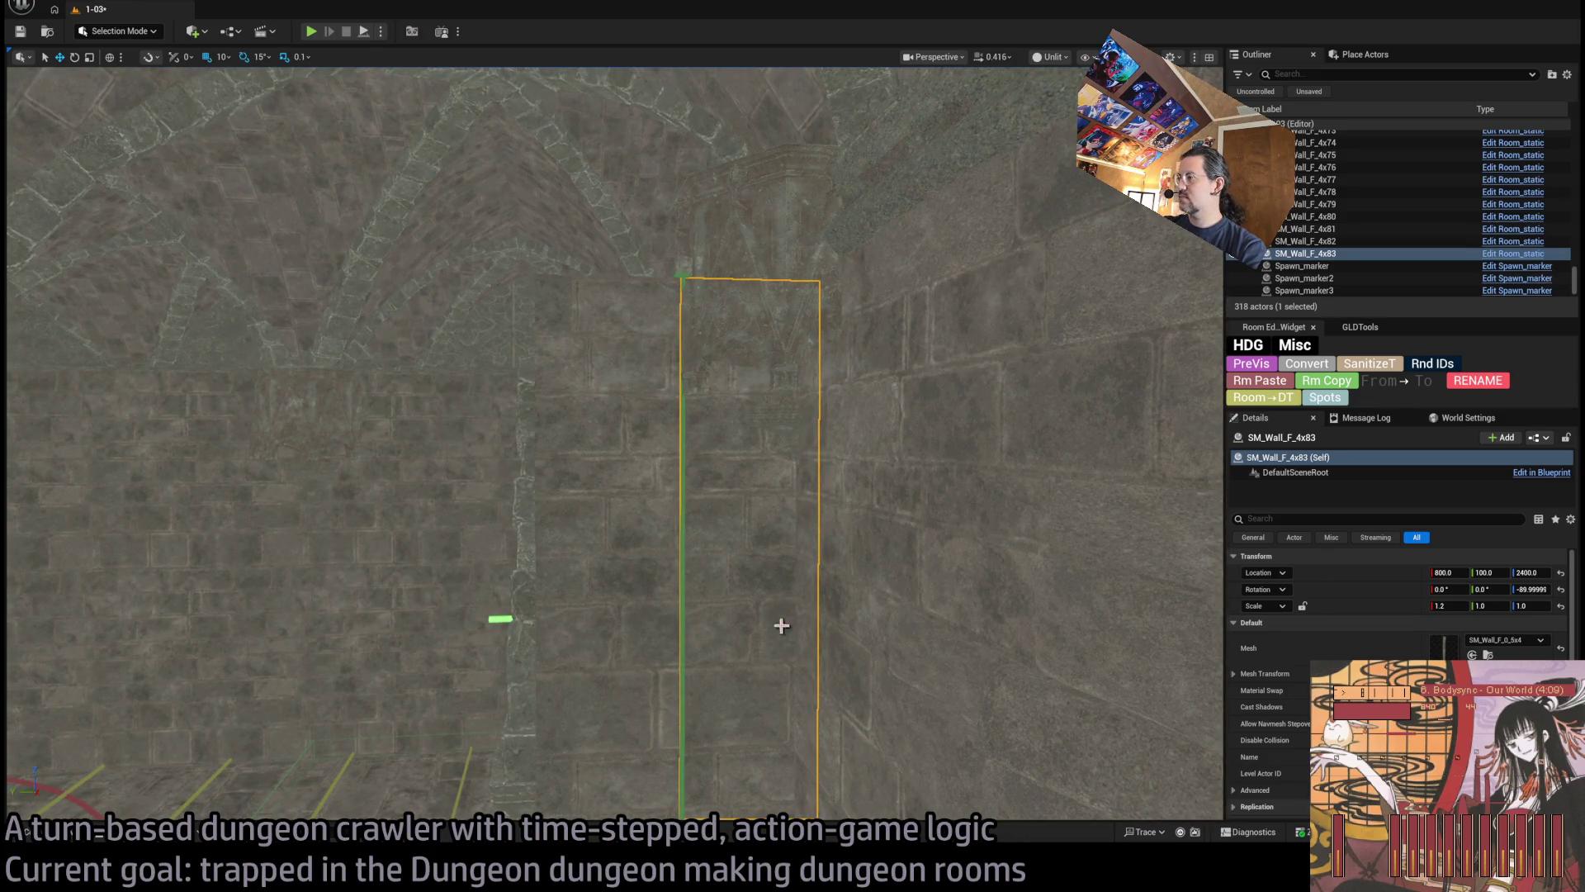
{"action": "left_click", "coordinate": [641, 654], "text": "ctrl"}
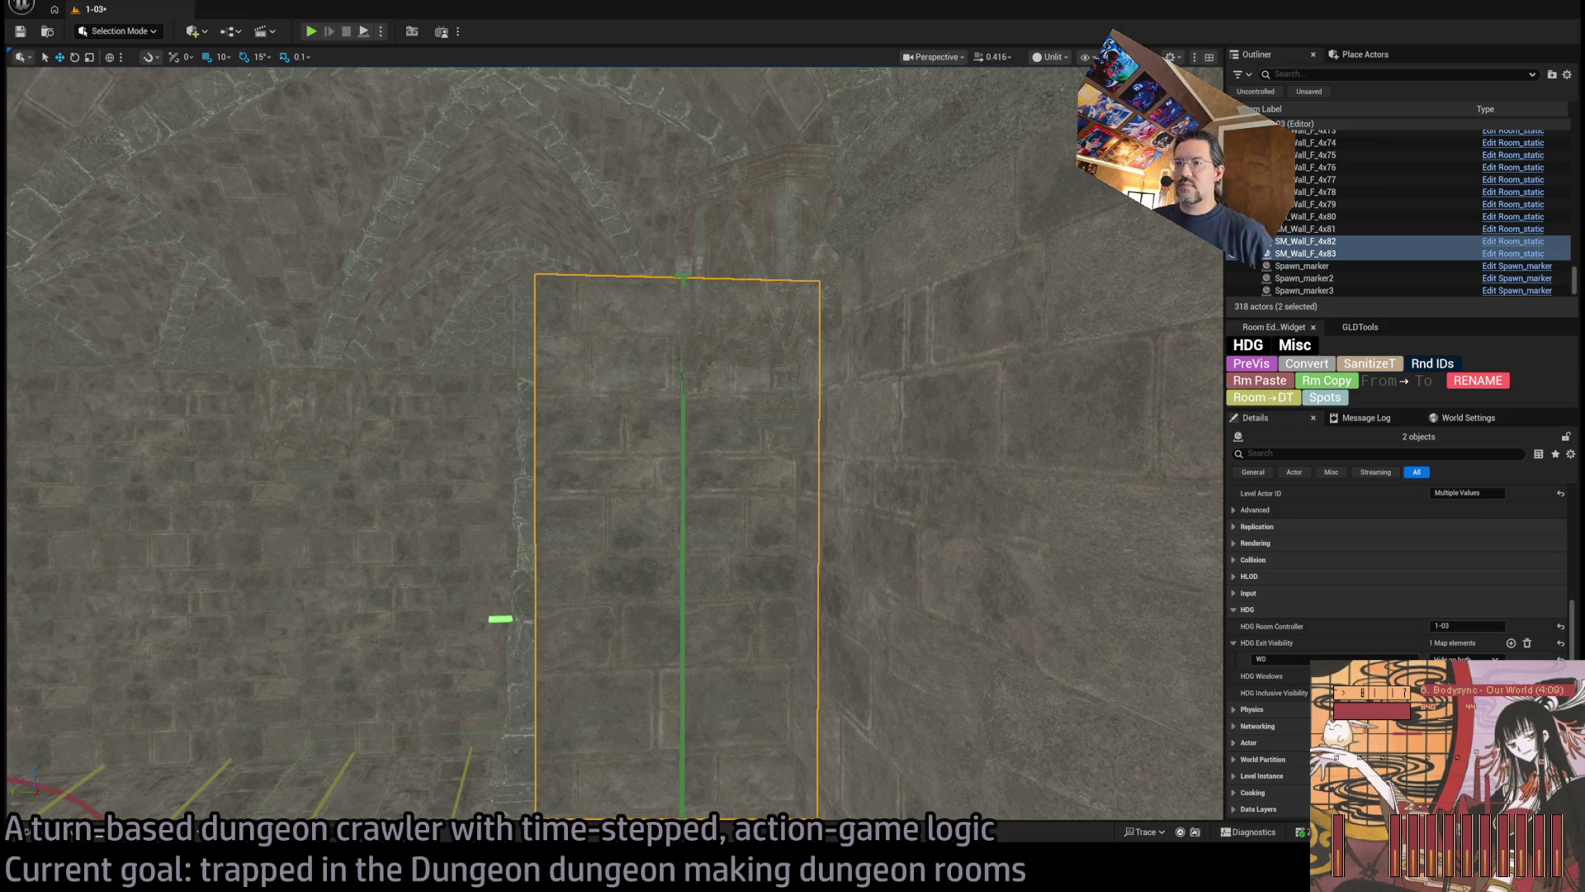
{"action": "left_click_drag", "start_coordinate": [607, 456], "coordinate": [607, 456]}
{"action": "left_click", "coordinate": [606, 455]}
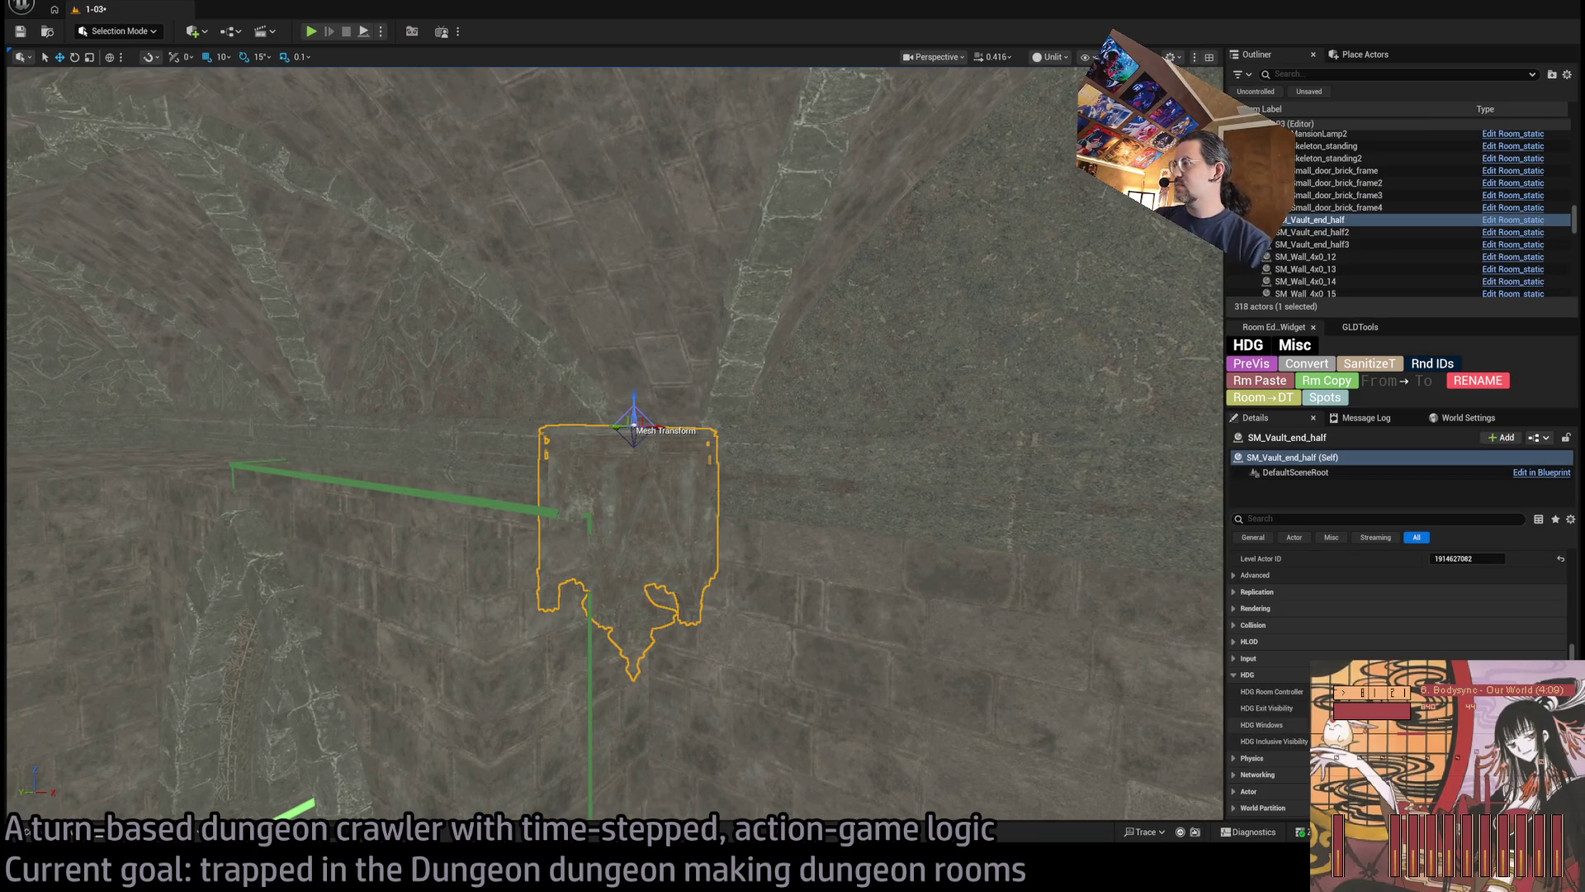
Check the arch's W0 exit visibility entry, then select wall SM_Wall_F_4x82
{"action": "left_click", "coordinate": [1234, 707]}
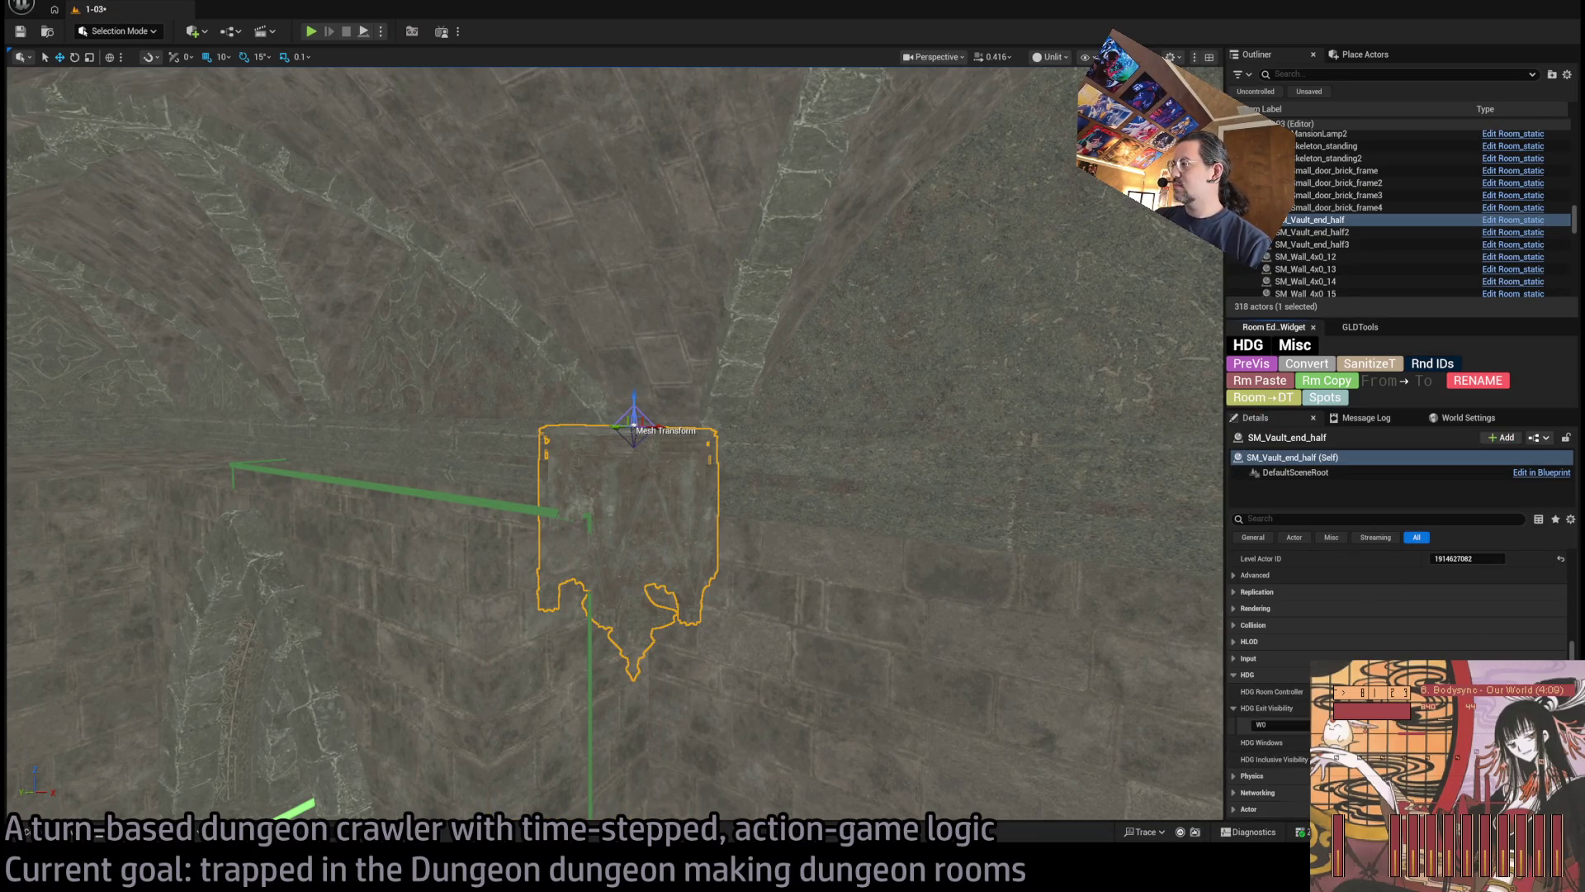
{"action": "mouse_move", "coordinate": [707, 531]}
{"action": "left_mouse_down"}
{"action": "mouse_move", "coordinate": [676, 512]}
{"action": "mouse_move", "coordinate": [726, 545]}
{"action": "mouse_move", "coordinate": [655, 495]}
{"action": "mouse_move", "coordinate": [689, 532]}
{"action": "mouse_move", "coordinate": [622, 725]}
{"action": "left_mouse_up"}
{"action": "left_click", "coordinate": [698, 530]}
{"action": "left_click", "coordinate": [654, 495]}
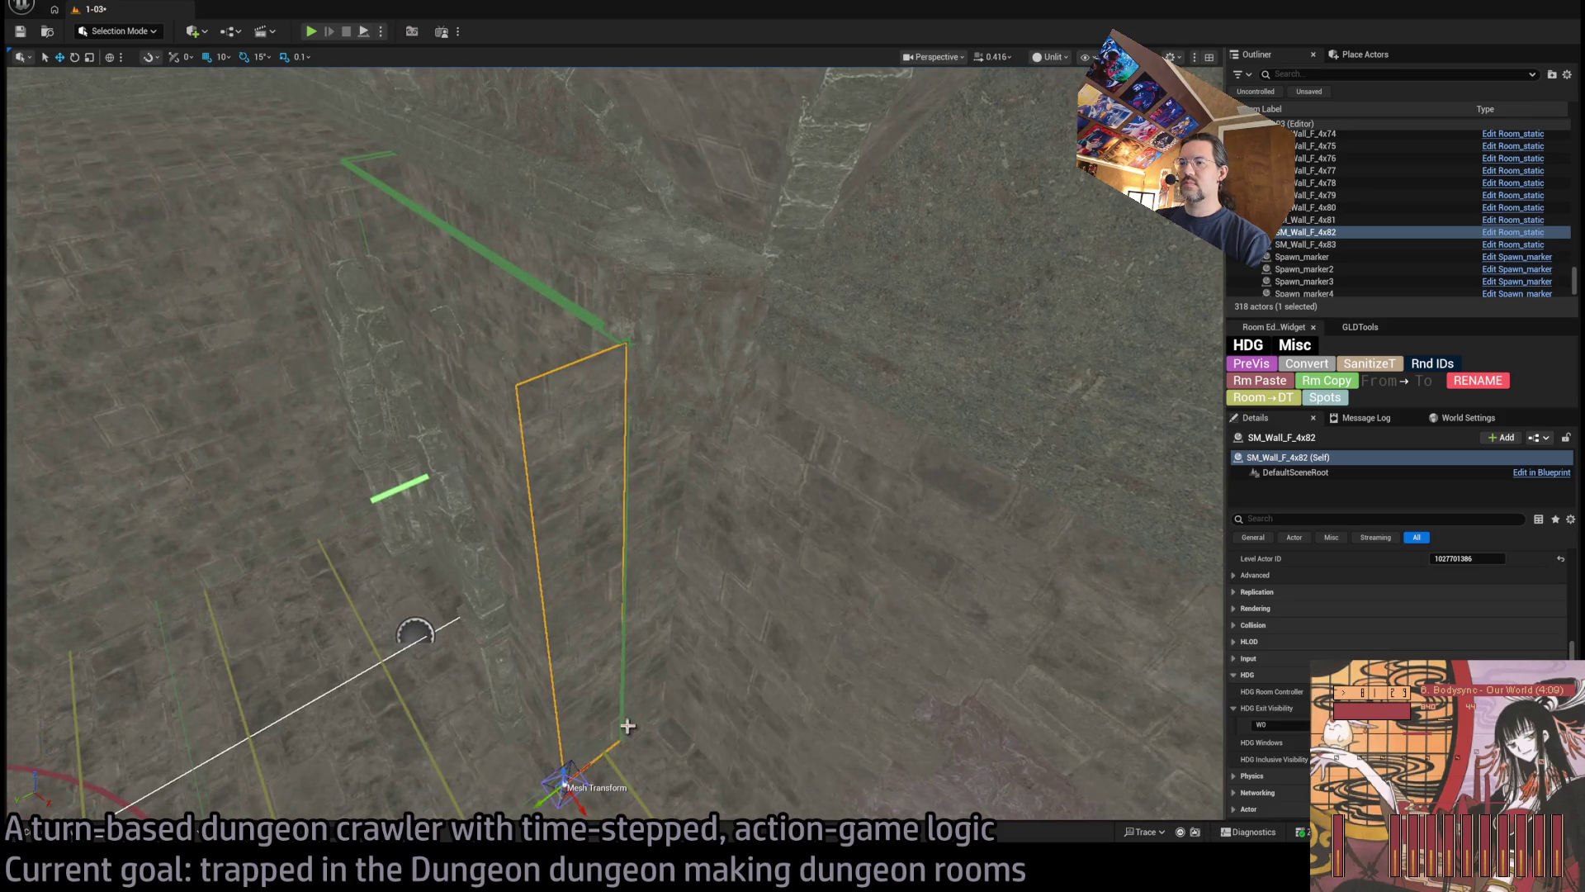
Duplicate SM_Wall_F_4x82 upward as SM_Wall_F_4x84, rotated 90° to lie flat over the exit
{"action": "mouse_move", "coordinate": [569, 773]}
{"action": "left_mouse_down", "text": "alt"}
{"action": "mouse_move", "coordinate": [521, 347]}
{"action": "mouse_move", "coordinate": [535, 397]}
{"action": "mouse_move", "coordinate": [595, 378]}
{"action": "left_mouse_up", "text": "alt"}
{"action": "key", "text": "r"}
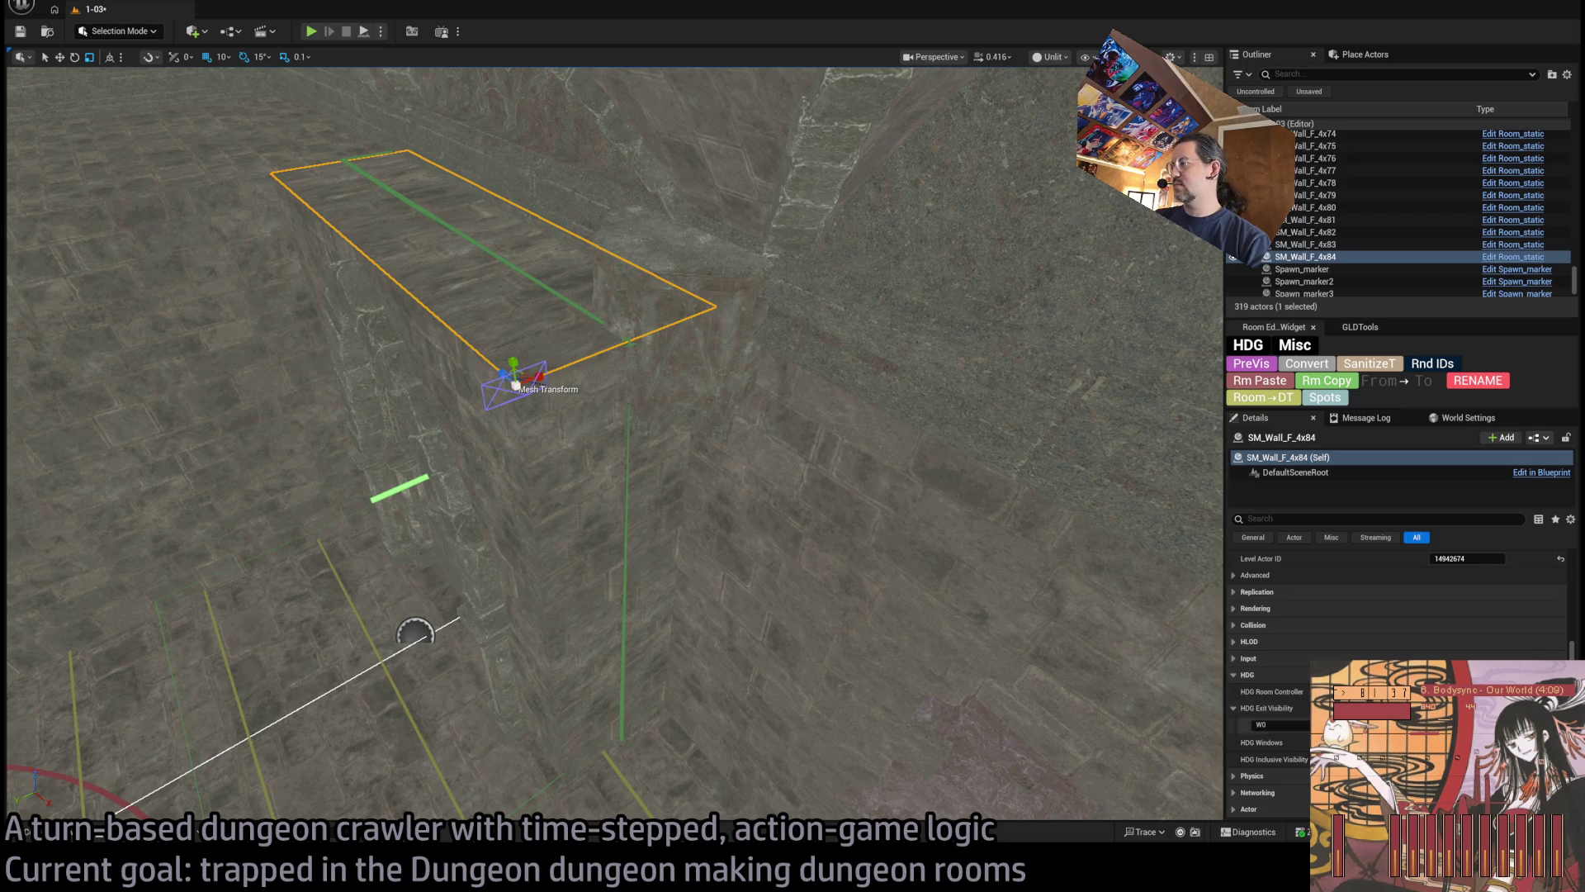
{"action": "mouse_move", "coordinate": [776, 439]}
{"action": "left_mouse_down"}
{"action": "mouse_move", "coordinate": [743, 462]}
{"action": "mouse_move", "coordinate": [727, 536]}
{"action": "left_mouse_up"}
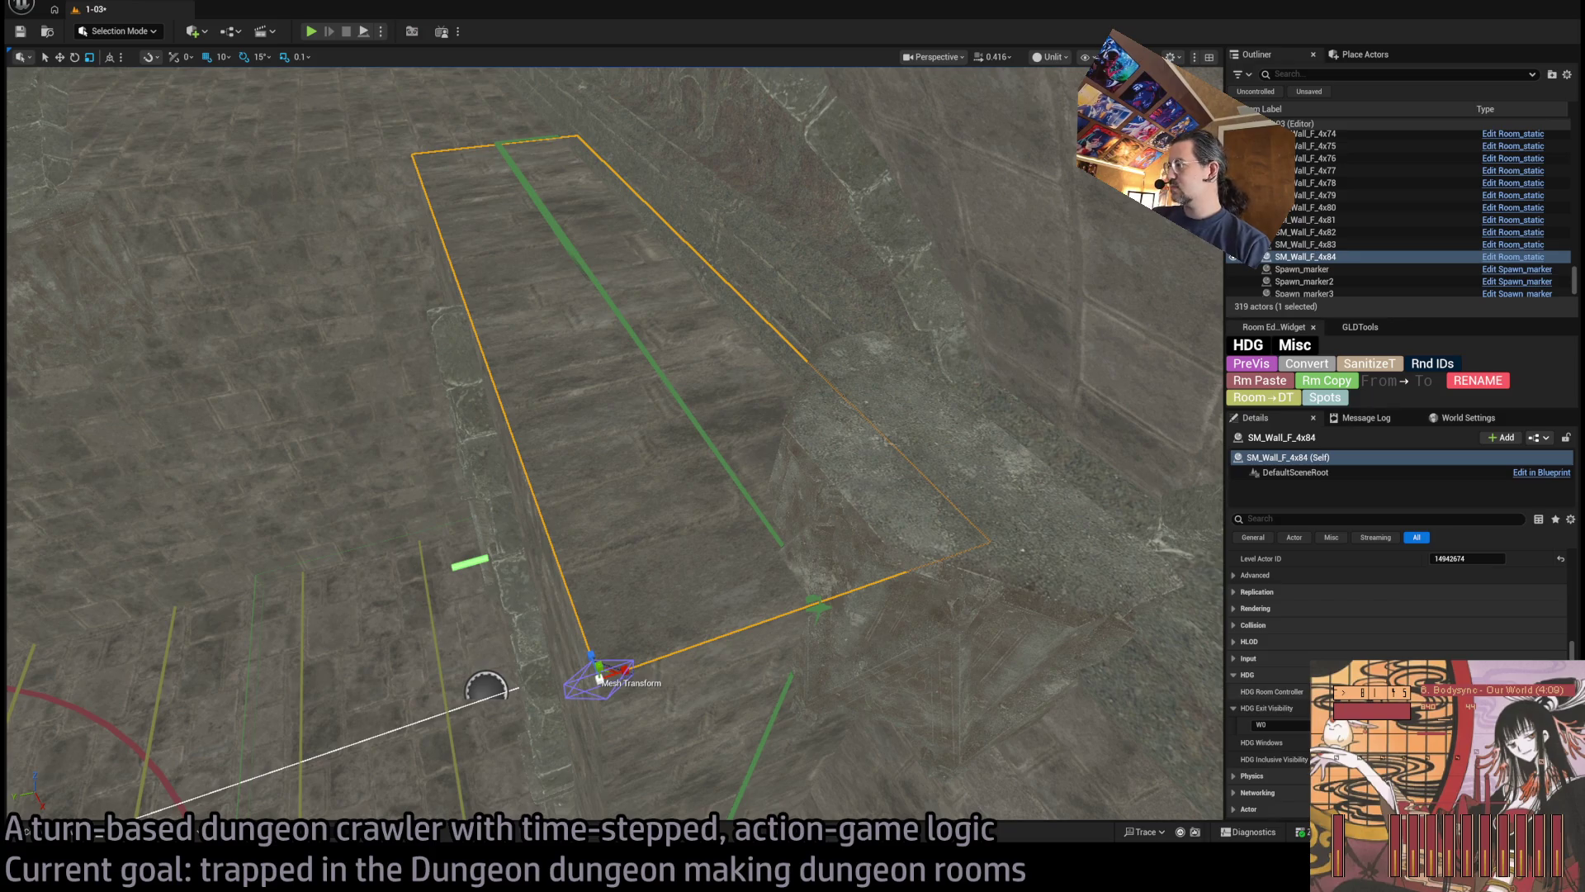
{"action": "scroll", "coordinate": [1282, 726], "scroll_direction": "up", "scroll_amount": 2}
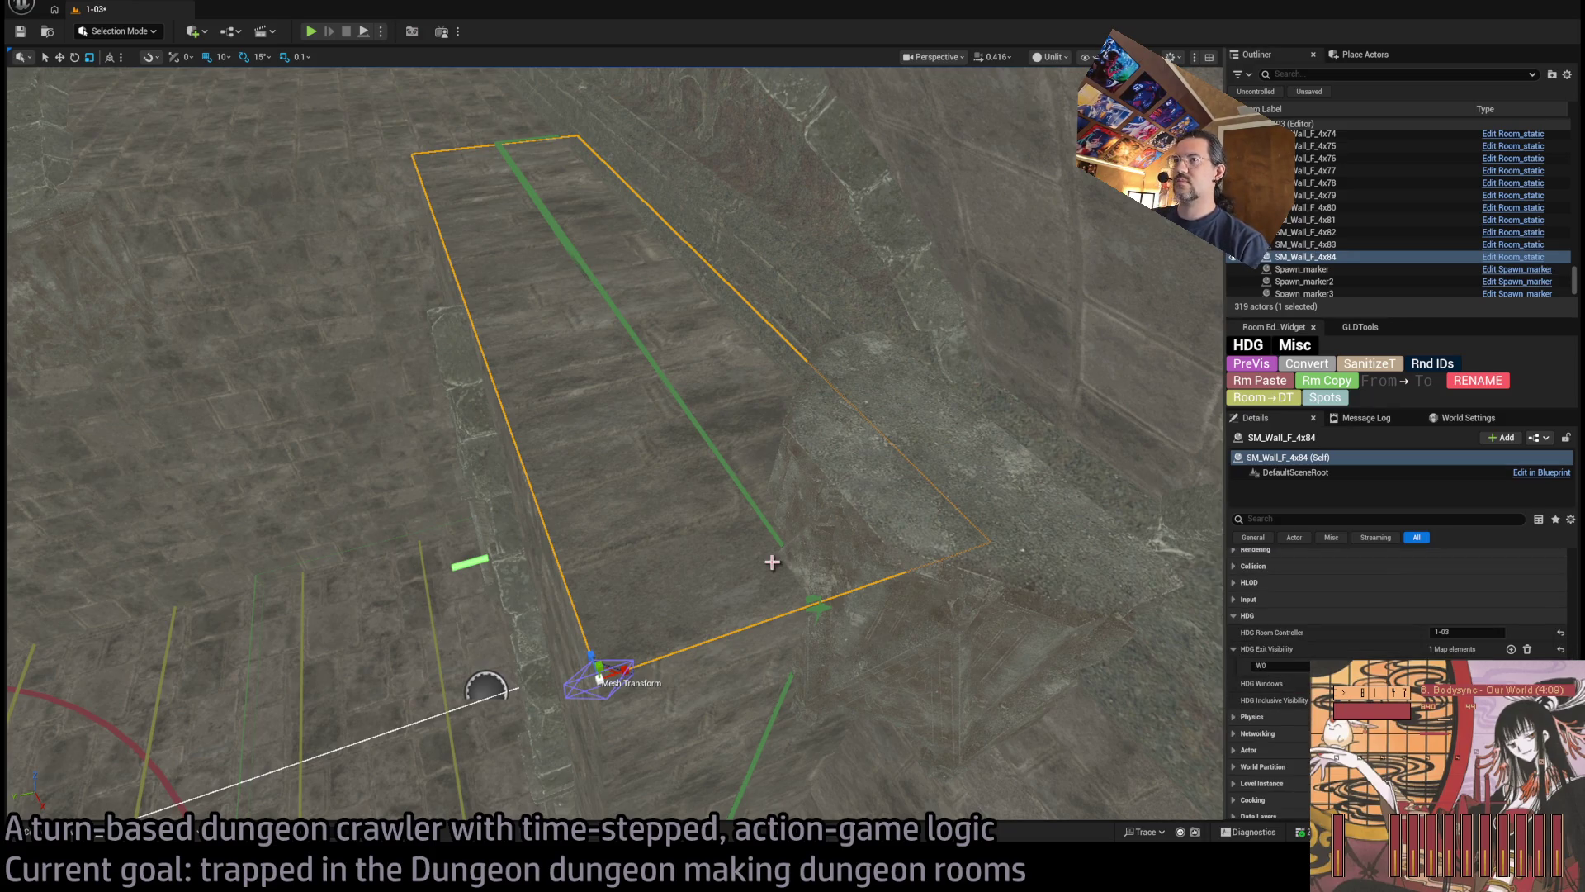
{"action": "scroll", "coordinate": [1304, 619], "scroll_direction": "up", "scroll_amount": 2}
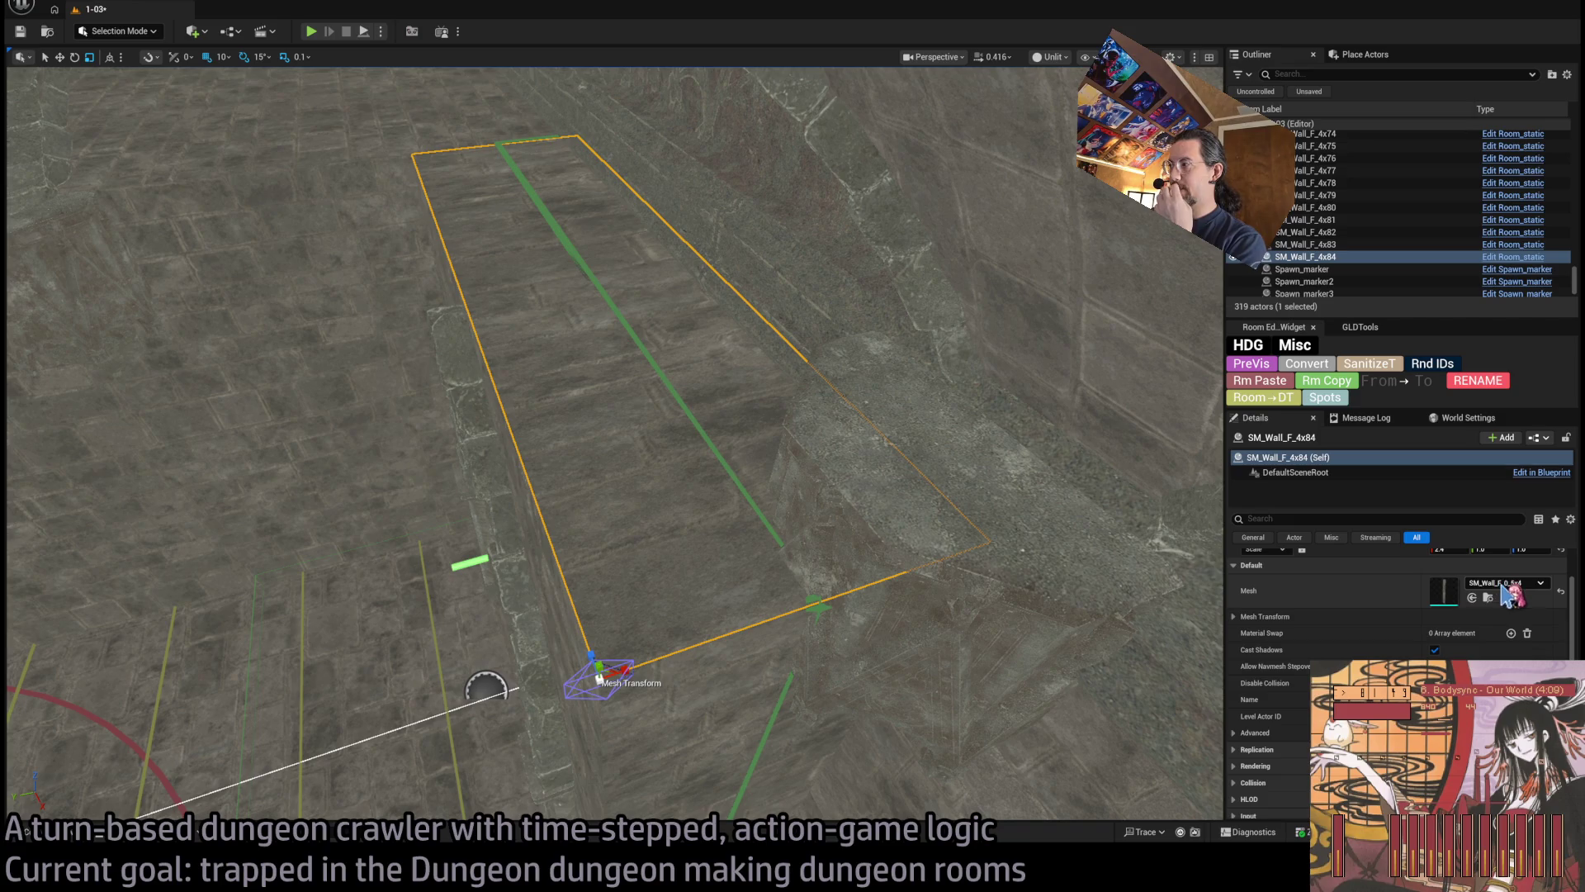
{"action": "scroll", "coordinate": [1510, 593], "scroll_direction": "down", "scroll_amount": 3}
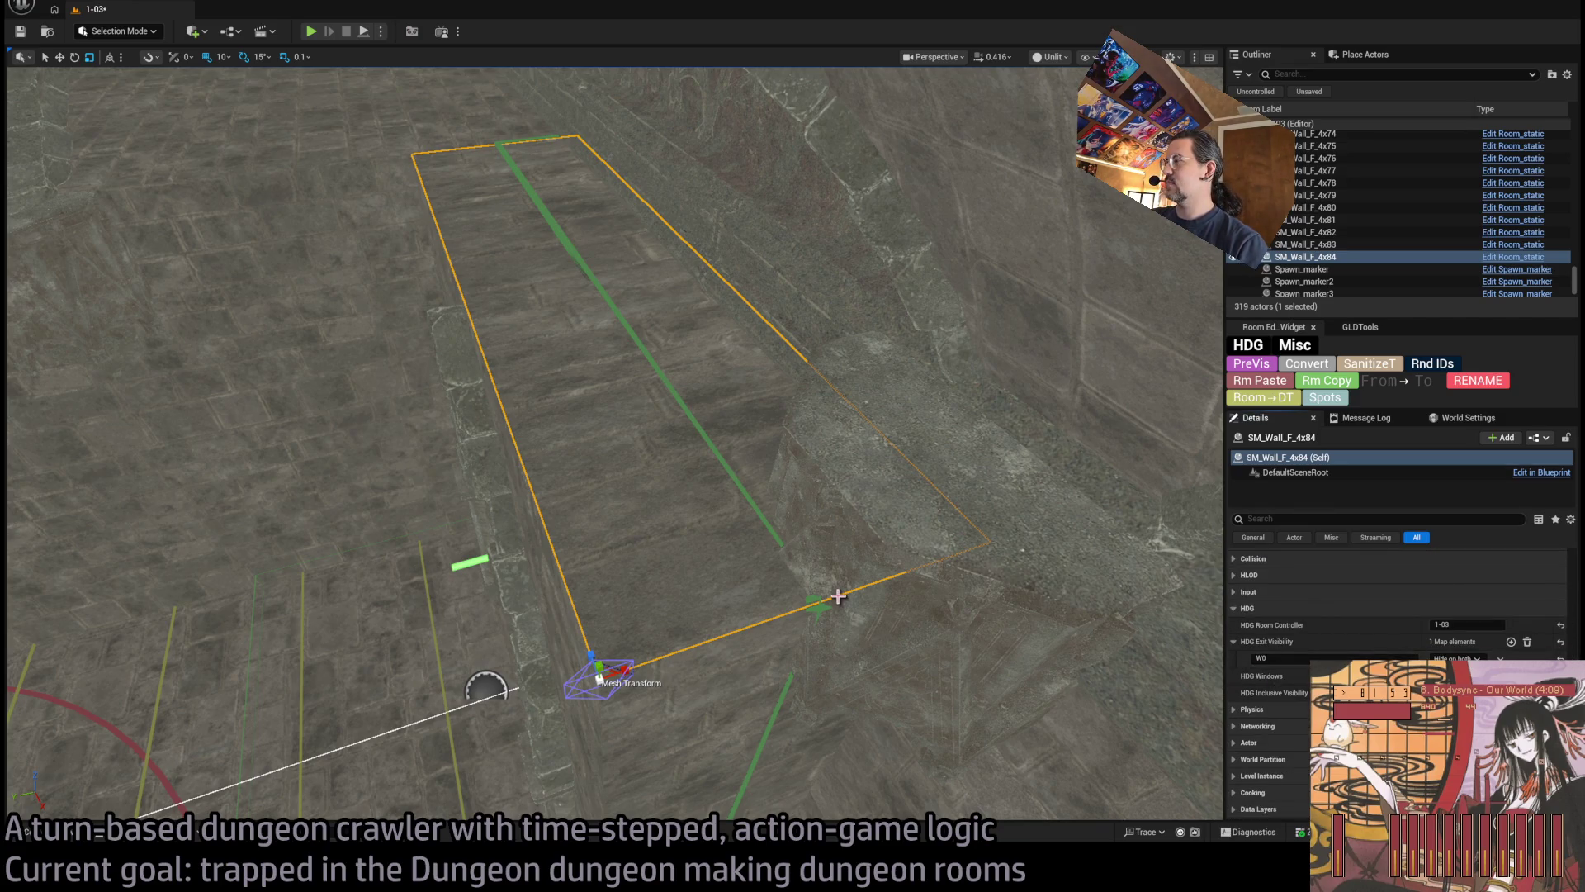
{"action": "key", "text": "f"}
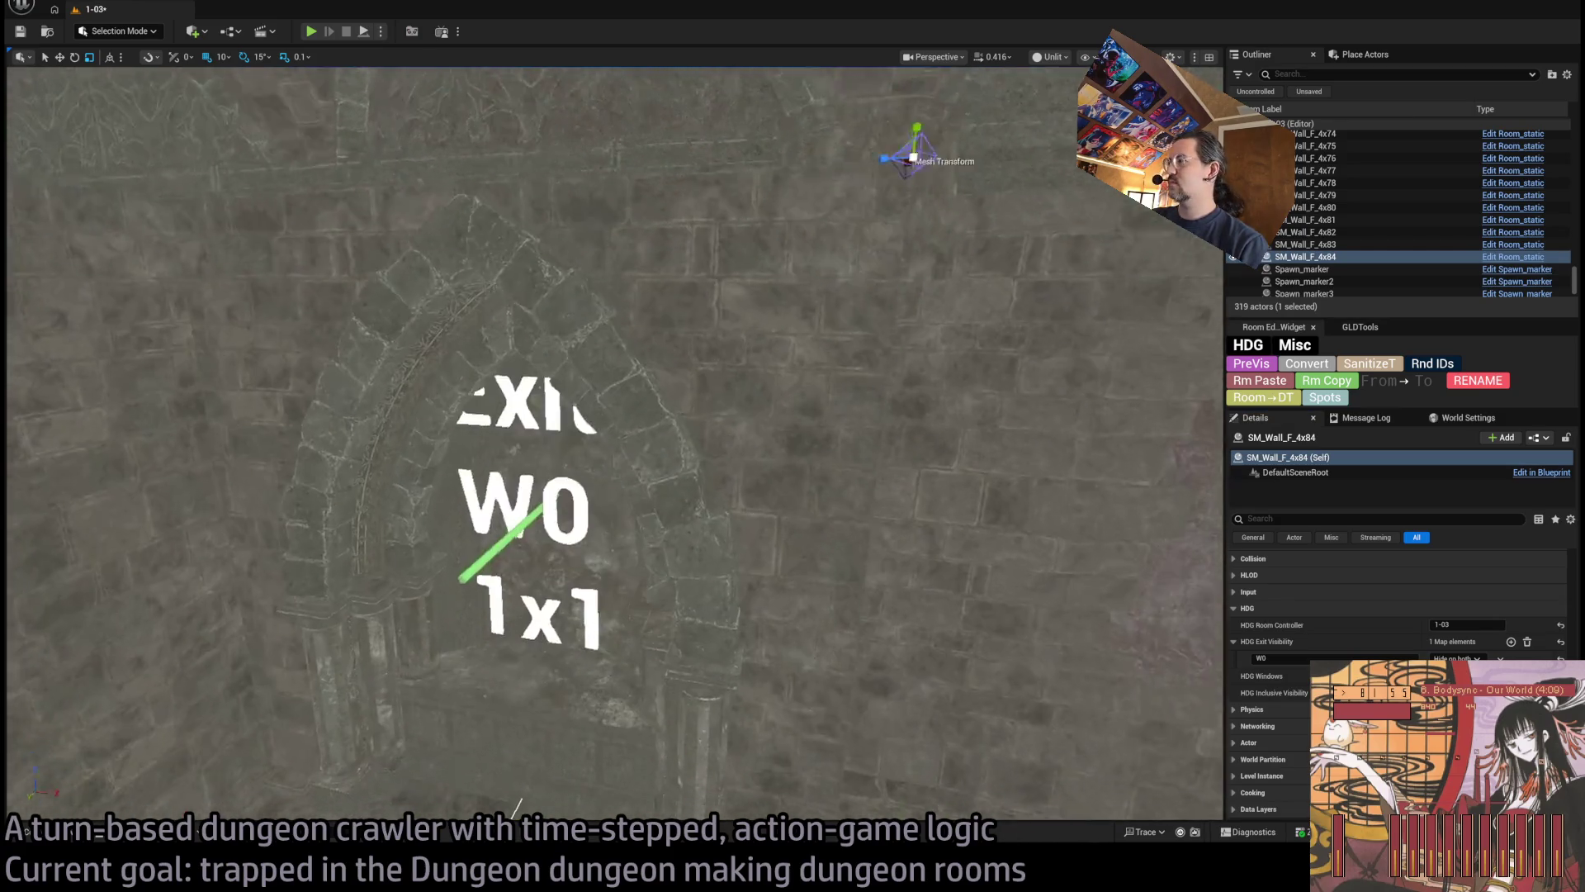
{"action": "mouse_move", "coordinate": [595, 786]}
{"action": "left_mouse_down"}
{"action": "mouse_move", "coordinate": [492, 616]}
{"action": "mouse_move", "coordinate": [690, 446]}
{"action": "mouse_move", "coordinate": [880, 587]}
{"action": "mouse_move", "coordinate": [859, 578]}
{"action": "mouse_move", "coordinate": [826, 495]}
{"action": "mouse_move", "coordinate": [867, 607]}
{"action": "mouse_move", "coordinate": [858, 570]}
{"action": "mouse_move", "coordinate": [820, 548]}
{"action": "mouse_move", "coordinate": [895, 548]}
{"action": "mouse_move", "coordinate": [826, 609]}
{"action": "mouse_move", "coordinate": [746, 499]}
{"action": "mouse_move", "coordinate": [751, 438]}
{"action": "left_mouse_up"}
{"action": "left_click", "coordinate": [756, 438]}
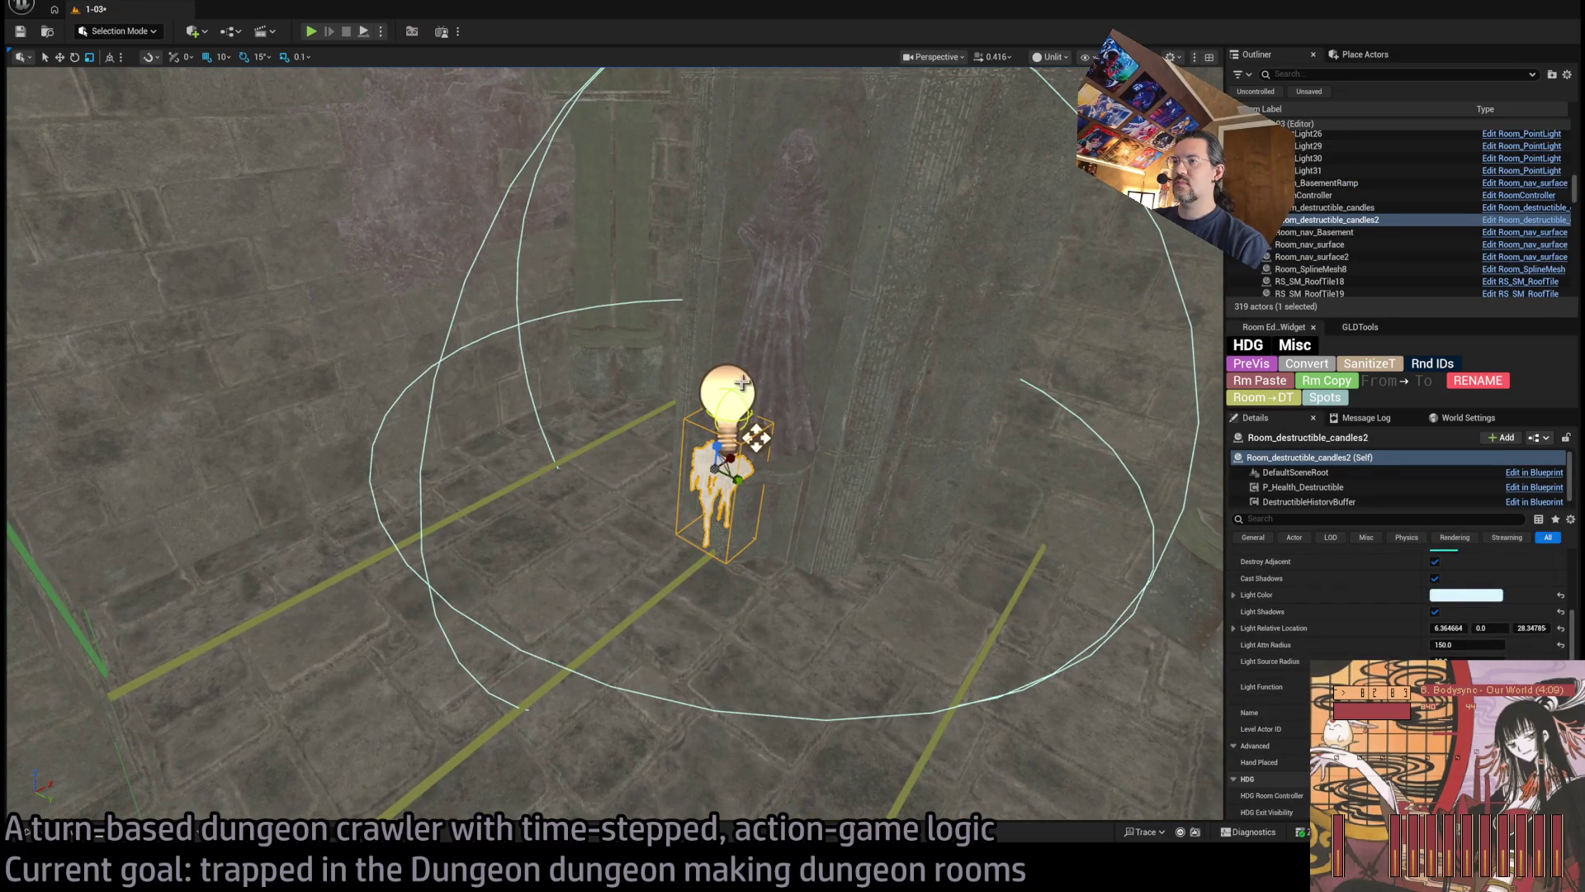
{"action": "key", "text": "f"}
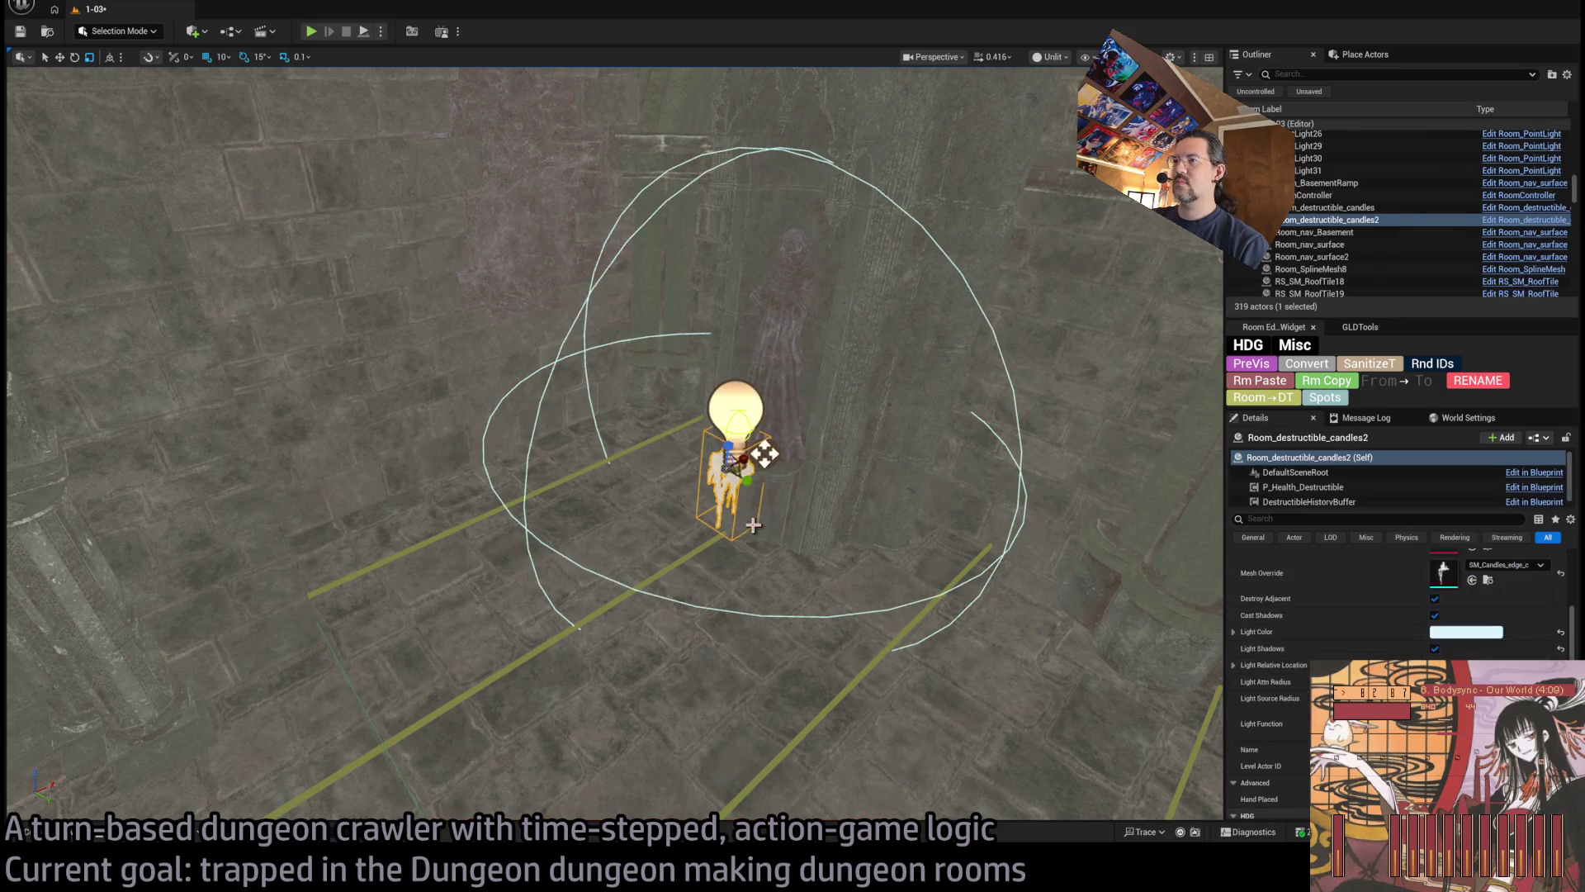
{"action": "left_click_drag", "start_coordinate": [764, 452], "coordinate": [766, 451]}
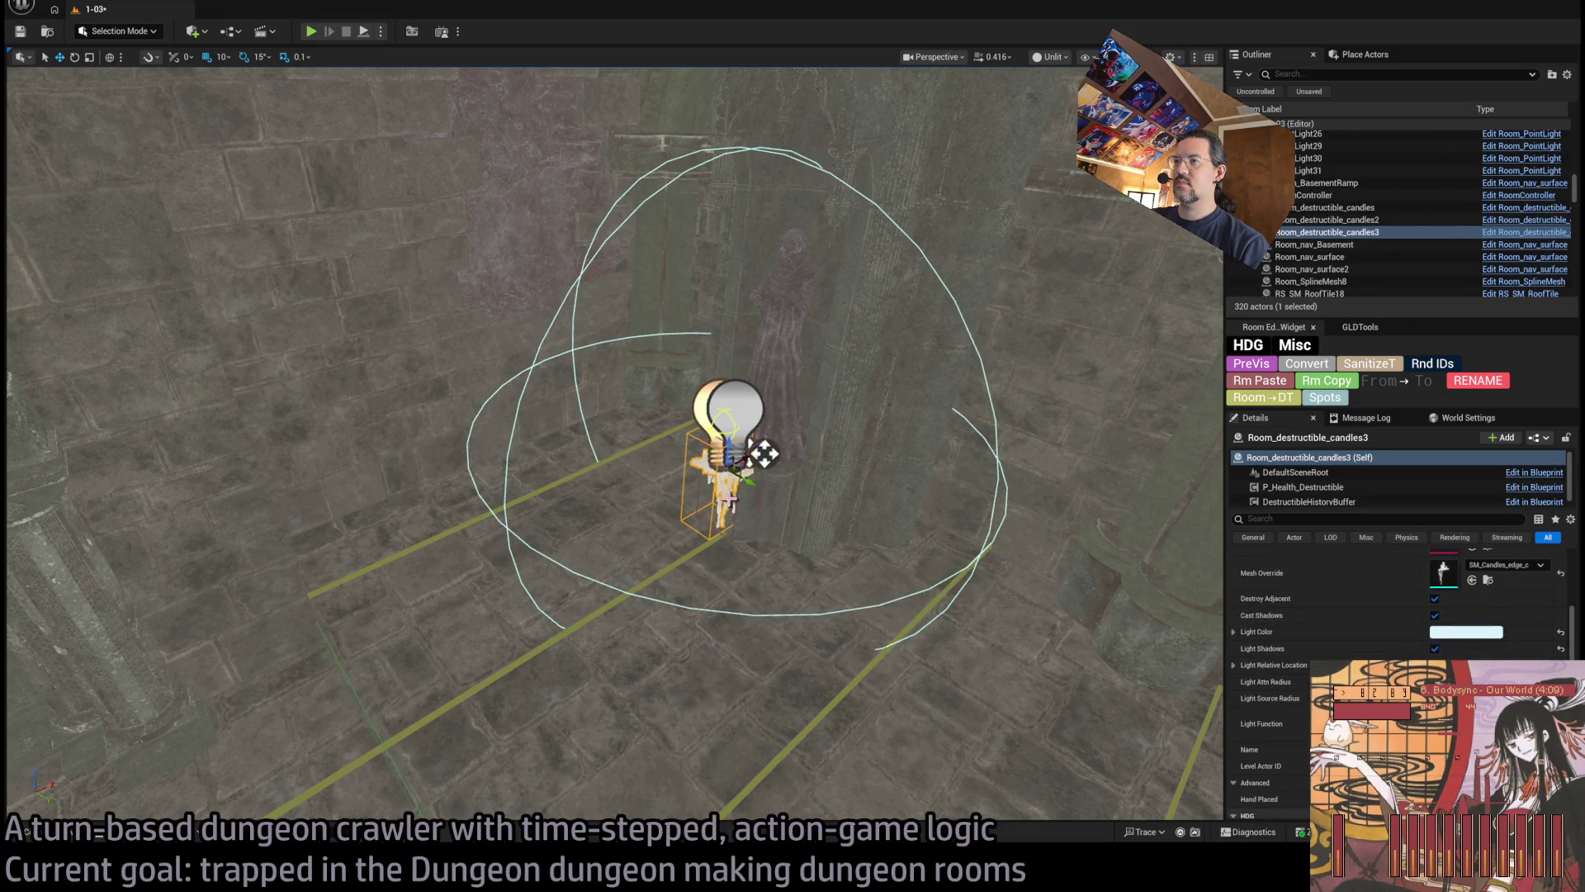
{"action": "left_click_drag", "start_coordinate": [375, 563], "coordinate": [375, 563]}
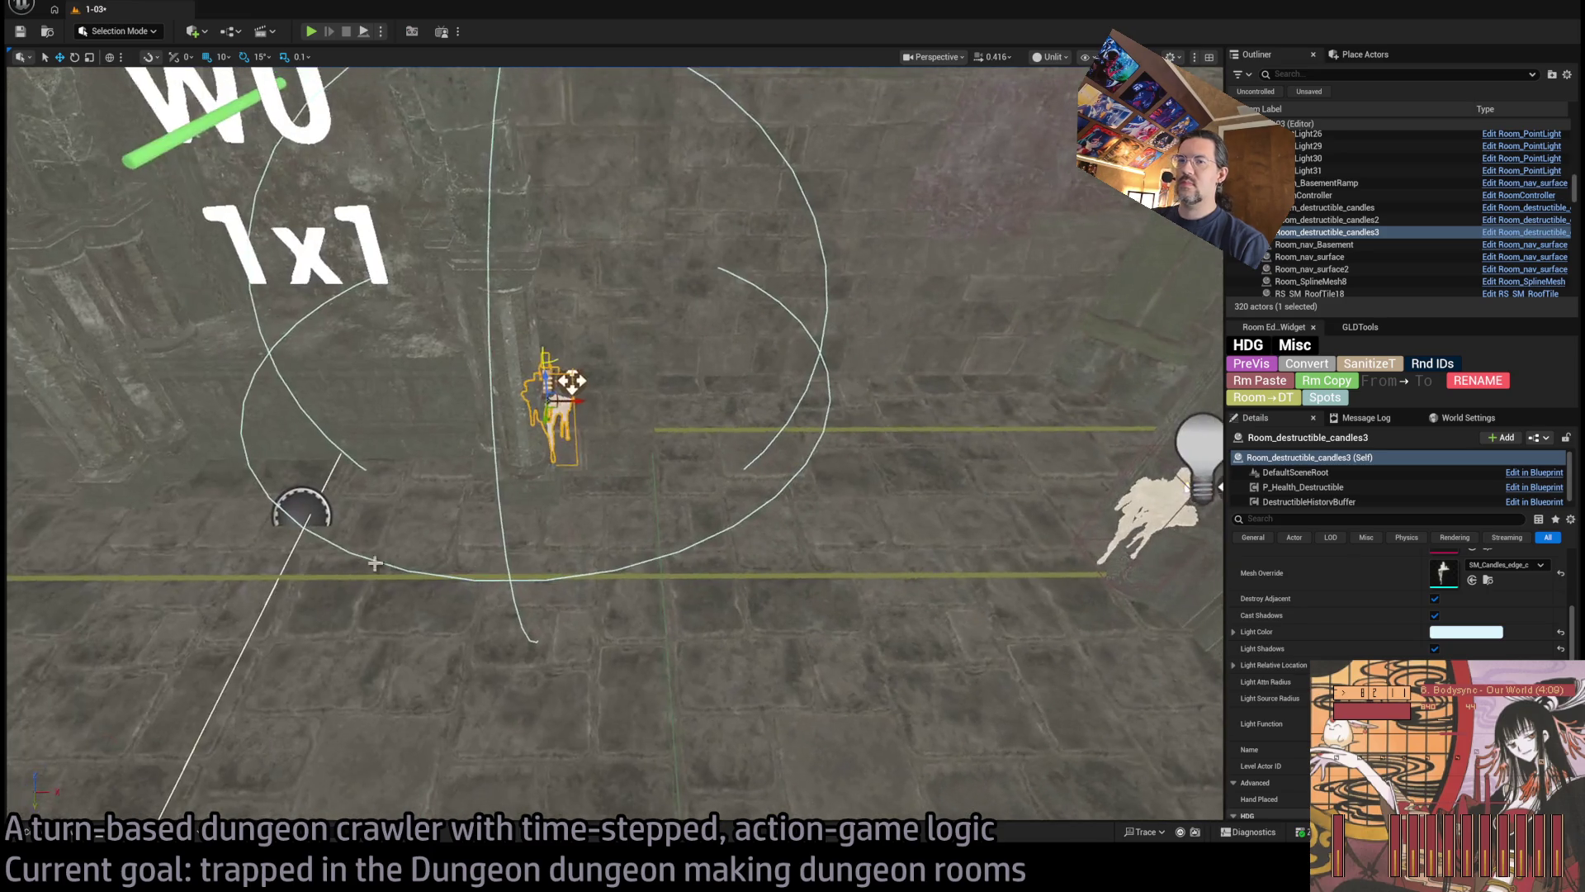
{"action": "scroll", "coordinate": [572, 380], "scroll_direction": "up", "scroll_amount": 3}
{"action": "mouse_move", "coordinate": [571, 381]}
{"action": "left_mouse_down"}
{"action": "mouse_move", "coordinate": [404, 435]}
{"action": "mouse_move", "coordinate": [582, 513]}
{"action": "mouse_move", "coordinate": [417, 428]}
{"action": "left_mouse_up"}
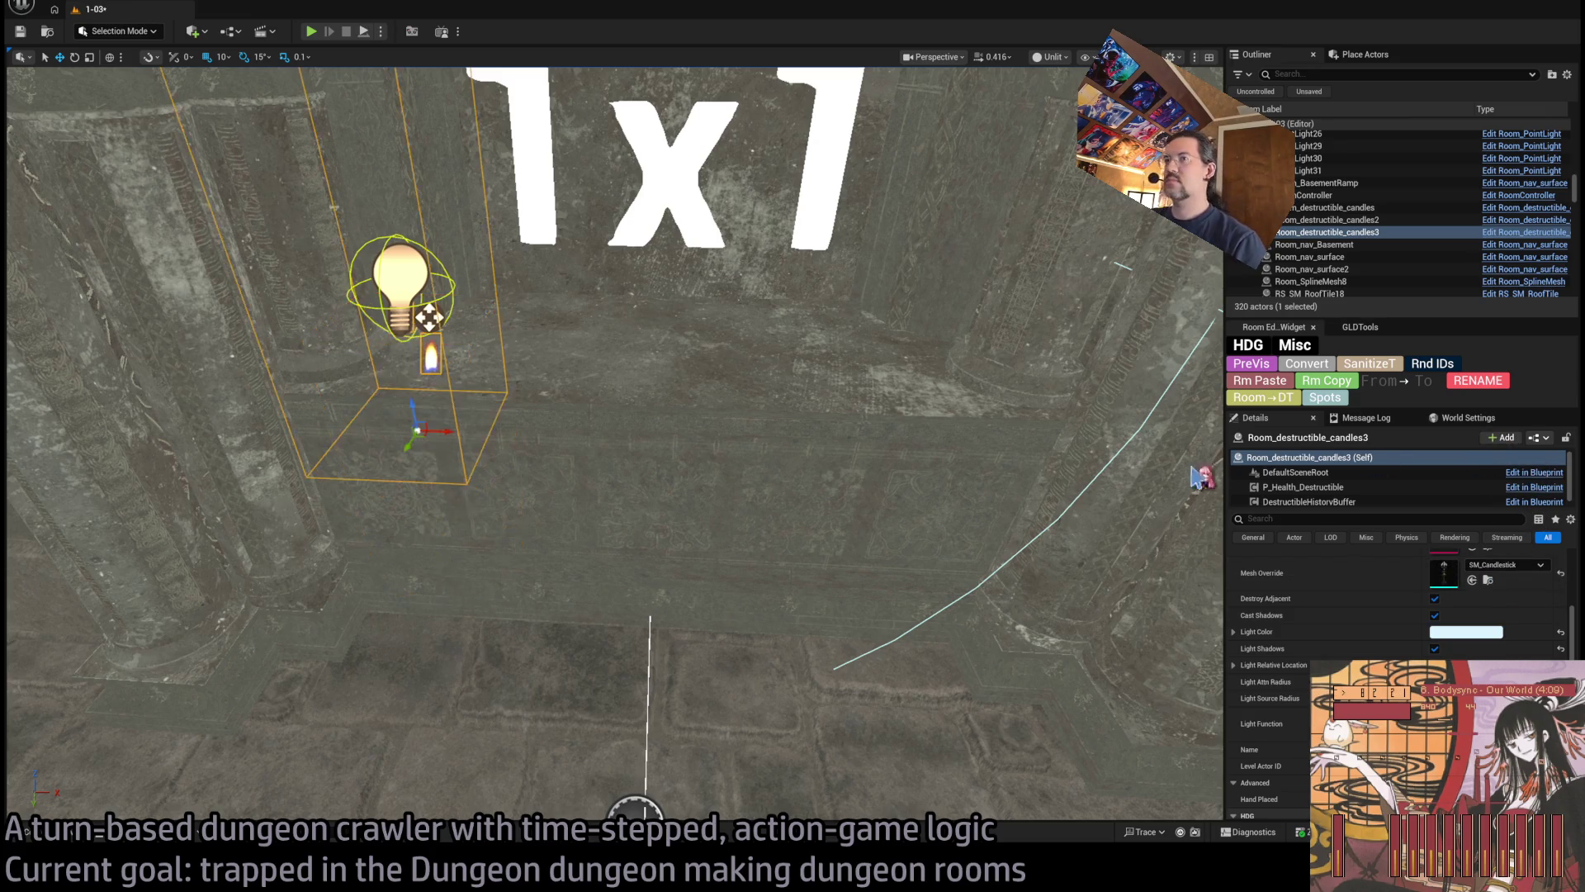
{"action": "left_click_drag", "start_coordinate": [1204, 479], "coordinate": [1073, 462]}
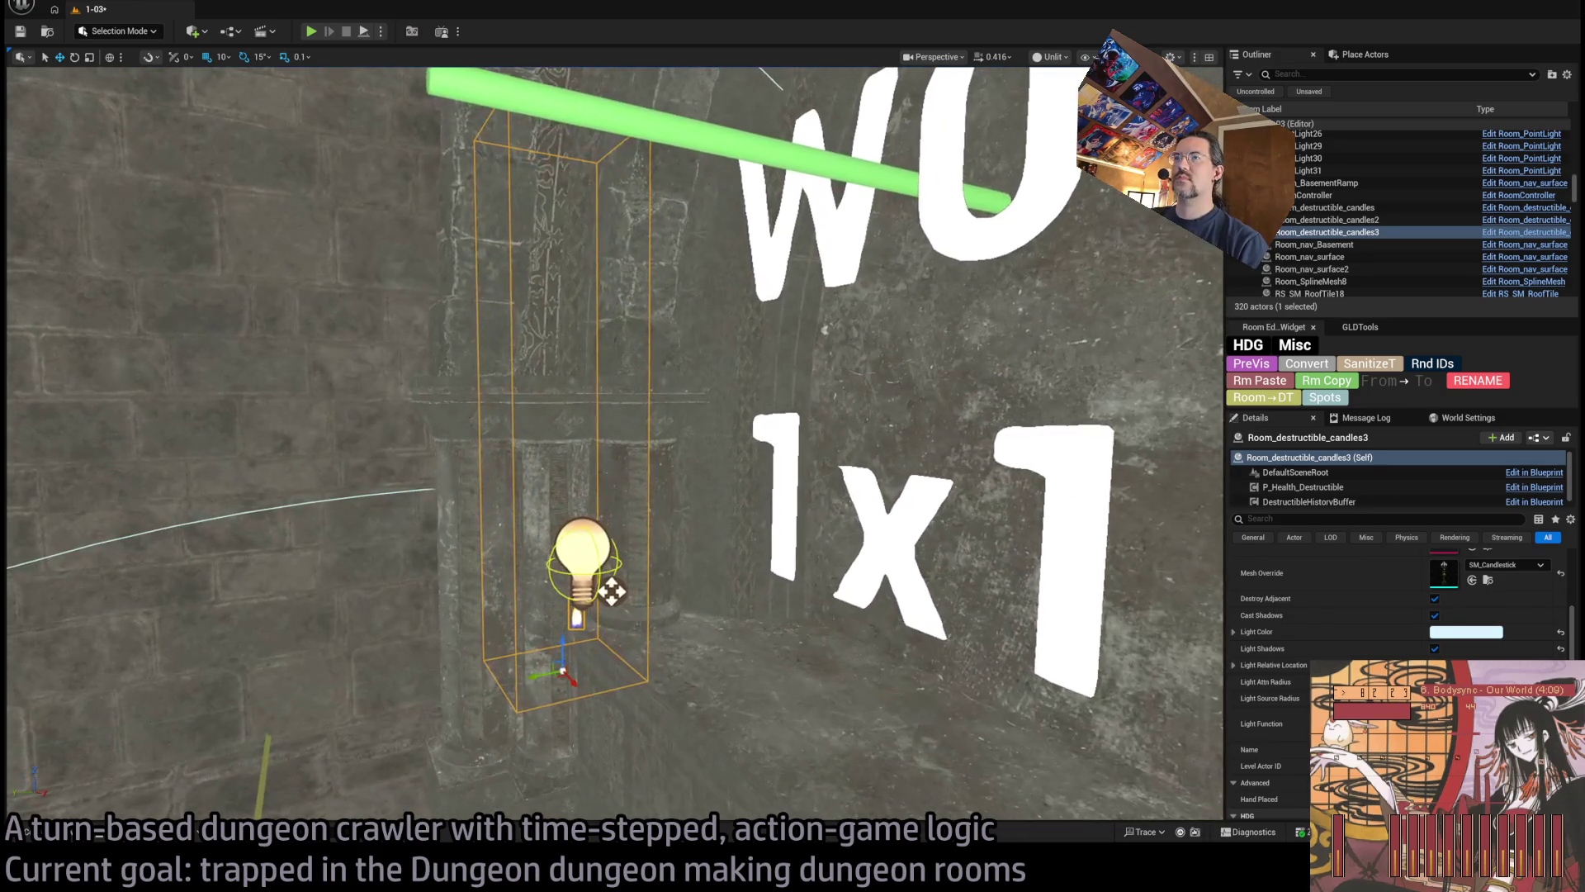
{"action": "scroll", "coordinate": [586, 596], "scroll_direction": "down", "scroll_amount": 5}
{"action": "scroll", "coordinate": [779, 477], "scroll_direction": "up", "scroll_amount": 5}
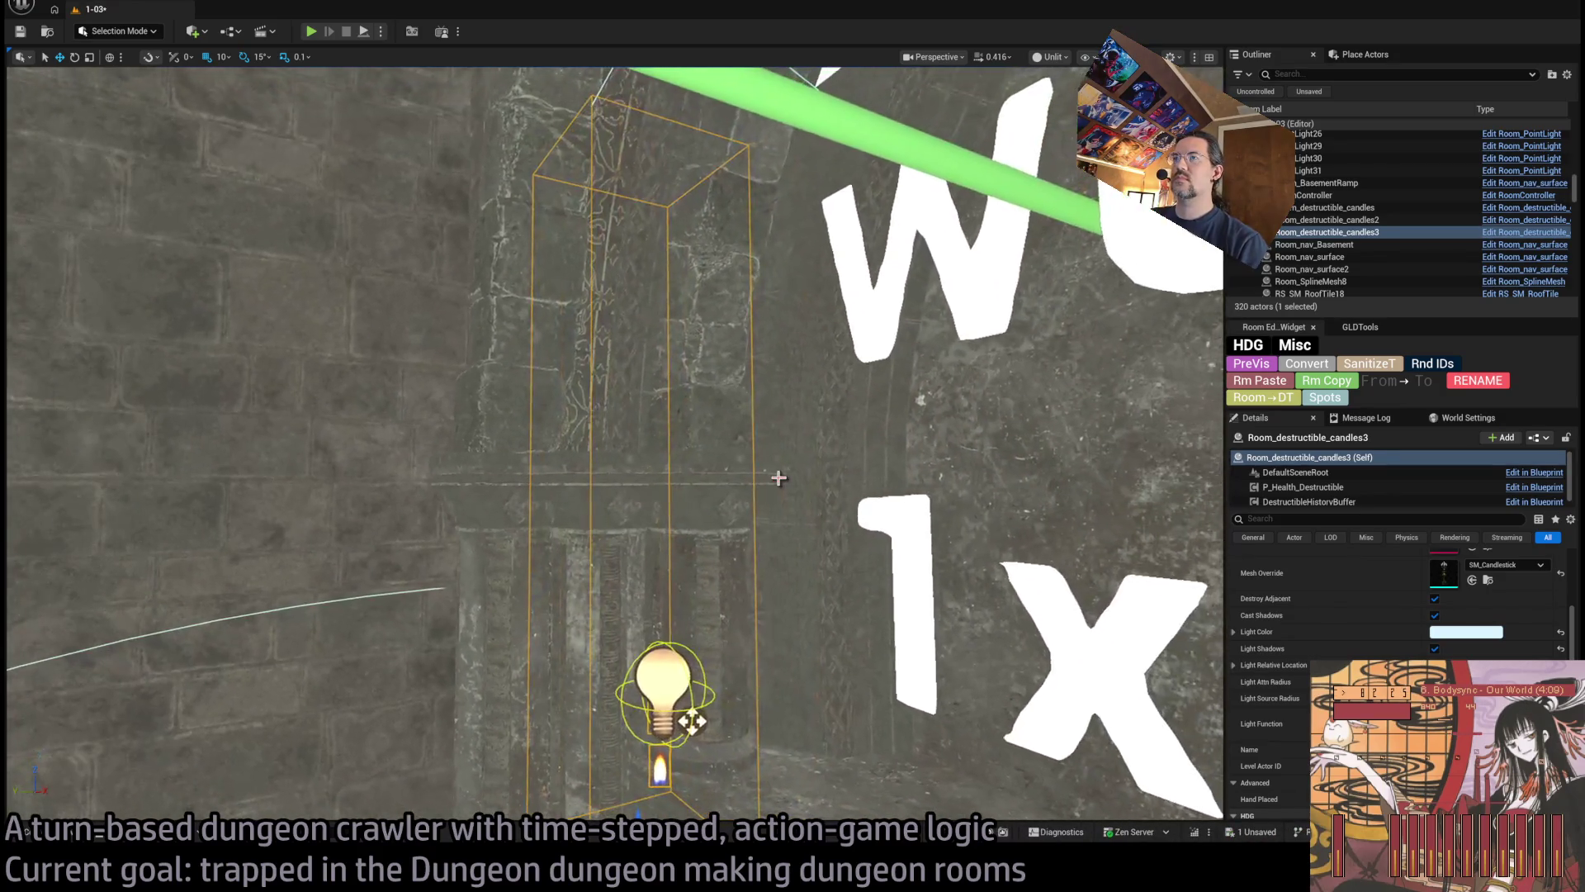
{"action": "left_click_drag", "start_coordinate": [621, 417], "coordinate": [621, 330]}
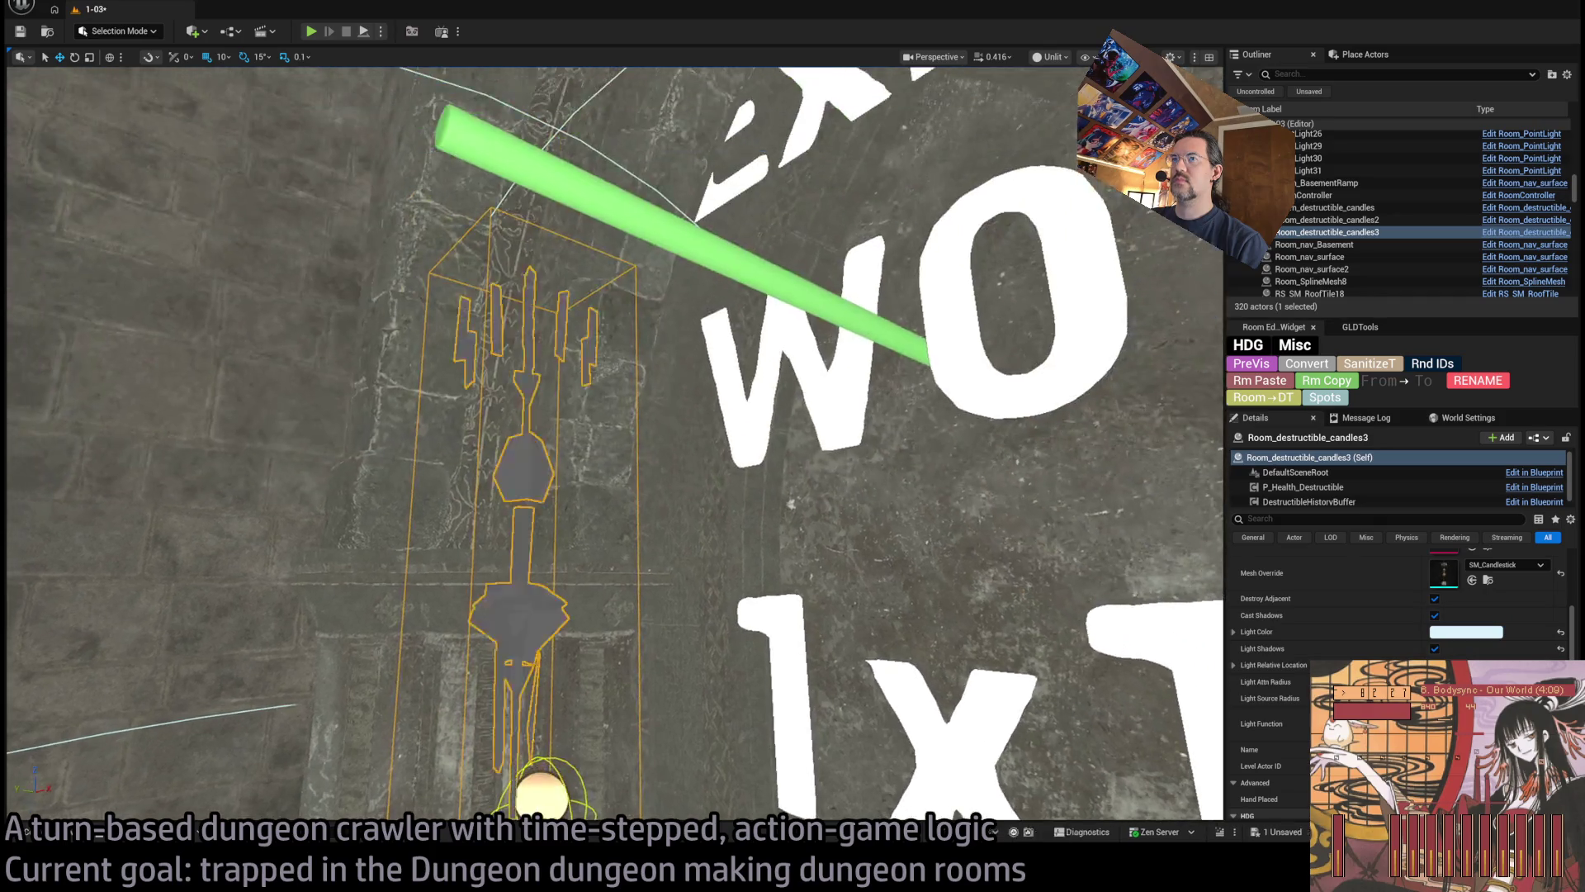
{"action": "scroll", "coordinate": [644, 813], "scroll_direction": "down", "scroll_amount": 5}
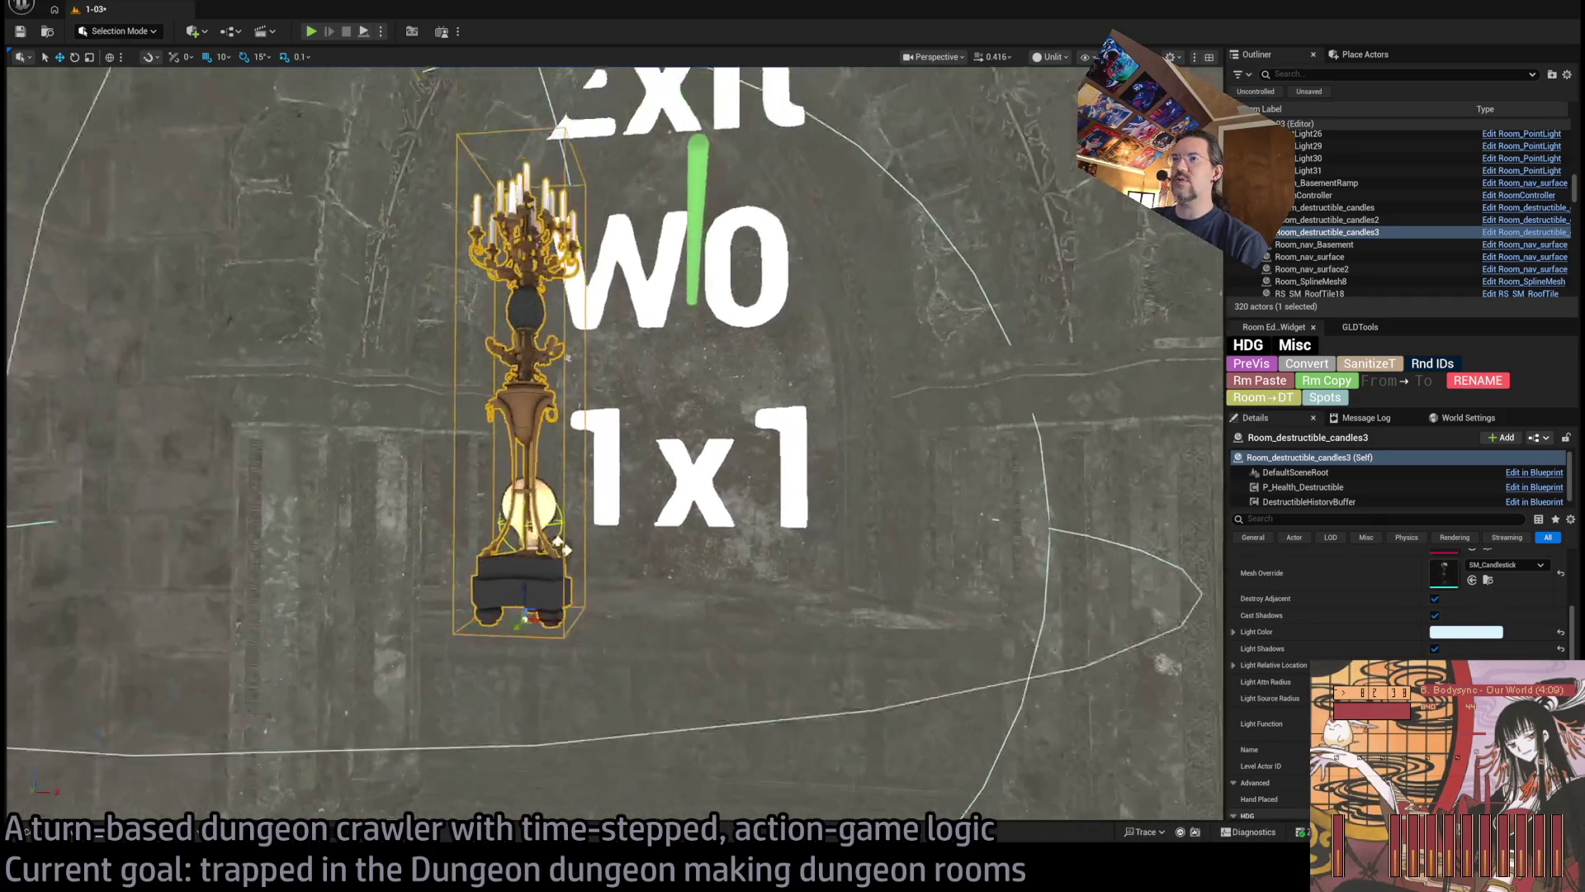
{"action": "scroll", "coordinate": [564, 547], "scroll_direction": "up", "scroll_amount": 2}
{"action": "left_click_drag", "start_coordinate": [563, 547], "coordinate": [651, 613]}
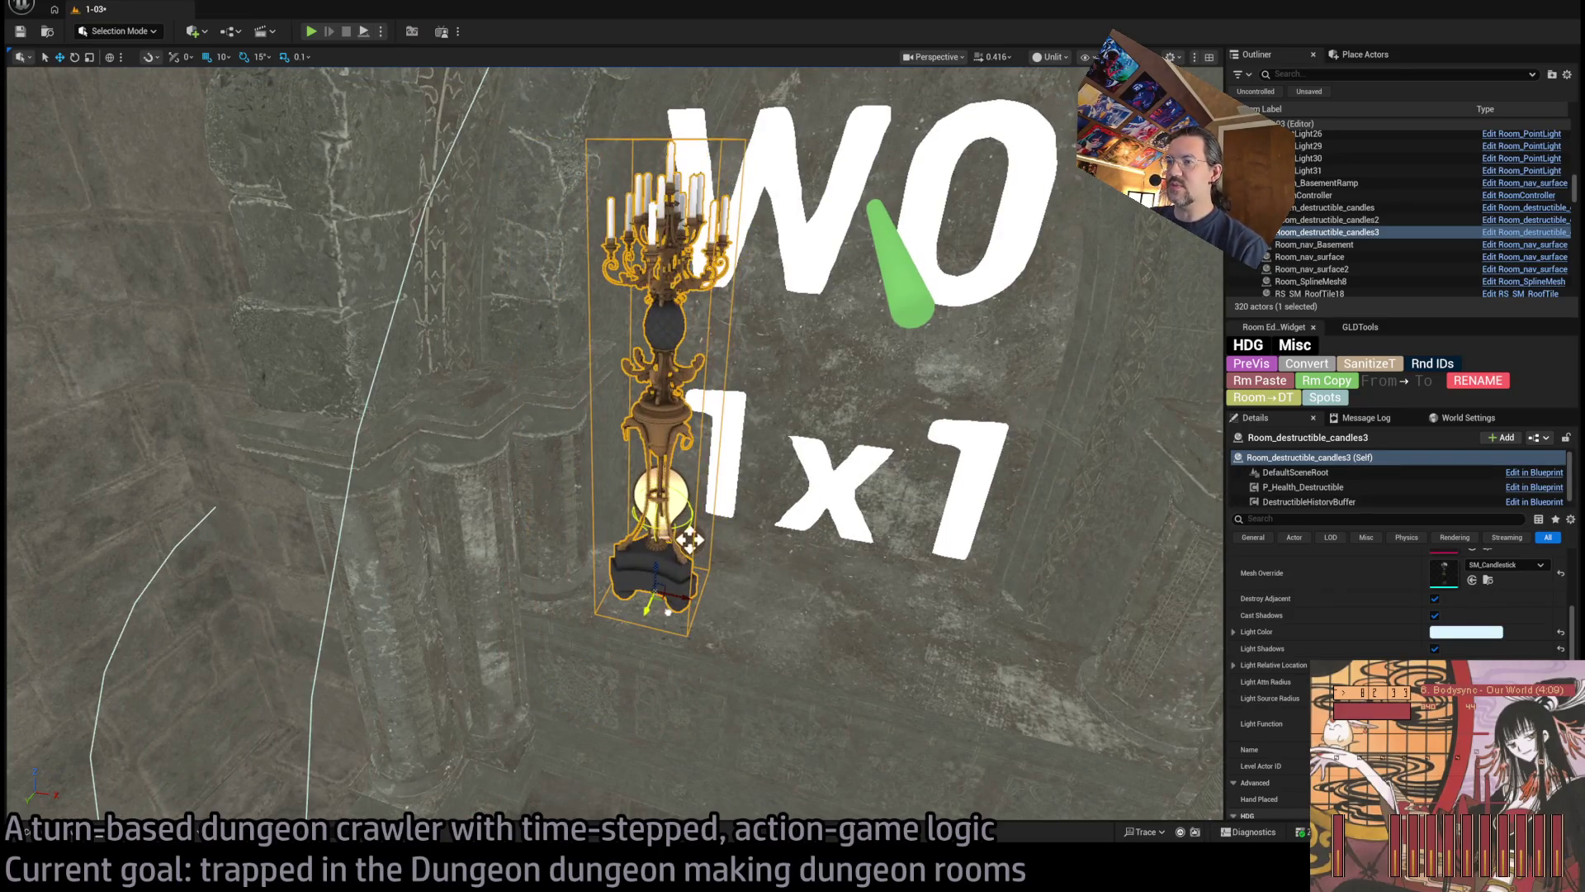
{"action": "scroll", "coordinate": [615, 443], "scroll_direction": "up", "scroll_amount": 5}
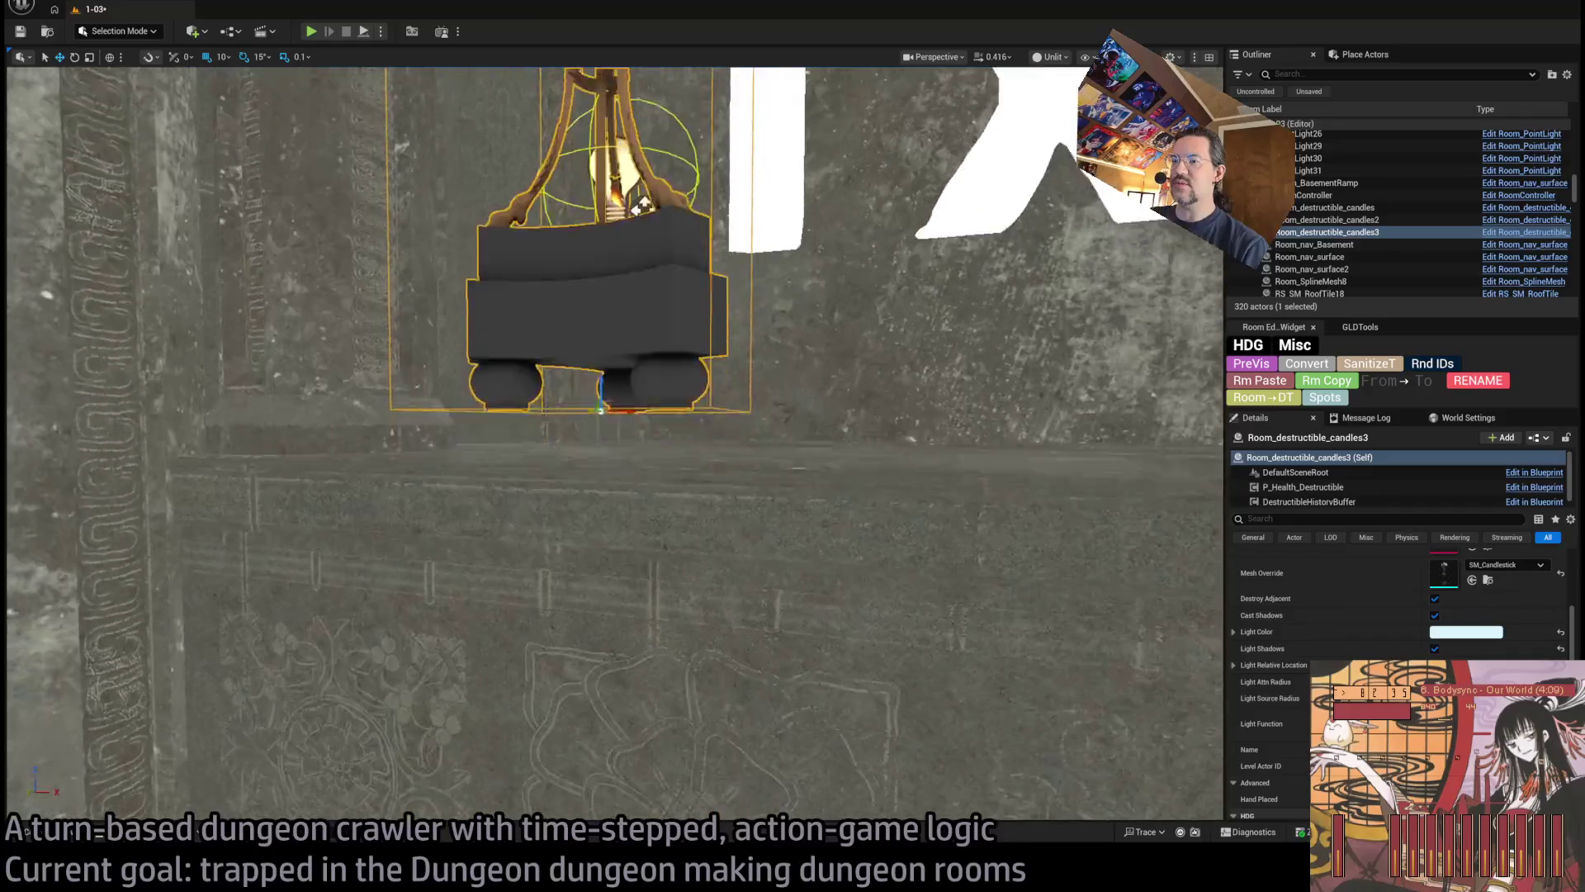
{"action": "scroll", "coordinate": [611, 446], "scroll_direction": "up", "scroll_amount": 5}
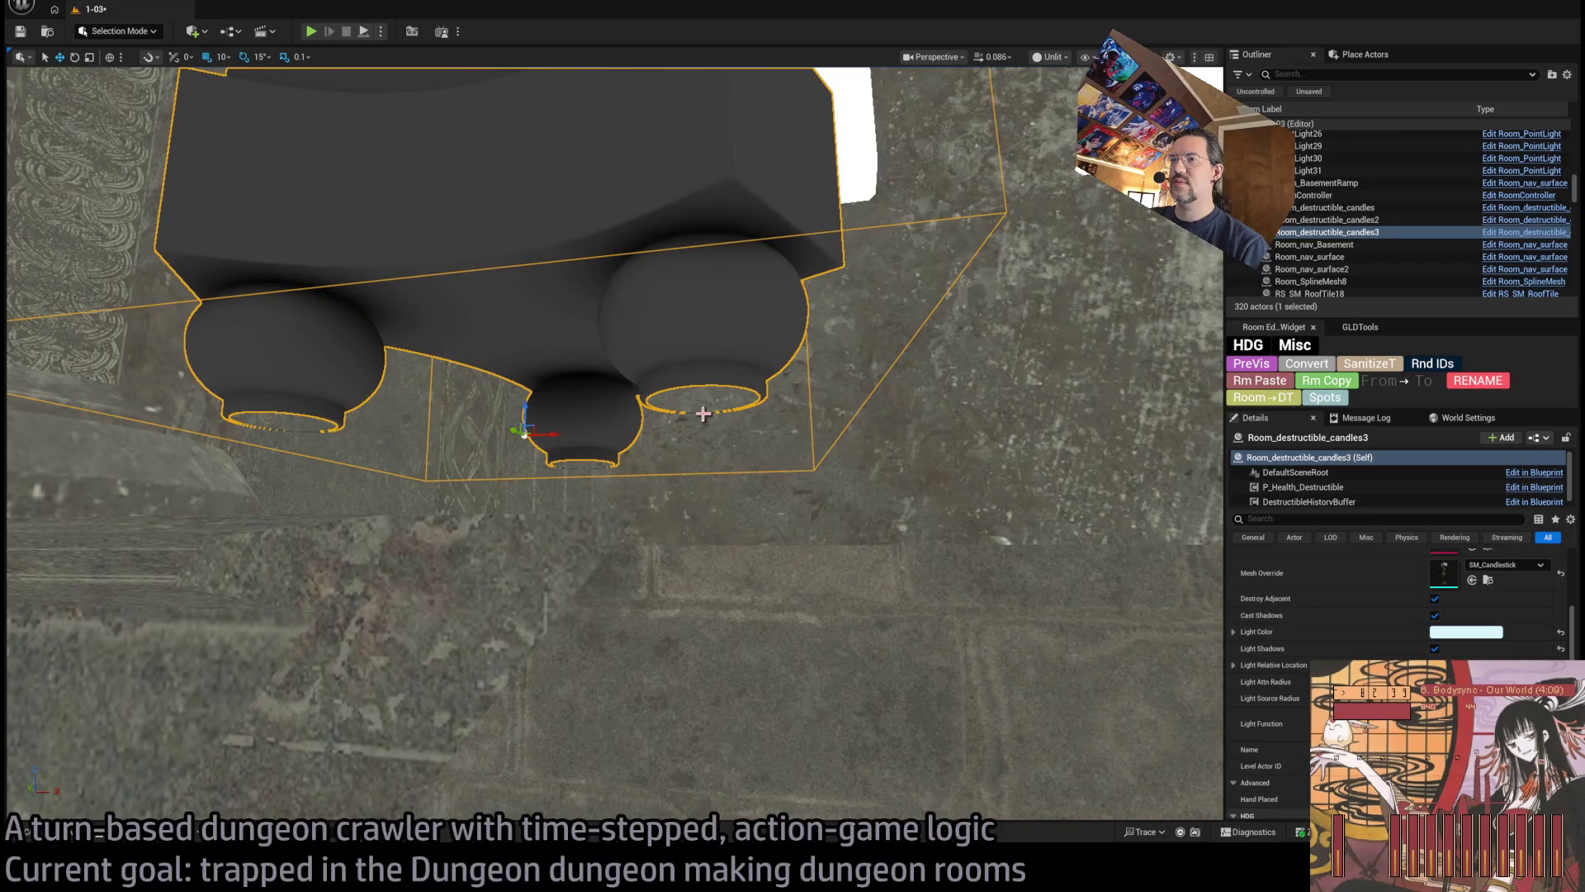
{"action": "left_click_drag", "start_coordinate": [714, 399], "coordinate": [714, 248]}
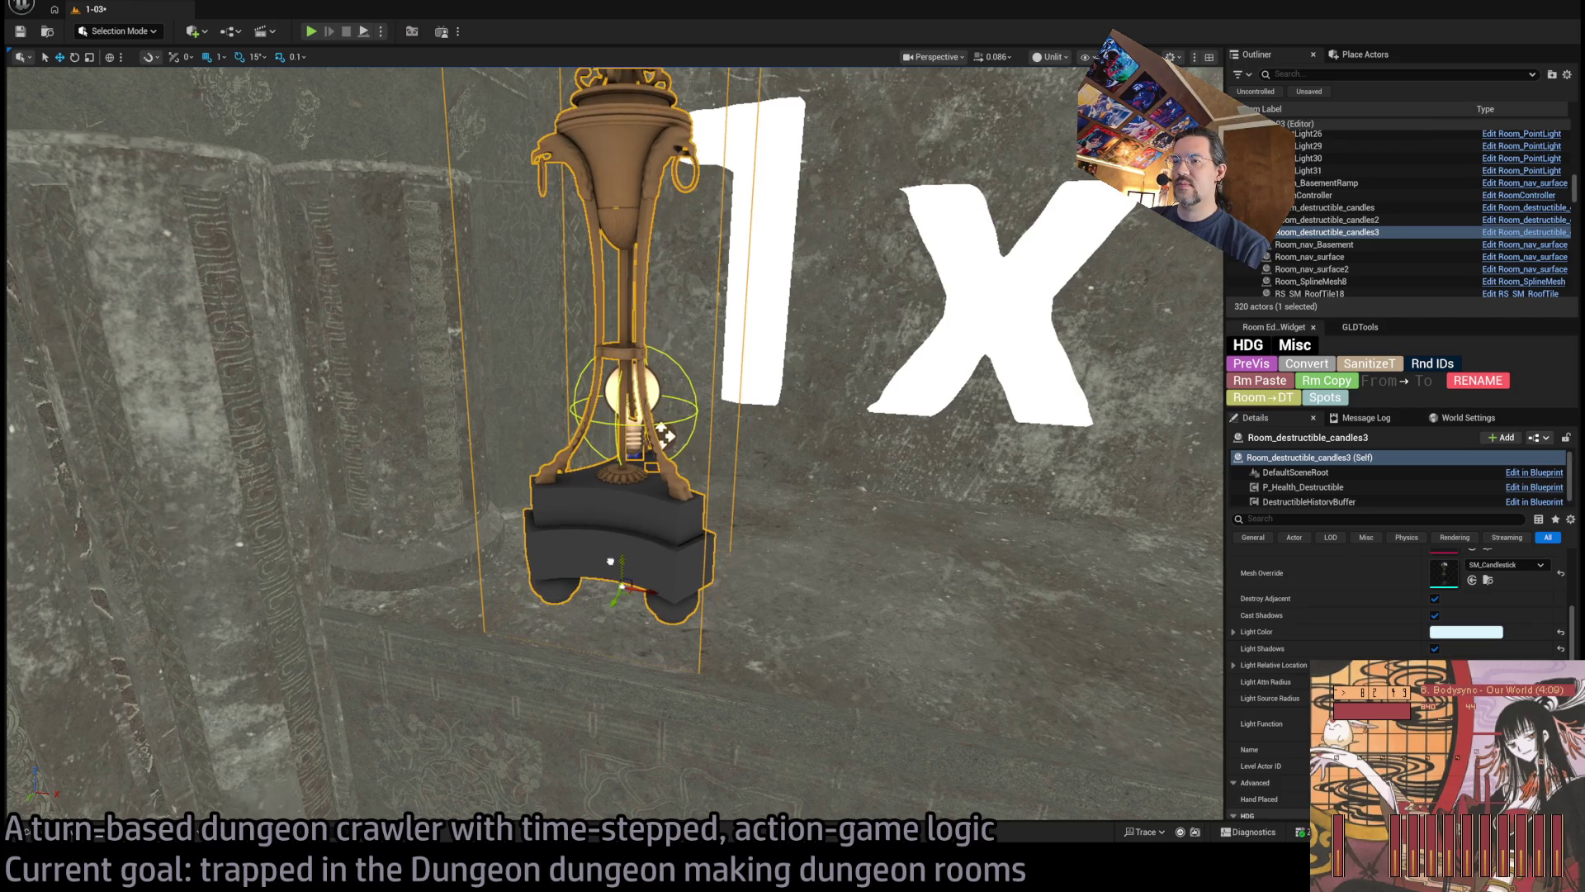
{"action": "scroll", "coordinate": [550, 488], "scroll_direction": "down", "scroll_amount": 5}
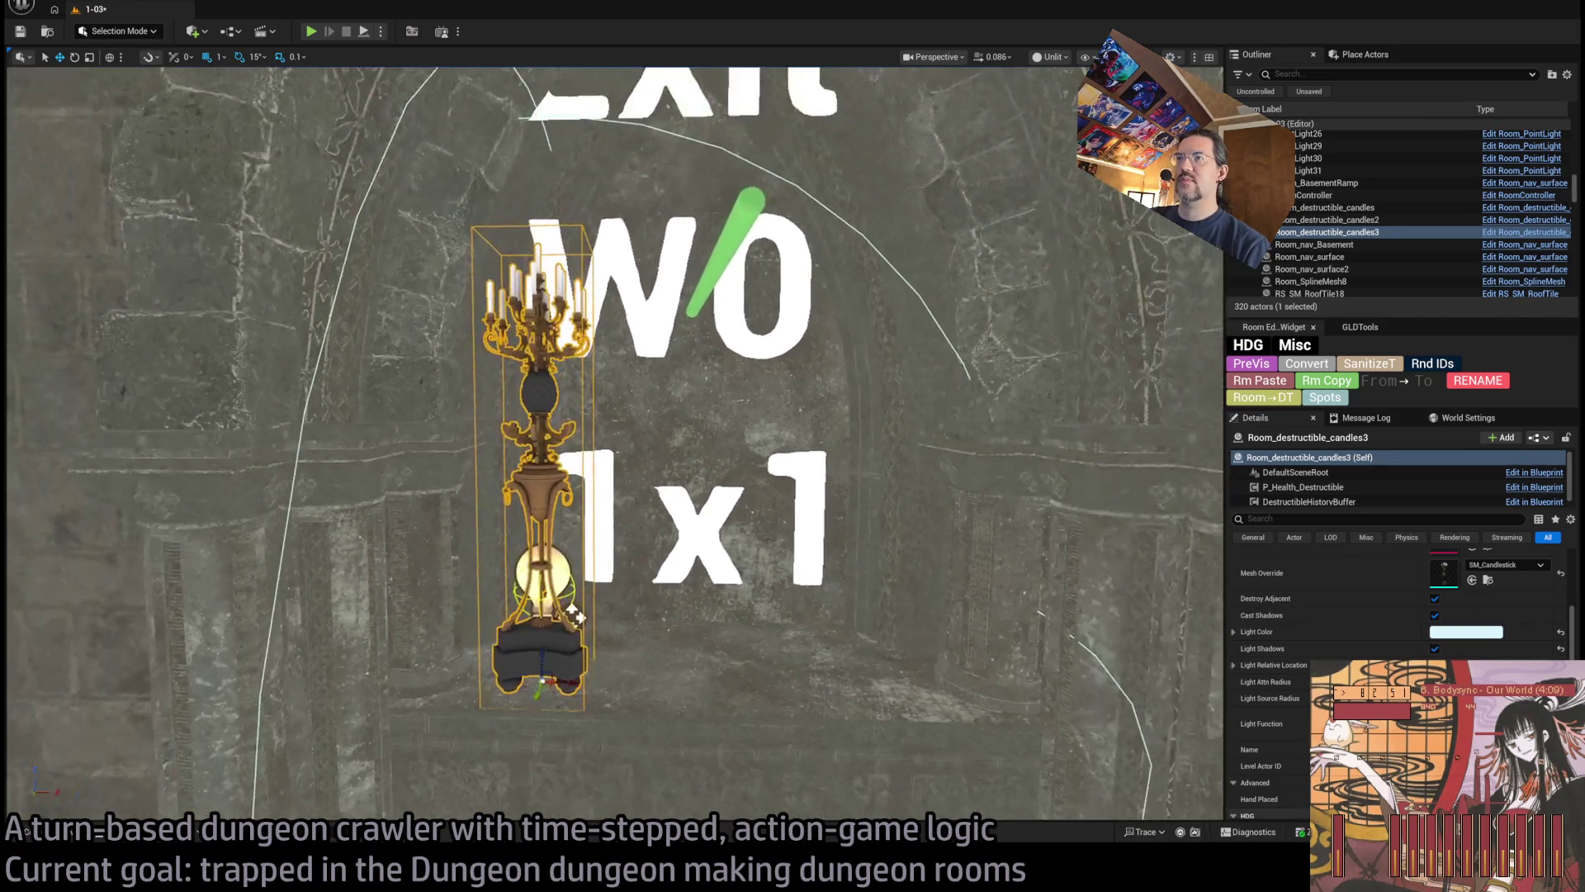
{"action": "scroll", "coordinate": [601, 620], "scroll_direction": "up", "scroll_amount": 3}
{"action": "left_click_drag", "start_coordinate": [559, 634], "coordinate": [899, 659], "text": "alt"}
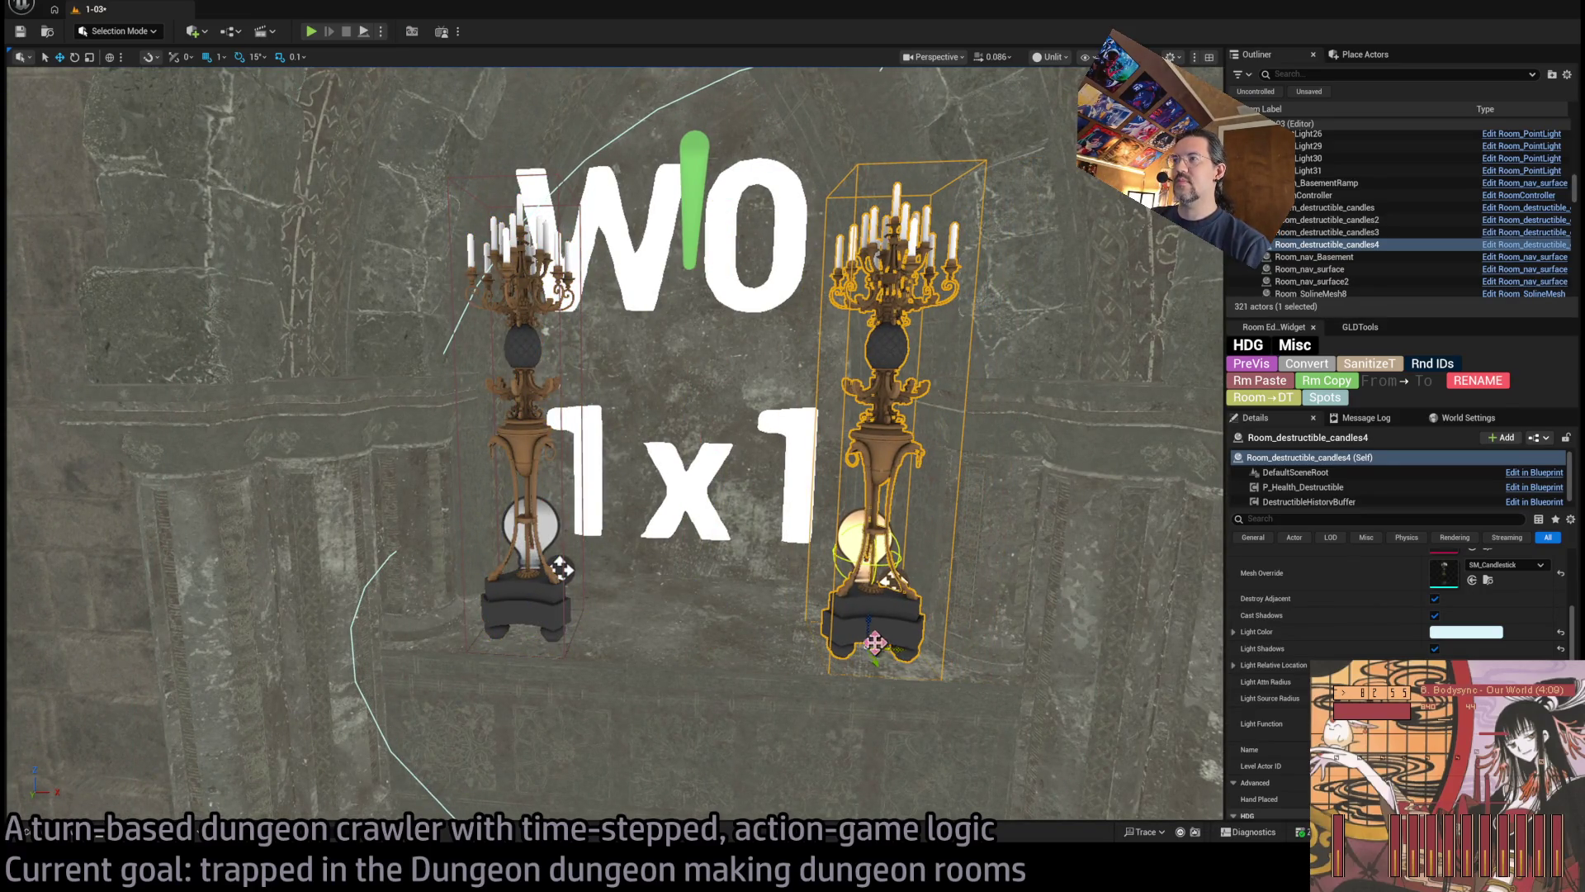
{"action": "scroll", "coordinate": [560, 568], "scroll_direction": "down", "scroll_amount": 2}
{"action": "key", "text": "Delete"}
{"action": "scroll", "coordinate": [495, 647], "scroll_direction": "up", "scroll_amount": 3}
{"action": "left_click", "coordinate": [631, 611]}
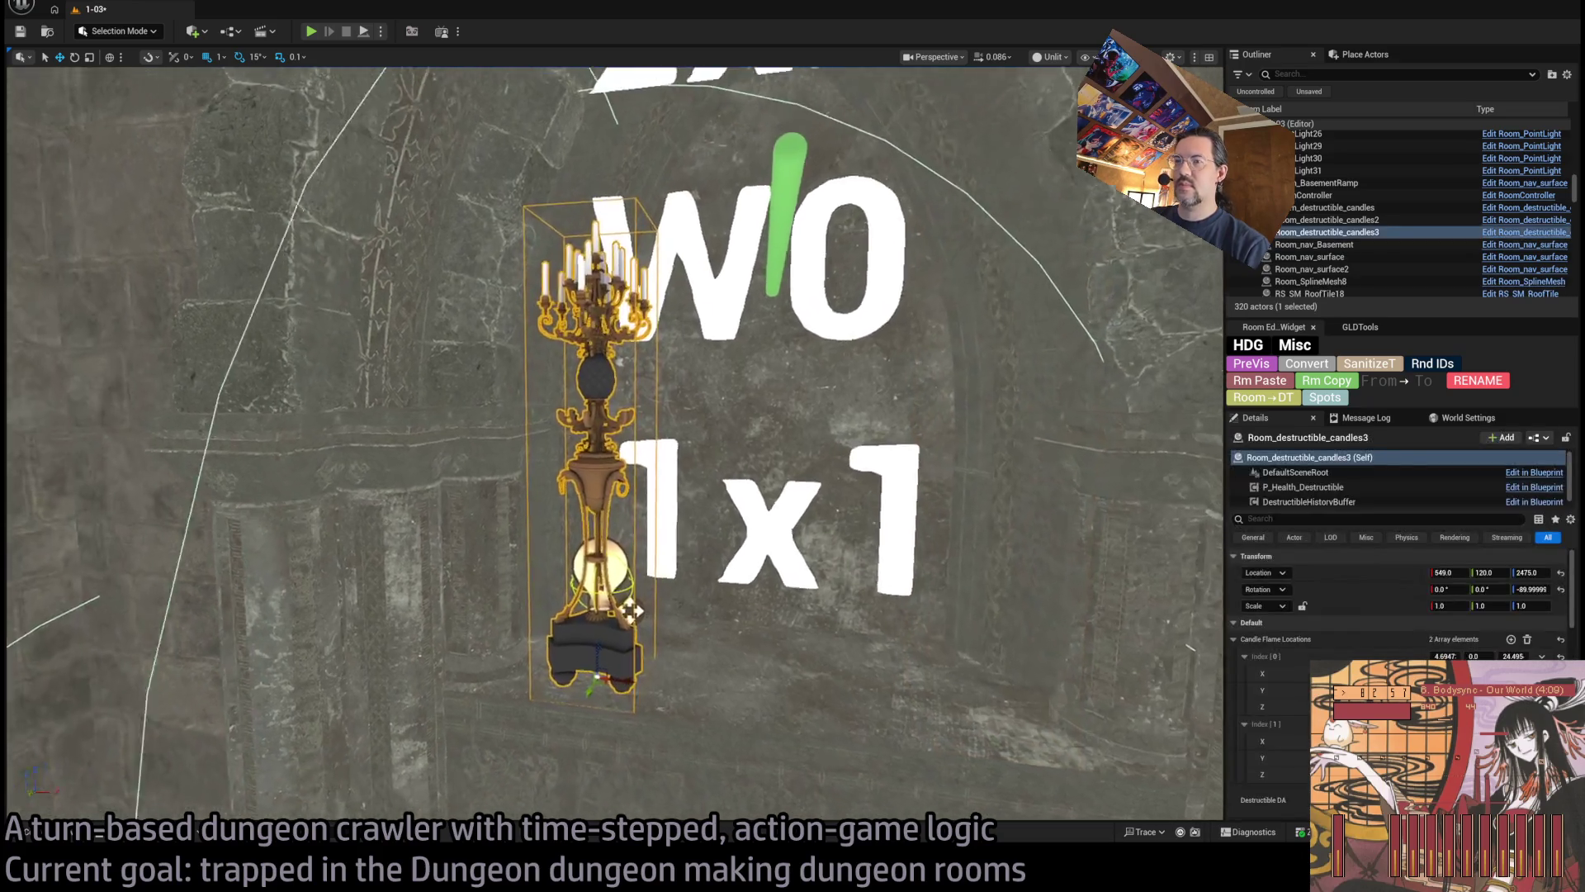
{"action": "scroll", "coordinate": [632, 611], "scroll_direction": "up", "scroll_amount": 6}
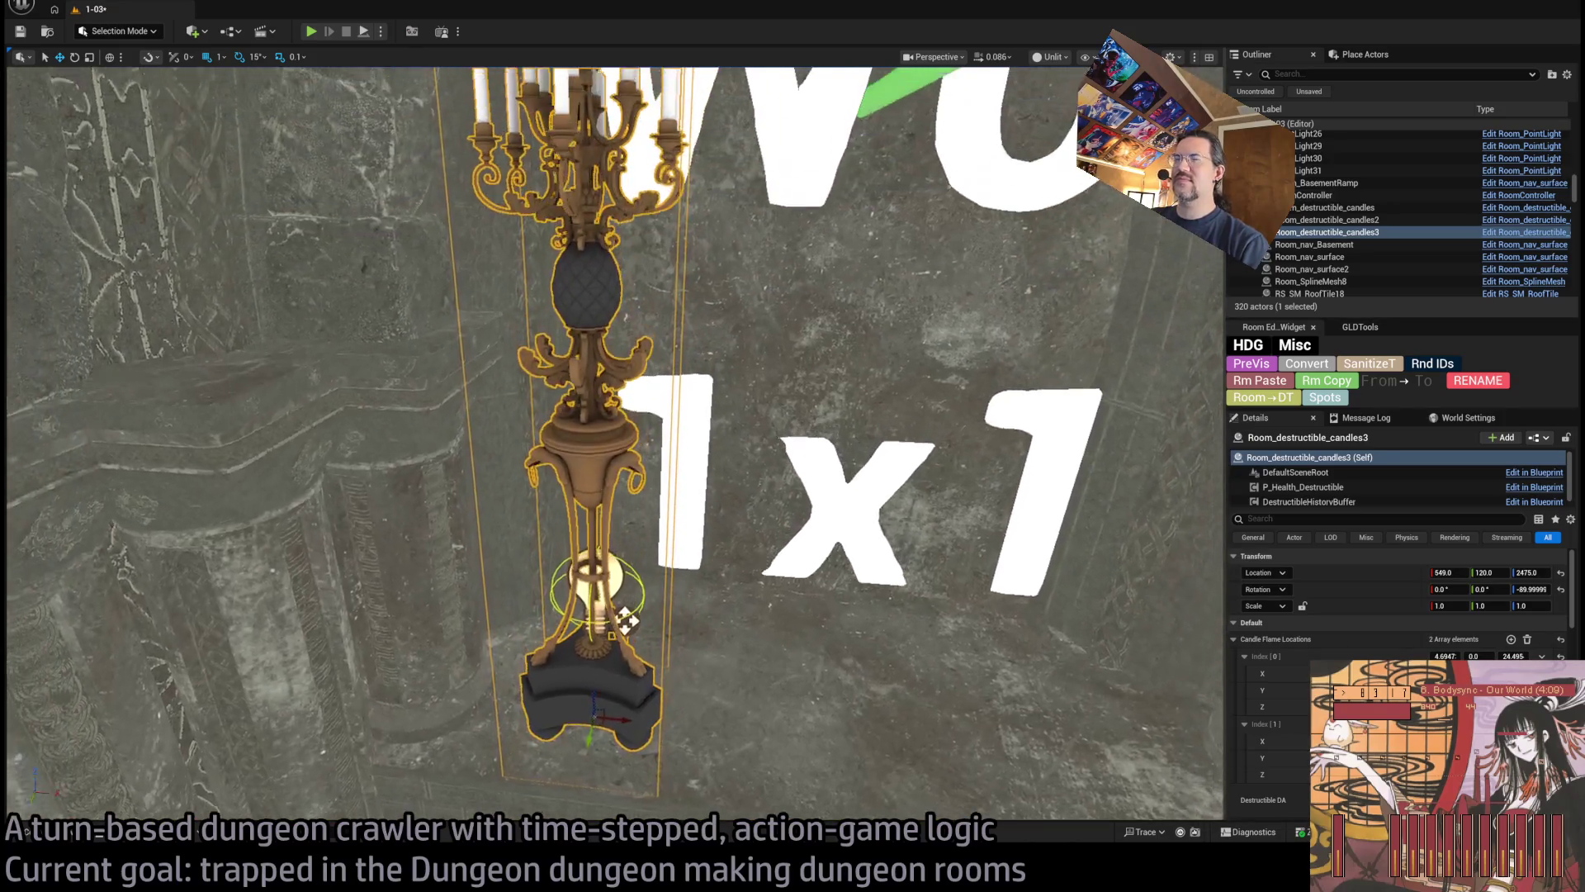
{"action": "scroll", "coordinate": [747, 289], "scroll_direction": "up", "scroll_amount": 3}
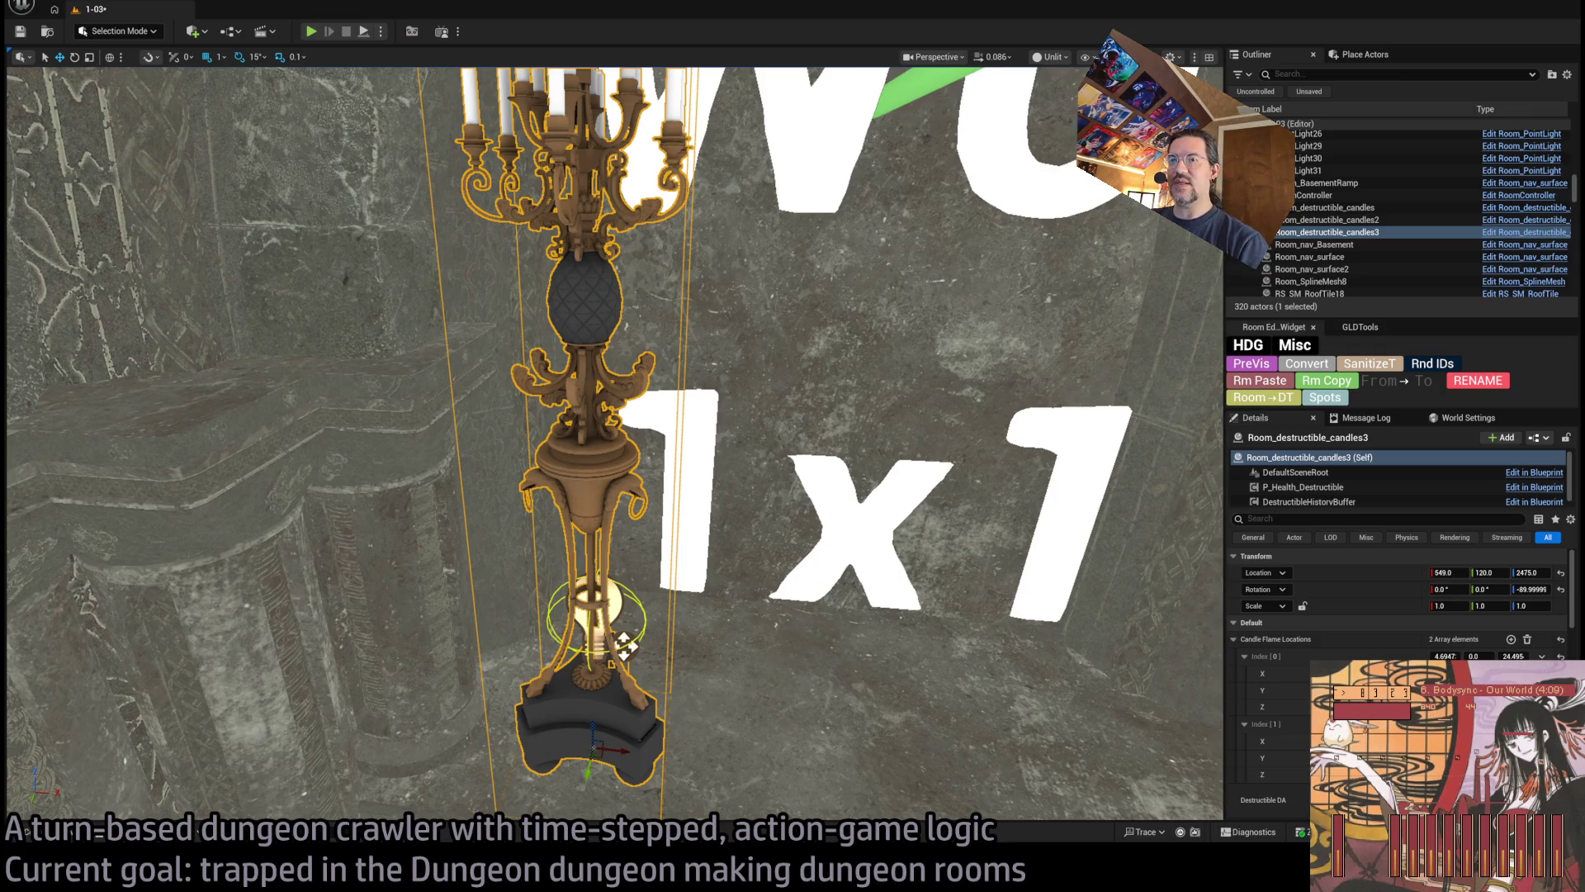
{"action": "scroll", "coordinate": [625, 647], "scroll_direction": "up", "scroll_amount": 2}
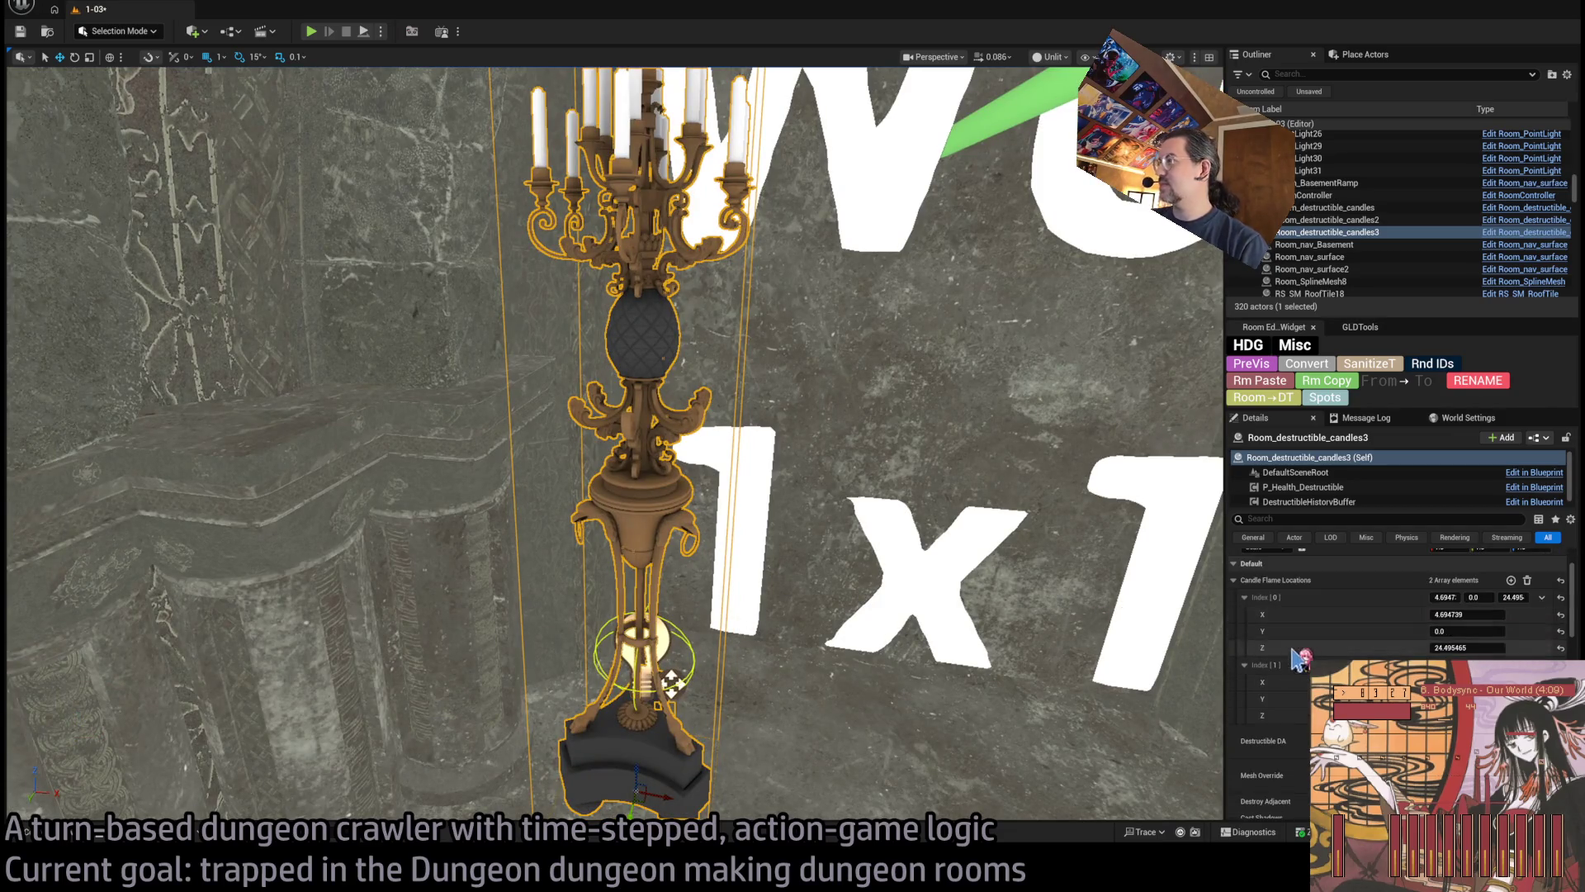
{"action": "left_click_drag", "start_coordinate": [670, 682], "coordinate": [625, 676]}
{"action": "scroll", "coordinate": [625, 675], "scroll_direction": "down", "scroll_amount": 2}
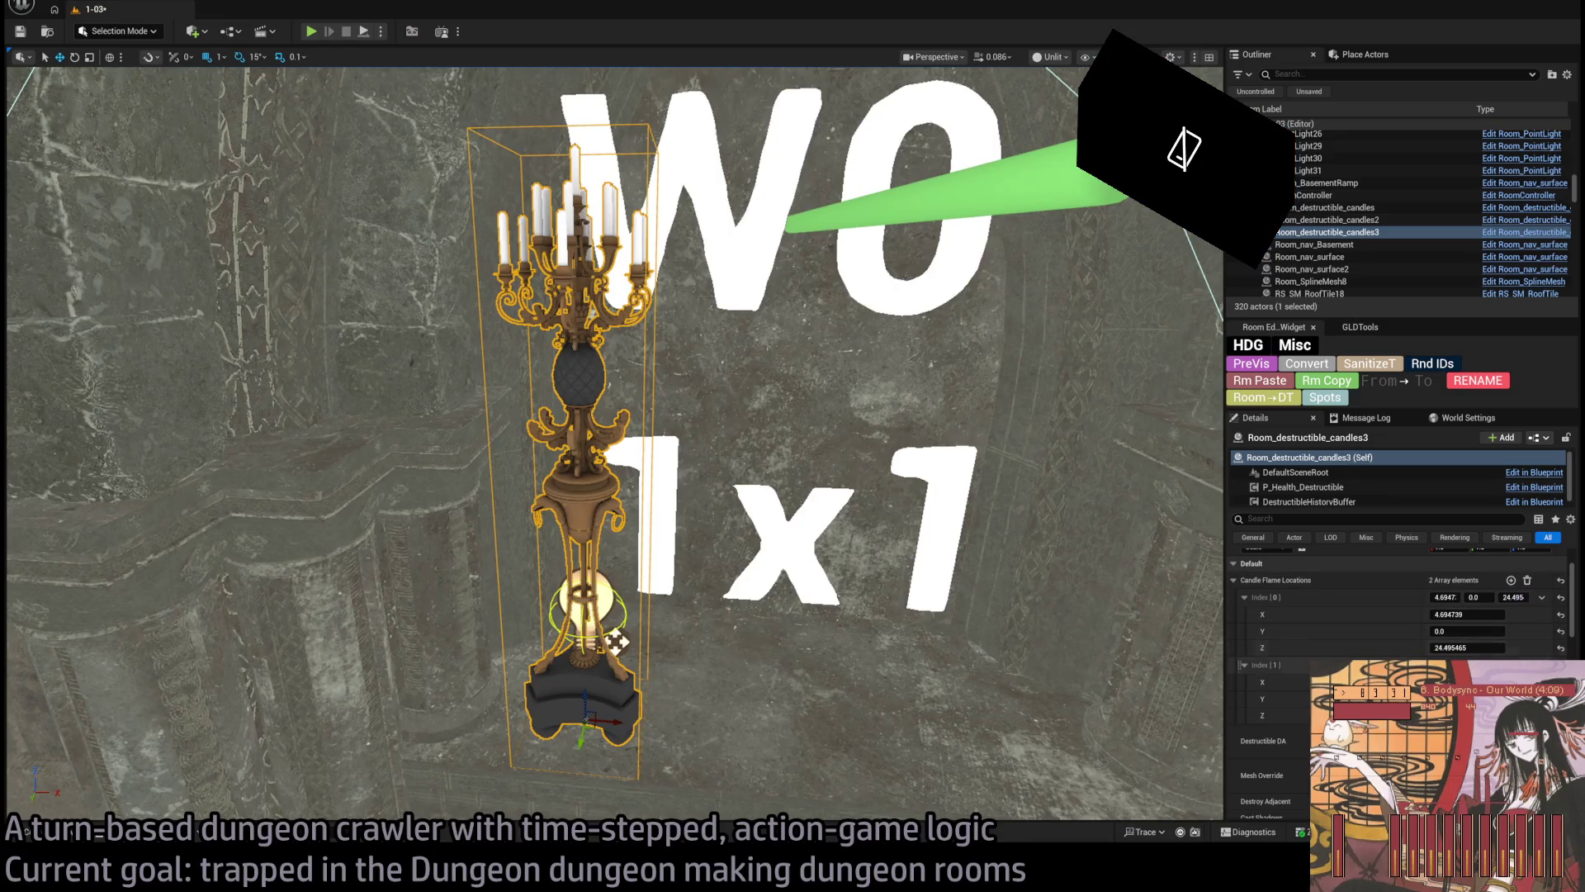
{"action": "left_click", "coordinate": [1541, 665]}
Delete flame location Index[1] and raise Index[0] Z to 143.01063
{"action": "left_click", "coordinate": [1556, 702]}
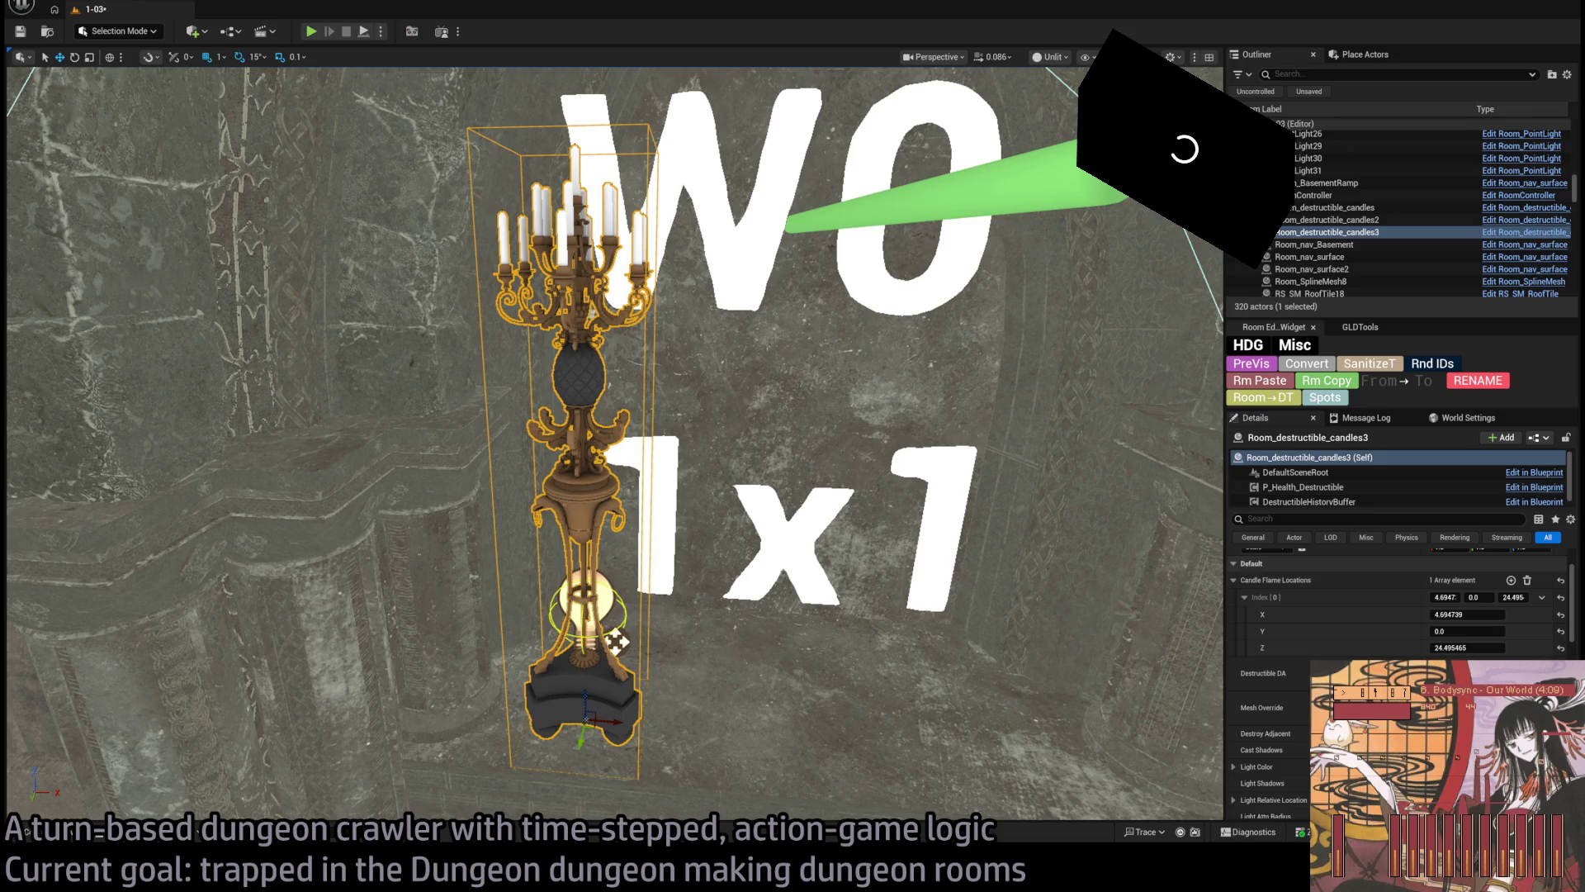
{"action": "left_click_drag", "start_coordinate": [1453, 647], "coordinate": [1498, 647]}
{"action": "mouse_move", "coordinate": [1178, 619]}
{"action": "left_mouse_down"}
{"action": "mouse_move", "coordinate": [1178, 314]}
{"action": "mouse_move", "coordinate": [966, 601]}
{"action": "left_mouse_up"}
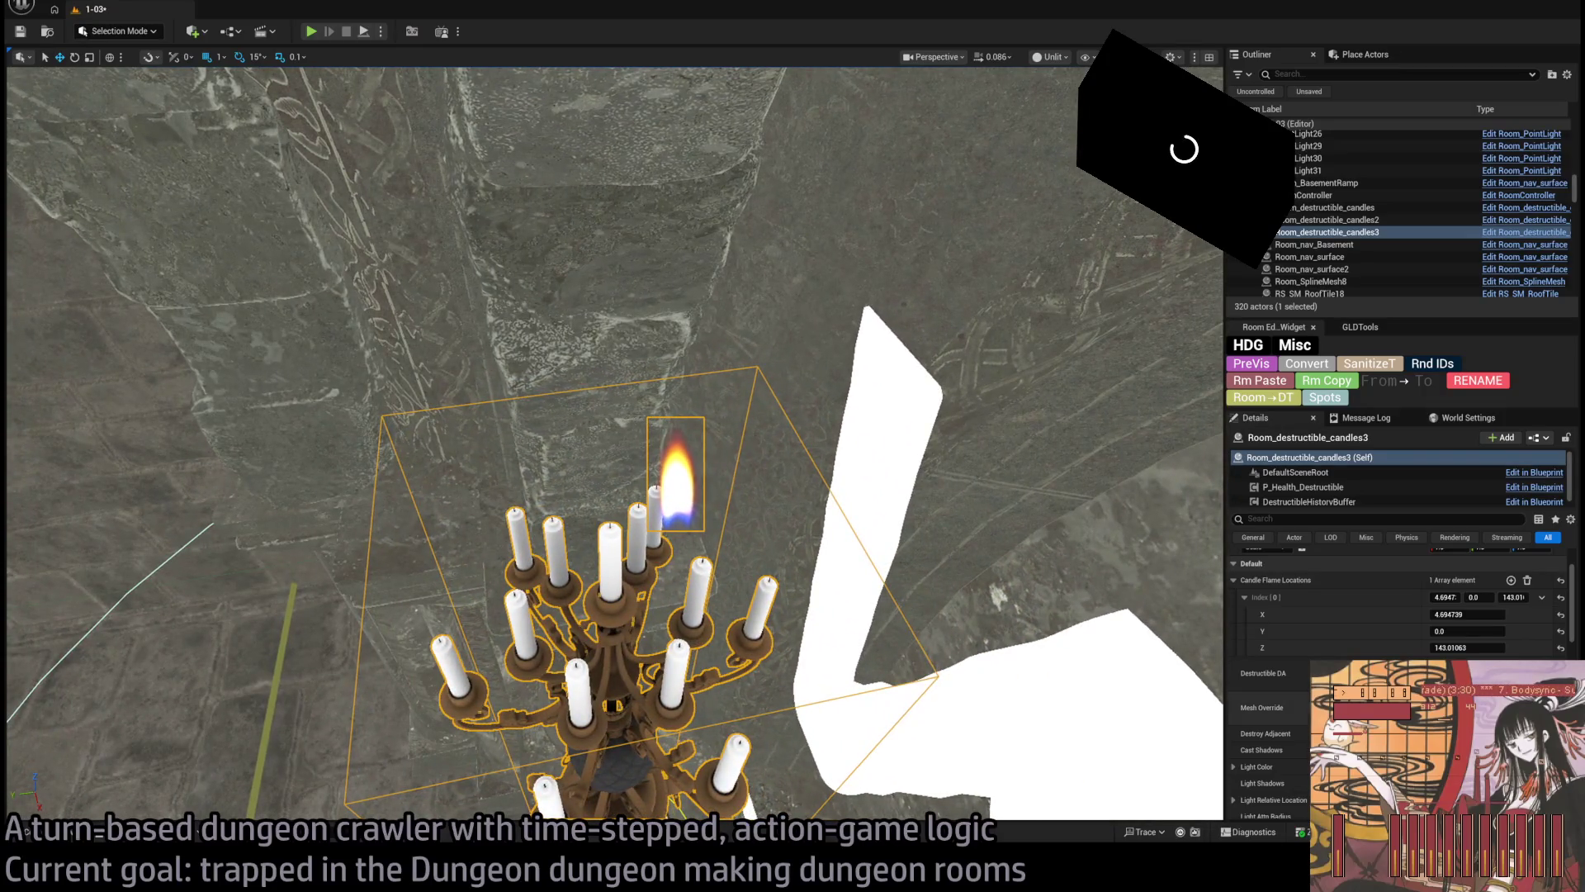
Set the Index[0] candle flame X to 0, centring it above the middle candle
{"action": "left_click", "coordinate": [1478, 614]}
{"action": "type", "text": "0"}
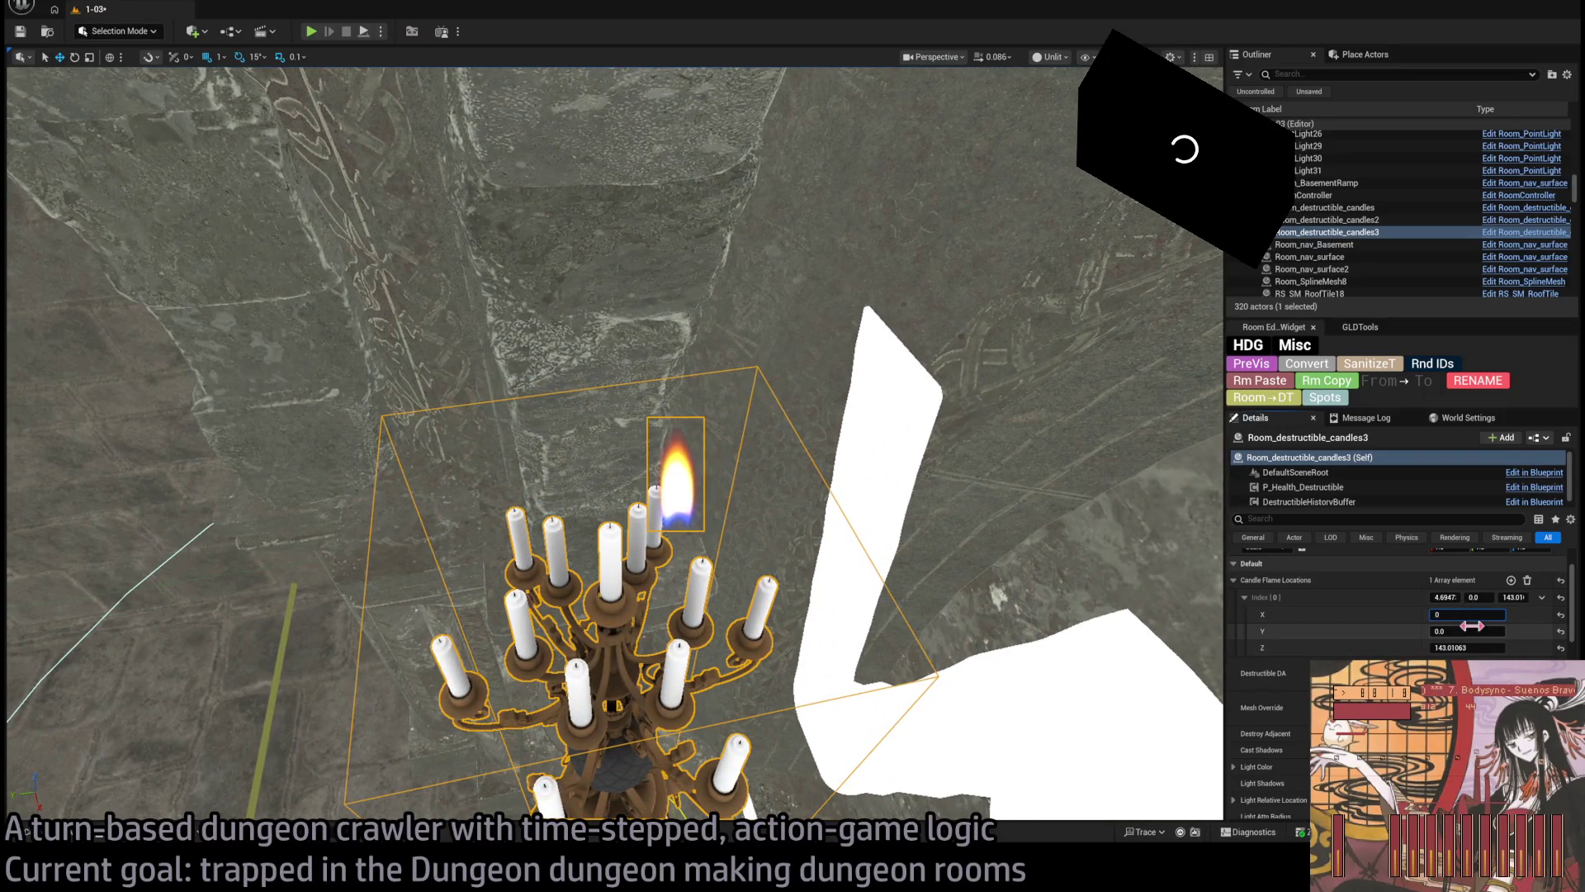
{"action": "key", "text": "Return"}
{"action": "mouse_move", "coordinate": [615, 446]}
{"action": "left_mouse_down"}
{"action": "mouse_move", "coordinate": [615, 380]}
{"action": "mouse_move", "coordinate": [598, 445]}
{"action": "left_mouse_up"}
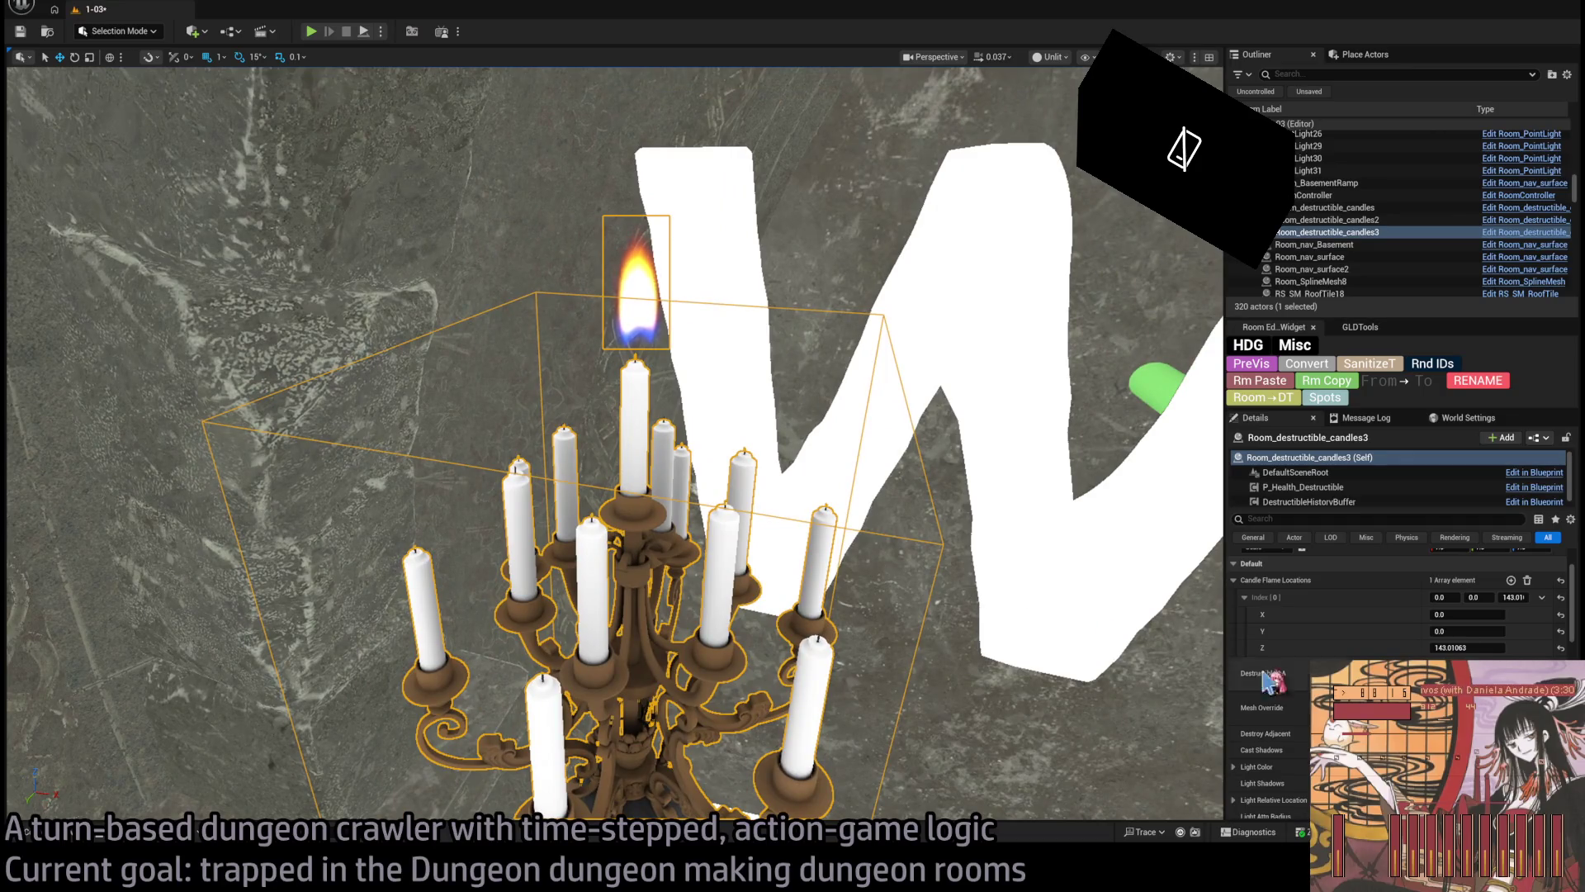
Add two more Candle Flame Locations entries, bringing the array to three
{"action": "left_click", "coordinate": [1511, 580]}
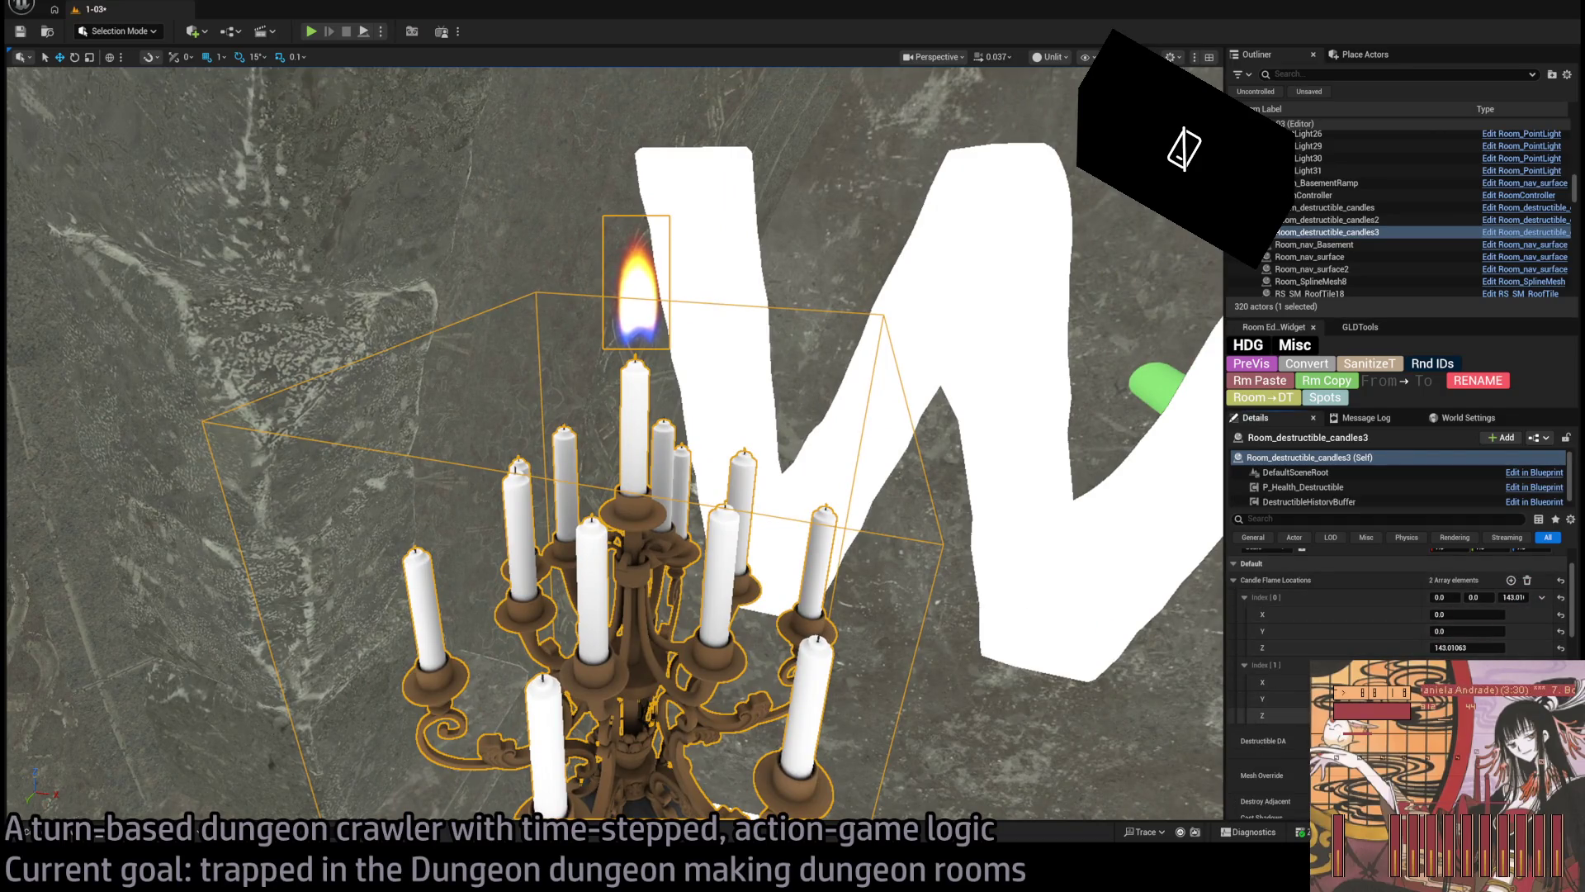
{"action": "left_click_drag", "start_coordinate": [1086, 570], "coordinate": [1139, 553]}
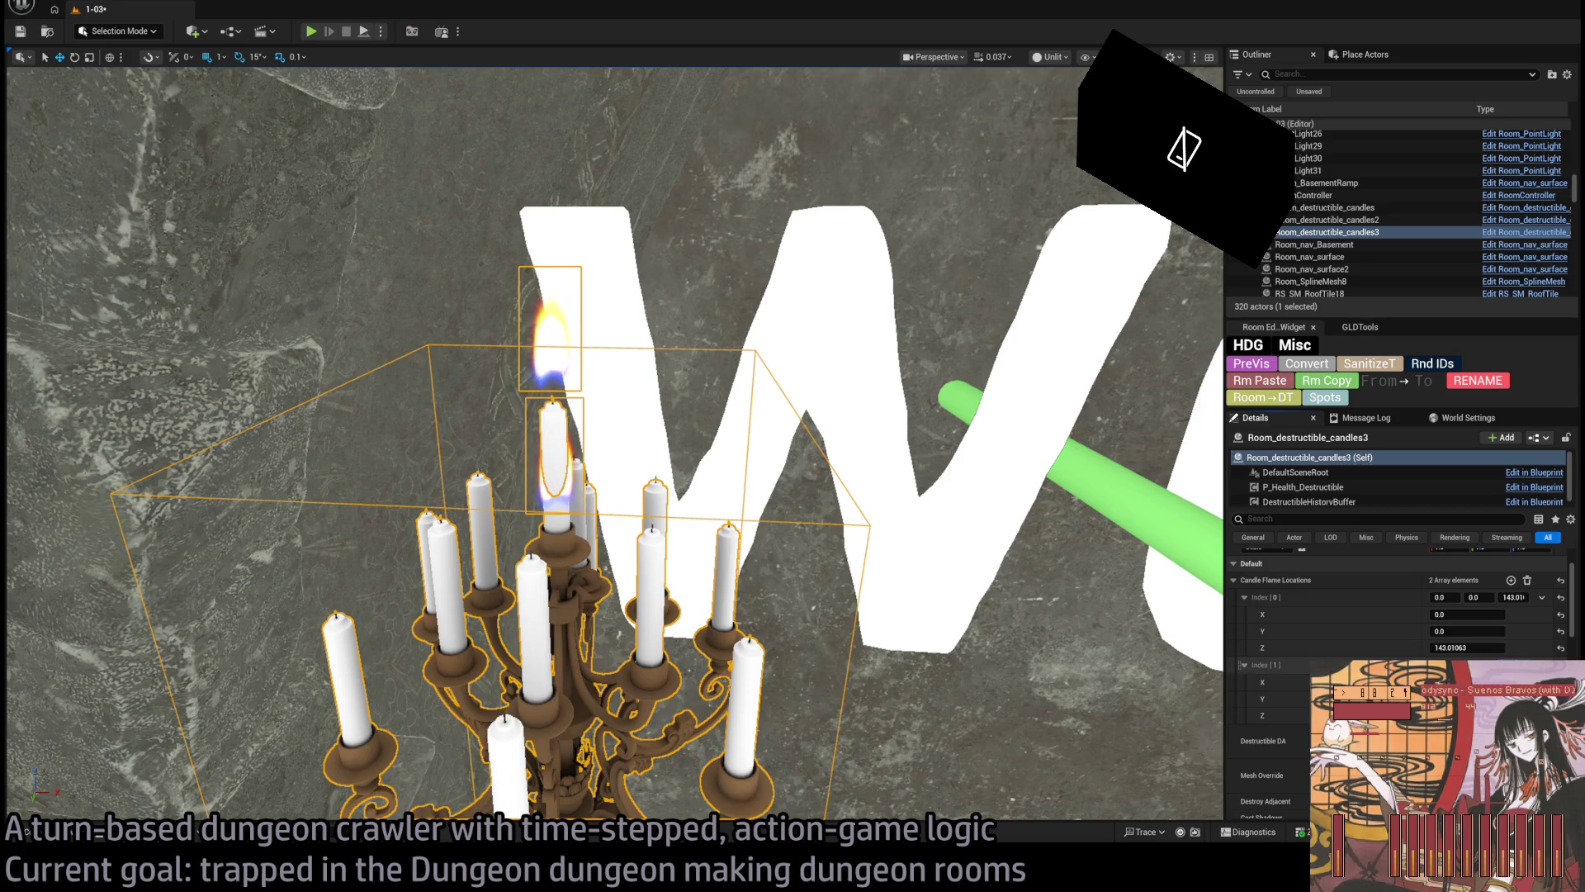
{"action": "mouse_move", "coordinate": [1139, 553]}
{"action": "left_mouse_down"}
{"action": "mouse_move", "coordinate": [1189, 450]}
{"action": "mouse_move", "coordinate": [1211, 537]}
{"action": "left_mouse_up"}
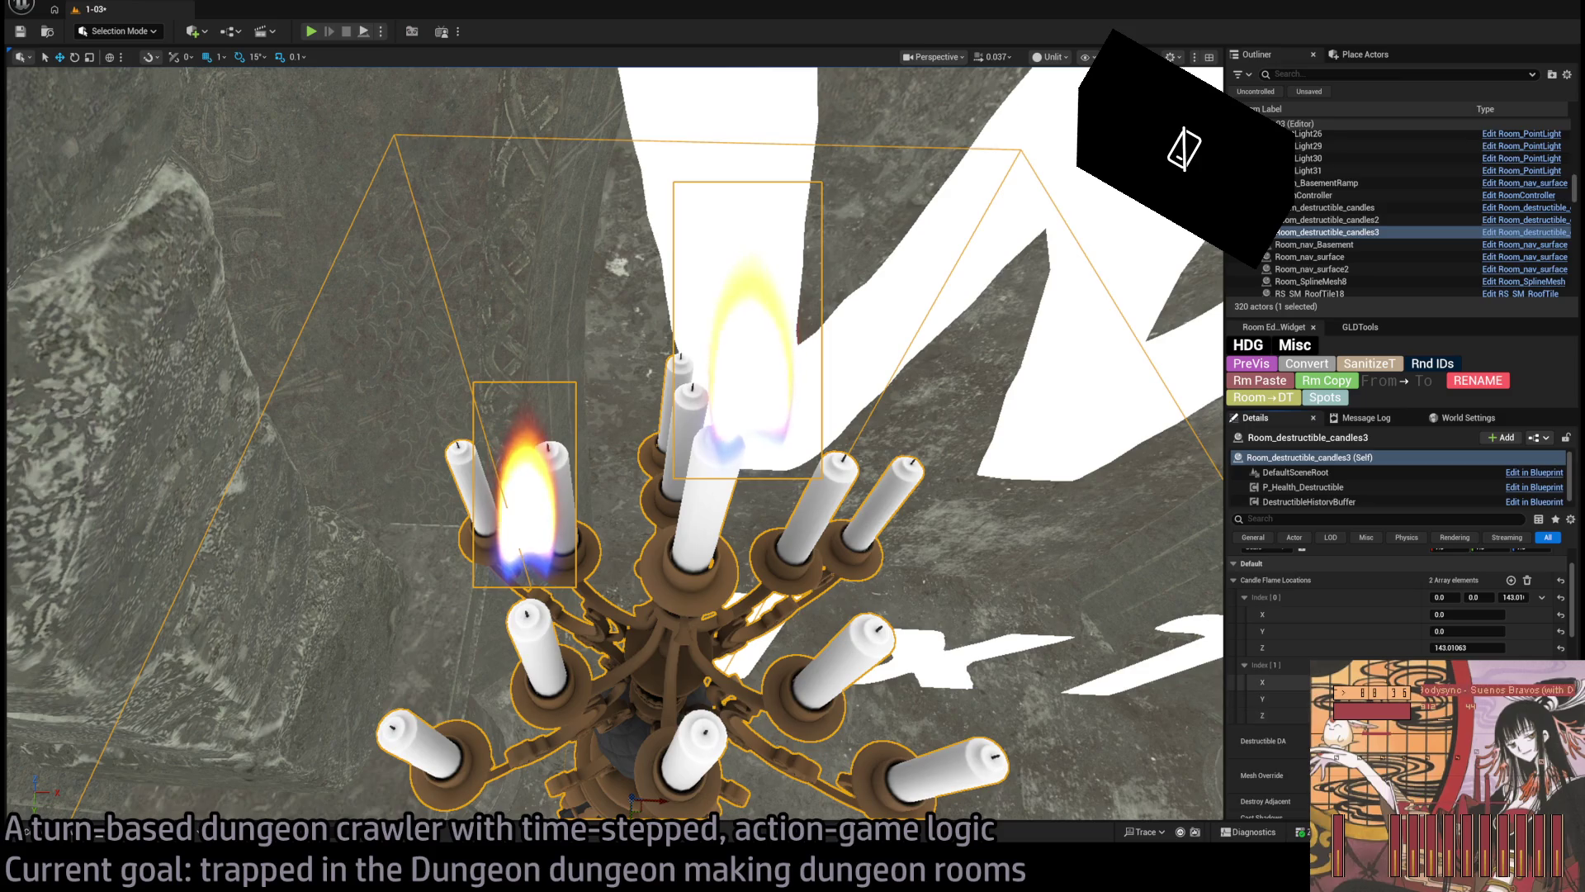
{"action": "mouse_move", "coordinate": [1210, 536]}
{"action": "left_mouse_down"}
{"action": "mouse_move", "coordinate": [1210, 479]}
{"action": "mouse_move", "coordinate": [1194, 470]}
{"action": "left_mouse_up"}
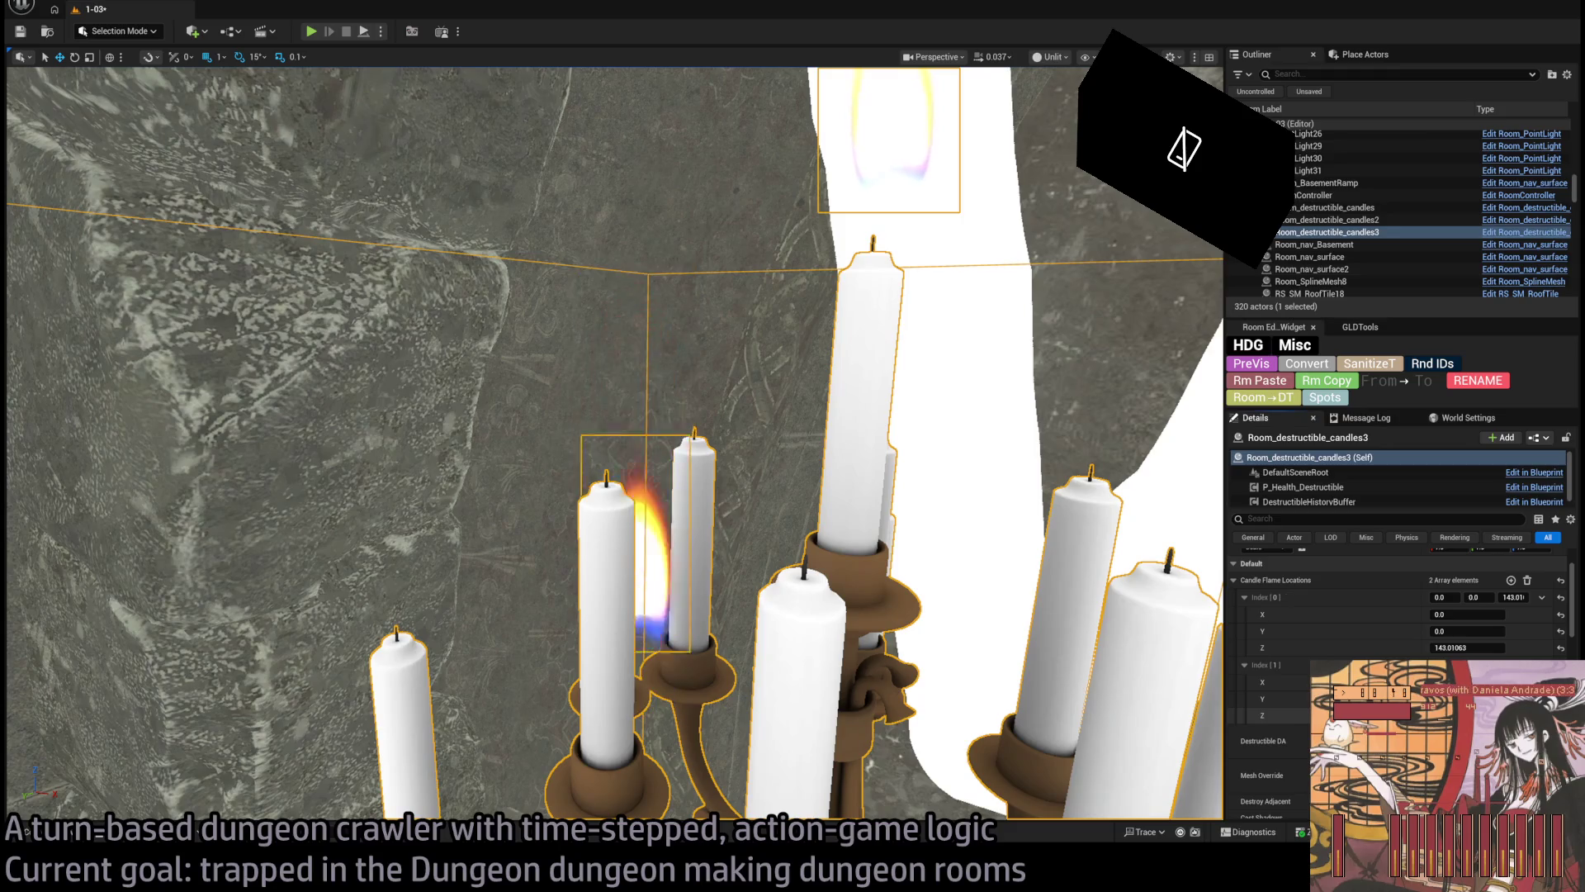
{"action": "mouse_move", "coordinate": [1006, 594]}
{"action": "left_mouse_down"}
{"action": "mouse_move", "coordinate": [1006, 628]}
{"action": "mouse_move", "coordinate": [1073, 595]}
{"action": "mouse_move", "coordinate": [974, 593]}
{"action": "left_mouse_up"}
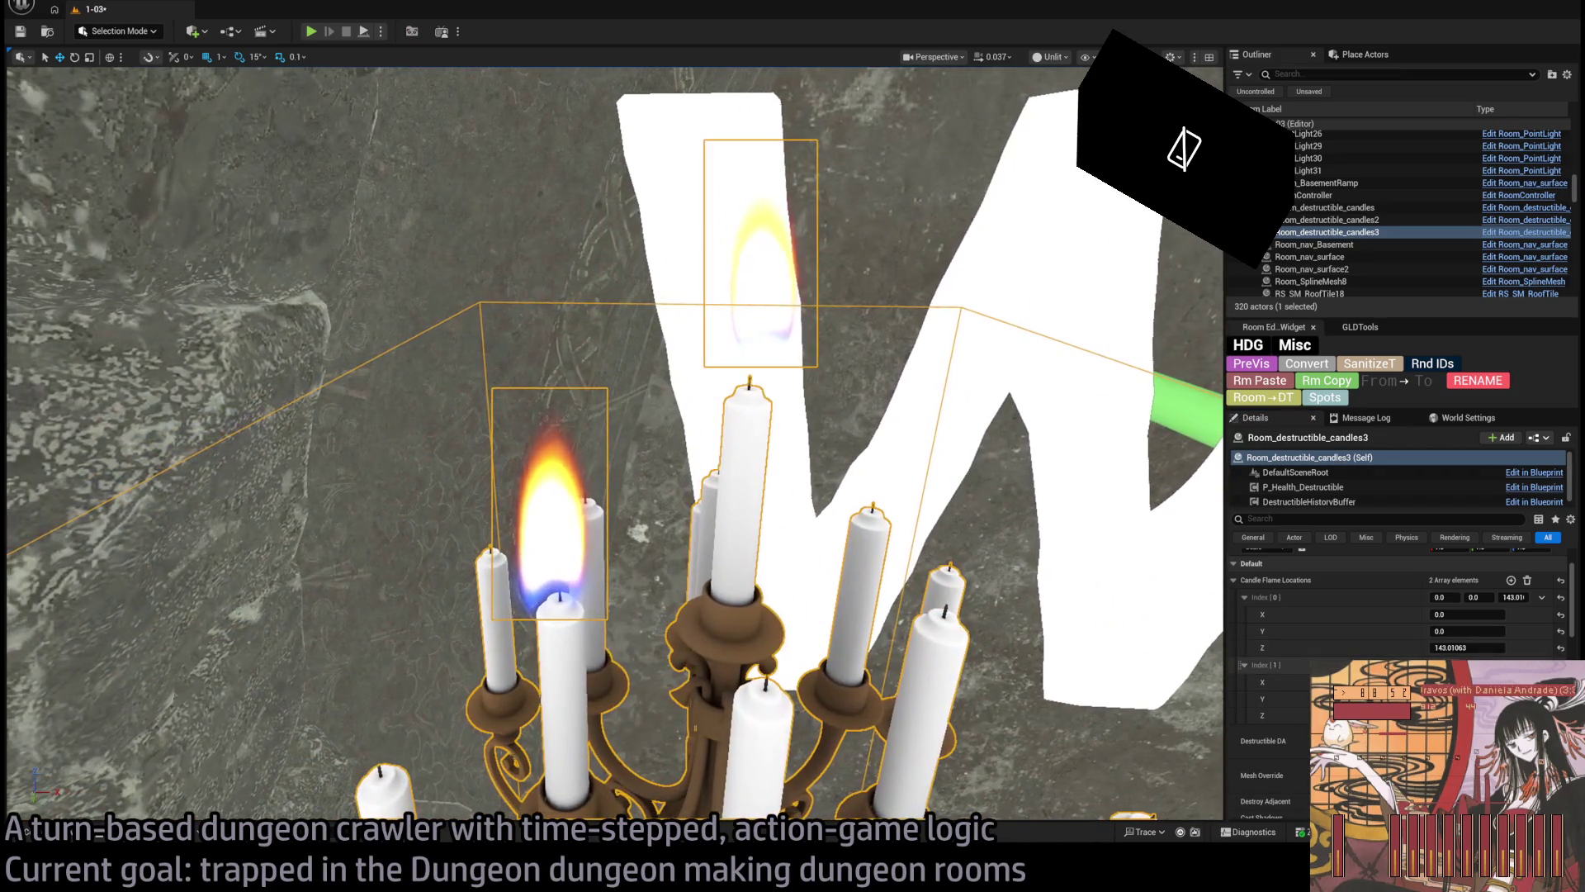
{"action": "left_click", "coordinate": [1511, 580]}
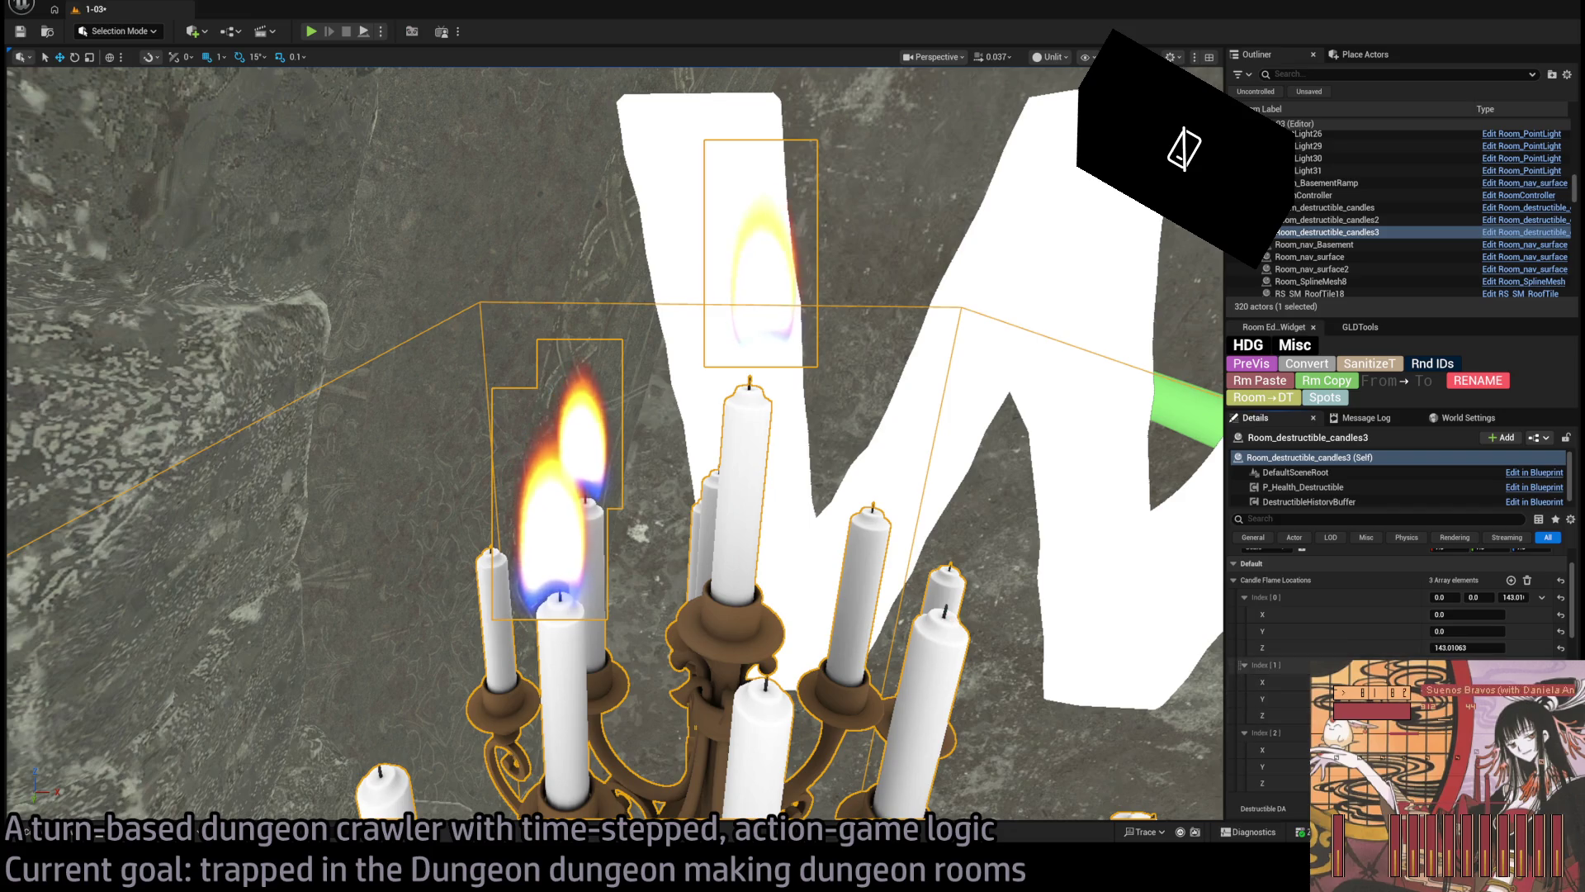
Add flame entries Index[3] and Index[4], offset to X ±4.104, Y ±7.1128, Z 134.99
{"action": "scroll", "coordinate": [615, 444], "scroll_direction": "up", "scroll_amount": 5}
{"action": "scroll", "coordinate": [615, 444], "scroll_direction": "up", "scroll_amount": 3}
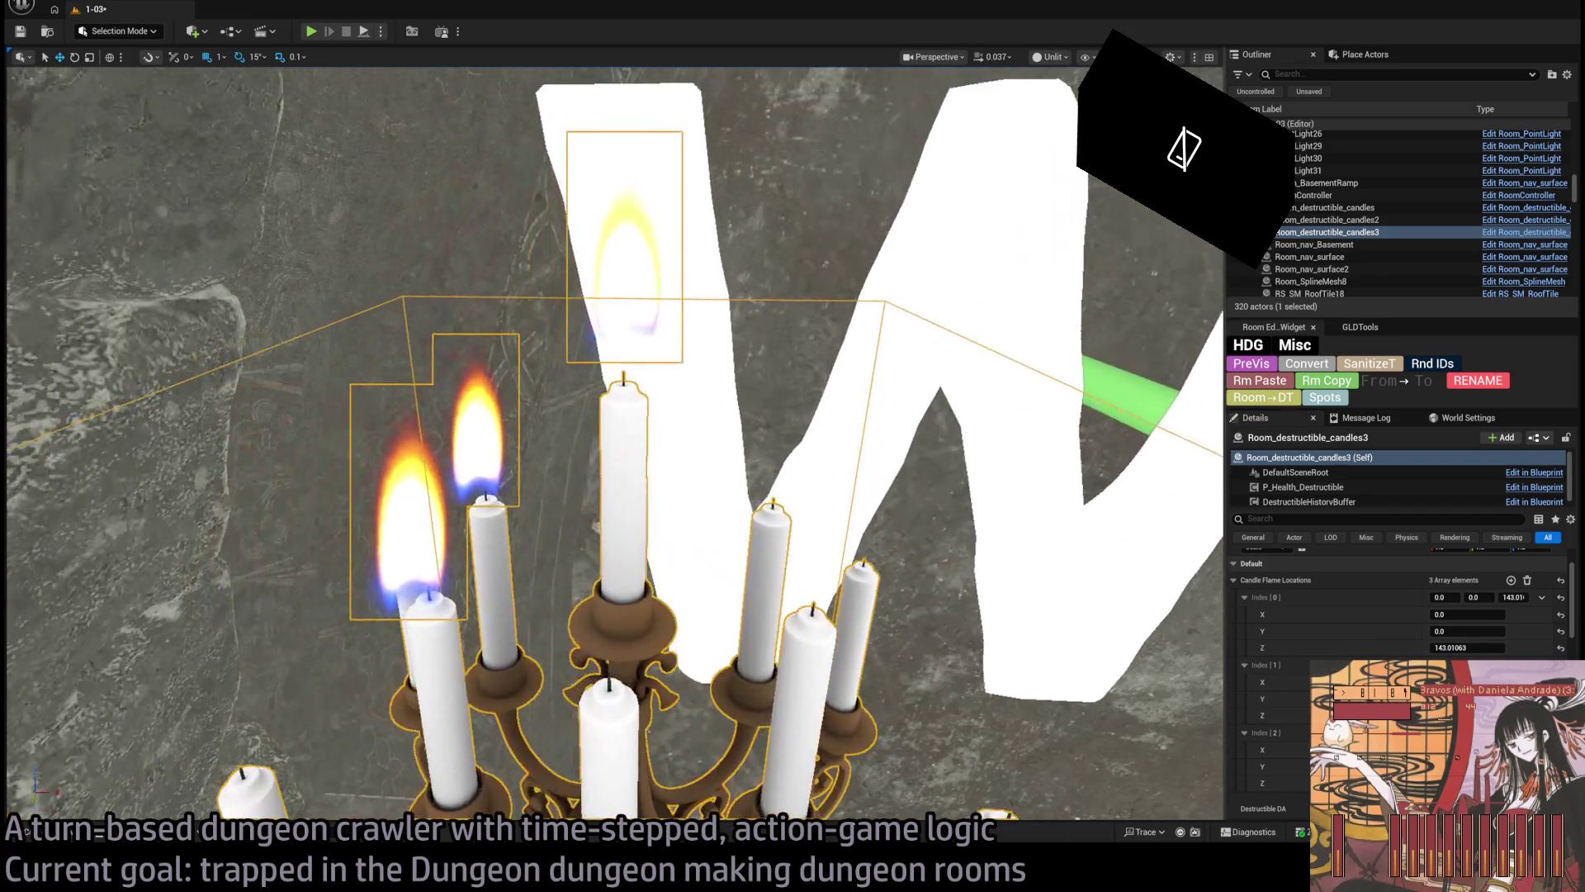
{"action": "left_click", "coordinate": [1510, 581]}
{"action": "scroll", "coordinate": [1395, 644], "scroll_direction": "down", "scroll_amount": 3}
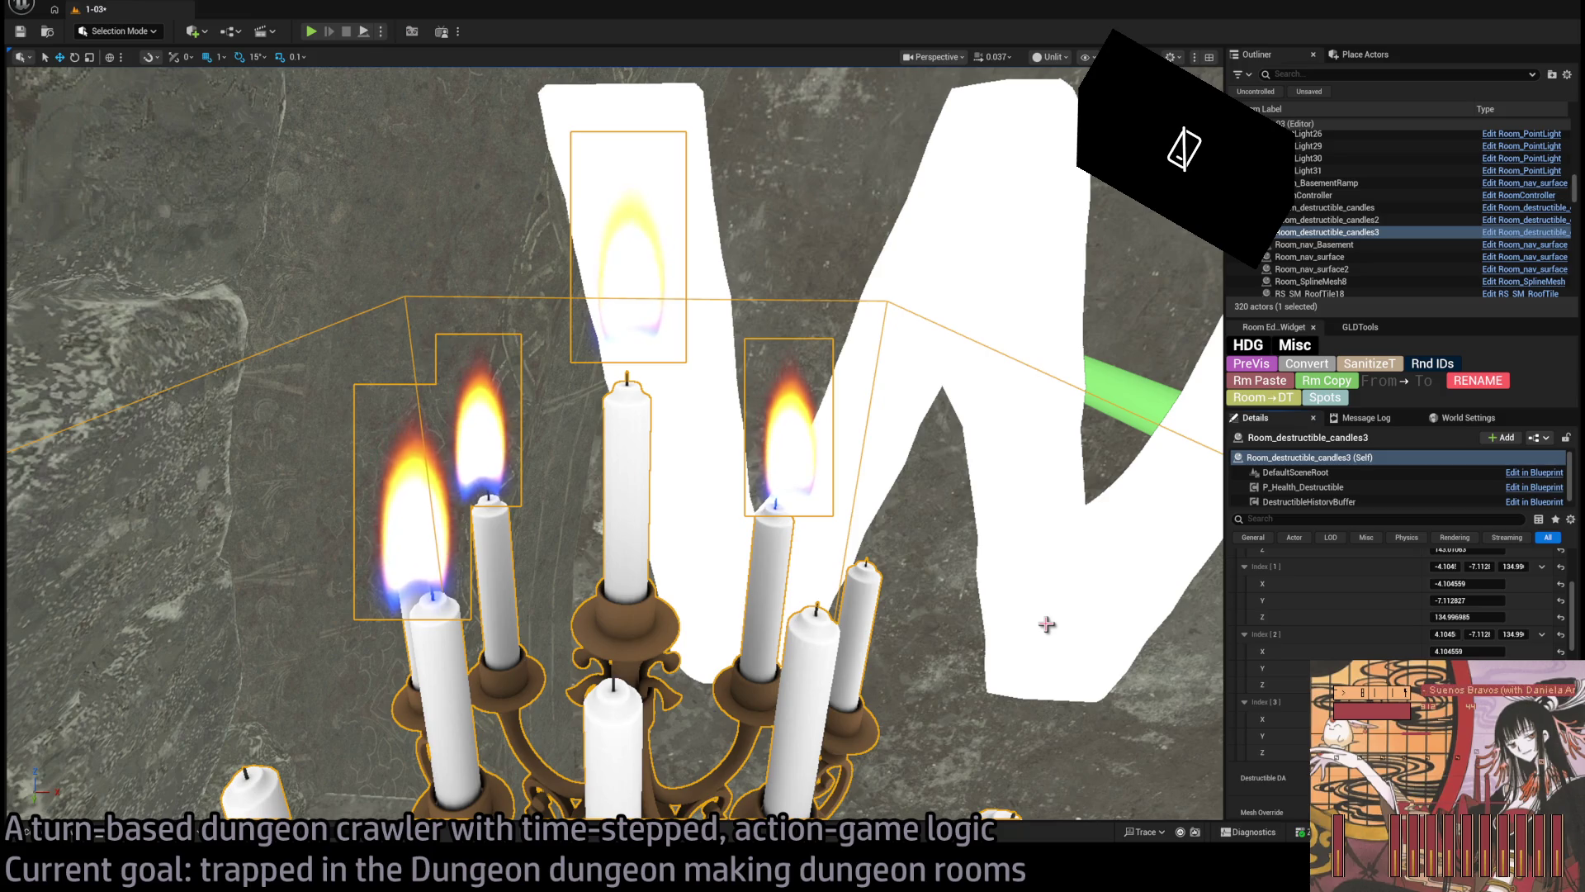
{"action": "scroll", "coordinate": [1517, 650], "scroll_direction": "up", "scroll_amount": 5}
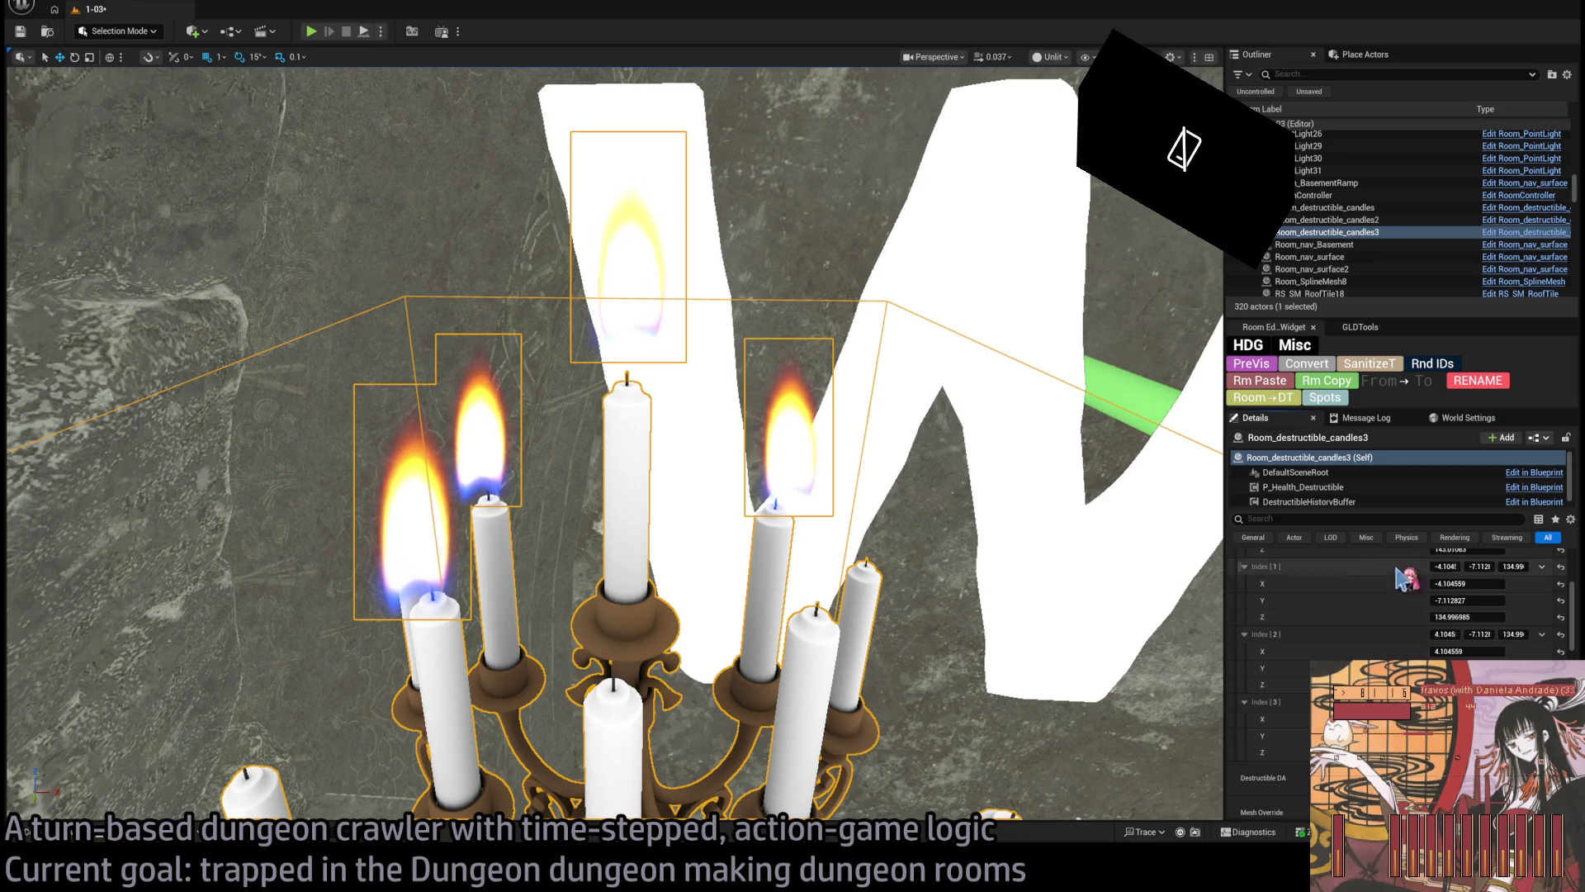
{"action": "left_click", "coordinate": [1511, 639]}
{"action": "scroll", "coordinate": [1517, 635], "scroll_direction": "down", "scroll_amount": 5}
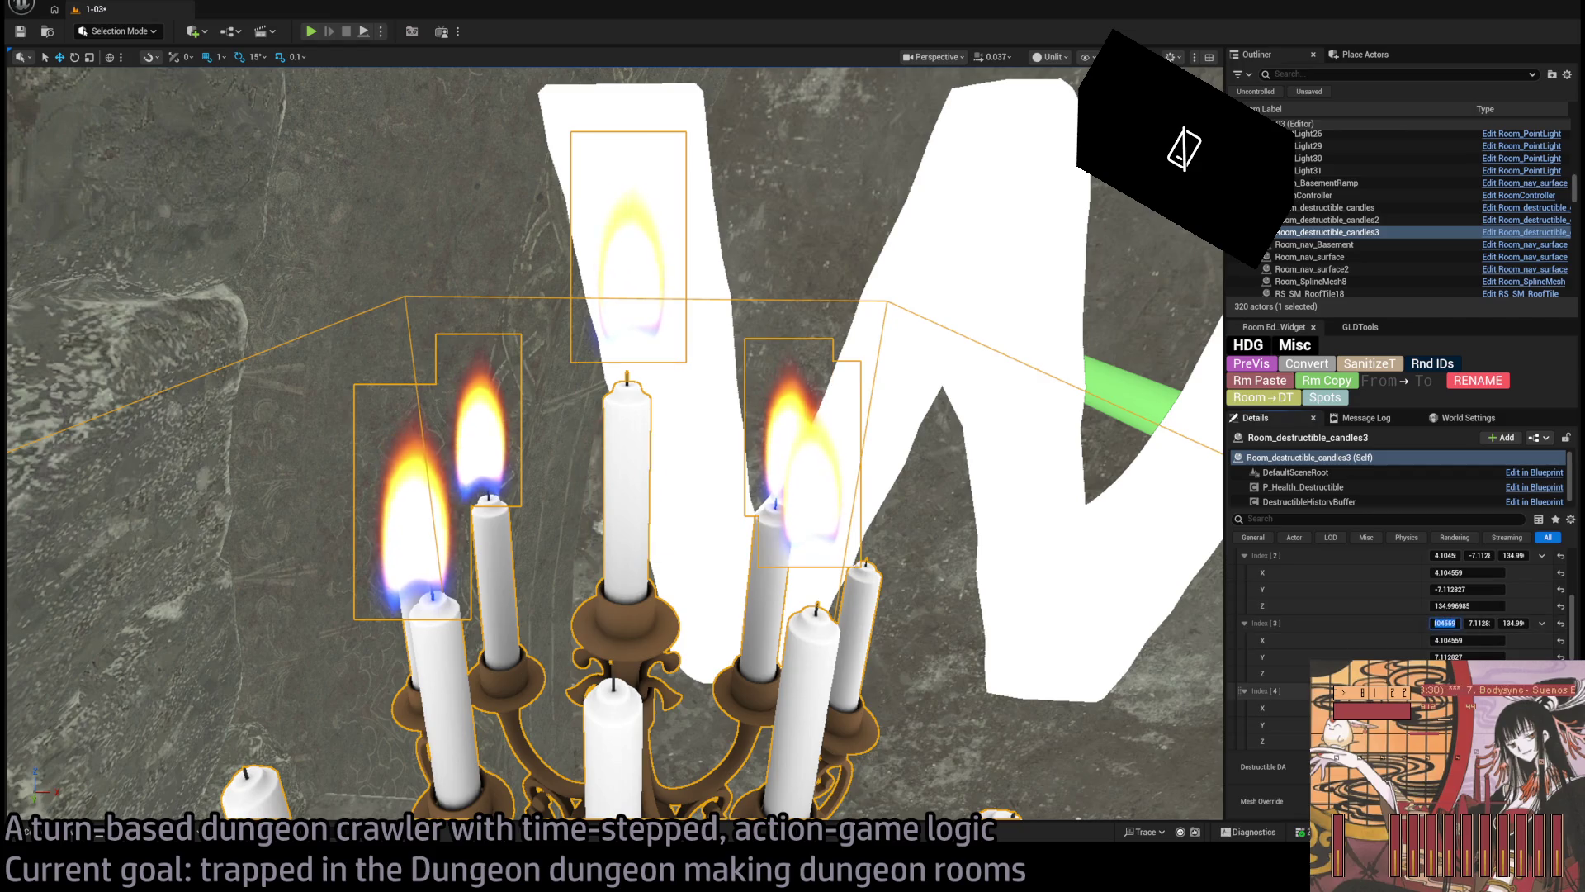
{"action": "mouse_move", "coordinate": [611, 446]}
{"action": "left_mouse_down"}
{"action": "mouse_move", "coordinate": [529, 446]}
{"action": "mouse_move", "coordinate": [628, 446]}
{"action": "left_mouse_up"}
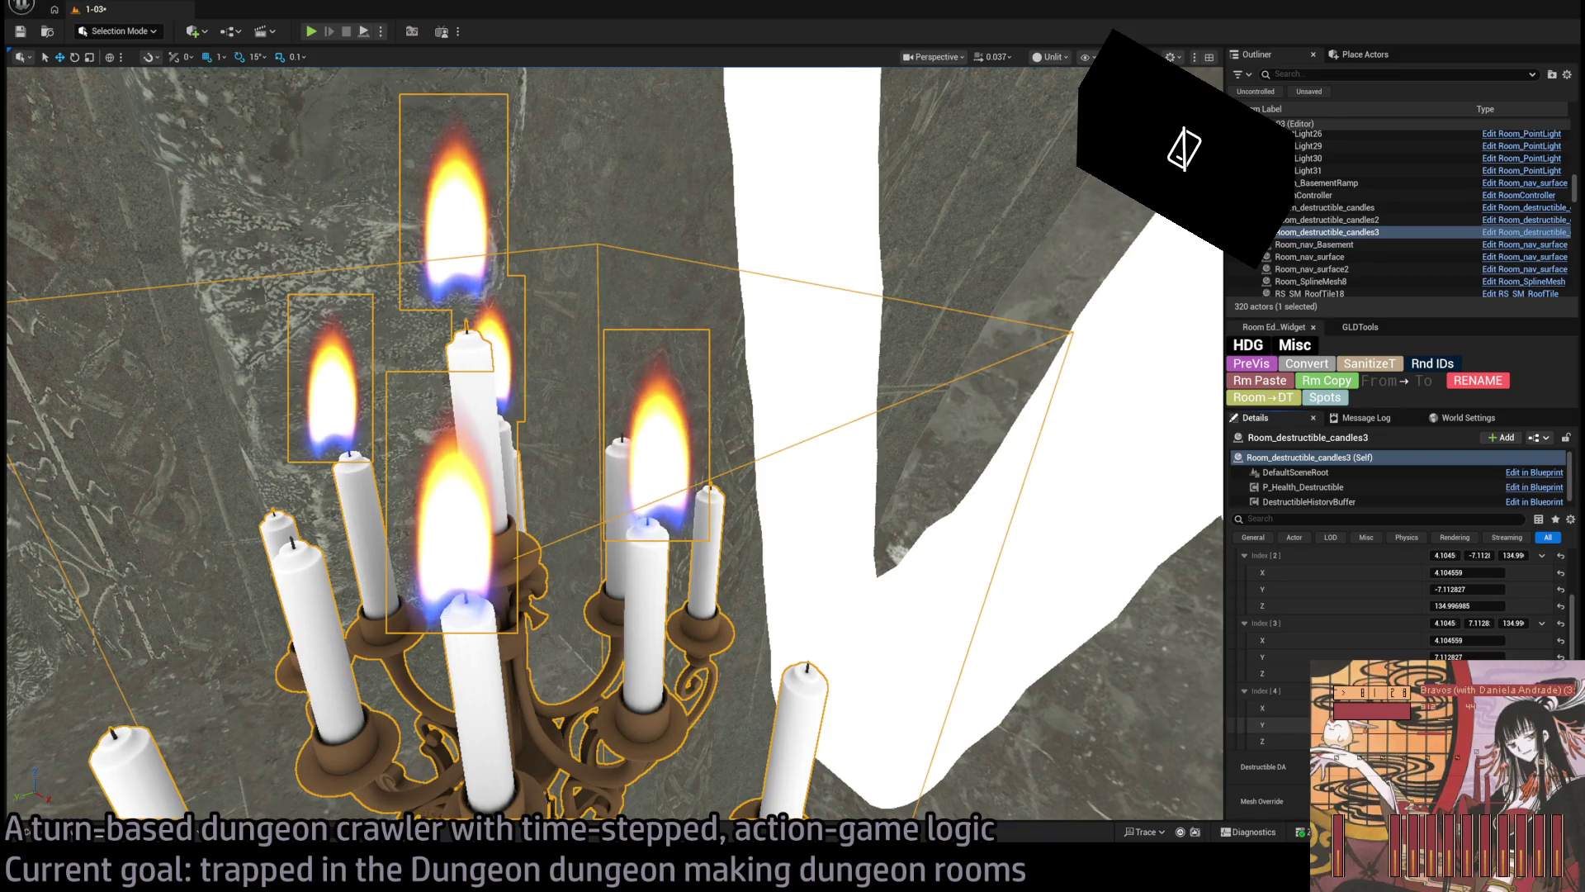
{"action": "left_click_drag", "start_coordinate": [628, 446], "coordinate": [633, 379]}
{"action": "scroll", "coordinate": [1552, 625], "scroll_direction": "up", "scroll_amount": 5}
{"action": "scroll", "coordinate": [1552, 625], "scroll_direction": "down", "scroll_amount": 5}
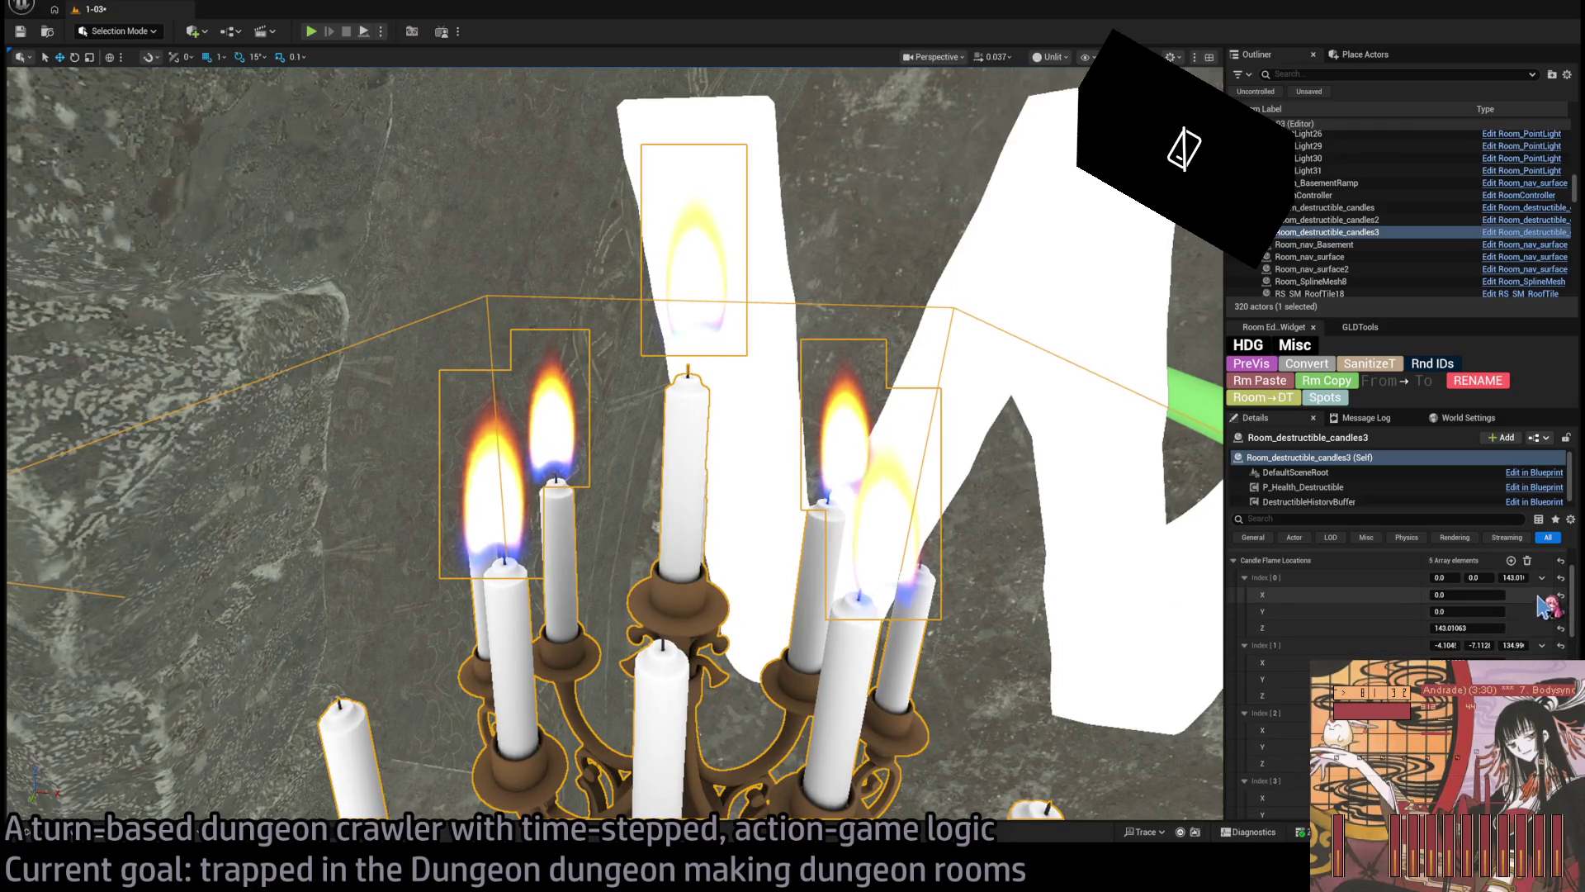
{"action": "left_click", "coordinate": [1511, 613]}
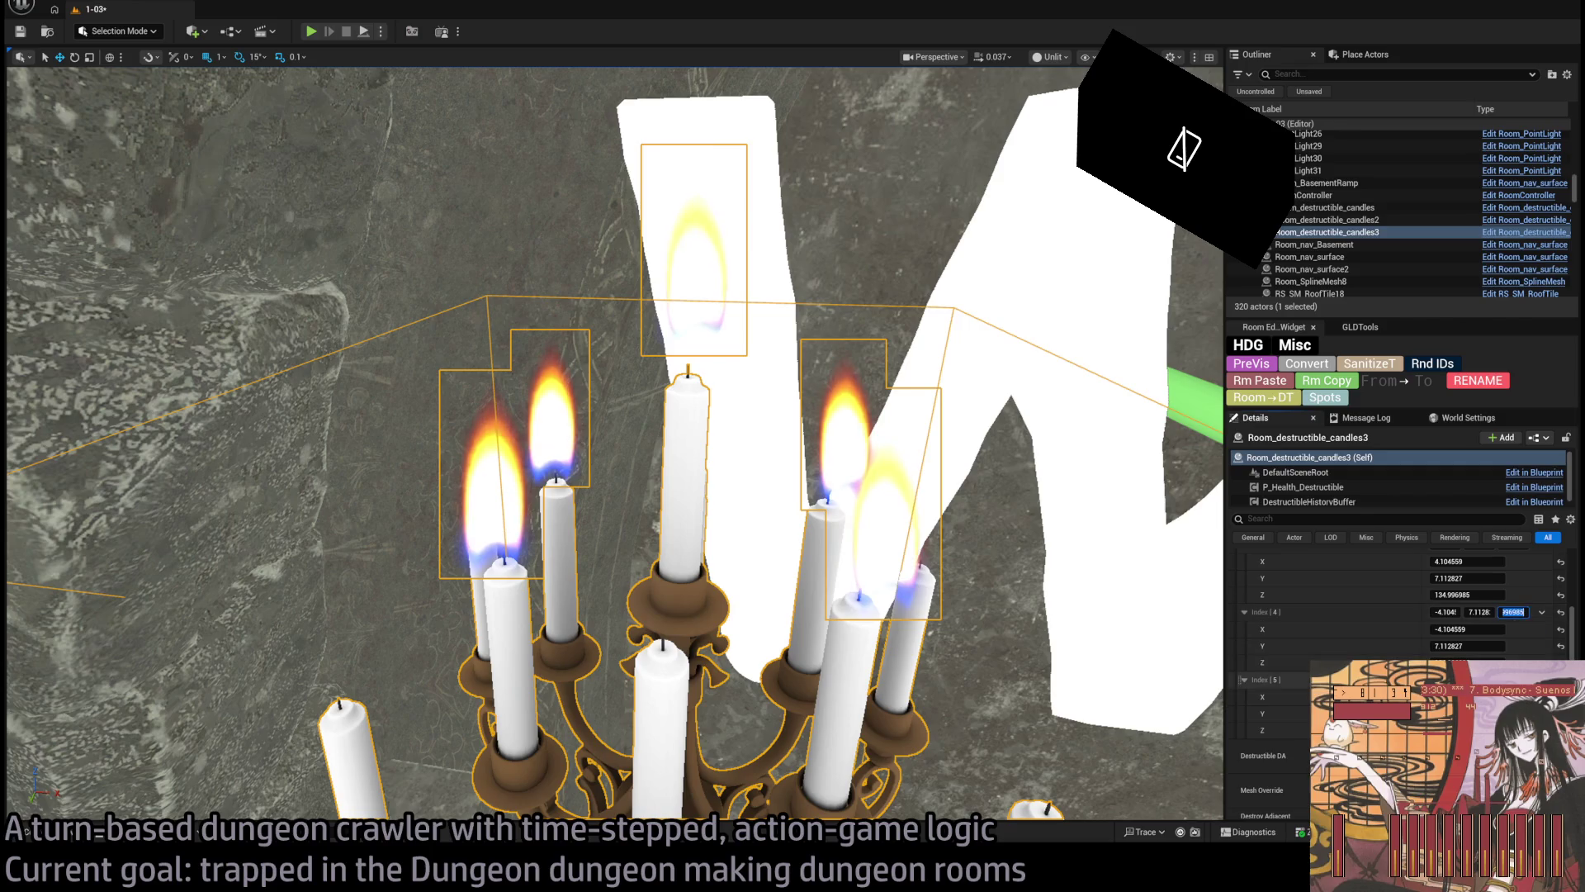
{"action": "key", "text": "Return"}
{"action": "left_click", "coordinate": [1479, 612]}
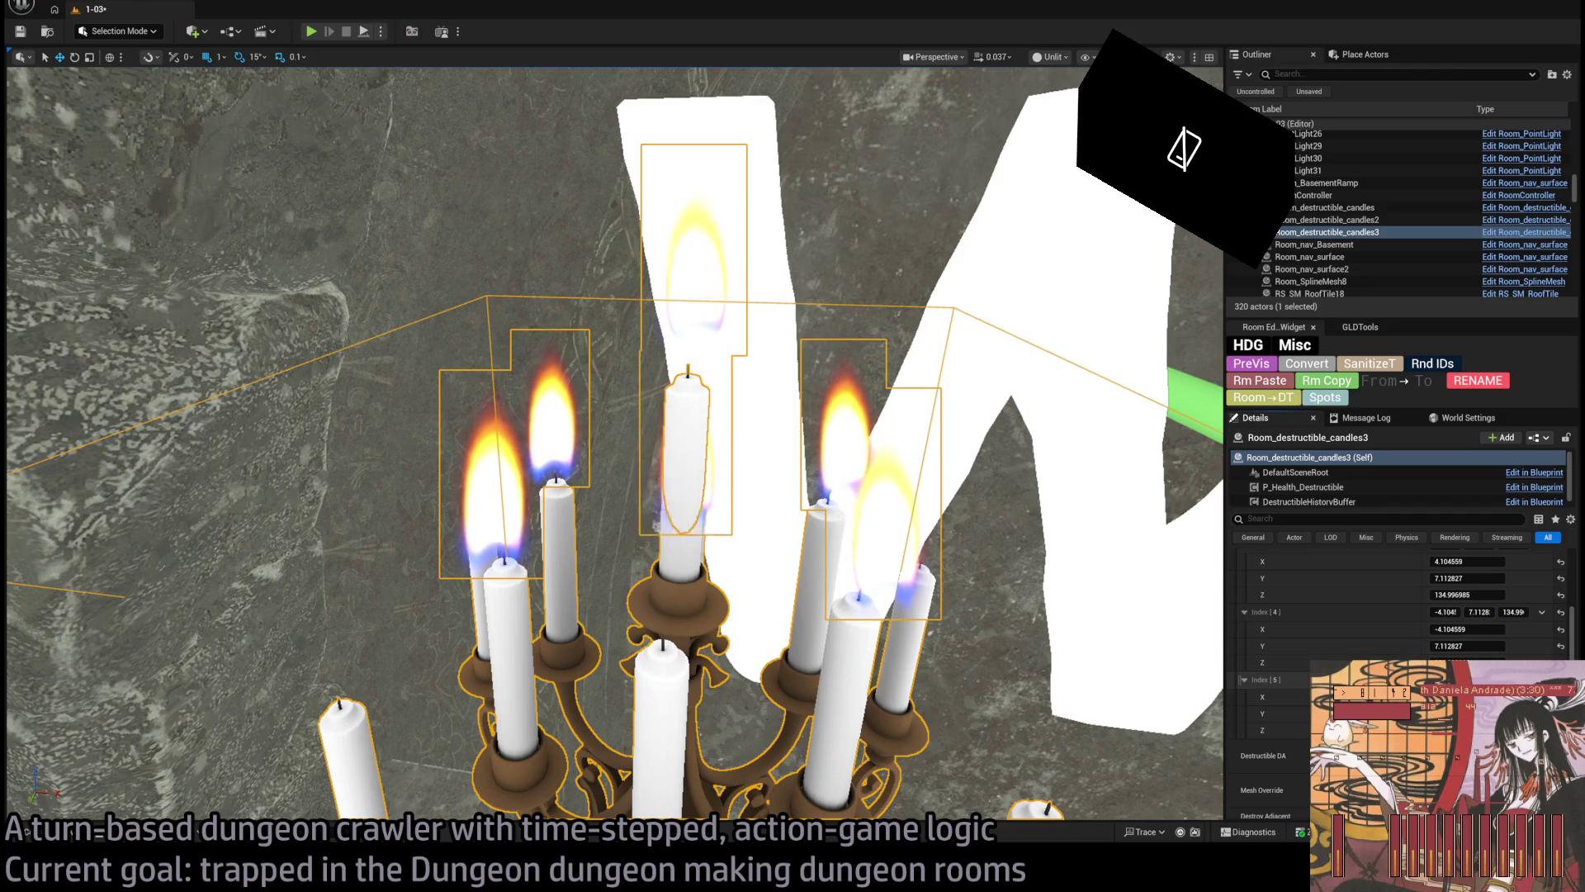
{"action": "scroll", "coordinate": [797, 413], "scroll_direction": "up", "scroll_amount": 5}
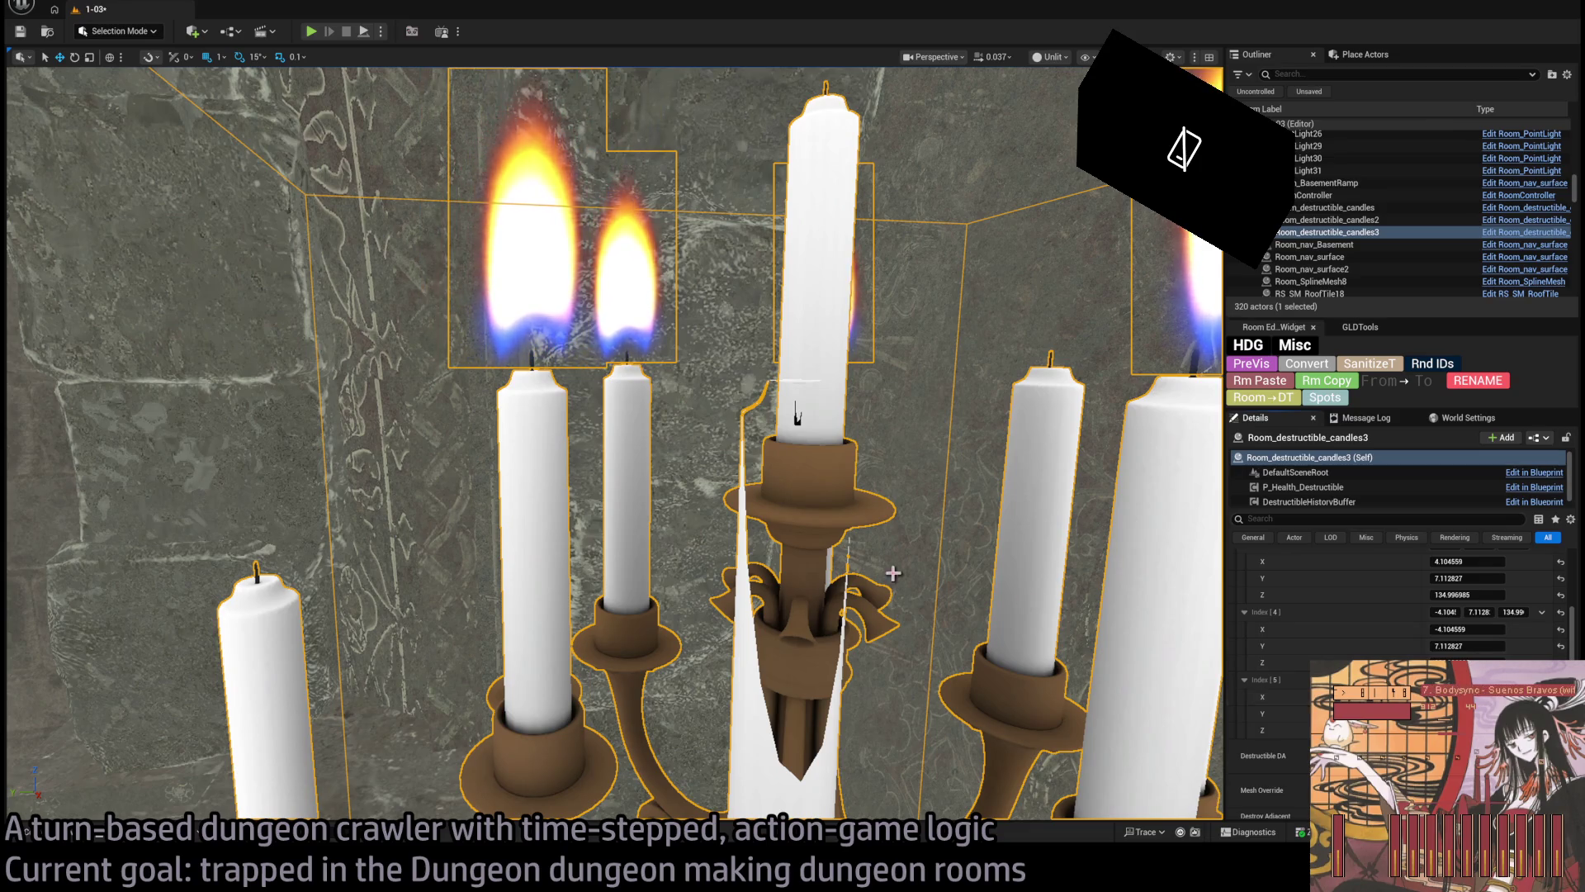
{"action": "scroll", "coordinate": [796, 412], "scroll_direction": "down", "scroll_amount": 5}
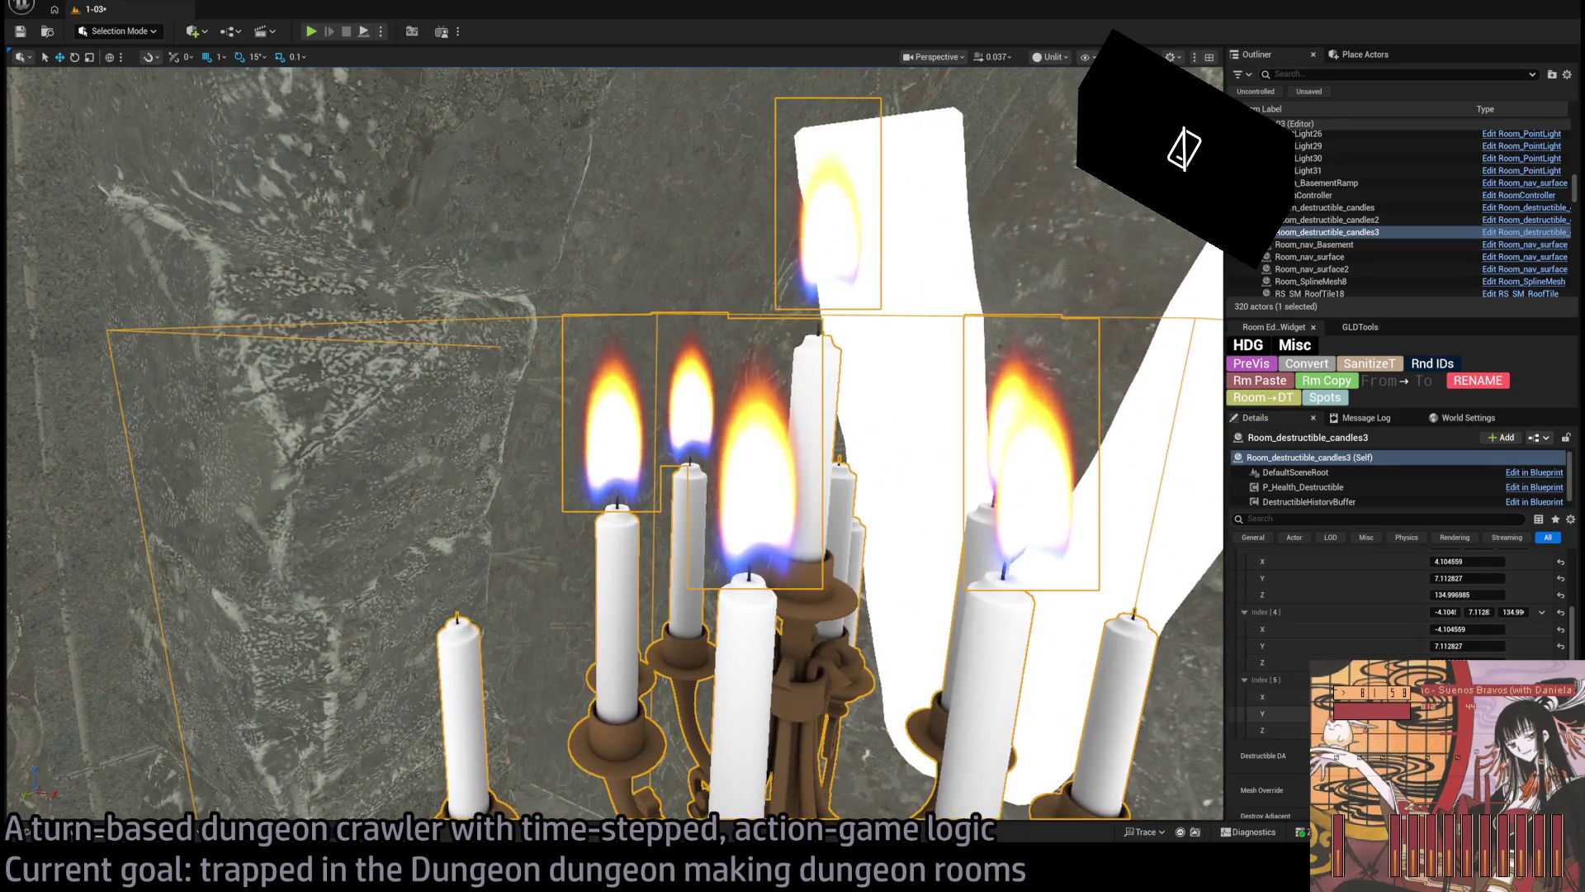
{"action": "scroll", "coordinate": [1510, 653], "scroll_direction": "up", "scroll_amount": 5}
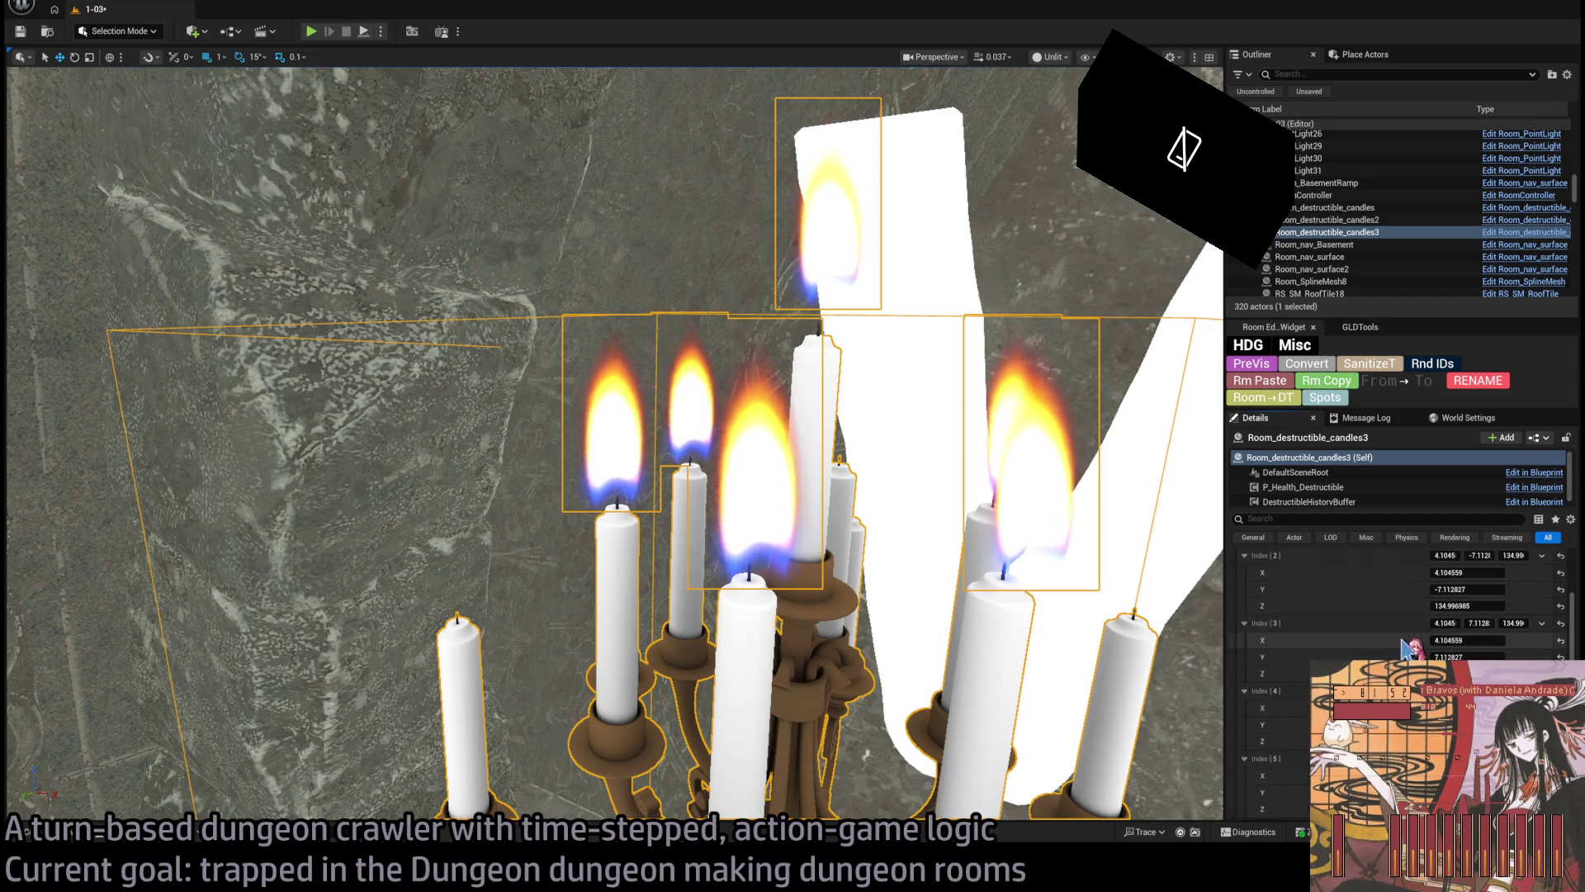
{"action": "scroll", "coordinate": [1510, 653], "scroll_direction": "down", "scroll_amount": 3}
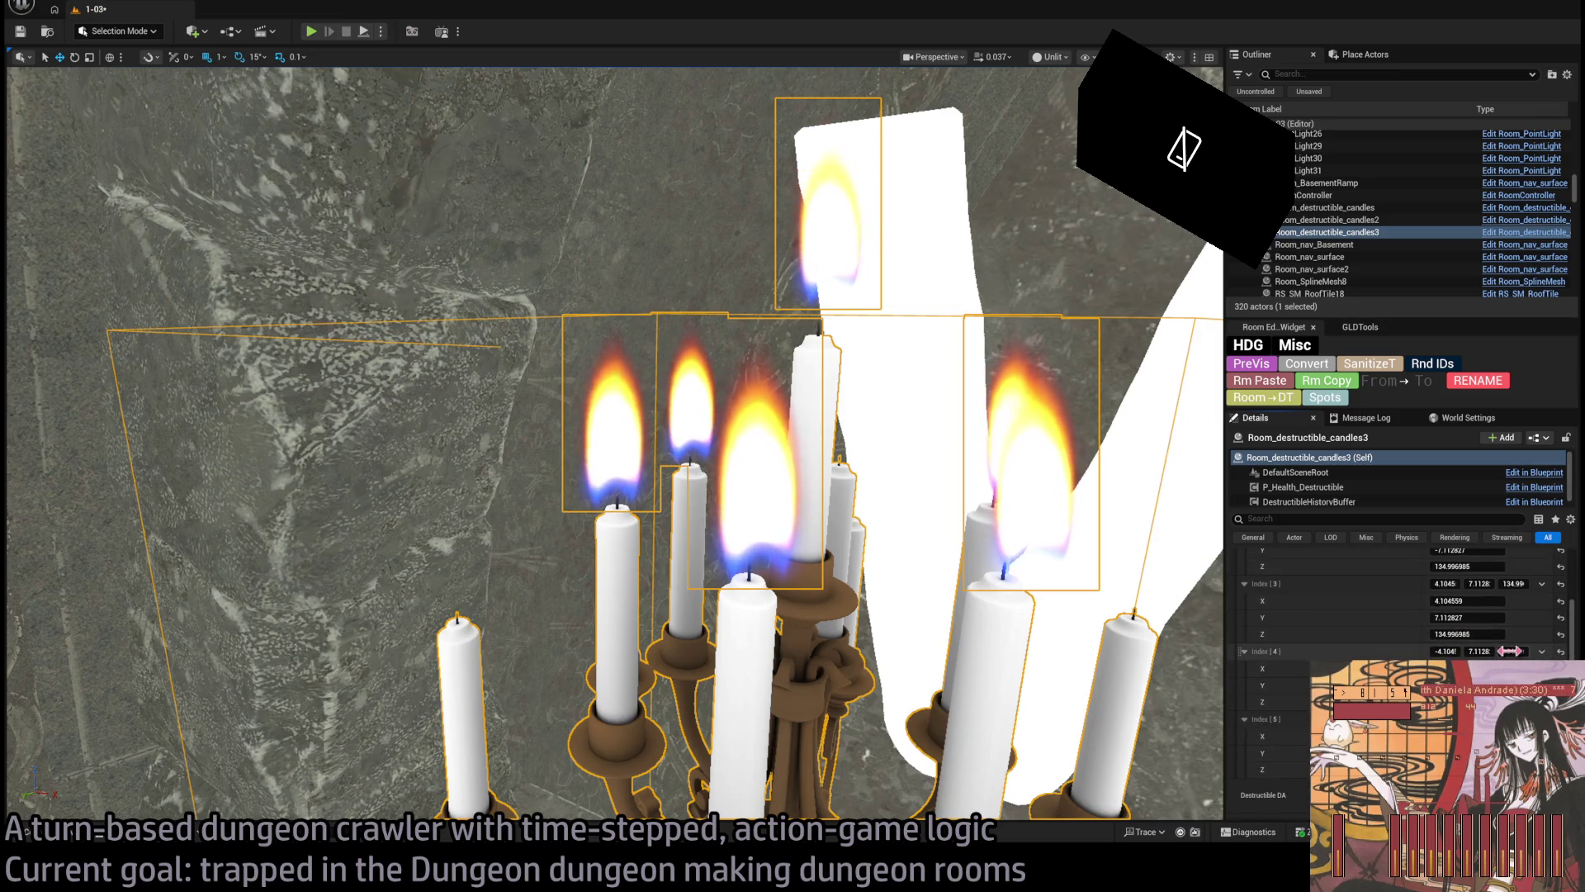
{"action": "scroll", "coordinate": [1518, 646], "scroll_direction": "up", "scroll_amount": 5}
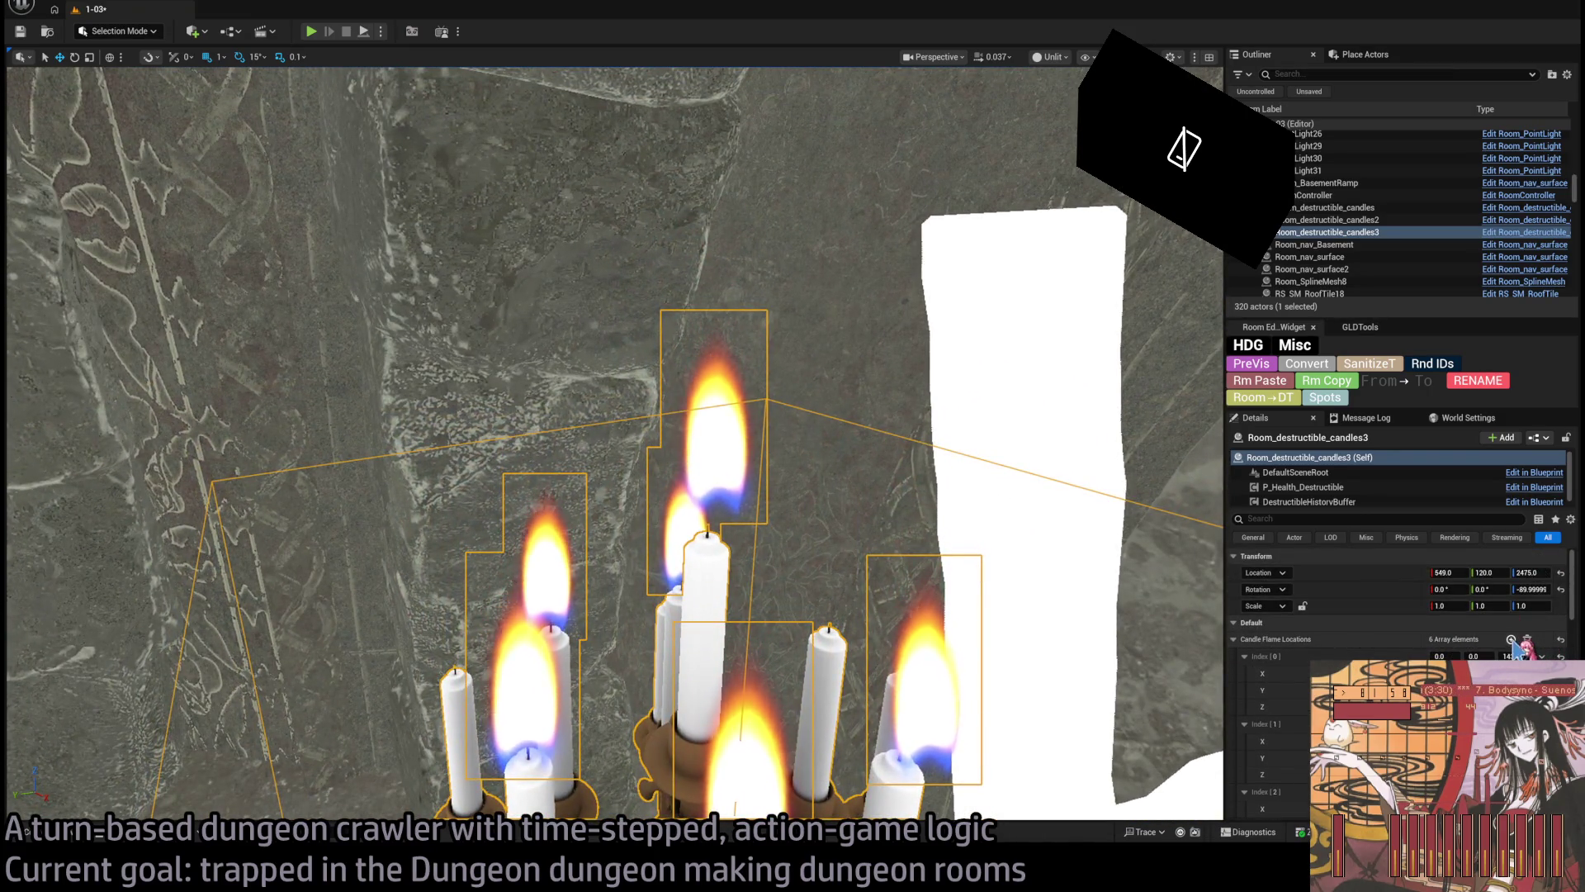
{"action": "scroll", "coordinate": [1517, 647], "scroll_direction": "down", "scroll_amount": 4}
{"action": "scroll", "coordinate": [1403, 644], "scroll_direction": "down", "scroll_amount": 2}
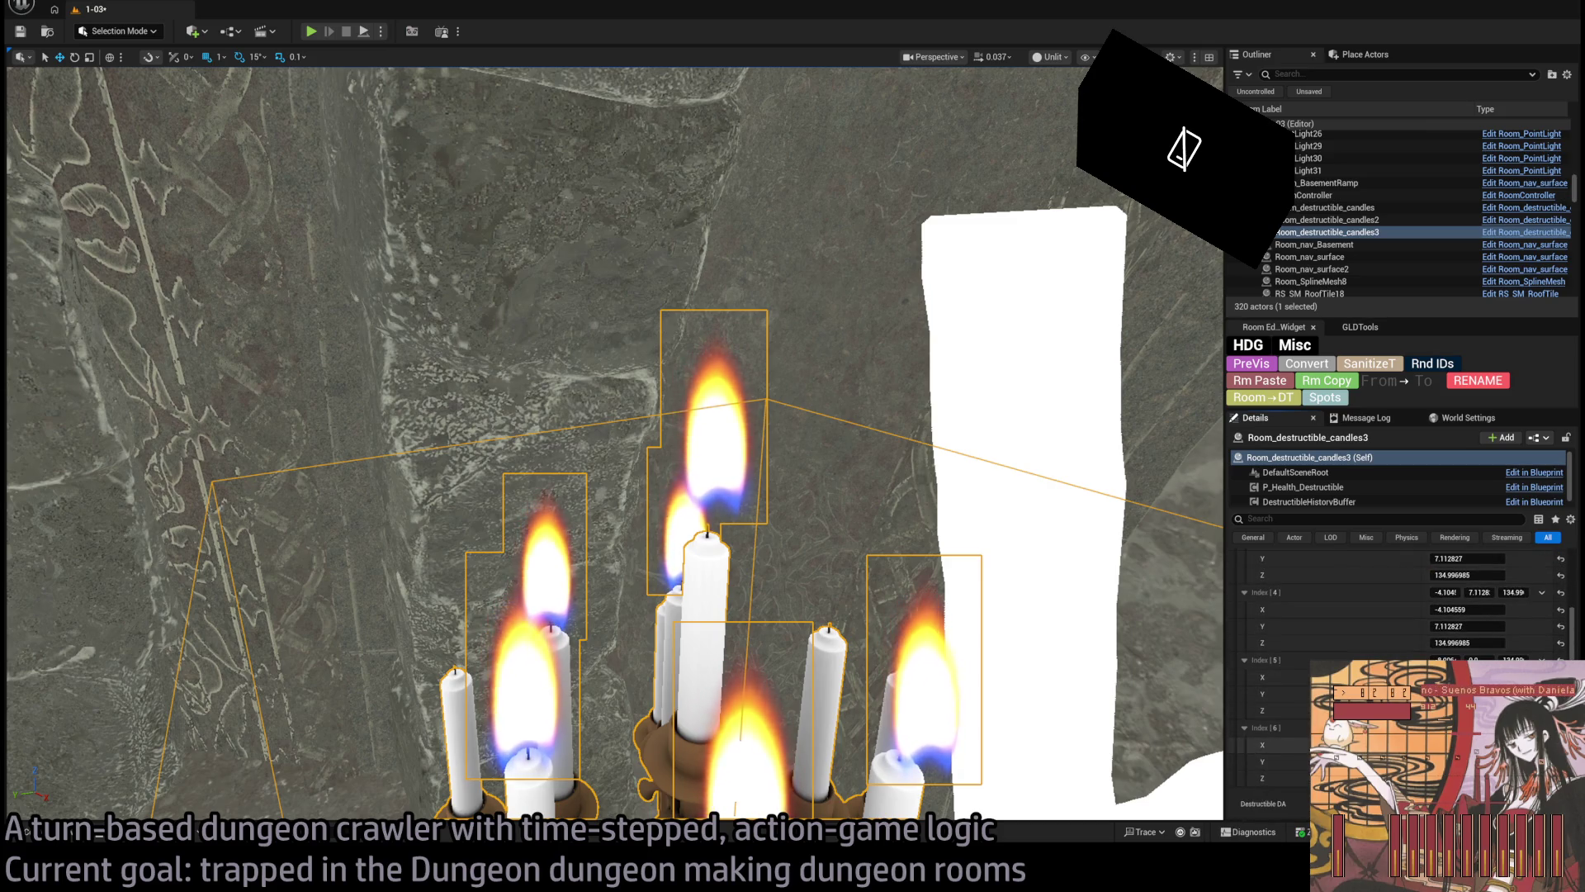
{"action": "key", "text": "f"}
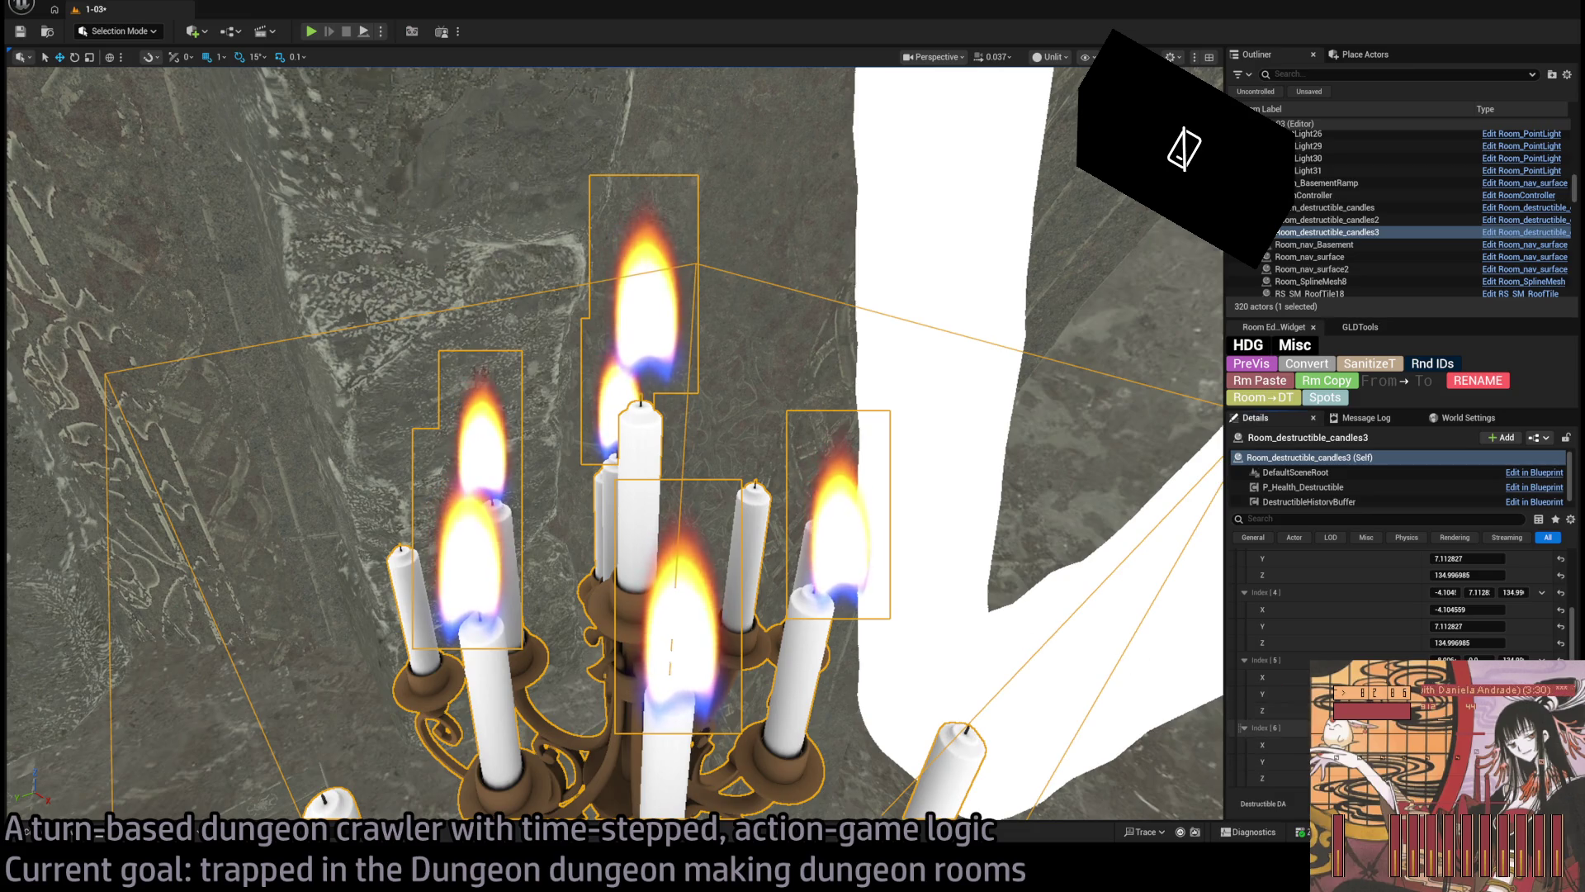
Frame the candelabra and add a new Index [7] entry to Candle Flame Locations
{"action": "mouse_move", "coordinate": [934, 577]}
{"action": "left_mouse_down"}
{"action": "mouse_move", "coordinate": [842, 553]}
{"action": "mouse_move", "coordinate": [946, 603]}
{"action": "mouse_move", "coordinate": [947, 652]}
{"action": "mouse_move", "coordinate": [904, 673]}
{"action": "left_mouse_up"}
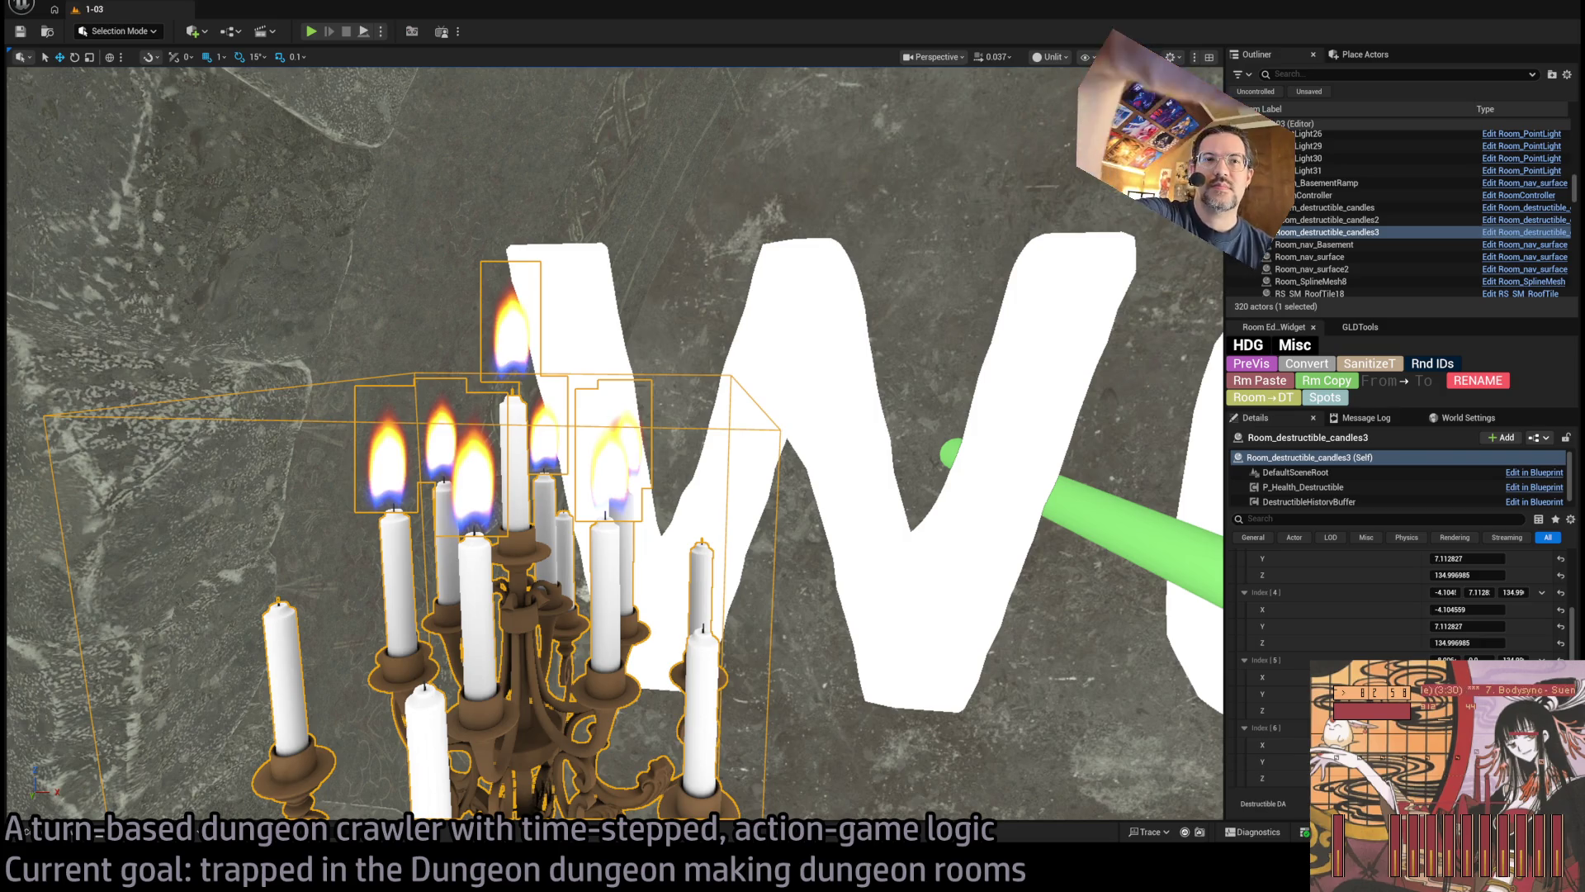
{"action": "key", "text": "f"}
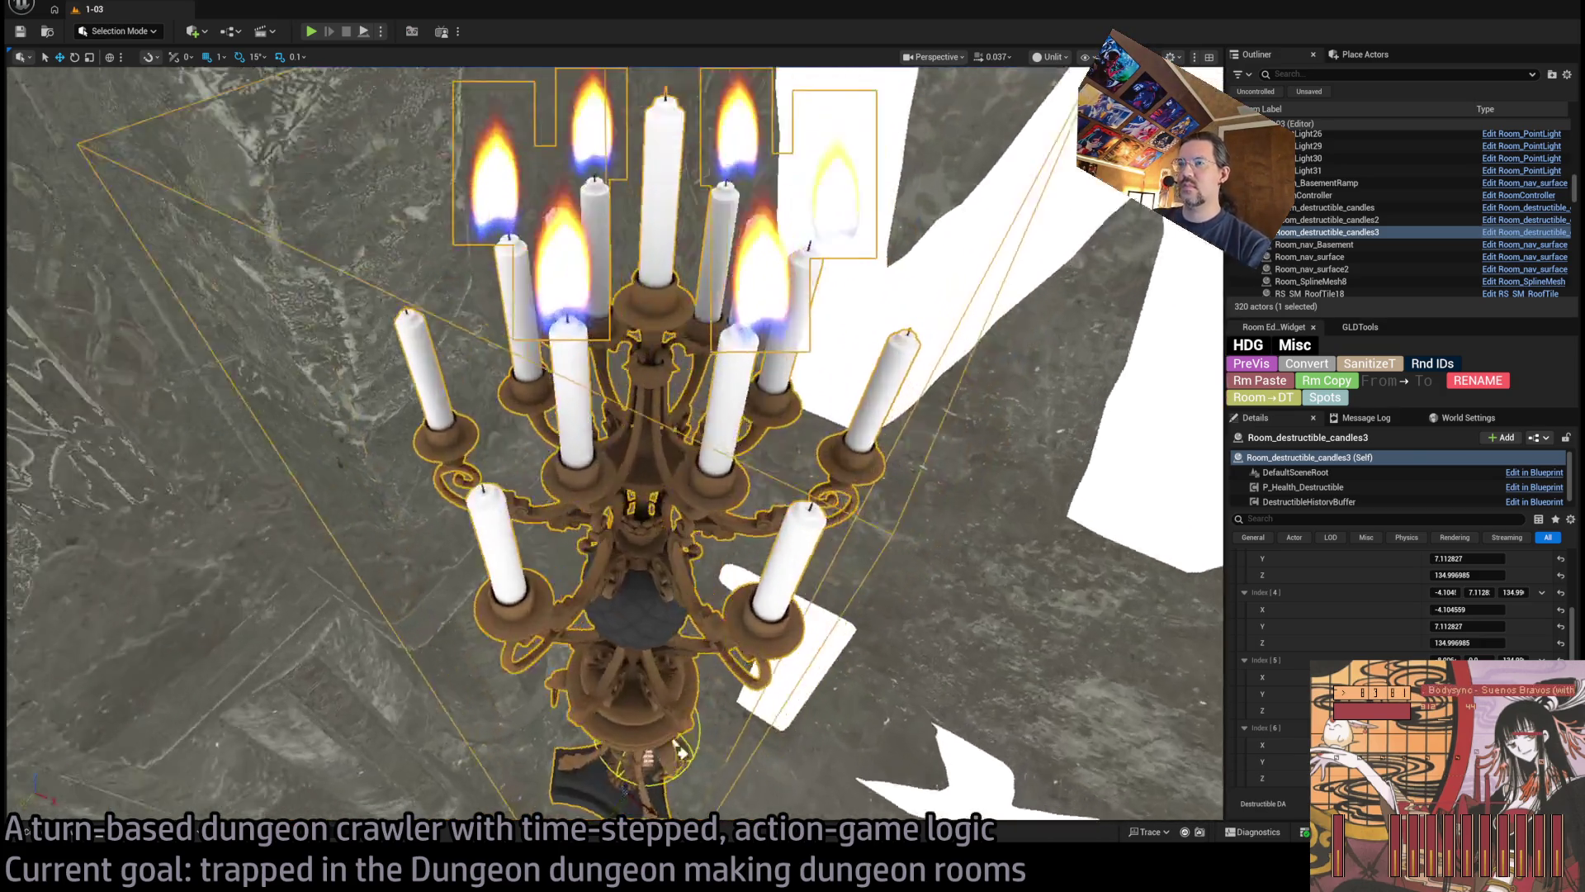
{"action": "mouse_move", "coordinate": [679, 751]}
{"action": "left_mouse_down"}
{"action": "mouse_move", "coordinate": [702, 735]}
{"action": "mouse_move", "coordinate": [828, 439]}
{"action": "mouse_move", "coordinate": [828, 586]}
{"action": "mouse_move", "coordinate": [760, 495]}
{"action": "left_mouse_up"}
{"action": "scroll", "coordinate": [1403, 619], "scroll_direction": "up", "scroll_amount": 5}
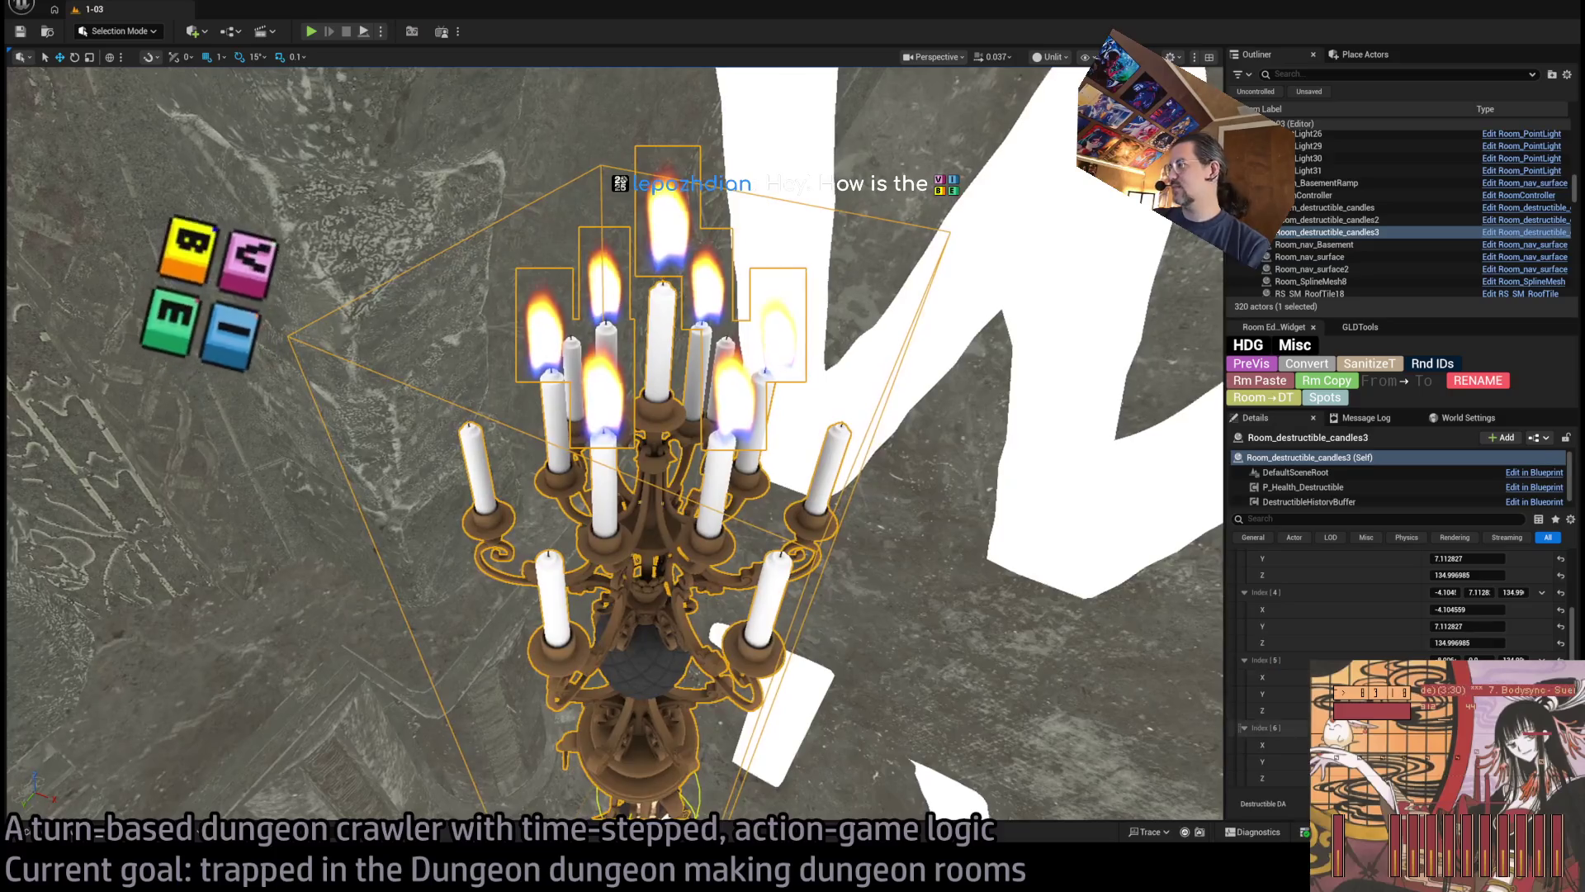
{"action": "left_click", "coordinate": [1511, 638]}
{"action": "scroll", "coordinate": [1469, 627], "scroll_direction": "down", "scroll_amount": 5}
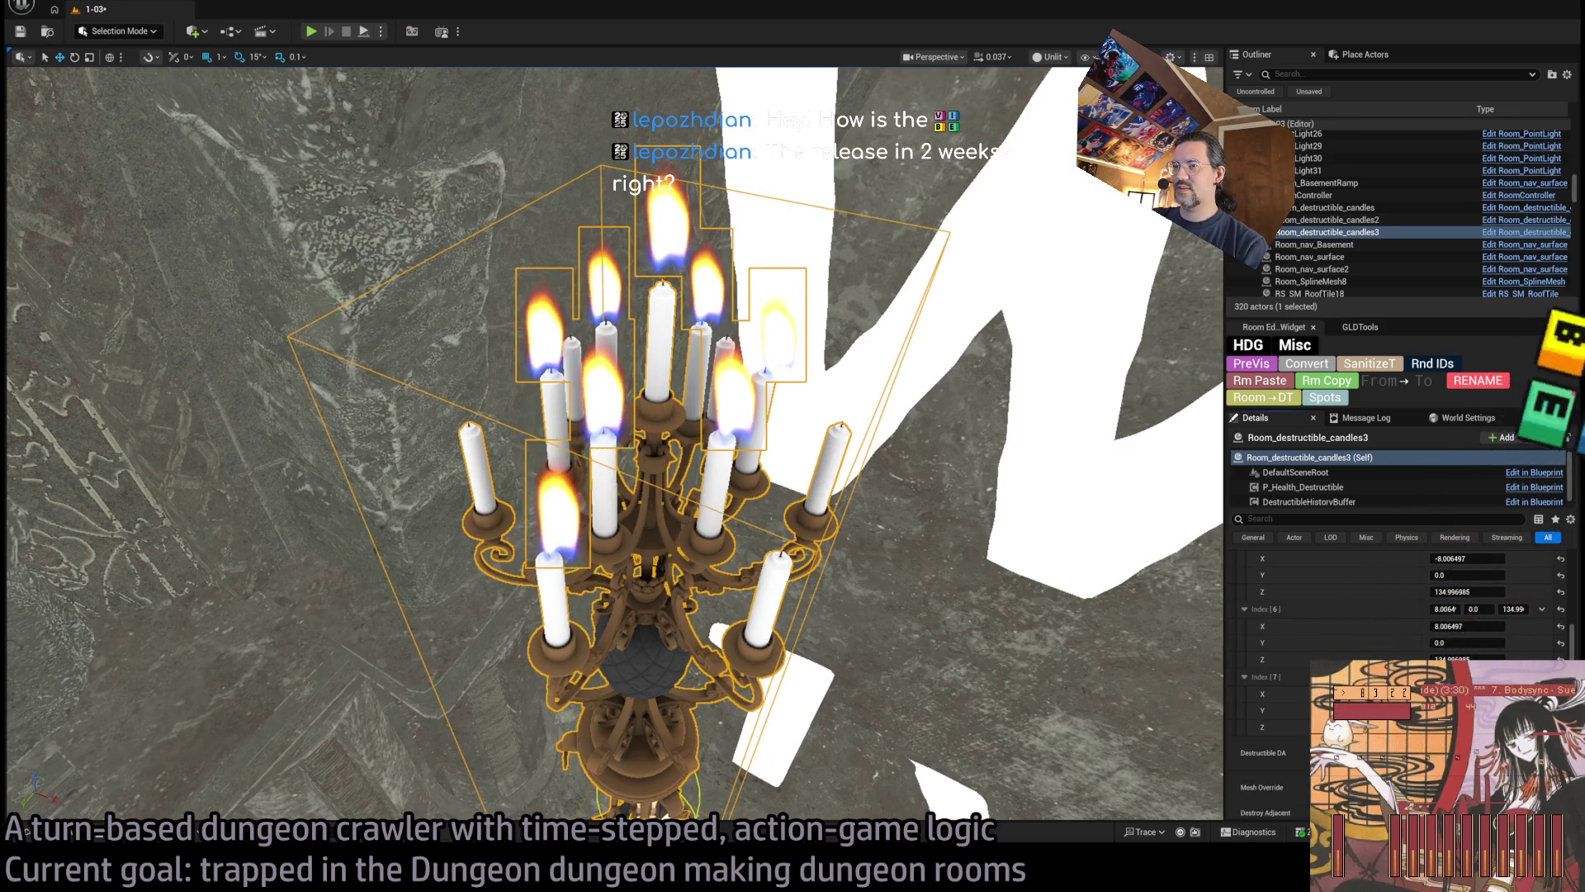
{"action": "scroll", "coordinate": [615, 445], "scroll_direction": "up", "scroll_amount": 5}
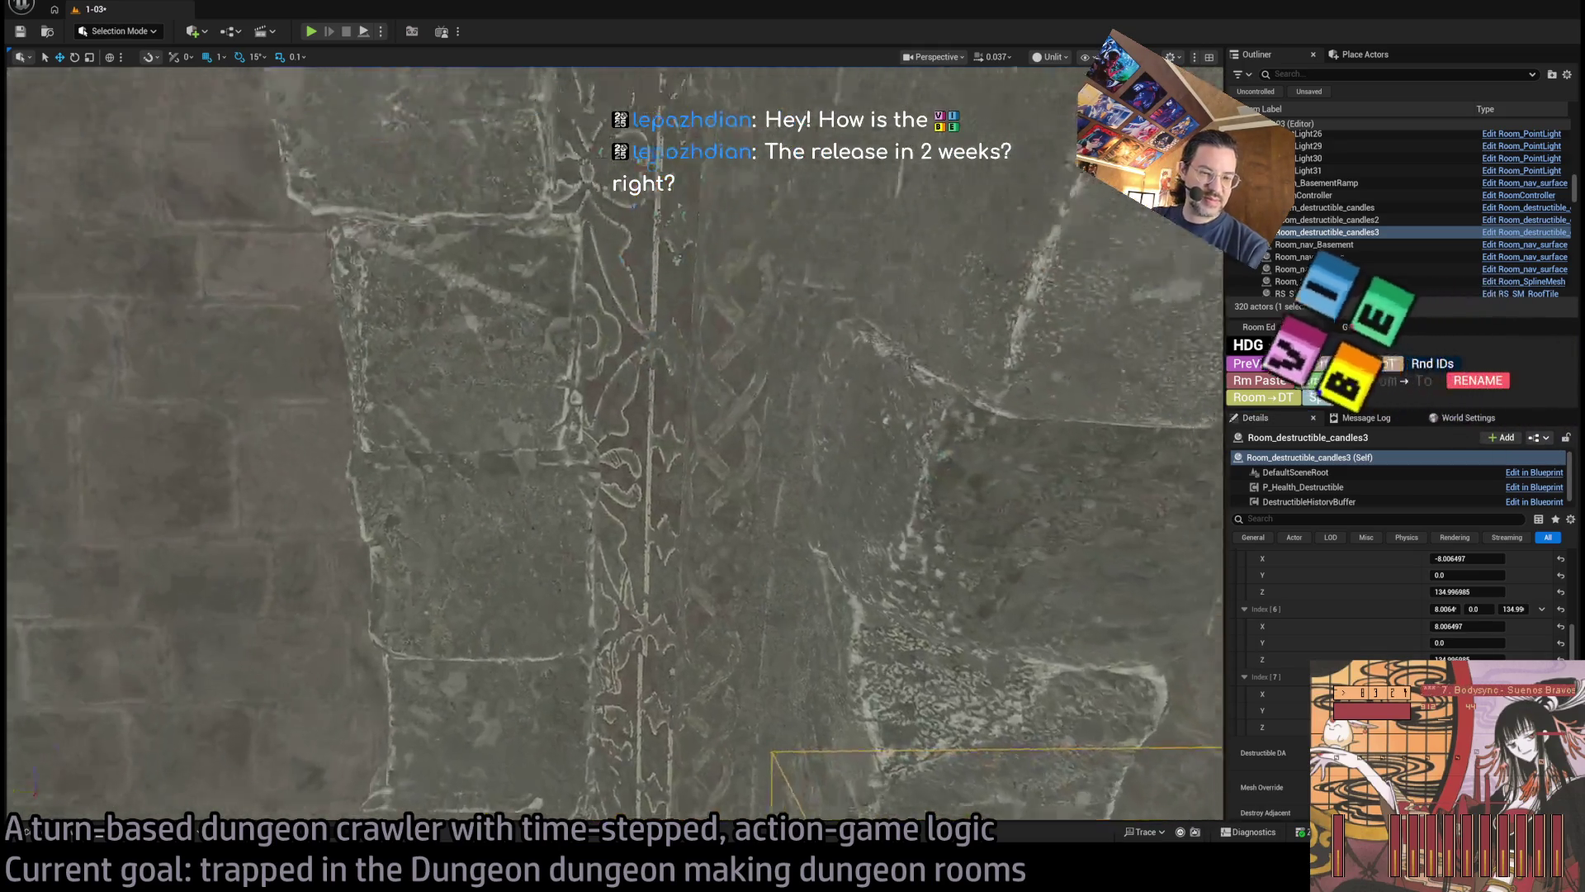
{"action": "scroll", "coordinate": [615, 445], "scroll_direction": "down", "scroll_amount": 5}
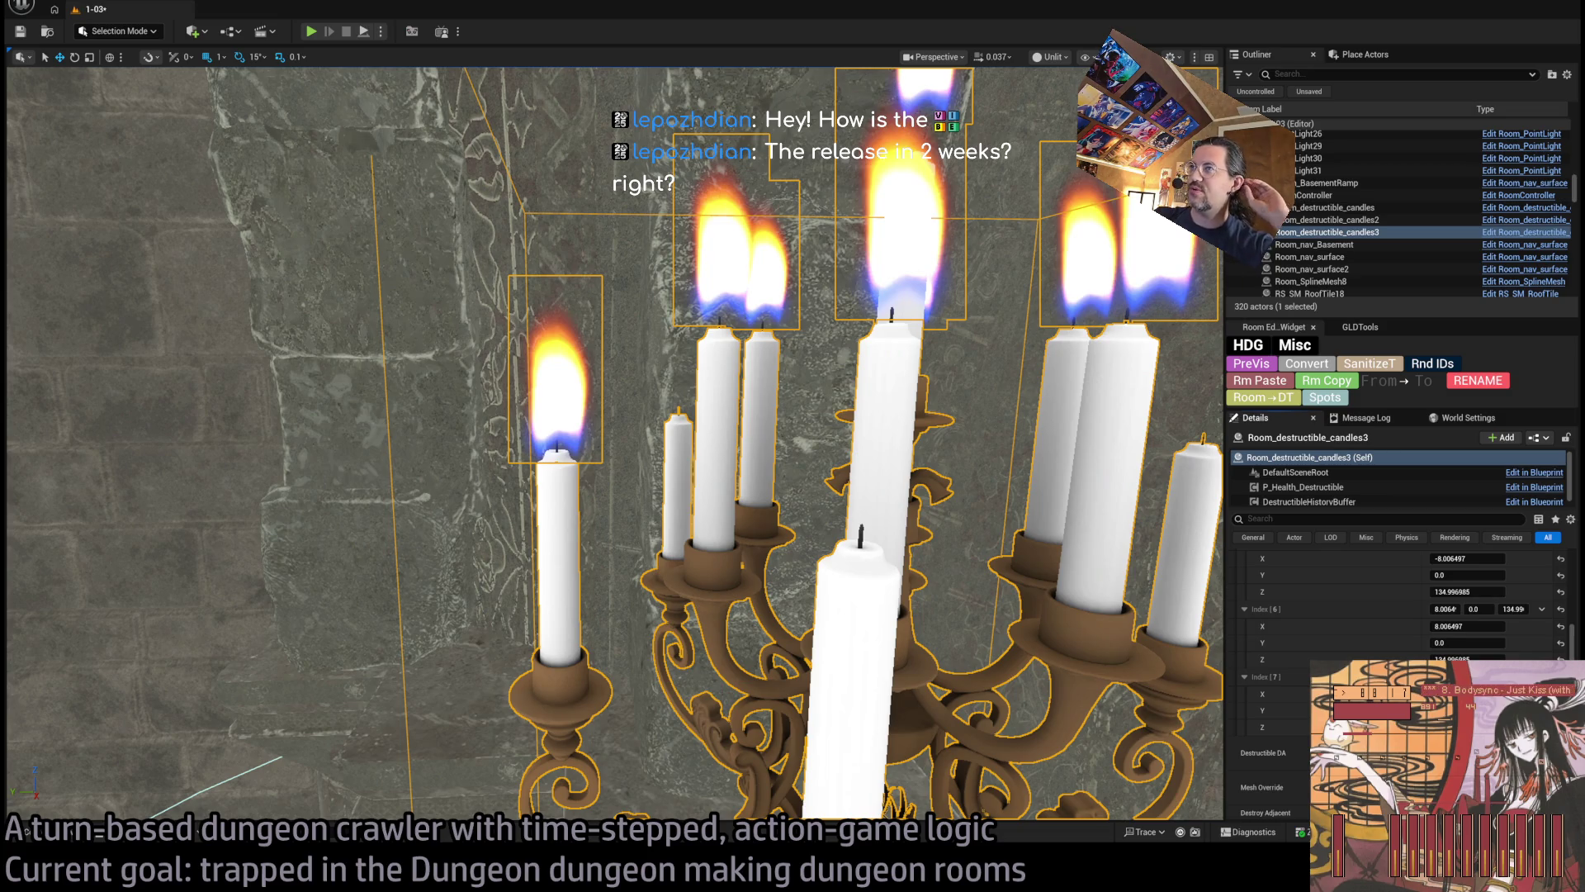
{"action": "scroll", "coordinate": [1068, 448], "scroll_direction": "down", "scroll_amount": 5}
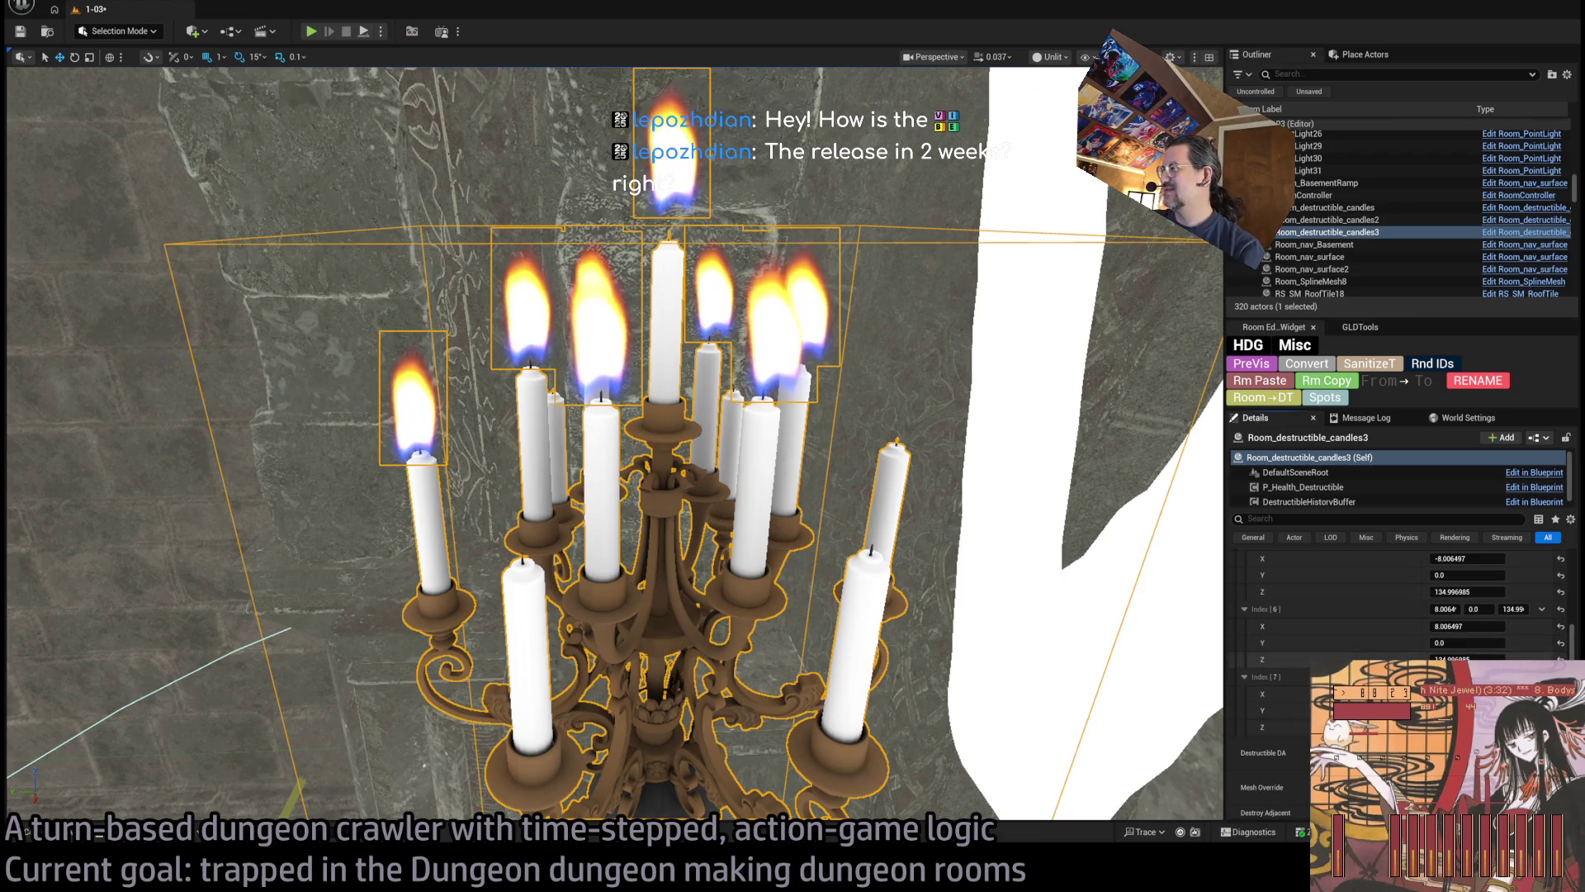
Set the Index [7] flame height Z to 129.5
{"action": "scroll", "coordinate": [1338, 627], "scroll_direction": "up", "scroll_amount": 5}
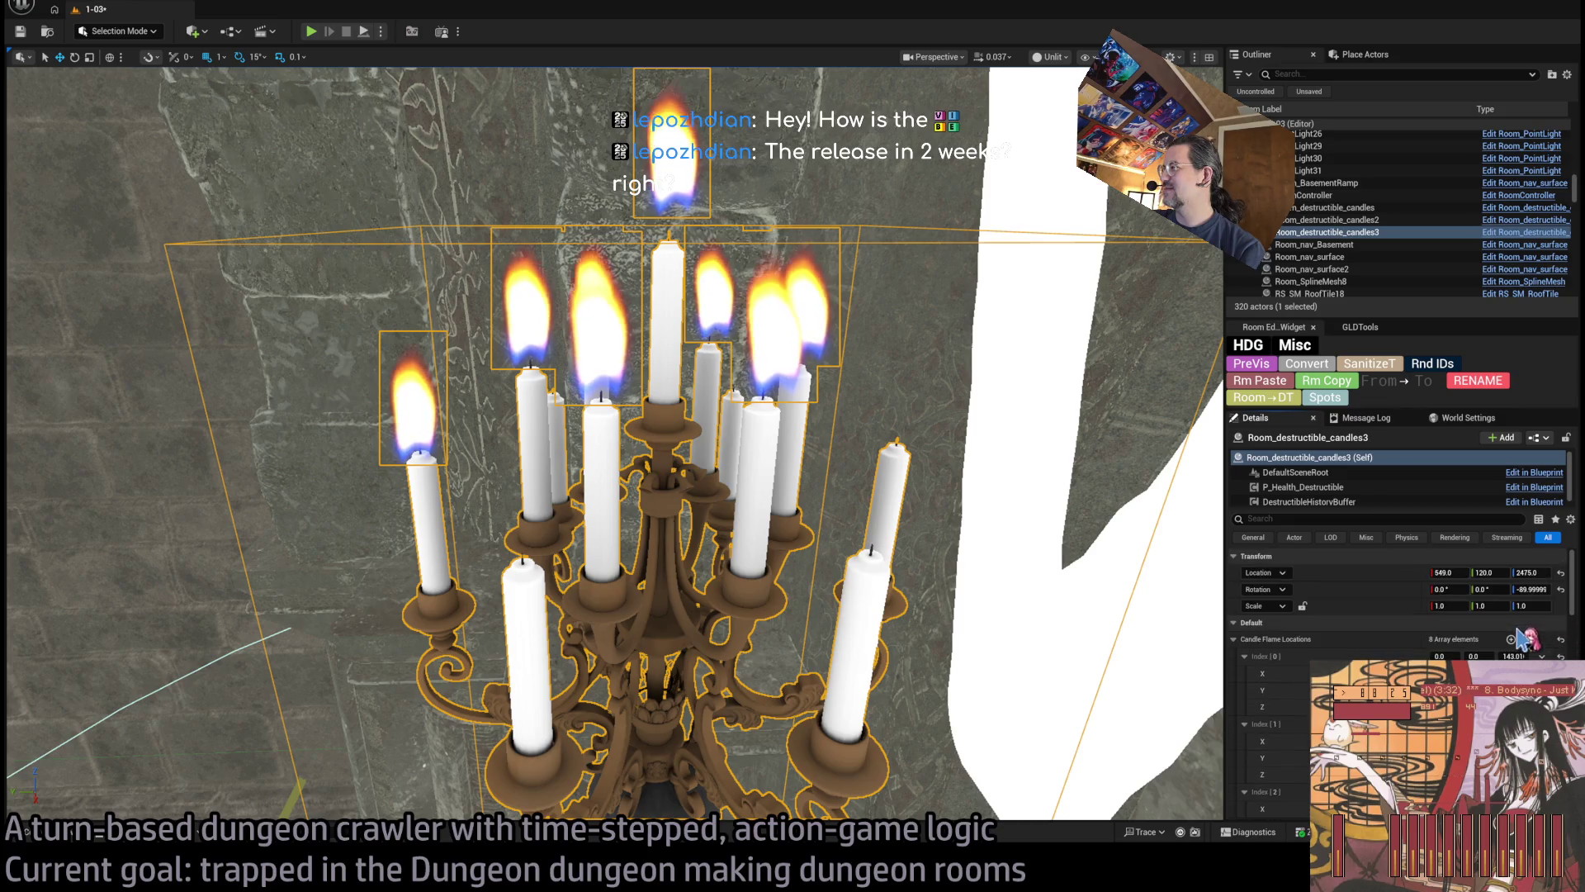
{"action": "scroll", "coordinate": [1462, 604], "scroll_direction": "down", "scroll_amount": 5}
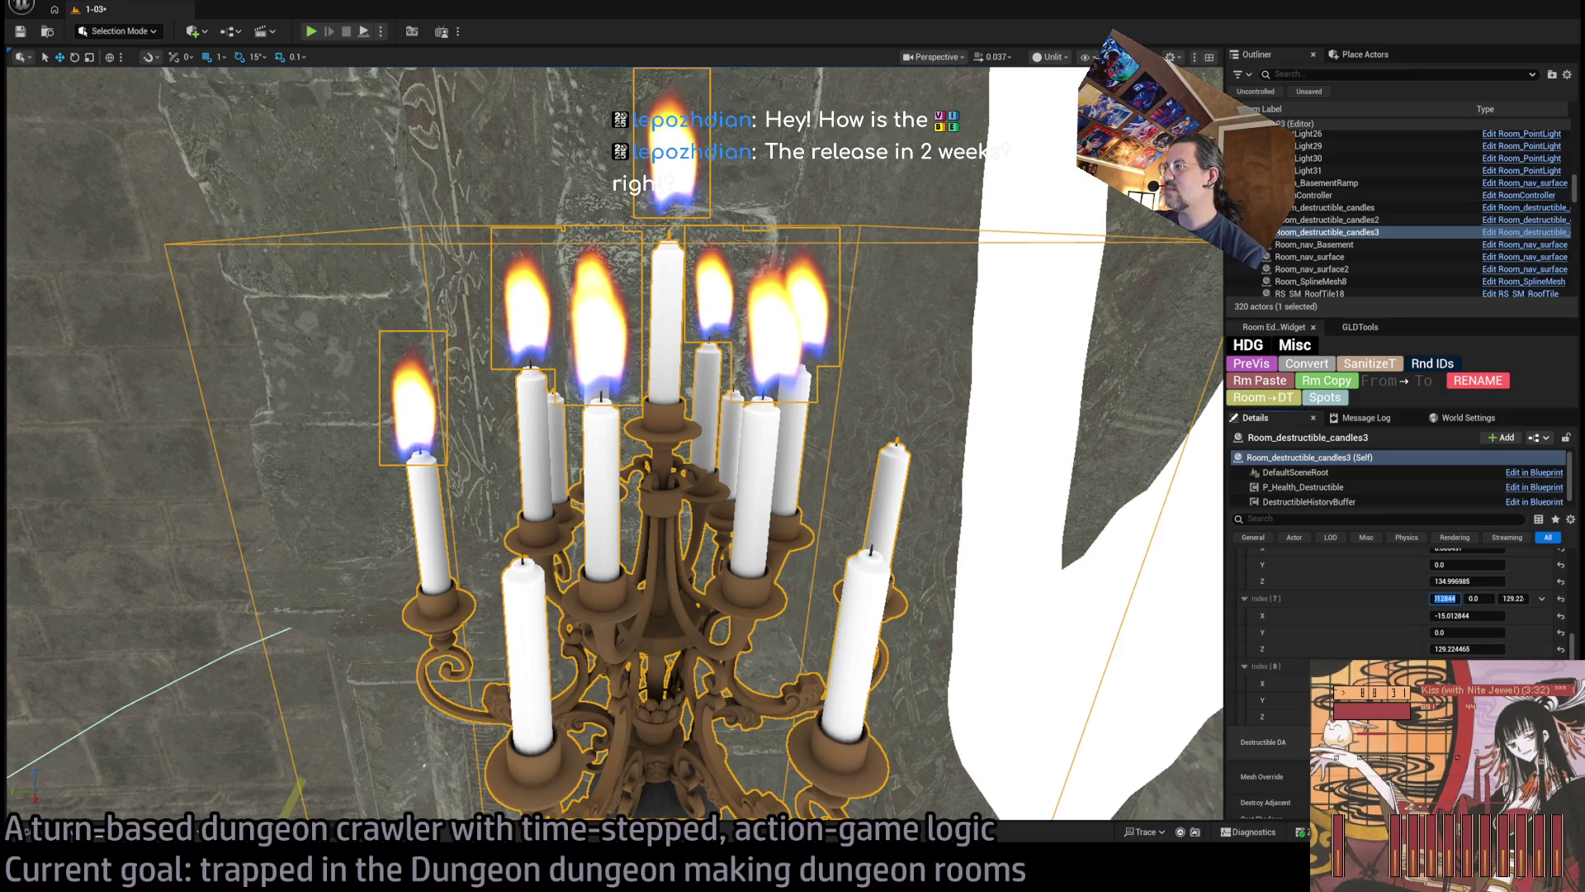
{"action": "left_click", "coordinate": [1513, 599]}
{"action": "type", "text": "130"}
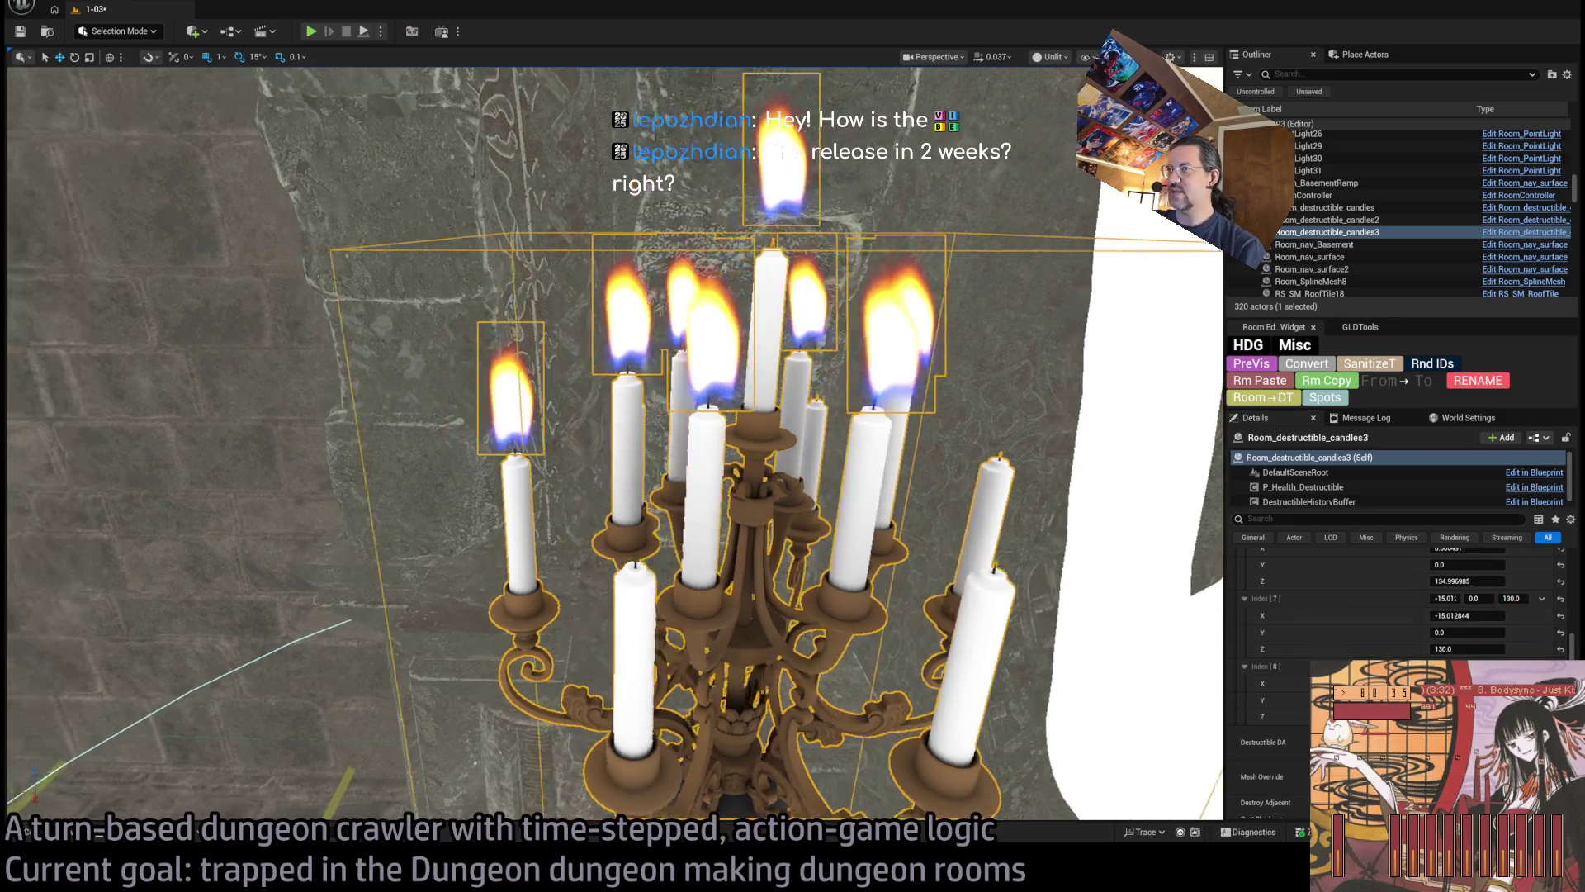
{"action": "type", "text": "125.5"}
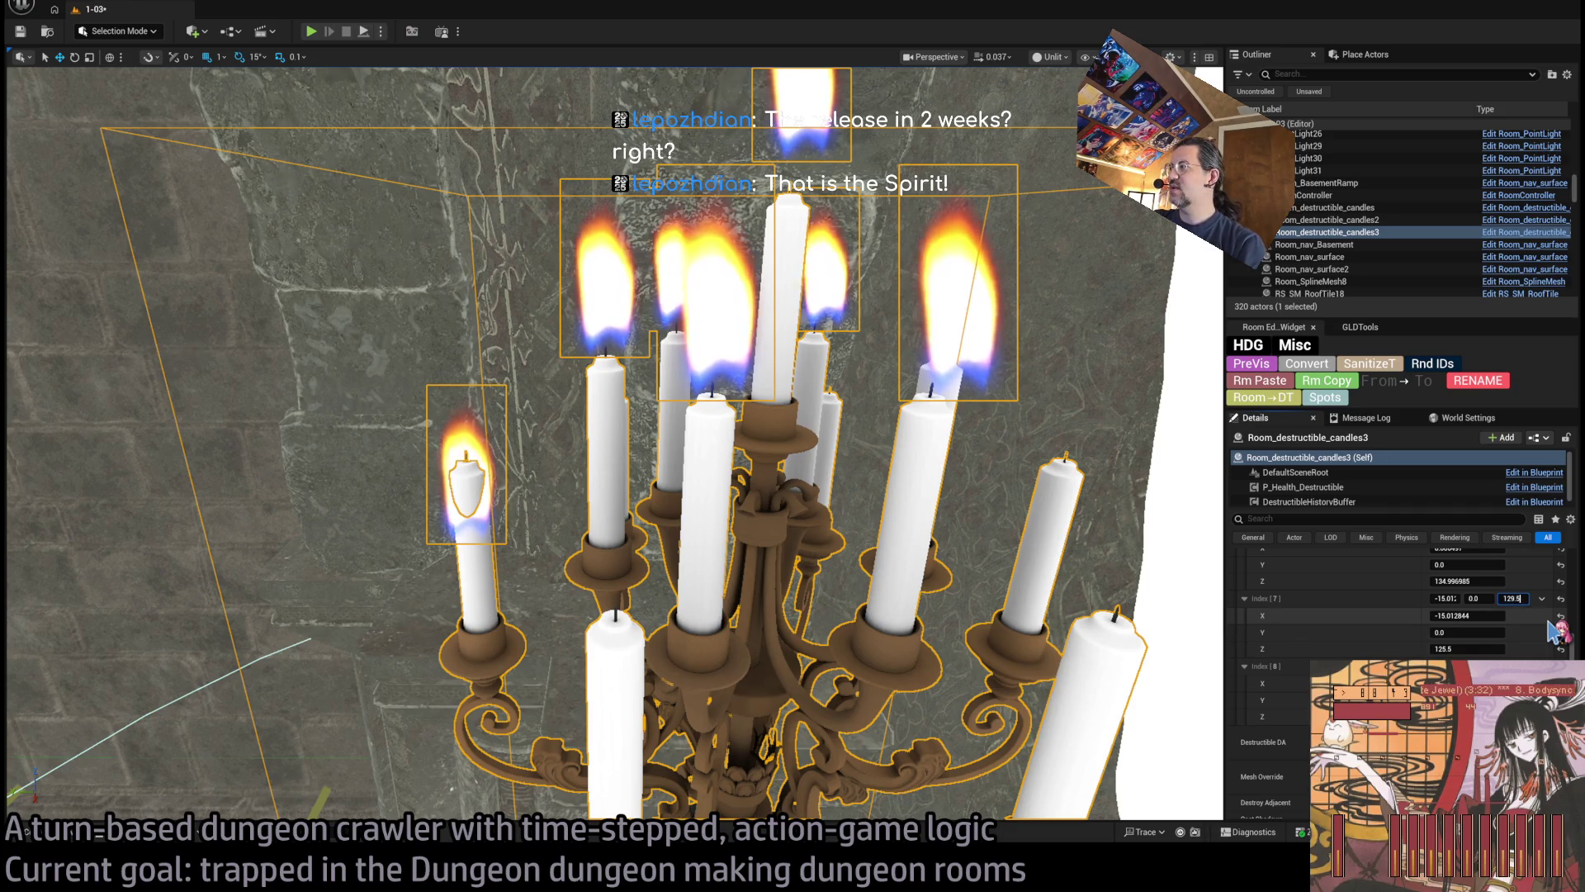
{"action": "key", "text": "Return"}
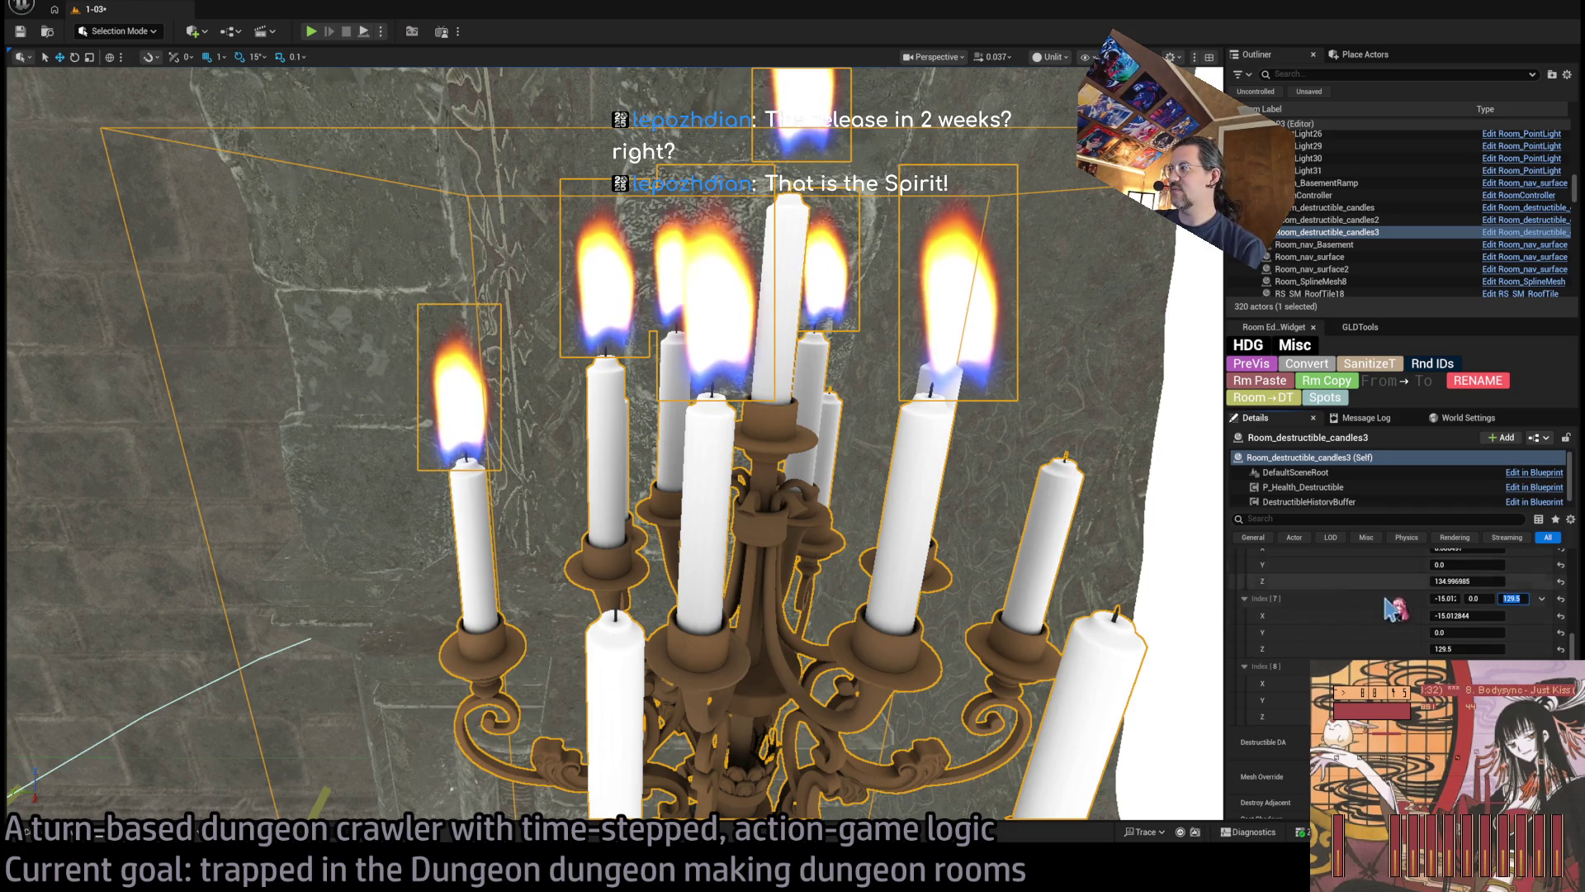
{"action": "left_click", "coordinate": [1523, 599]}
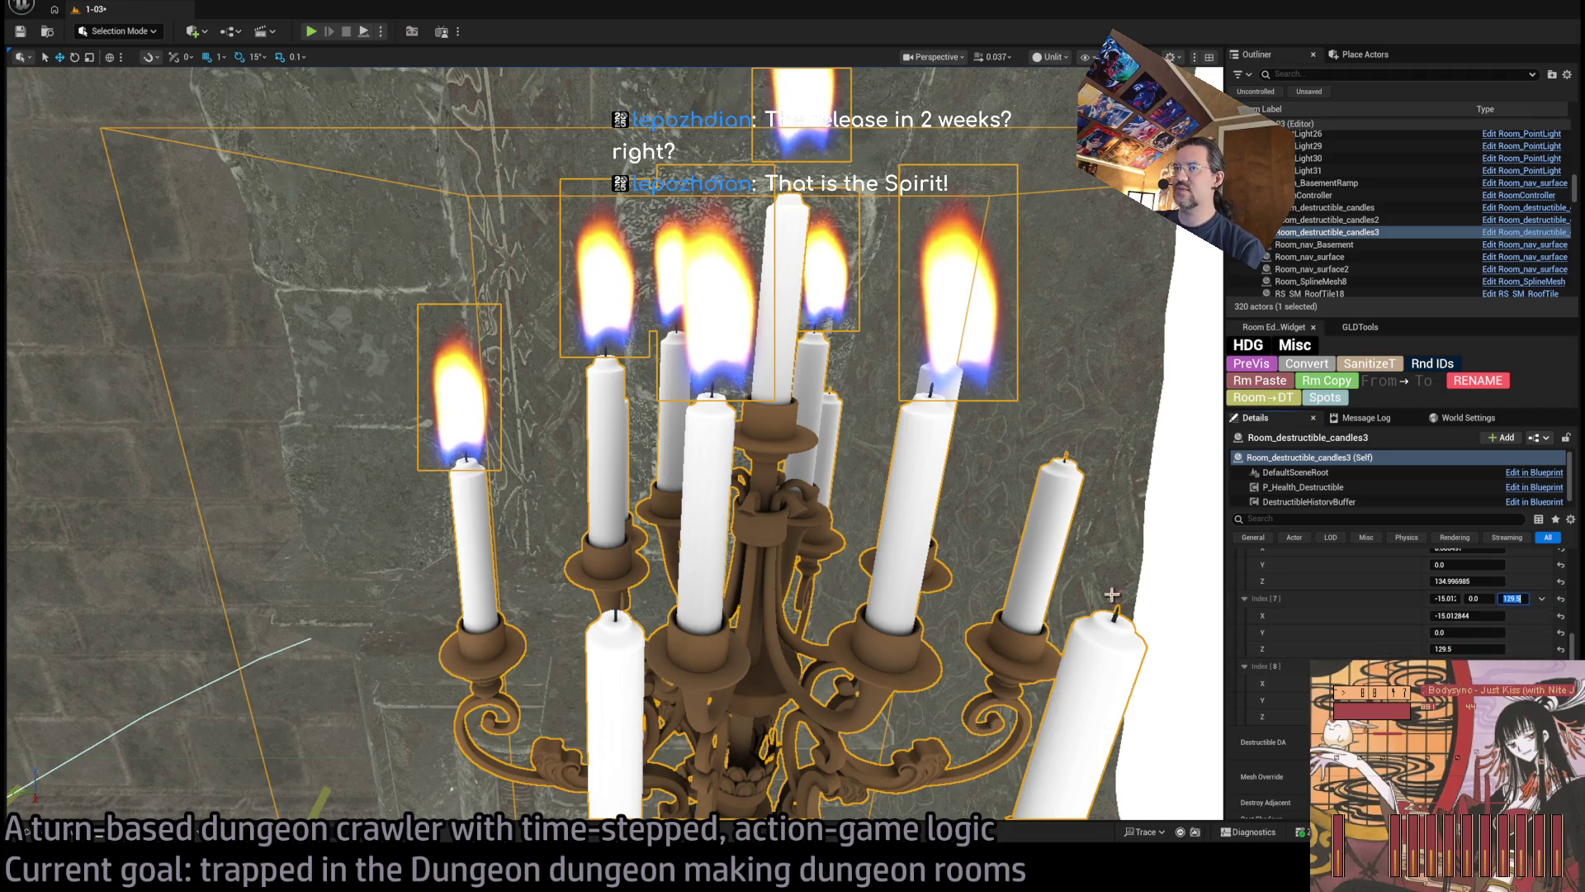
{"action": "scroll", "coordinate": [1112, 594], "scroll_direction": "down", "scroll_amount": 5}
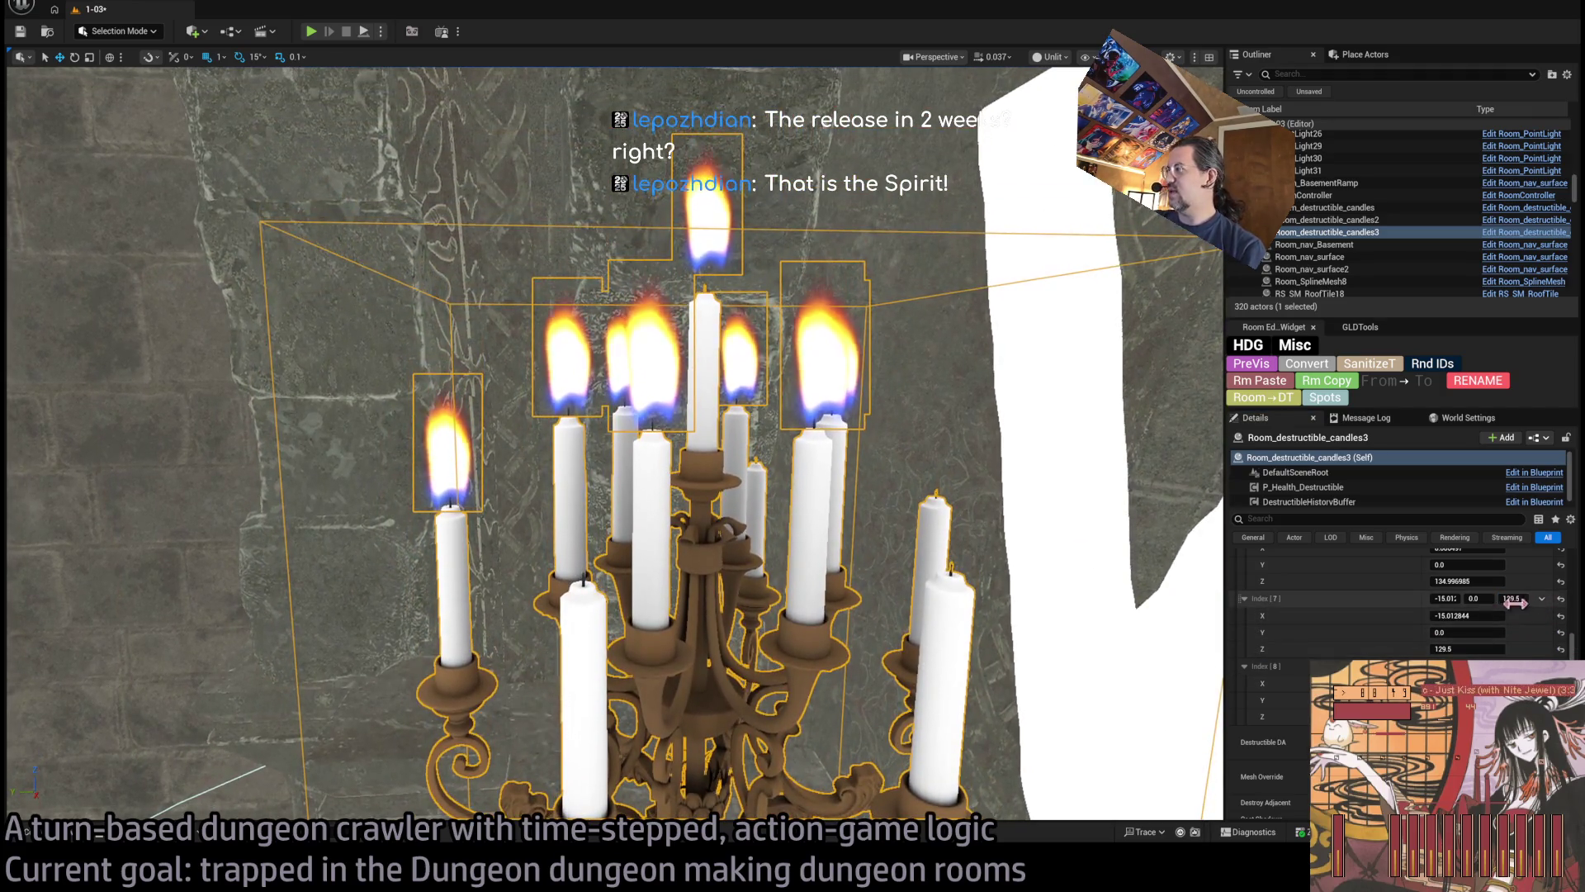
{"action": "left_click", "coordinate": [1502, 598]}
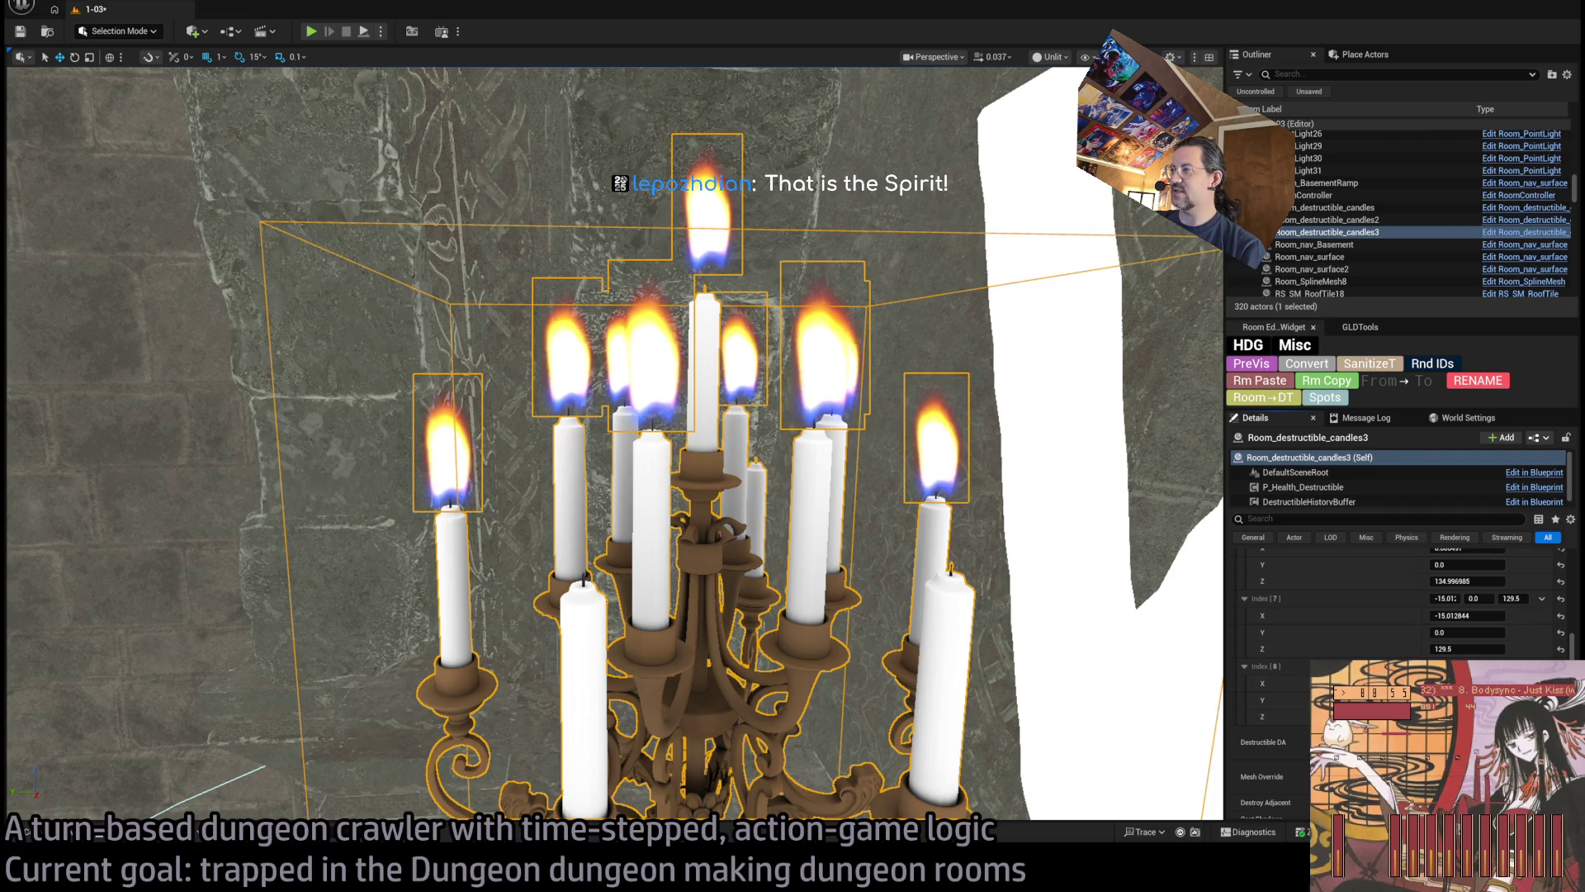
Set the Index [7] flame X to -15.0 and check the chandelier from above
{"action": "key", "text": "f"}
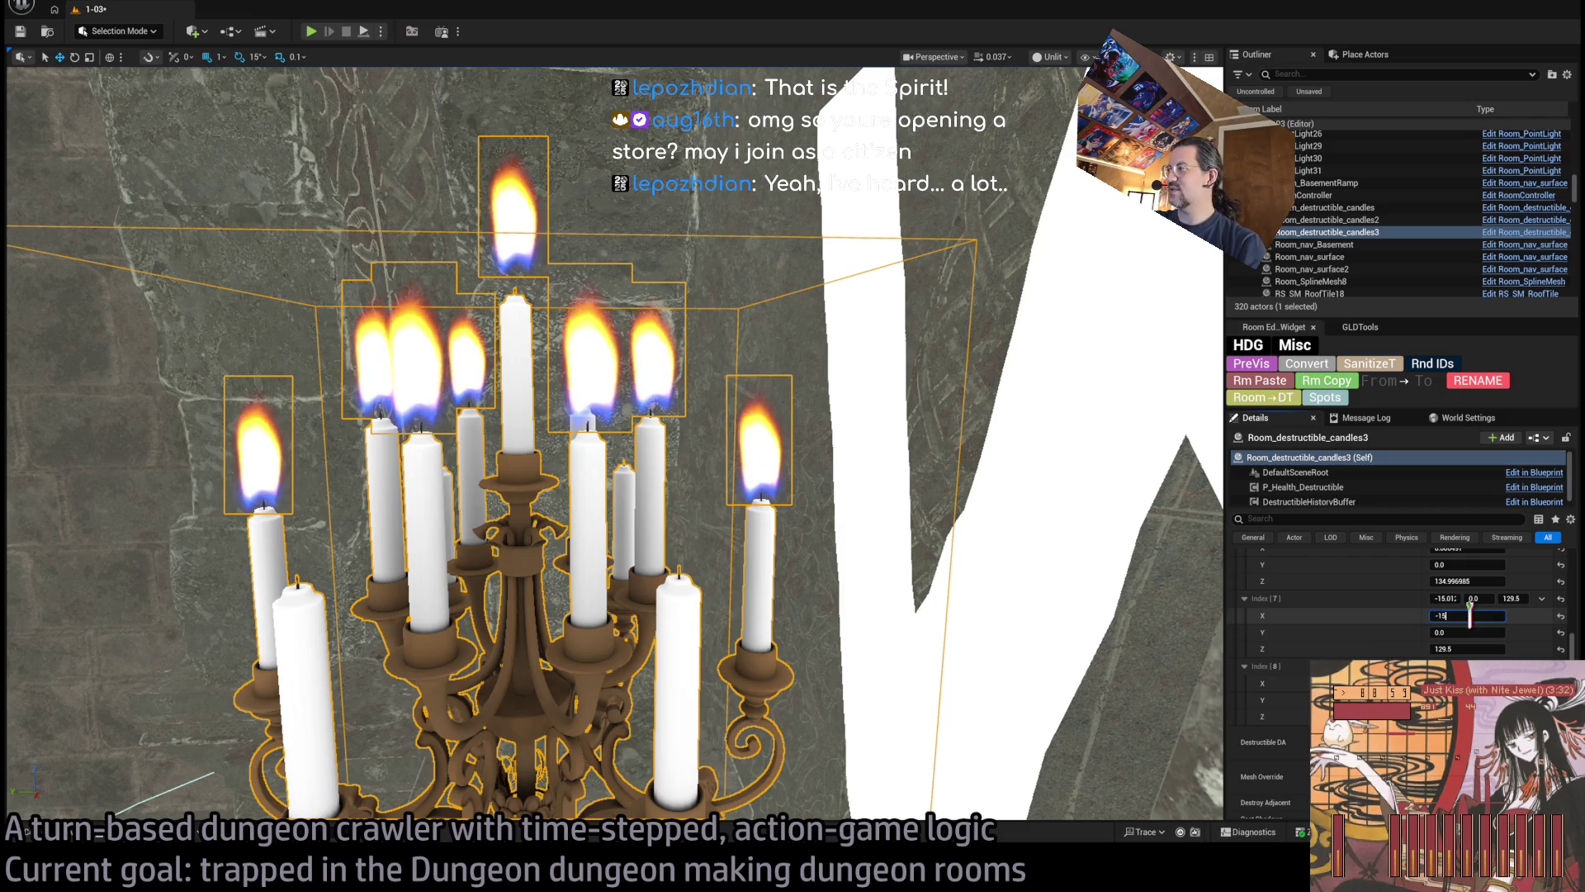
{"action": "key", "text": "Return"}
{"action": "key", "text": "f"}
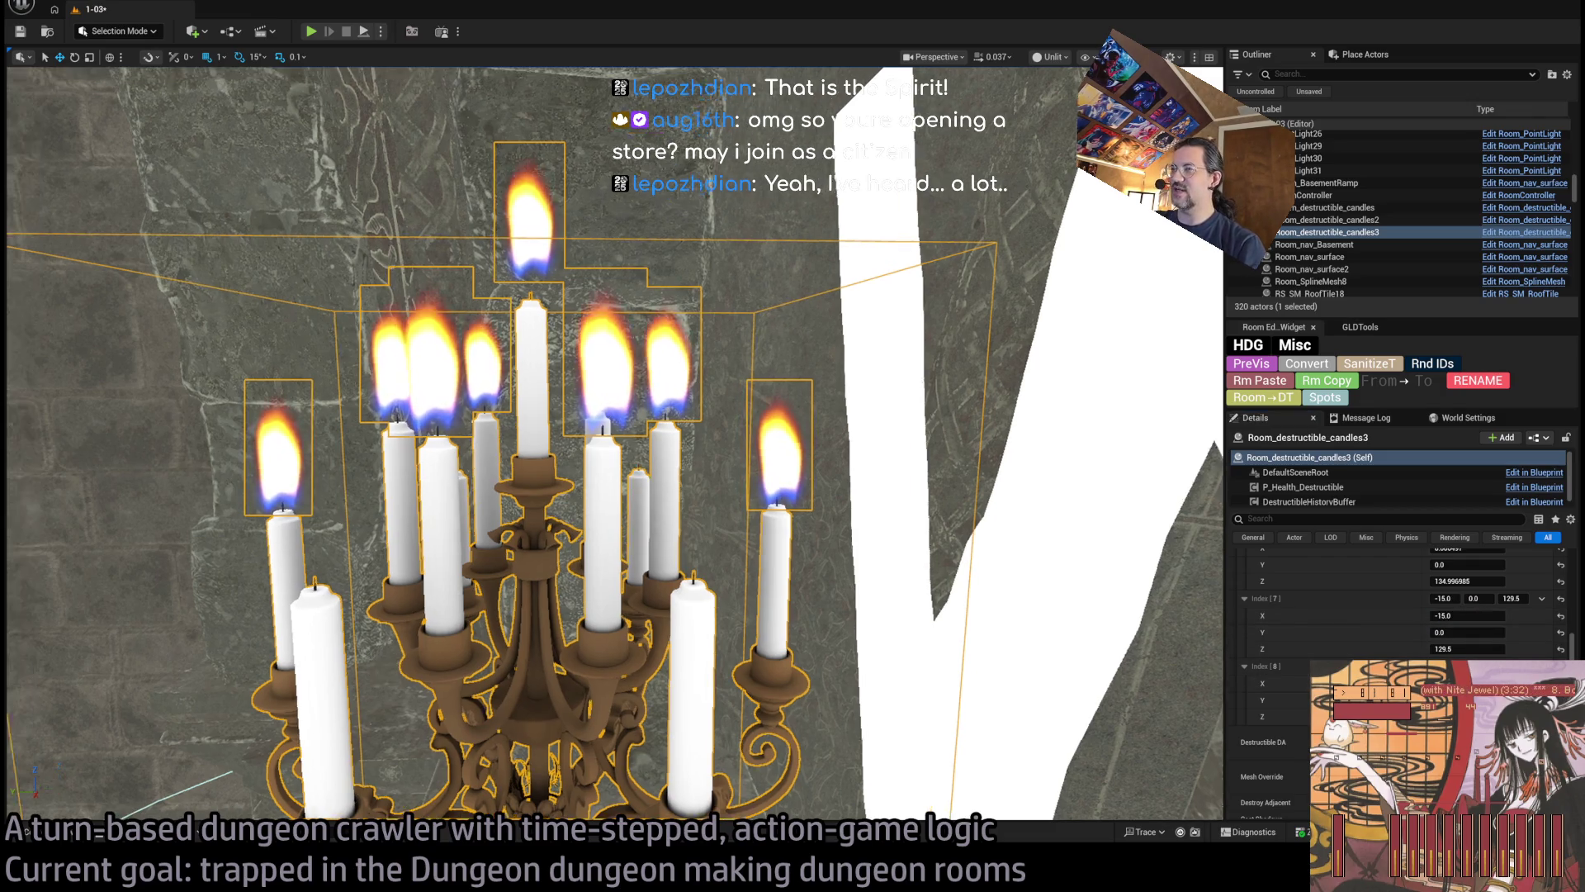
{"action": "scroll", "coordinate": [614, 441], "scroll_direction": "up", "scroll_amount": 5}
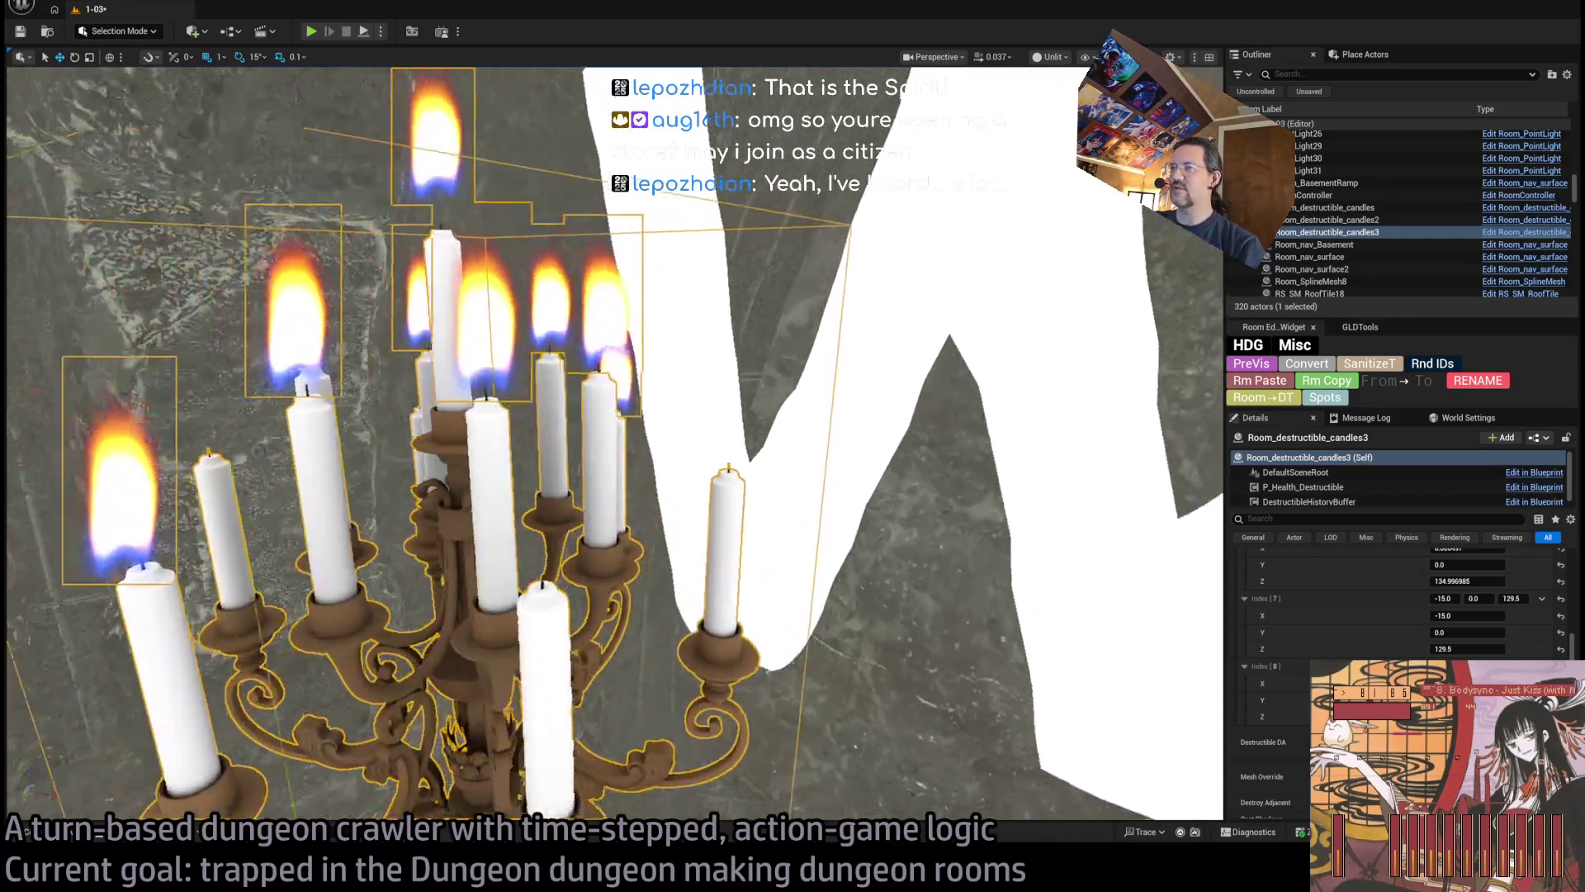
{"action": "left_click_drag", "start_coordinate": [582, 799], "coordinate": [582, 799]}
{"action": "scroll", "coordinate": [1517, 644], "scroll_direction": "up", "scroll_amount": 10}
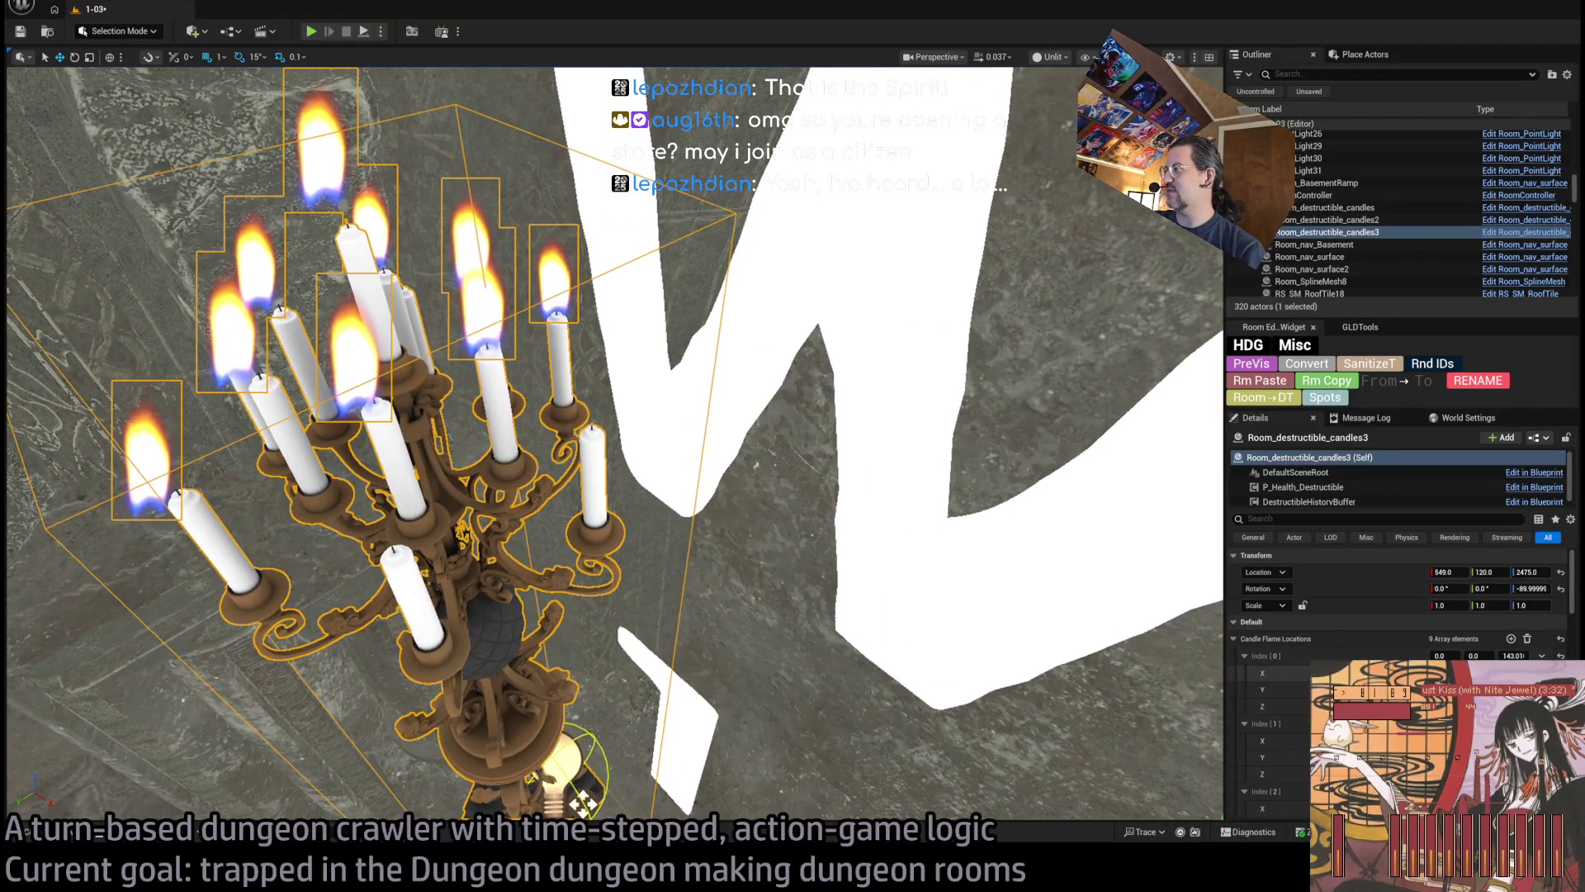
{"action": "scroll", "coordinate": [1517, 644], "scroll_direction": "down", "scroll_amount": 10}
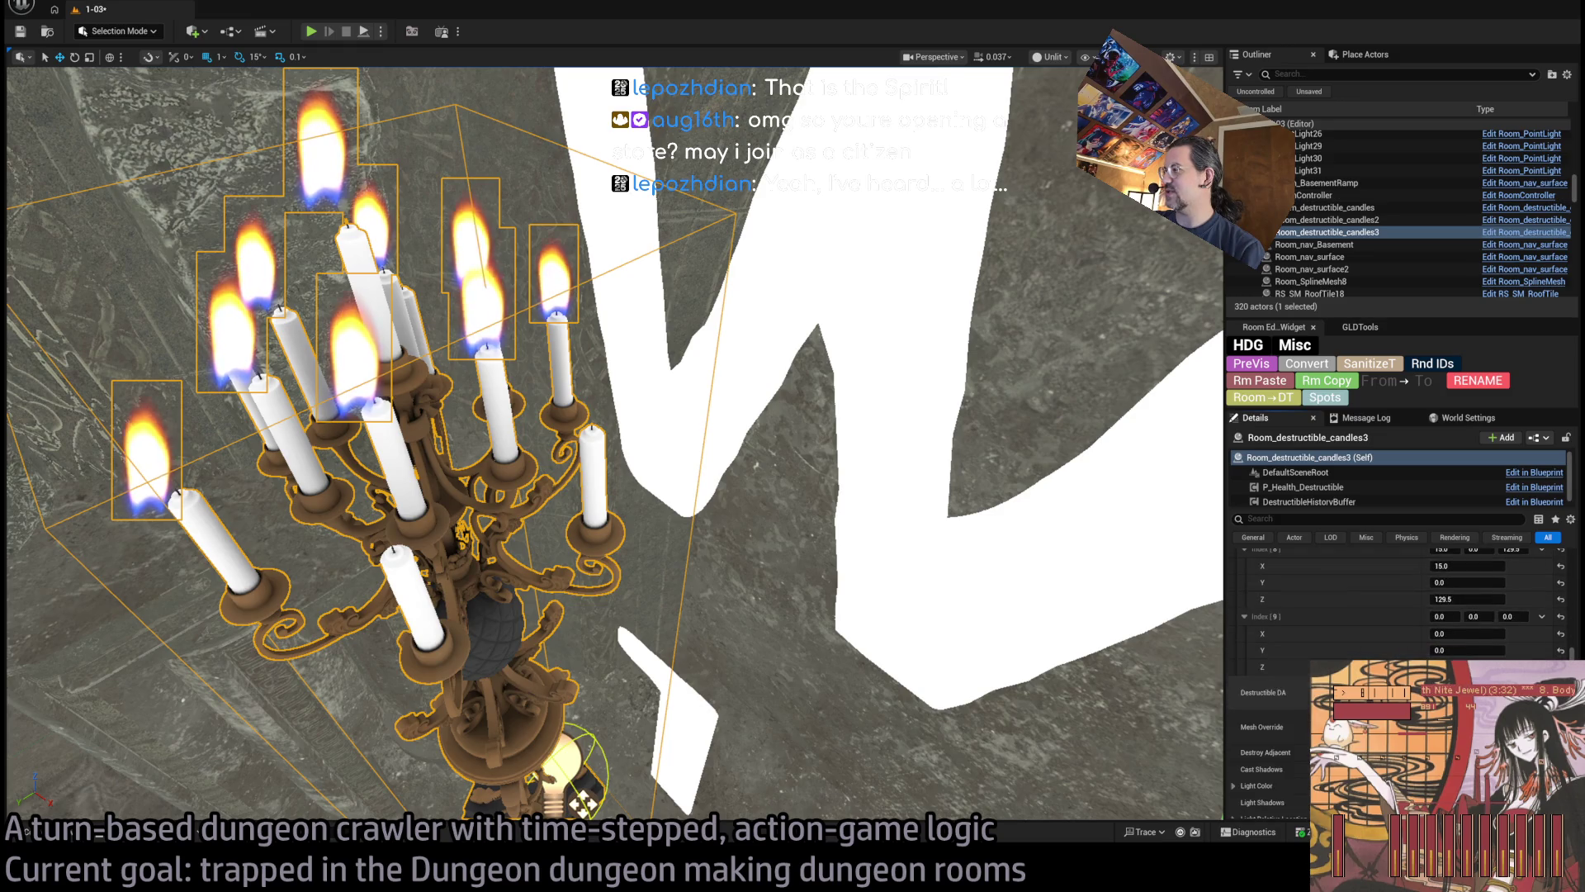
Set flame Index [8] to X 15.0, Y 0, Z 129.5, mirroring Index [7]
{"action": "left_click", "coordinate": [1511, 627]}
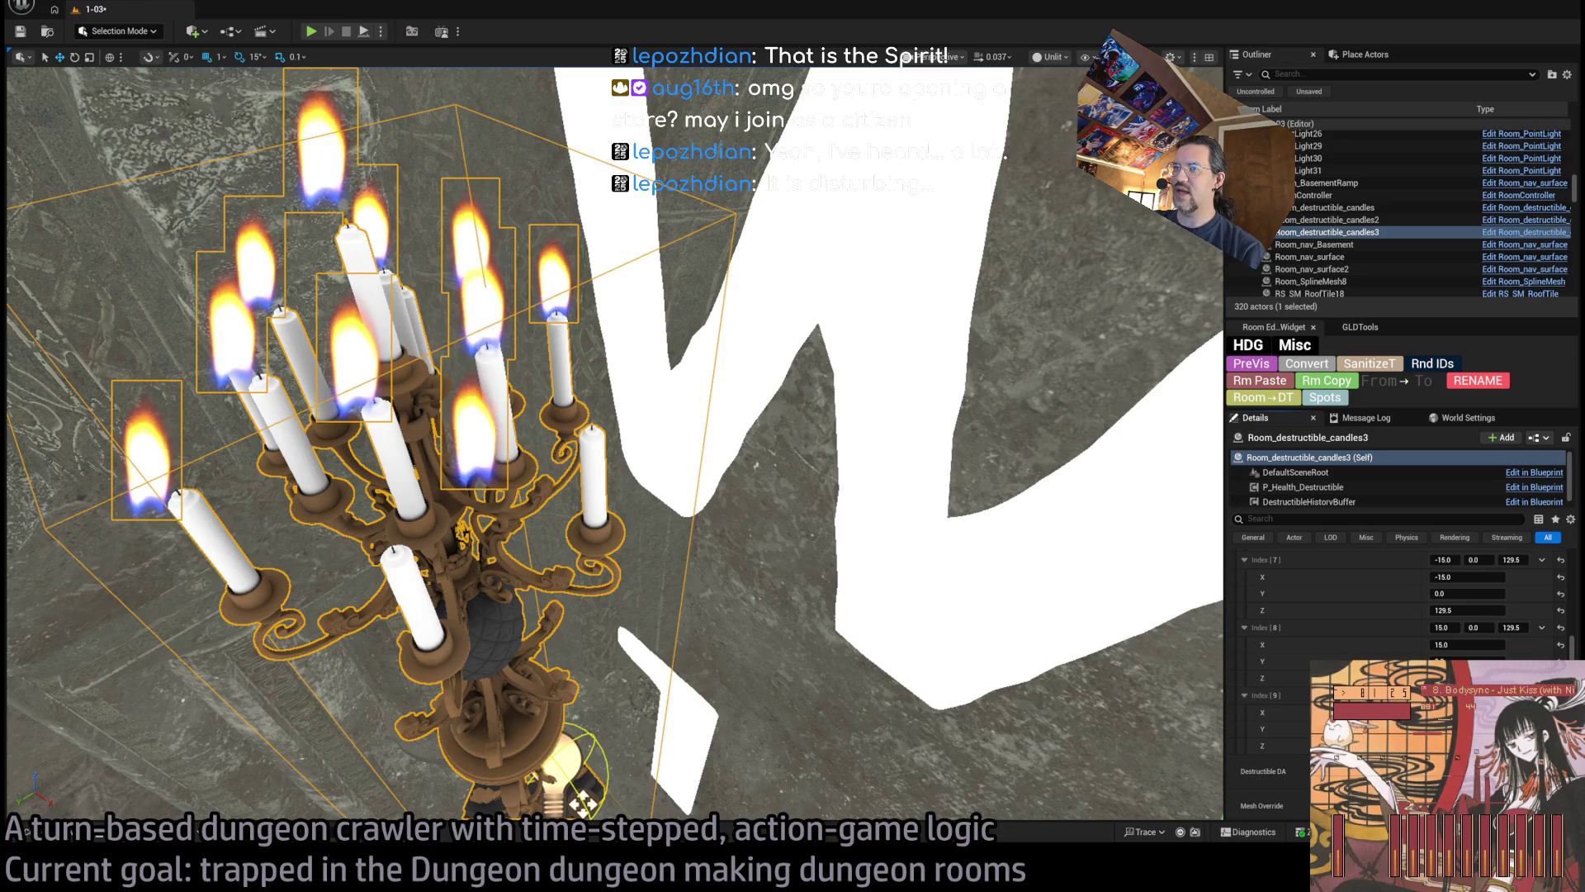
{"action": "mouse_move", "coordinate": [1126, 641]}
{"action": "left_mouse_down"}
{"action": "mouse_move", "coordinate": [1090, 611]}
{"action": "mouse_move", "coordinate": [1126, 641]}
{"action": "left_mouse_up"}
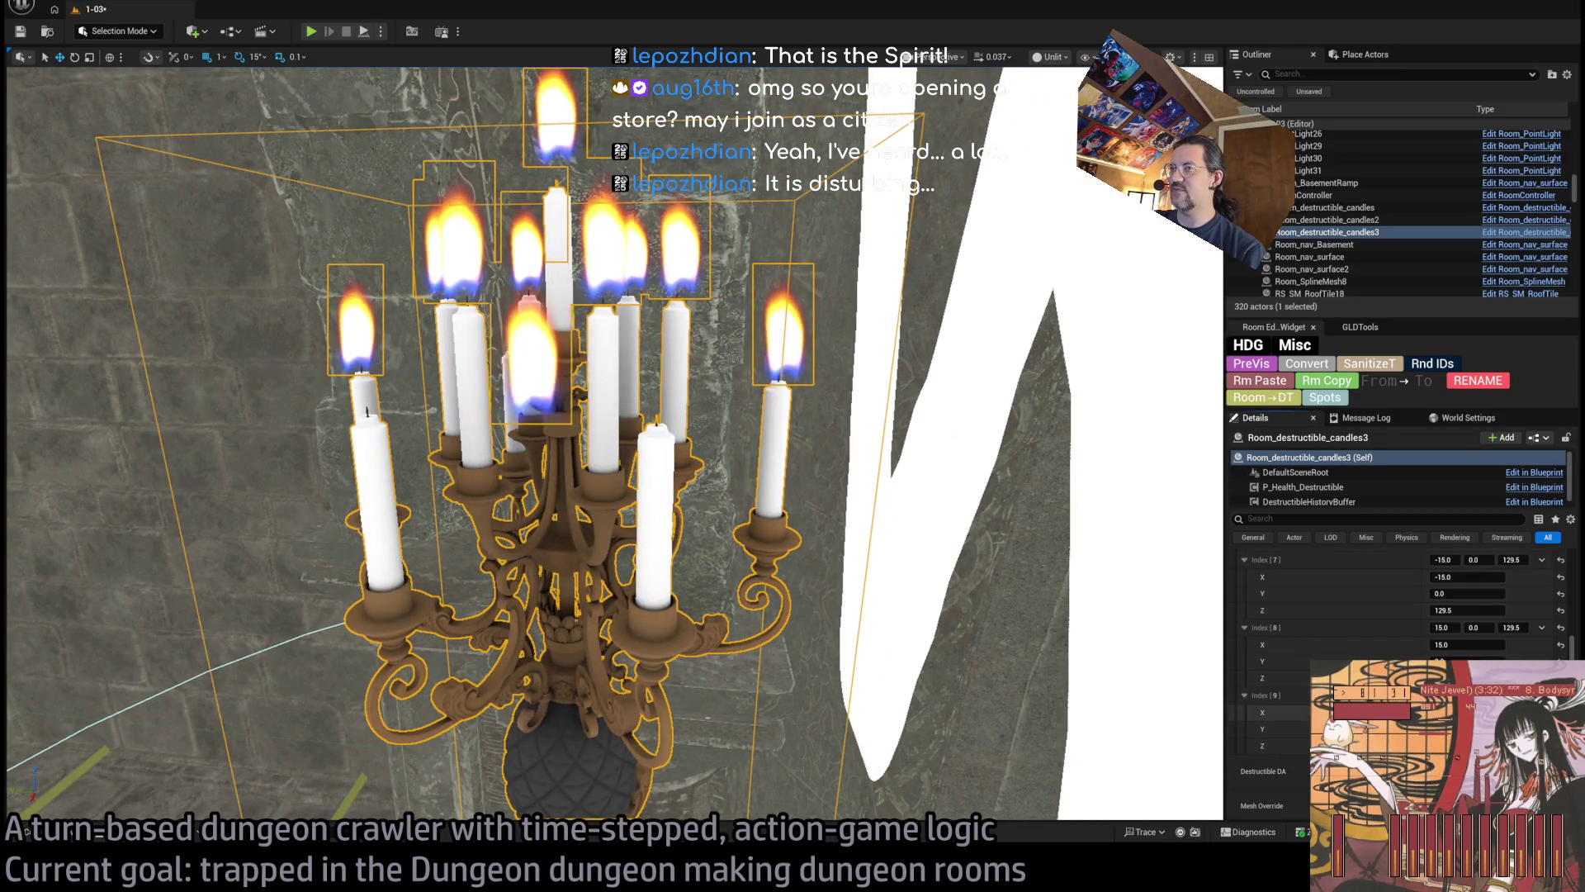
{"action": "scroll", "coordinate": [614, 446], "scroll_direction": "up", "scroll_amount": 5}
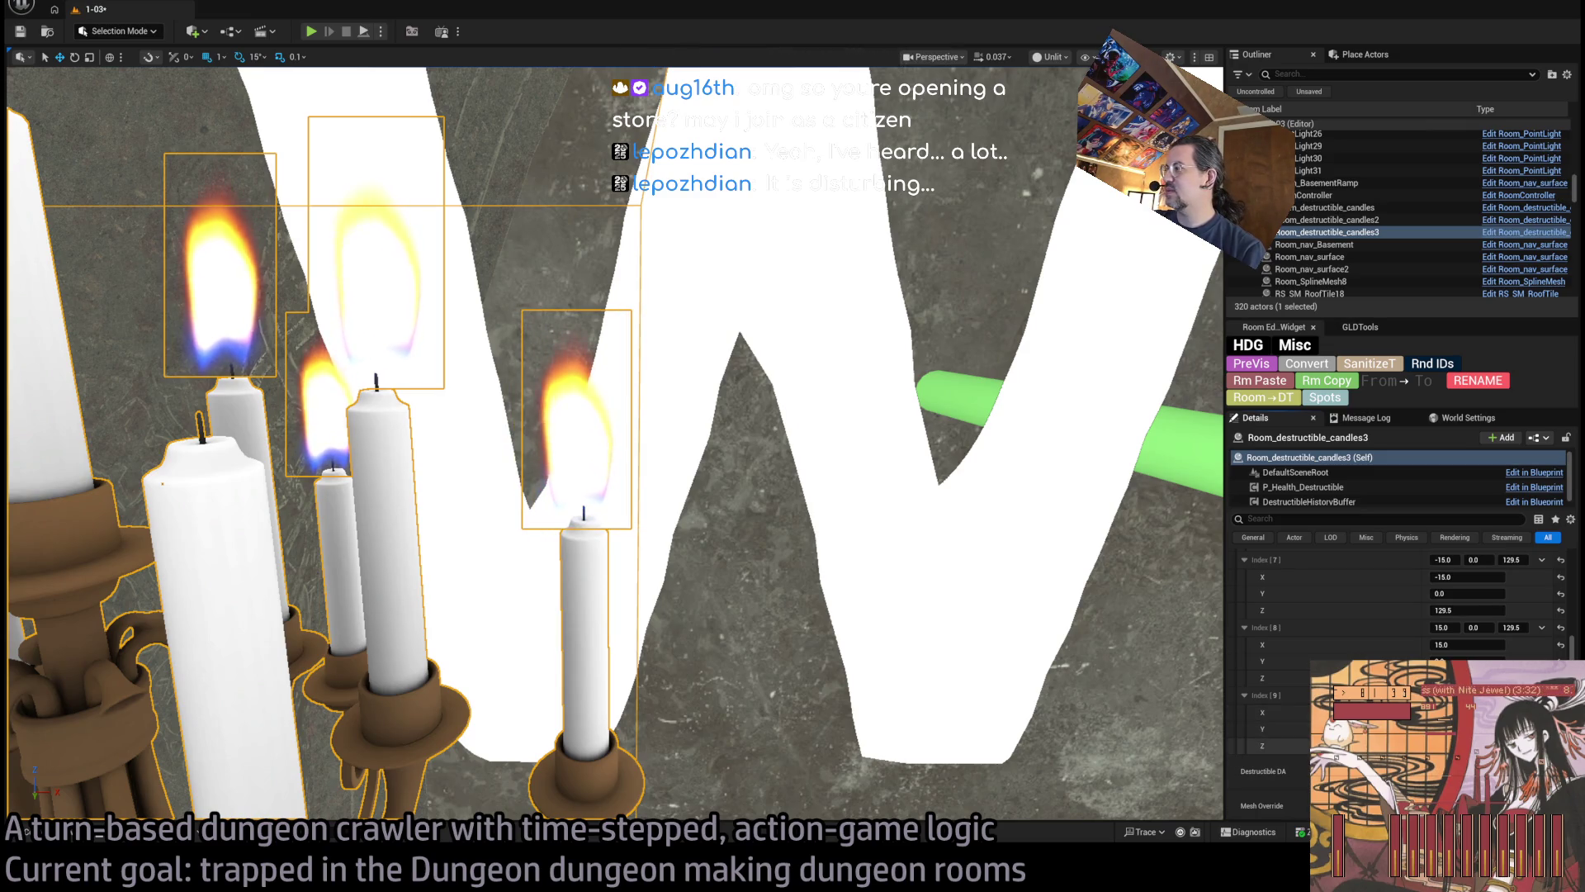
{"action": "key", "text": "f"}
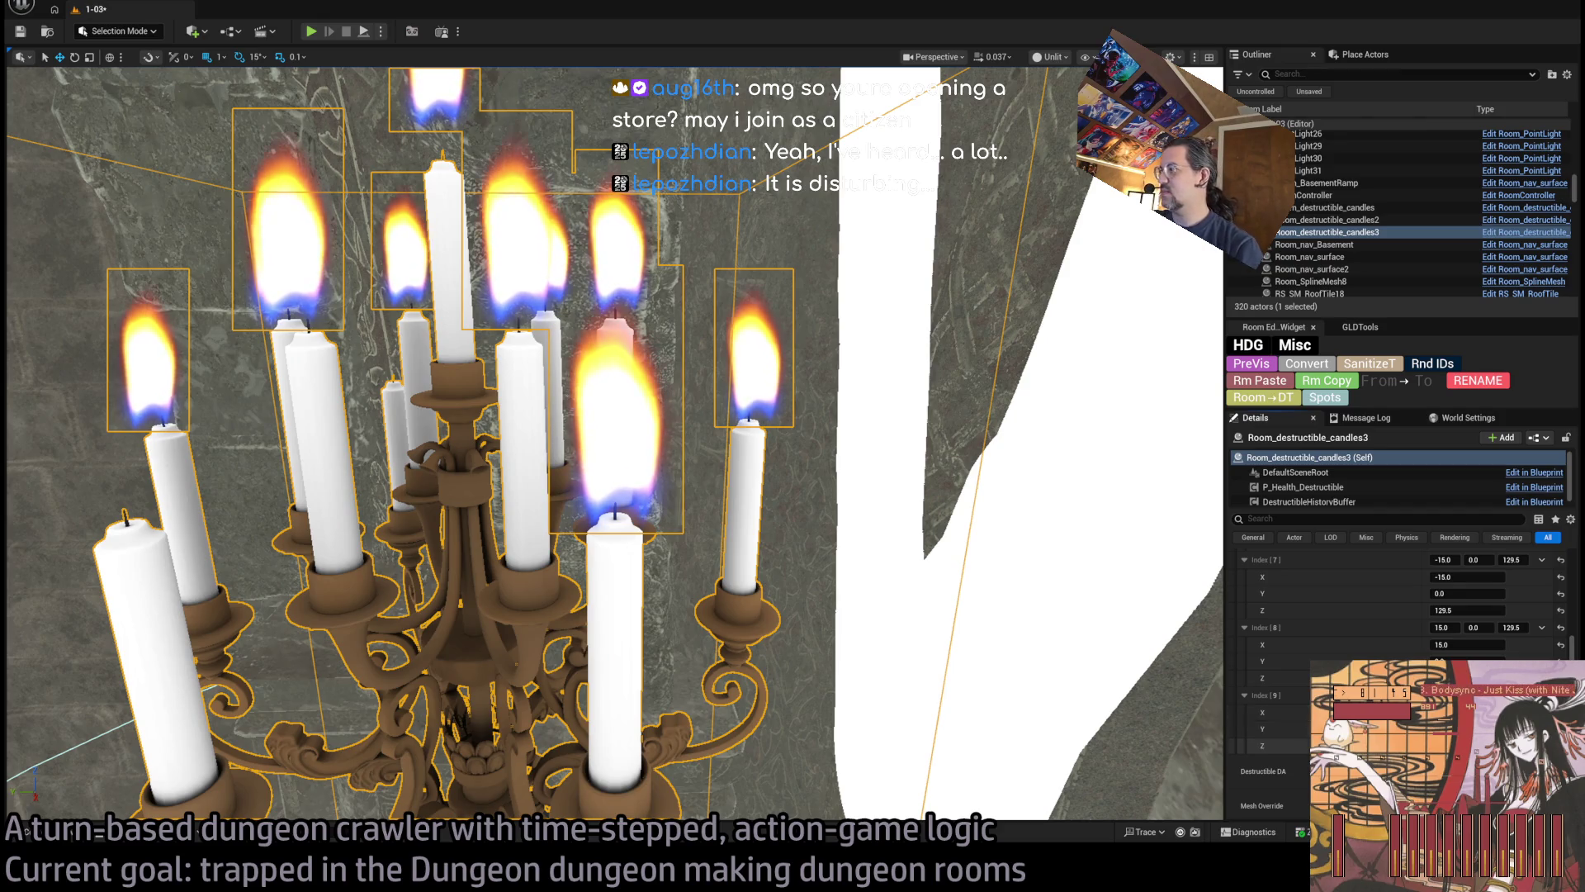
{"action": "left_click_drag", "start_coordinate": [1037, 622], "coordinate": [925, 629]}
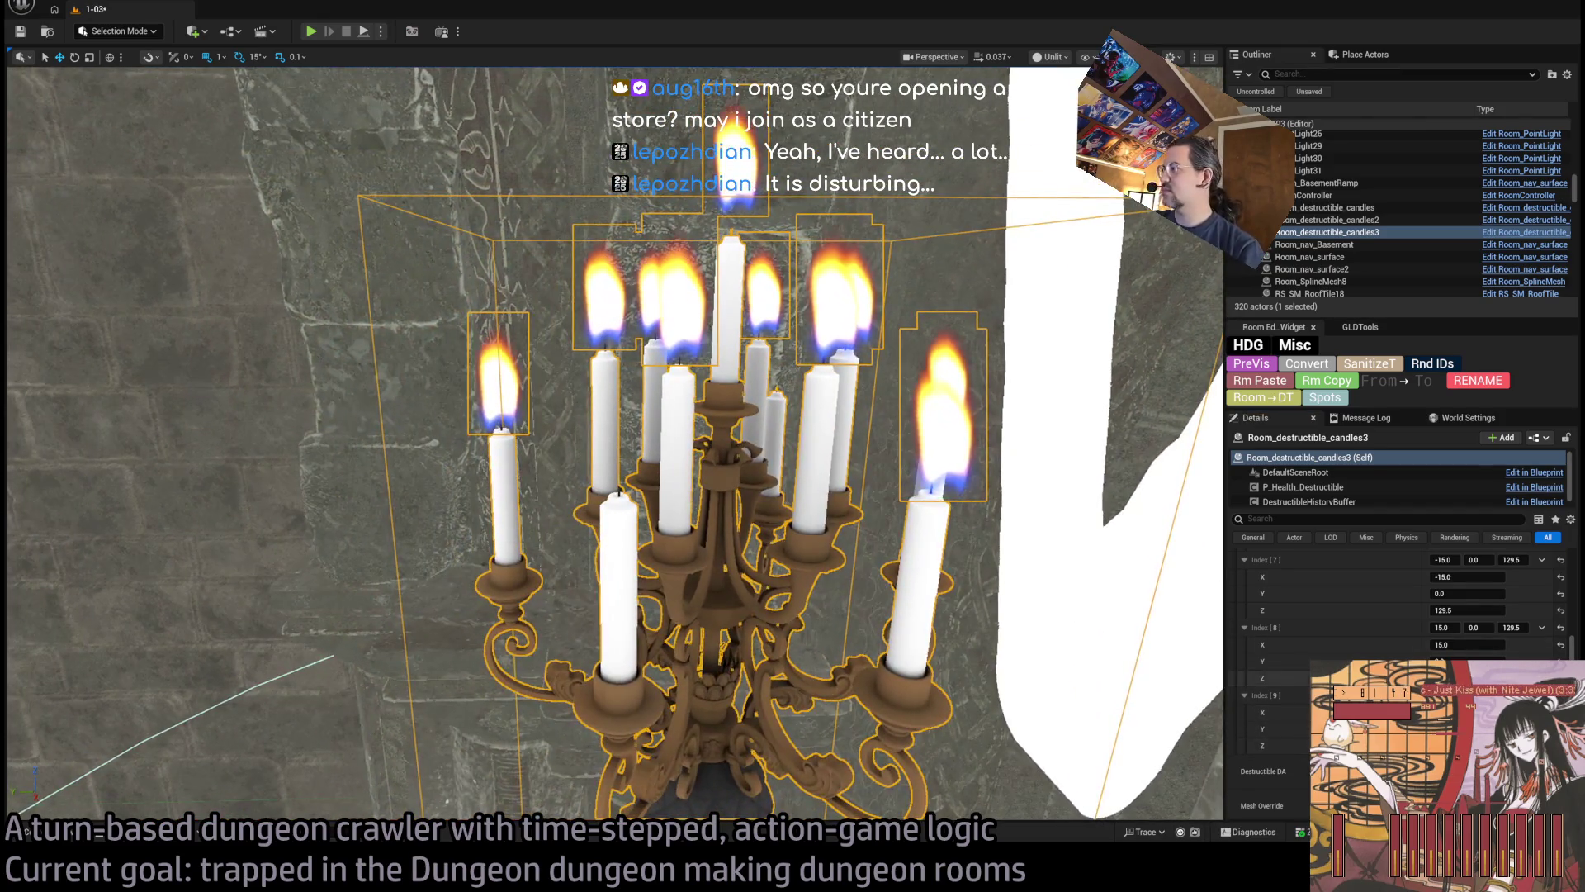
Confirm flame location index 9 at 7.5, 13.0, 129.5 and begin editing entry 10's Y value
{"action": "scroll", "coordinate": [1403, 627], "scroll_direction": "up", "scroll_amount": 5}
{"action": "scroll", "coordinate": [1519, 625], "scroll_direction": "up", "scroll_amount": 3}
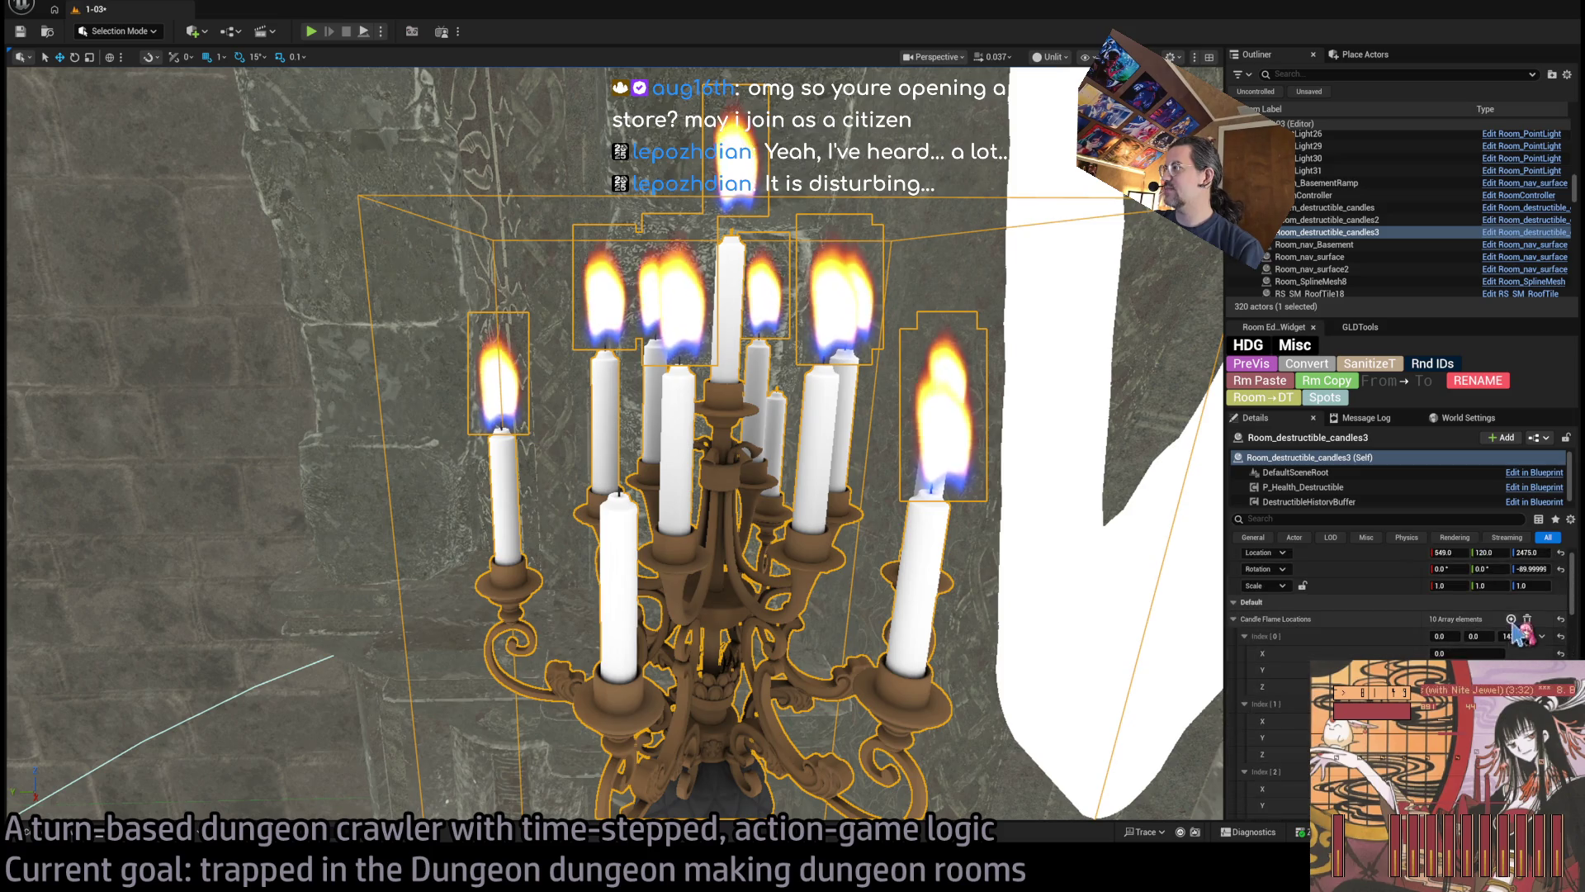
{"action": "left_click_drag", "start_coordinate": [825, 578], "coordinate": [776, 668]}
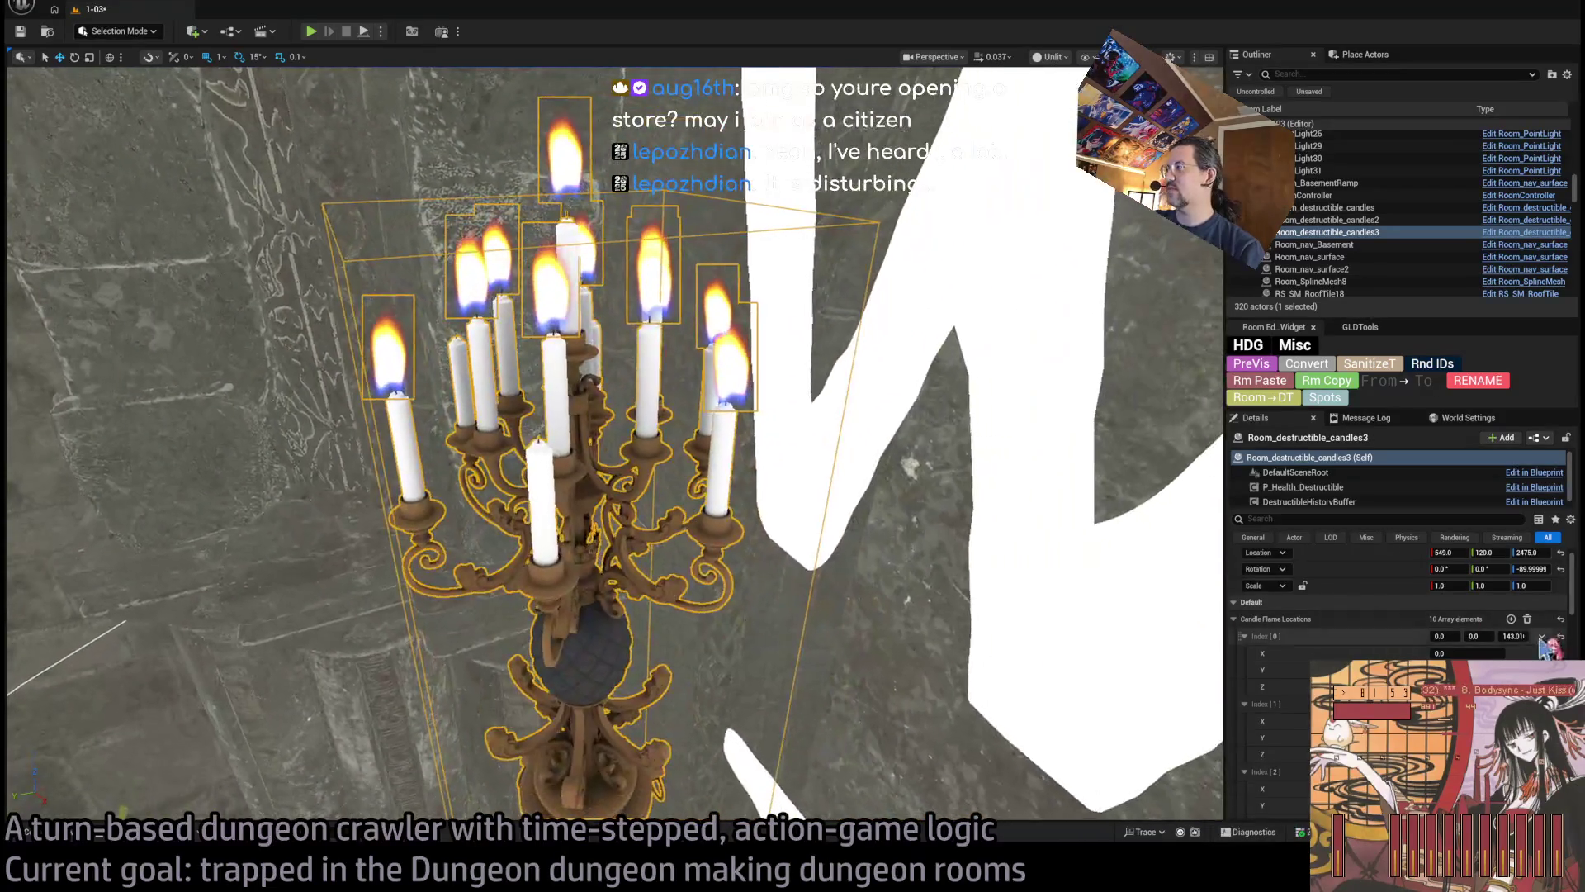
{"action": "scroll", "coordinate": [1523, 621], "scroll_direction": "down", "scroll_amount": 10}
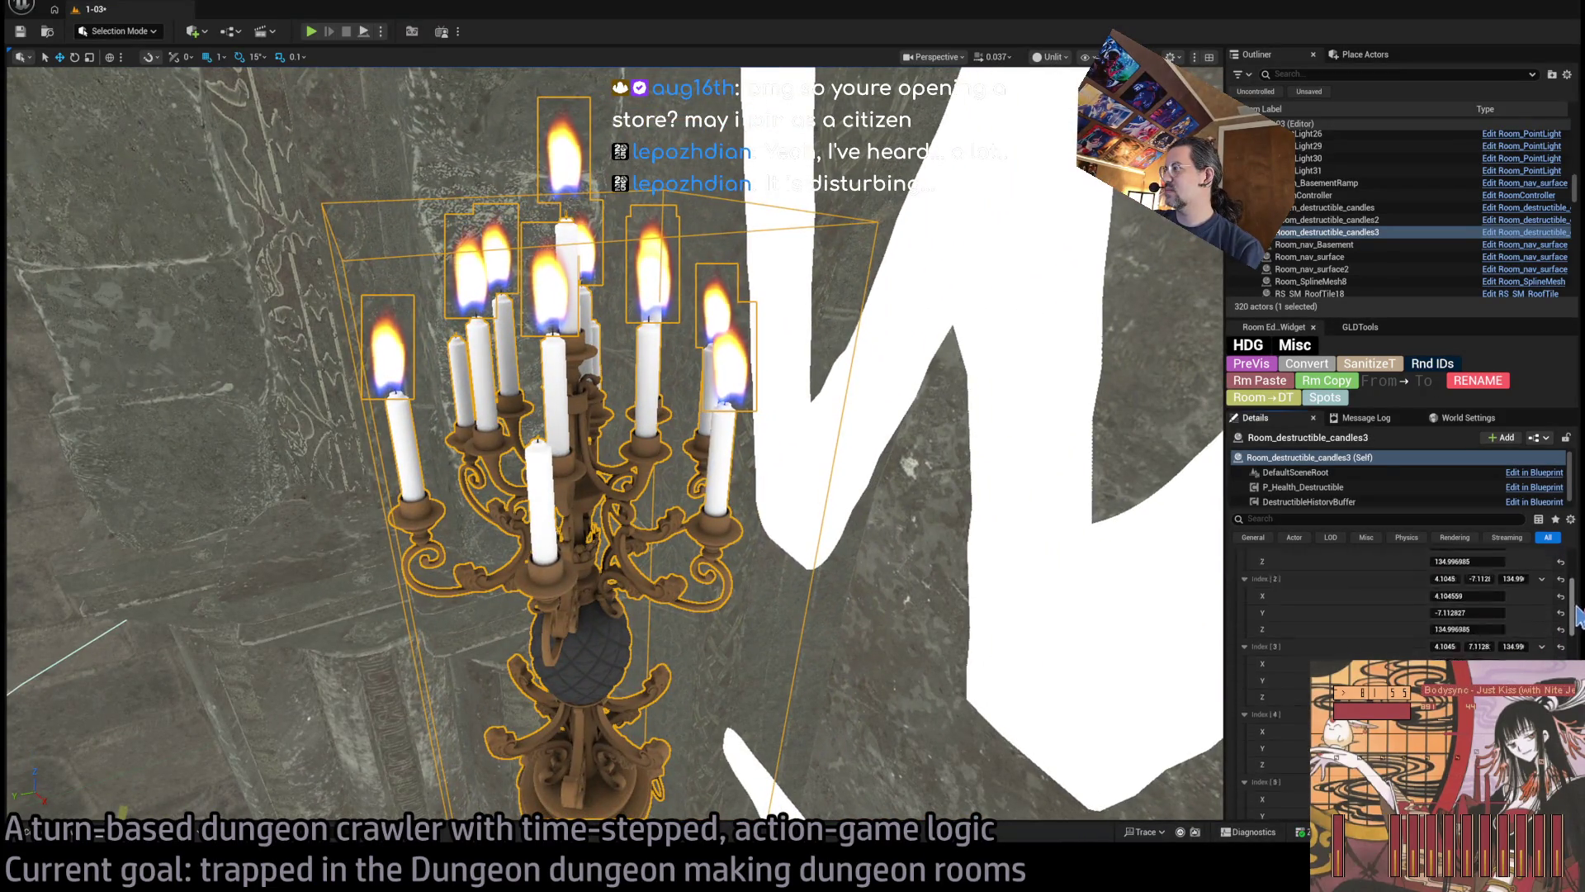
{"action": "scroll", "coordinate": [1486, 611], "scroll_direction": "up", "scroll_amount": 3}
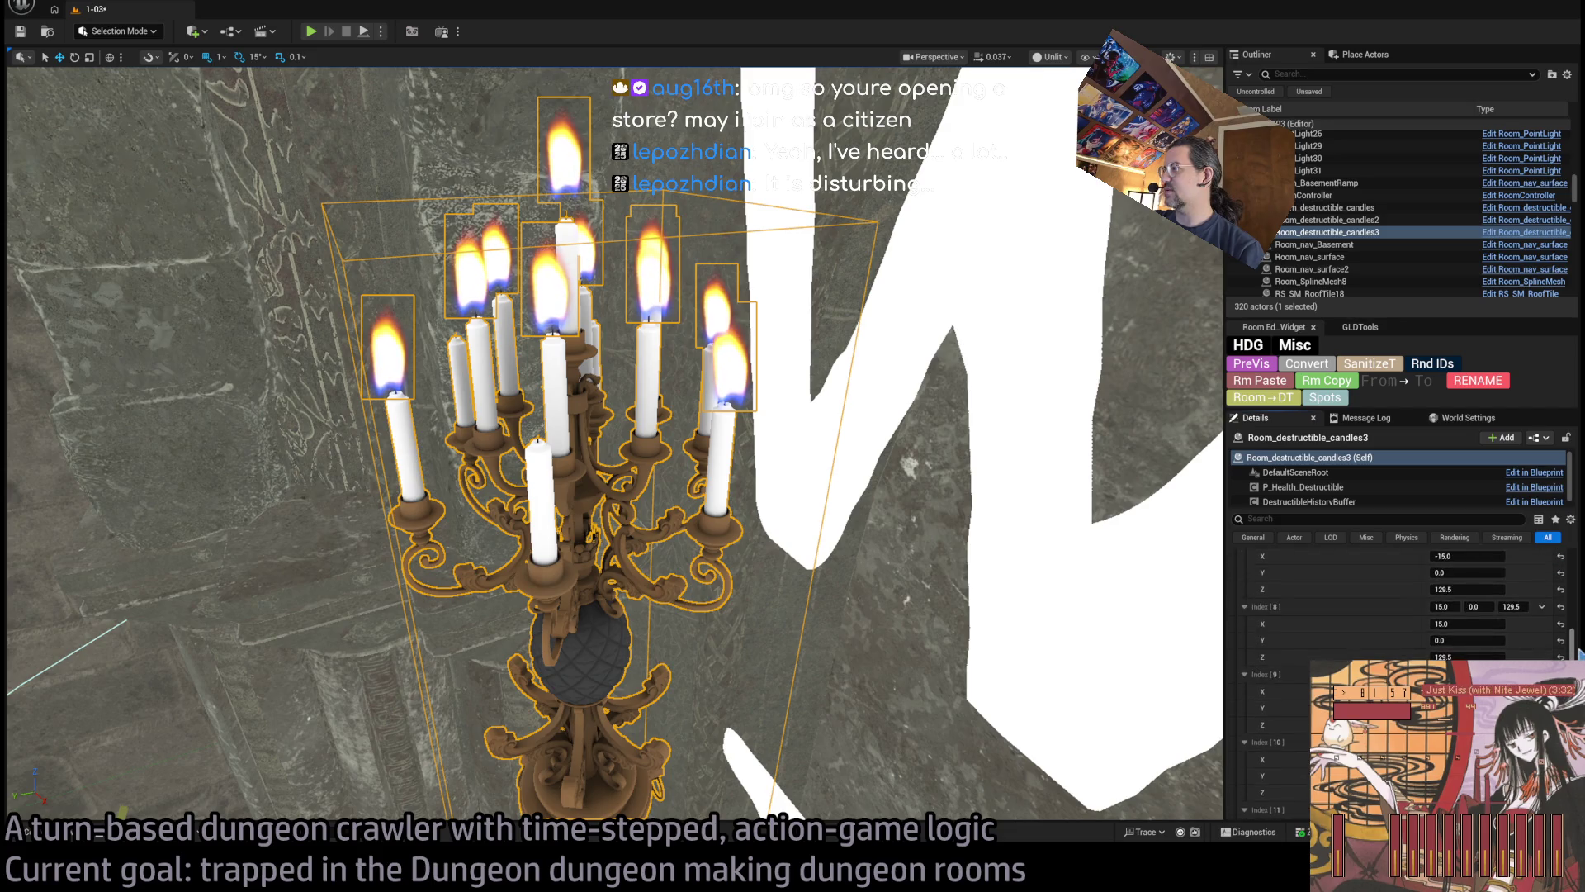
{"action": "left_click", "coordinate": [1517, 593]}
{"action": "key", "text": "Return"}
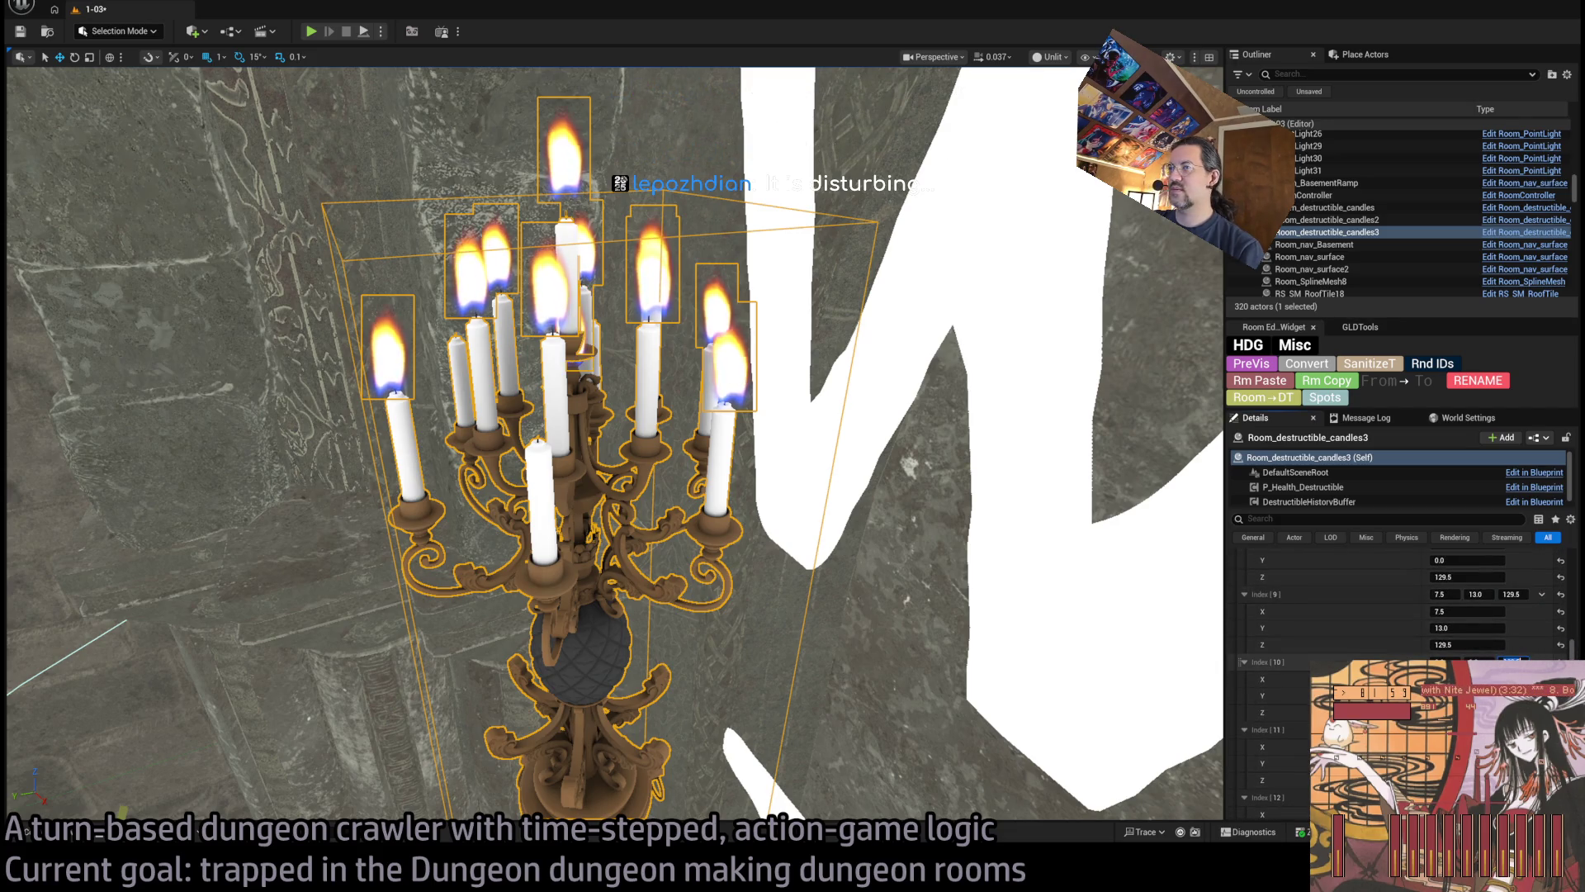
{"action": "left_click", "coordinate": [1478, 656]}
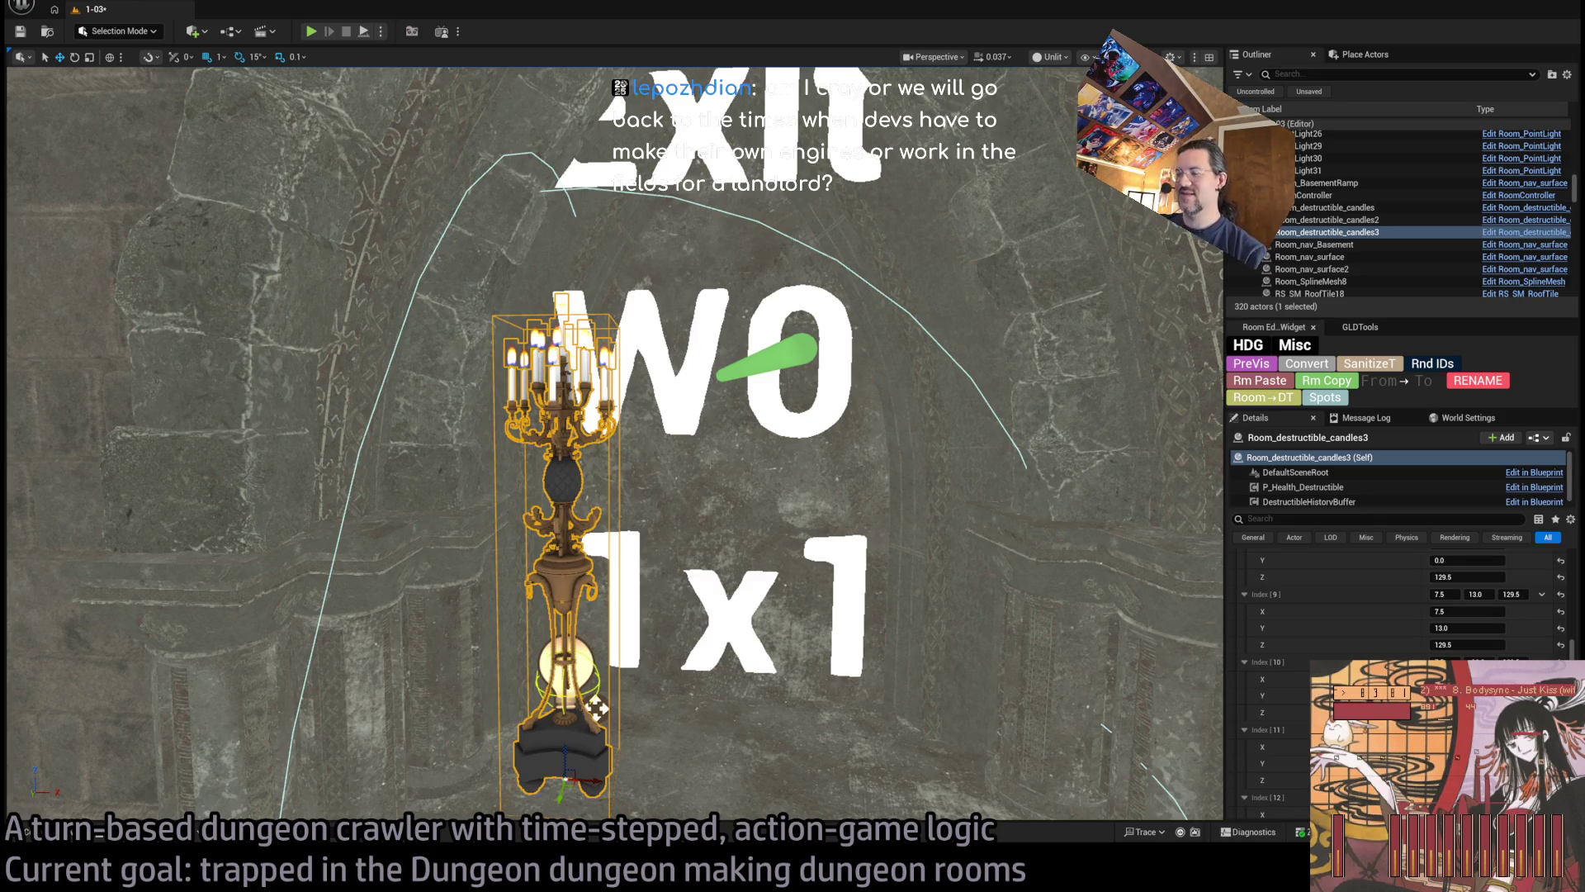
Save the level with Ctrl+S
{"action": "mouse_move", "coordinate": [724, 287]}
{"action": "left_mouse_down"}
{"action": "mouse_move", "coordinate": [753, 161]}
{"action": "mouse_move", "coordinate": [701, 325]}
{"action": "left_mouse_up"}
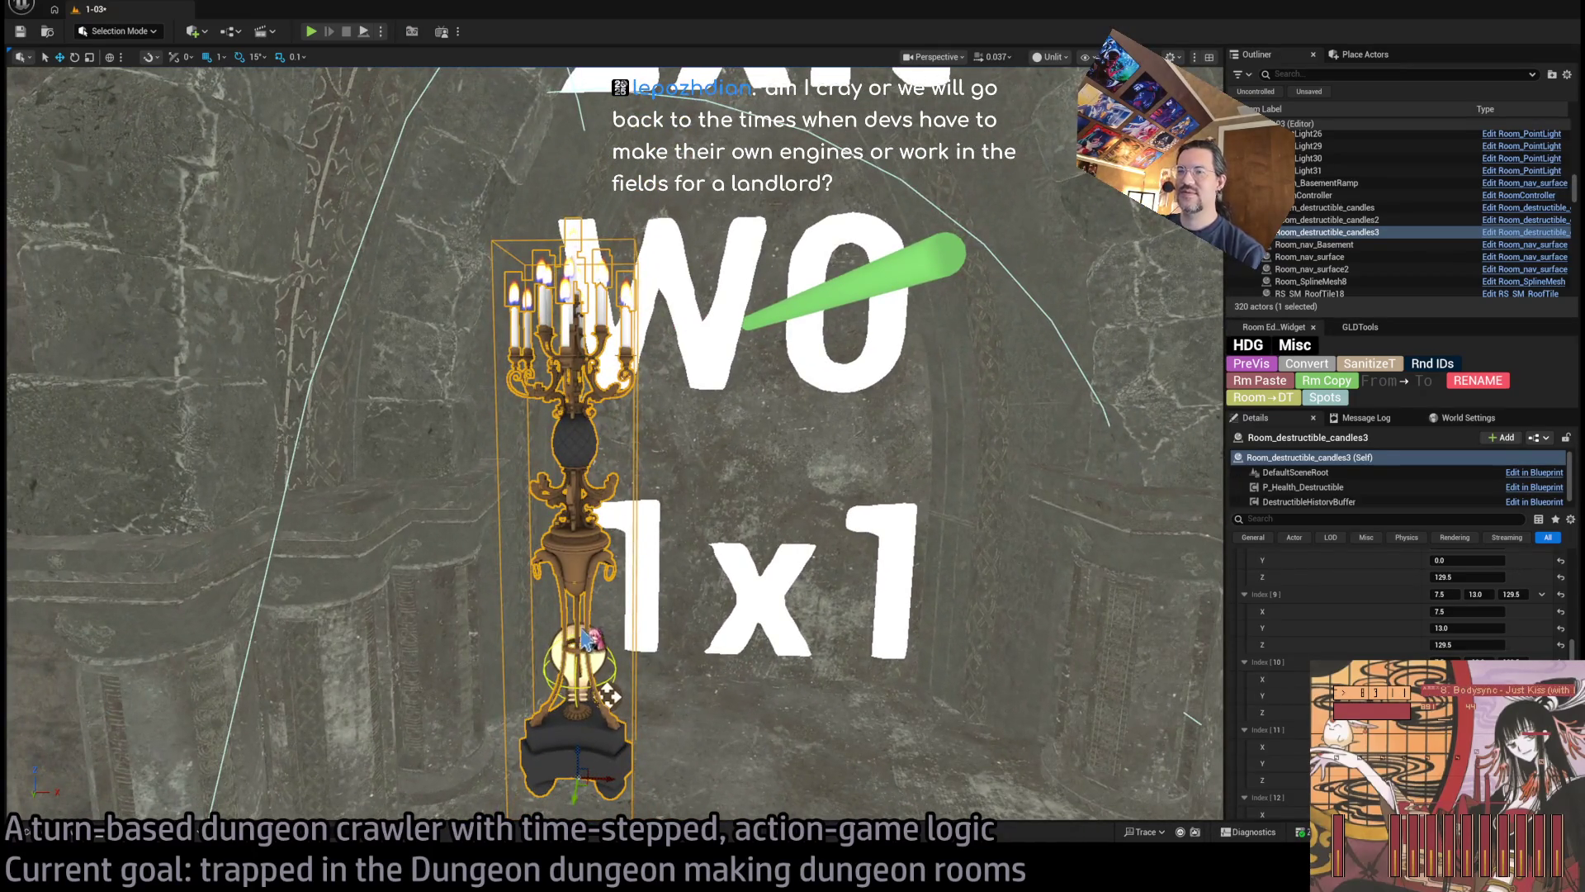
{"action": "key", "text": "ctrl+s"}
{"action": "scroll", "coordinate": [1389, 655], "scroll_direction": "up", "scroll_amount": 5}
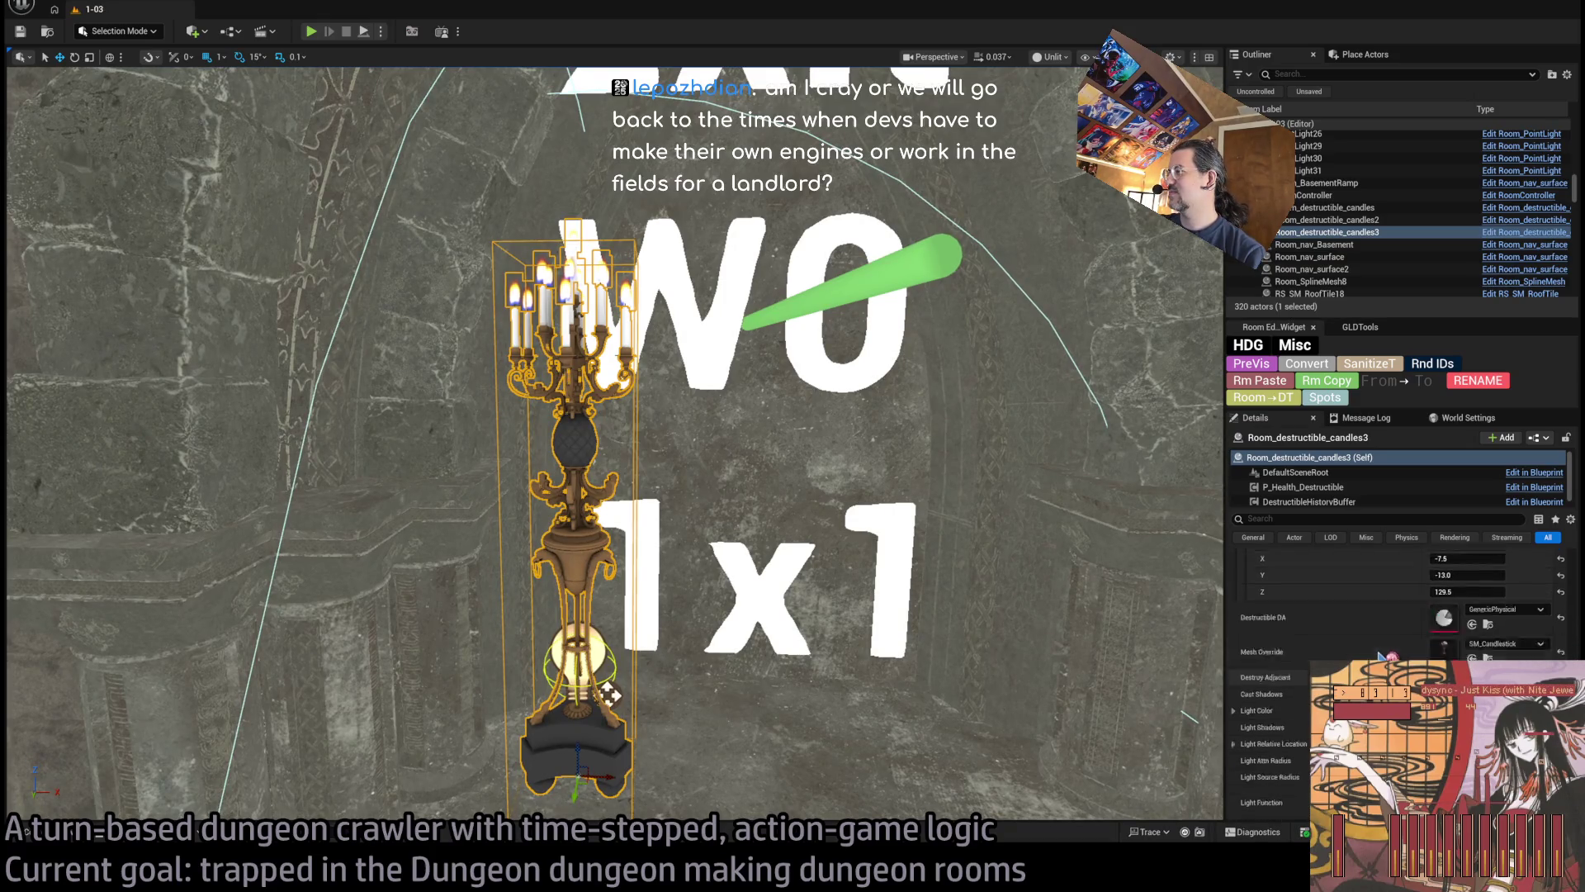
Move the candlestick's point light up above the candle tops and return to Lit view
{"action": "scroll", "coordinate": [1390, 656], "scroll_direction": "up", "scroll_amount": 10}
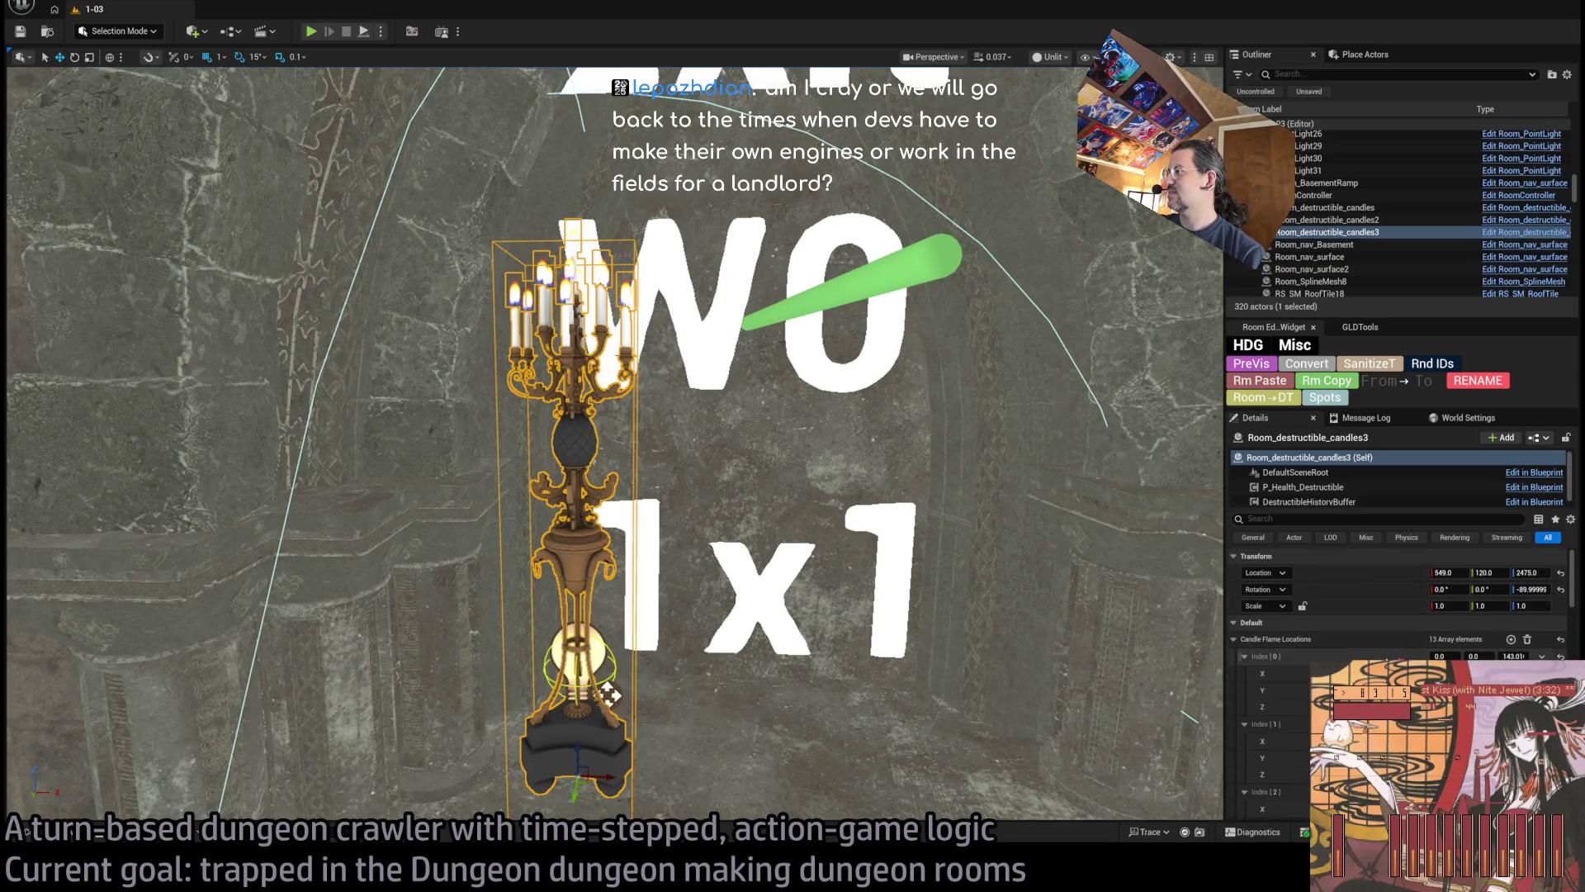
{"action": "scroll", "coordinate": [1389, 656], "scroll_direction": "down", "scroll_amount": 1}
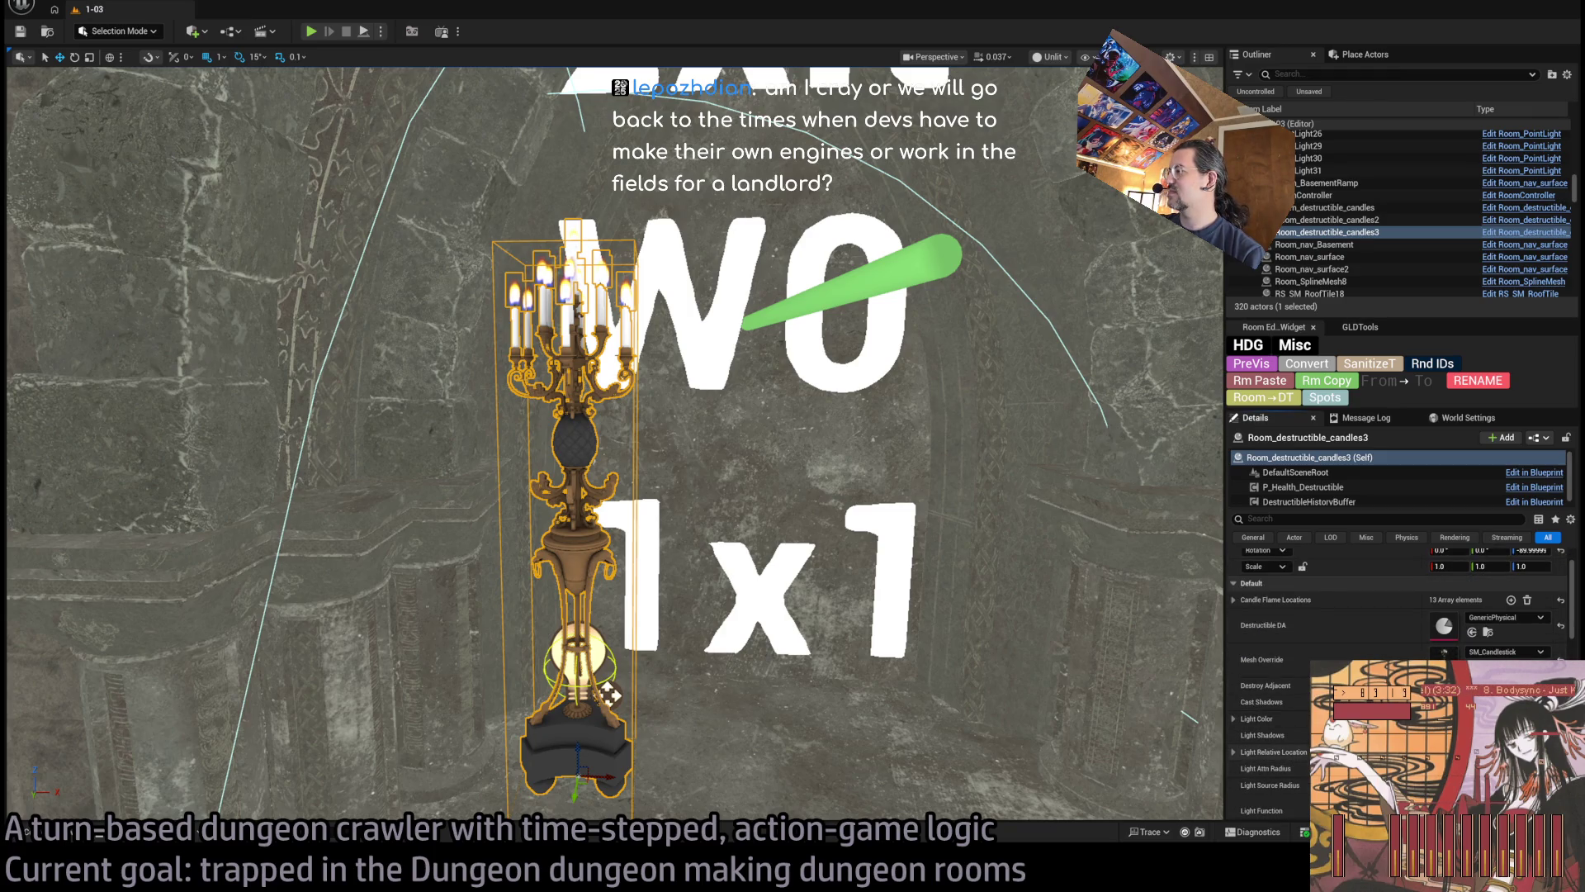
{"action": "mouse_move", "coordinate": [609, 695]}
{"action": "left_mouse_down"}
{"action": "mouse_move", "coordinate": [591, 115]}
{"action": "mouse_move", "coordinate": [603, 273]}
{"action": "mouse_move", "coordinate": [603, 217]}
{"action": "left_mouse_up"}
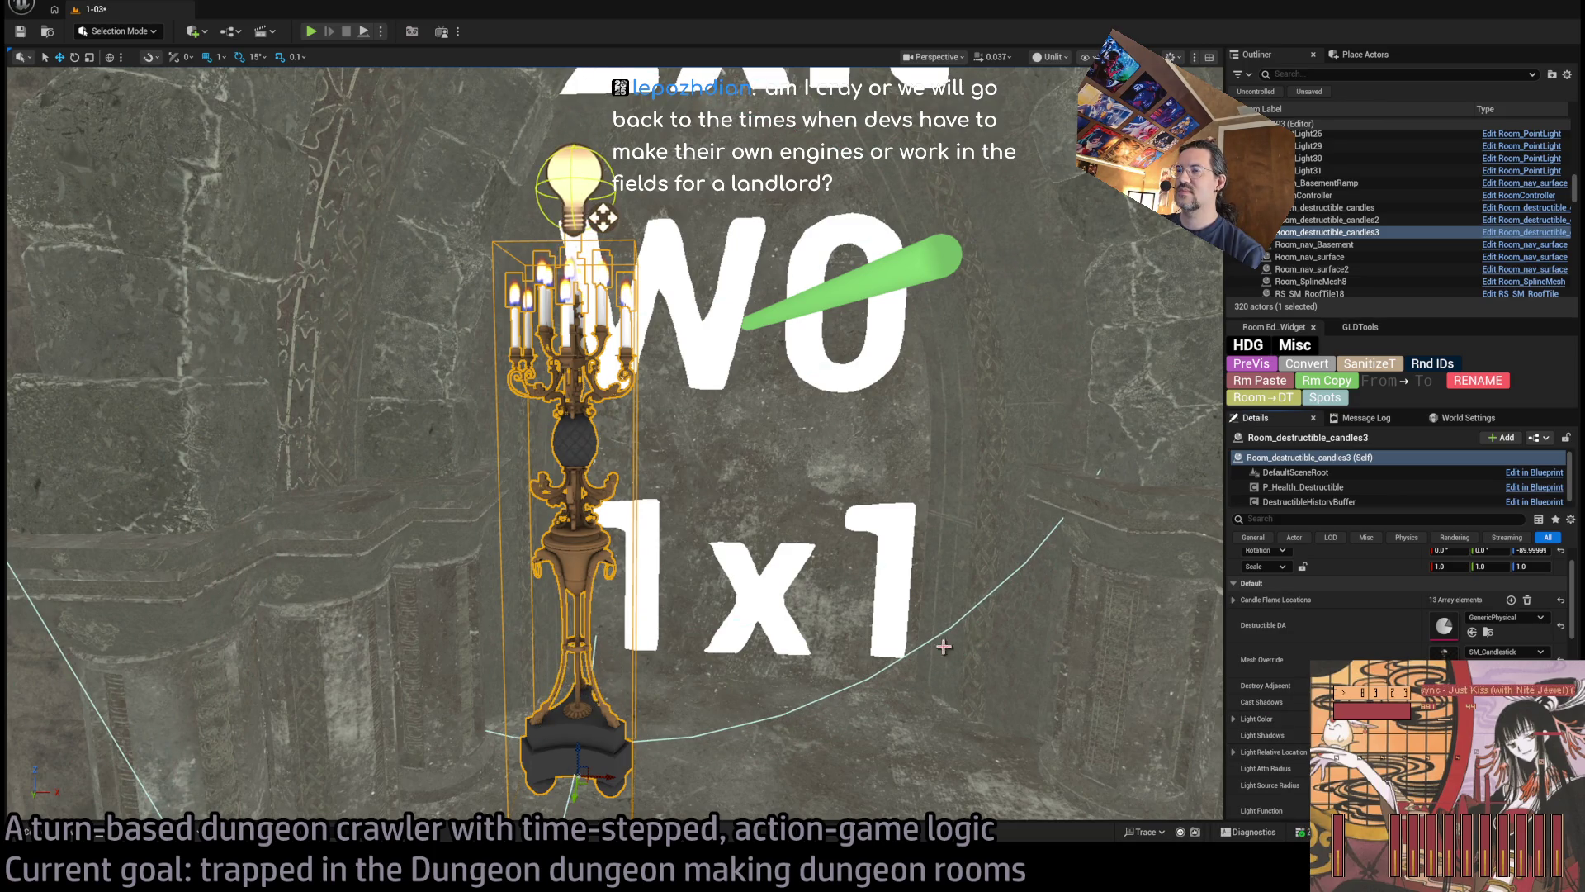
{"action": "left_click_drag", "start_coordinate": [693, 384], "coordinate": [749, 101]}
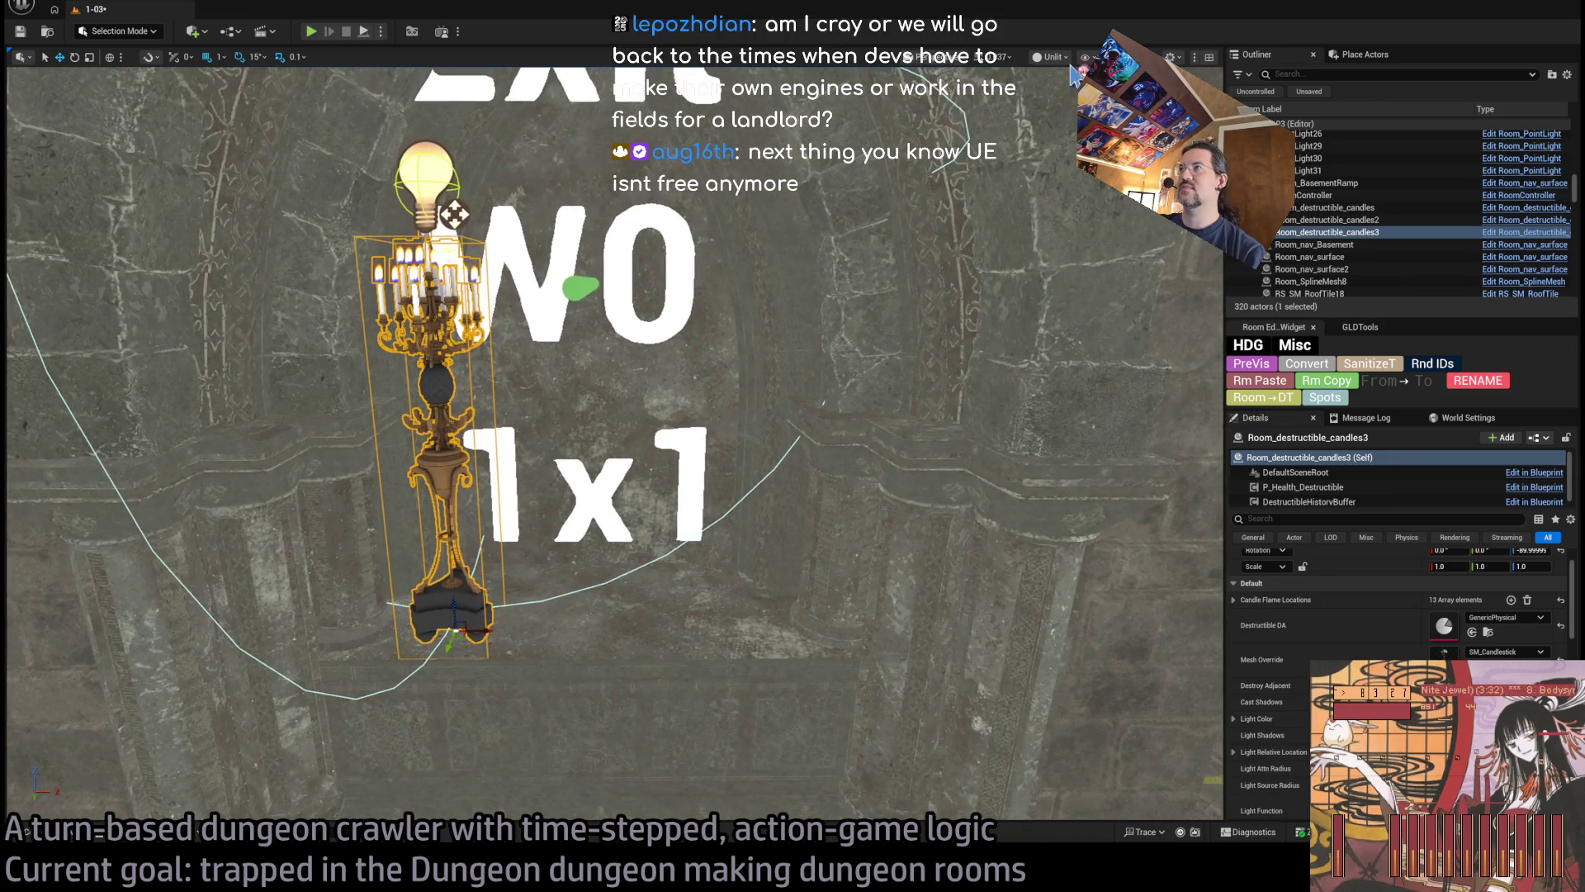
{"action": "key", "text": "alt+4"}
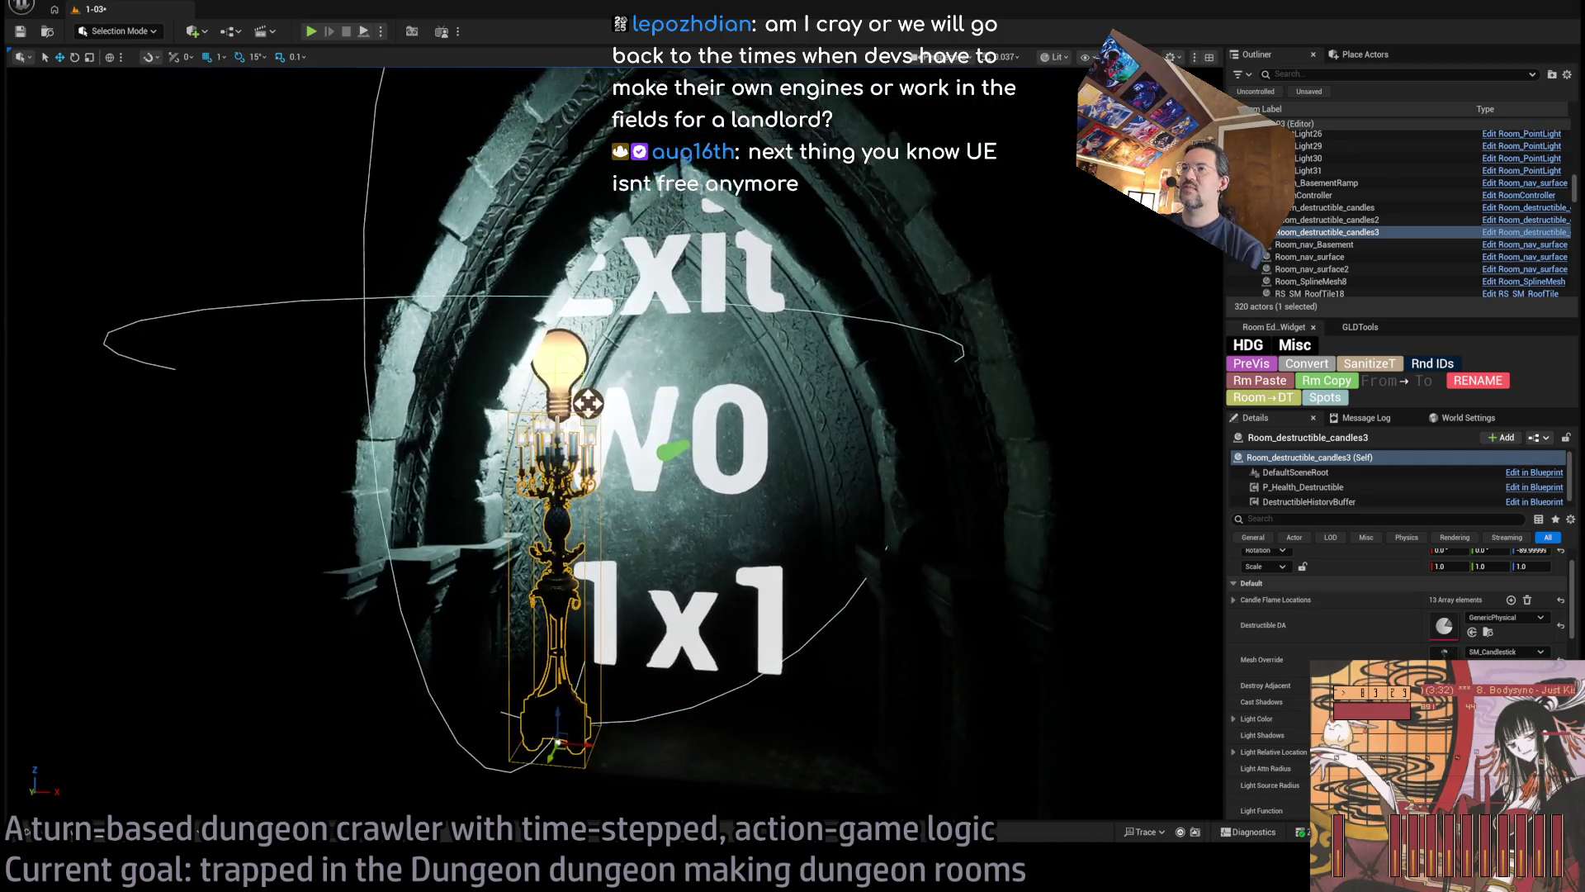
Duplicate the candelabra with Ctrl+D and frame the copy beside the original
{"action": "mouse_move", "coordinate": [613, 396]}
{"action": "left_mouse_down"}
{"action": "mouse_move", "coordinate": [304, 298]}
{"action": "mouse_move", "coordinate": [701, 290]}
{"action": "mouse_move", "coordinate": [661, 284]}
{"action": "mouse_move", "coordinate": [609, 350]}
{"action": "left_mouse_up"}
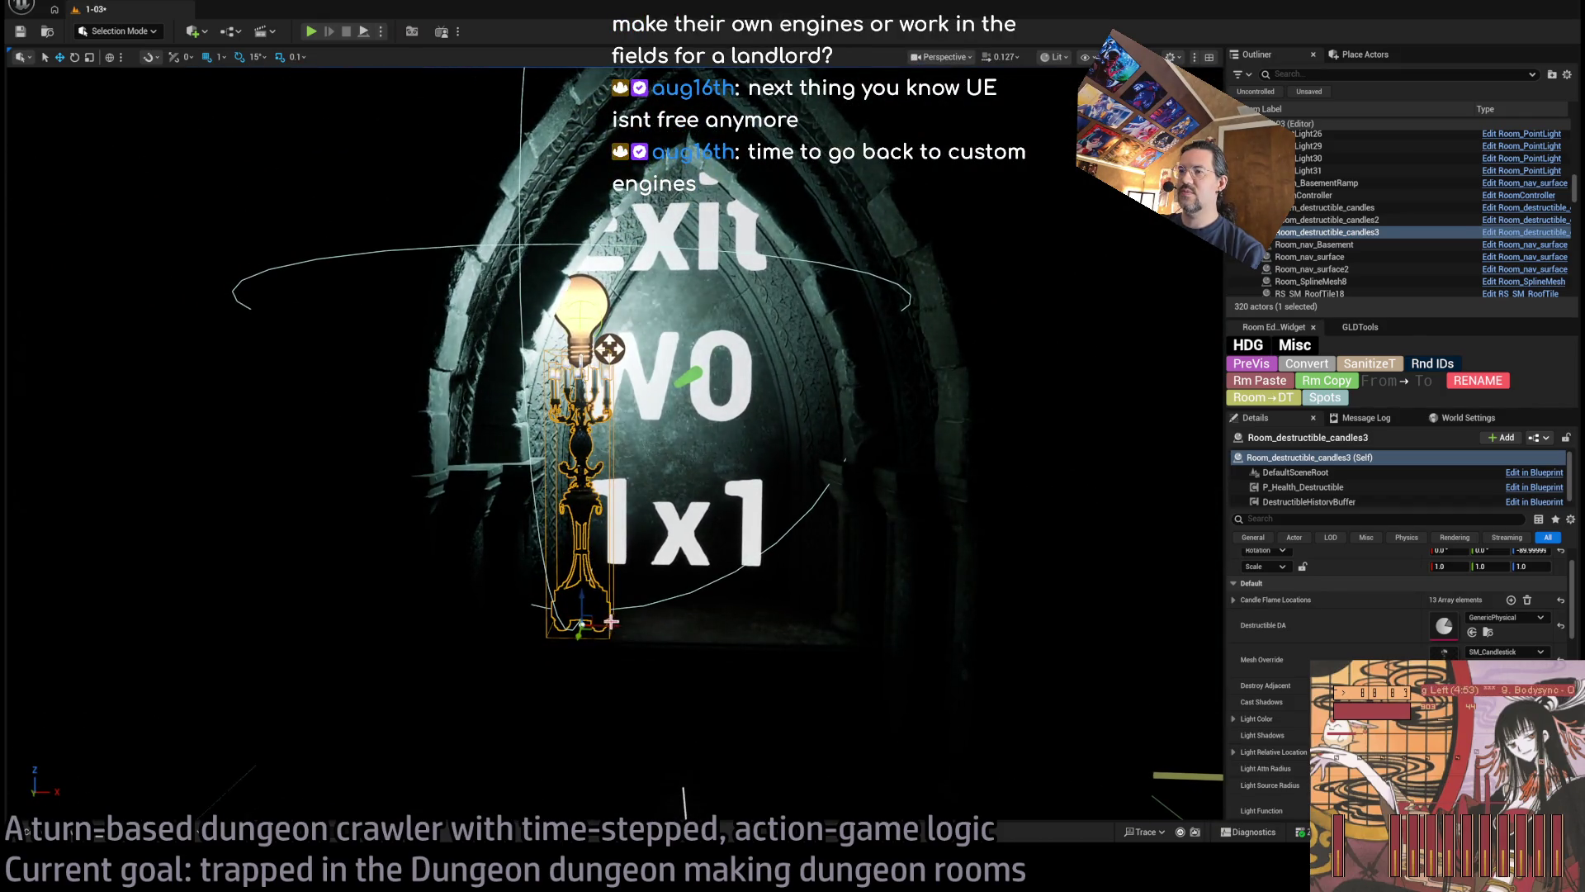
{"action": "key", "text": "ctrl+d"}
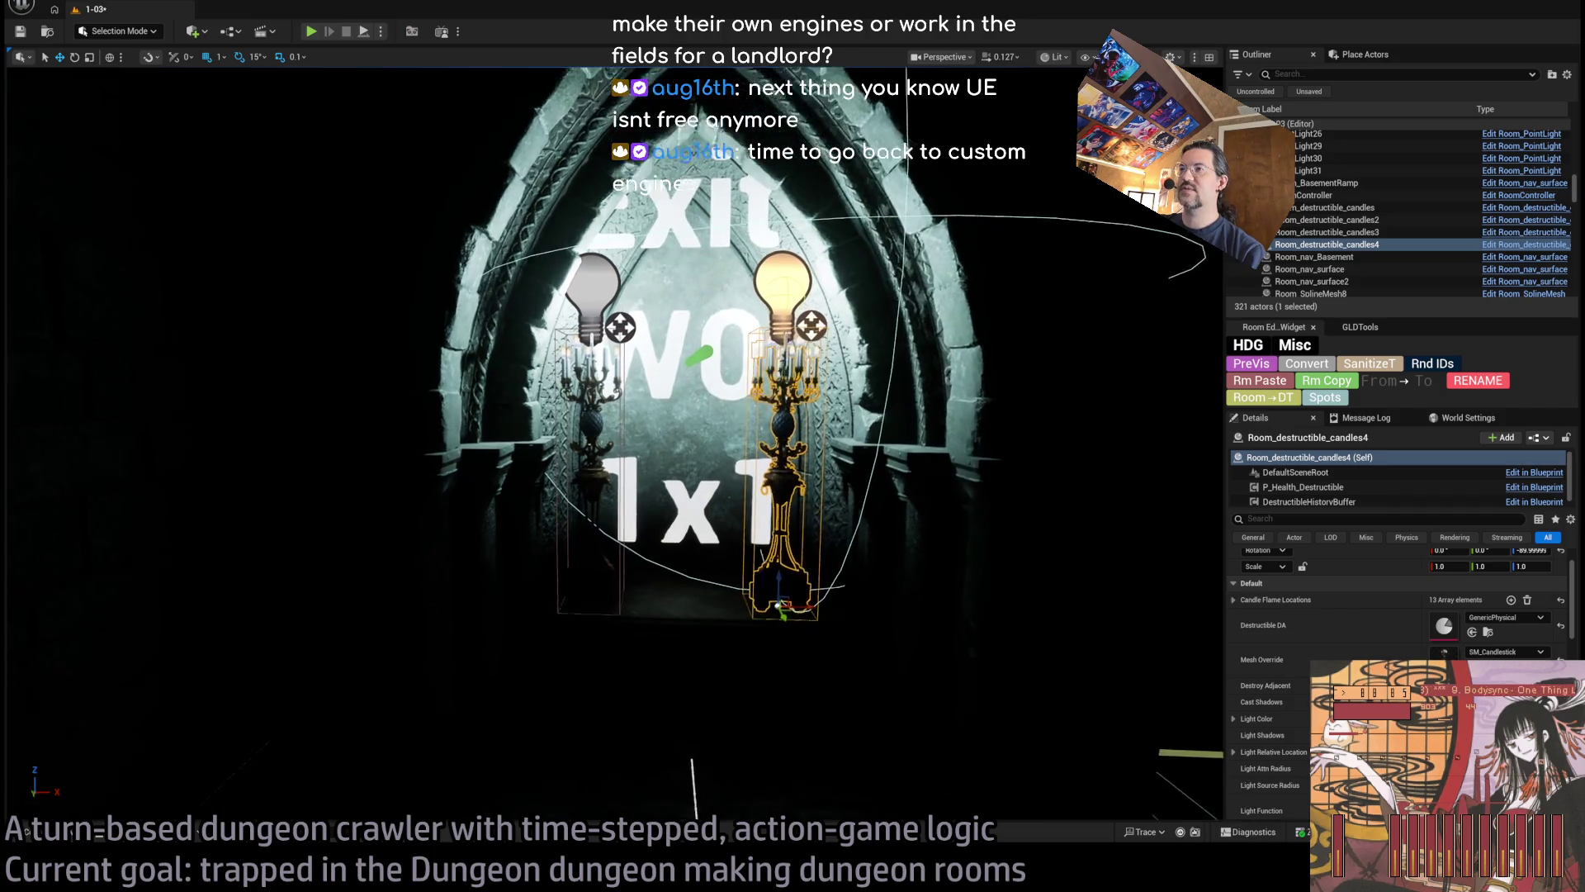
{"action": "left_click_drag", "start_coordinate": [609, 349], "coordinate": [708, 329]}
{"action": "key", "text": "f"}
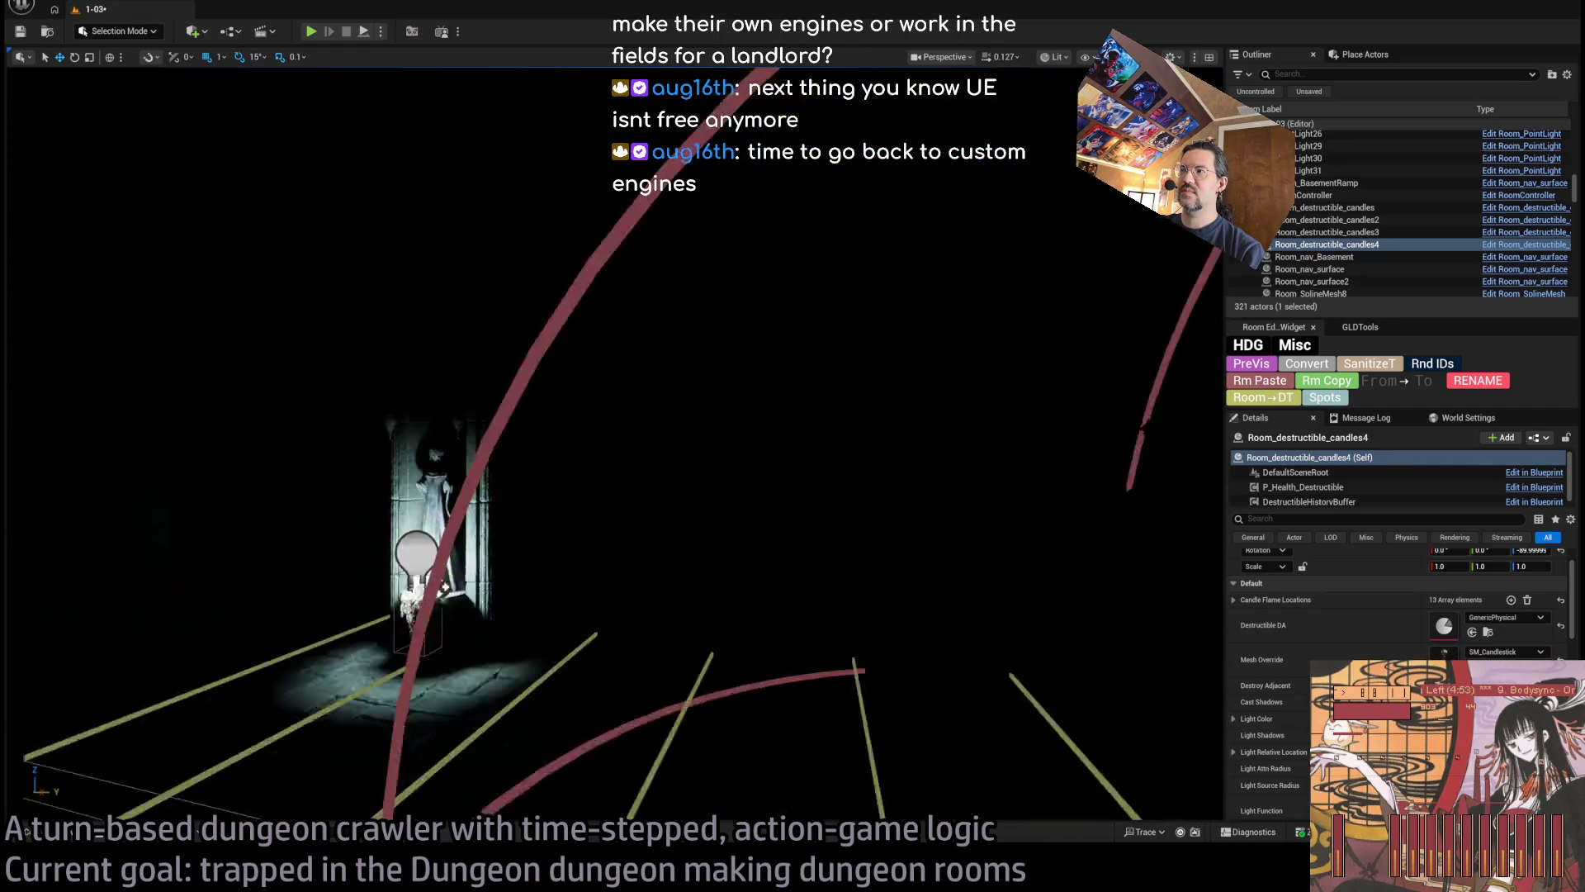
{"action": "scroll", "coordinate": [611, 446], "scroll_direction": "up", "scroll_amount": 5}
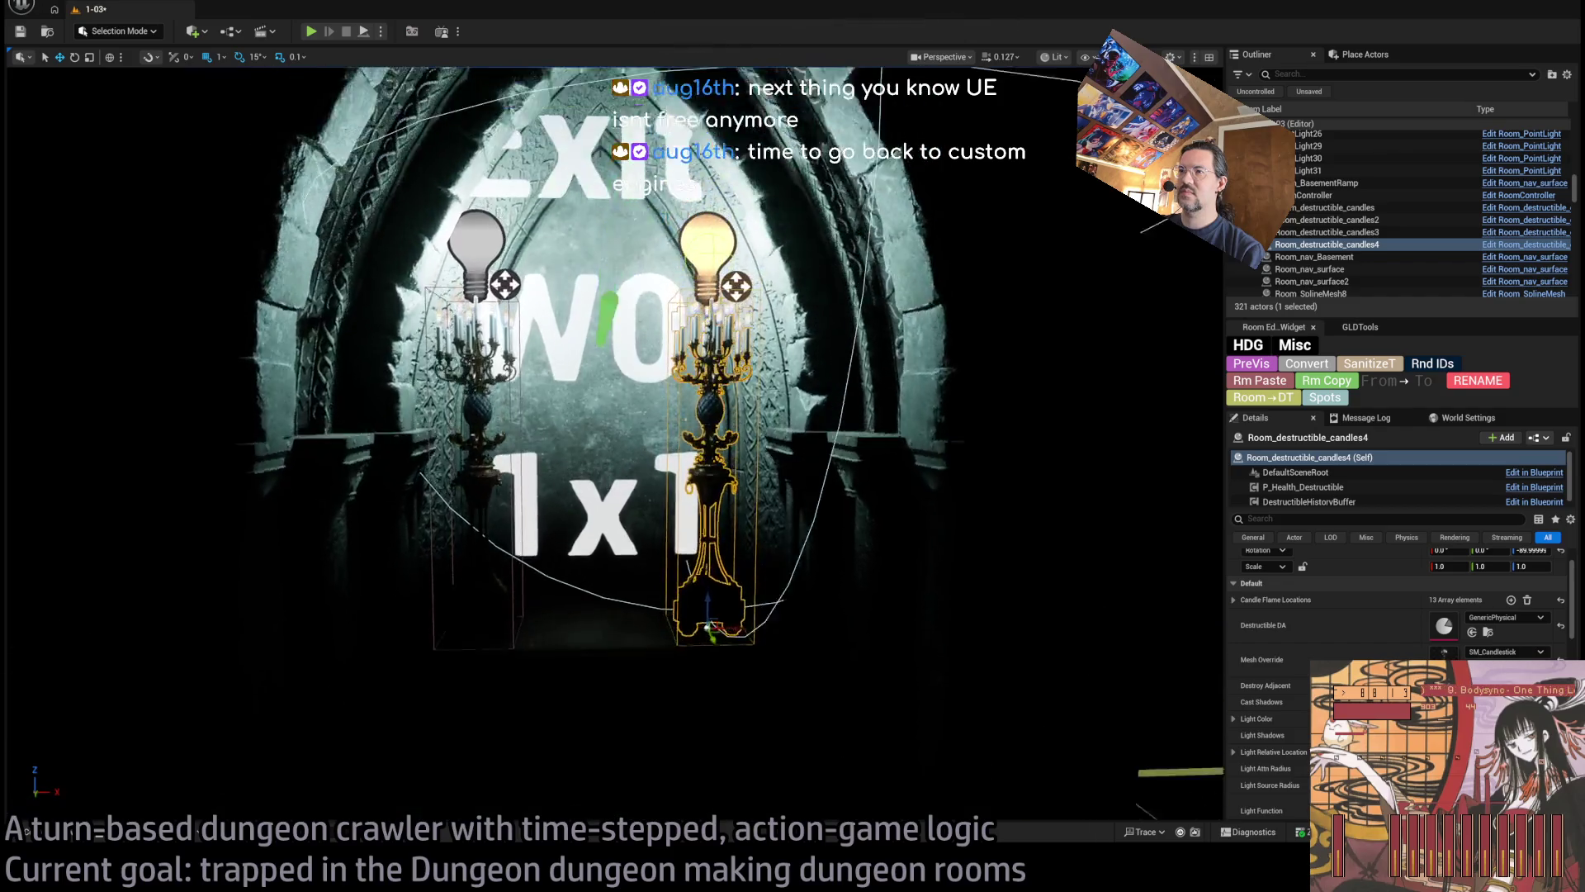
{"action": "scroll", "coordinate": [611, 446], "scroll_direction": "up", "scroll_amount": 2}
{"action": "left_click_drag", "start_coordinate": [720, 473], "coordinate": [706, 600]}
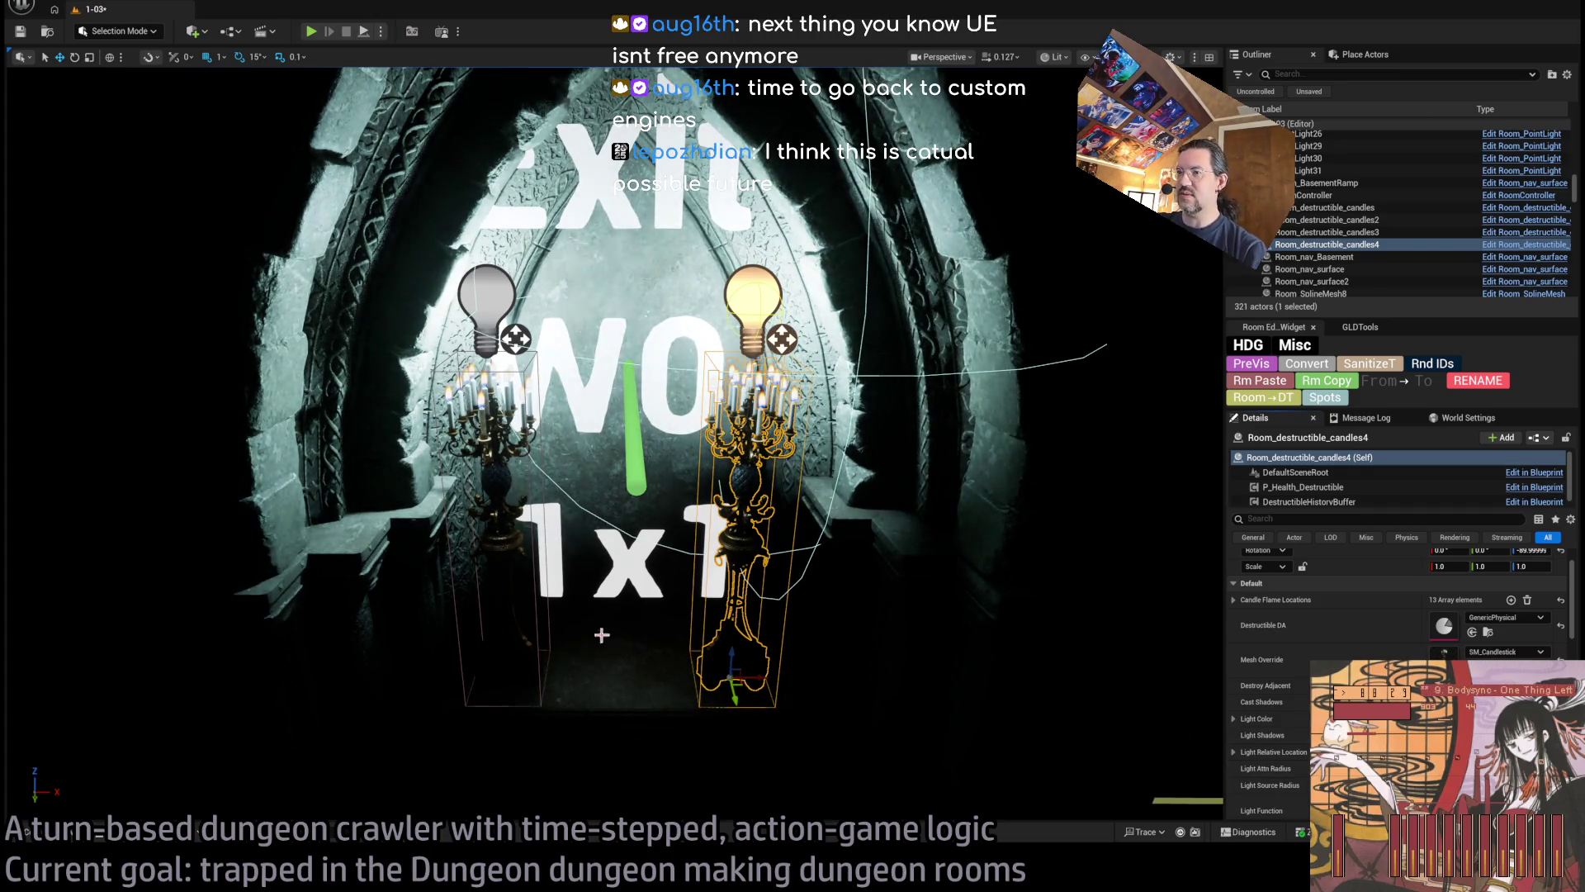
Select the left candelabra and shift the view across the Exit arch
{"action": "left_click", "coordinate": [500, 578]}
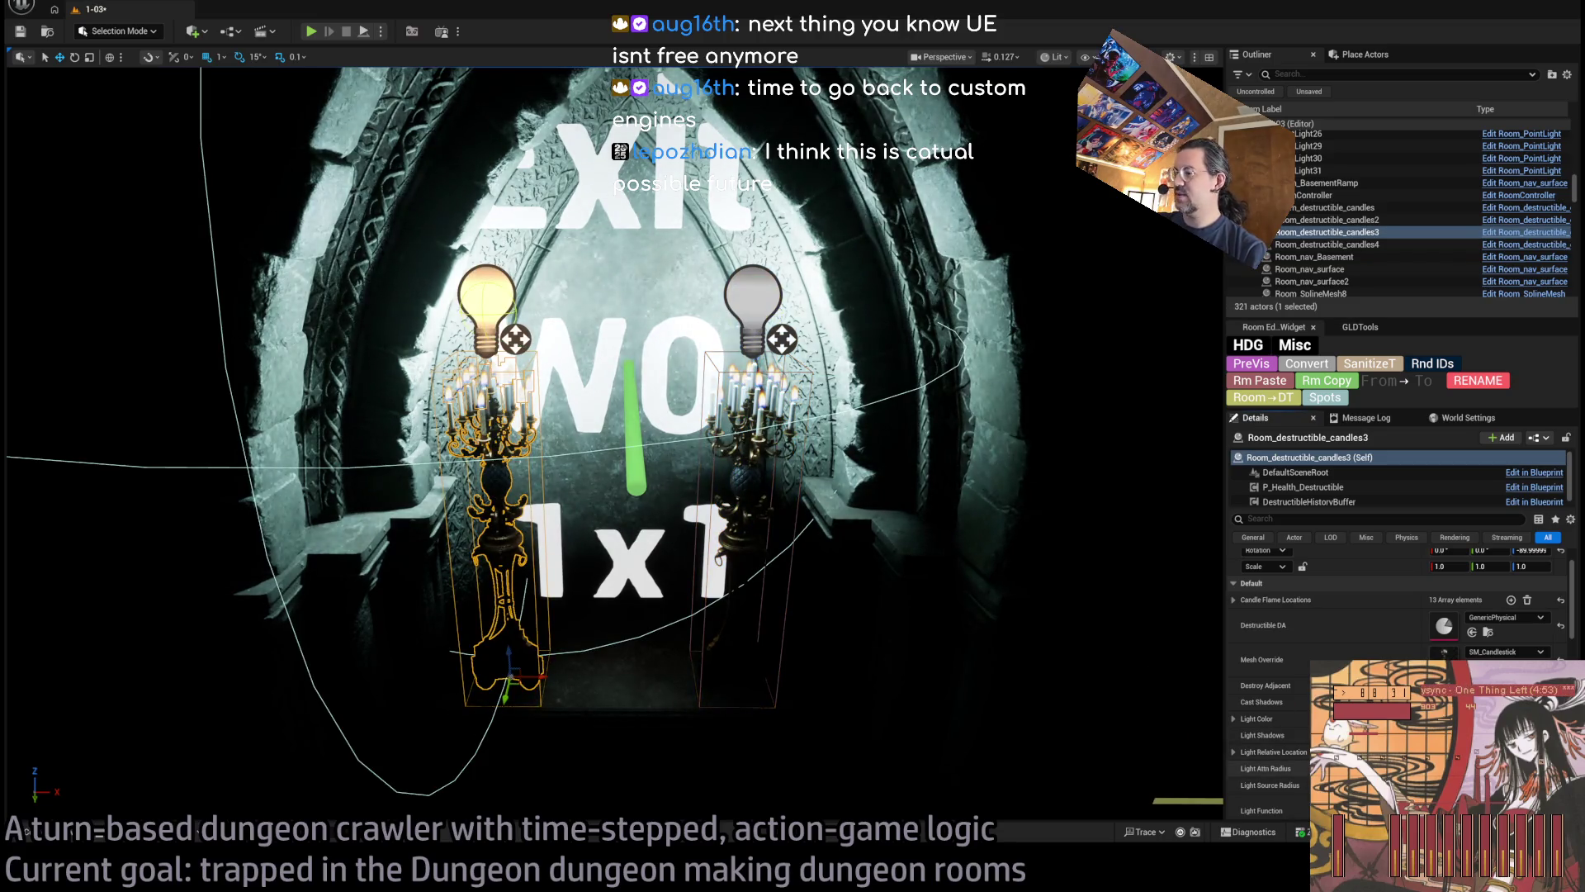
{"action": "scroll", "coordinate": [611, 446], "scroll_direction": "down", "scroll_amount": 3}
{"action": "scroll", "coordinate": [614, 119], "scroll_direction": "down", "scroll_amount": 5}
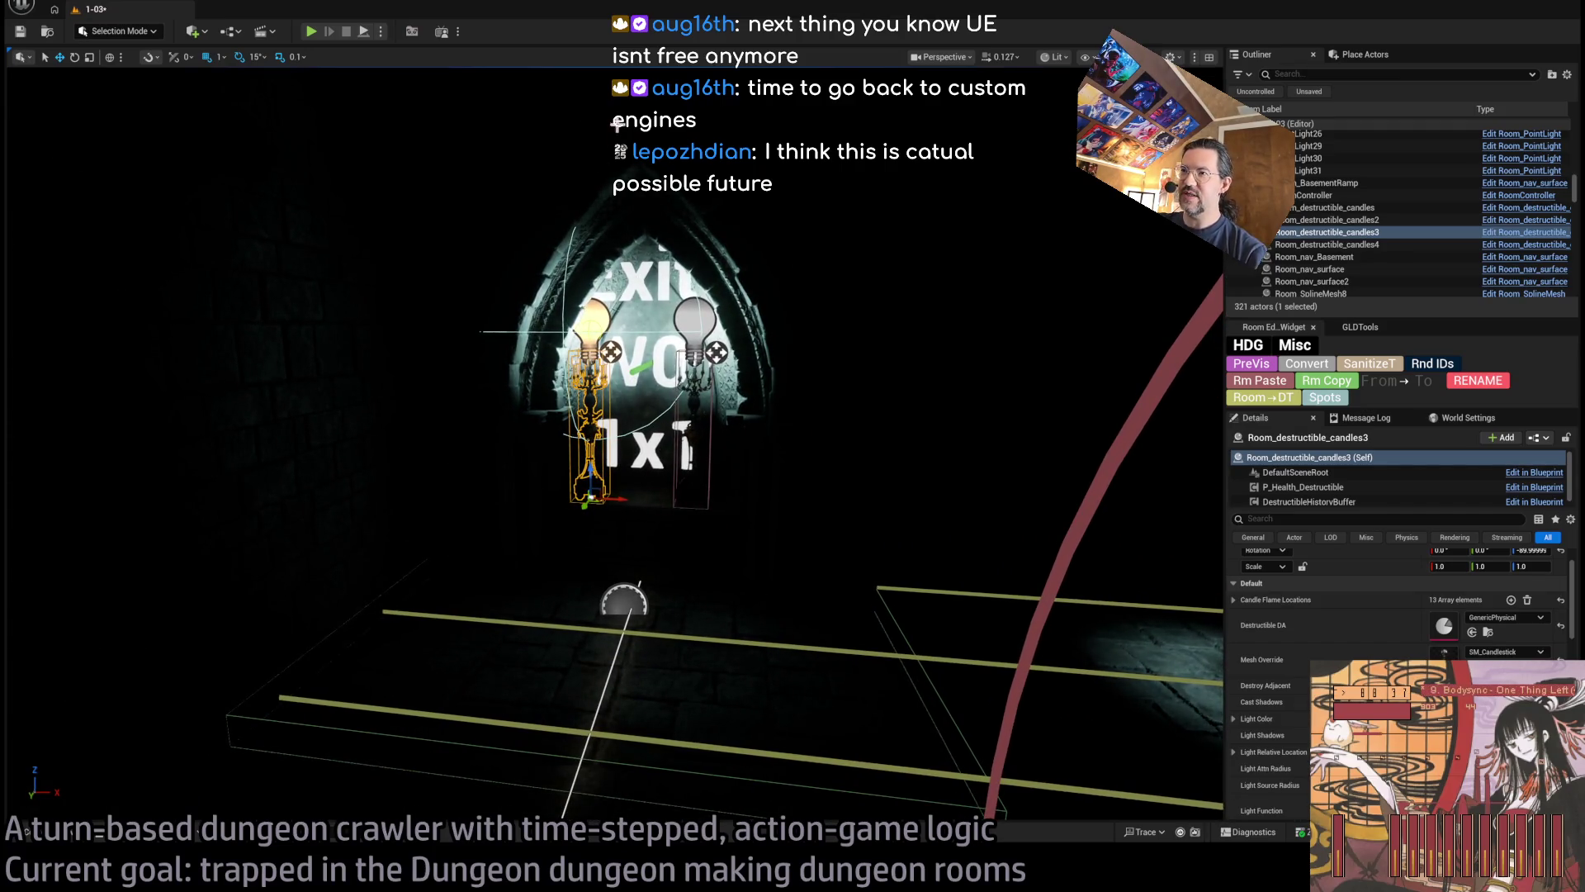
{"action": "left_click_drag", "start_coordinate": [666, 548], "coordinate": [693, 537]}
{"action": "scroll", "coordinate": [424, 630], "scroll_direction": "up", "scroll_amount": 5}
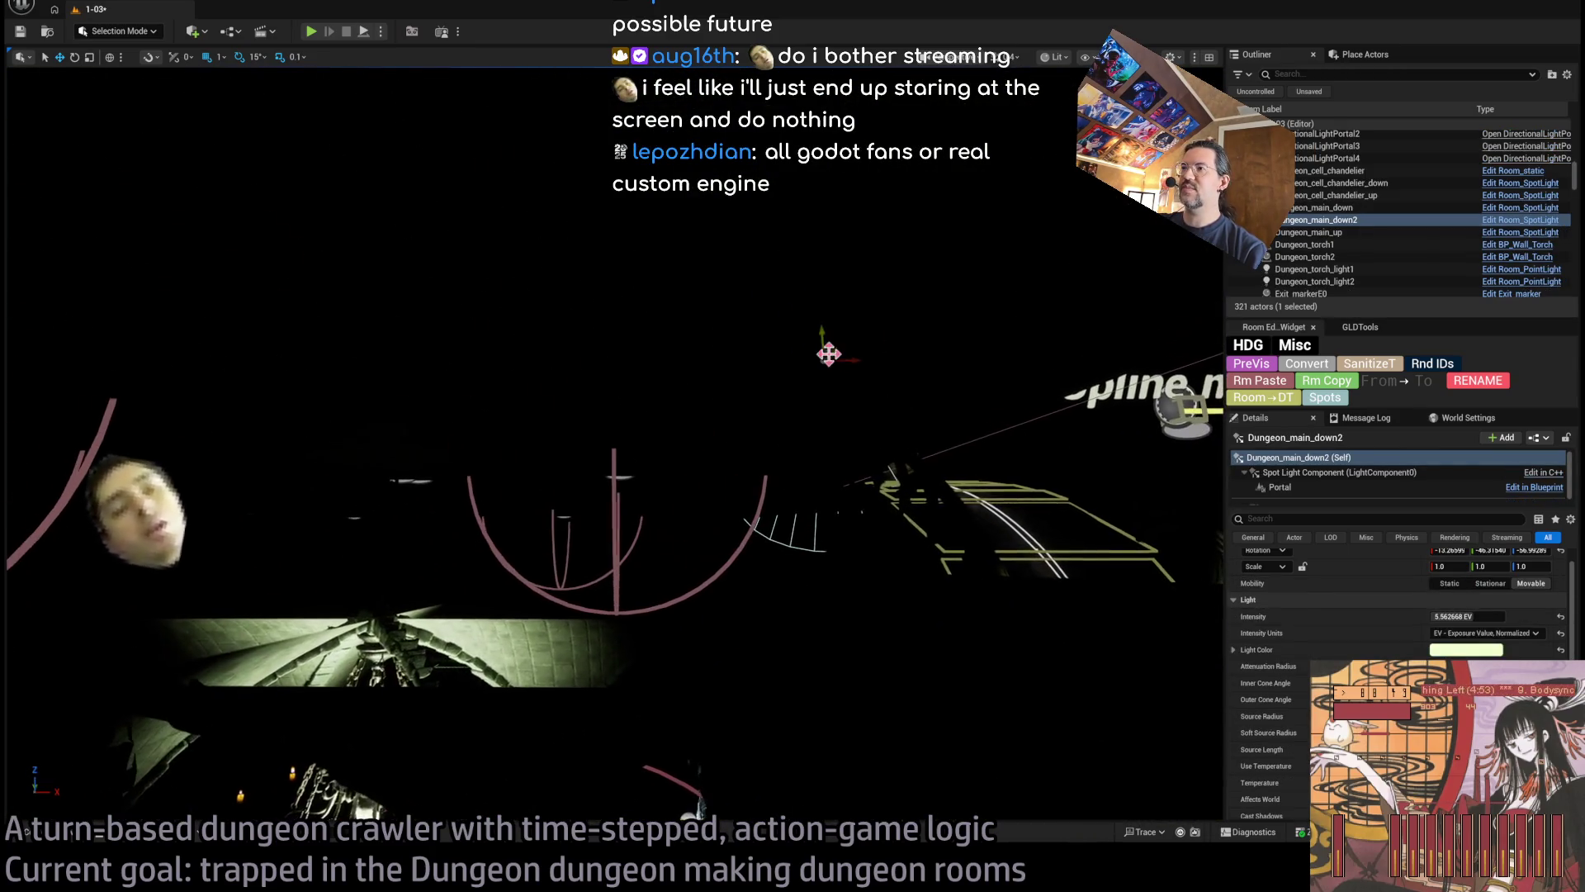
Copy the spotlight over the Exit arch, zero its rotation, and rotate it -90° to point down
{"action": "left_click_drag", "start_coordinate": [840, 355], "coordinate": [978, 355]}
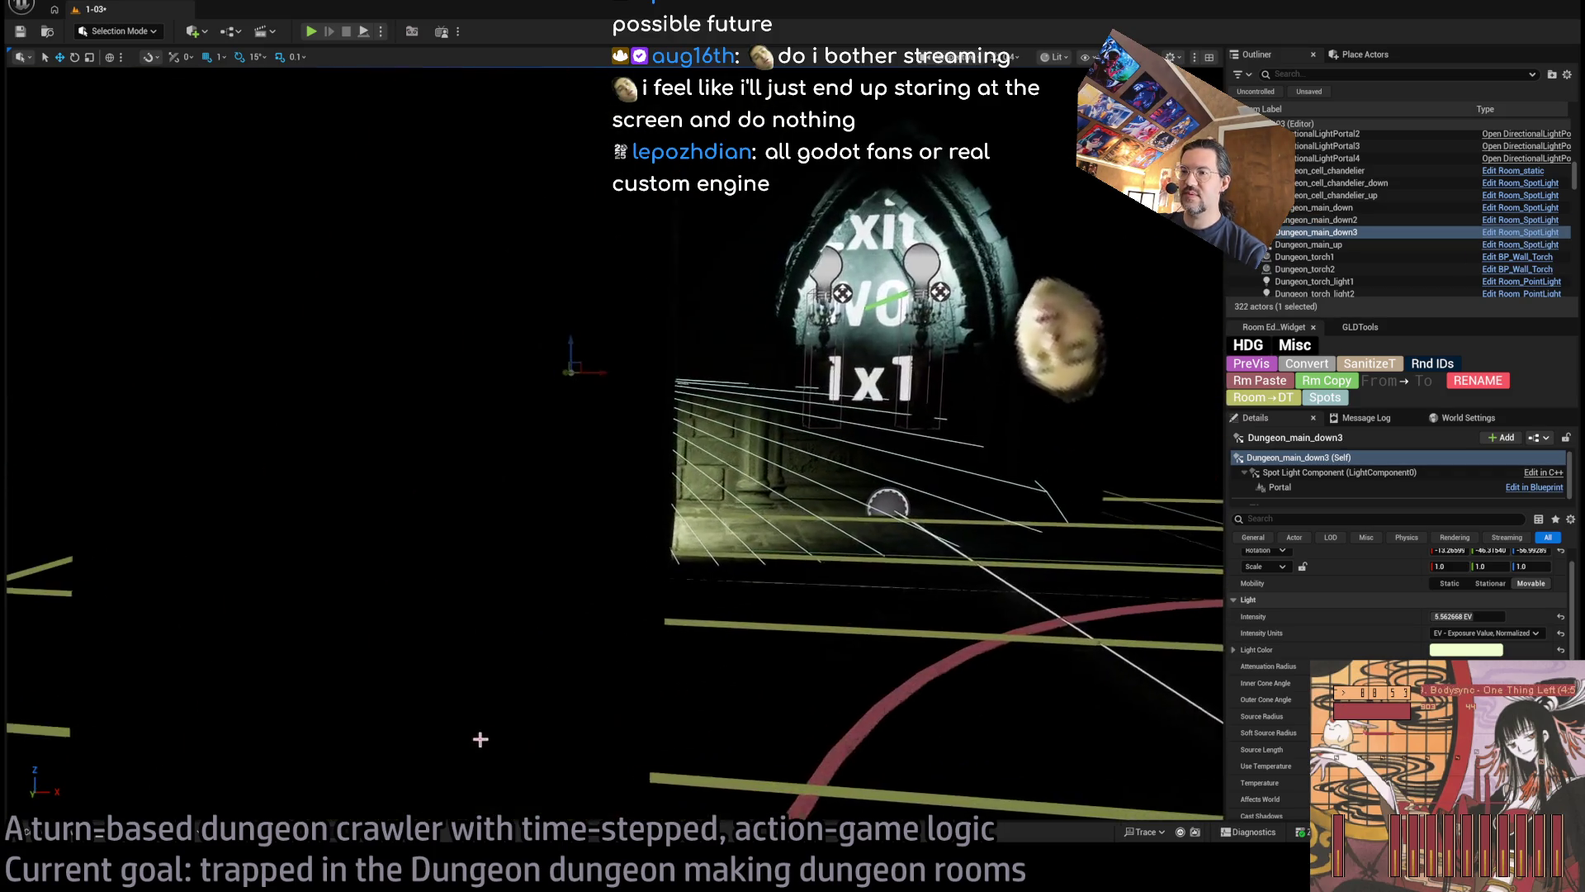
{"action": "mouse_move", "coordinate": [402, 575]}
{"action": "left_mouse_down"}
{"action": "mouse_move", "coordinate": [523, 652]}
{"action": "mouse_move", "coordinate": [690, 690]}
{"action": "mouse_move", "coordinate": [652, 248]}
{"action": "left_mouse_up"}
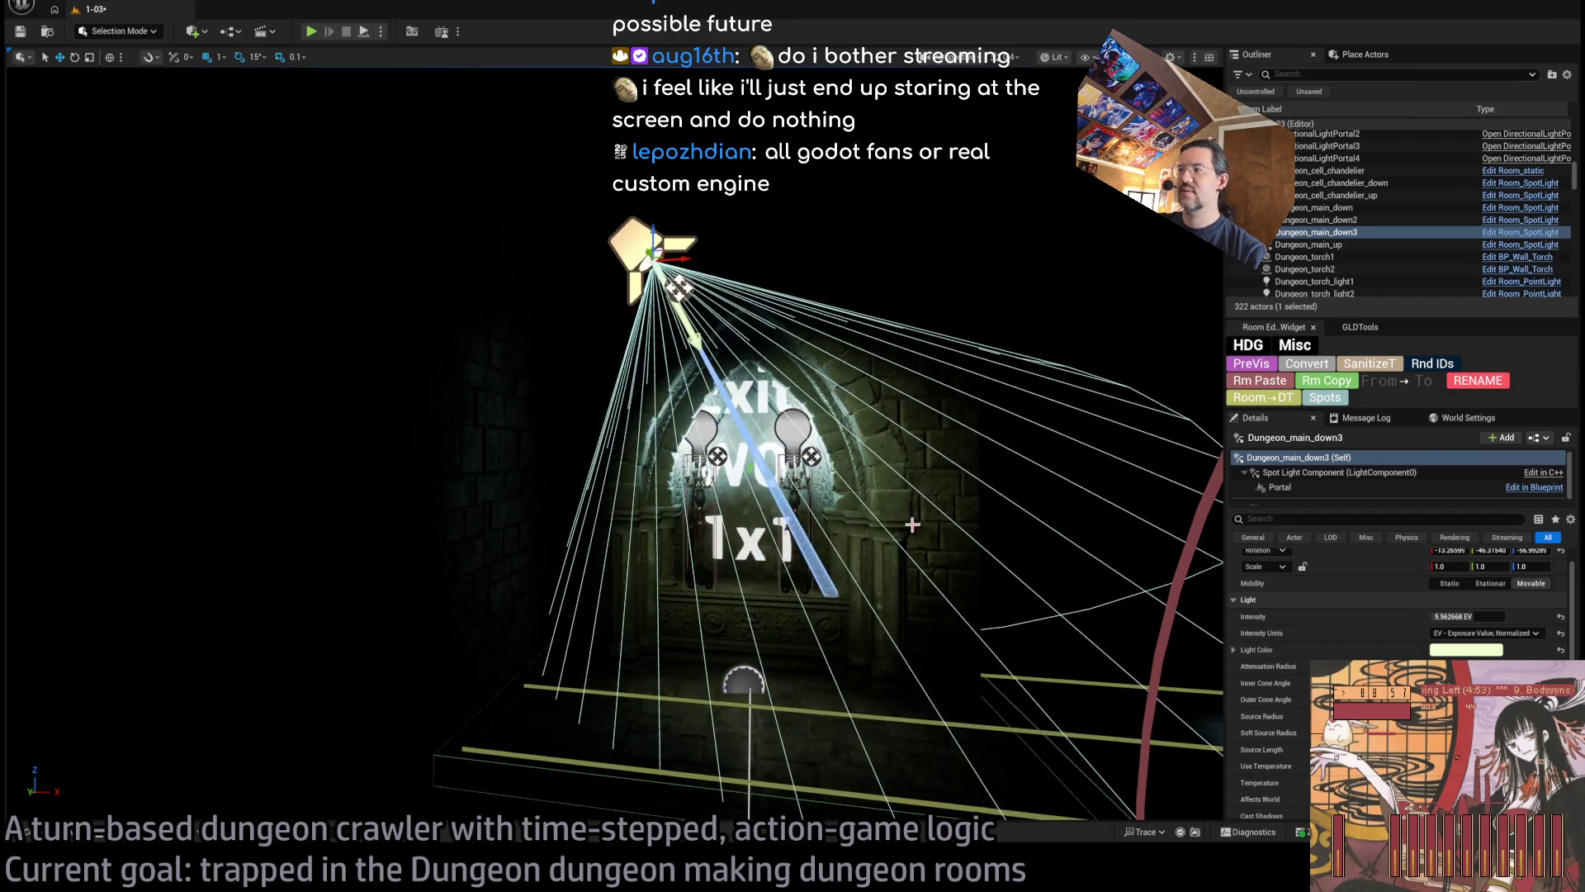
{"action": "scroll", "coordinate": [1469, 578], "scroll_direction": "up", "scroll_amount": 2}
{"action": "left_click", "coordinate": [1450, 589]}
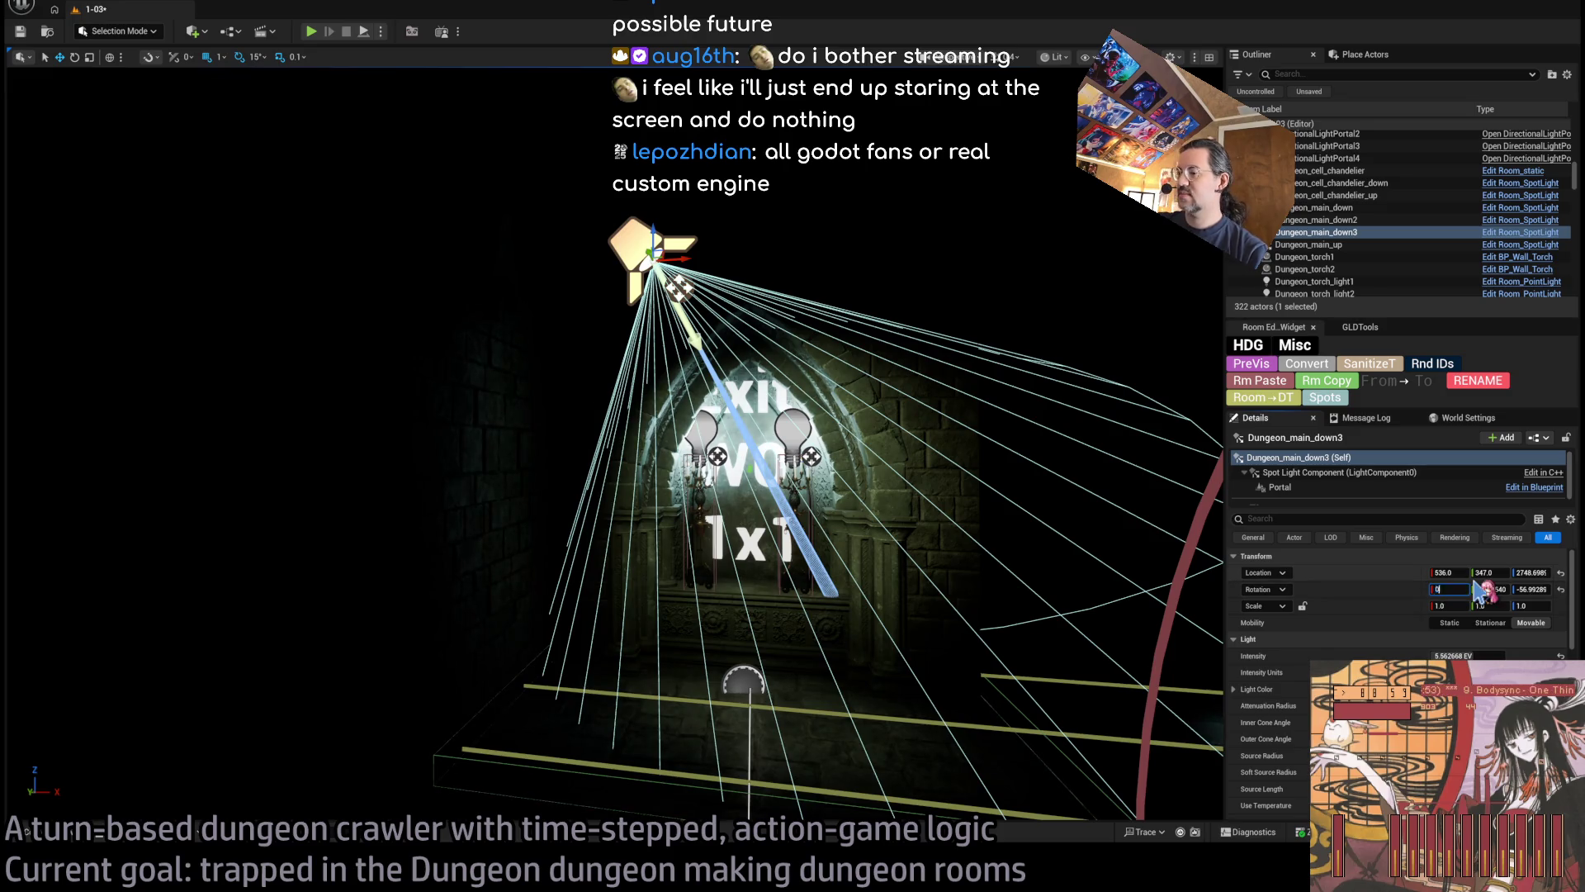
{"action": "key", "text": "Tab"}
{"action": "type", "text": "0"}
{"action": "key", "text": "Tab"}
{"action": "type", "text": "0"}
{"action": "key", "text": "Tab"}
{"action": "mouse_move", "coordinate": [948, 411]}
{"action": "left_mouse_down"}
{"action": "mouse_move", "coordinate": [917, 414]}
{"action": "mouse_move", "coordinate": [769, 324]}
{"action": "left_mouse_up"}
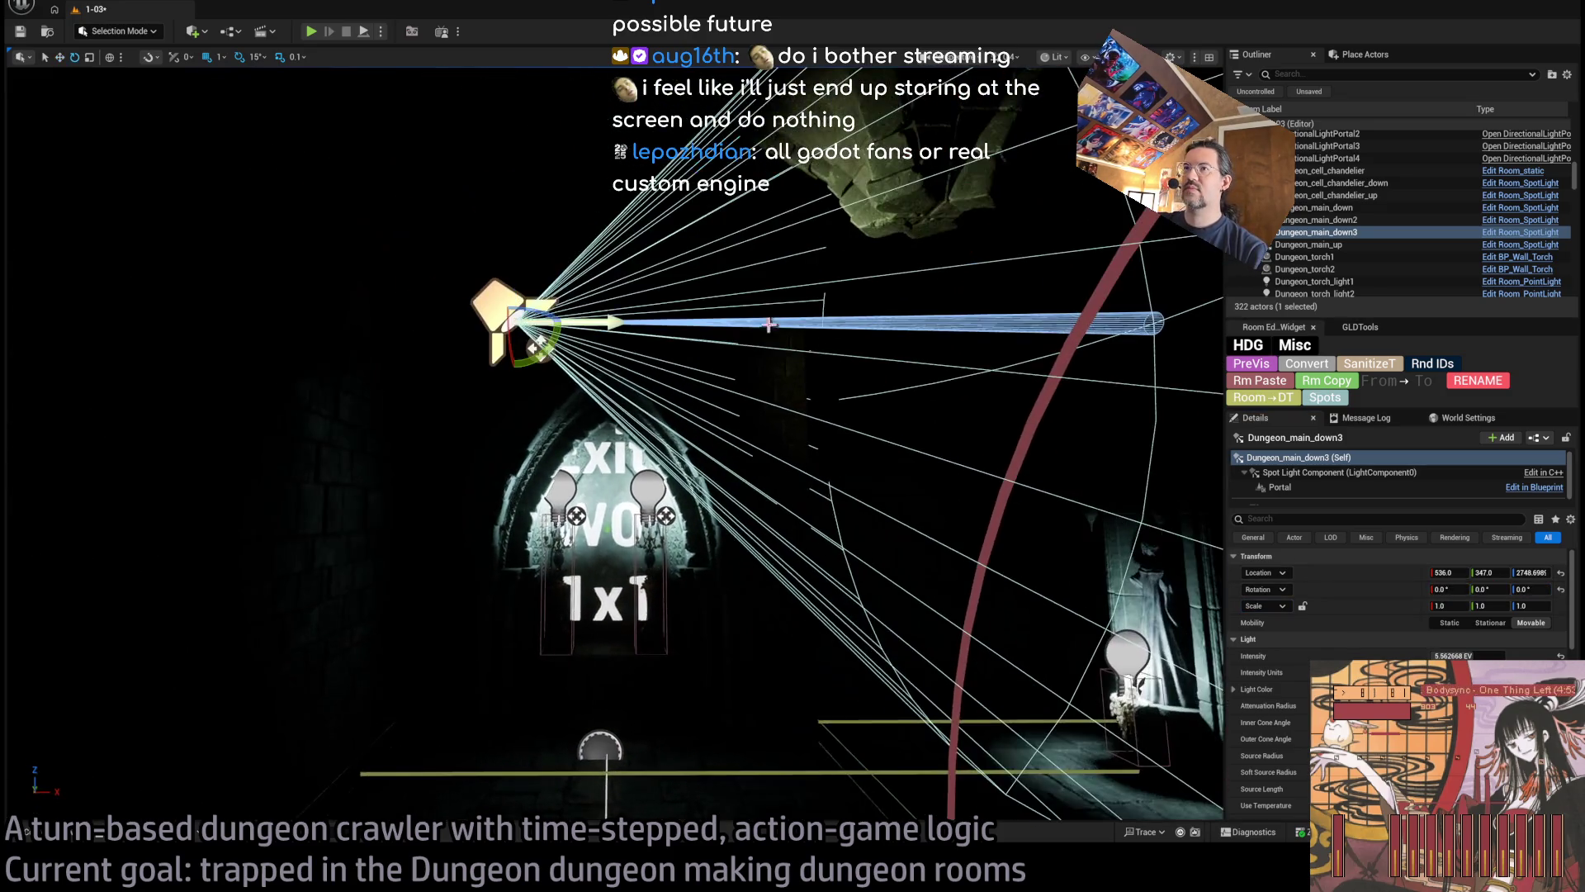
{"action": "mouse_move", "coordinate": [536, 347]}
{"action": "left_mouse_down"}
{"action": "mouse_move", "coordinate": [541, 363]}
{"action": "mouse_move", "coordinate": [520, 326]}
{"action": "mouse_move", "coordinate": [671, 325]}
{"action": "left_mouse_up"}
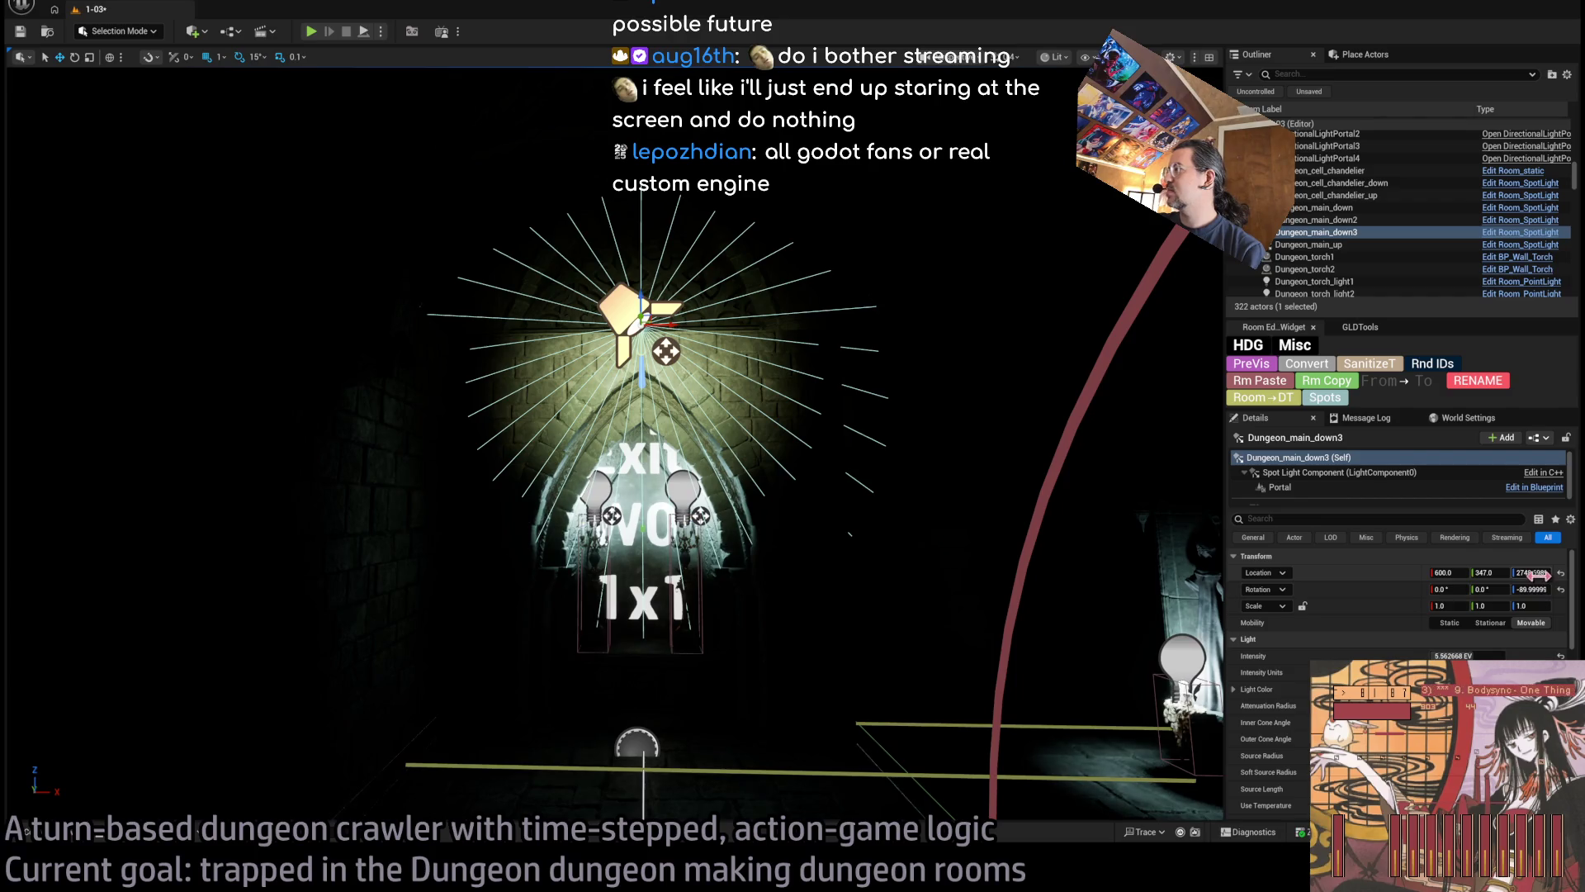
Set the new spotlight's Location Z to 2800 and Y to 400
{"action": "type", "text": "800"}
{"action": "key", "text": "Return"}
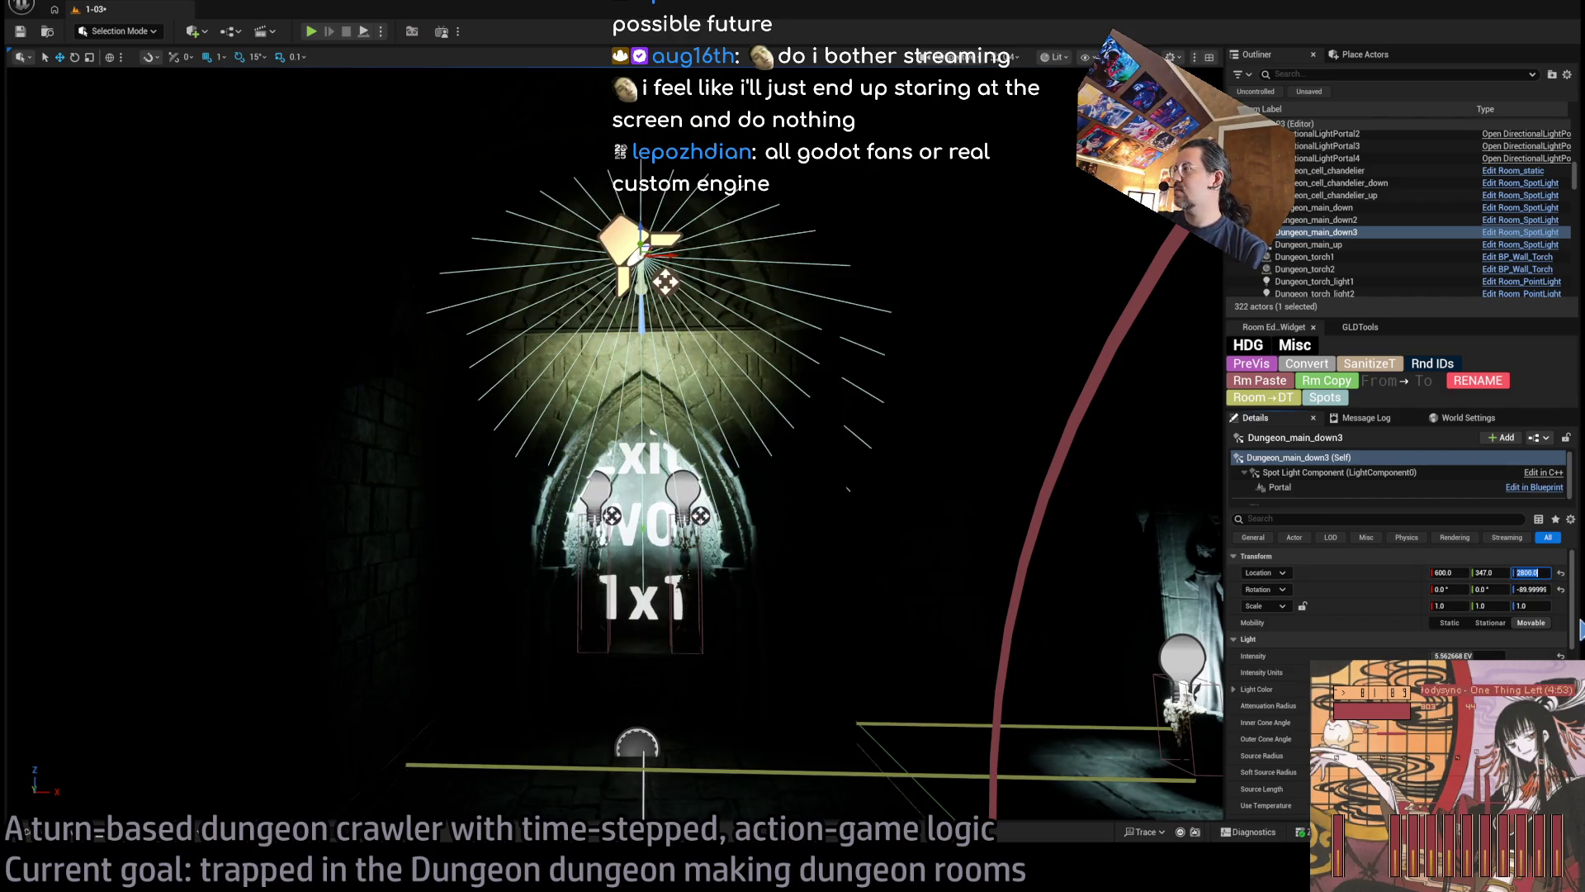
{"action": "key", "text": "shift+Tab"}
{"action": "type", "text": "400"}
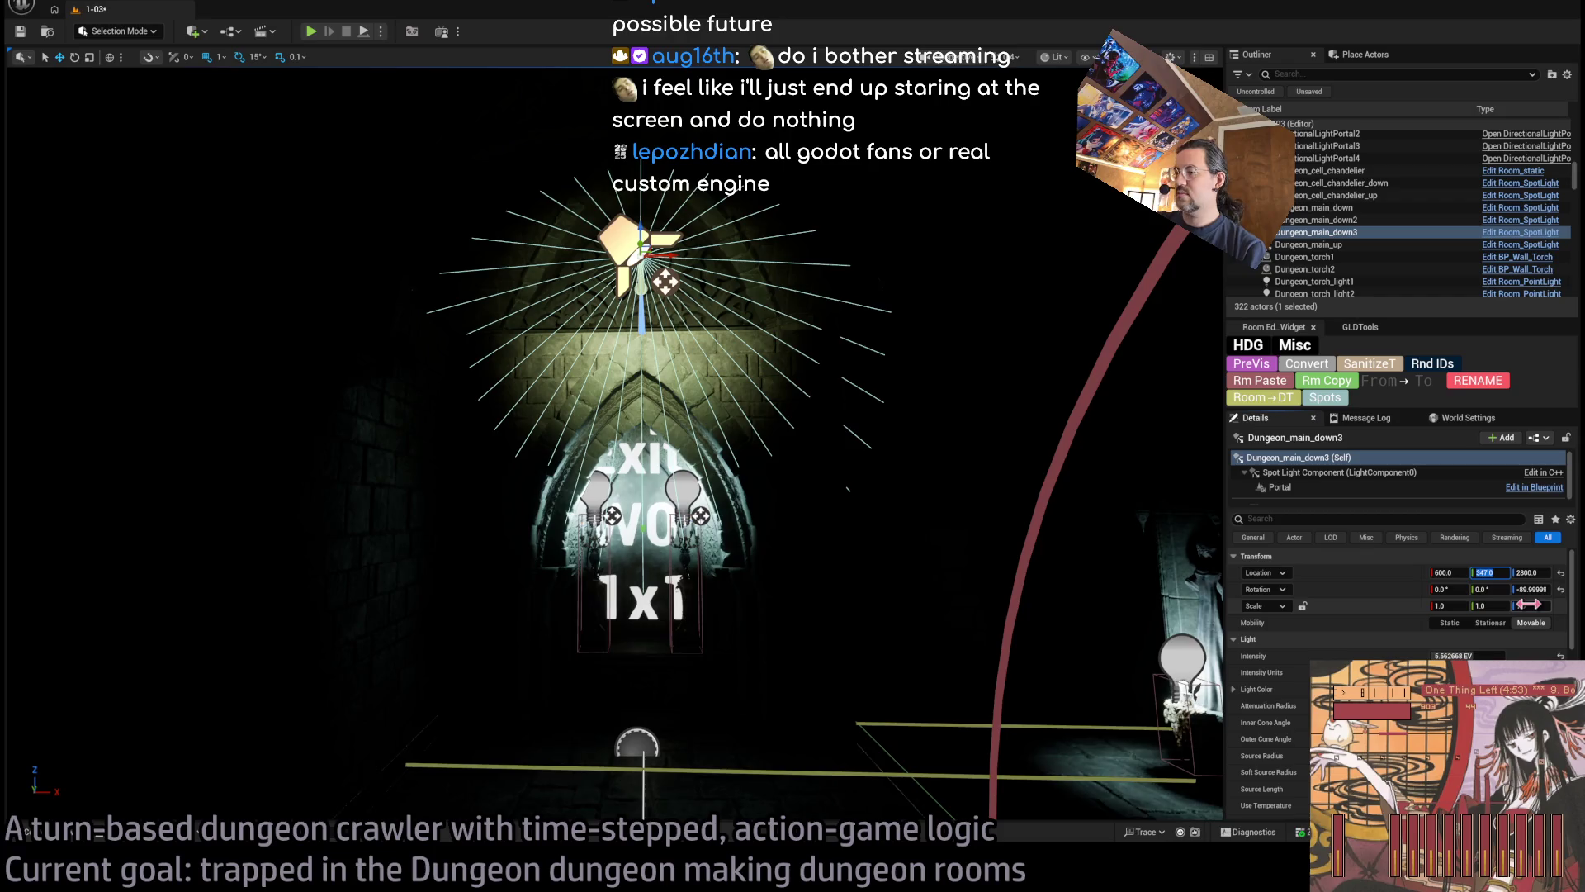
{"action": "key", "text": "Return"}
{"action": "key", "text": "s"}
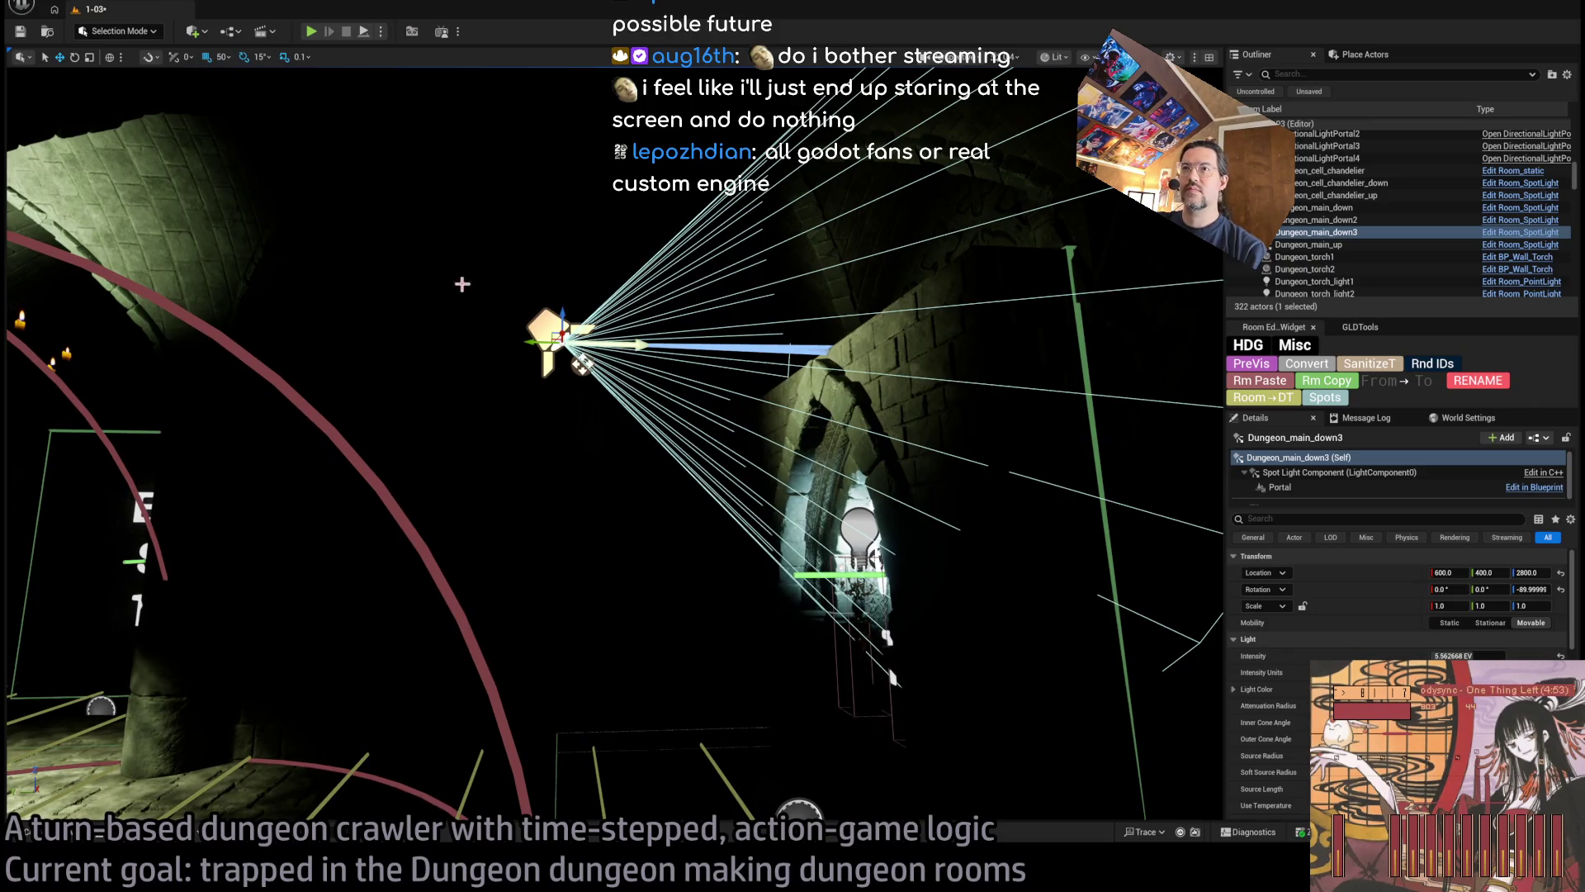
Set Dungeon_main_down3's Y to 500, raise it to 2850, and pitch it to -45°
{"action": "type", "text": "500"}
{"action": "key", "text": "Return"}
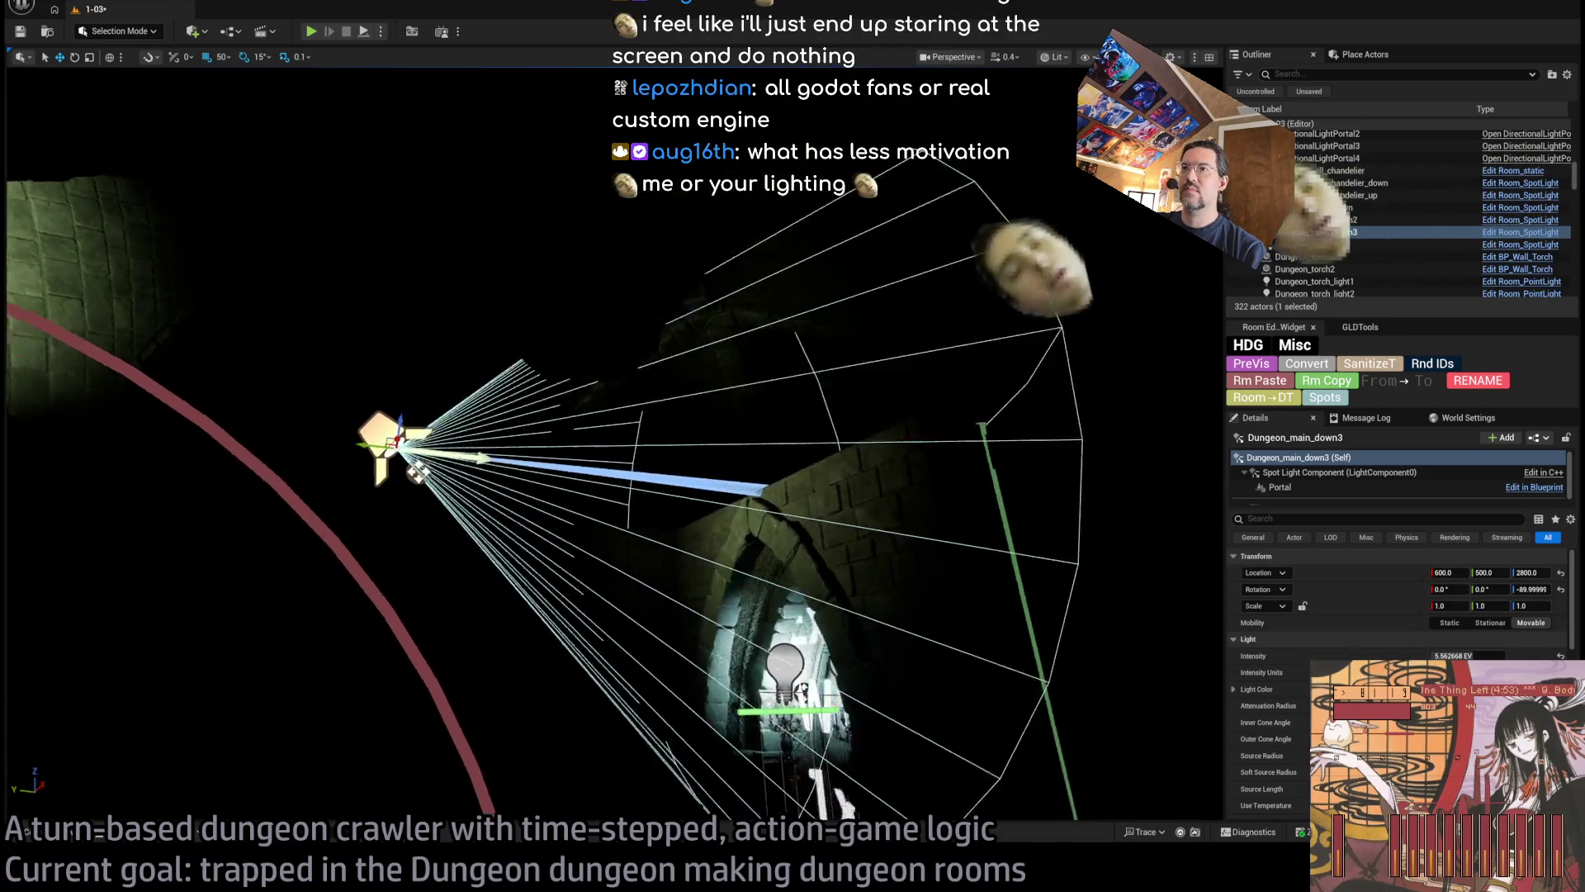
{"action": "key", "text": "alt+3"}
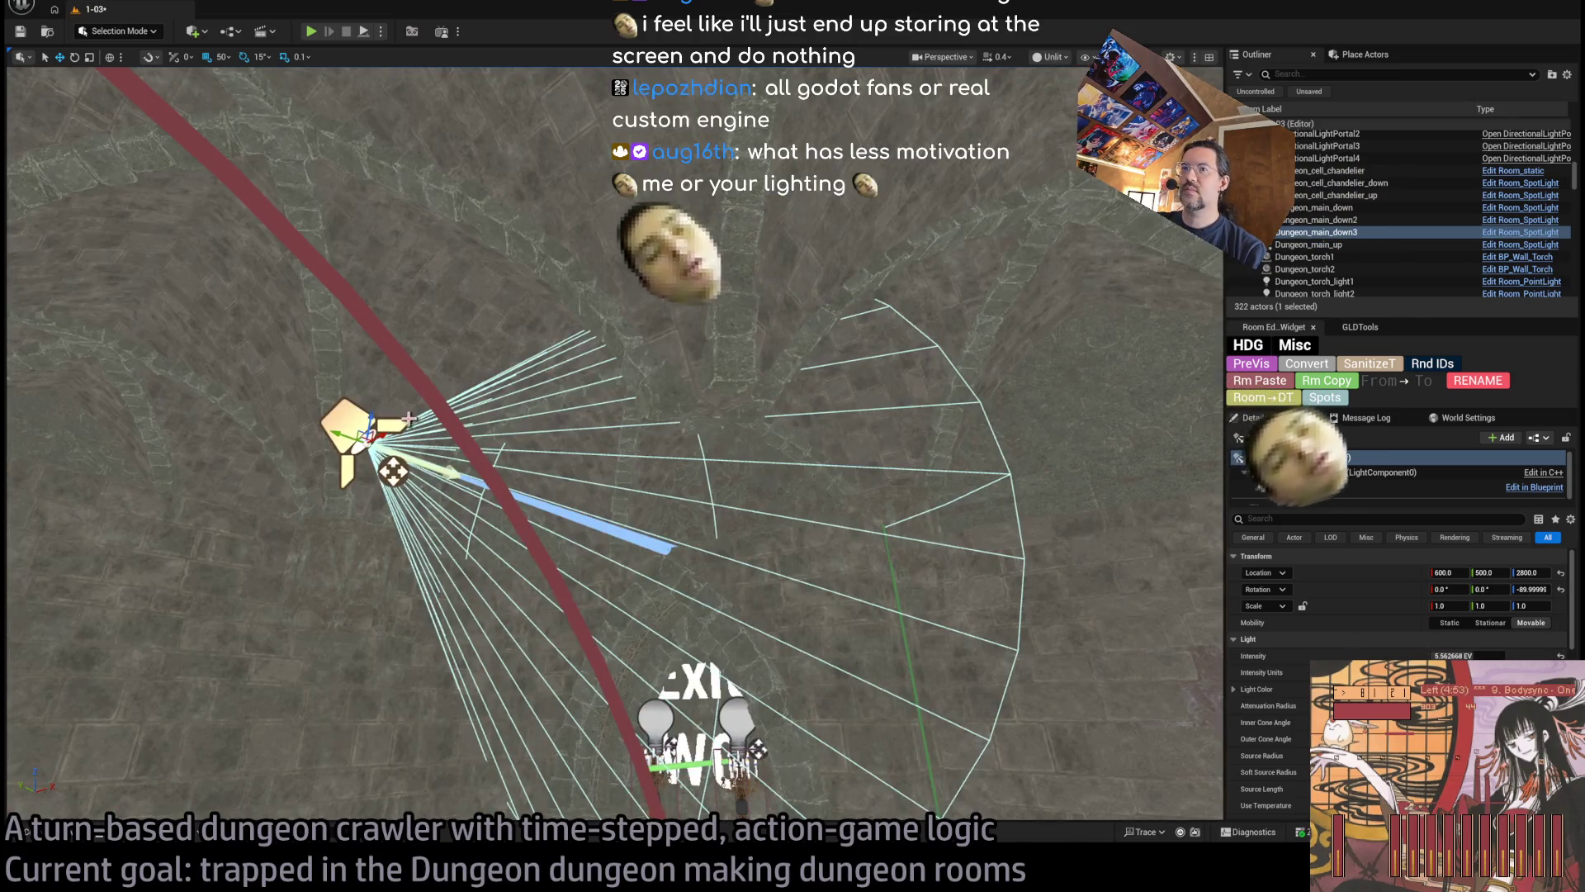
{"action": "mouse_move", "coordinate": [366, 426]}
{"action": "left_mouse_down"}
{"action": "mouse_move", "coordinate": [396, 247]}
{"action": "mouse_move", "coordinate": [371, 355]}
{"action": "mouse_move", "coordinate": [455, 340]}
{"action": "mouse_move", "coordinate": [460, 272]}
{"action": "left_mouse_up"}
{"action": "key", "text": "e"}
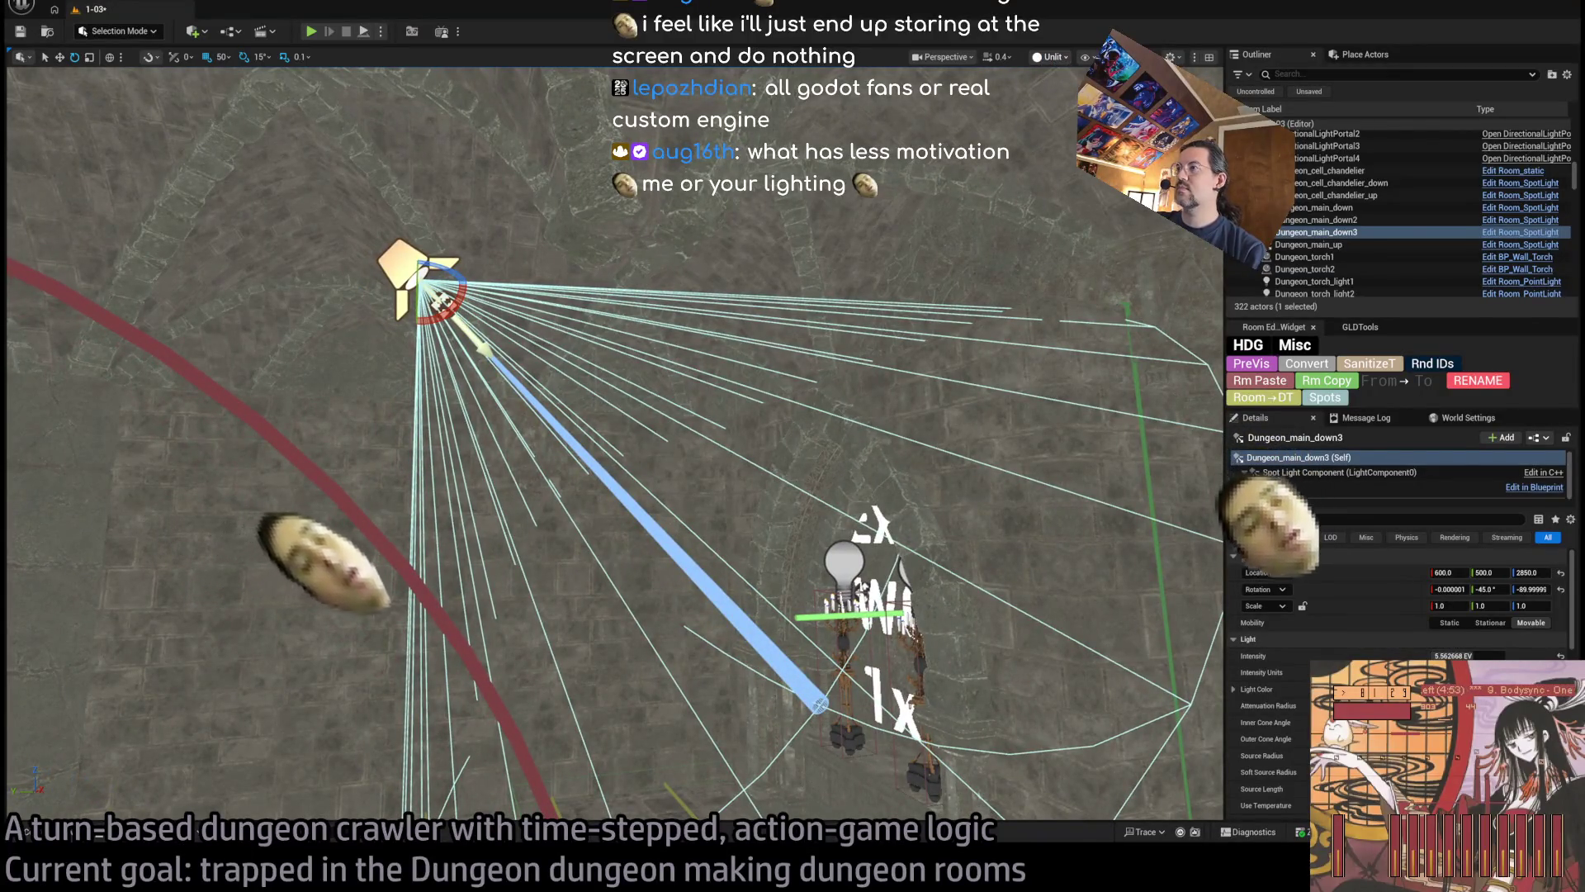
{"action": "key", "text": "alt+4"}
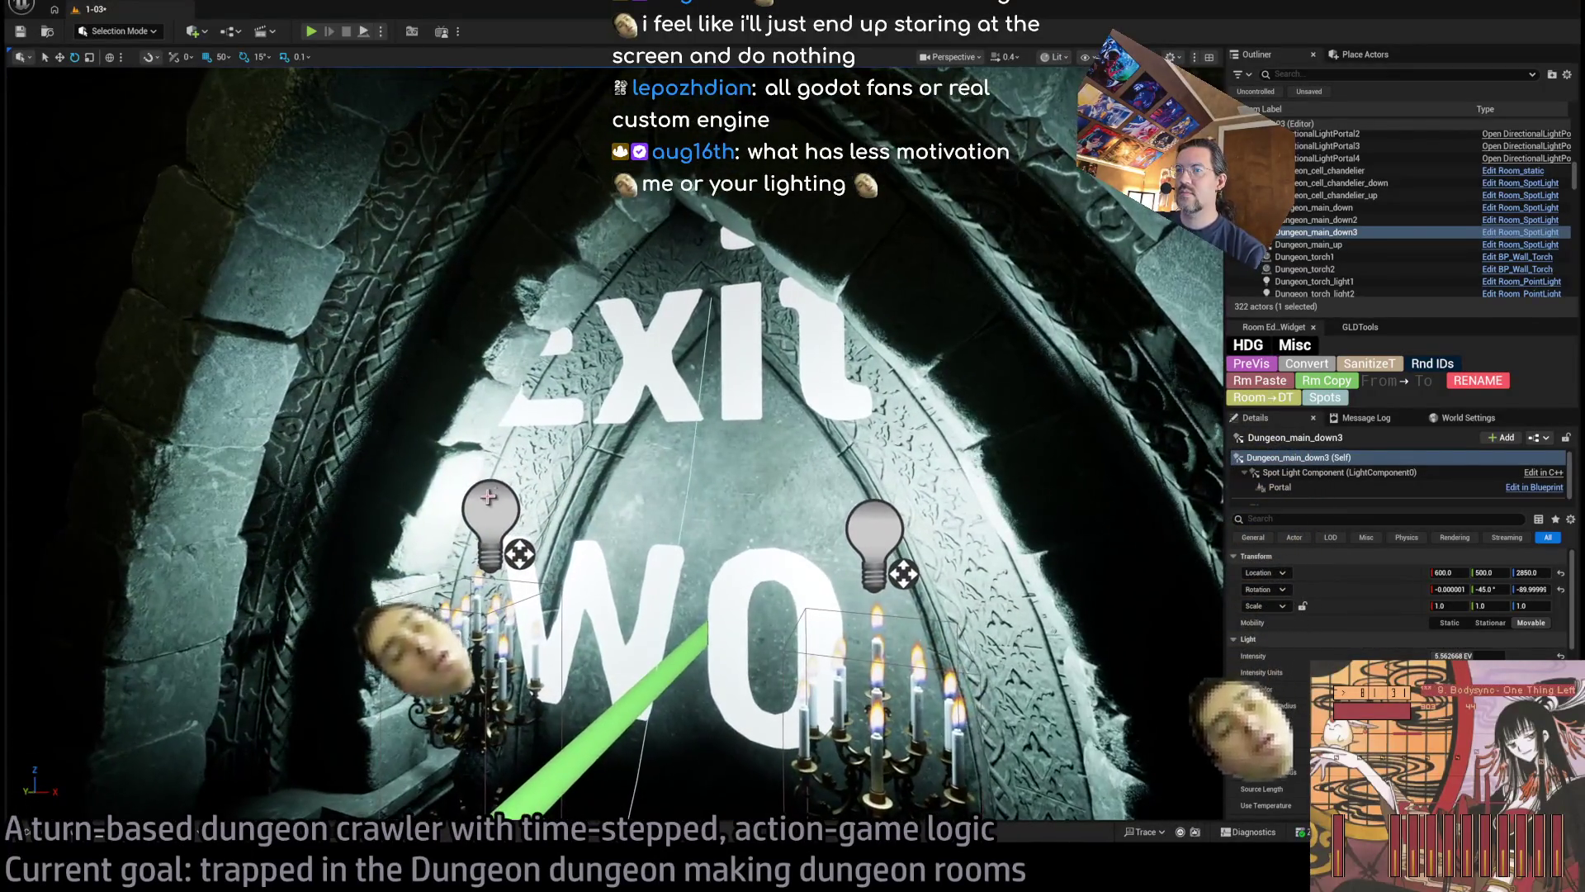
Select and frame both Exit-arch candelabras to inspect their shared MI_Candle_LF light settings
{"action": "left_click", "coordinate": [491, 505]}
{"action": "left_click", "coordinate": [875, 677], "text": "ctrl"}
{"action": "key", "text": "f"}
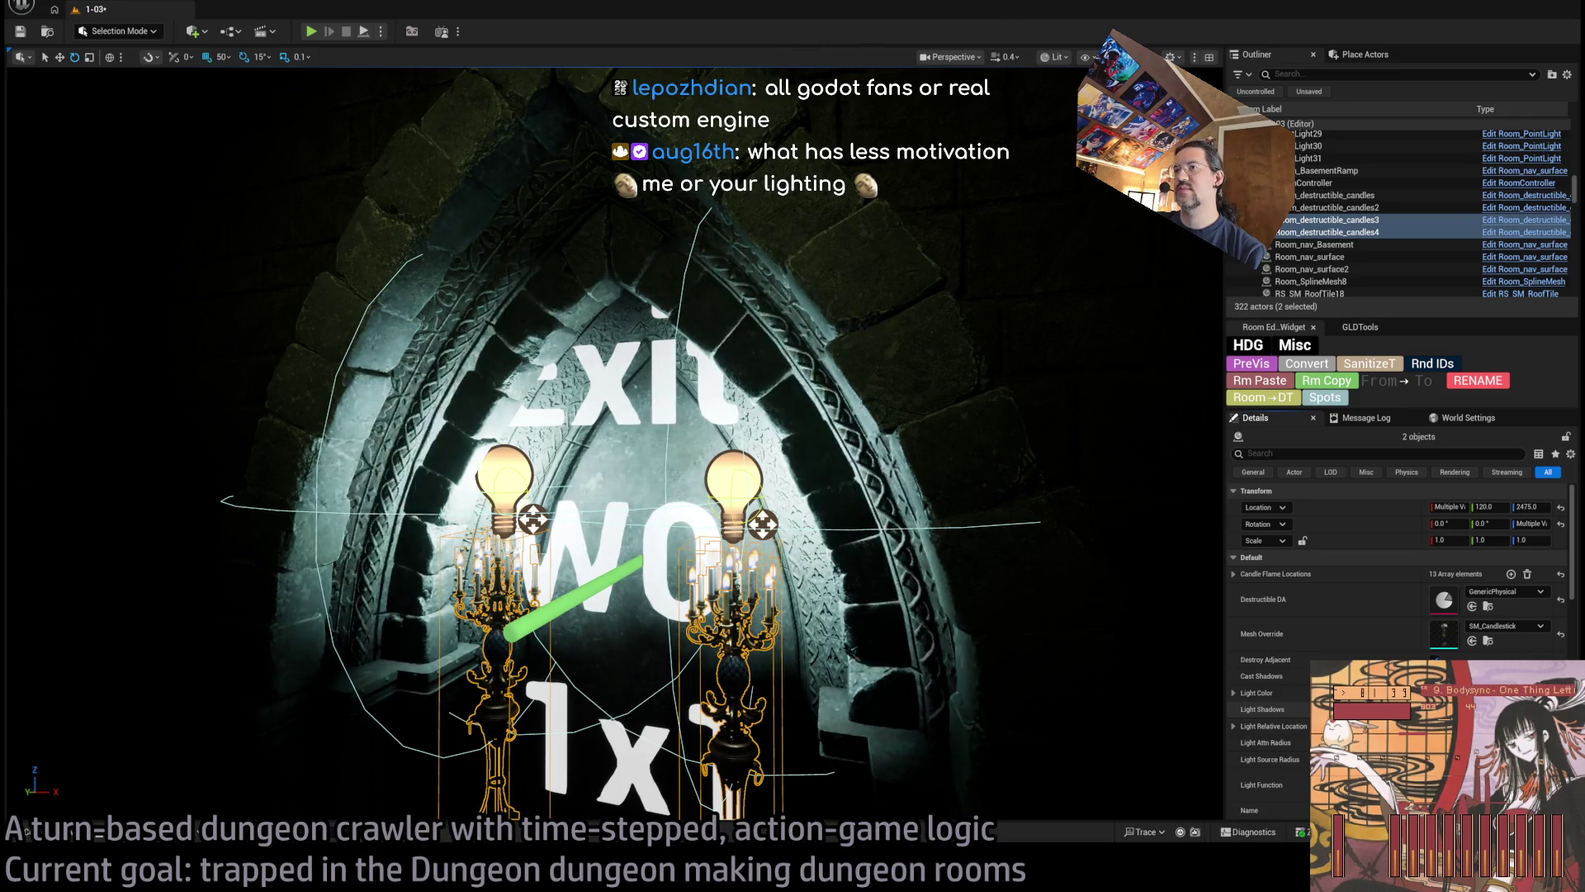
{"action": "left_click_drag", "start_coordinate": [1097, 662], "coordinate": [1116, 614]}
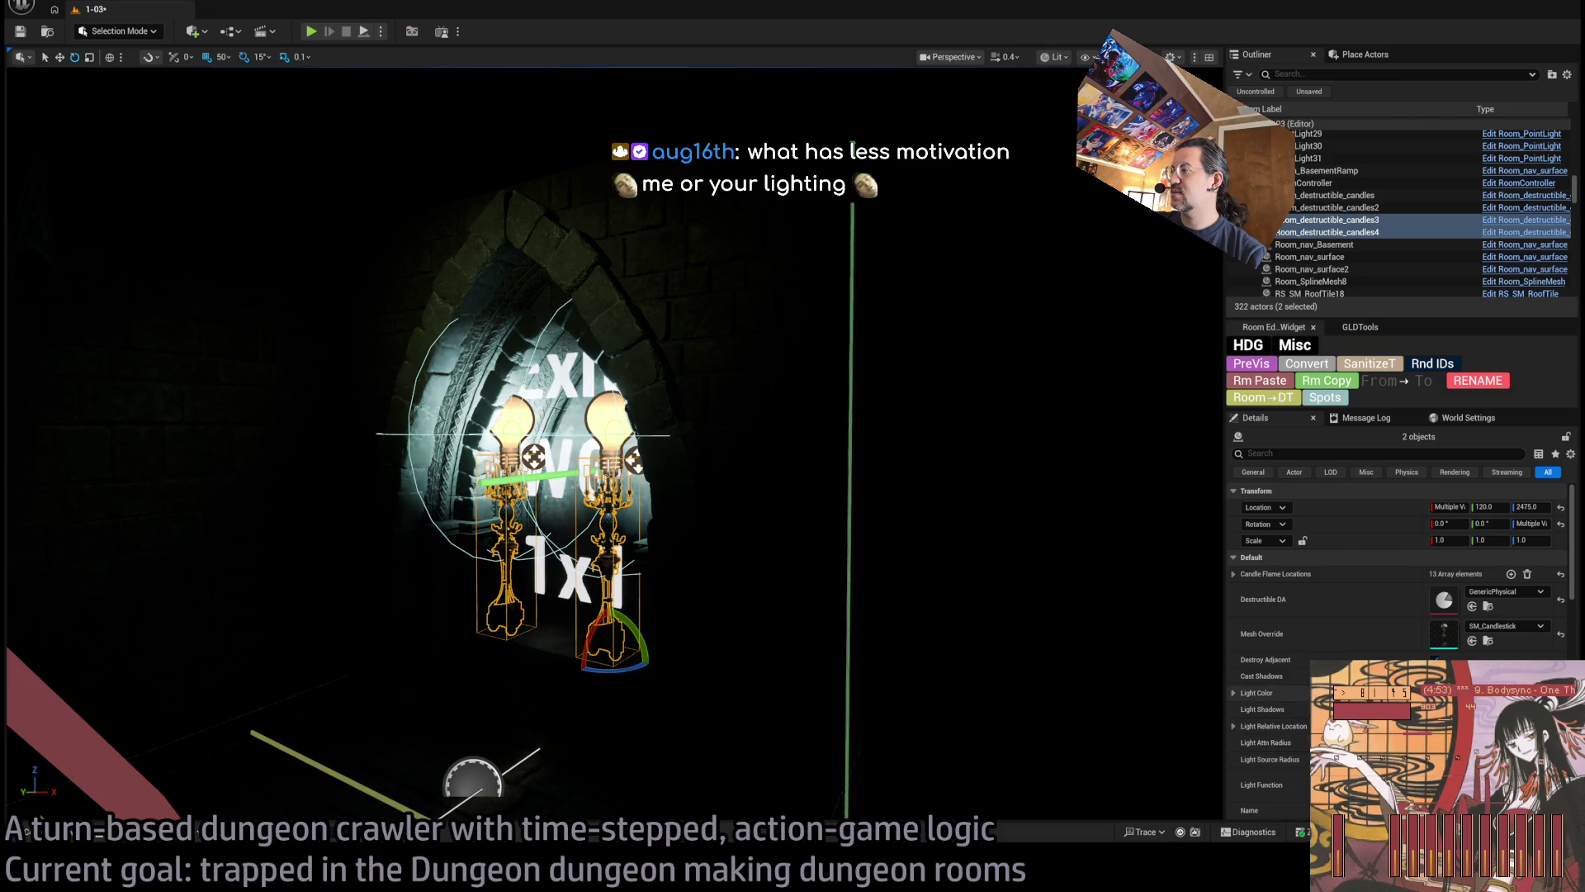
{"action": "scroll", "coordinate": [1486, 578], "scroll_direction": "down", "scroll_amount": 5}
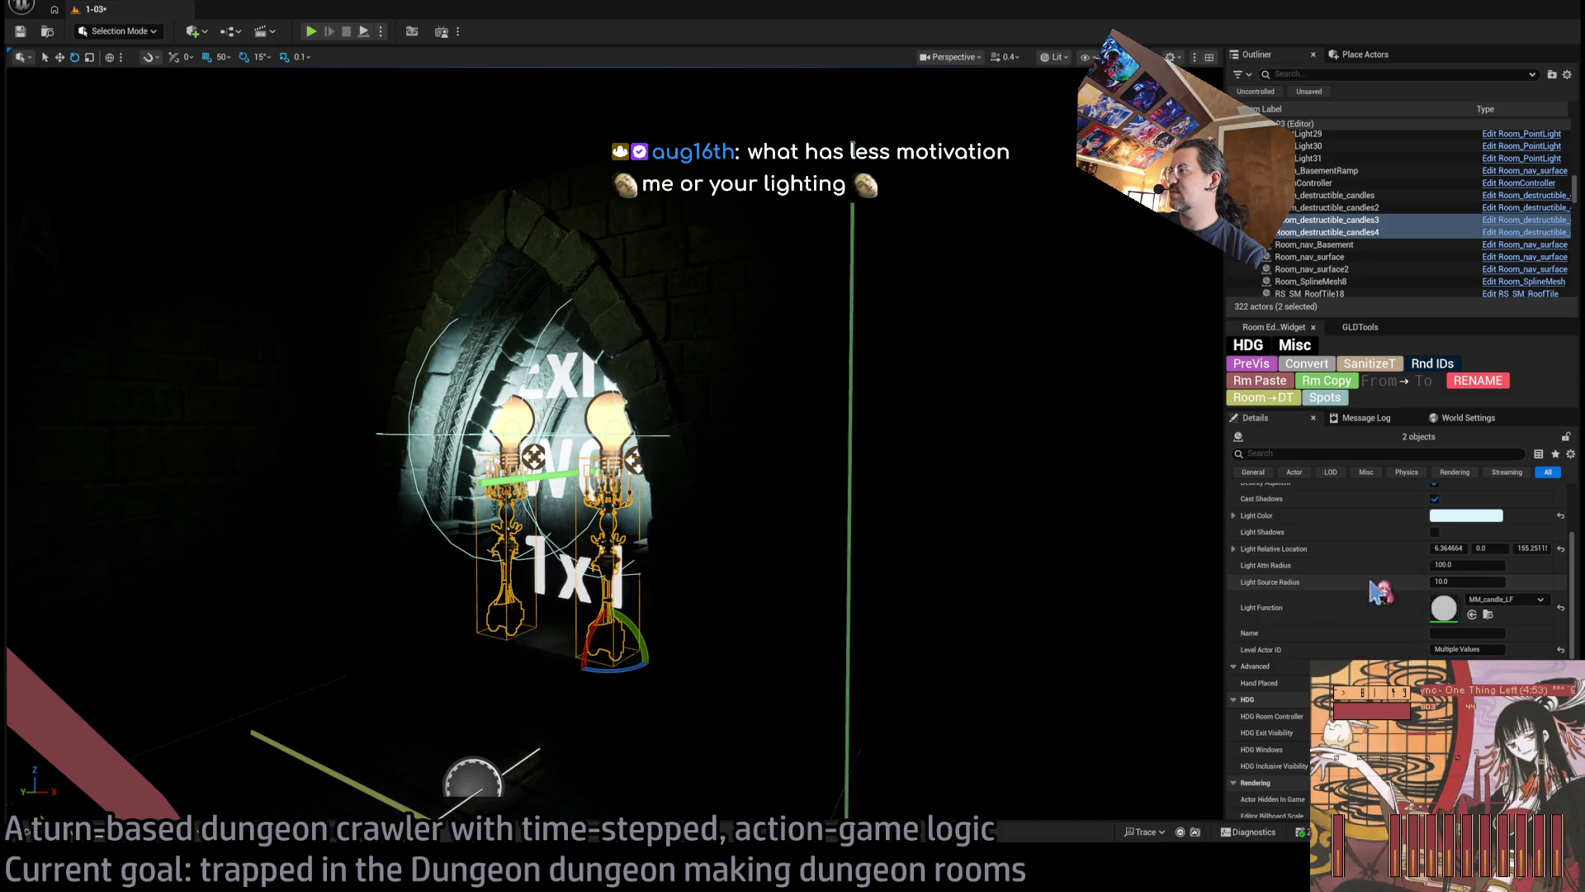
{"action": "scroll", "coordinate": [1472, 572], "scroll_direction": "up", "scroll_amount": 3}
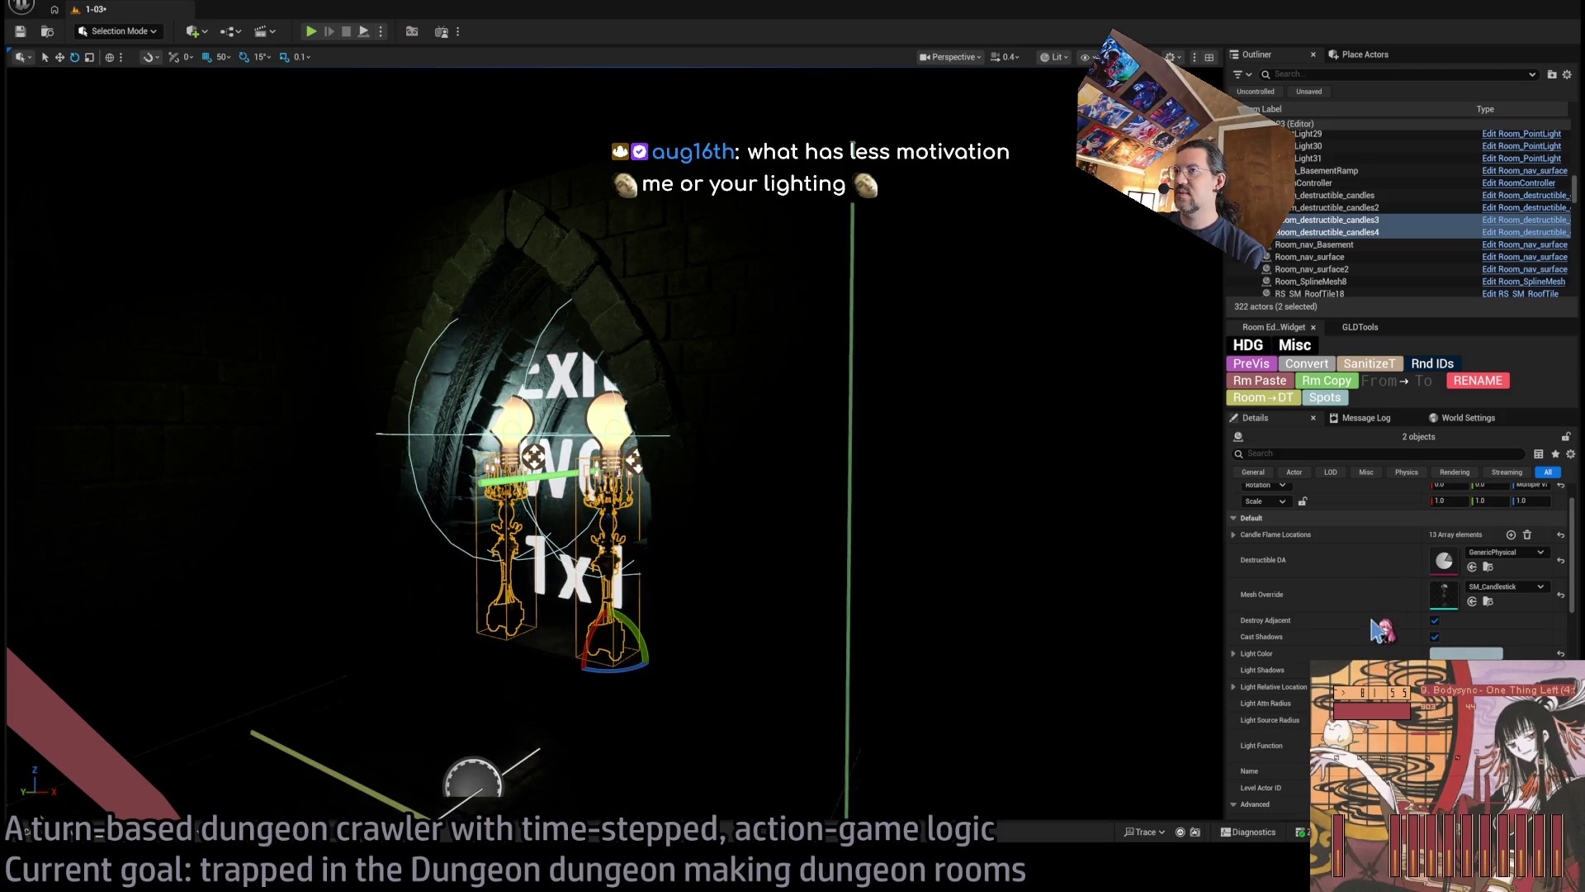
{"action": "mouse_move", "coordinate": [1107, 664]}
{"action": "left_mouse_down"}
{"action": "mouse_move", "coordinate": [708, 367]}
{"action": "mouse_move", "coordinate": [589, 318]}
{"action": "left_mouse_up"}
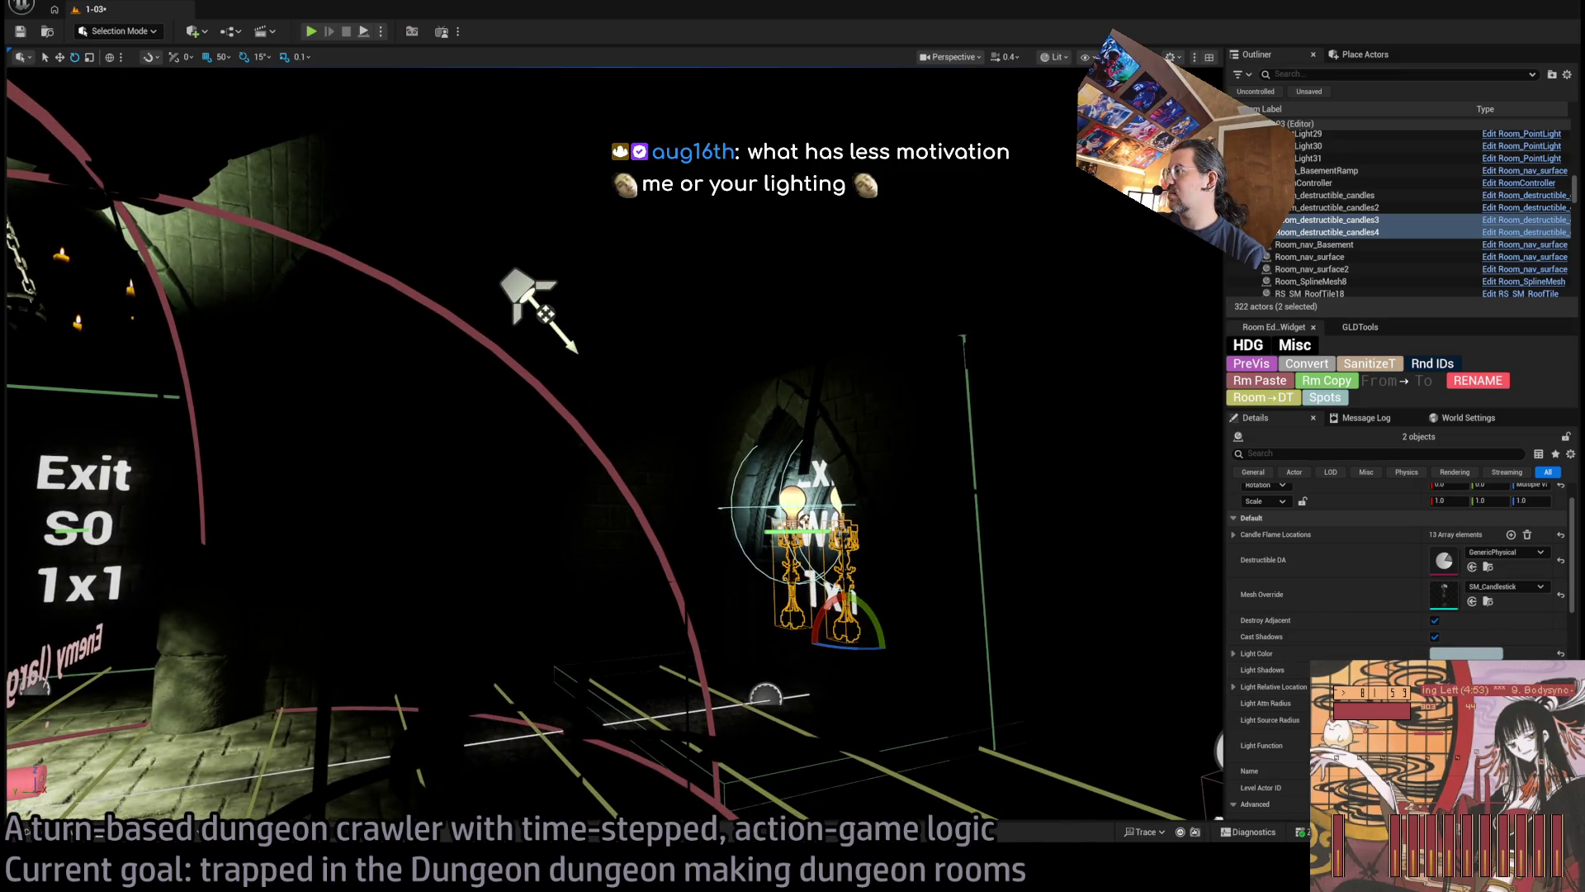
Raise Dungeon_main_down3's intensity to about 7.27 EV and increase its attenuation radius
{"action": "left_click", "coordinate": [529, 291]}
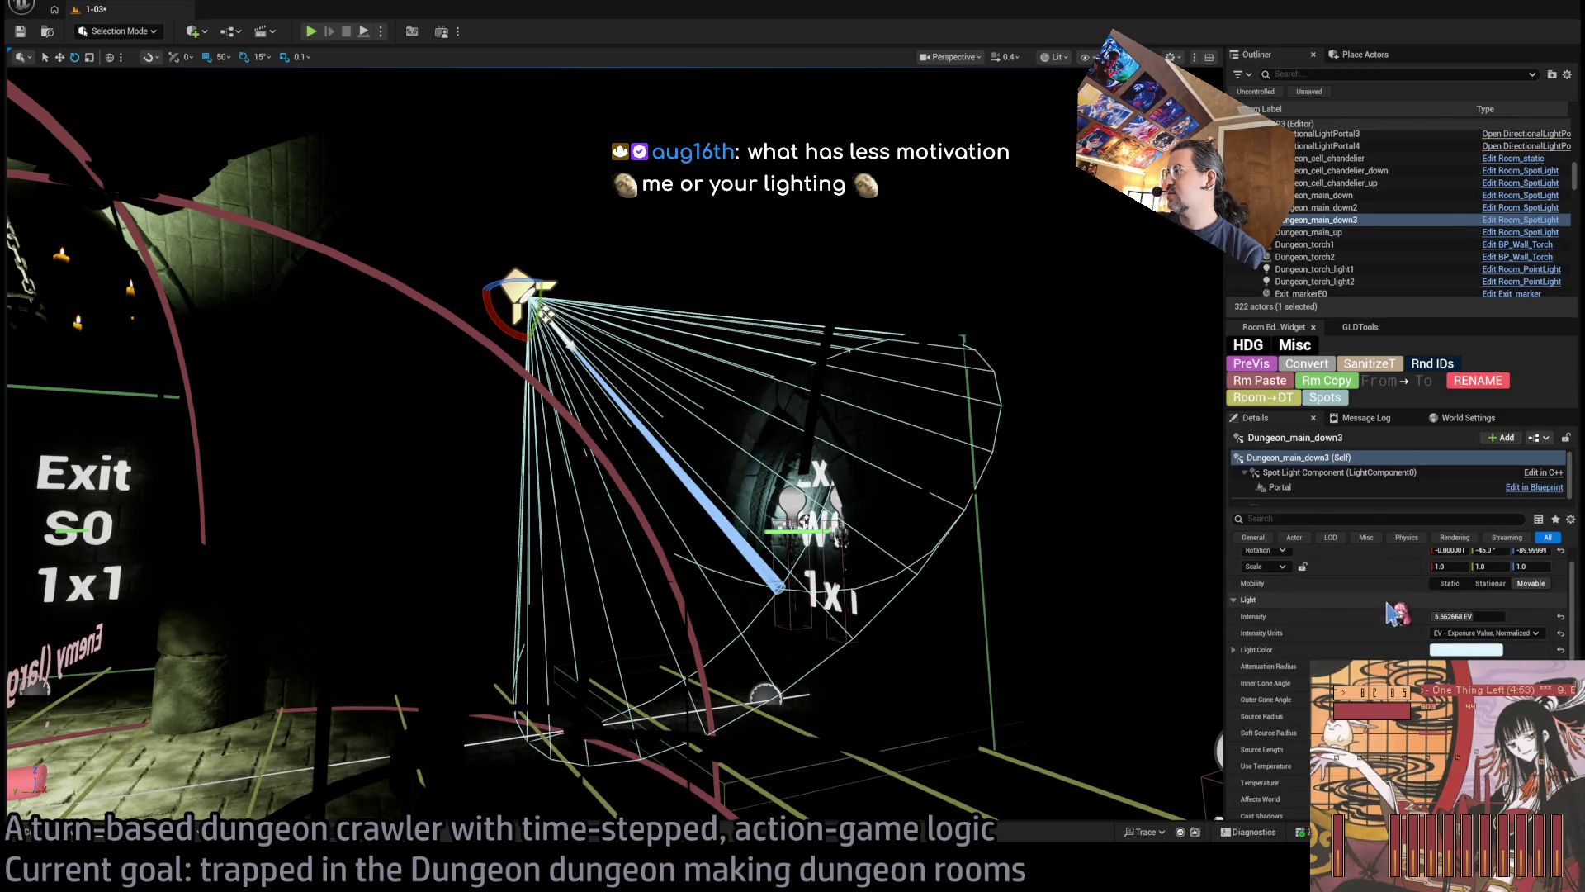
{"action": "scroll", "coordinate": [615, 446], "scroll_direction": "up", "scroll_amount": 3}
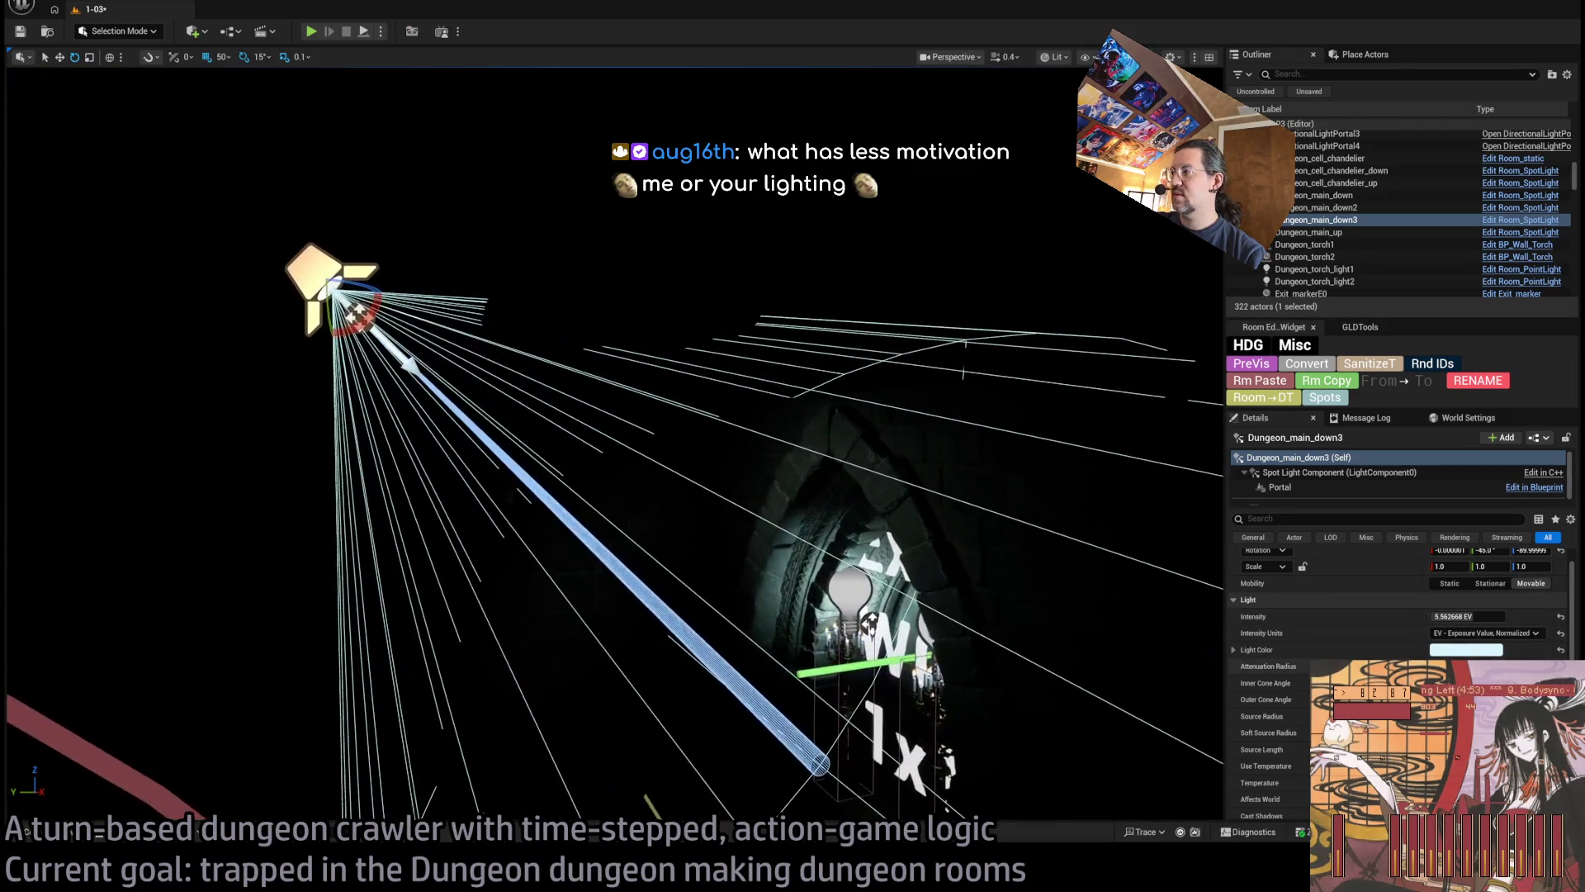
{"action": "left_click_drag", "start_coordinate": [1462, 616], "coordinate": [1511, 616]}
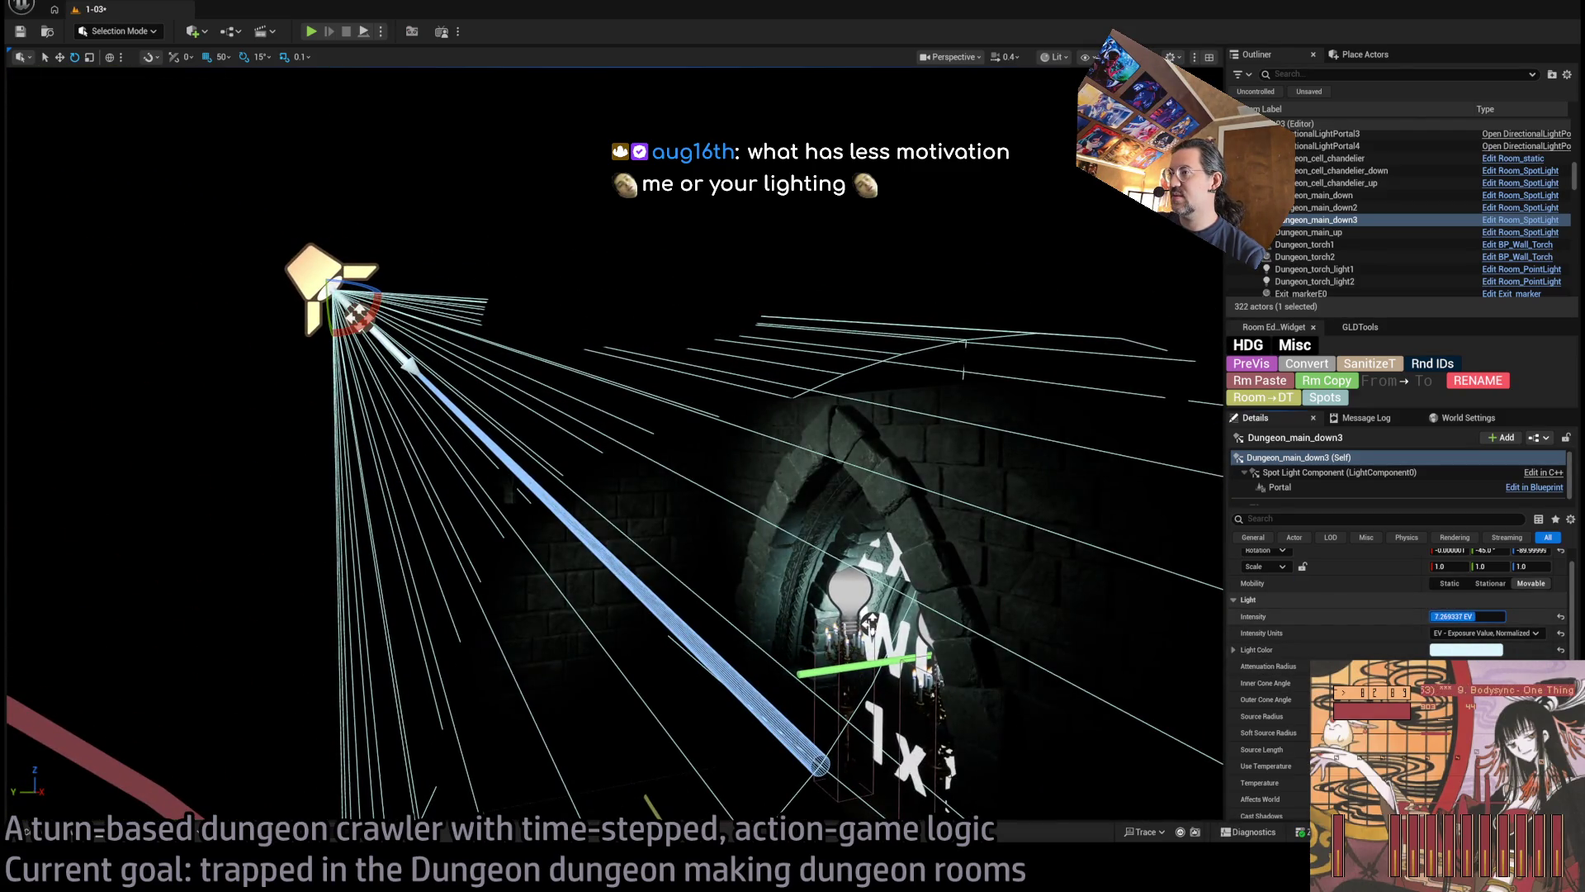
{"action": "scroll", "coordinate": [615, 446], "scroll_direction": "up", "scroll_amount": 3}
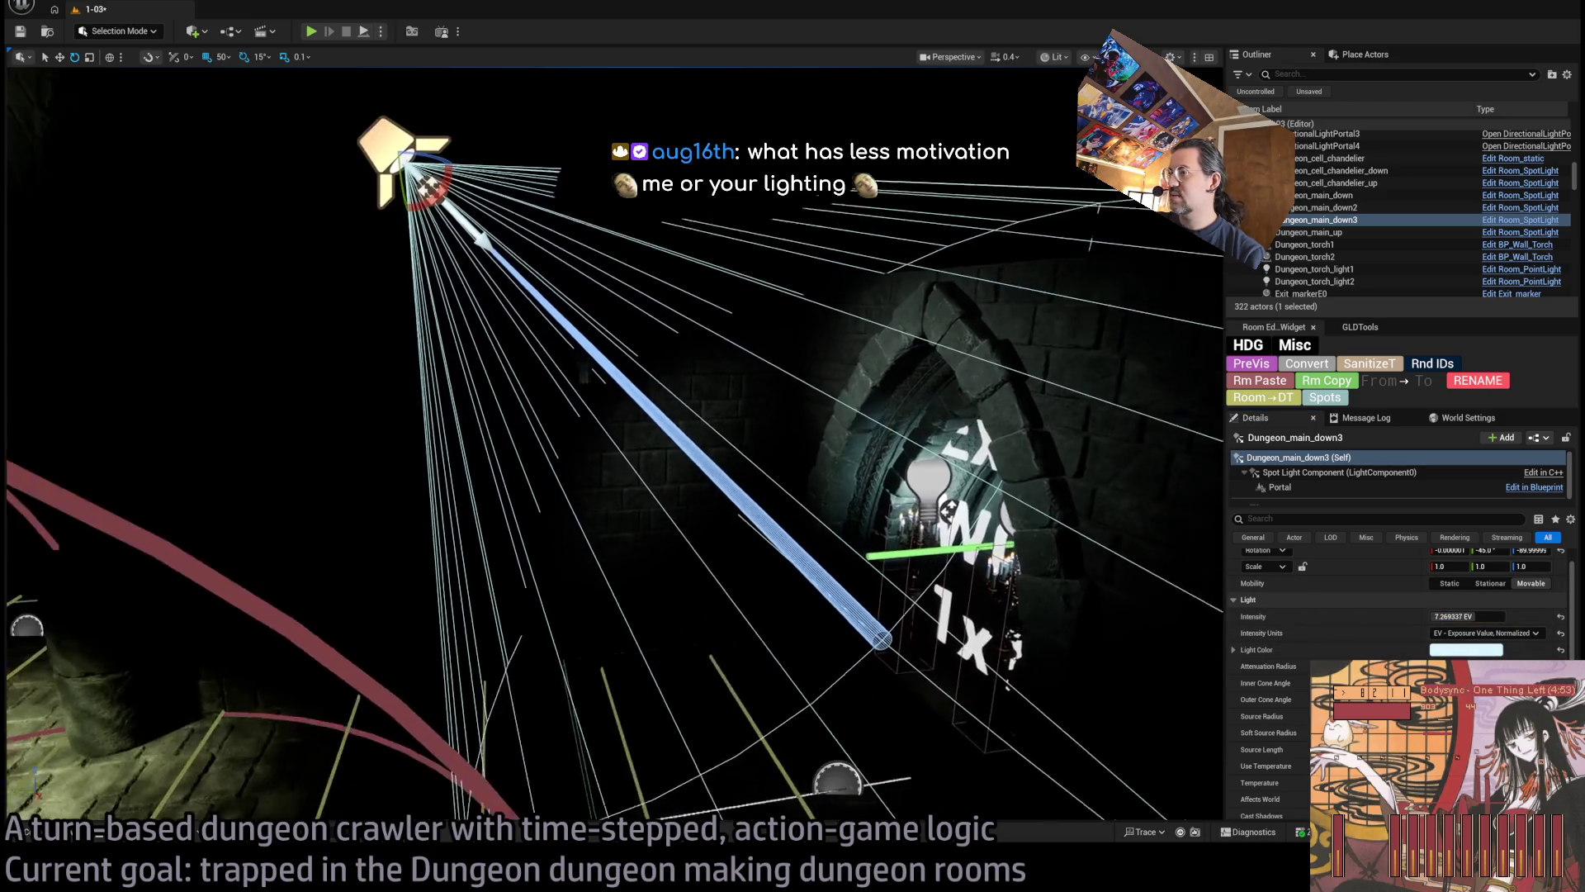
{"action": "scroll", "coordinate": [615, 446], "scroll_direction": "down", "scroll_amount": 3}
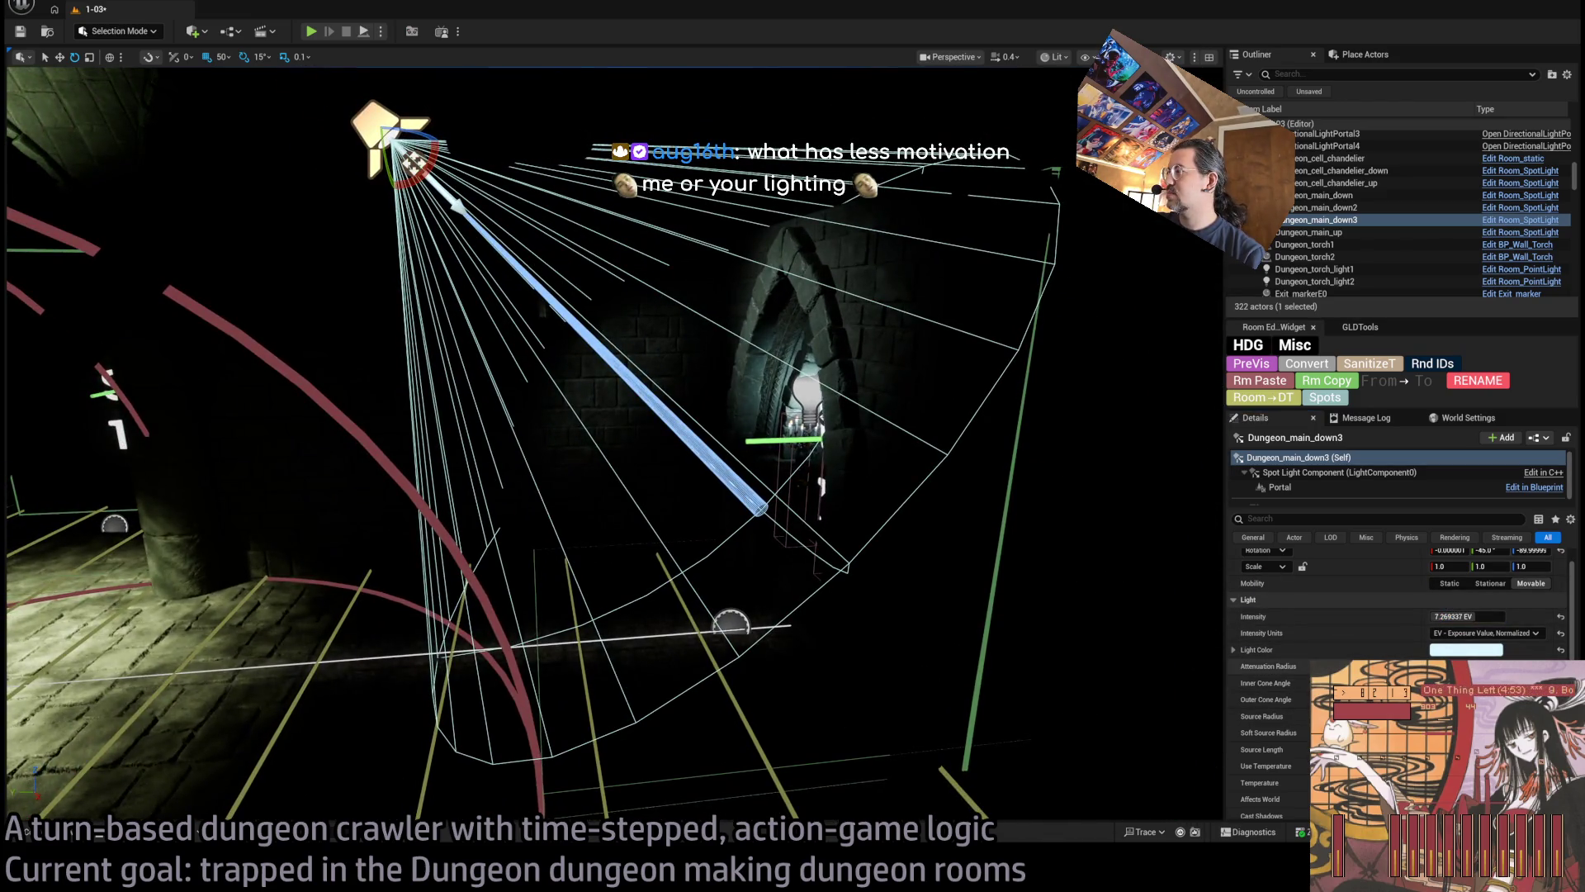
{"action": "left_click_drag", "start_coordinate": [1462, 667], "coordinate": [1511, 666]}
{"action": "scroll", "coordinate": [615, 446], "scroll_direction": "up", "scroll_amount": 4}
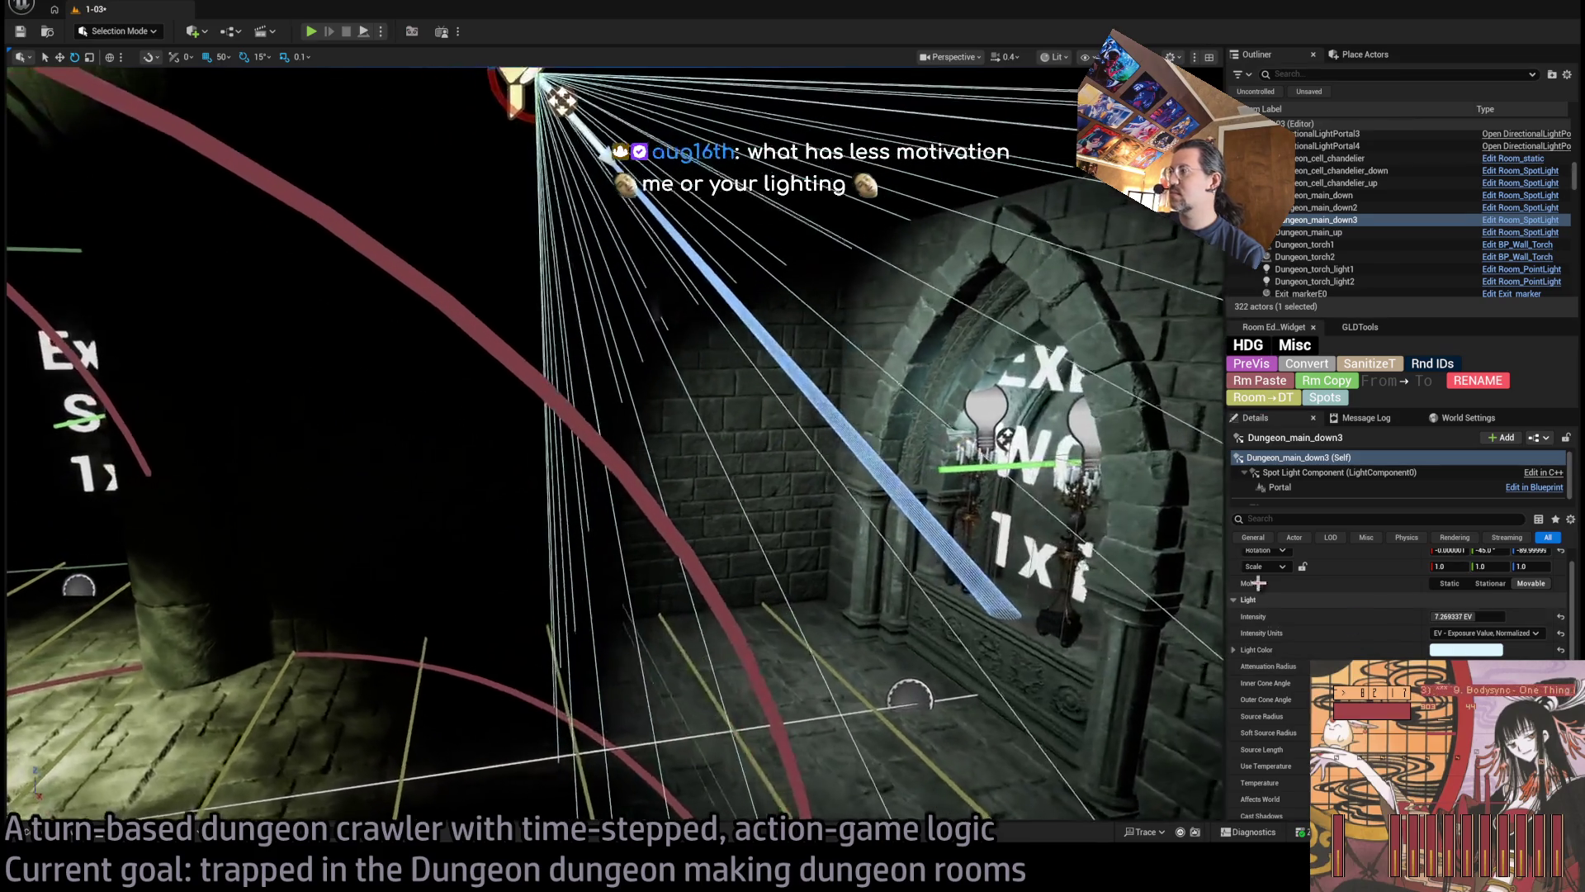
{"action": "scroll", "coordinate": [1492, 650], "scroll_direction": "down", "scroll_amount": 2}
{"action": "scroll", "coordinate": [1404, 644], "scroll_direction": "up", "scroll_amount": 3}
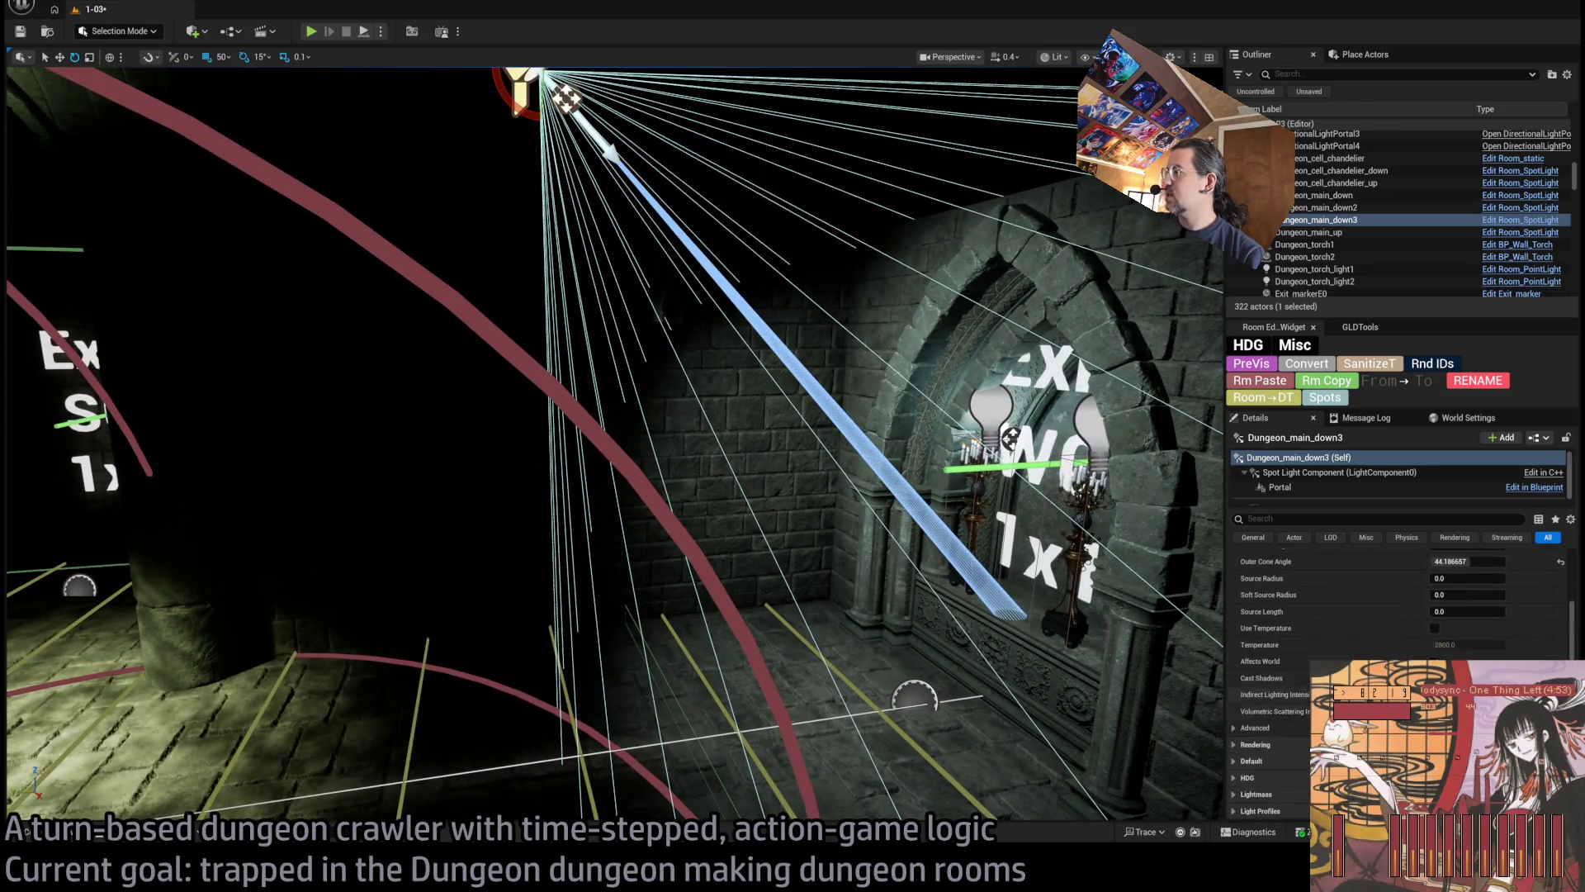
{"action": "scroll", "coordinate": [615, 446], "scroll_direction": "down", "scroll_amount": 4}
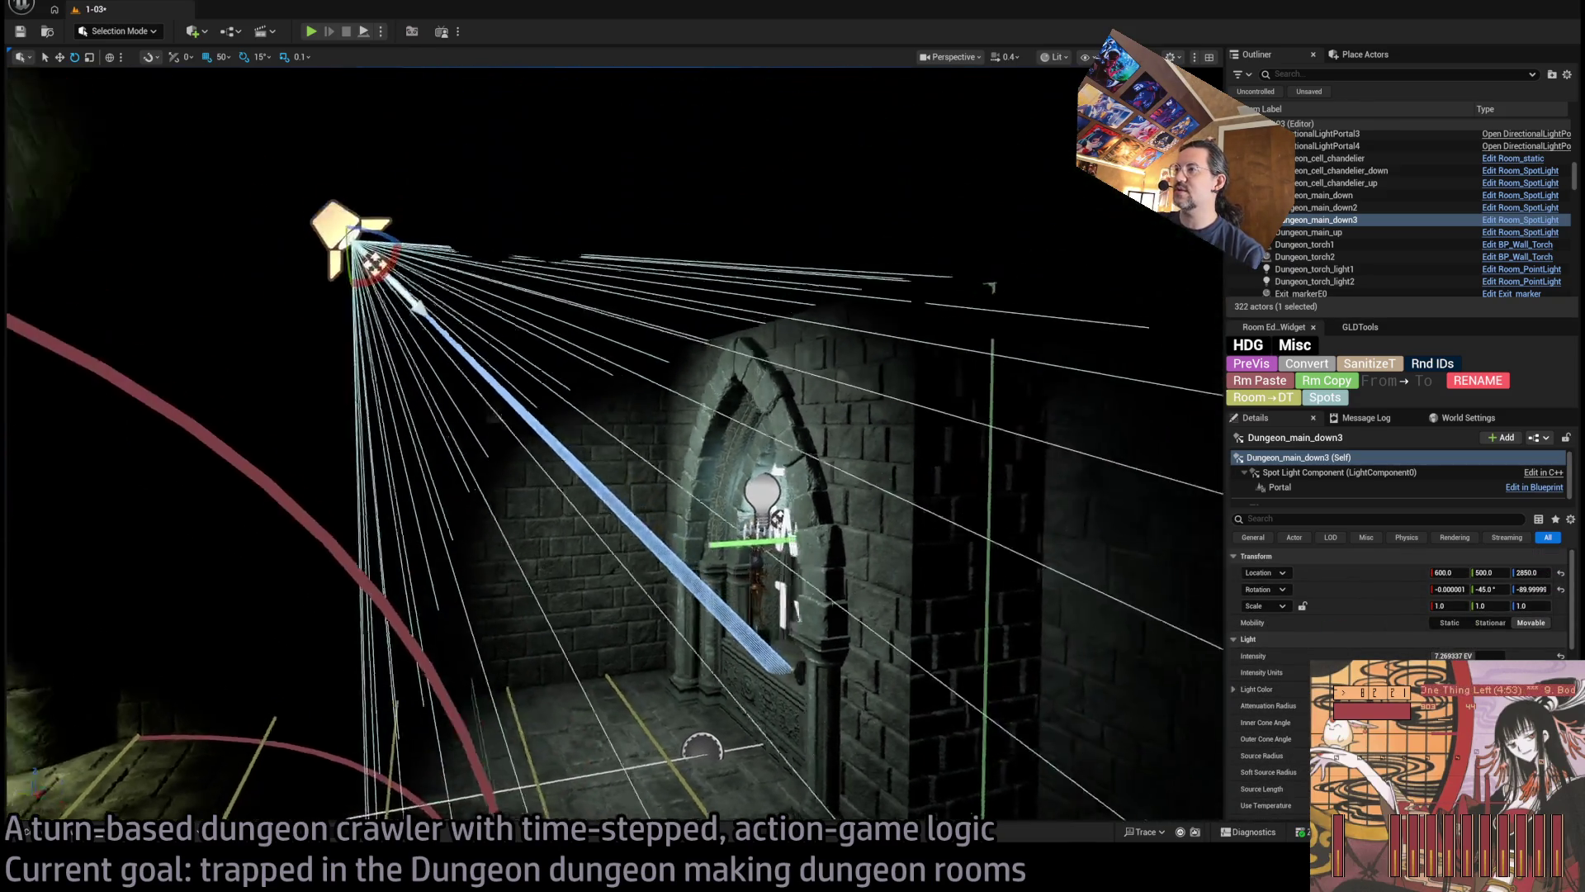
{"action": "scroll", "coordinate": [615, 446], "scroll_direction": "down", "scroll_amount": 2}
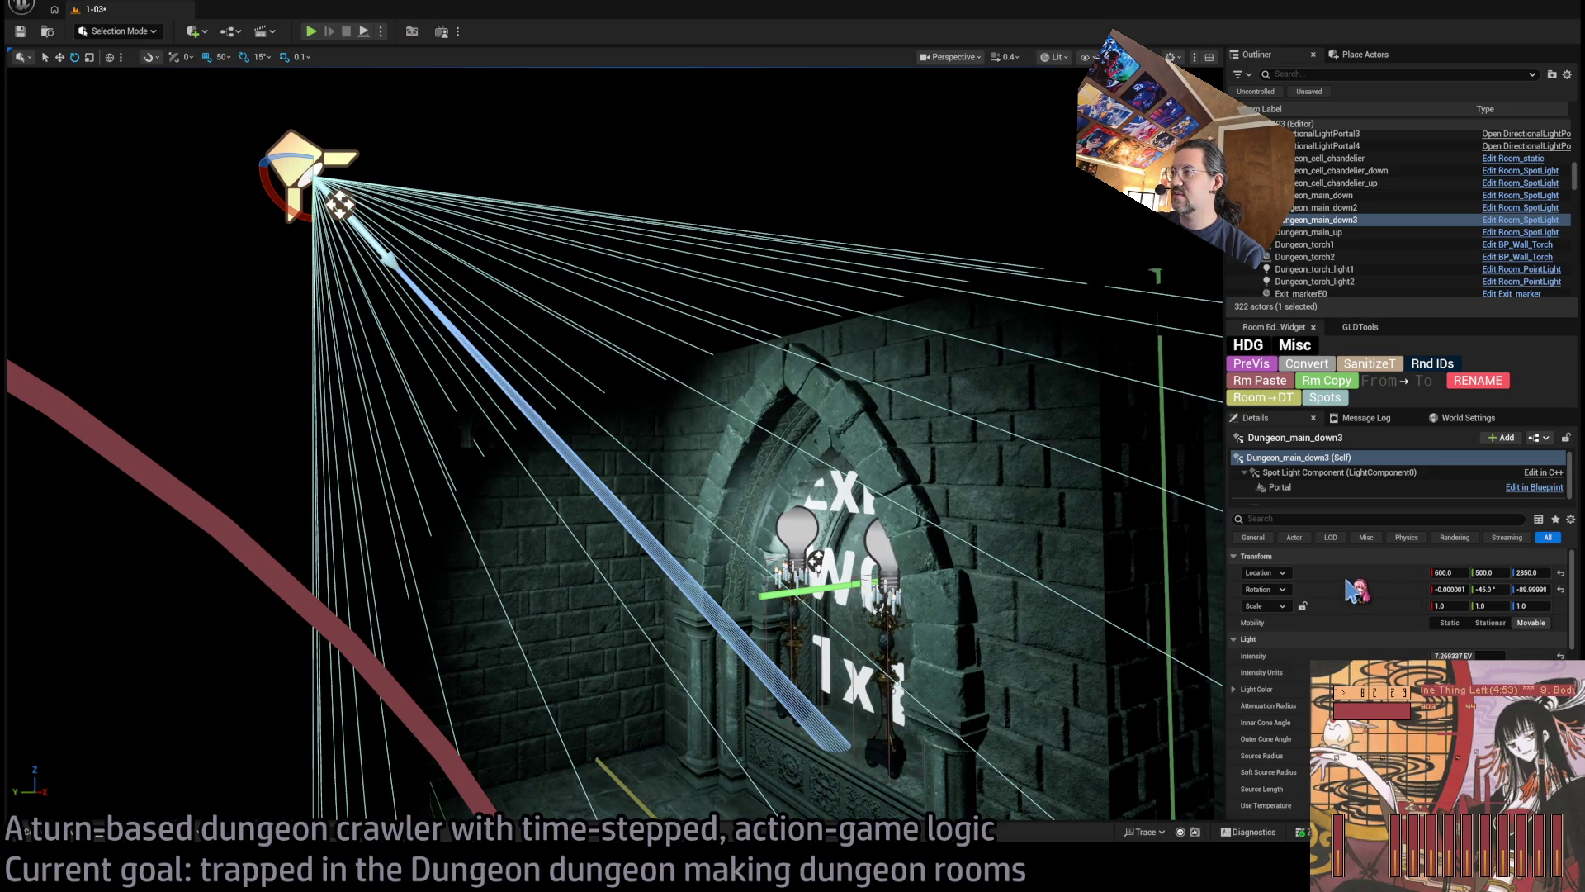
{"action": "left_click_drag", "start_coordinate": [1064, 674], "coordinate": [1172, 680]}
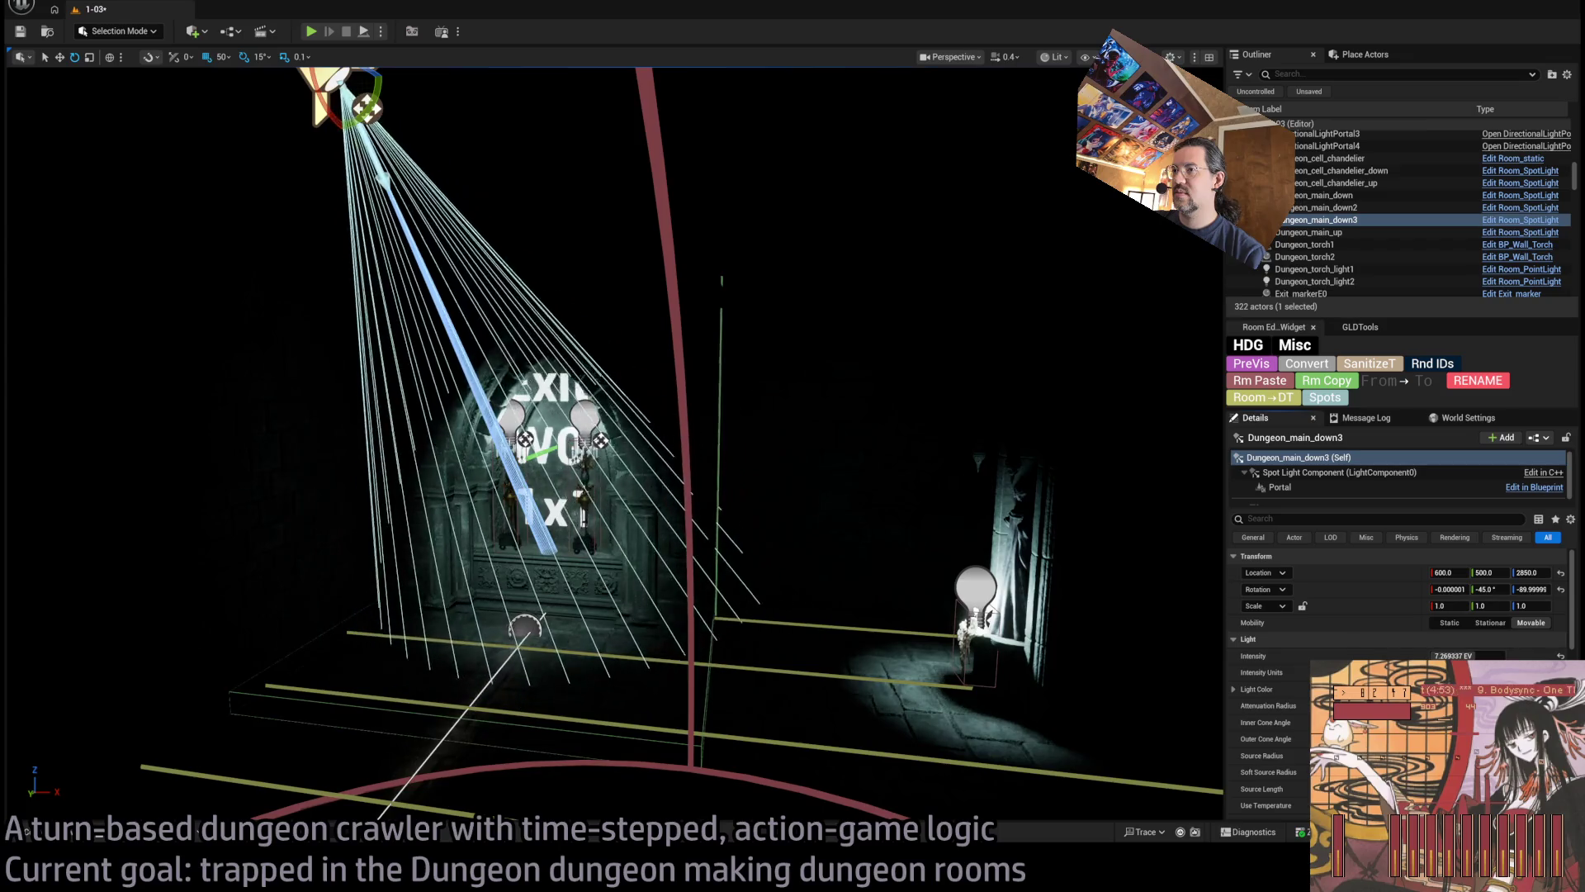
Move Dungeon_main_down3 up to 600, 500, 2950, then view the level Unlit
{"action": "key", "text": "f"}
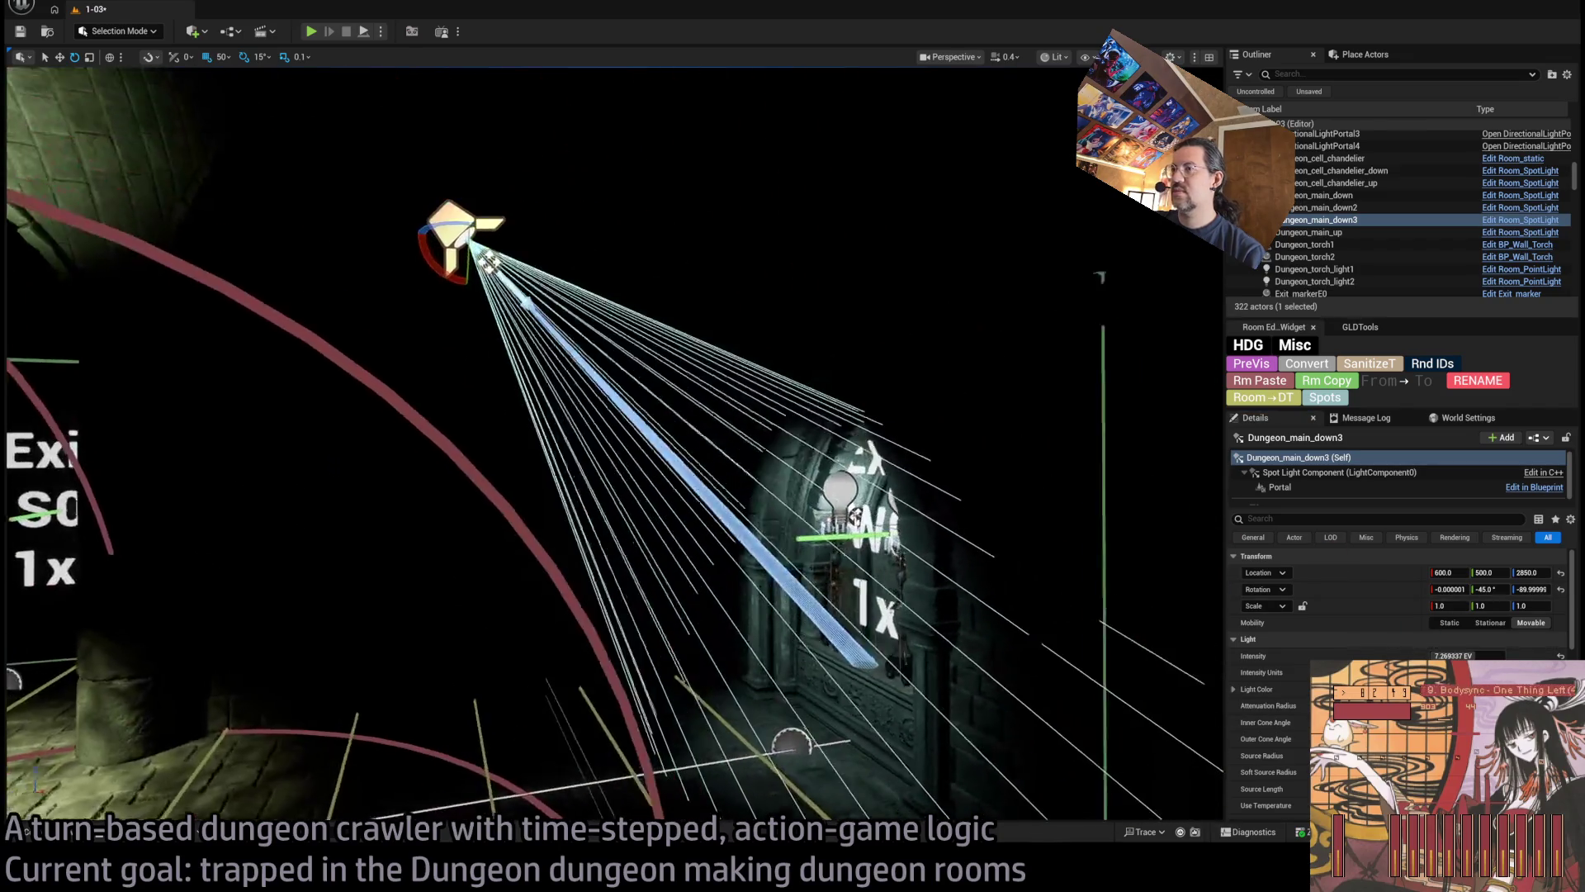
{"action": "key", "text": "w"}
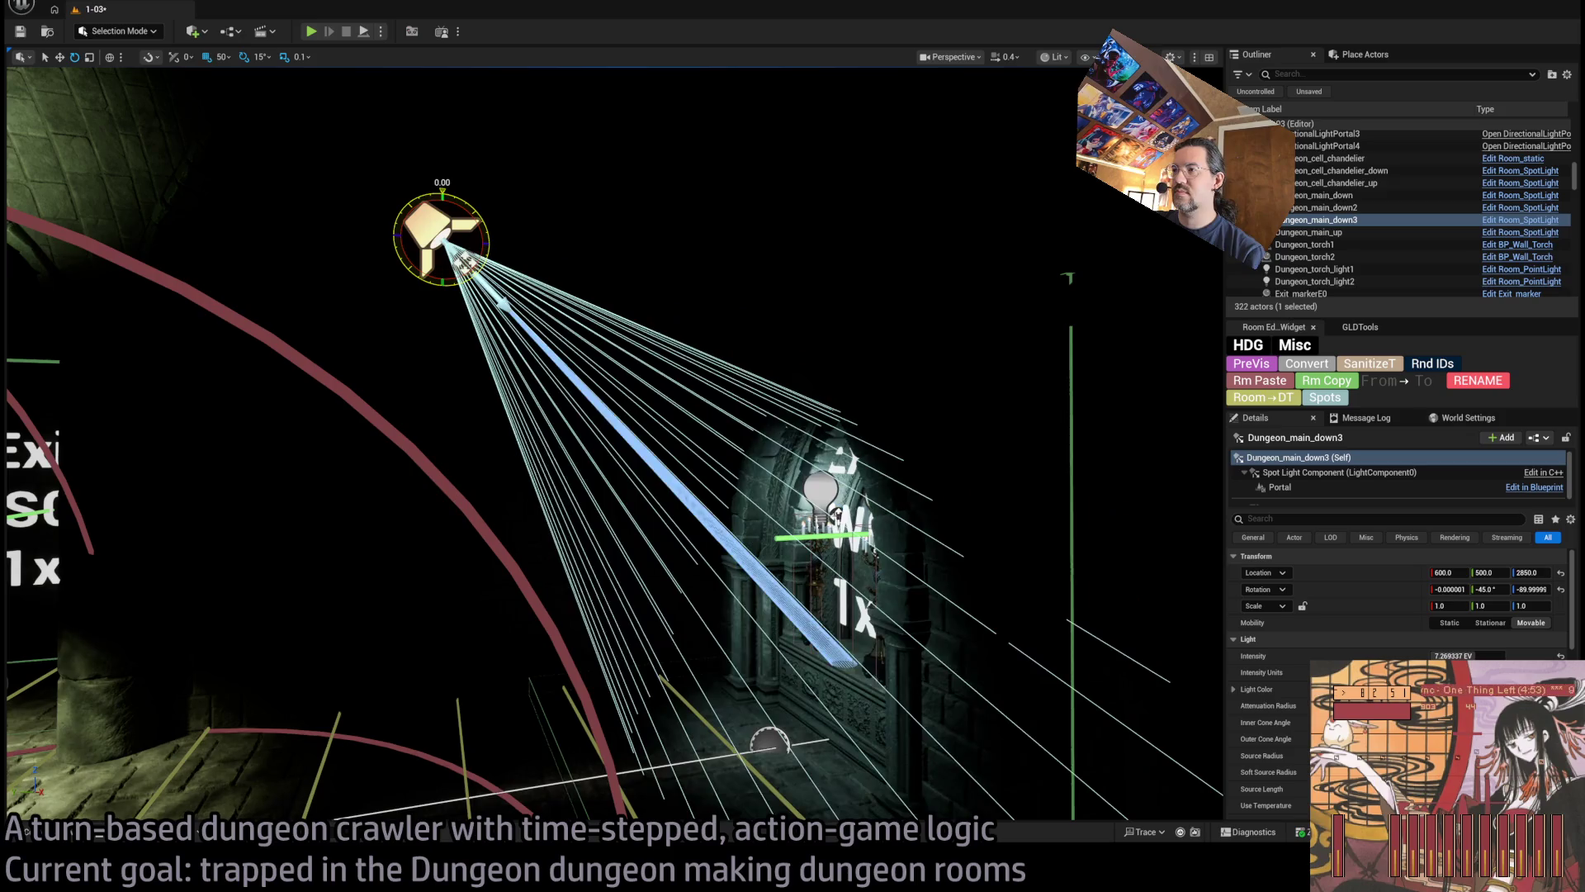
{"action": "left_click_drag", "start_coordinate": [442, 210], "coordinate": [443, 87]}
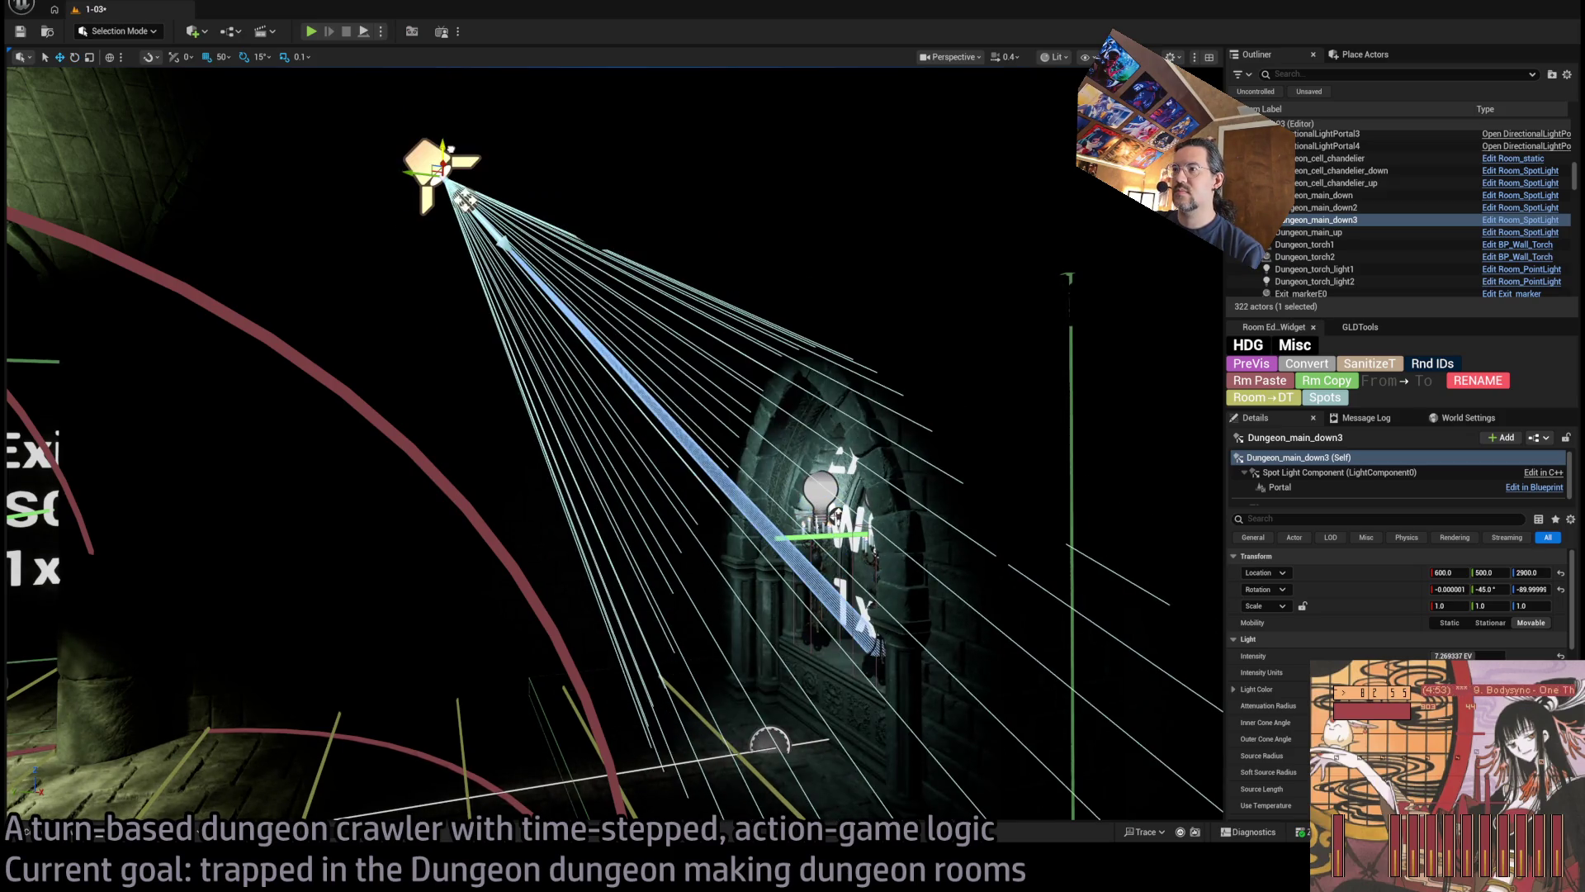
{"action": "left_click_drag", "start_coordinate": [735, 393], "coordinate": [735, 445]}
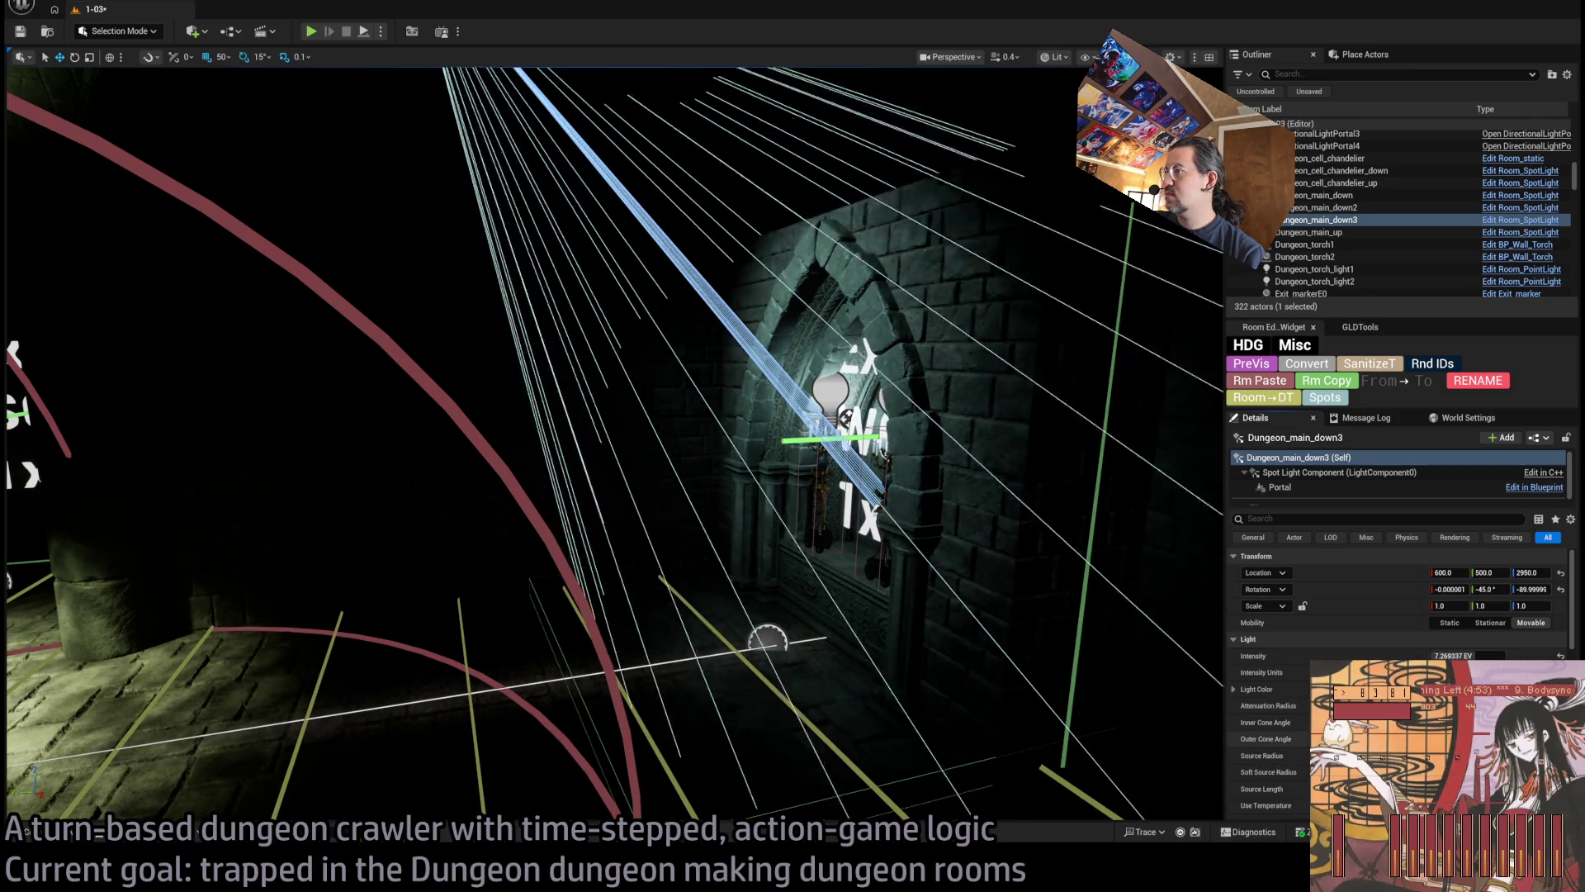
{"action": "mouse_move", "coordinate": [735, 446]}
{"action": "left_mouse_down"}
{"action": "mouse_move", "coordinate": [734, 644]}
{"action": "mouse_move", "coordinate": [735, 611]}
{"action": "mouse_move", "coordinate": [809, 636]}
{"action": "mouse_move", "coordinate": [545, 615]}
{"action": "left_mouse_up"}
{"action": "key", "text": "alt+3"}
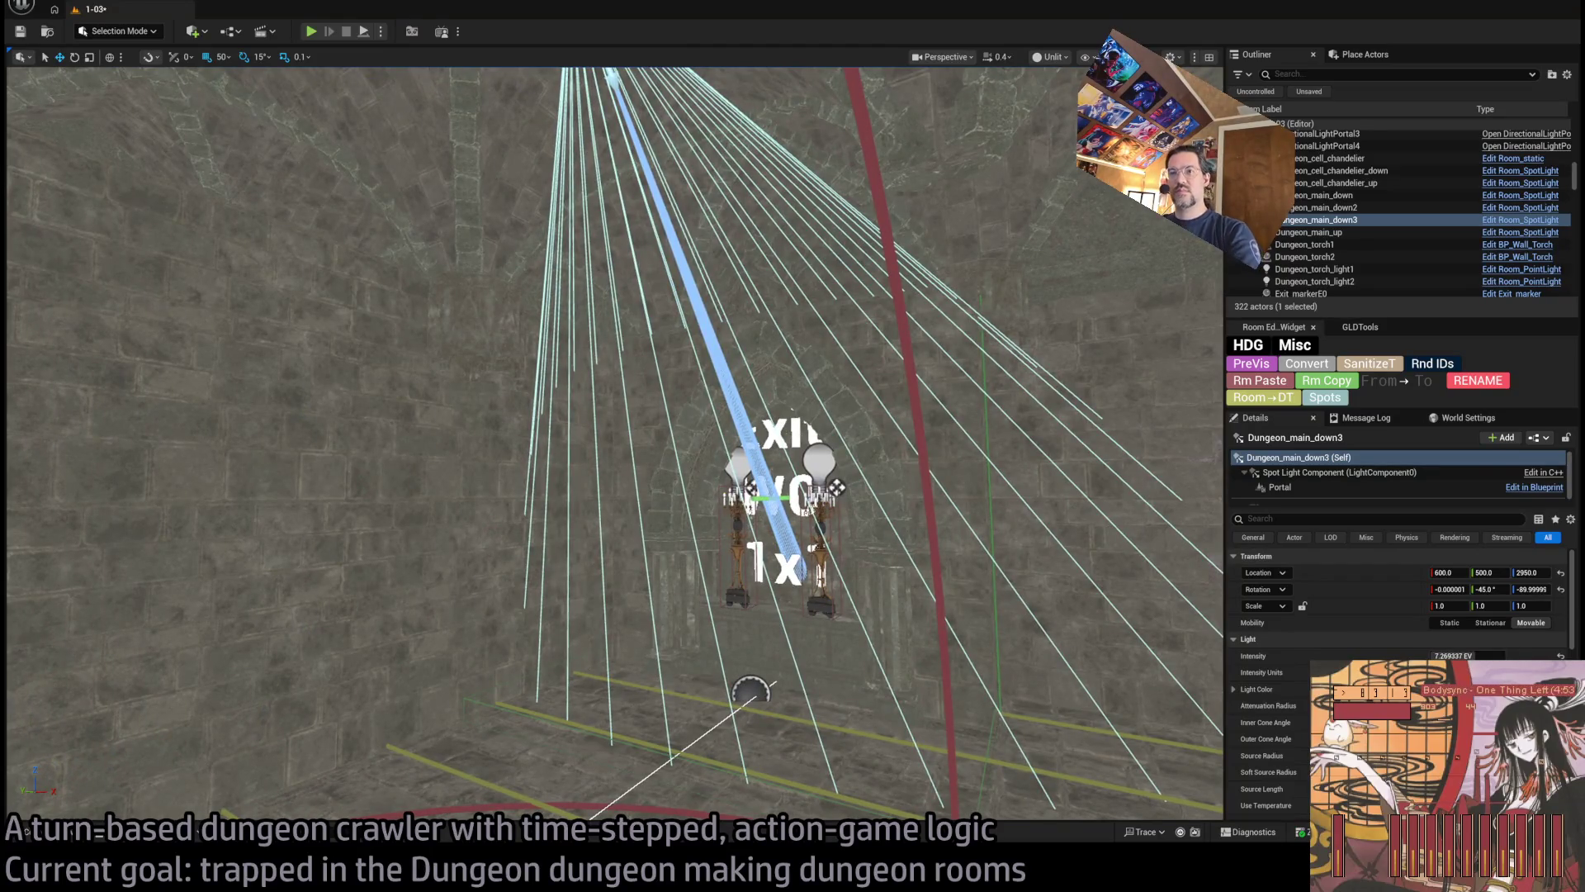
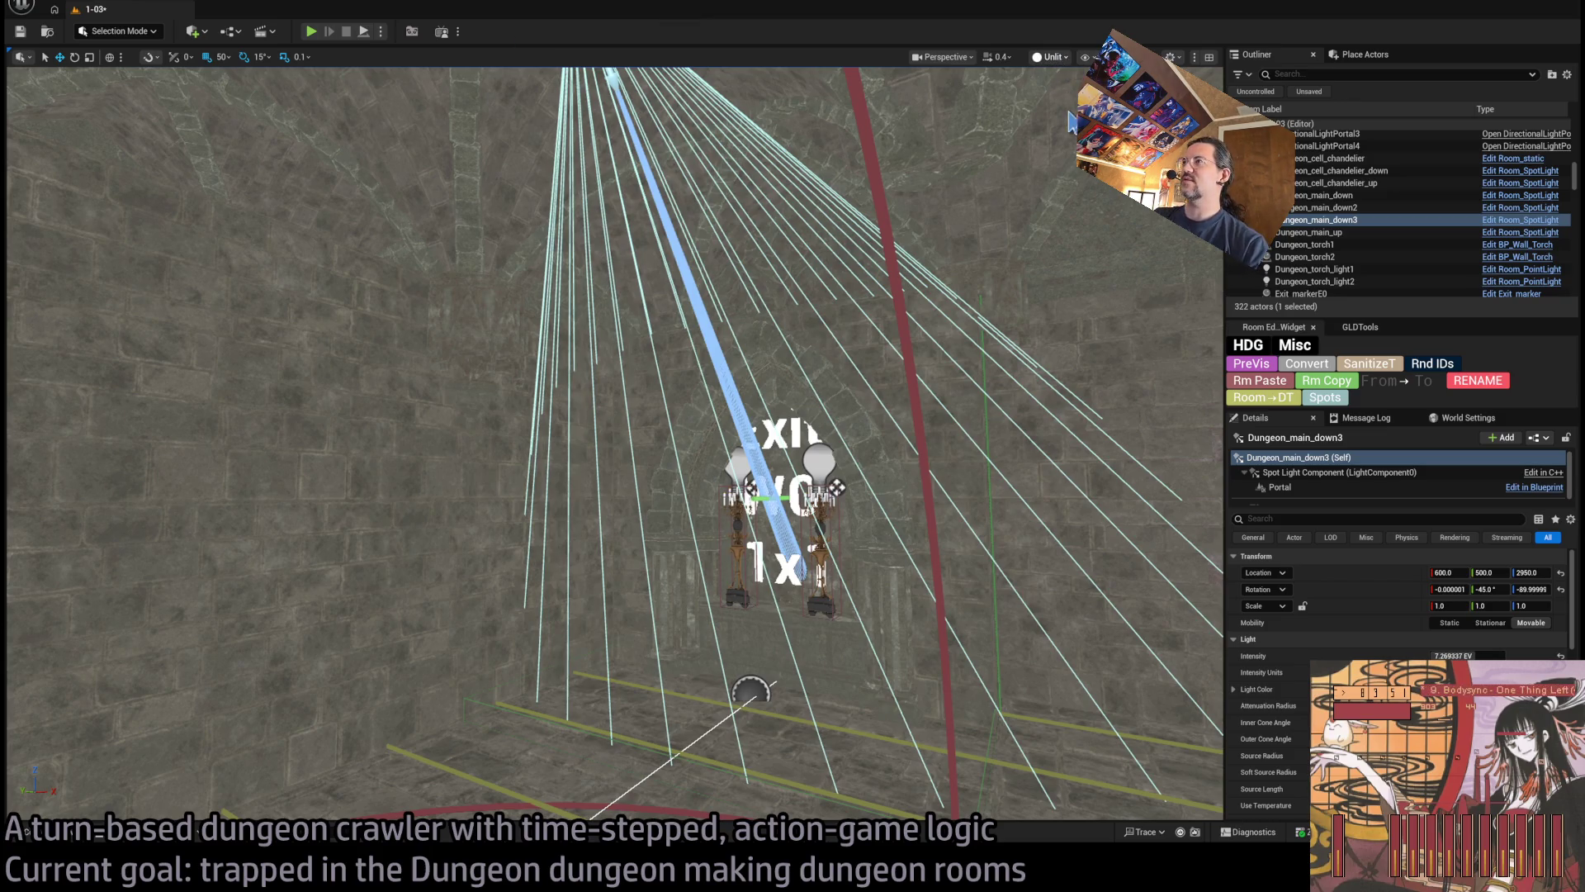
Switch the viewport to Lit, frame the exit door, and scroll Details to Light Function
{"action": "key", "text": "alt+4"}
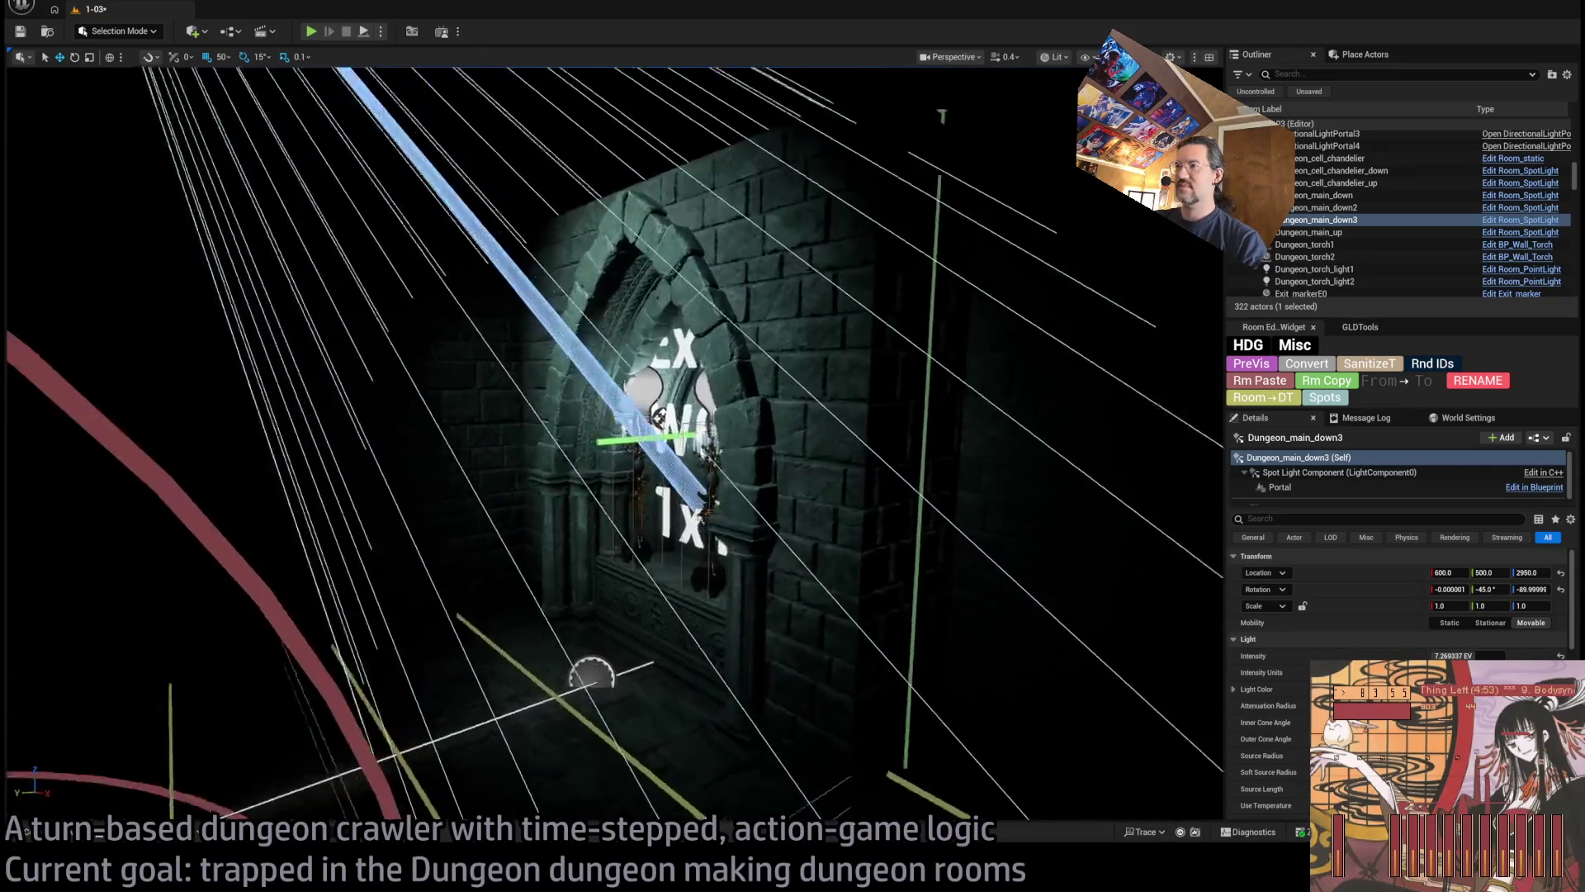
{"action": "scroll", "coordinate": [1395, 660], "scroll_direction": "down", "scroll_amount": 1}
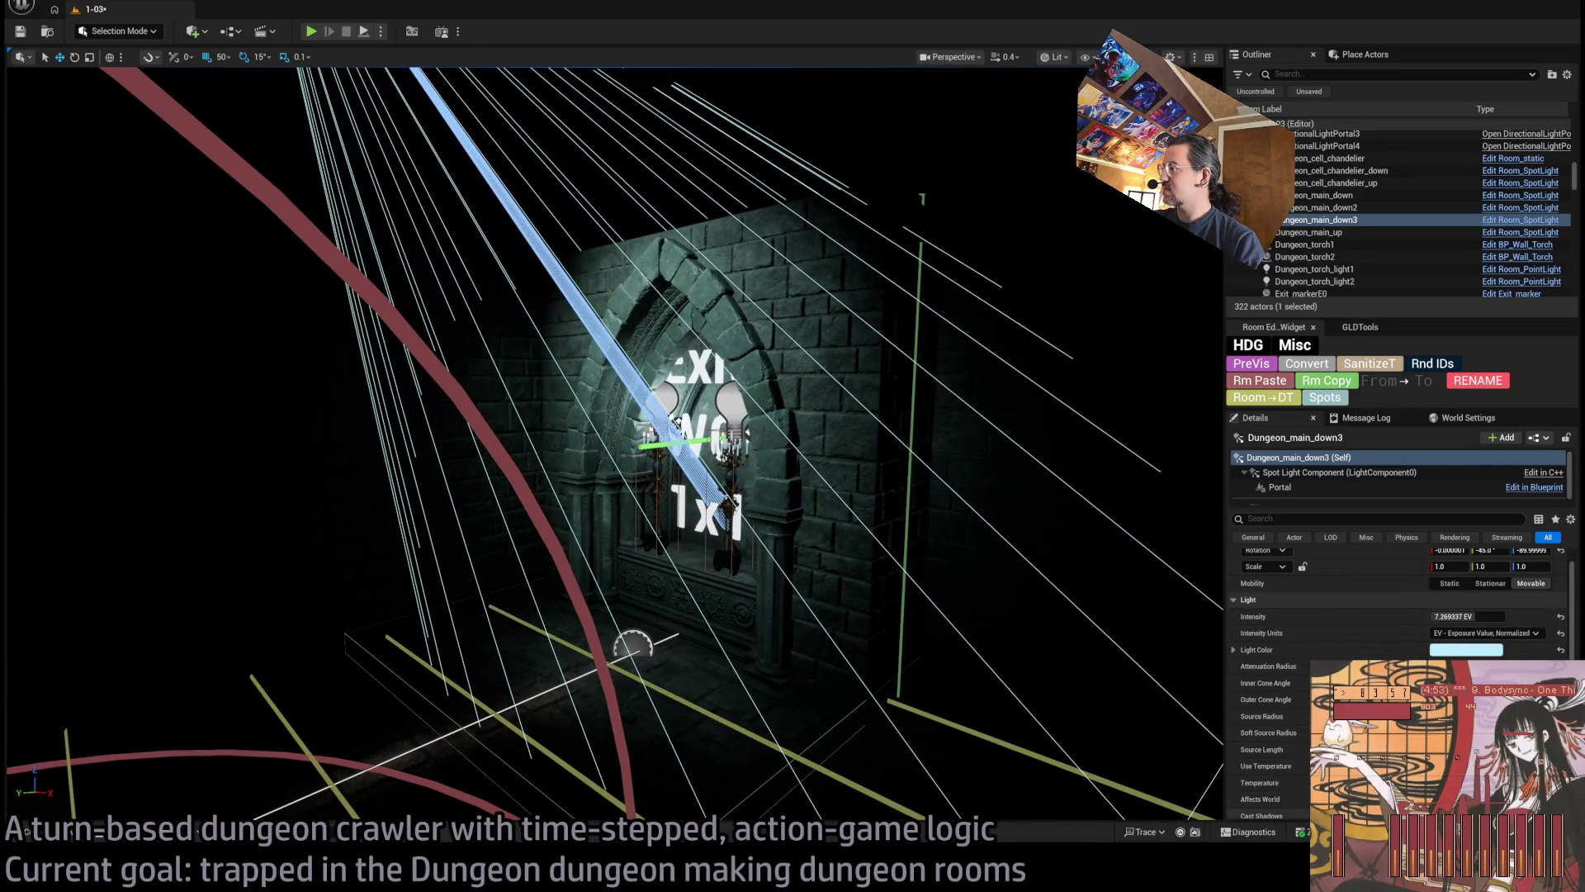
{"action": "scroll", "coordinate": [1395, 660], "scroll_direction": "down", "scroll_amount": 1}
{"action": "key", "text": "f"}
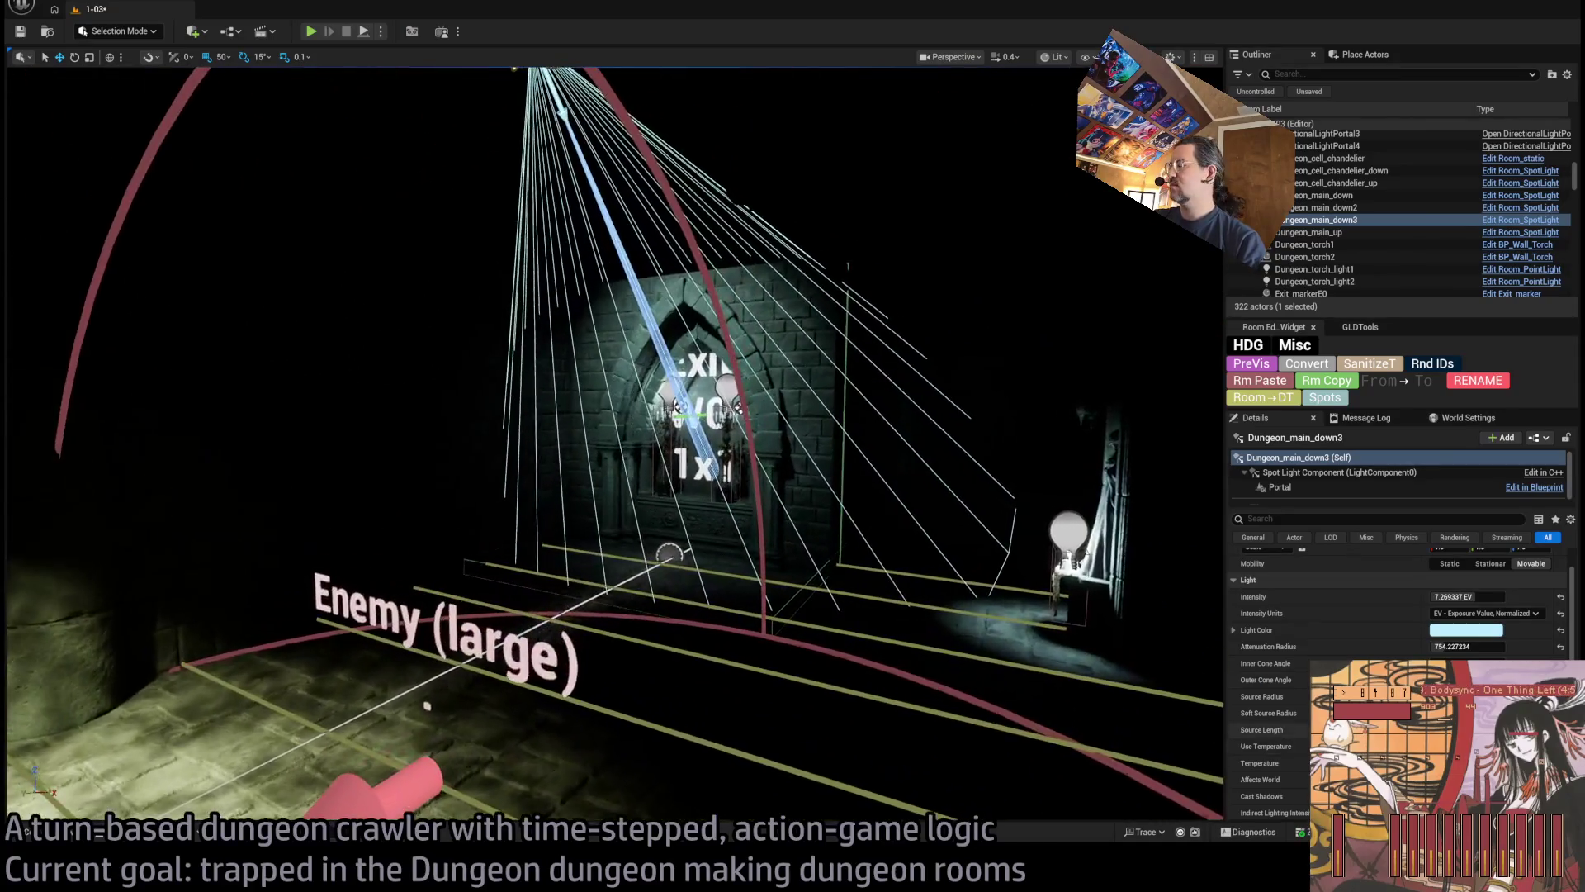
{"action": "scroll", "coordinate": [1398, 602], "scroll_direction": "down", "scroll_amount": 5}
{"action": "scroll", "coordinate": [1512, 649], "scroll_direction": "down", "scroll_amount": 1}
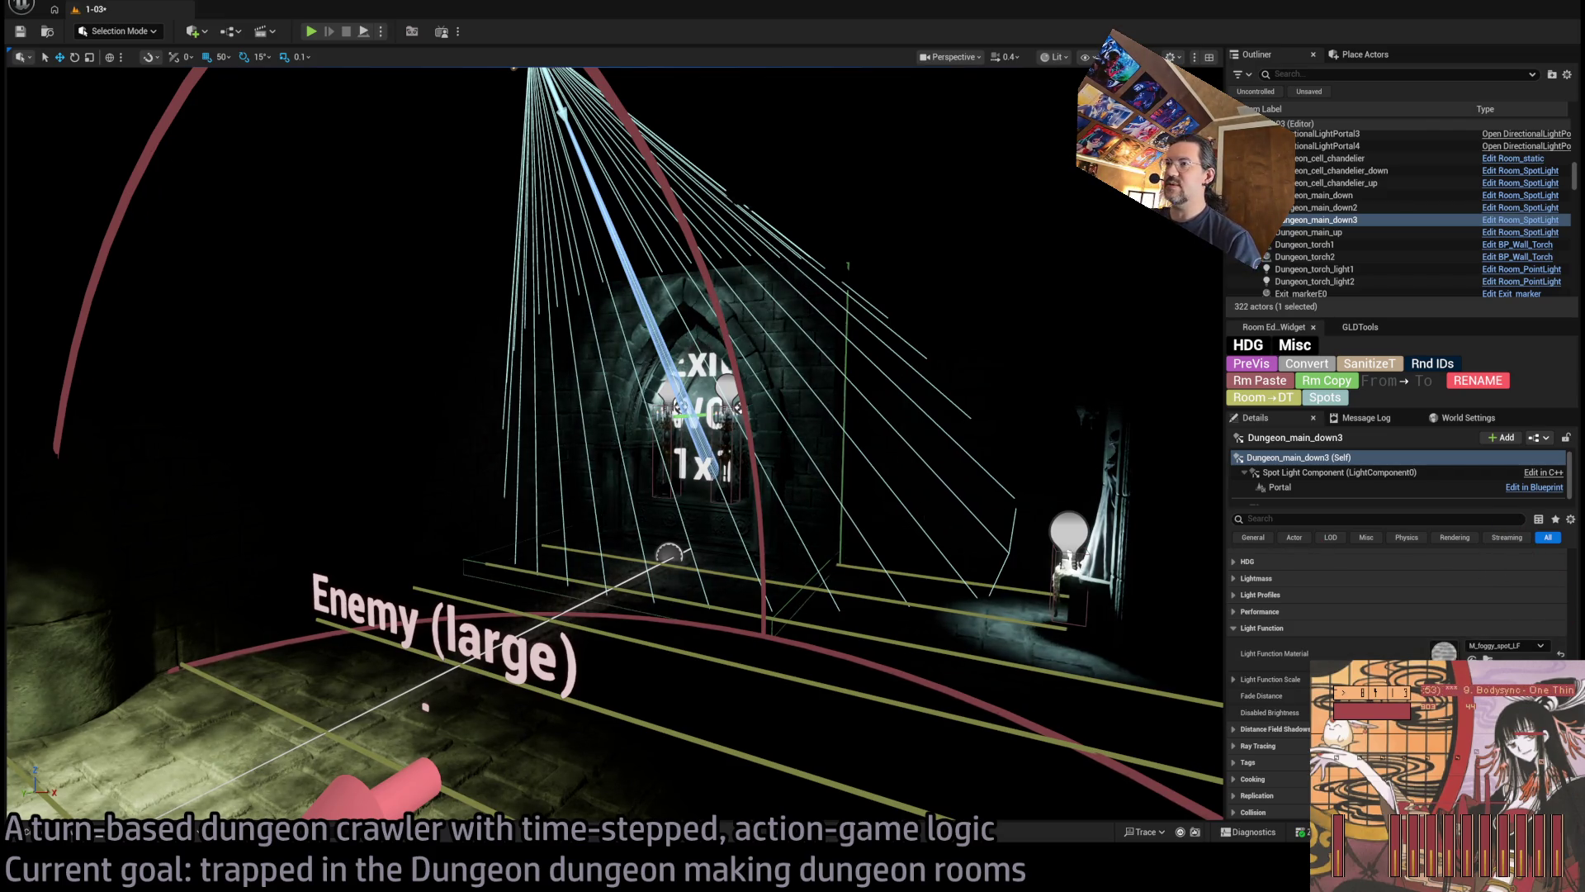
{"action": "scroll", "coordinate": [615, 442], "scroll_direction": "up", "scroll_amount": 5}
{"action": "scroll", "coordinate": [615, 441], "scroll_direction": "up", "scroll_amount": 5}
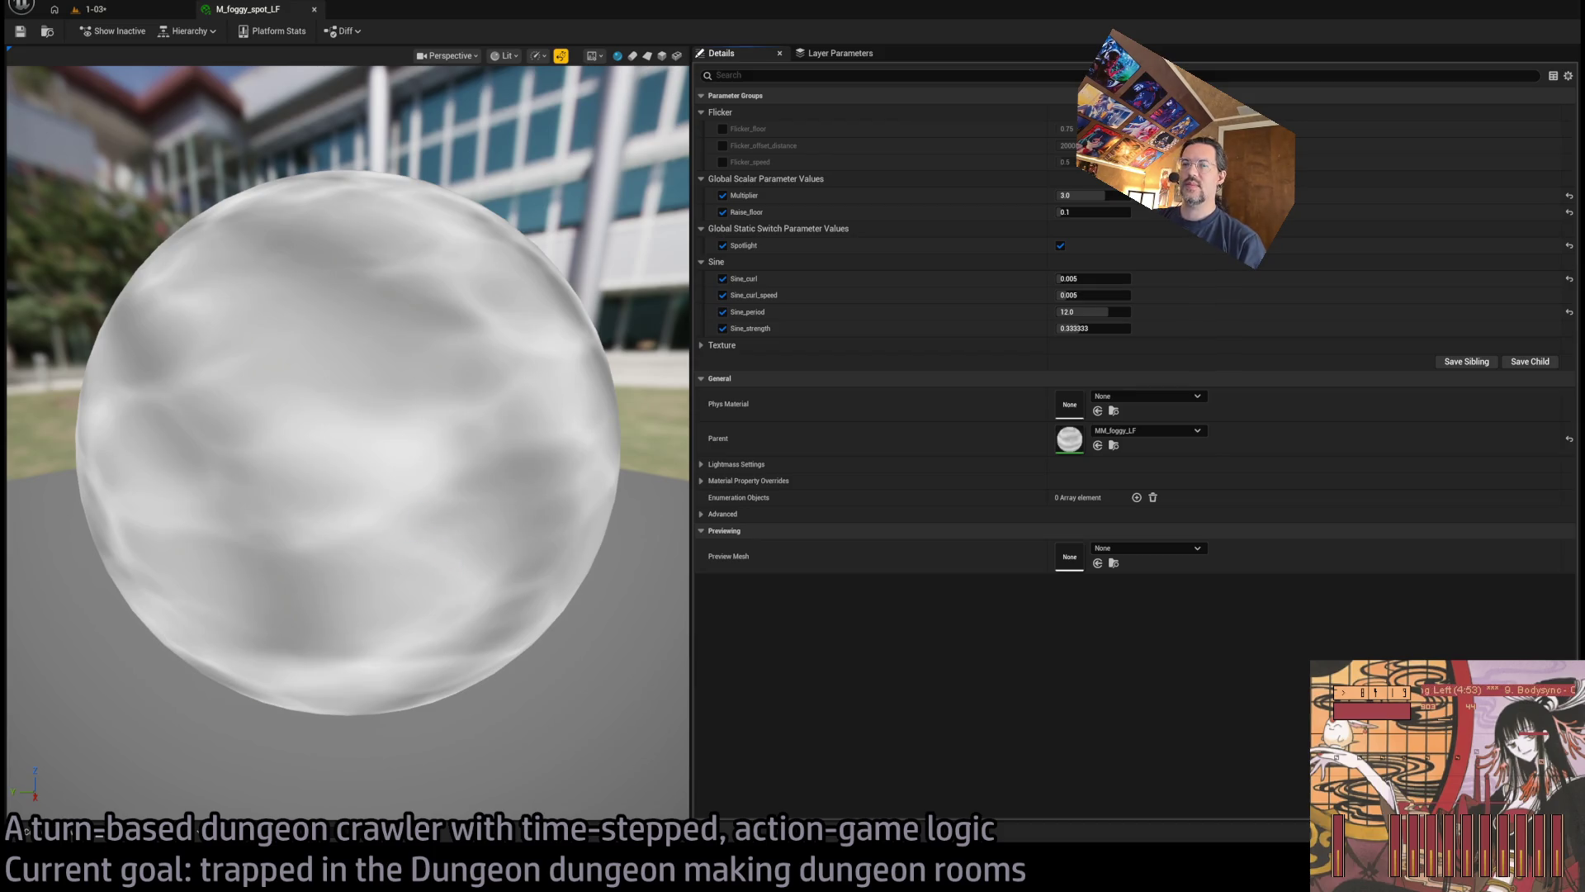
Rename M_foggy_spot_LF in the Light_functions folder to M_foggy_spot_med_LF
{"action": "left_click", "coordinate": [62, 838]}
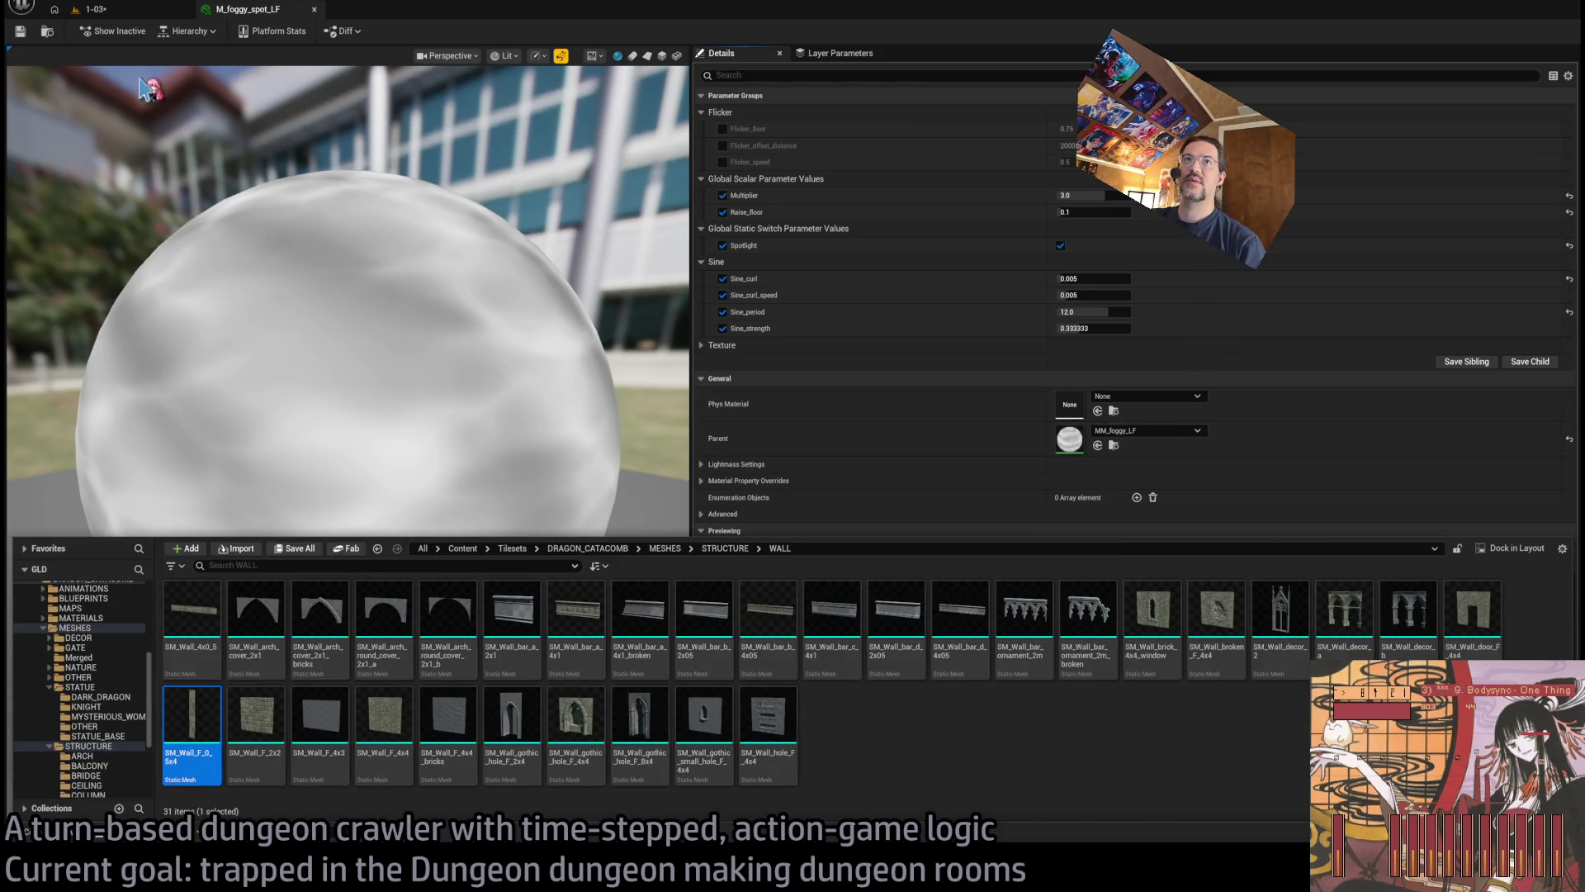
{"action": "left_click", "coordinate": [47, 32]}
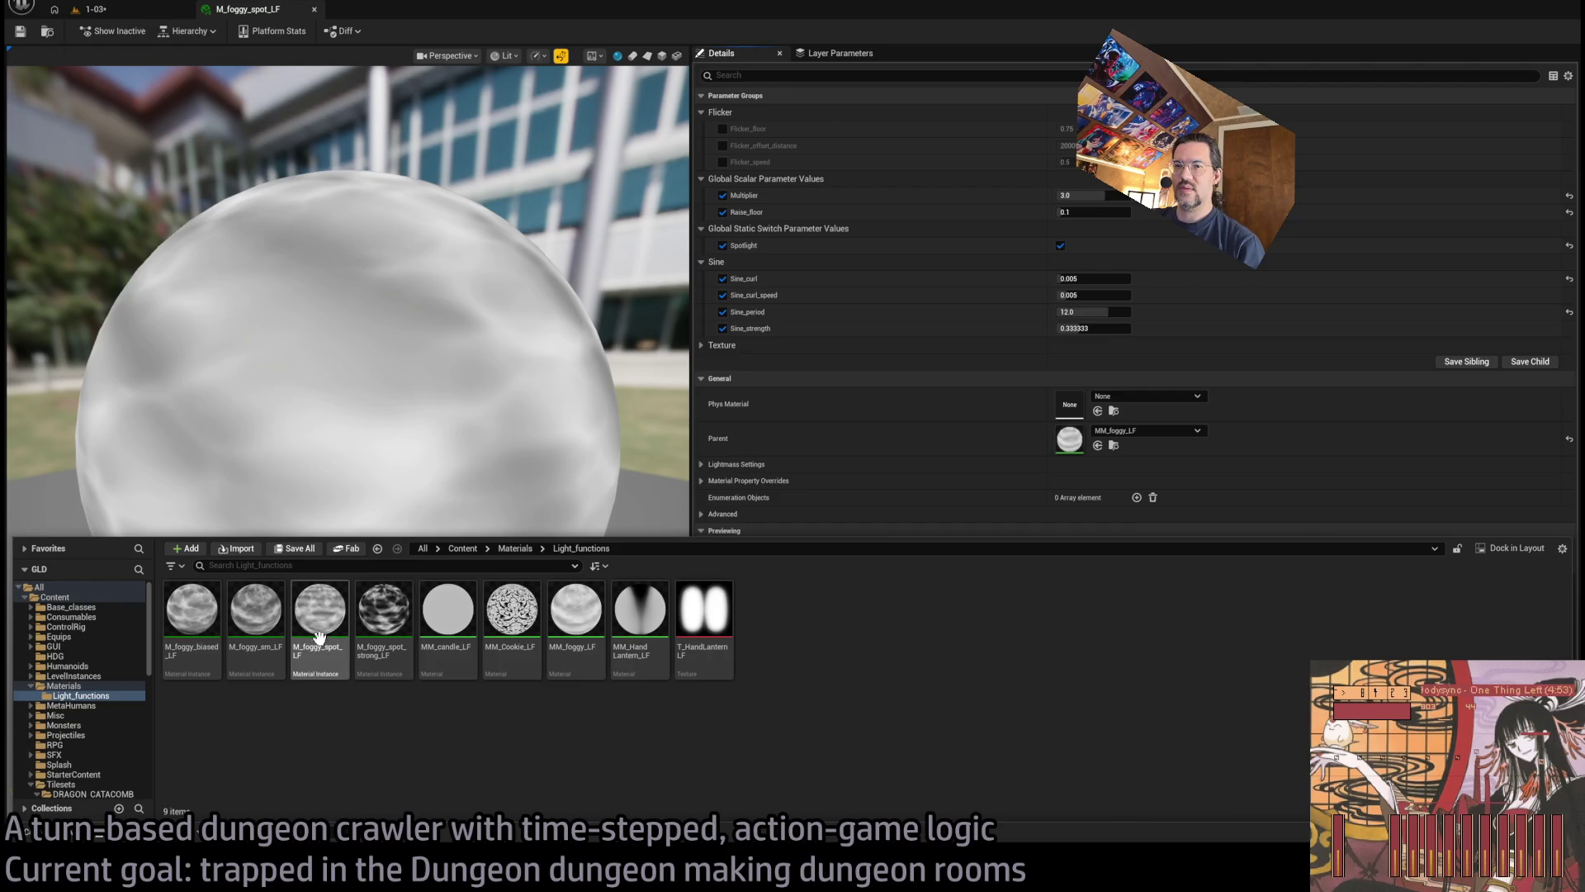
{"action": "left_click", "coordinate": [373, 615]}
{"action": "left_click", "coordinate": [320, 615]}
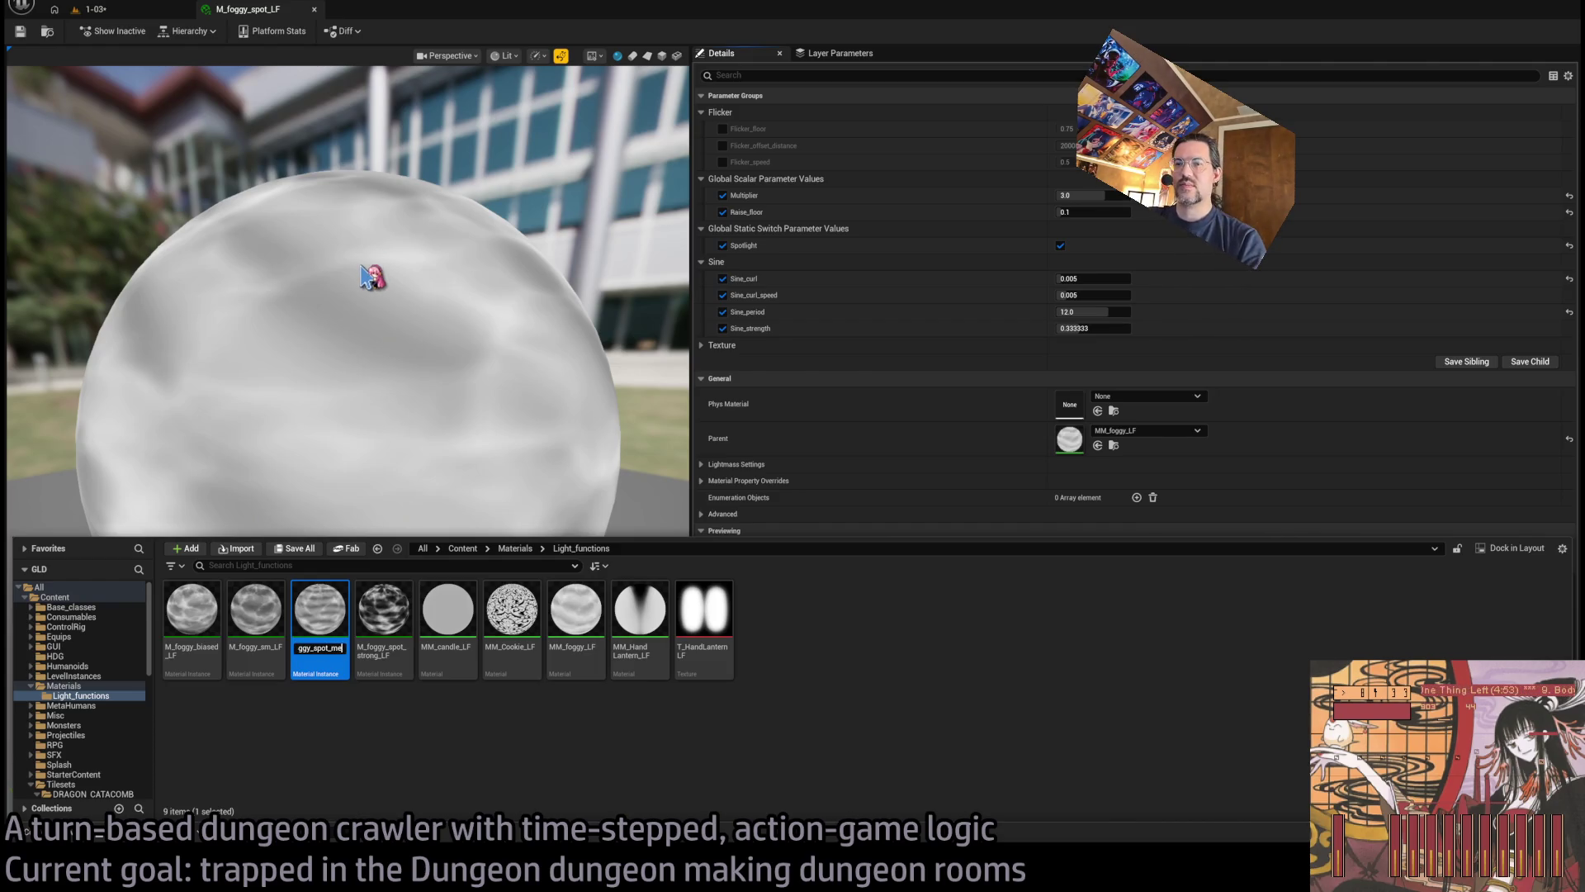
{"action": "key", "text": "Return"}
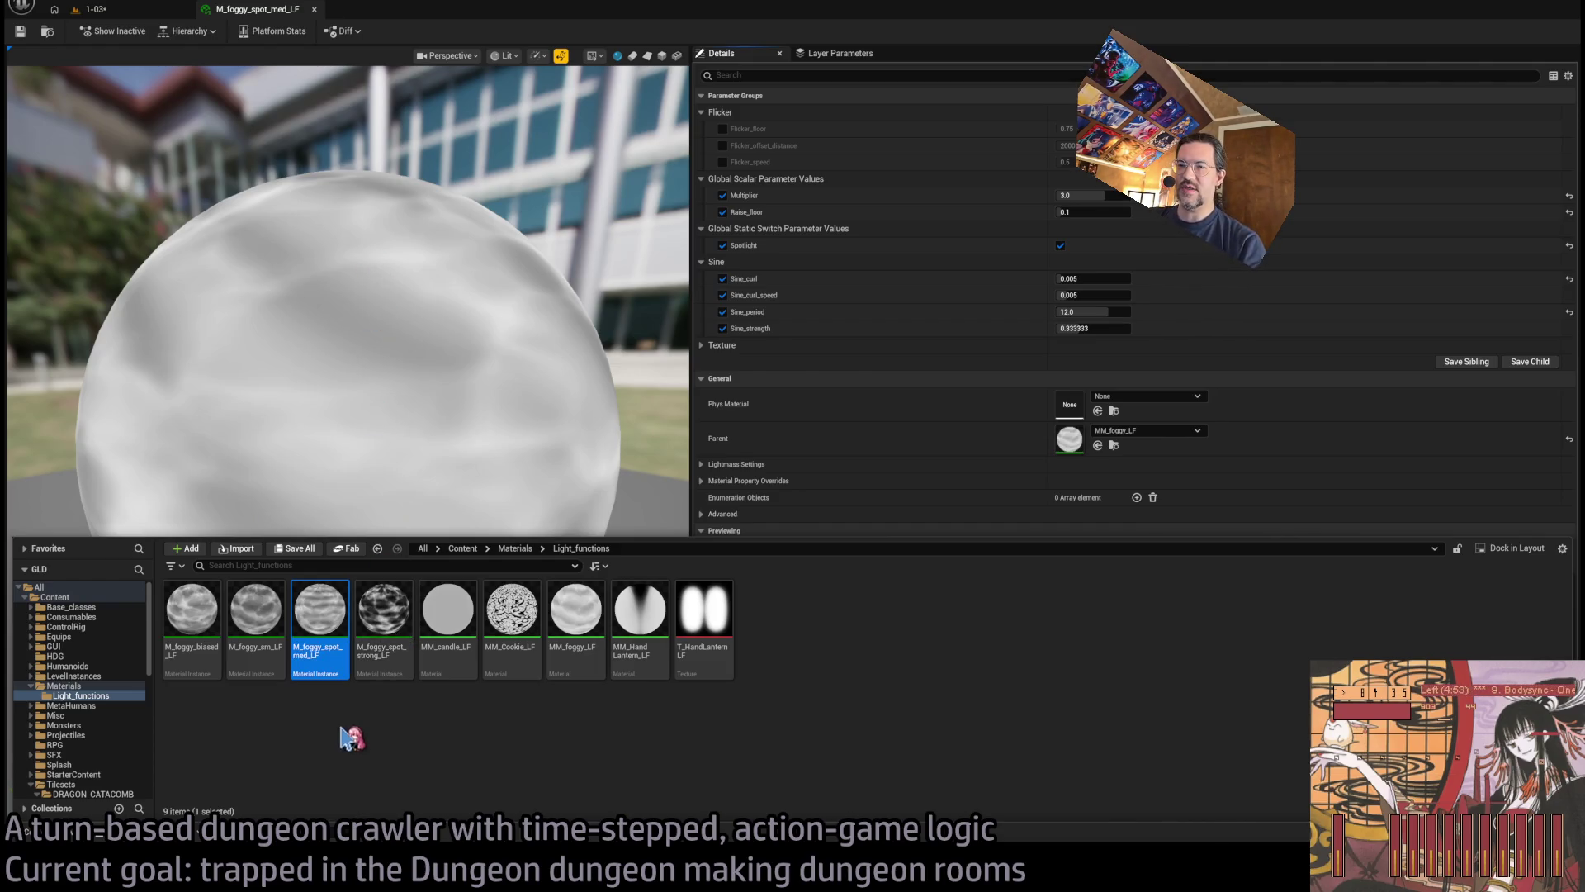
Duplicate it as M_foggy_spot_weak_LF and raise that copy's Multiplier to 4.0
{"action": "key", "text": "ctrl+d"}
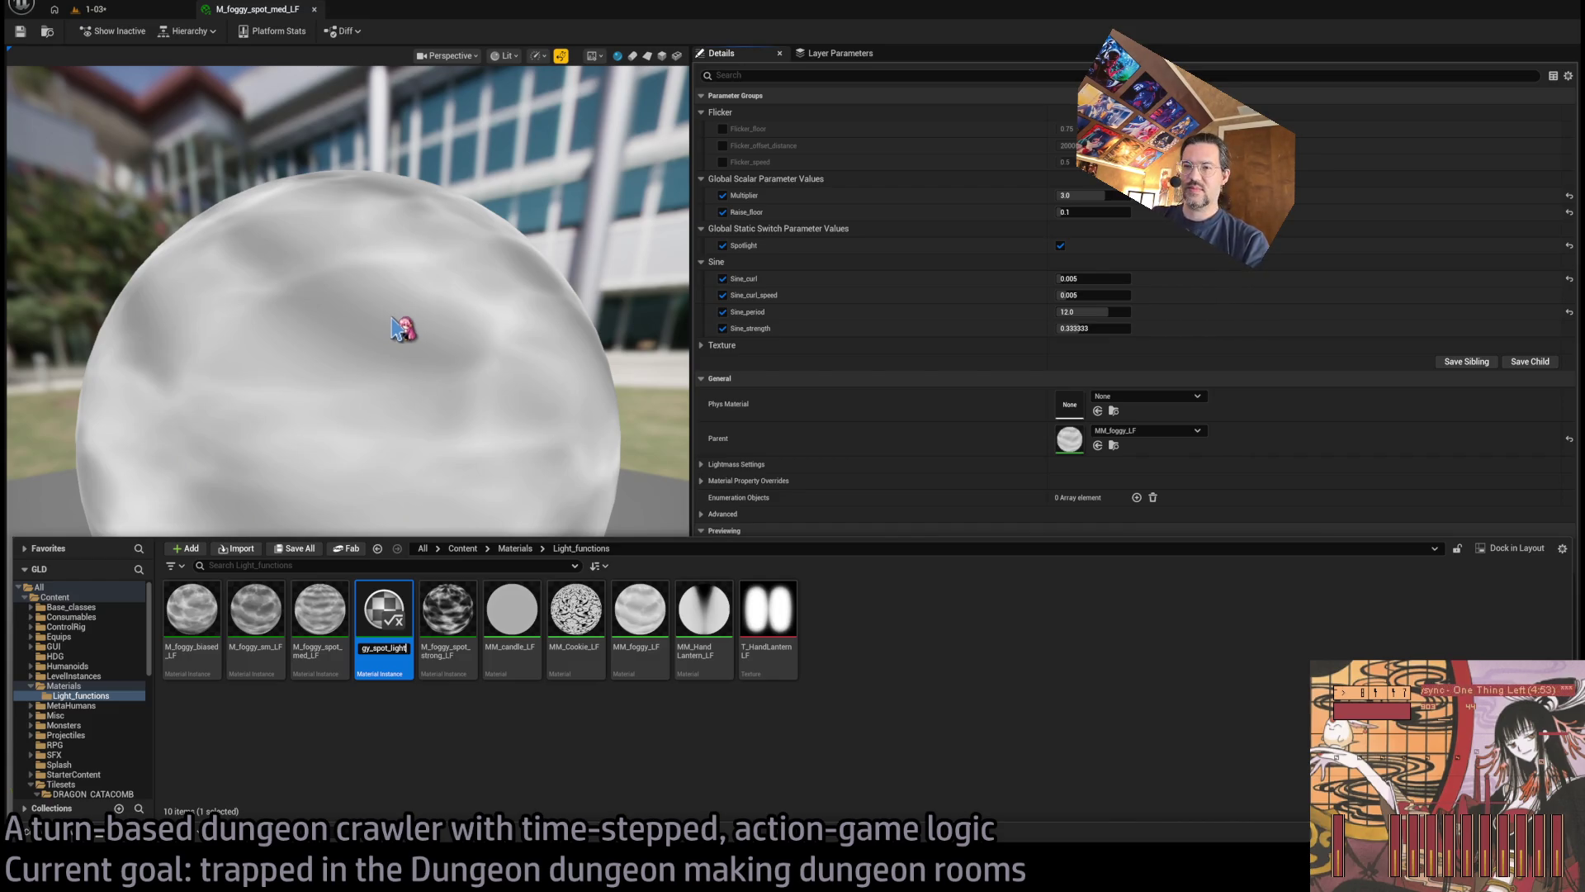
{"action": "type", "text": "_LF"}
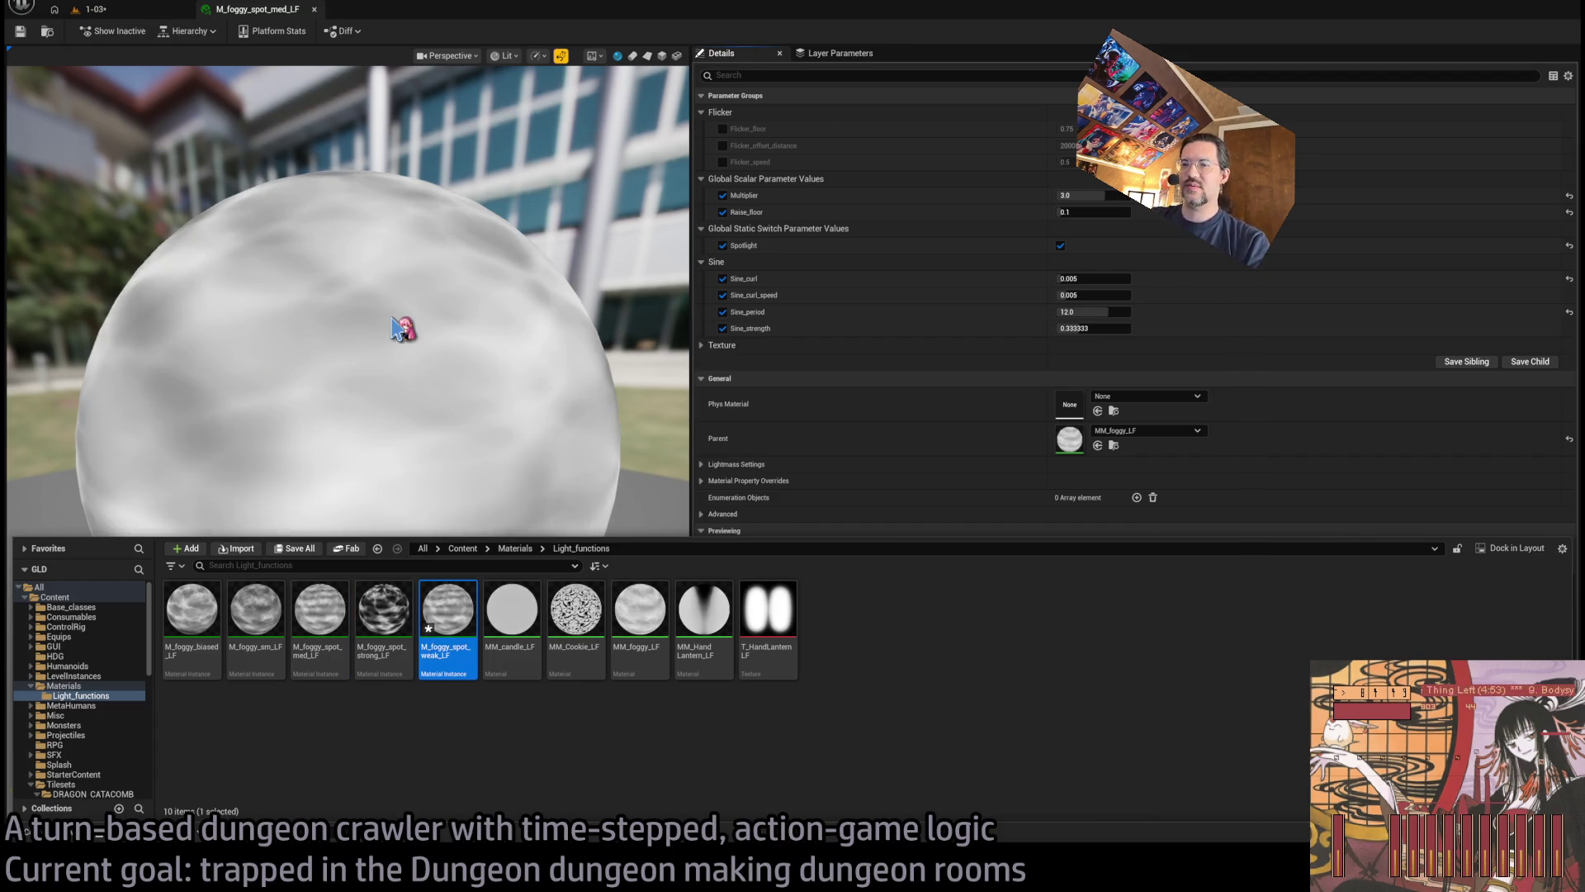
{"action": "key", "text": "Return"}
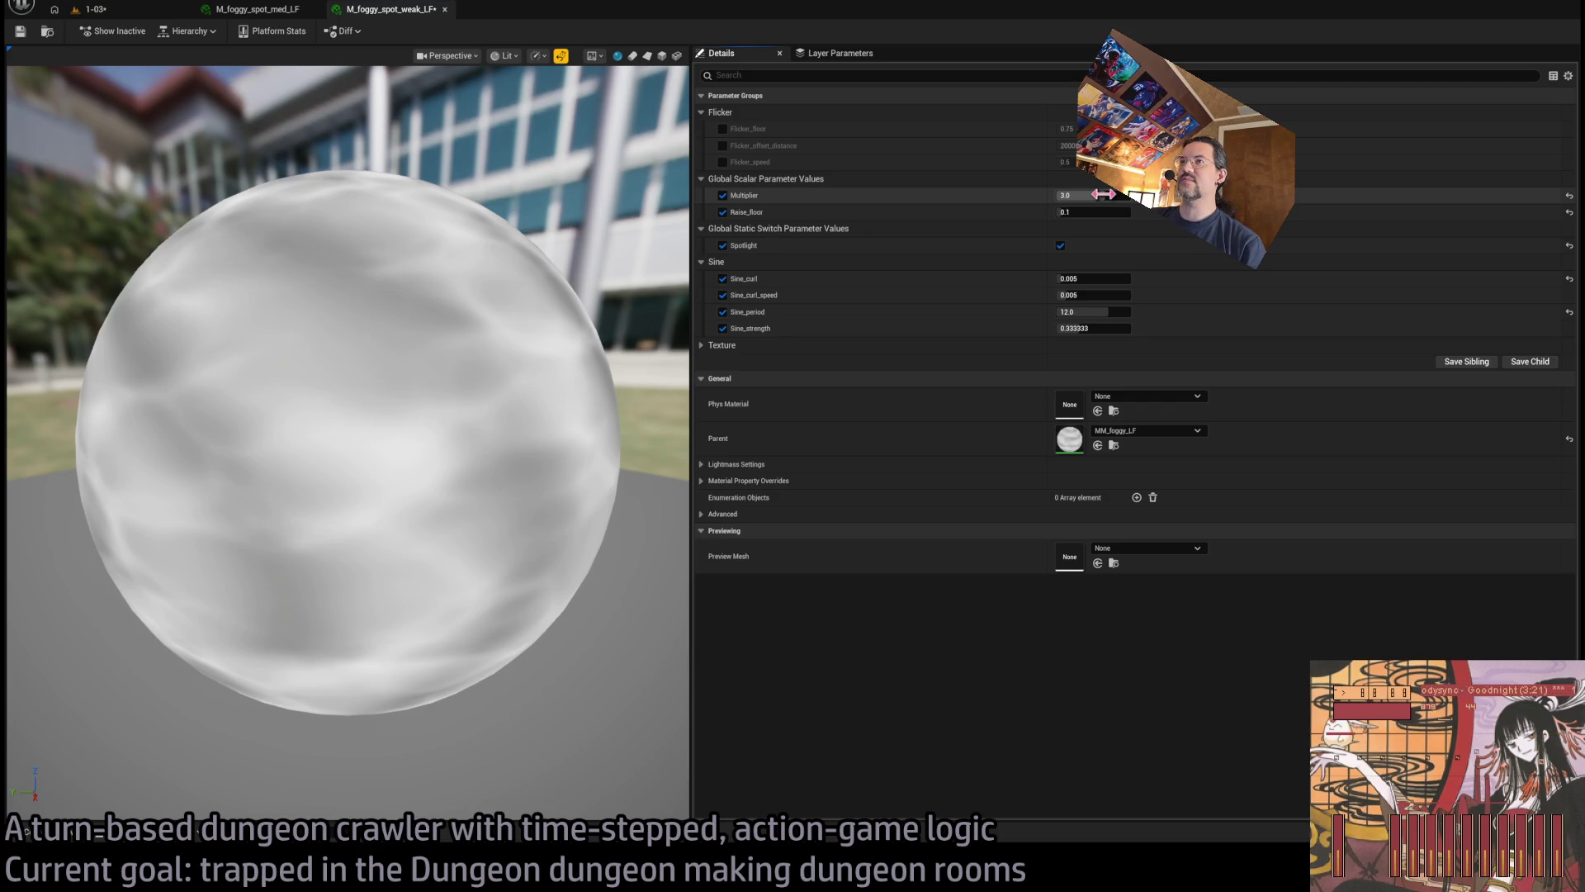
{"action": "left_click_drag", "start_coordinate": [1104, 195], "coordinate": [1123, 196]}
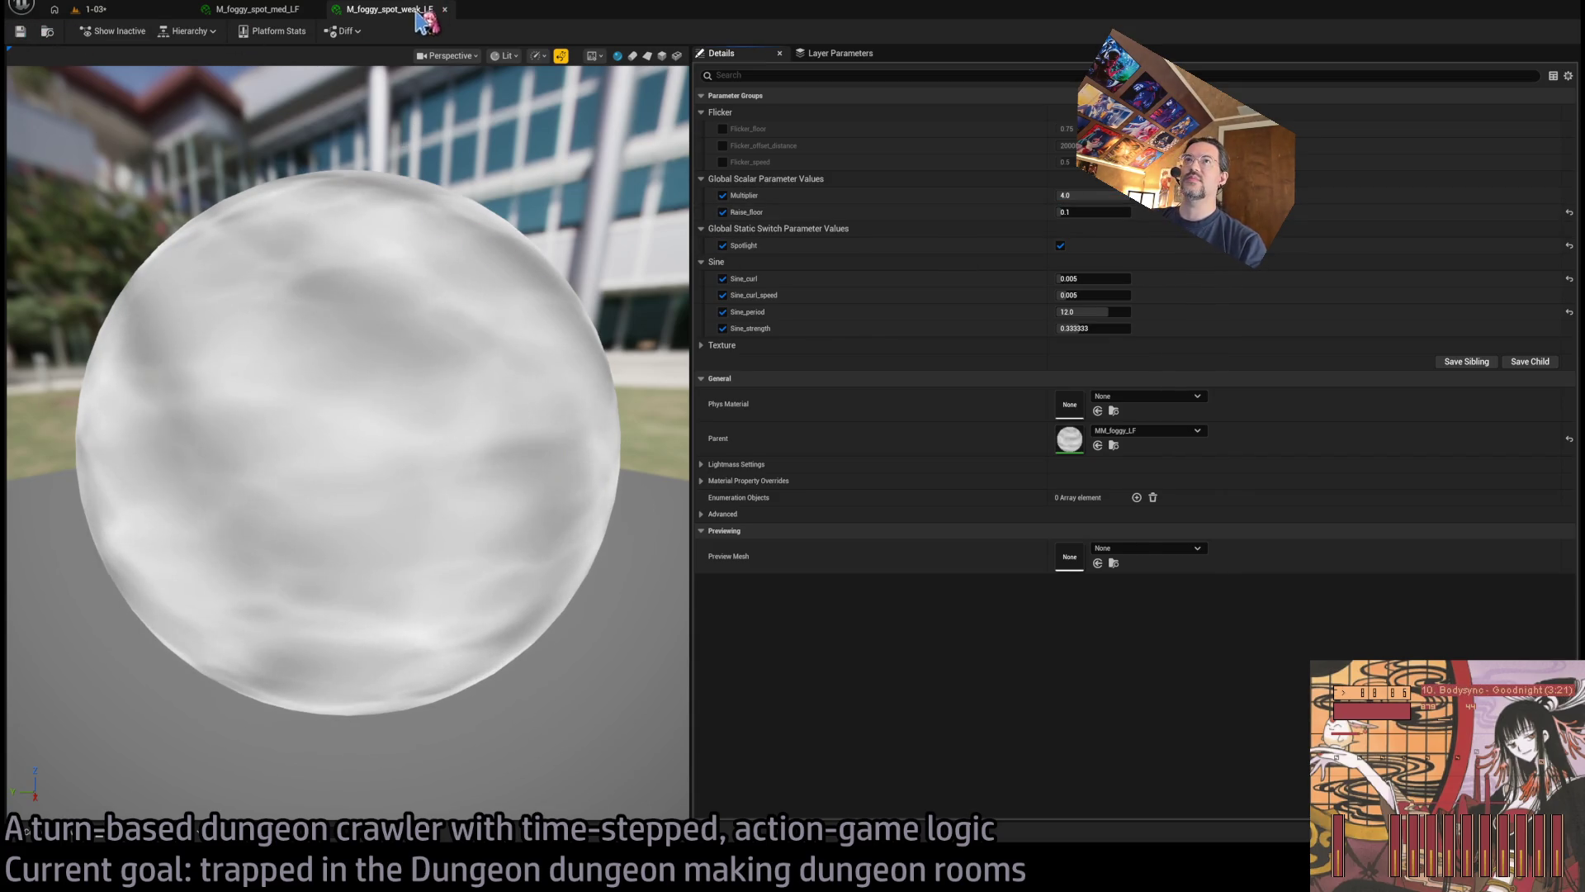
{"action": "left_click", "coordinate": [444, 9]}
Assign M_foggy_spot_weak_LF as the exit spotlight's light function
{"action": "scroll", "coordinate": [696, 331], "scroll_direction": "down", "scroll_amount": 3}
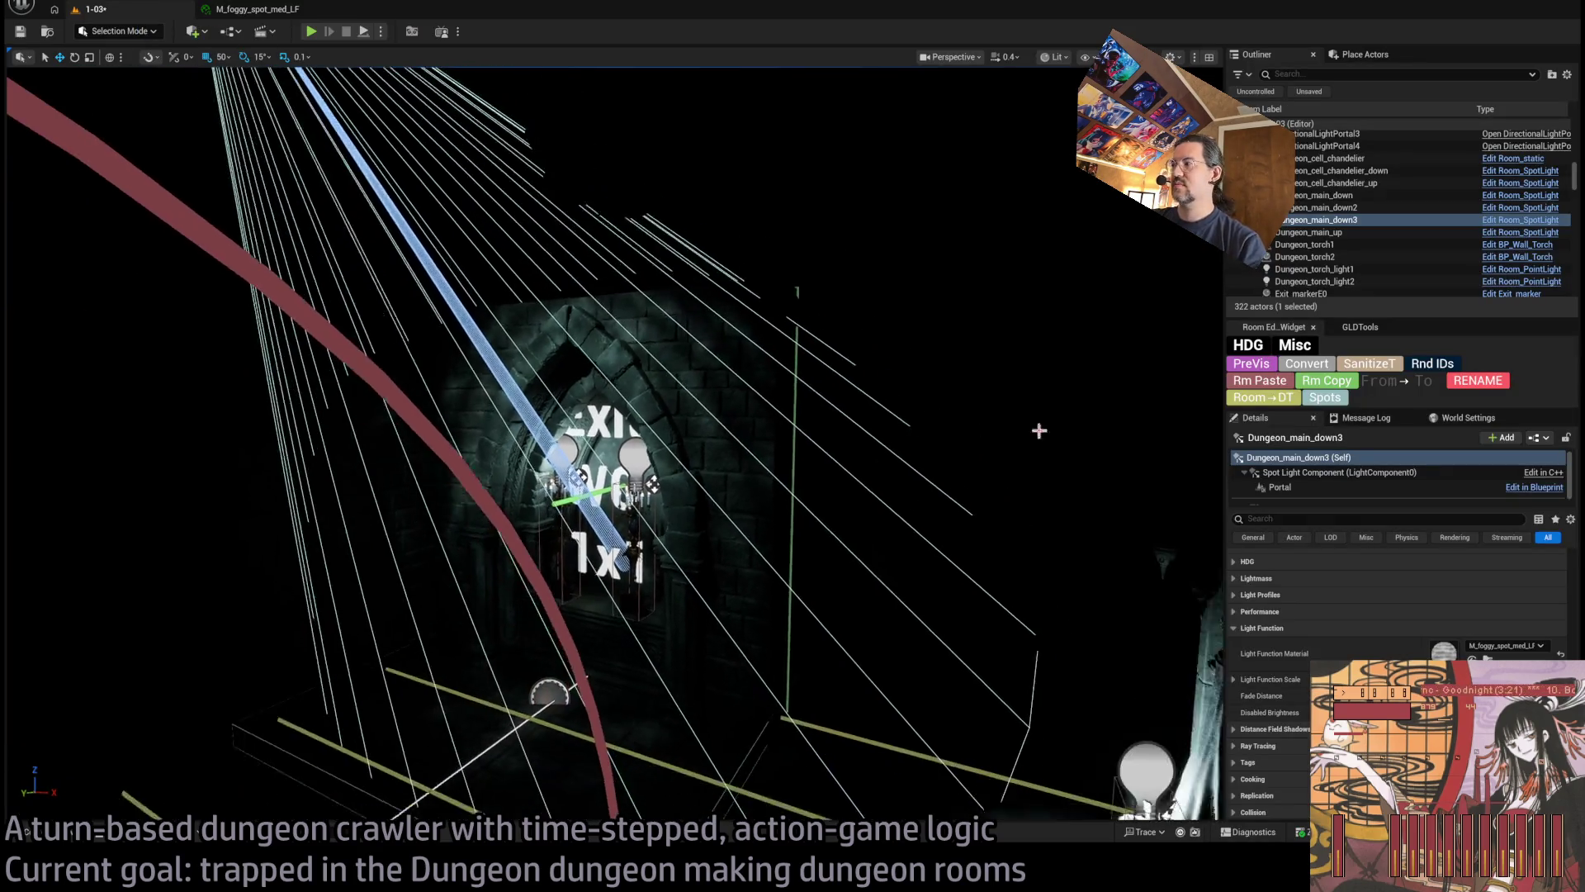
{"action": "left_click_drag", "start_coordinate": [718, 460], "coordinate": [661, 429]}
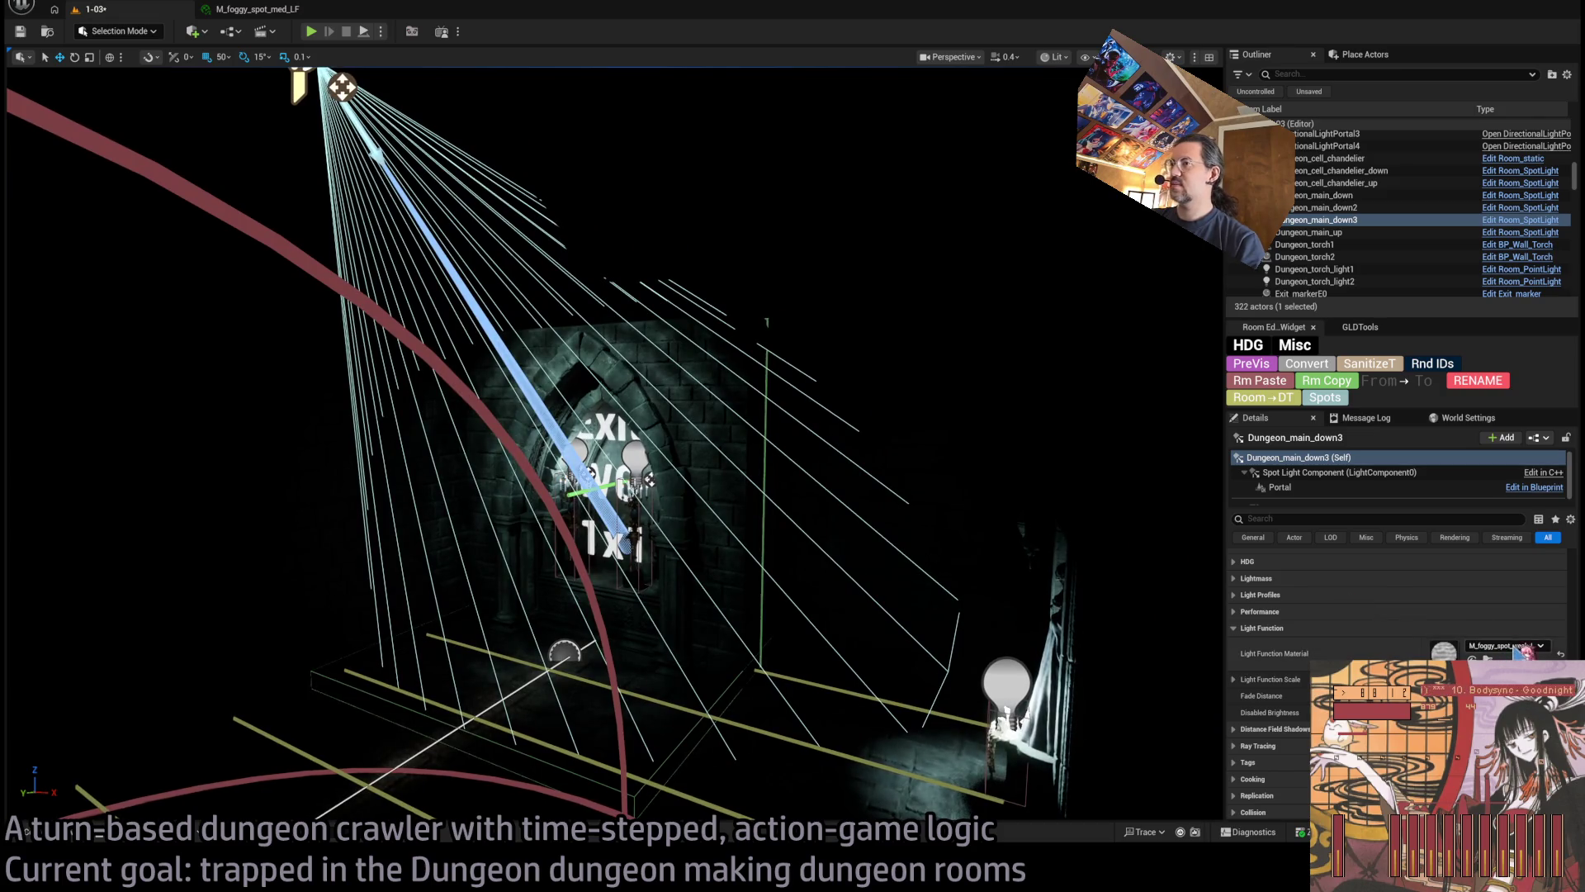
{"action": "left_click", "coordinate": [279, 13]}
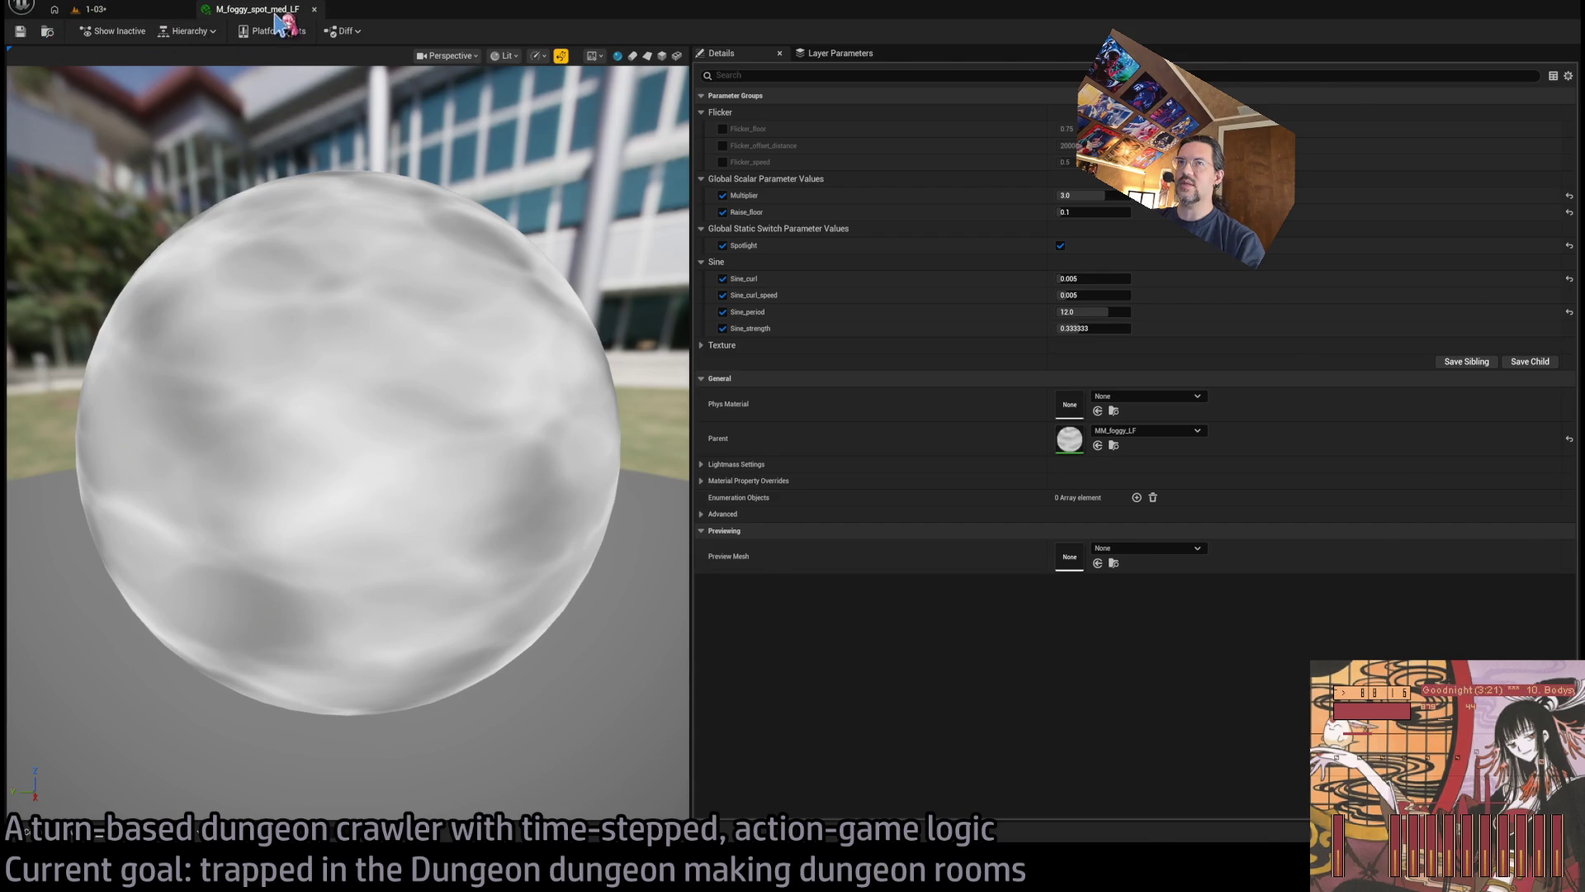
{"action": "left_click", "coordinate": [314, 9]}
{"action": "left_click", "coordinate": [82, 835]}
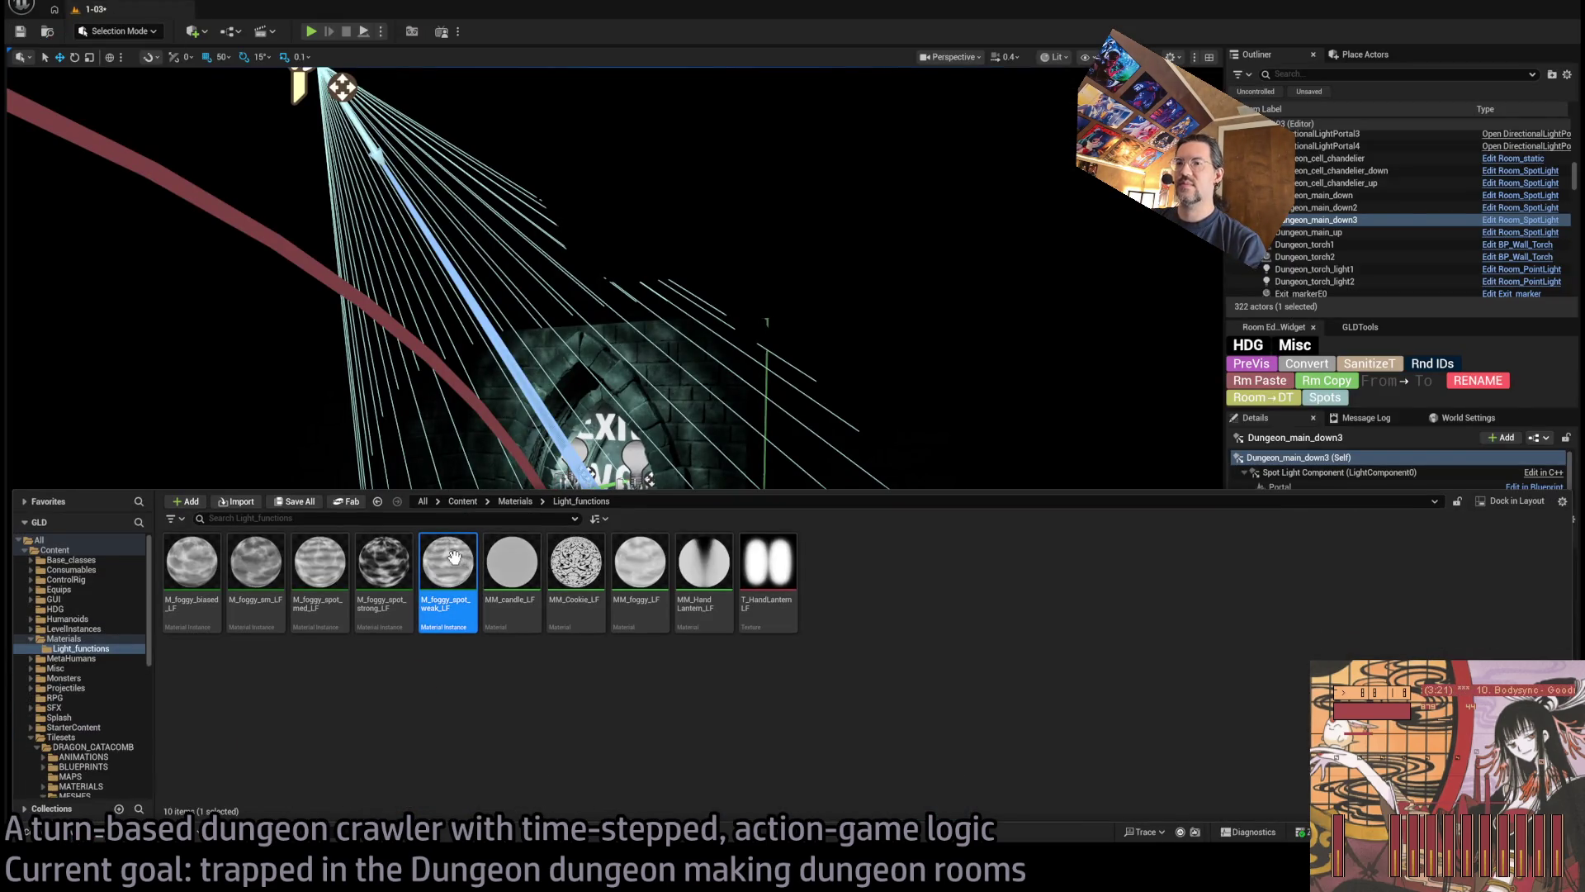
{"action": "double_click", "coordinate": [453, 557]}
{"action": "mouse_move", "coordinate": [99, 23]}
{"action": "left_mouse_down"}
{"action": "mouse_move", "coordinate": [1033, 463]}
{"action": "mouse_move", "coordinate": [1511, 652]}
{"action": "left_mouse_up"}
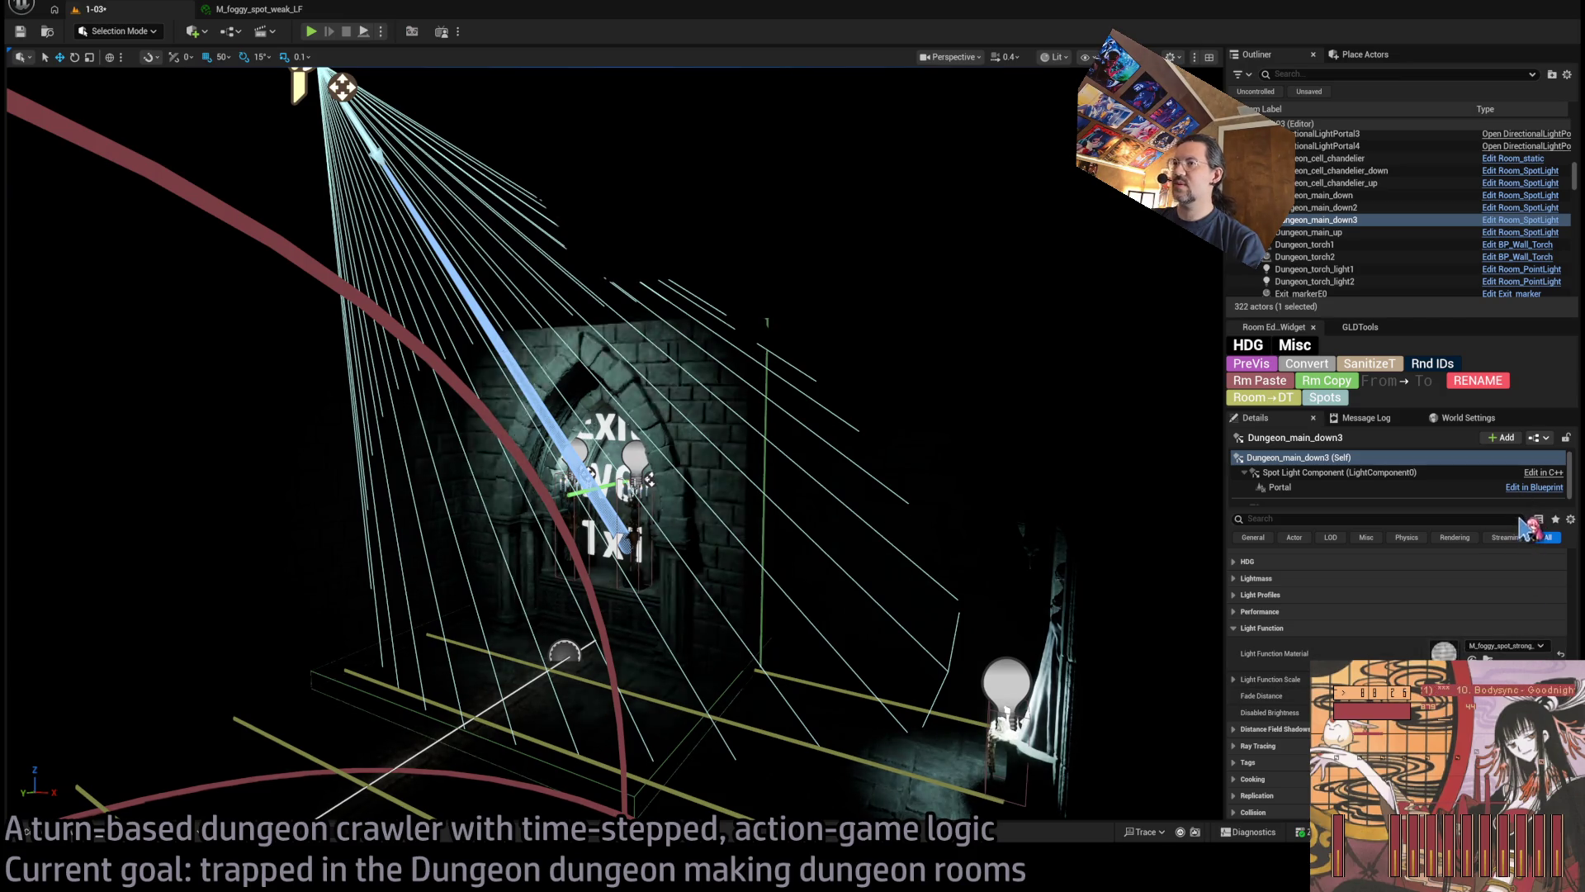
Keep the weak light function on the spotlight, set its Raise_floor to 0.2, and save
{"action": "left_click", "coordinate": [1529, 652]}
{"action": "key", "text": "ctrl+z"}
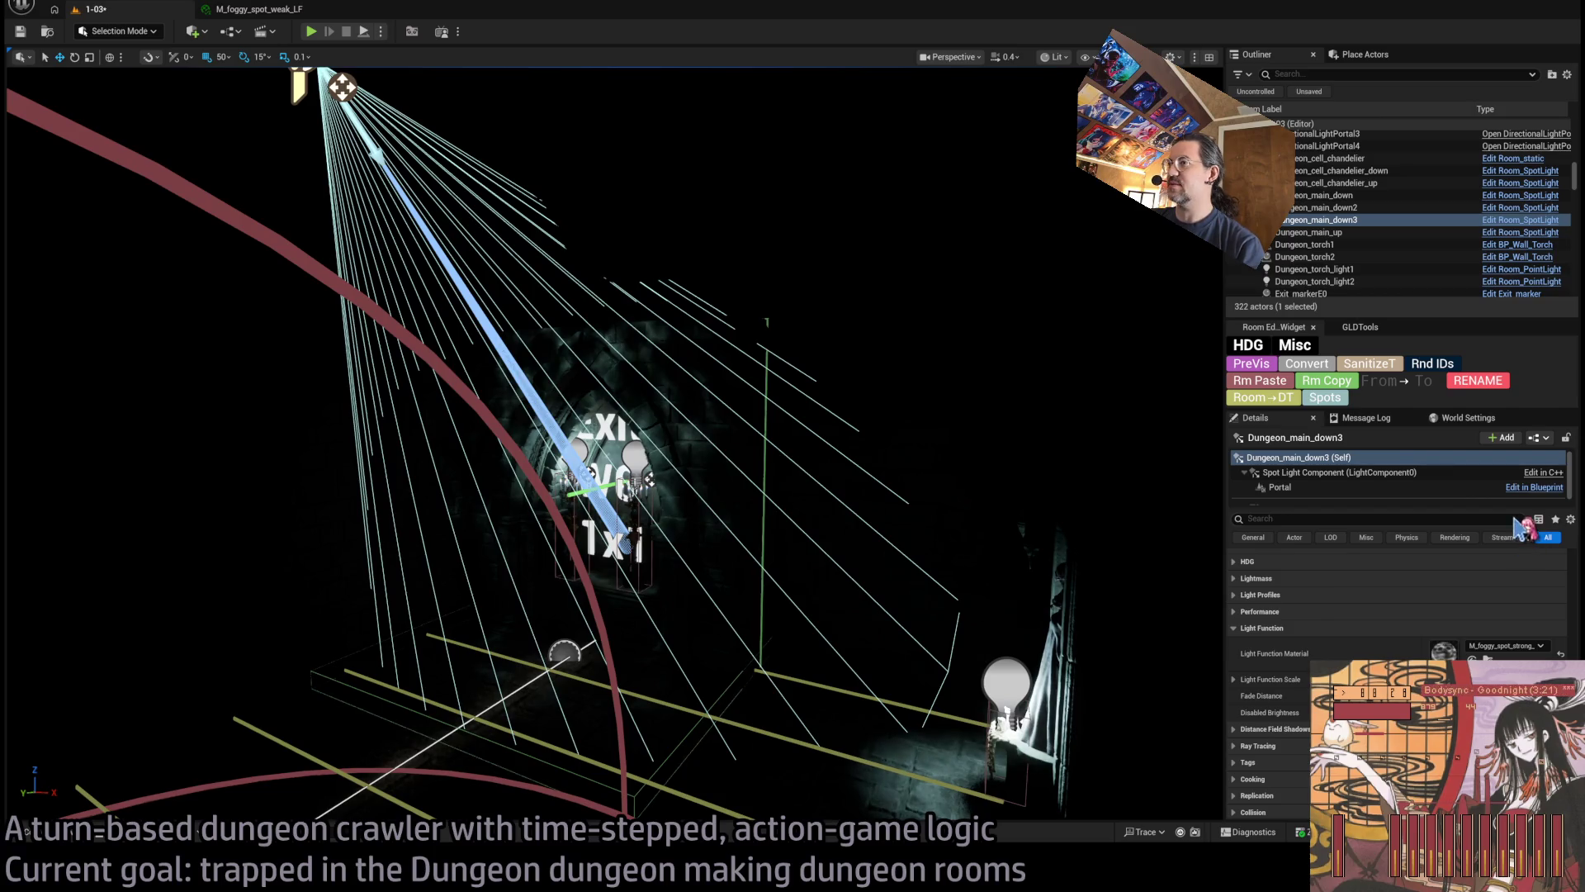
{"action": "double_click", "coordinate": [1442, 653]}
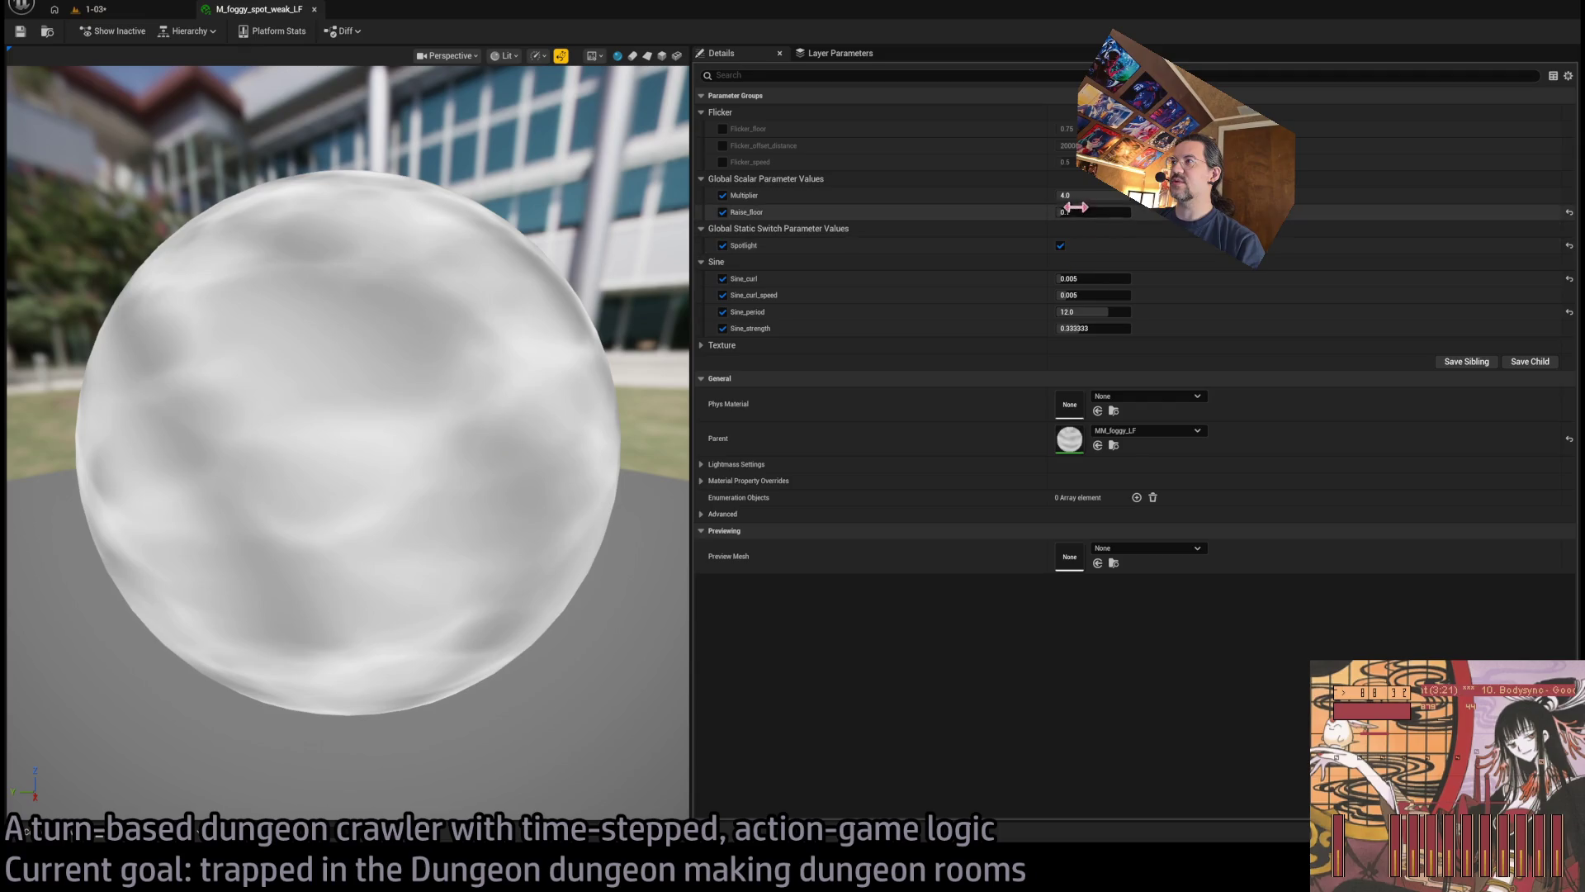
{"action": "mouse_move", "coordinate": [1081, 212]}
{"action": "left_mouse_down"}
{"action": "mouse_move", "coordinate": [1065, 212]}
{"action": "mouse_move", "coordinate": [1100, 196]}
{"action": "left_mouse_up"}
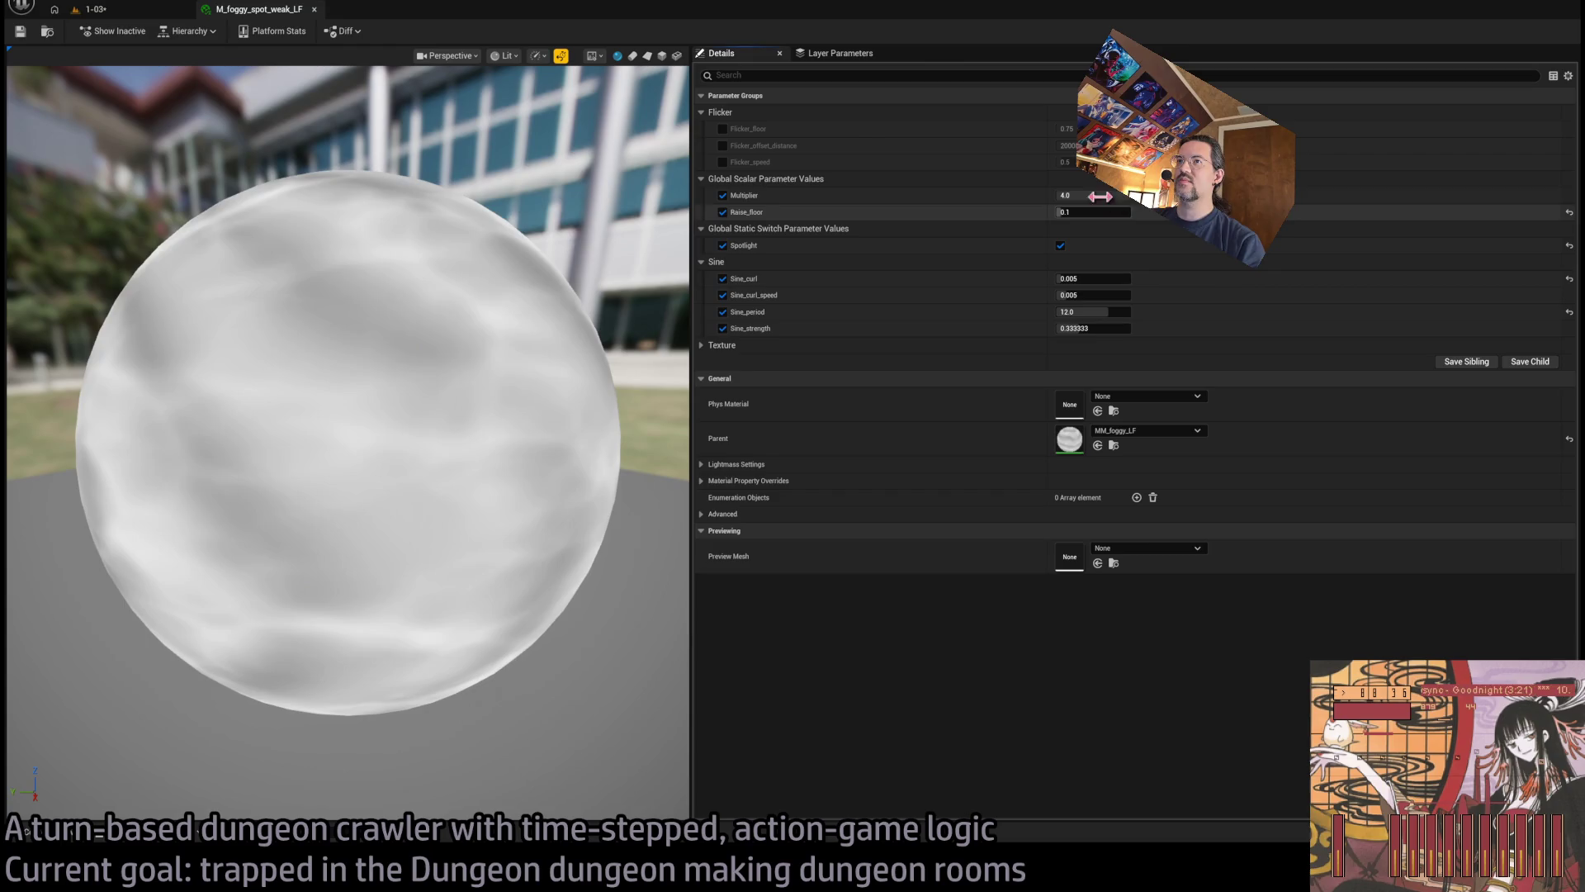
{"action": "type", "text": "0.2"}
{"action": "key", "text": "Return"}
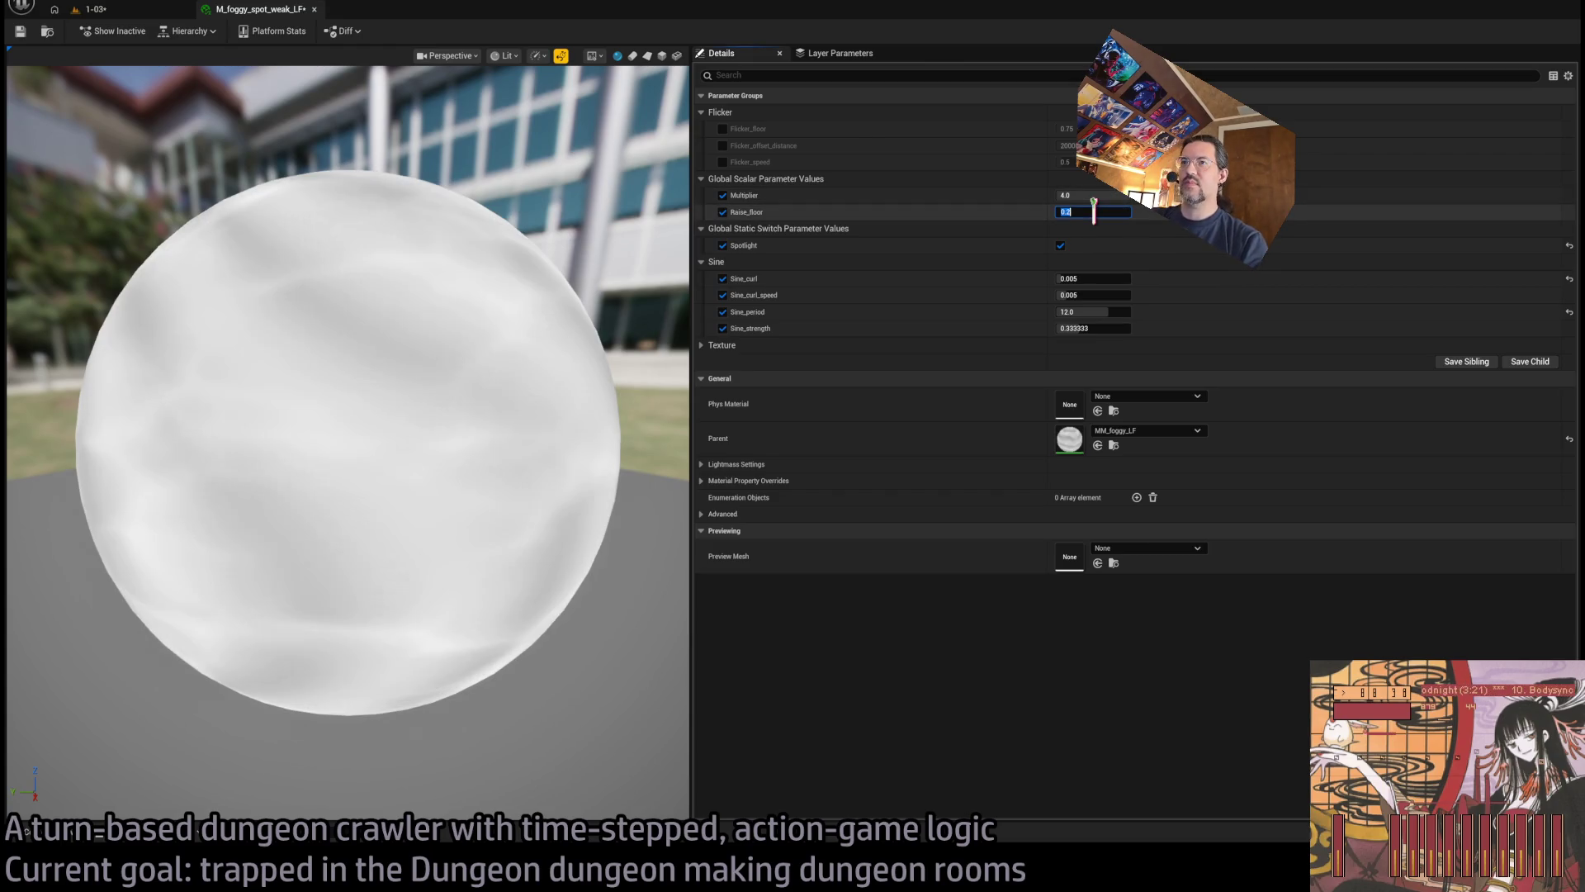
{"action": "left_click", "coordinate": [20, 31]}
Set the weak material's Sine_strength to 0.25, preview it on a plane, and save
{"action": "left_click", "coordinate": [92, 10]}
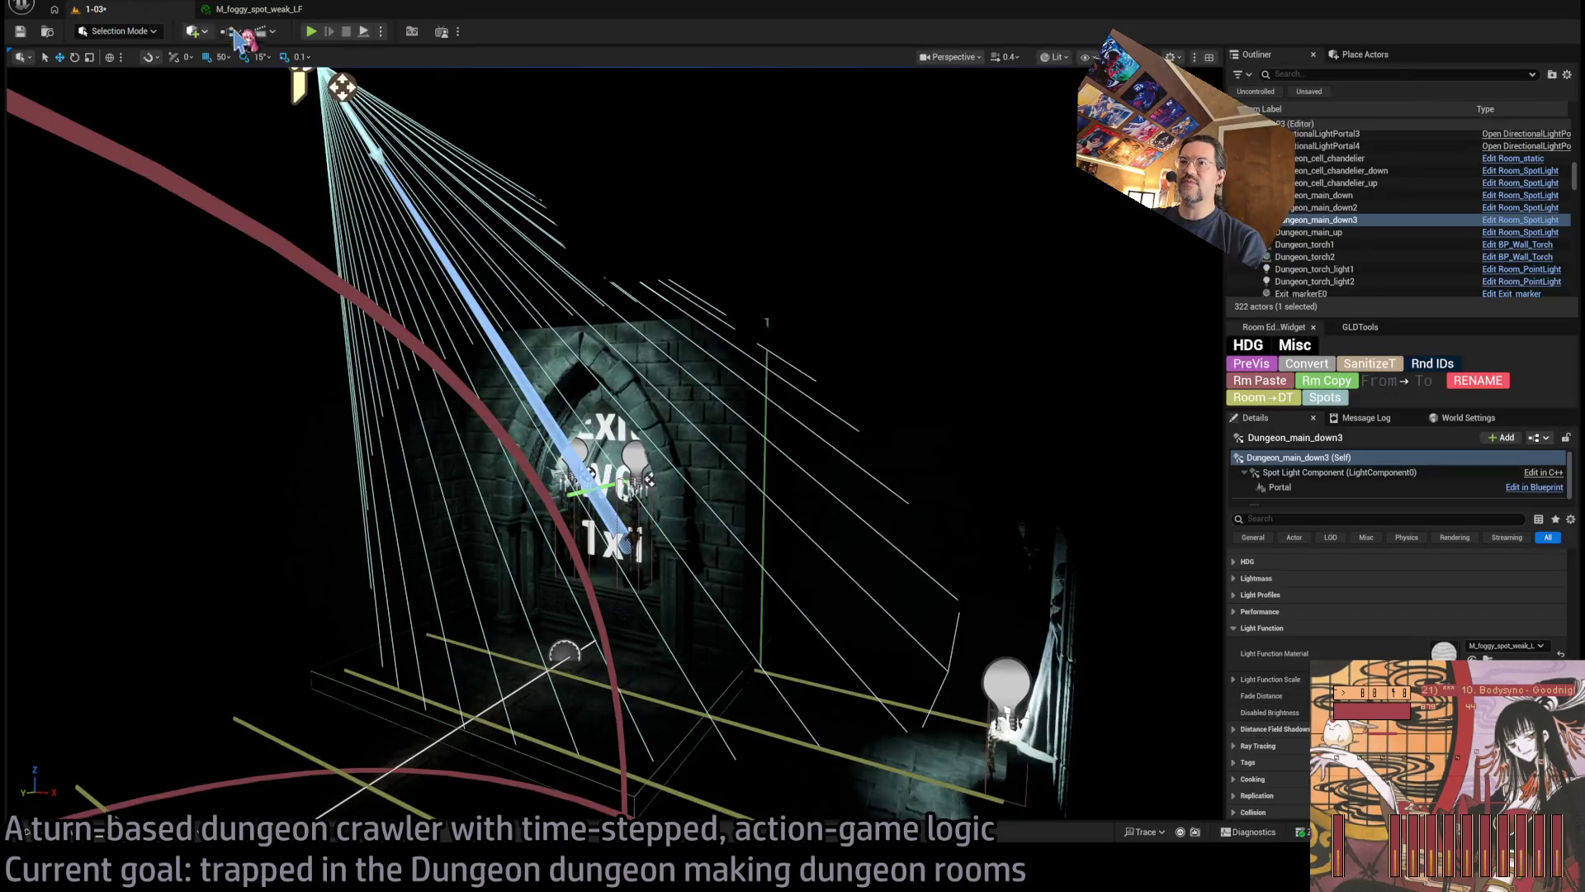
{"action": "scroll", "coordinate": [611, 446], "scroll_direction": "up", "scroll_amount": 3}
{"action": "scroll", "coordinate": [611, 446], "scroll_direction": "down", "scroll_amount": 2}
{"action": "left_click", "coordinate": [256, 9]}
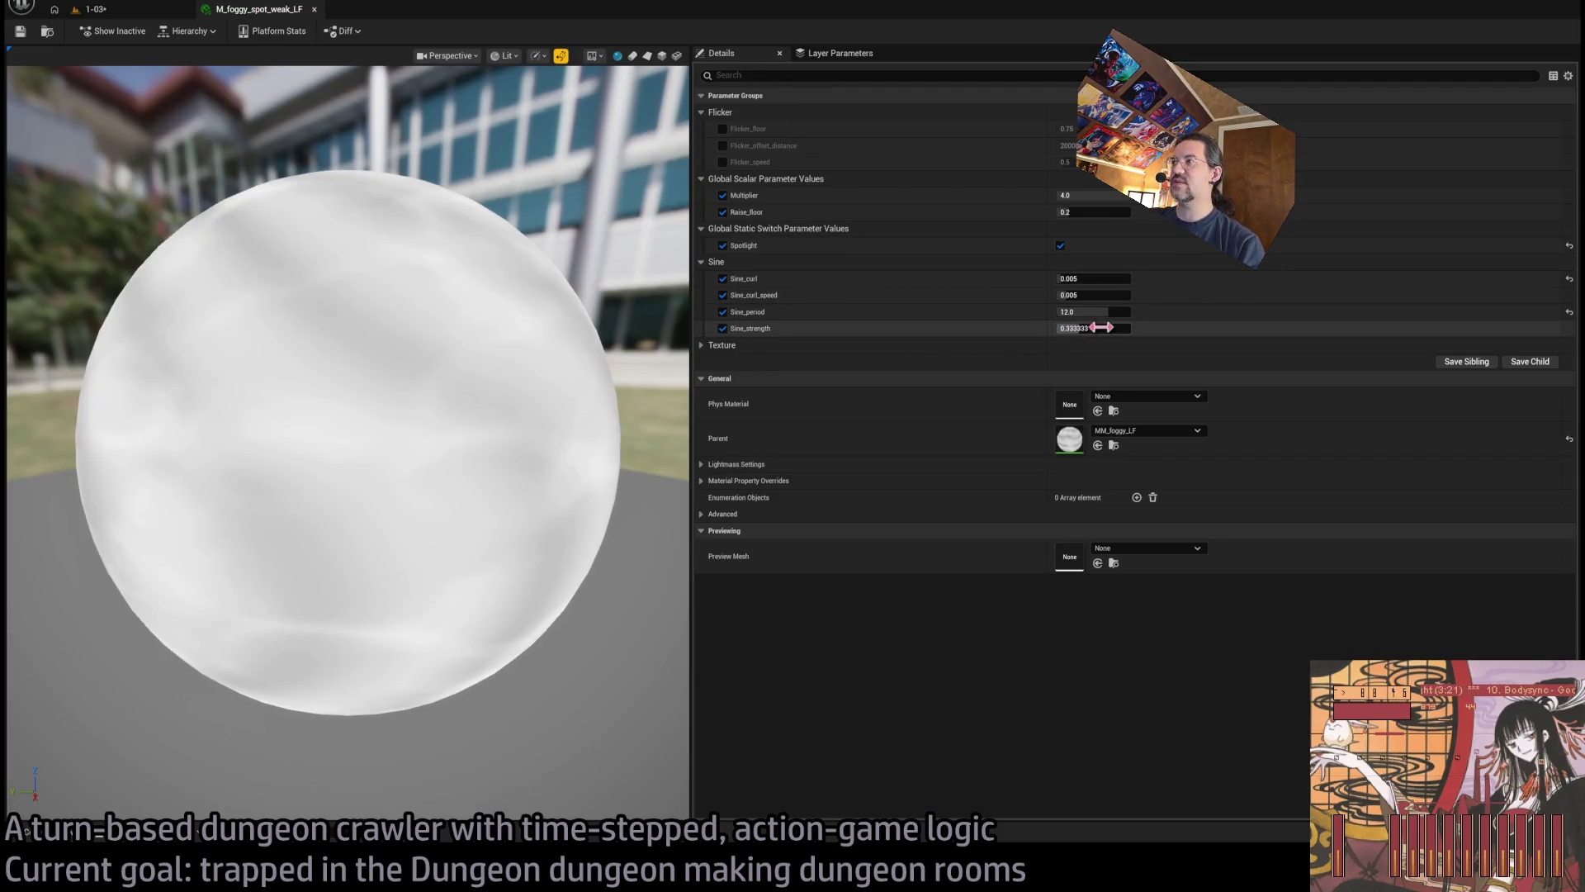
{"action": "type", "text": "0.25"}
{"action": "key", "text": "Return"}
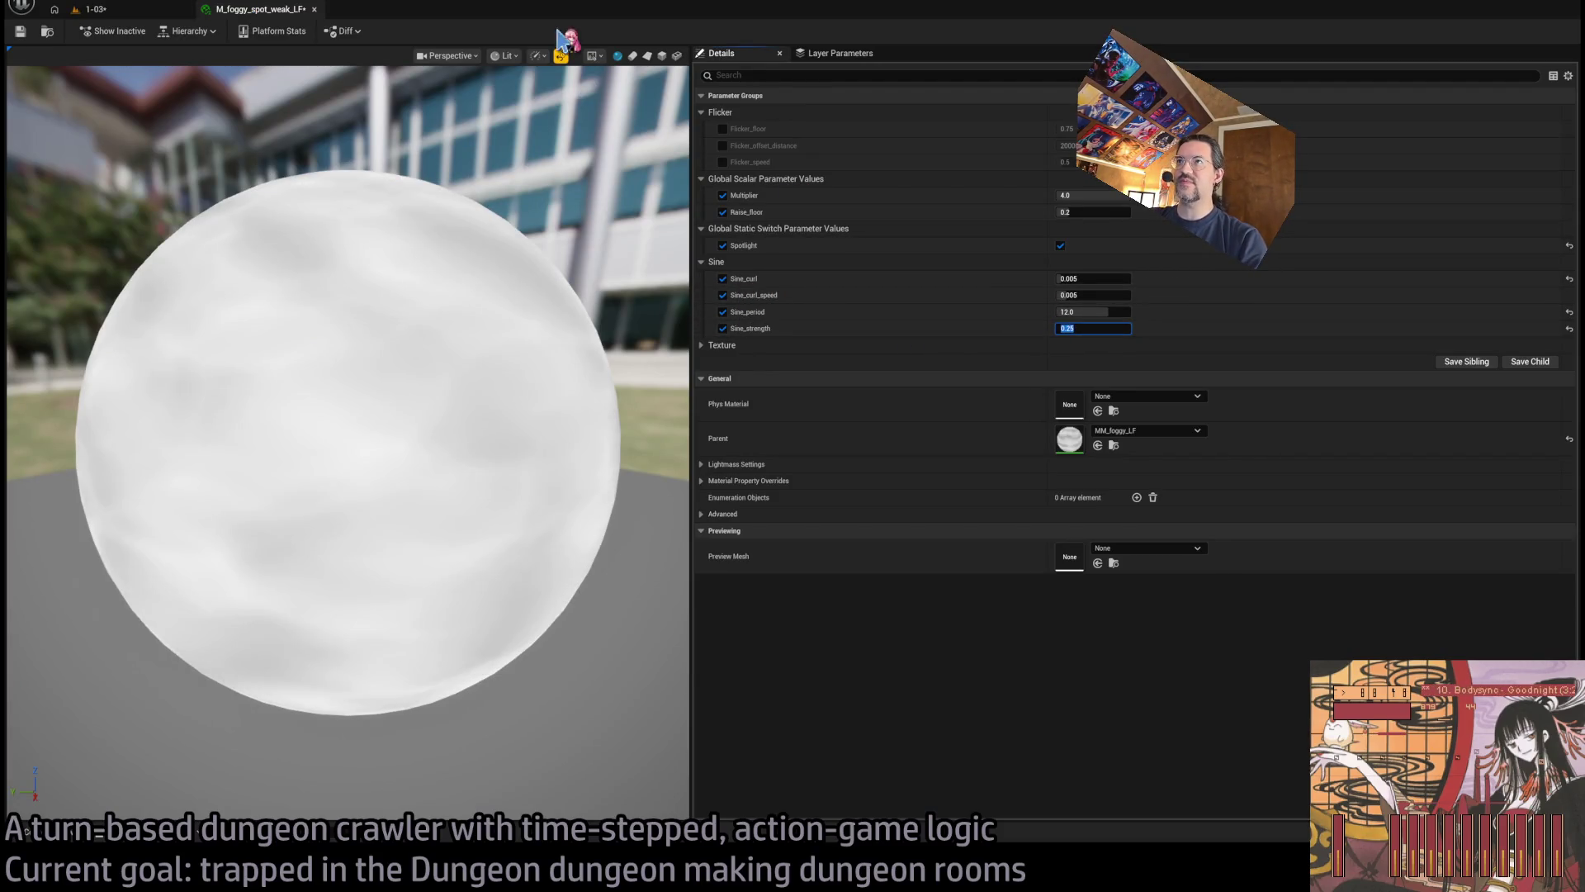
{"action": "left_click", "coordinate": [647, 57]}
{"action": "left_click", "coordinate": [21, 31]}
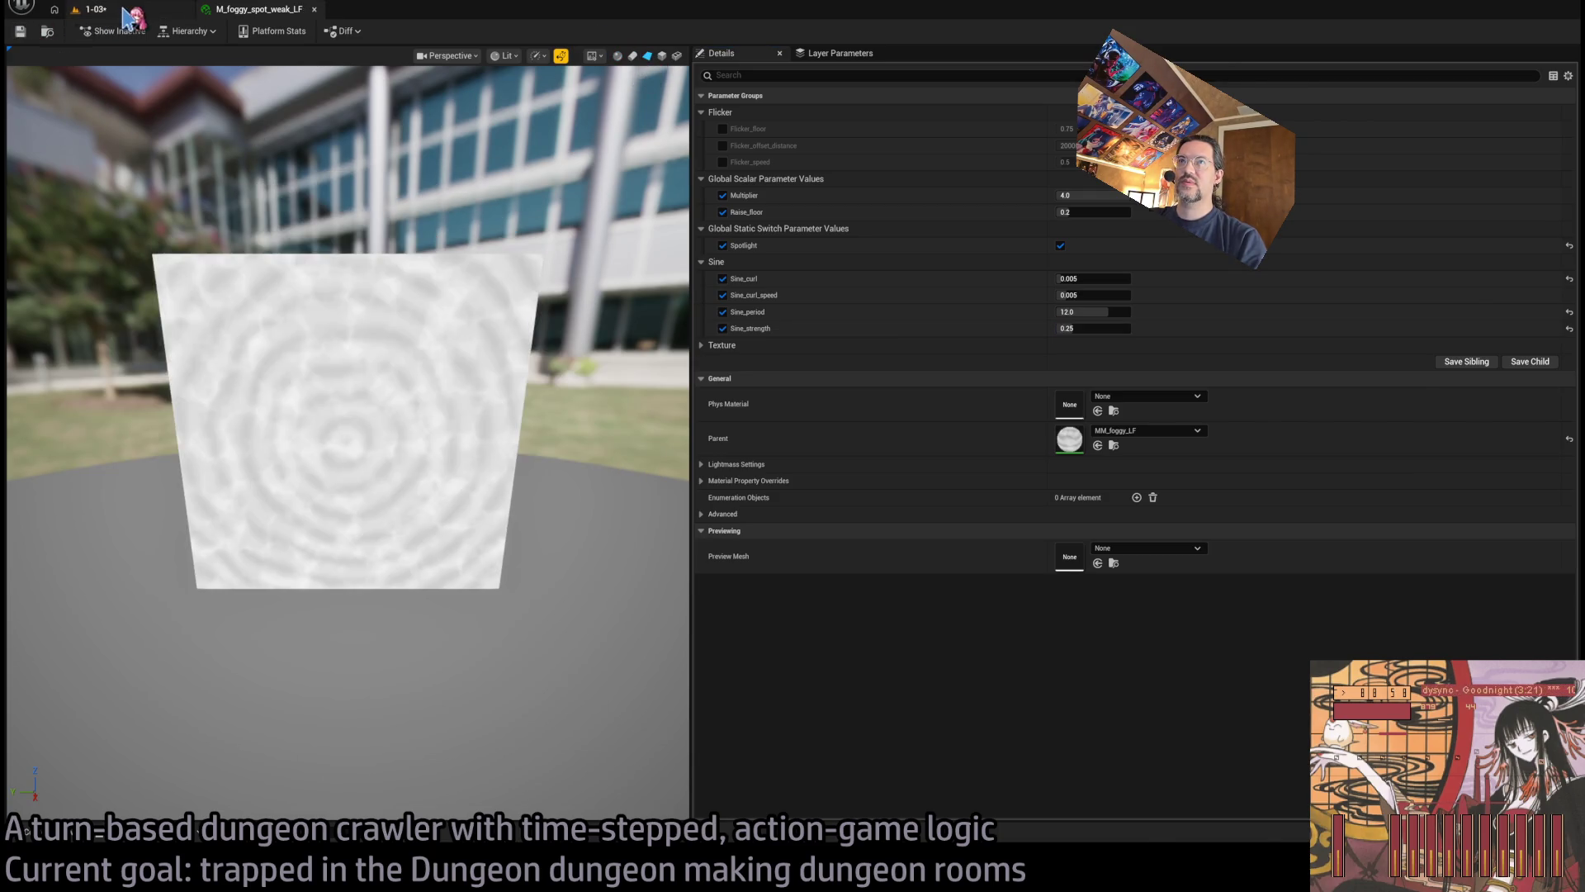
{"action": "left_click", "coordinate": [91, 9]}
Compare the med and strong light functions at the exit doorway, then return to weak
{"action": "left_click_drag", "start_coordinate": [597, 266], "coordinate": [619, 254]}
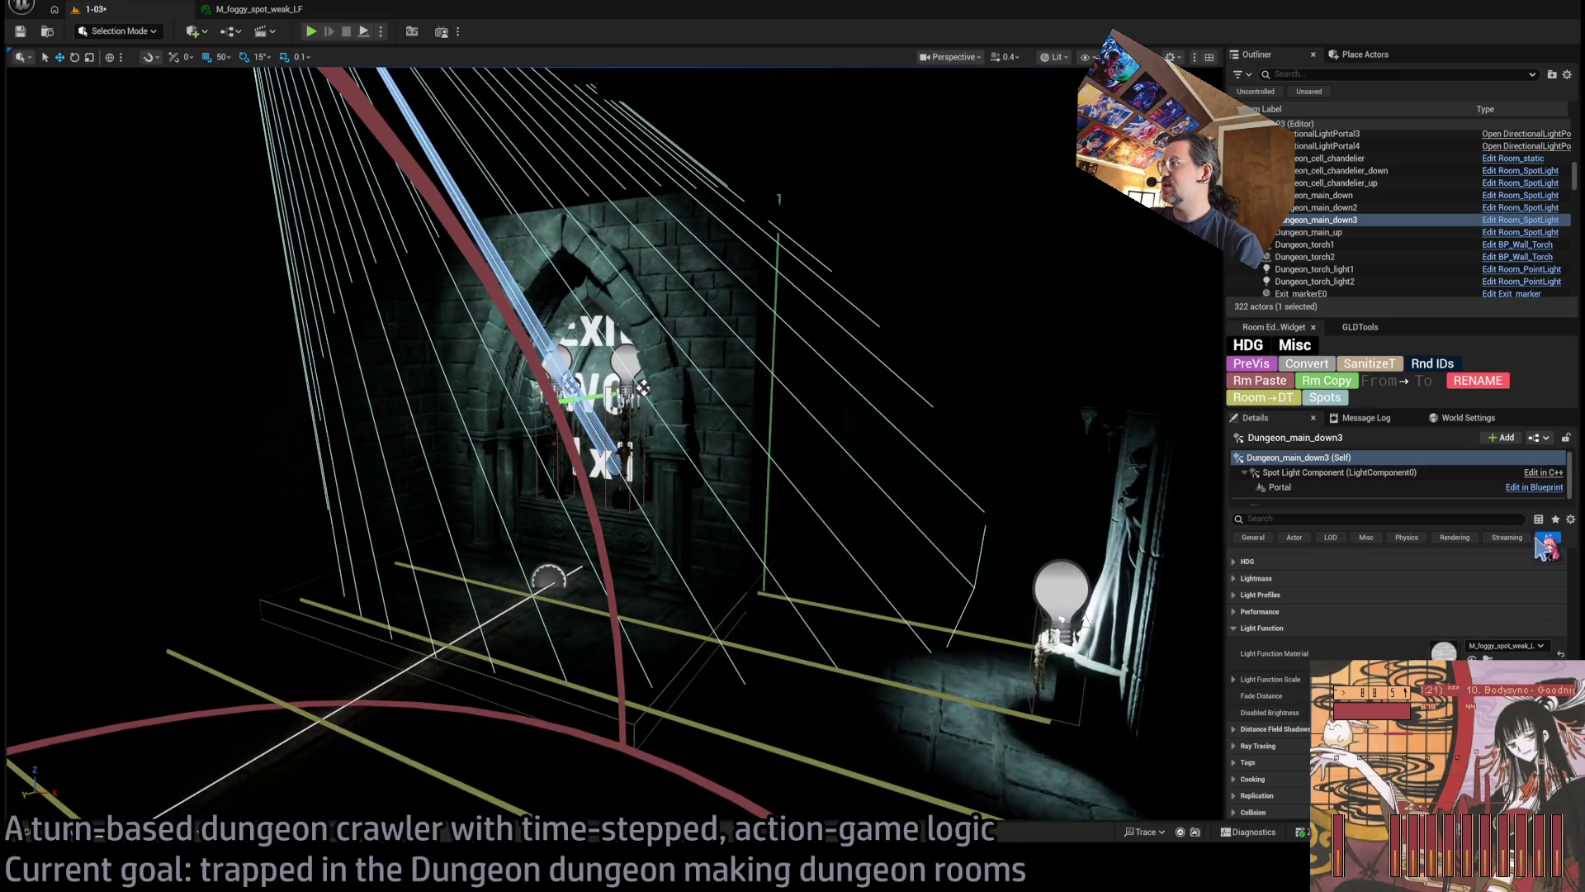
{"action": "key", "text": "ctrl+z"}
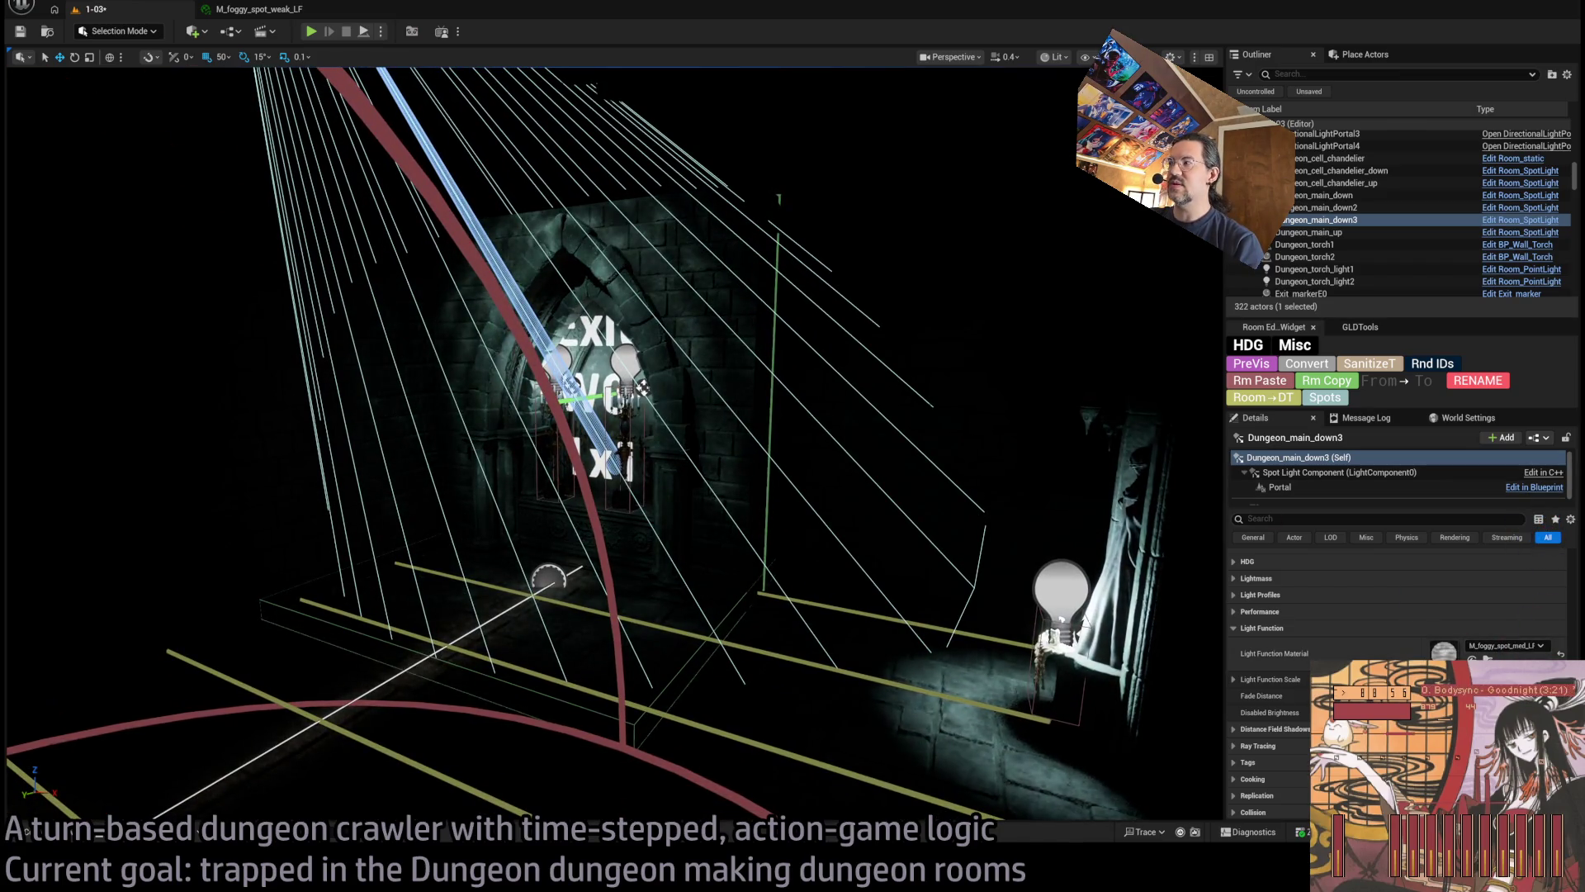
{"action": "key", "text": "ctrl+z"}
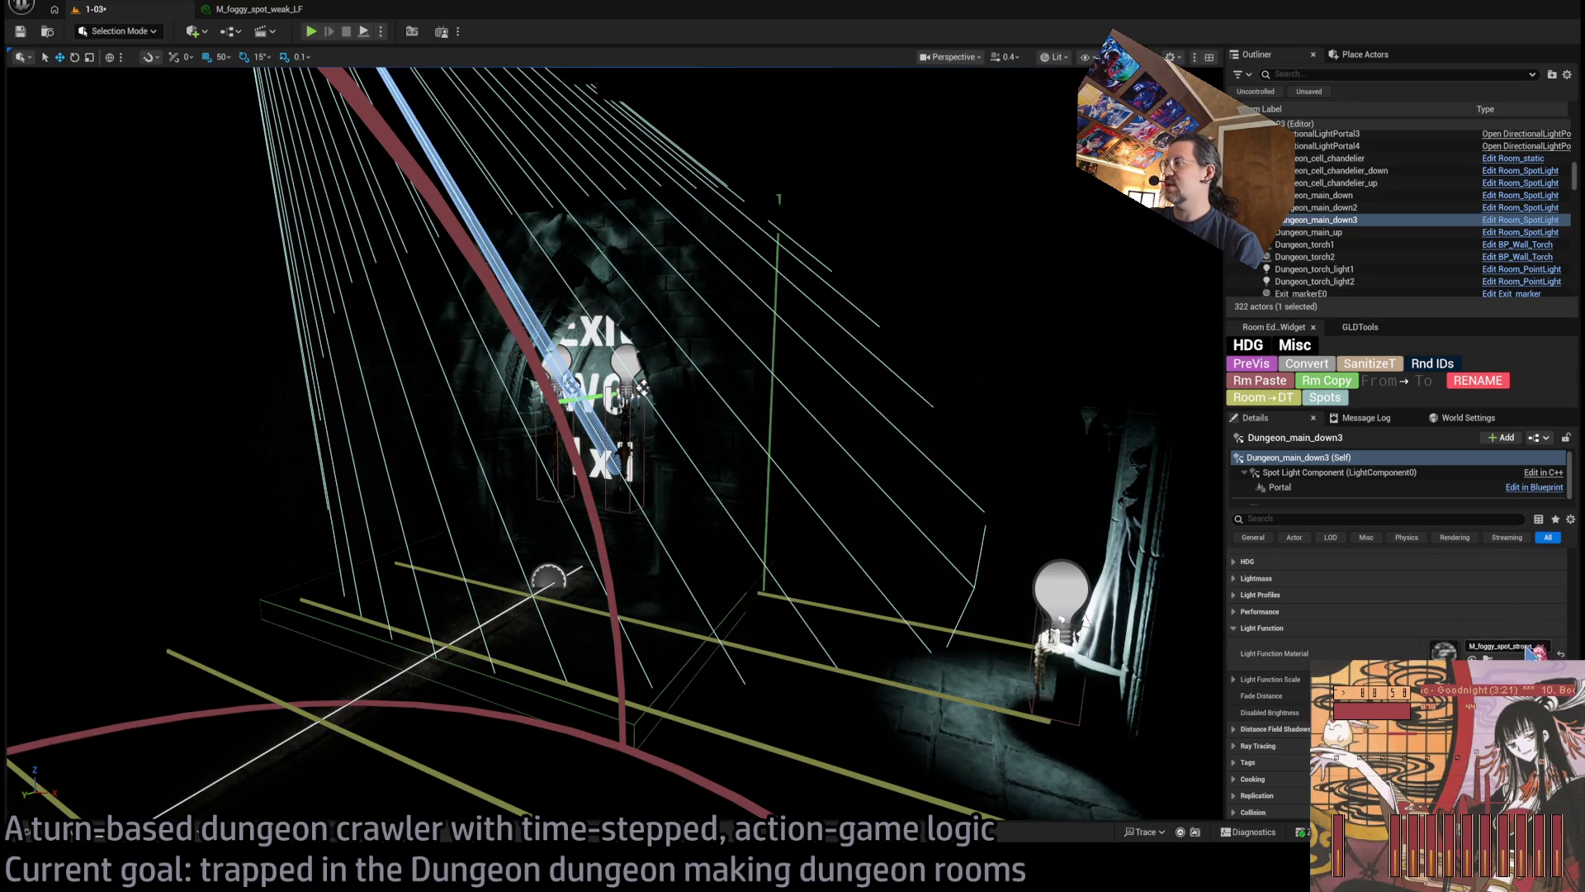
{"action": "key", "text": "ctrl+z"}
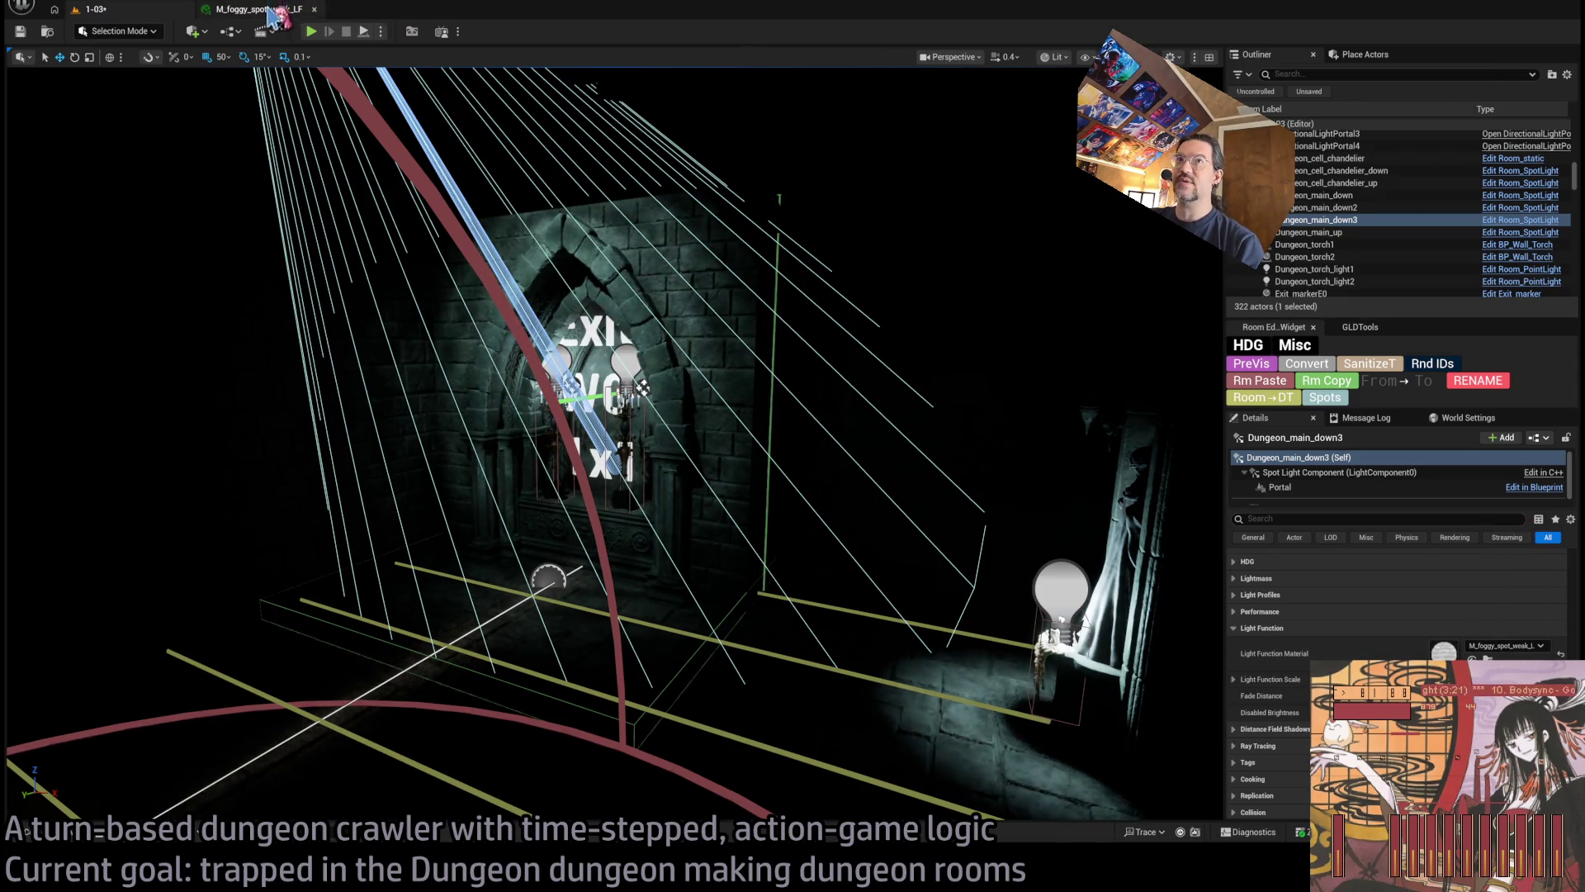
Try Multiplier 0.2 and 0.3, settle on 2.0, and save the weak material
{"action": "left_click", "coordinate": [272, 10]}
{"action": "left_click", "coordinate": [1091, 195]}
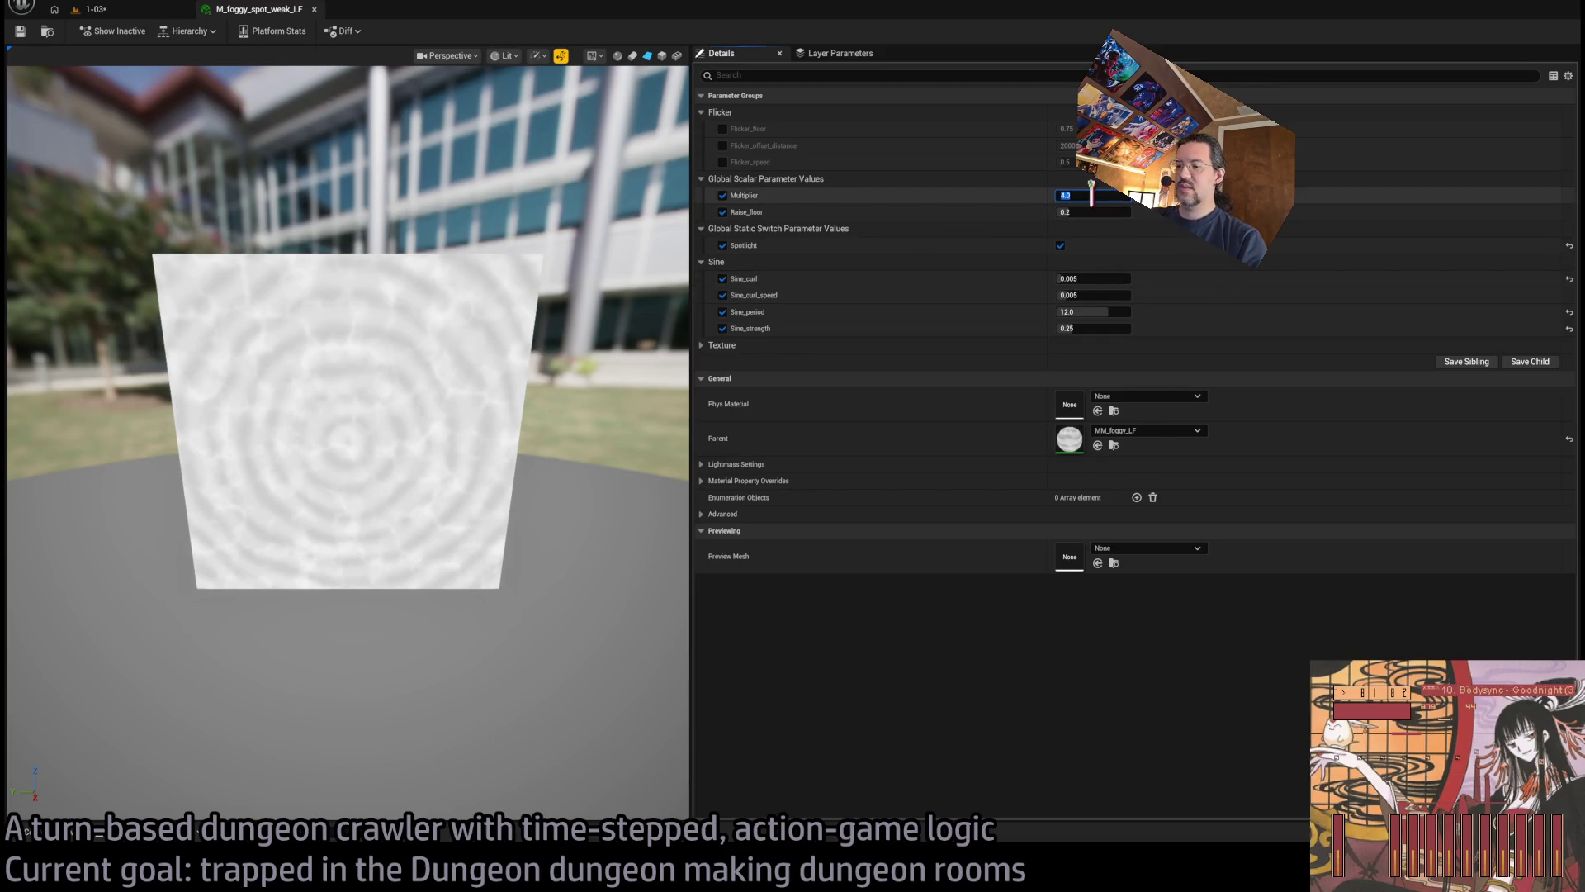
{"action": "type", "text": "0.2"}
{"action": "key", "text": "Return"}
{"action": "type", "text": "0.3"}
{"action": "key", "text": "Return"}
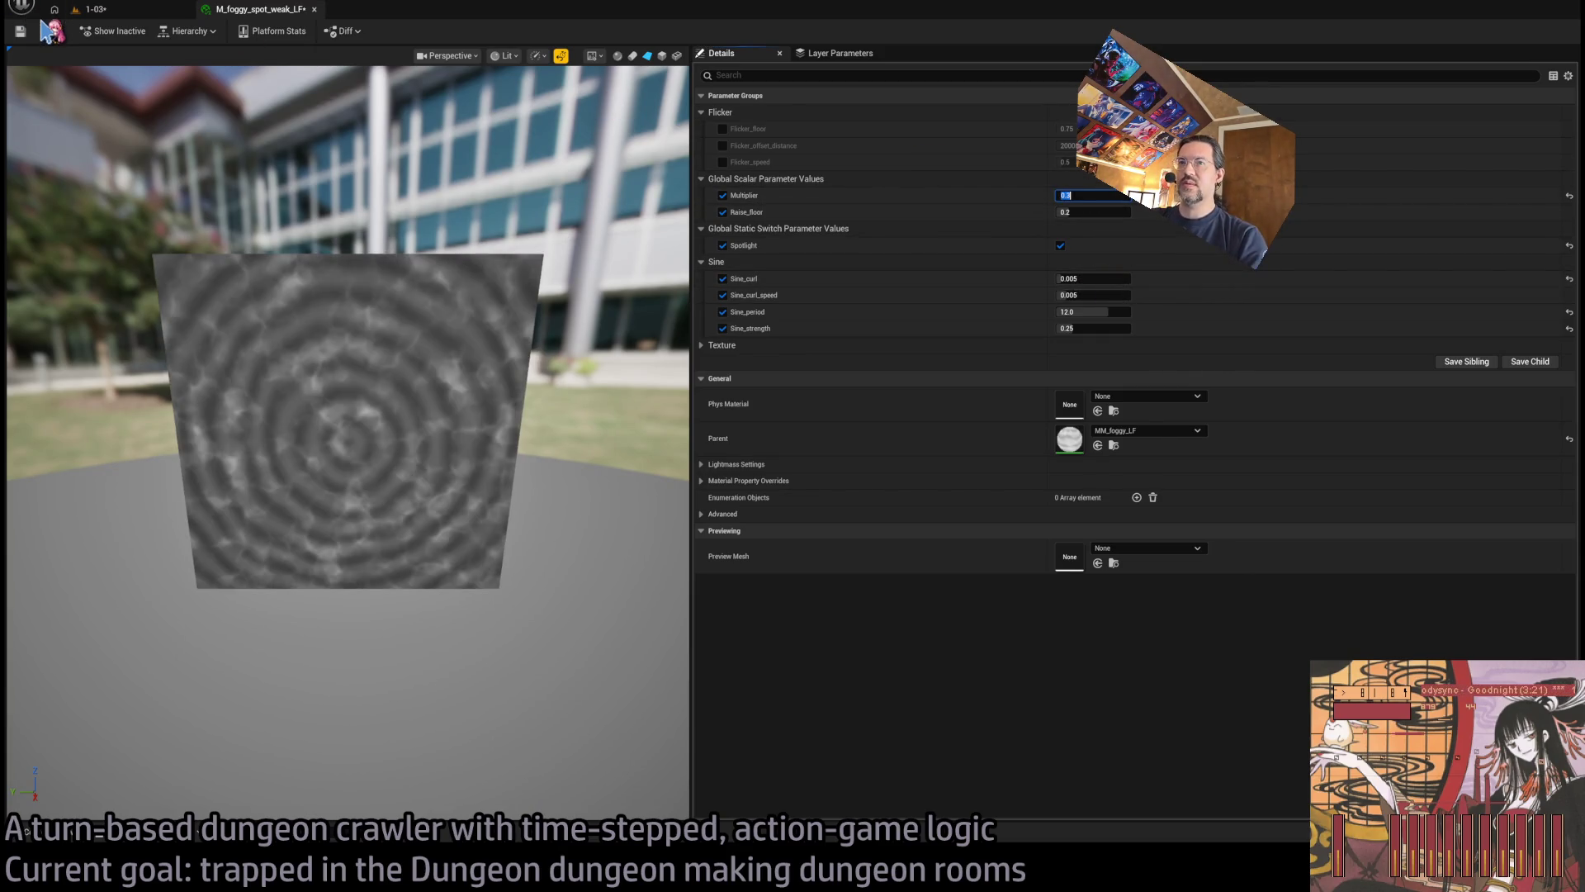
{"action": "type", "text": "2.0"}
{"action": "key", "text": "Return"}
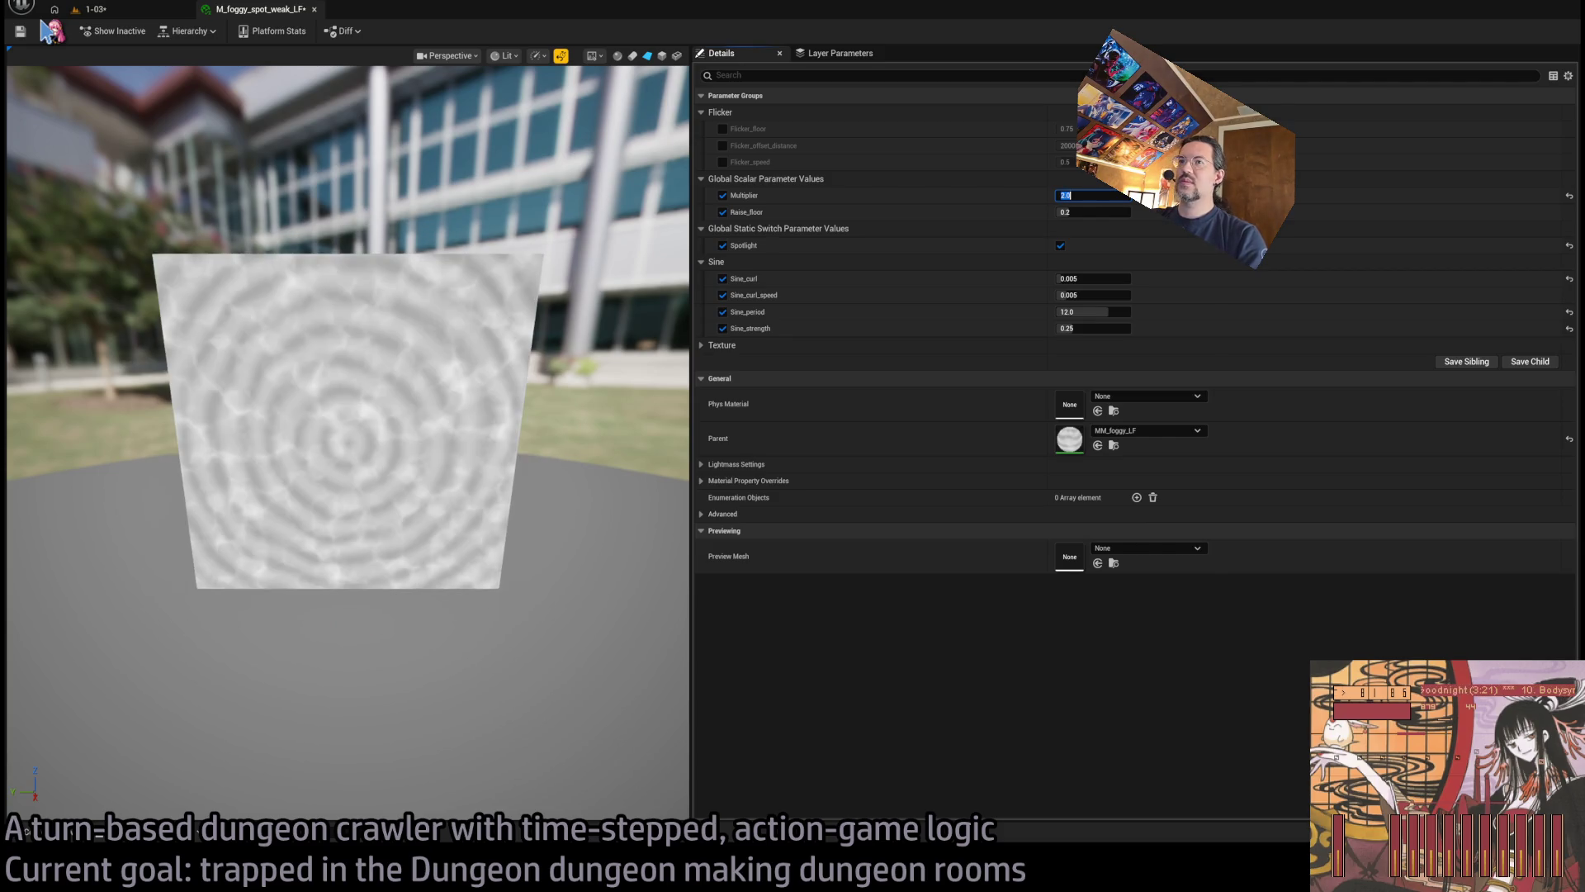
{"action": "left_click", "coordinate": [20, 31]}
{"action": "left_click", "coordinate": [90, 9]}
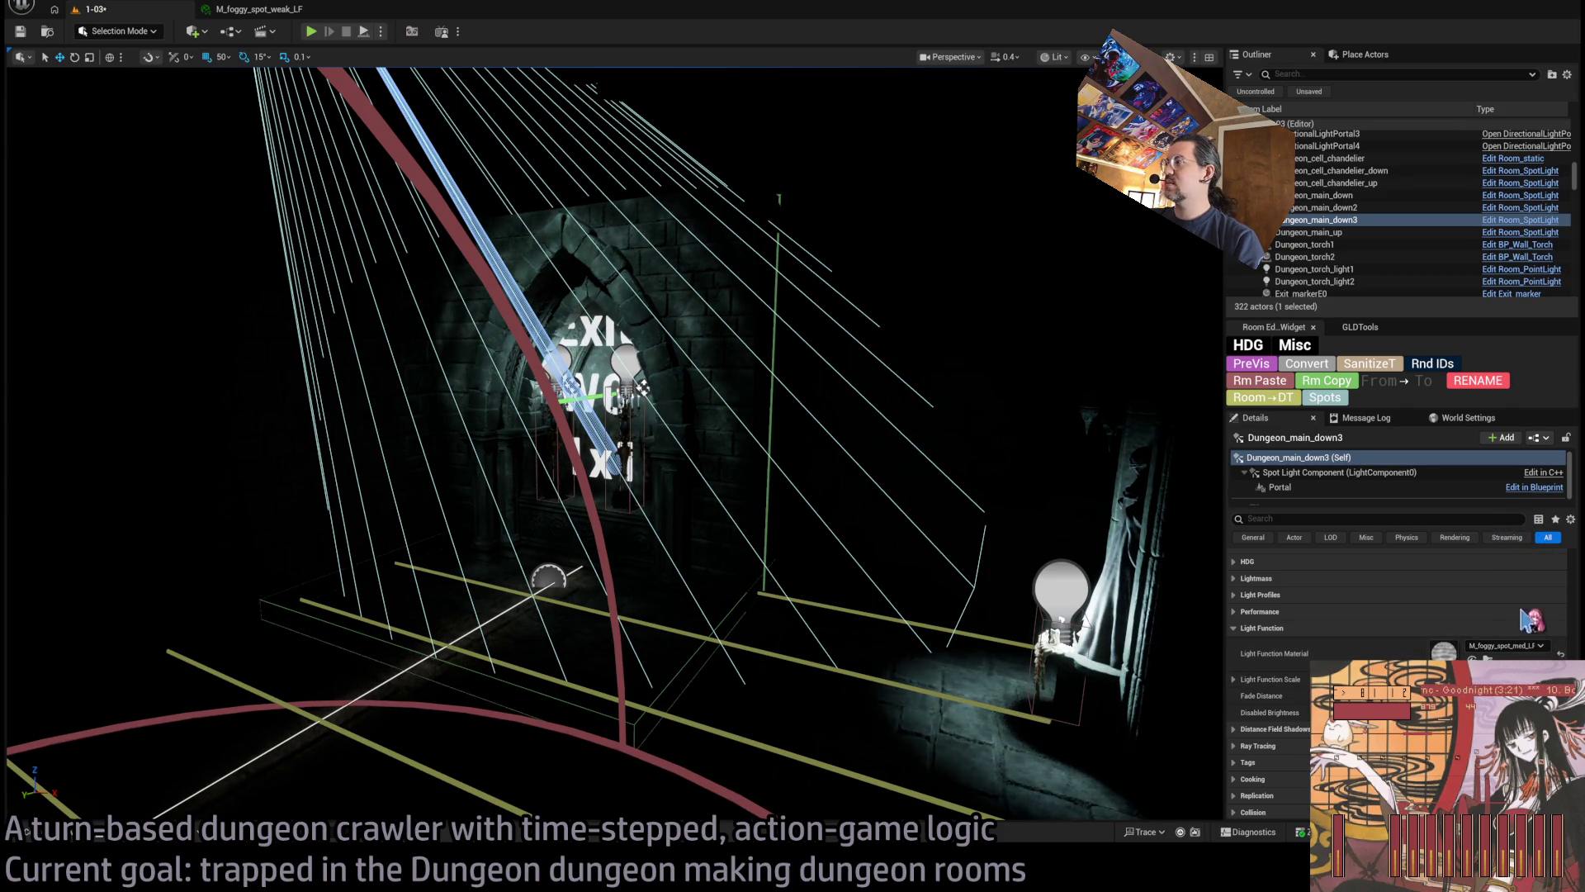
Fly the camera to the exit archway and select both candelabras
{"action": "mouse_move", "coordinate": [825, 413]}
{"action": "left_mouse_down"}
{"action": "mouse_move", "coordinate": [735, 437]}
{"action": "mouse_move", "coordinate": [816, 434]}
{"action": "left_mouse_up"}
{"action": "mouse_move", "coordinate": [671, 467]}
{"action": "left_mouse_down"}
{"action": "mouse_move", "coordinate": [667, 434]}
{"action": "mouse_move", "coordinate": [607, 397]}
{"action": "mouse_move", "coordinate": [635, 416]}
{"action": "mouse_move", "coordinate": [624, 406]}
{"action": "left_mouse_up"}
{"action": "left_click_drag", "start_coordinate": [495, 413], "coordinate": [473, 427]}
{"action": "left_click", "coordinate": [473, 427]}
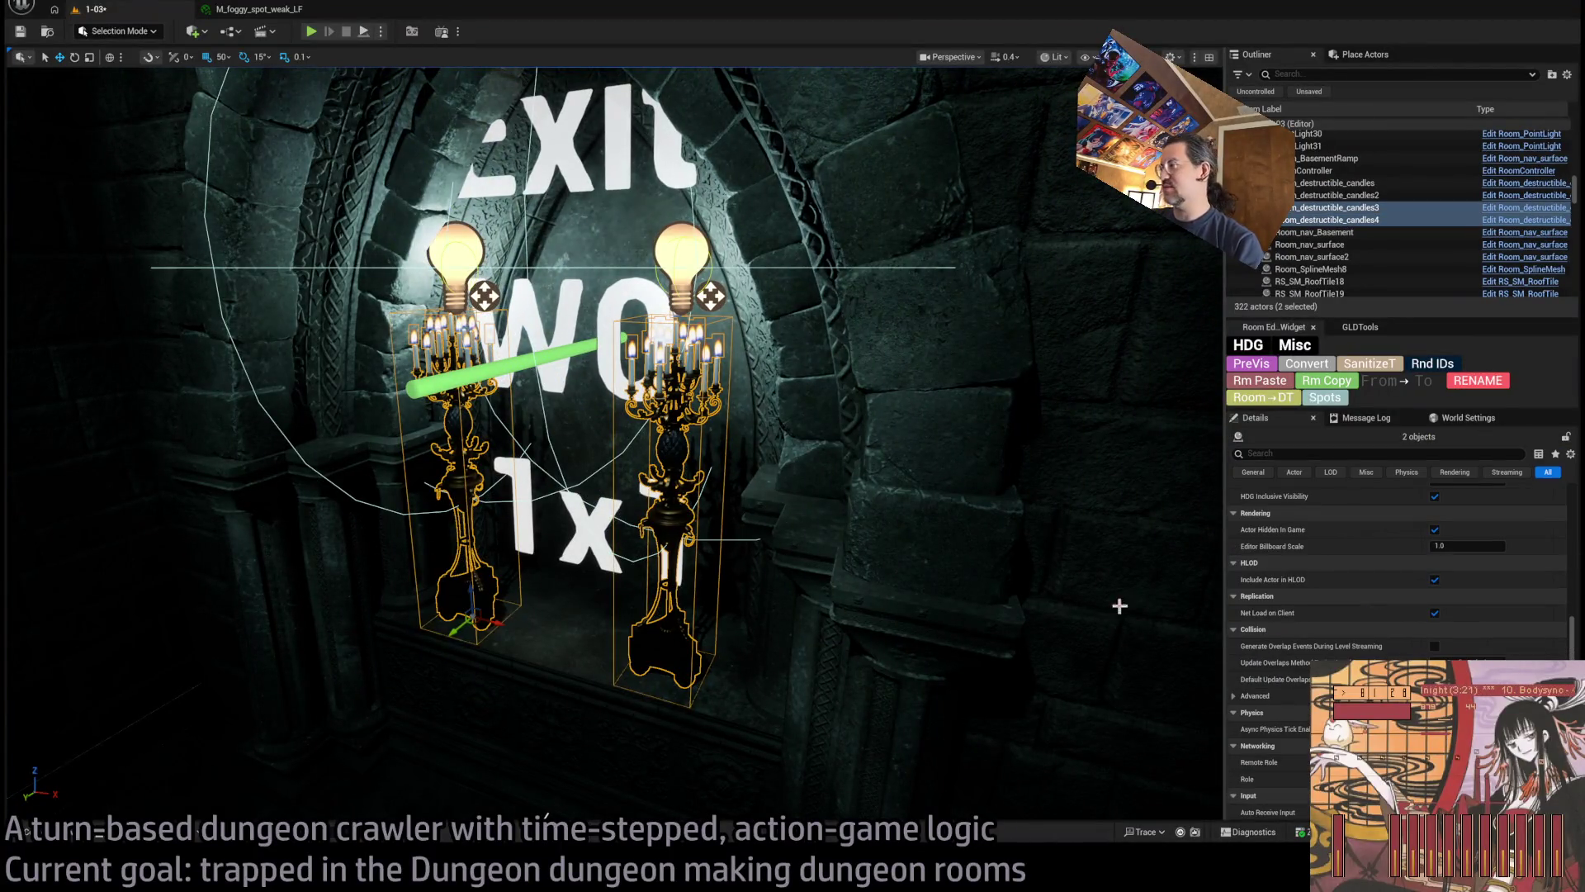
Turn off Cast Shadows on both exit candelabras
{"action": "scroll", "coordinate": [1436, 621], "scroll_direction": "up", "scroll_amount": 5}
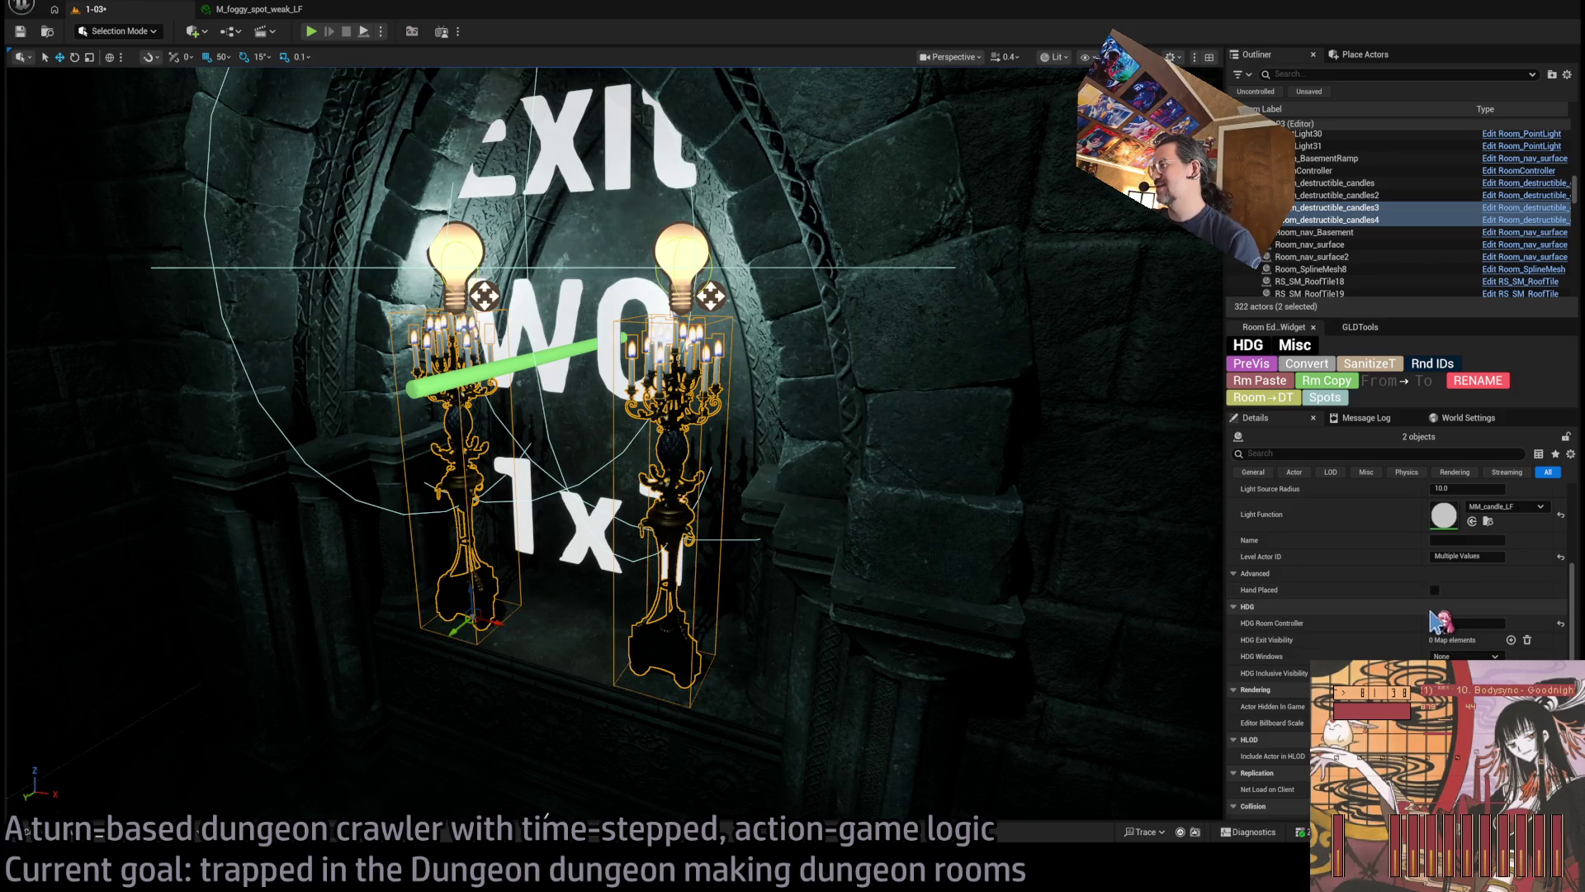
{"action": "scroll", "coordinate": [1436, 621], "scroll_direction": "up", "scroll_amount": 5}
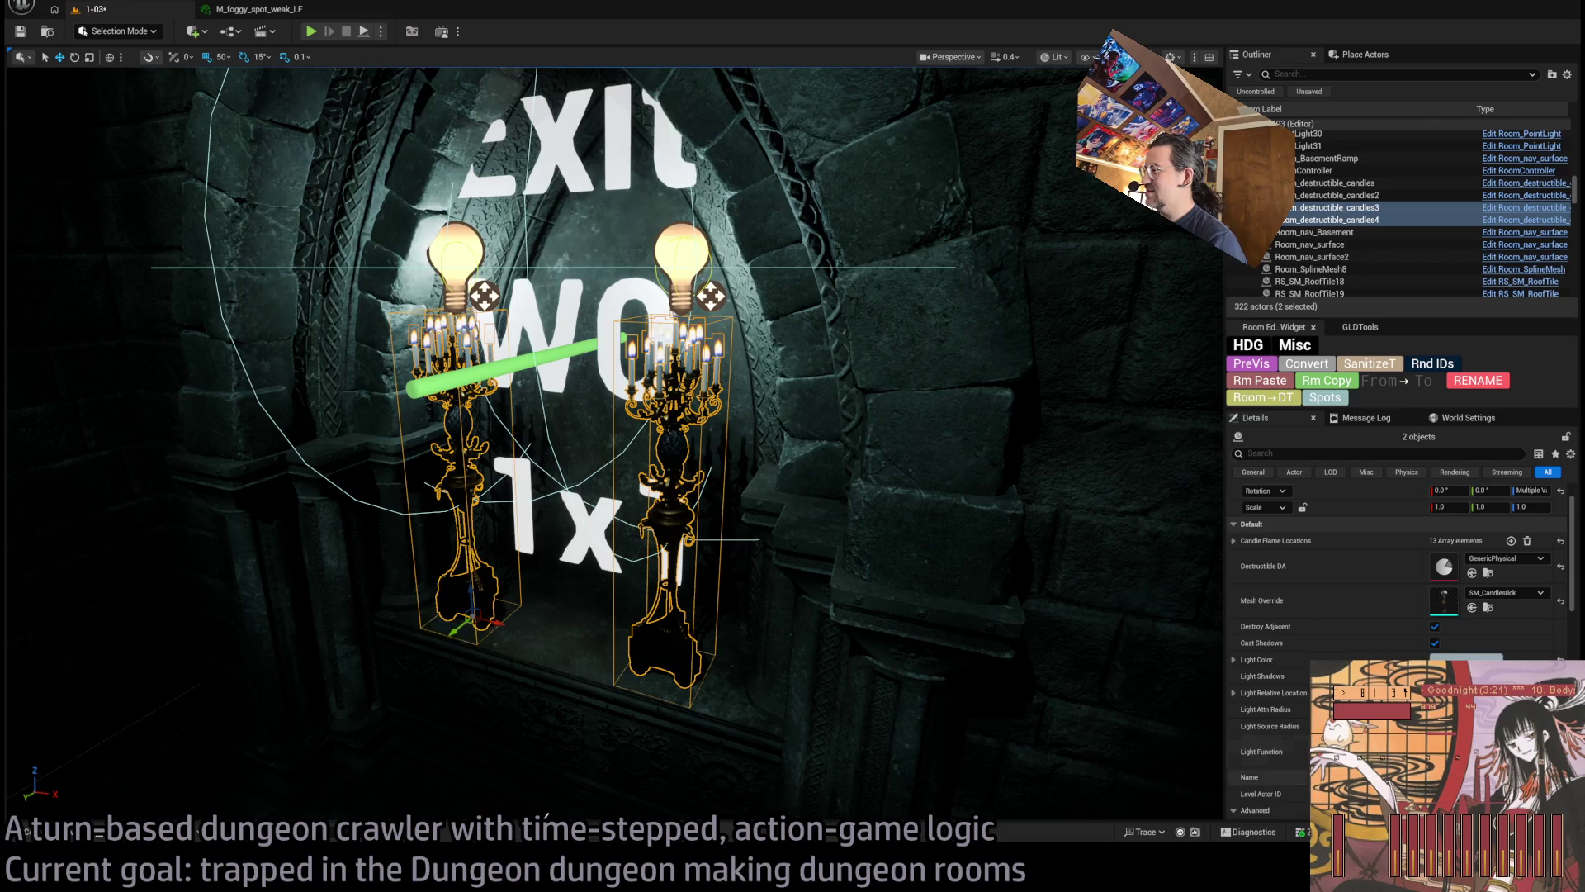
{"action": "left_click", "coordinate": [1435, 643]}
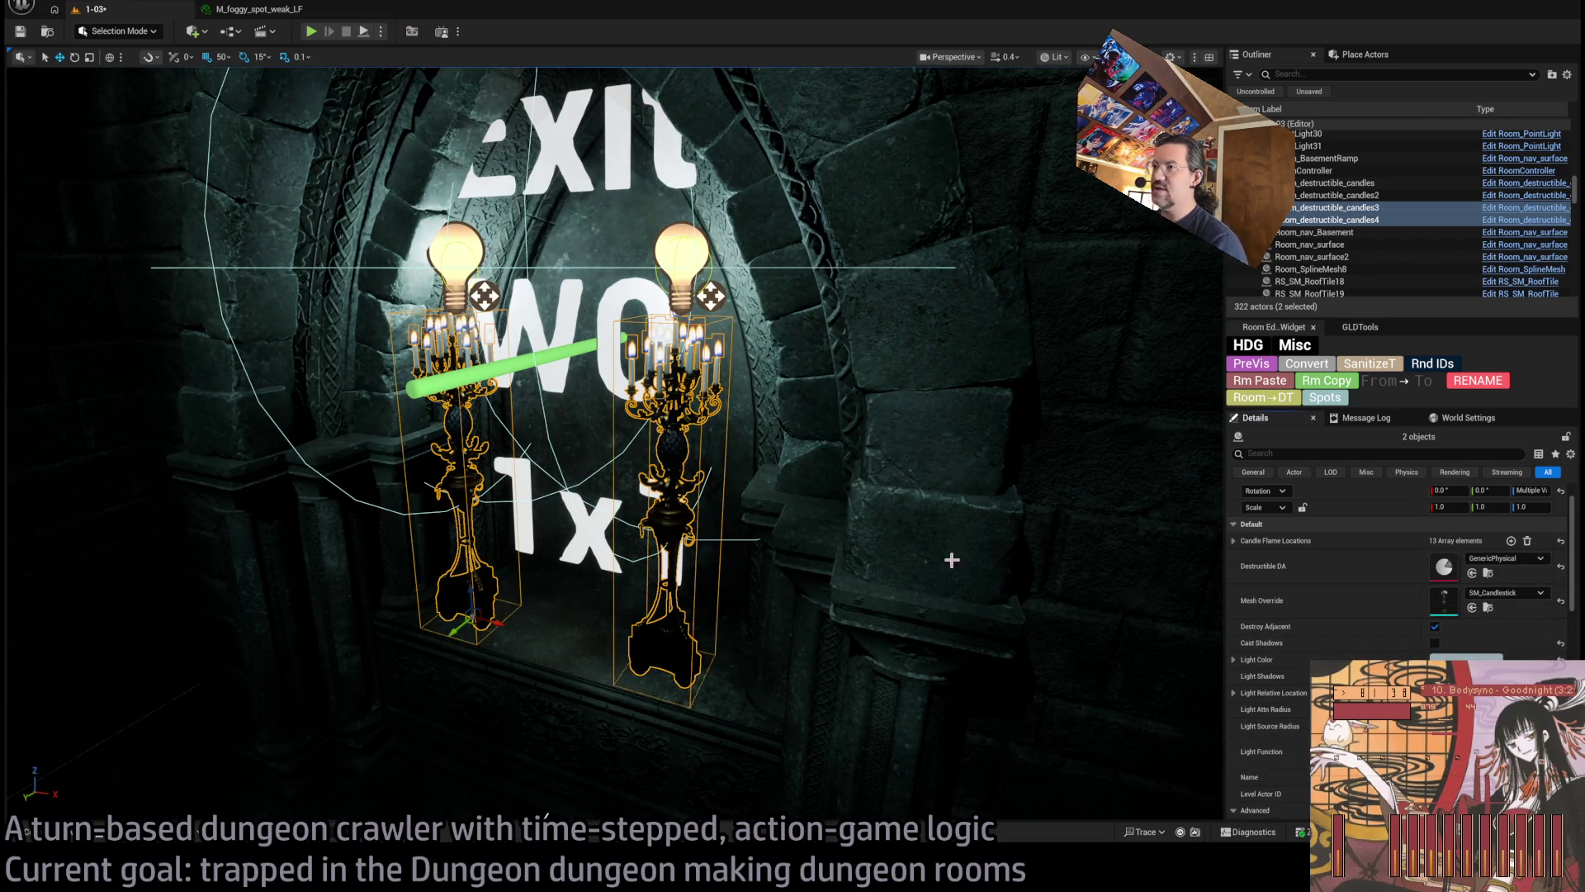
Frame the wall behind the exit and browse the Base_classes folder in the Content Drawer
{"action": "scroll", "coordinate": [952, 559], "scroll_direction": "up", "scroll_amount": 10}
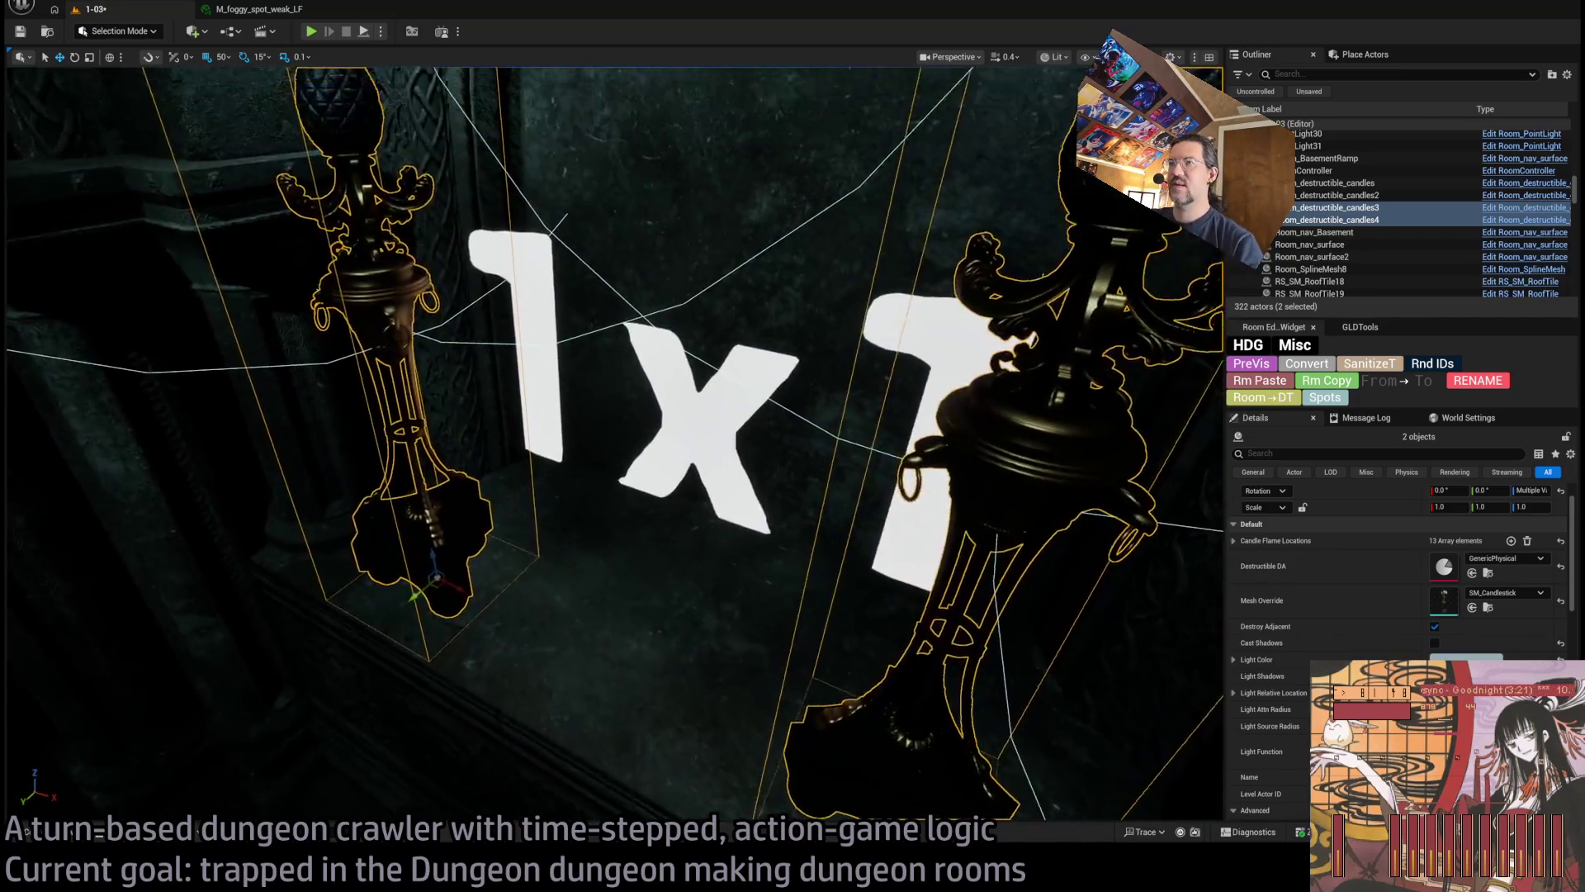
{"action": "scroll", "coordinate": [908, 569], "scroll_direction": "down", "scroll_amount": 8}
{"action": "left_click", "coordinate": [704, 573]}
{"action": "left_click_drag", "start_coordinate": [636, 591], "coordinate": [491, 627]}
{"action": "left_click_drag", "start_coordinate": [615, 446], "coordinate": [615, 380]}
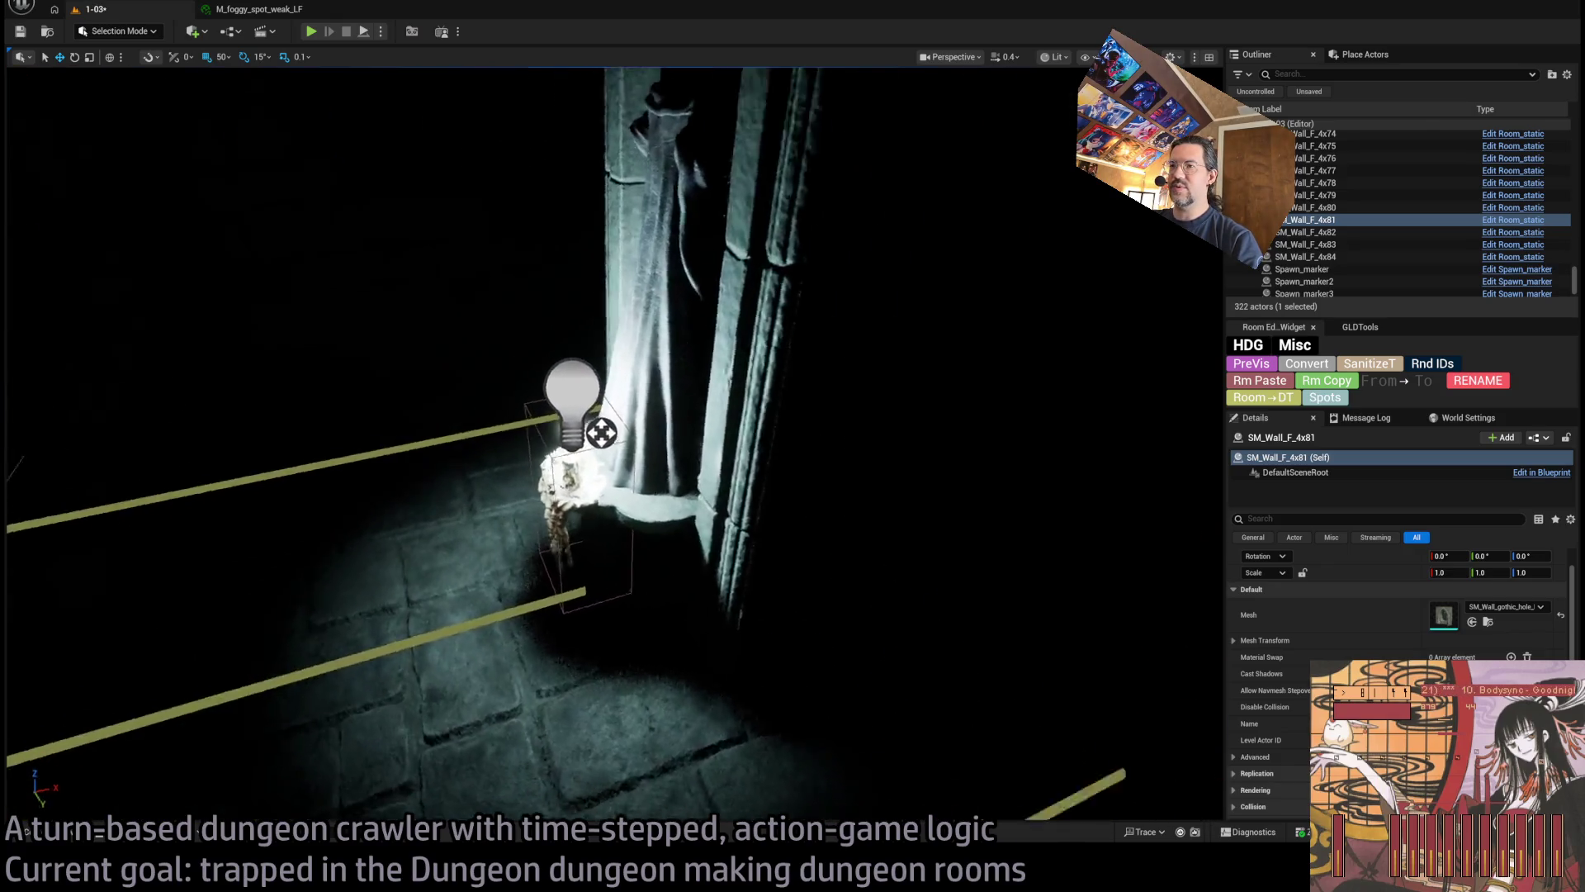
{"action": "key", "text": "f"}
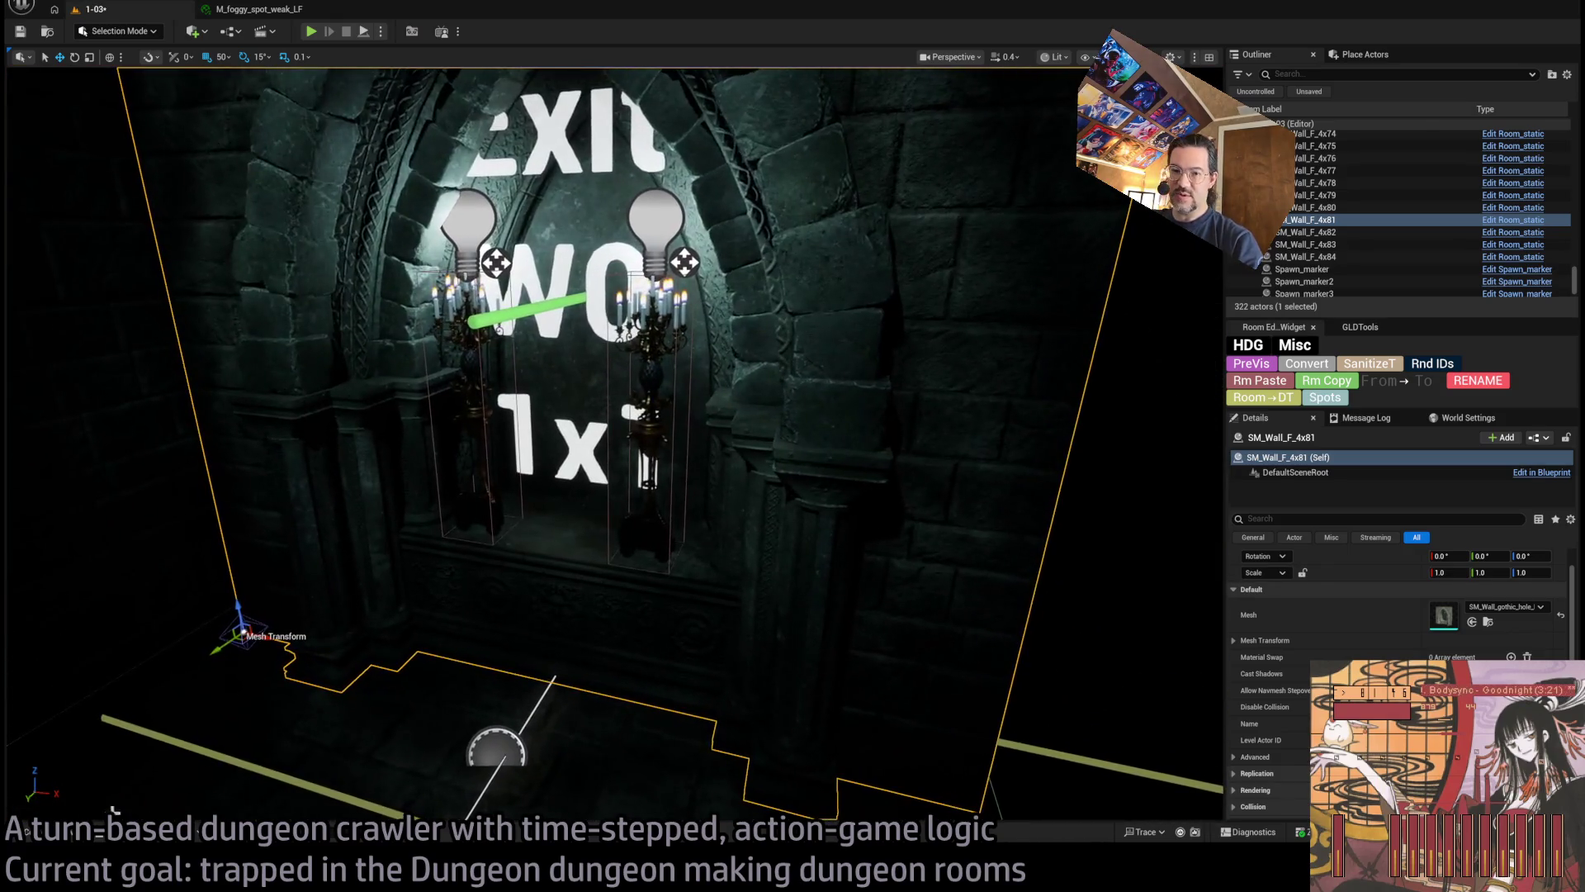
{"action": "left_click", "coordinate": [74, 831]}
{"action": "left_click", "coordinate": [122, 561]}
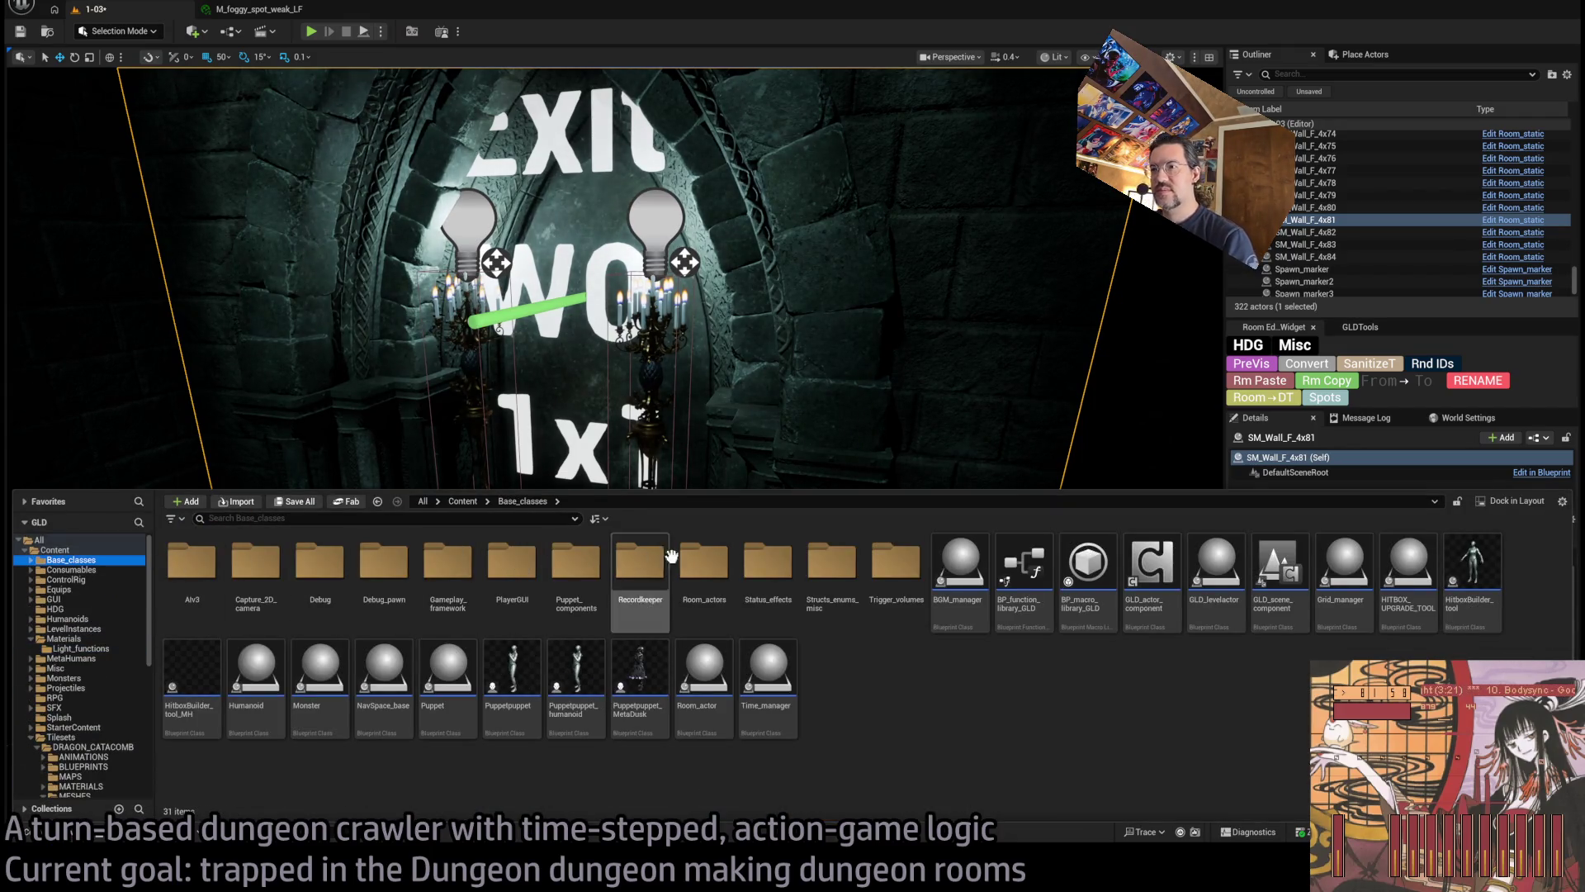
Place a Room_destructible from Room_actors > Destructibles in front of the exit wall, beside the candelabras
{"action": "double_click", "coordinate": [704, 561]}
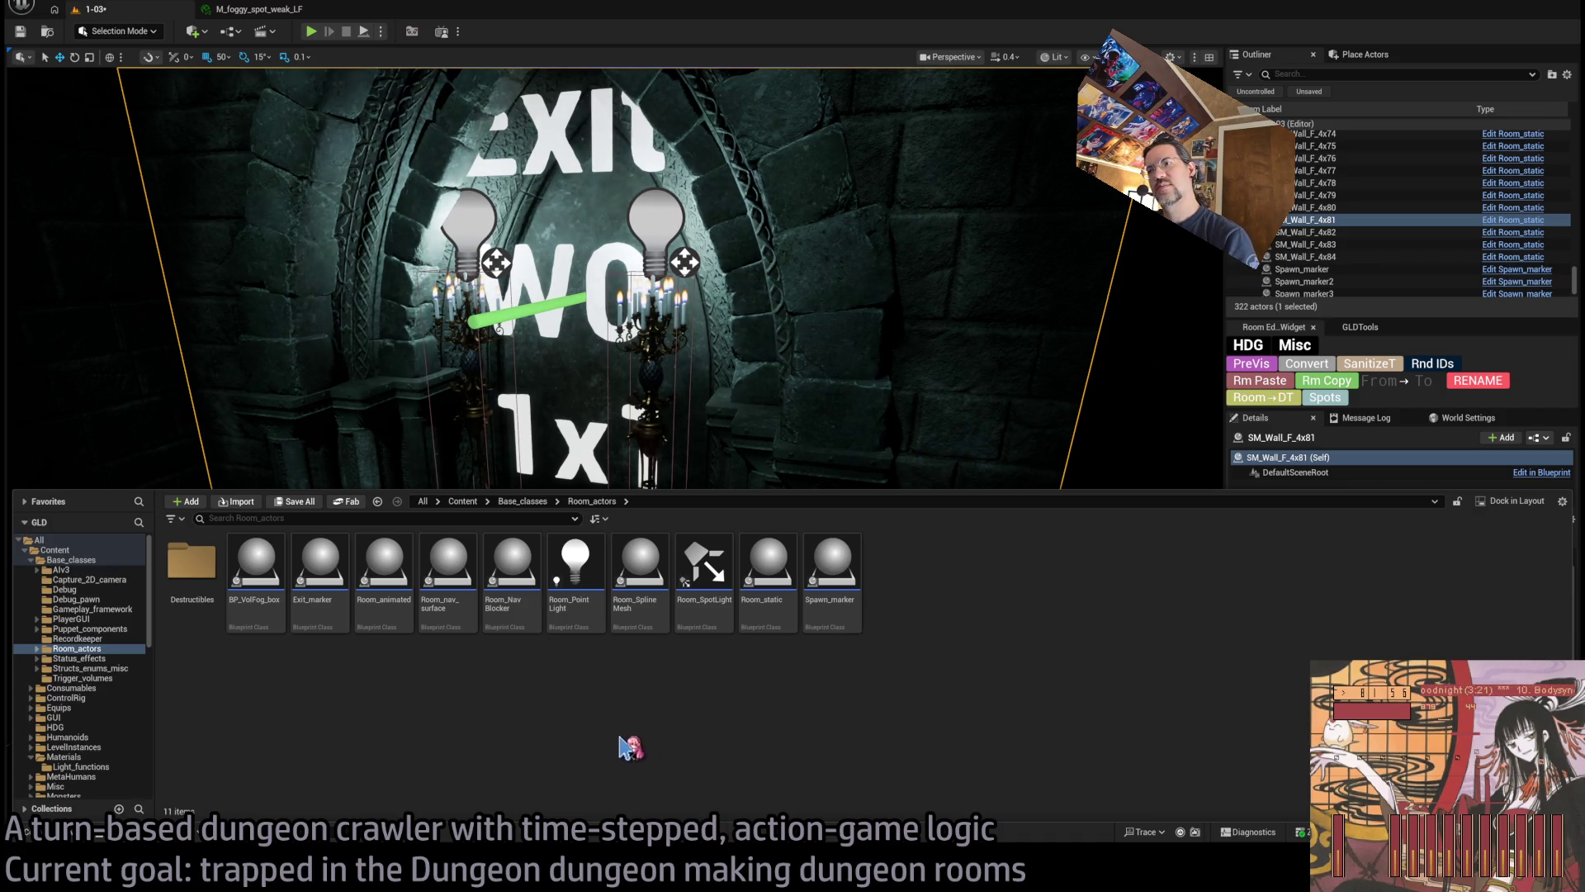
{"action": "double_click", "coordinate": [192, 566]}
{"action": "mouse_move", "coordinate": [252, 569]}
{"action": "left_mouse_down"}
{"action": "mouse_move", "coordinate": [541, 388]}
{"action": "mouse_move", "coordinate": [558, 541]}
{"action": "left_mouse_up"}
{"action": "scroll", "coordinate": [558, 541], "scroll_direction": "up", "scroll_amount": 5}
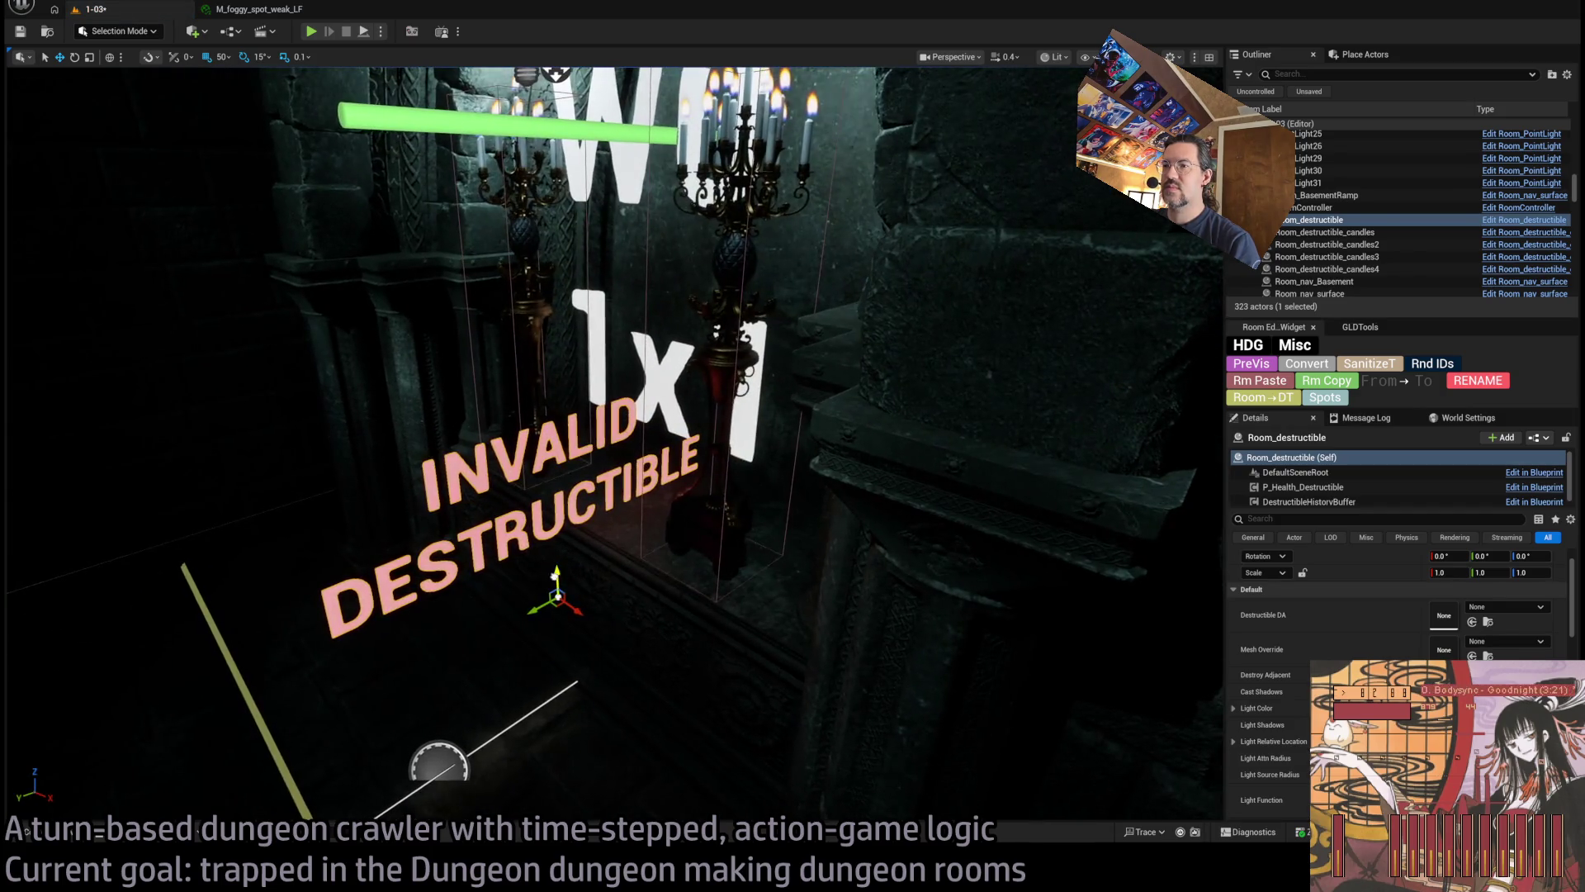
{"action": "left_click_drag", "start_coordinate": [557, 595], "coordinate": [551, 473]}
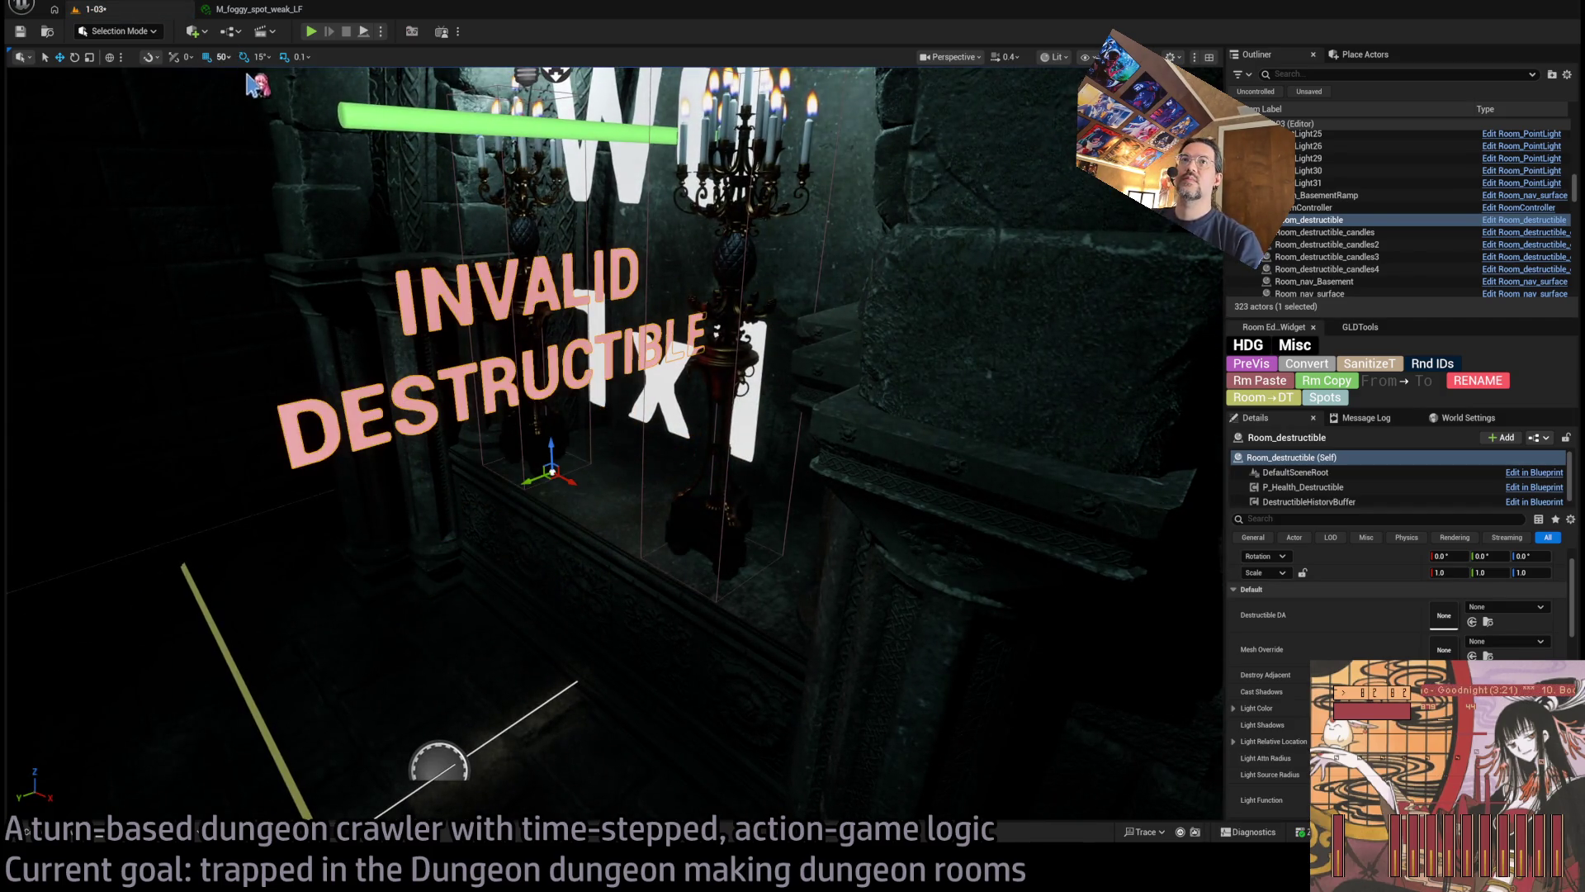
{"action": "left_click_drag", "start_coordinate": [533, 479], "coordinate": [609, 463]}
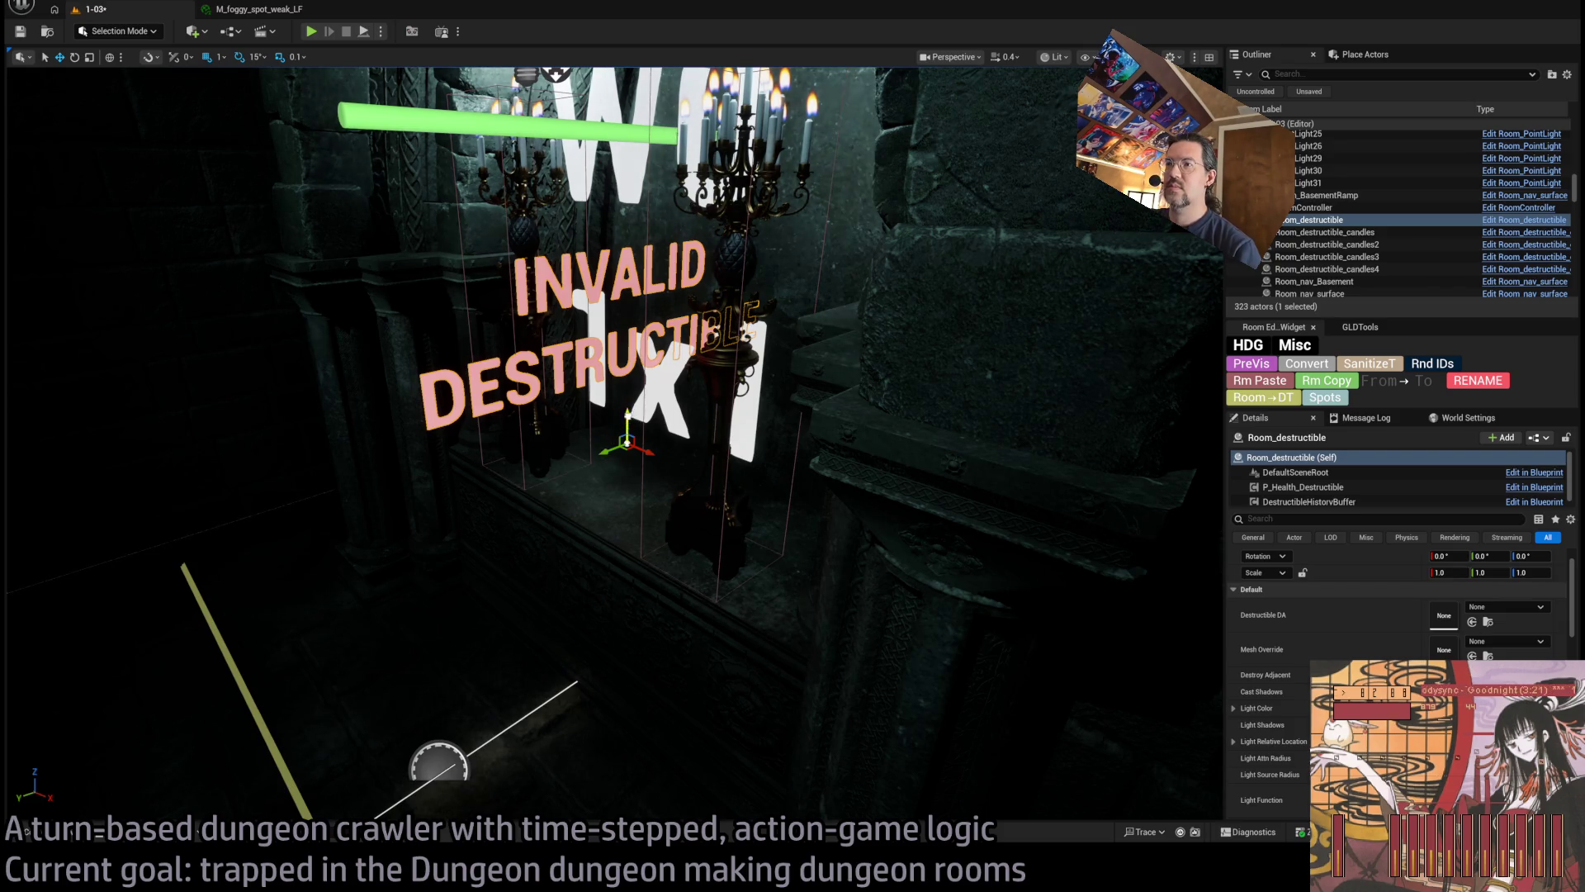
{"action": "key", "text": "End"}
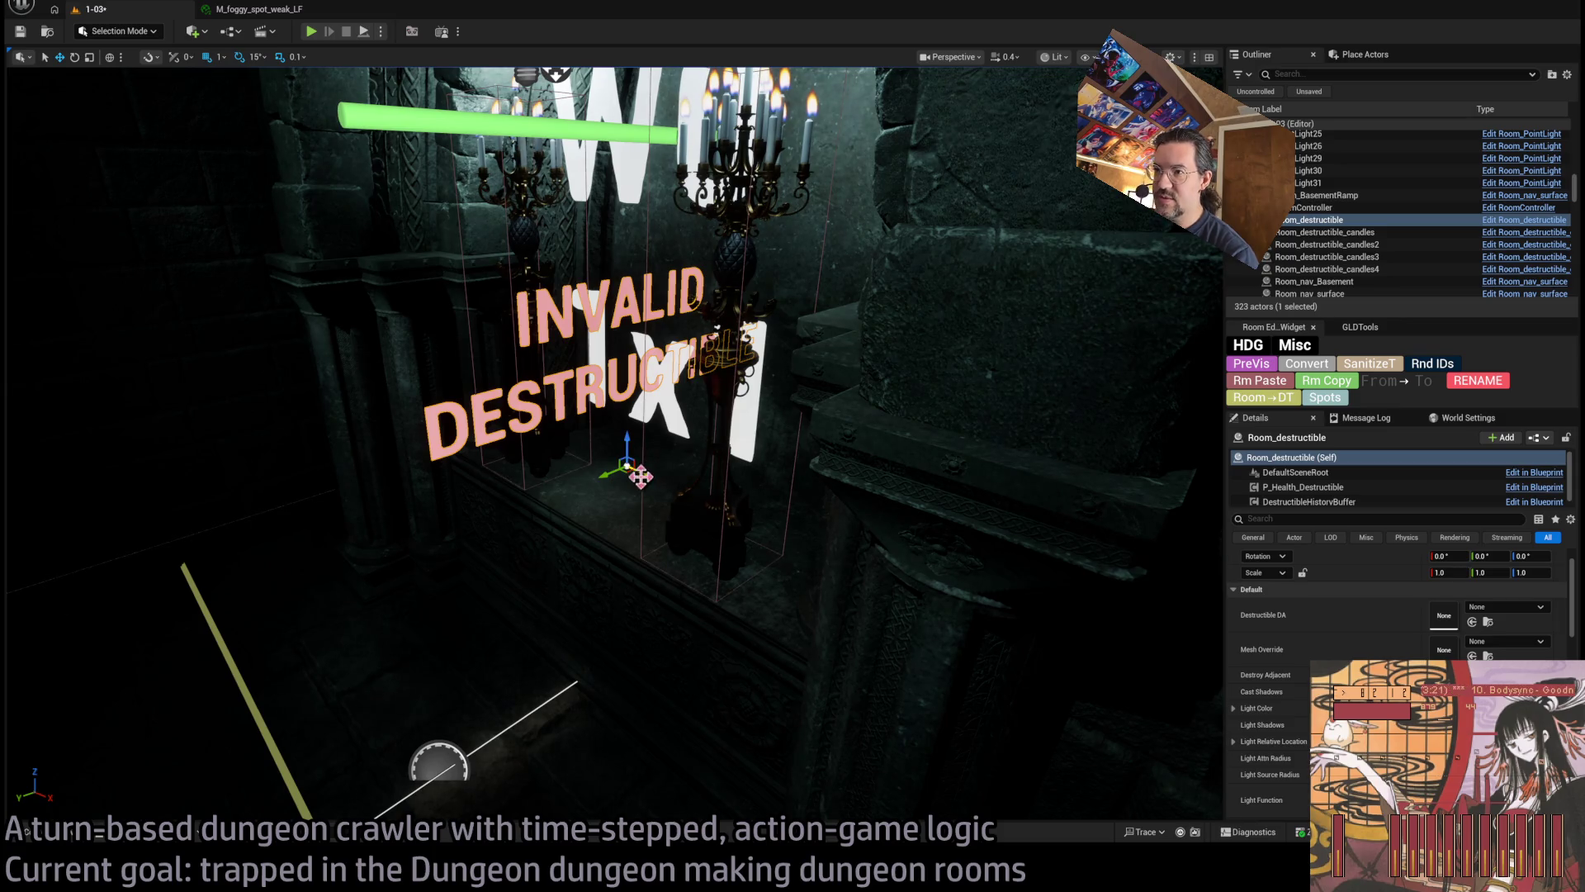
Give the Room_destructible GenericPhysical destructible data and switch the viewport to Unlit
{"action": "mouse_move", "coordinate": [641, 478]}
{"action": "left_mouse_down"}
{"action": "mouse_move", "coordinate": [611, 446]}
{"action": "mouse_move", "coordinate": [648, 478]}
{"action": "mouse_move", "coordinate": [669, 444]}
{"action": "left_mouse_up"}
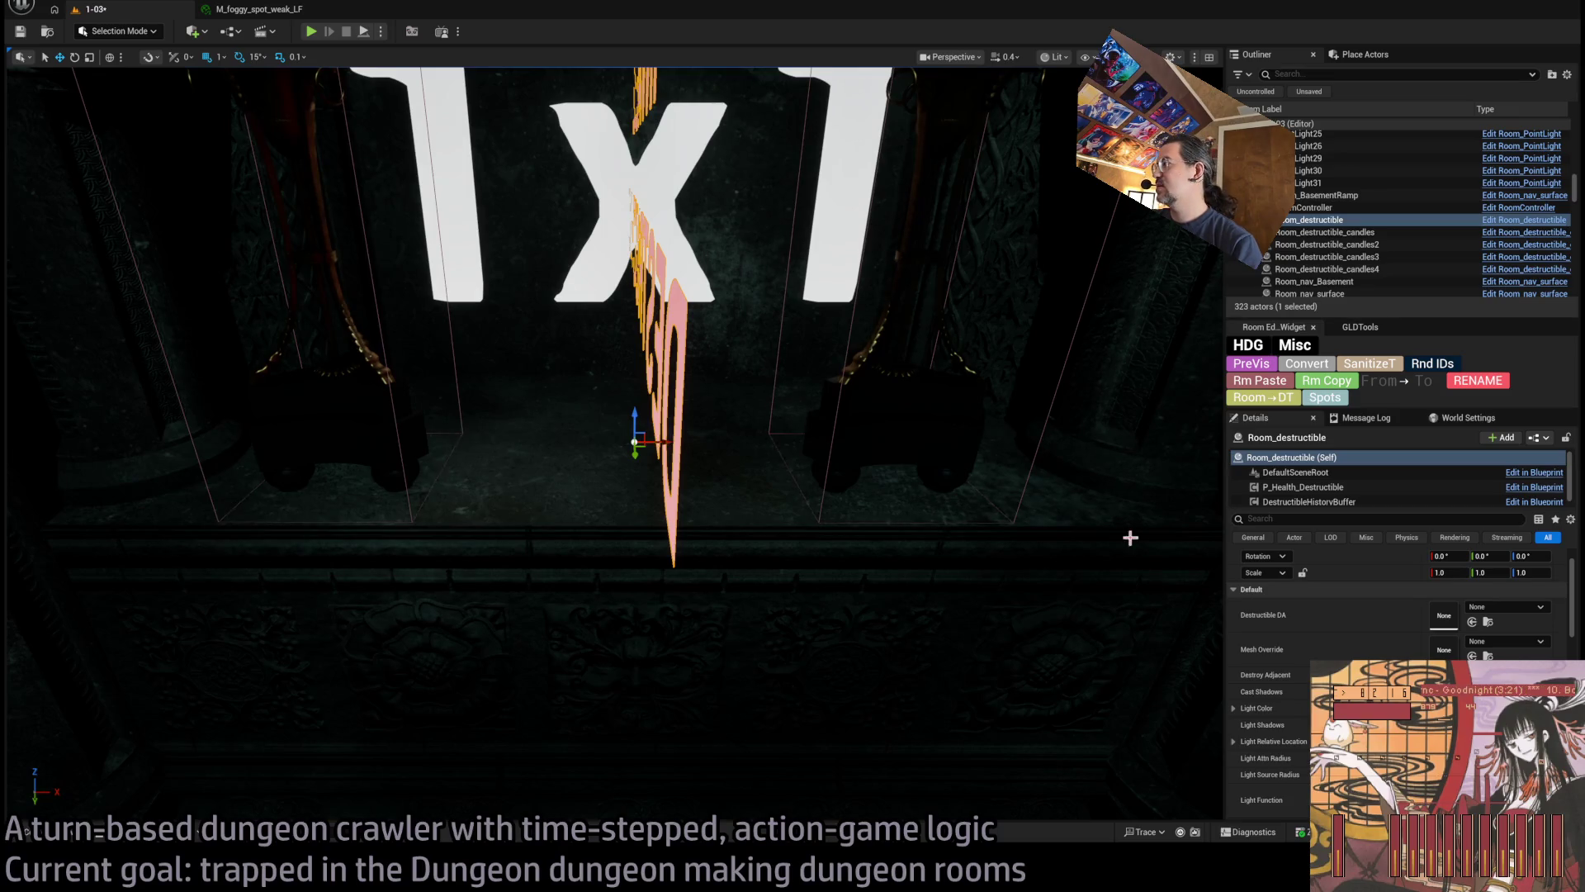
{"action": "scroll", "coordinate": [1238, 577], "scroll_direction": "up", "scroll_amount": 2}
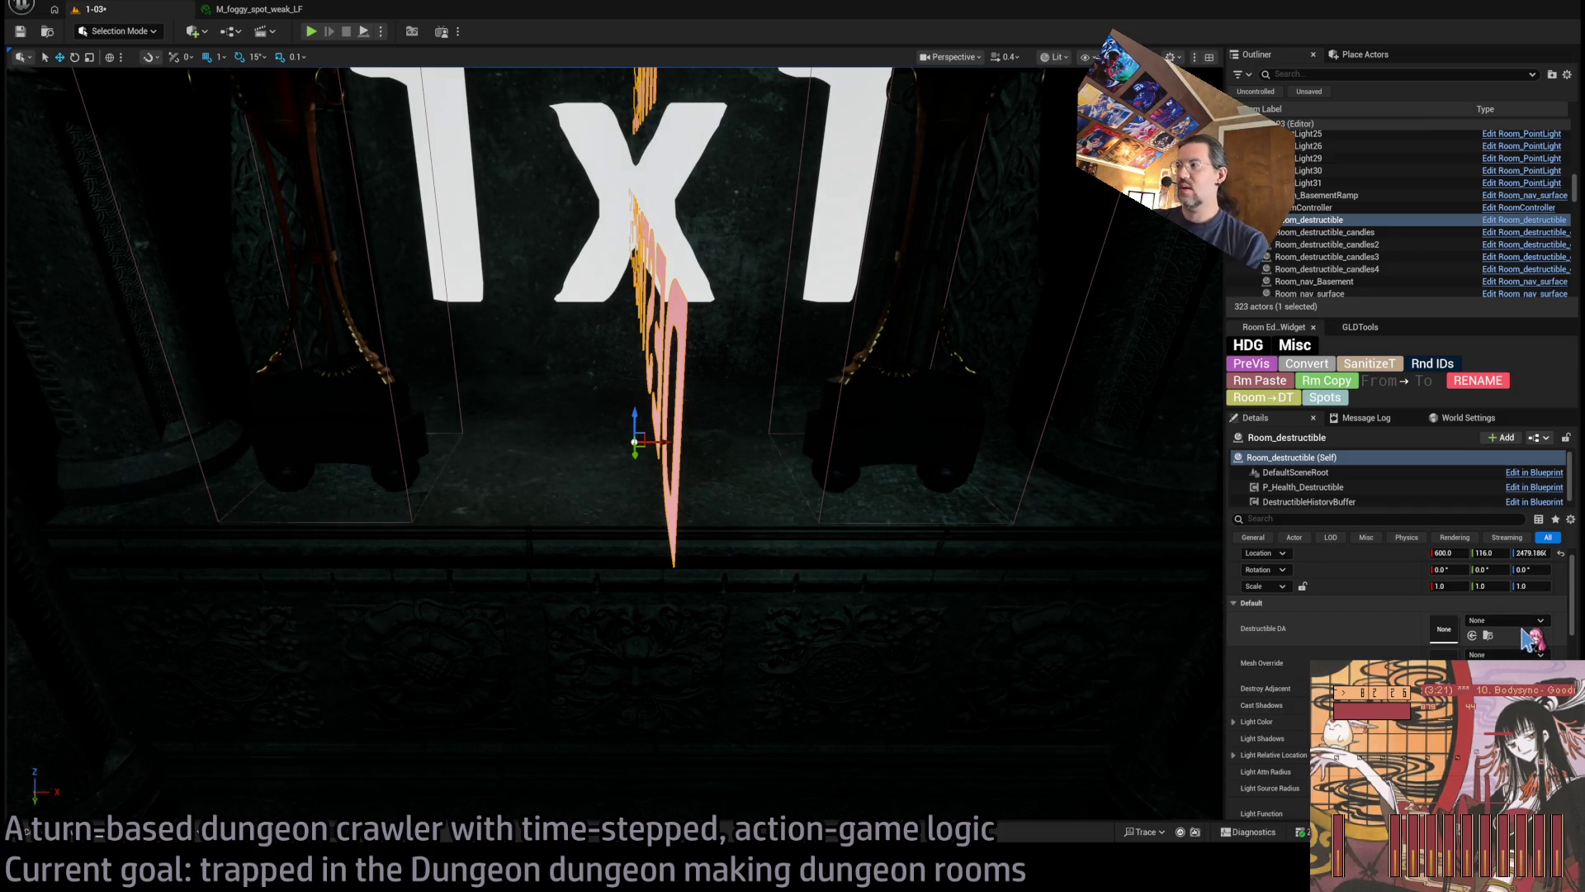
{"action": "left_click_drag", "start_coordinate": [1529, 638], "coordinate": [1527, 634]}
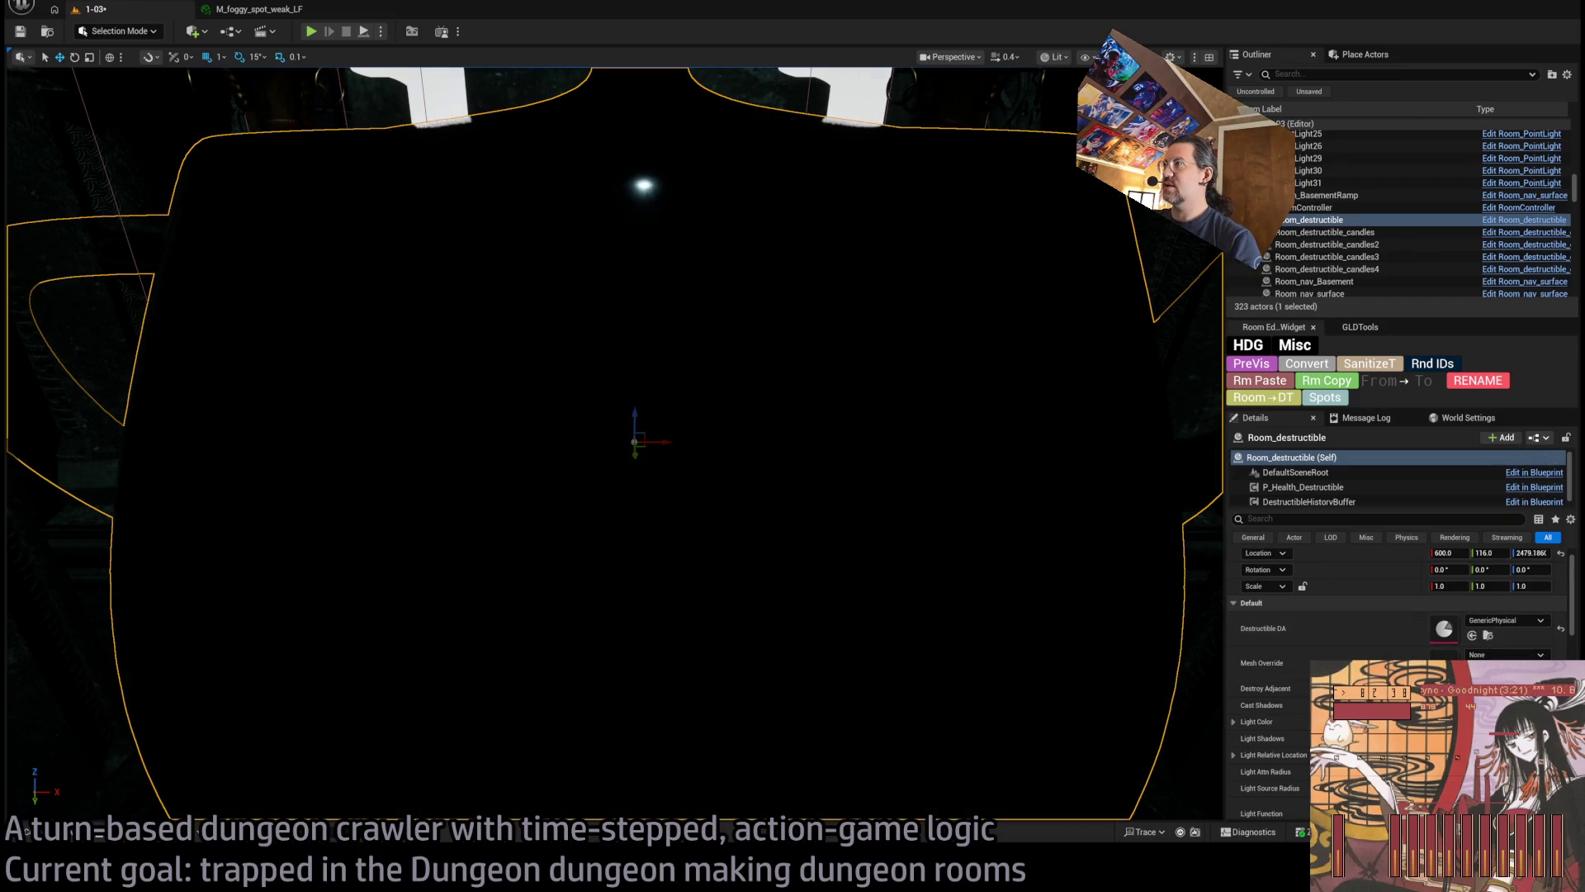
{"action": "key", "text": "alt+3"}
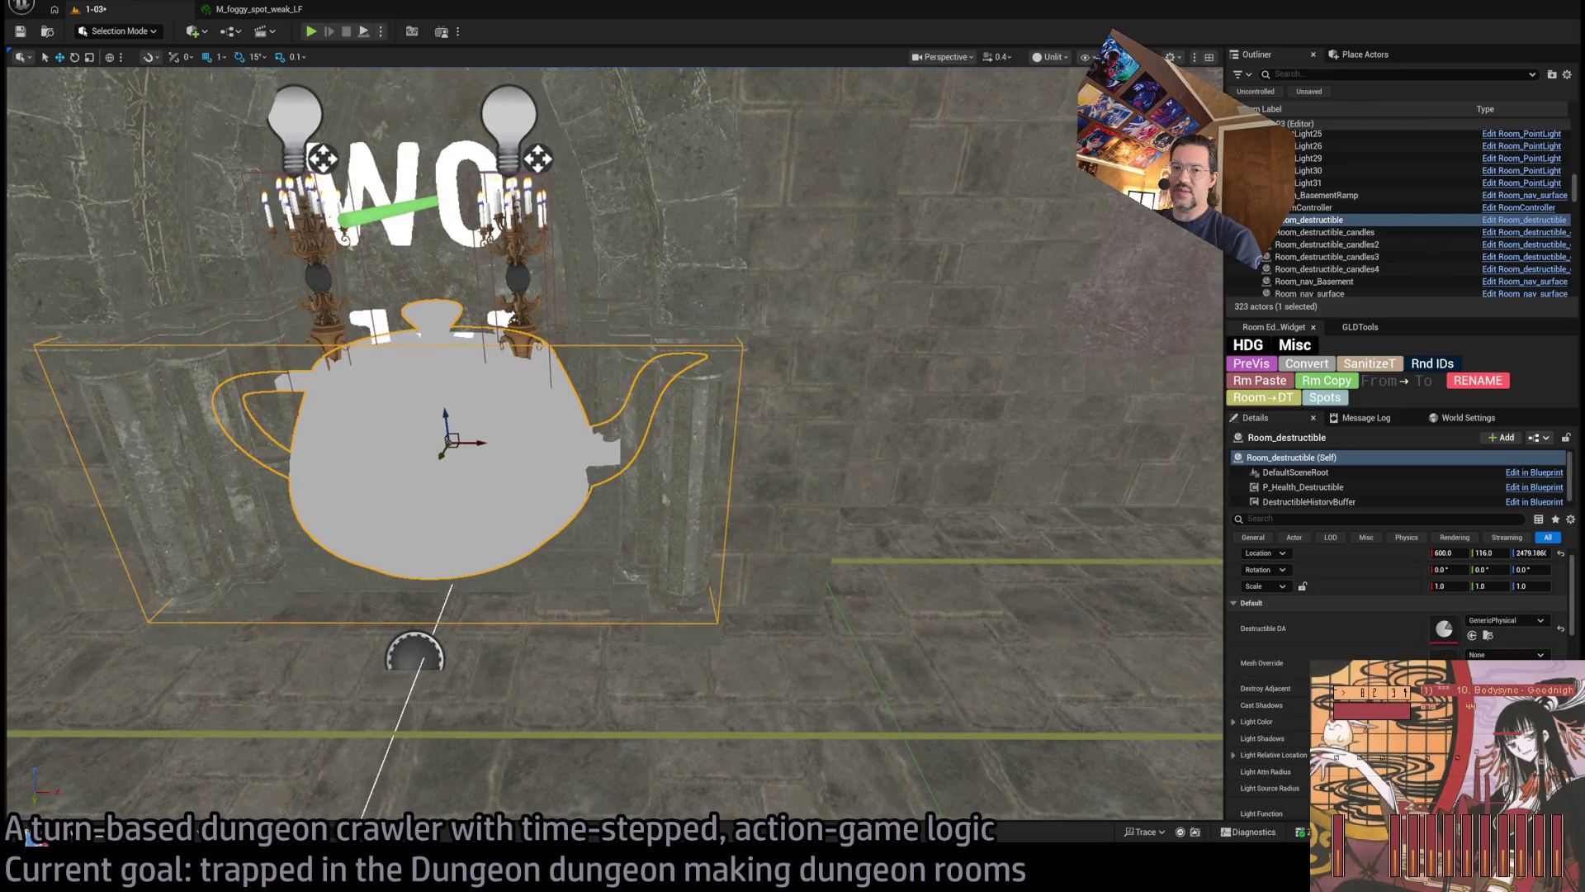
Browse Base_classes, collapsing STATUE and MESHES, into the Mansion destructible assets
{"action": "left_click", "coordinate": [31, 833]}
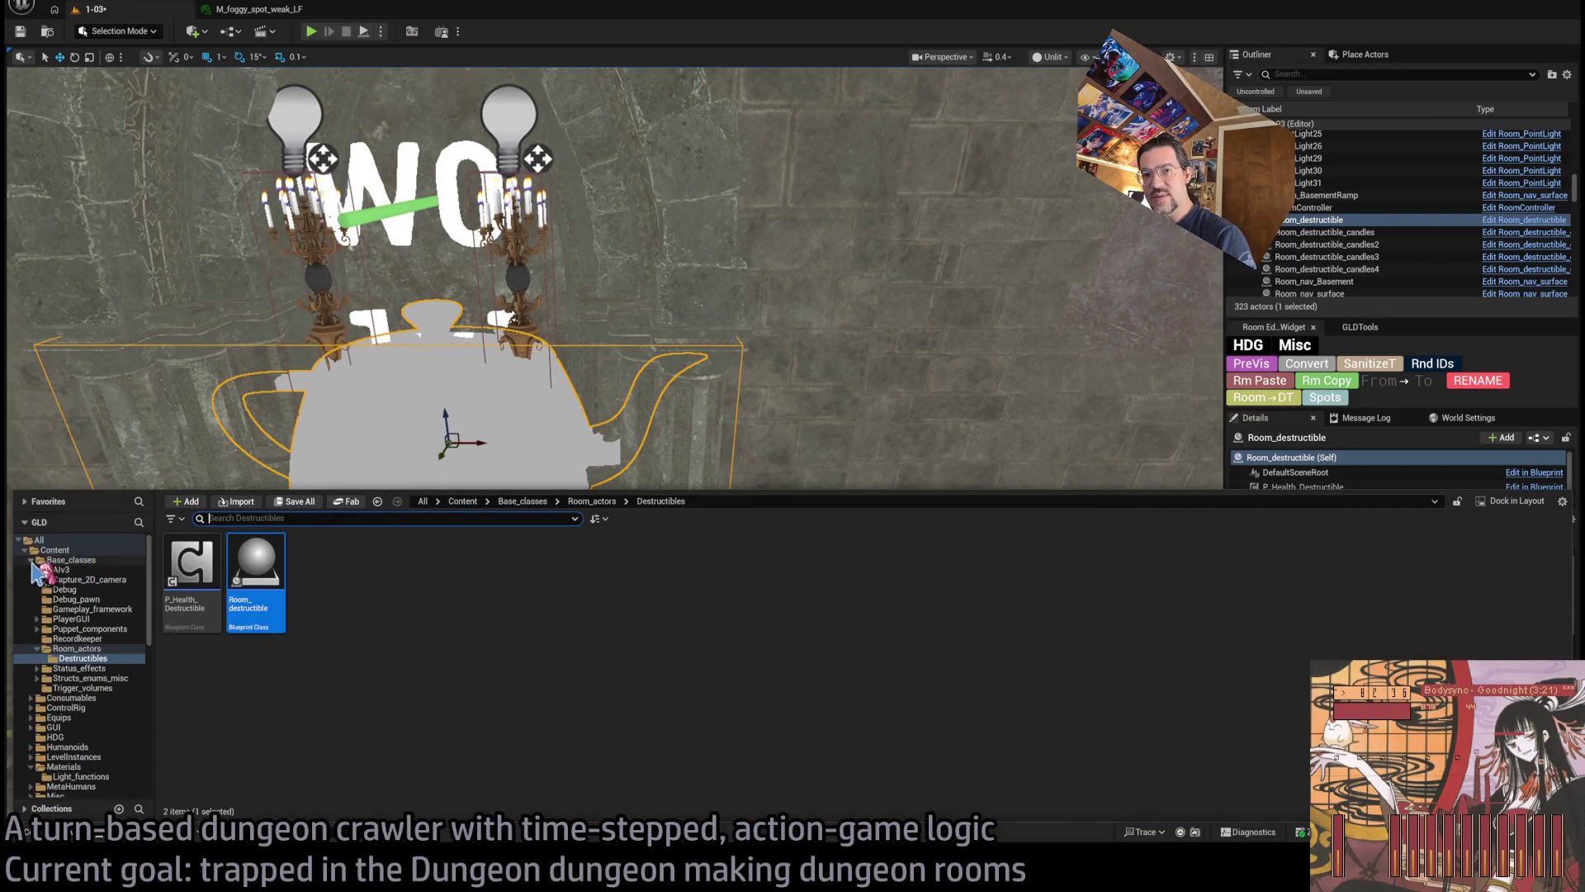
{"action": "left_click", "coordinate": [34, 563], "text": "ctrl"}
{"action": "scroll", "coordinate": [54, 743], "scroll_direction": "down", "scroll_amount": 6}
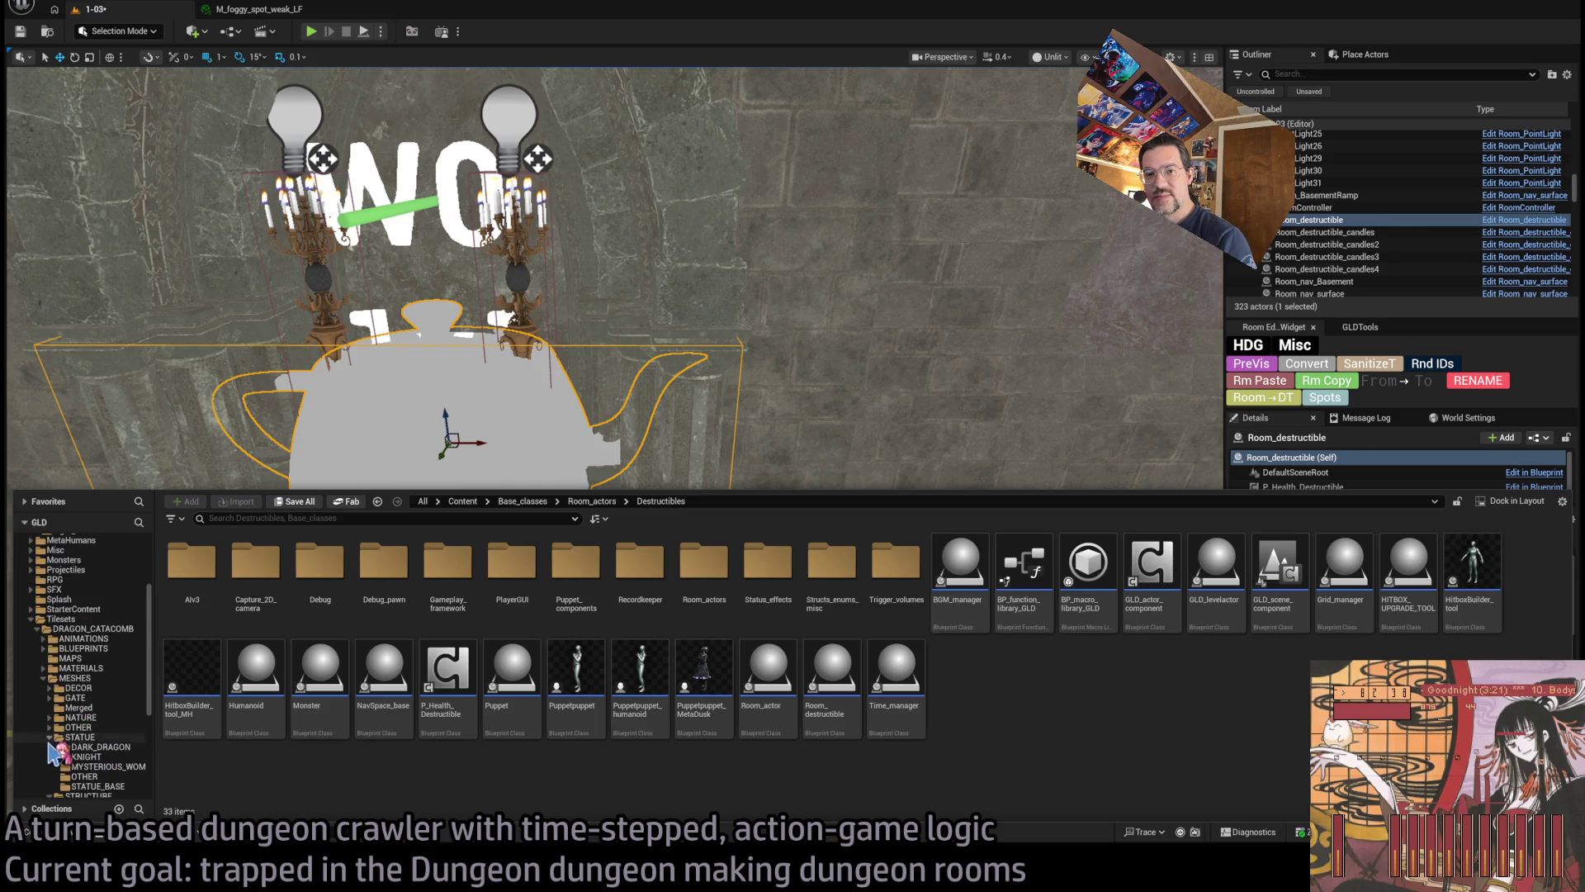
{"action": "left_click", "coordinate": [50, 737]}
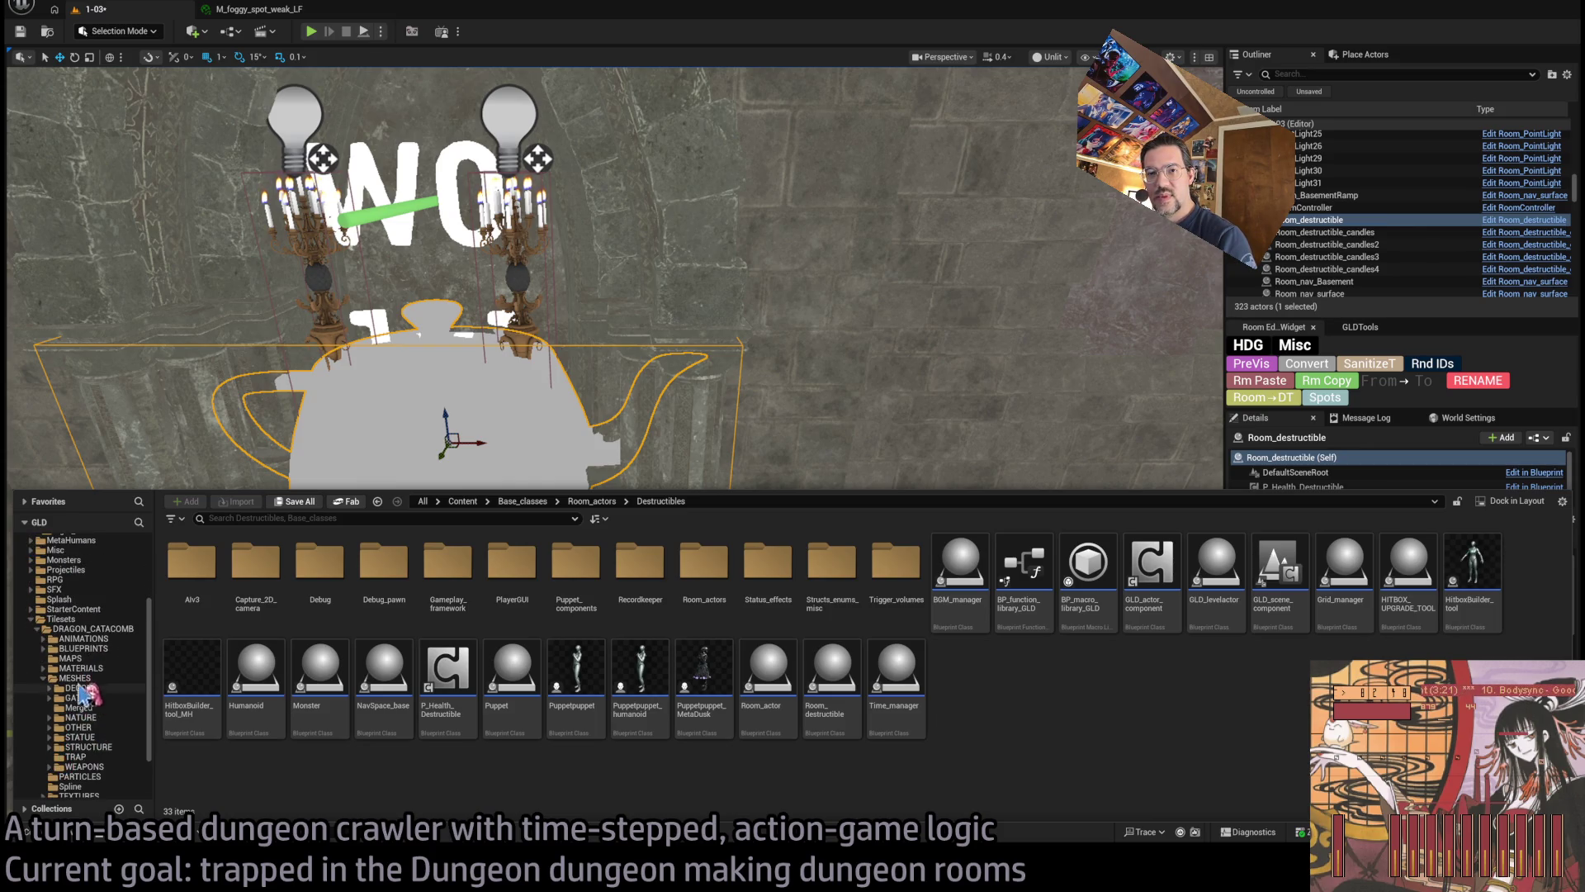
{"action": "left_click", "coordinate": [43, 678]}
{"action": "left_click", "coordinate": [82, 753]}
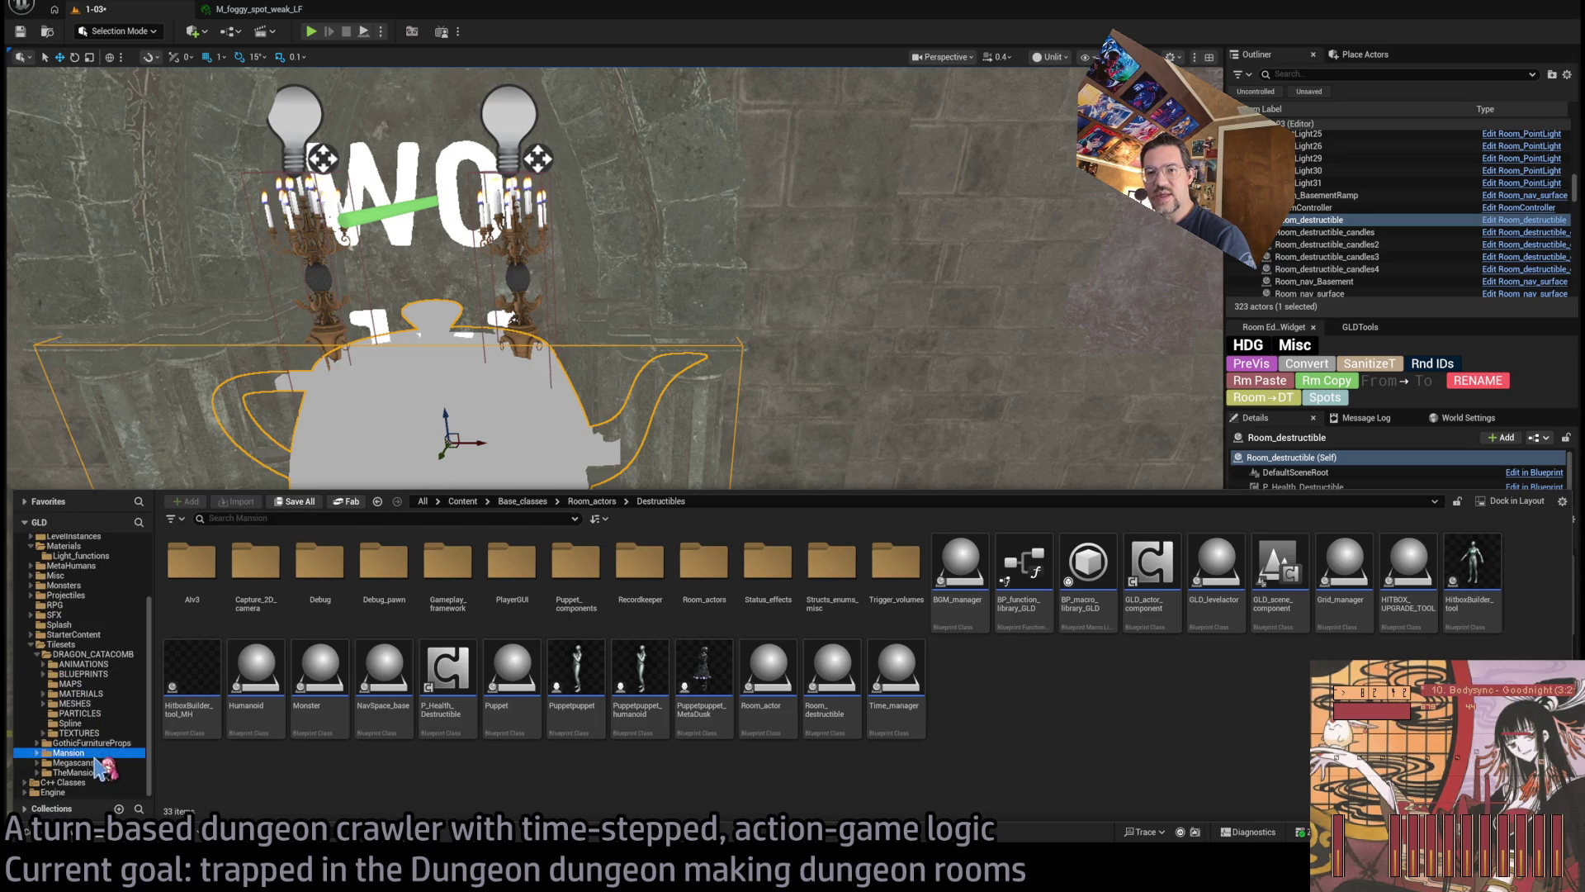
{"action": "double_click", "coordinate": [191, 569]}
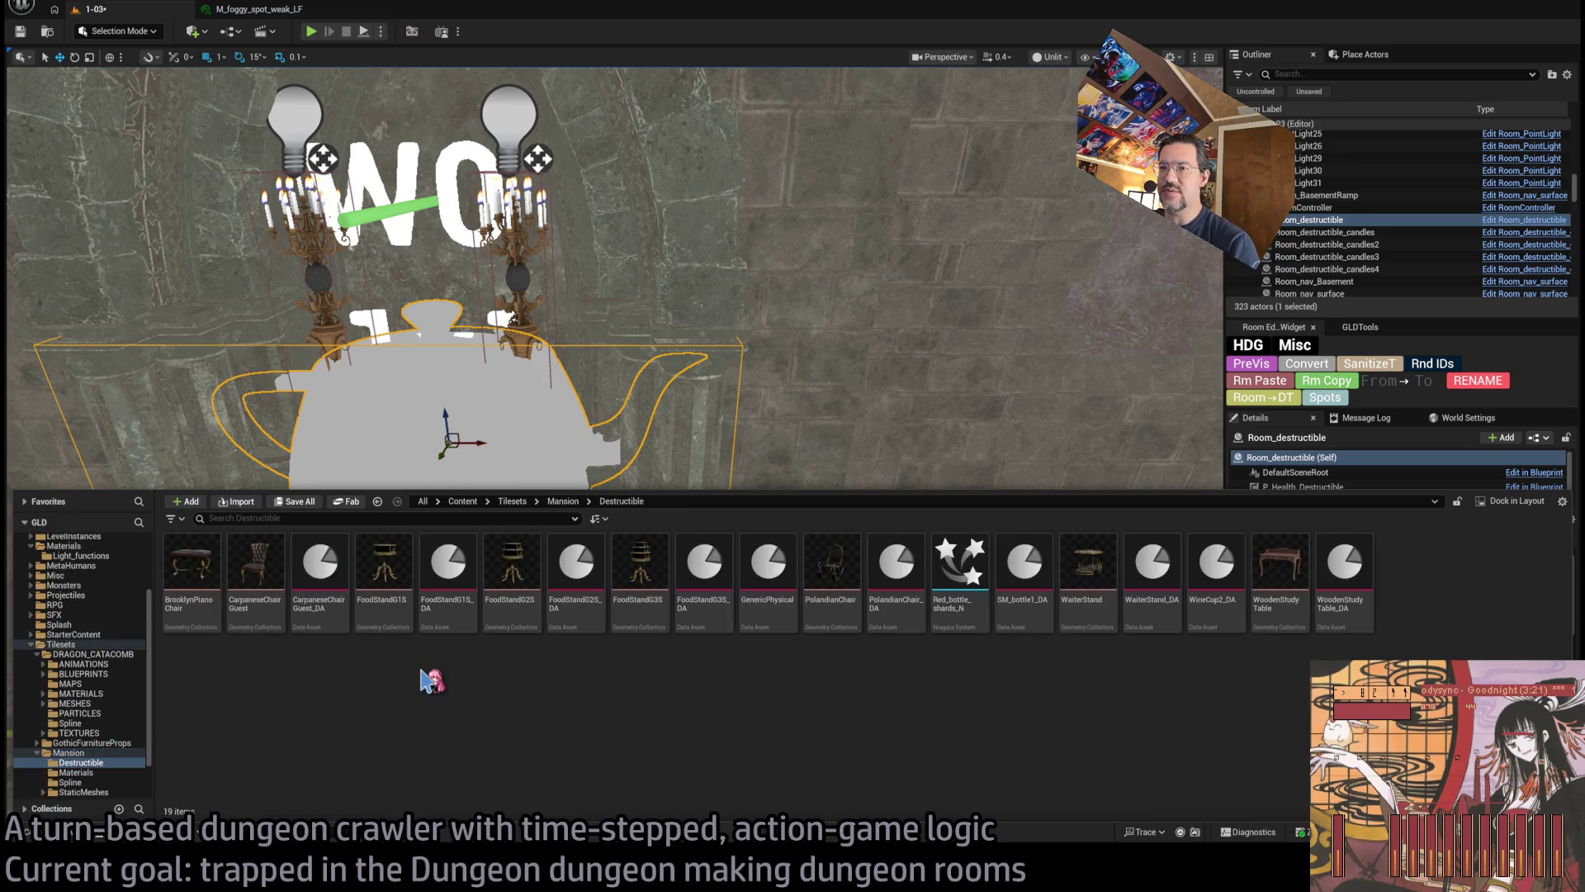
Find SM_Ash in Mansion StaticMeshes and set it as the actor's Mesh Override
{"action": "scroll", "coordinate": [91, 753], "scroll_direction": "down", "scroll_amount": 2}
{"action": "left_click", "coordinate": [98, 723]}
{"action": "left_click", "coordinate": [106, 734]}
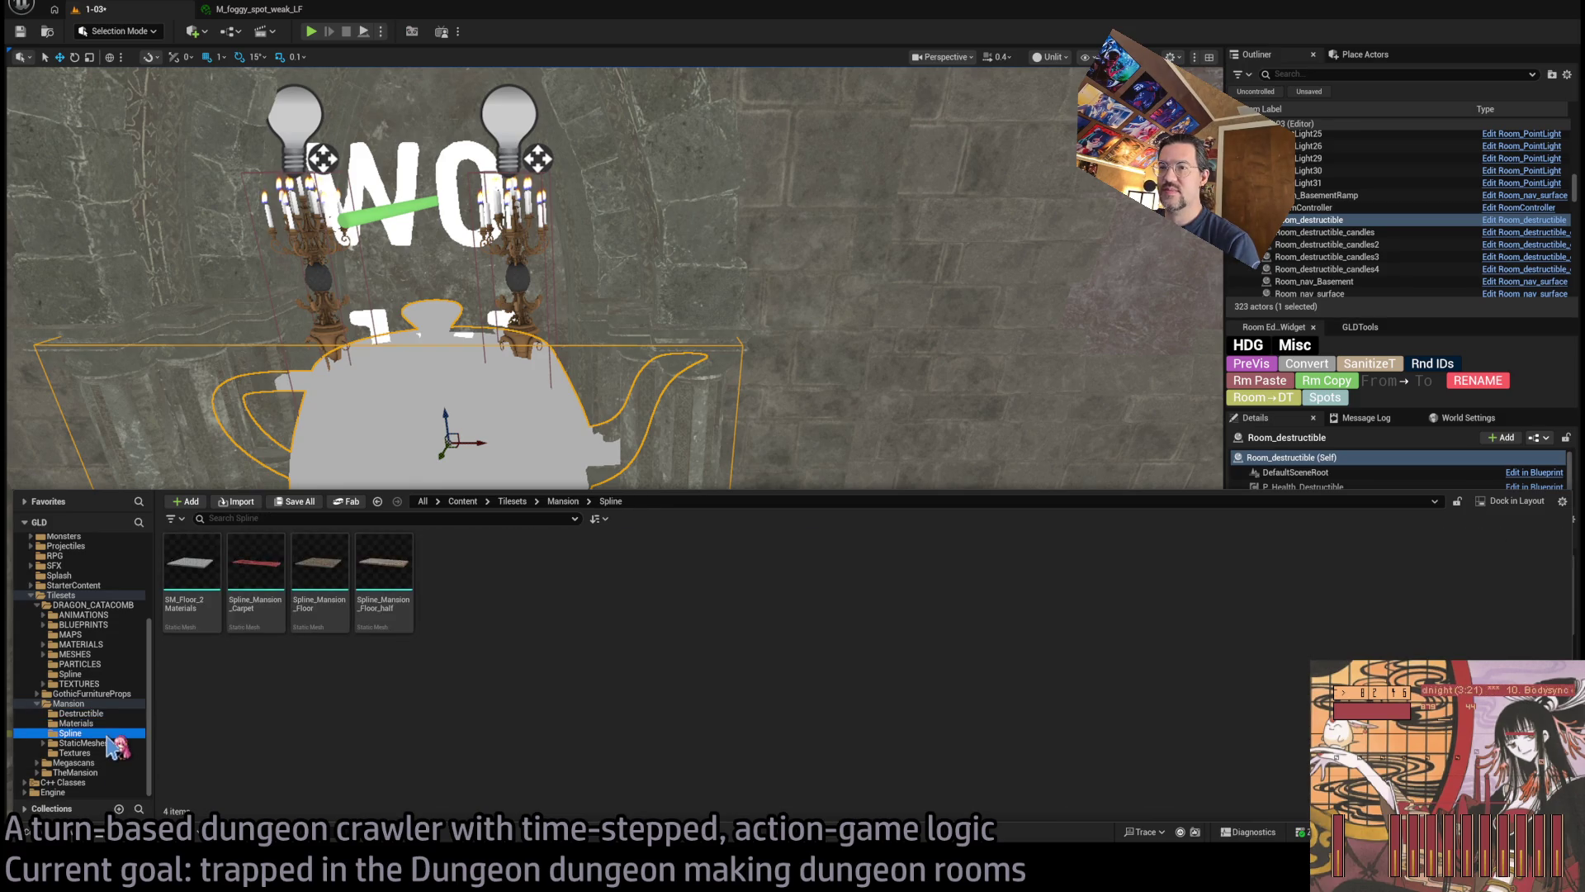
{"action": "left_click", "coordinate": [103, 742]}
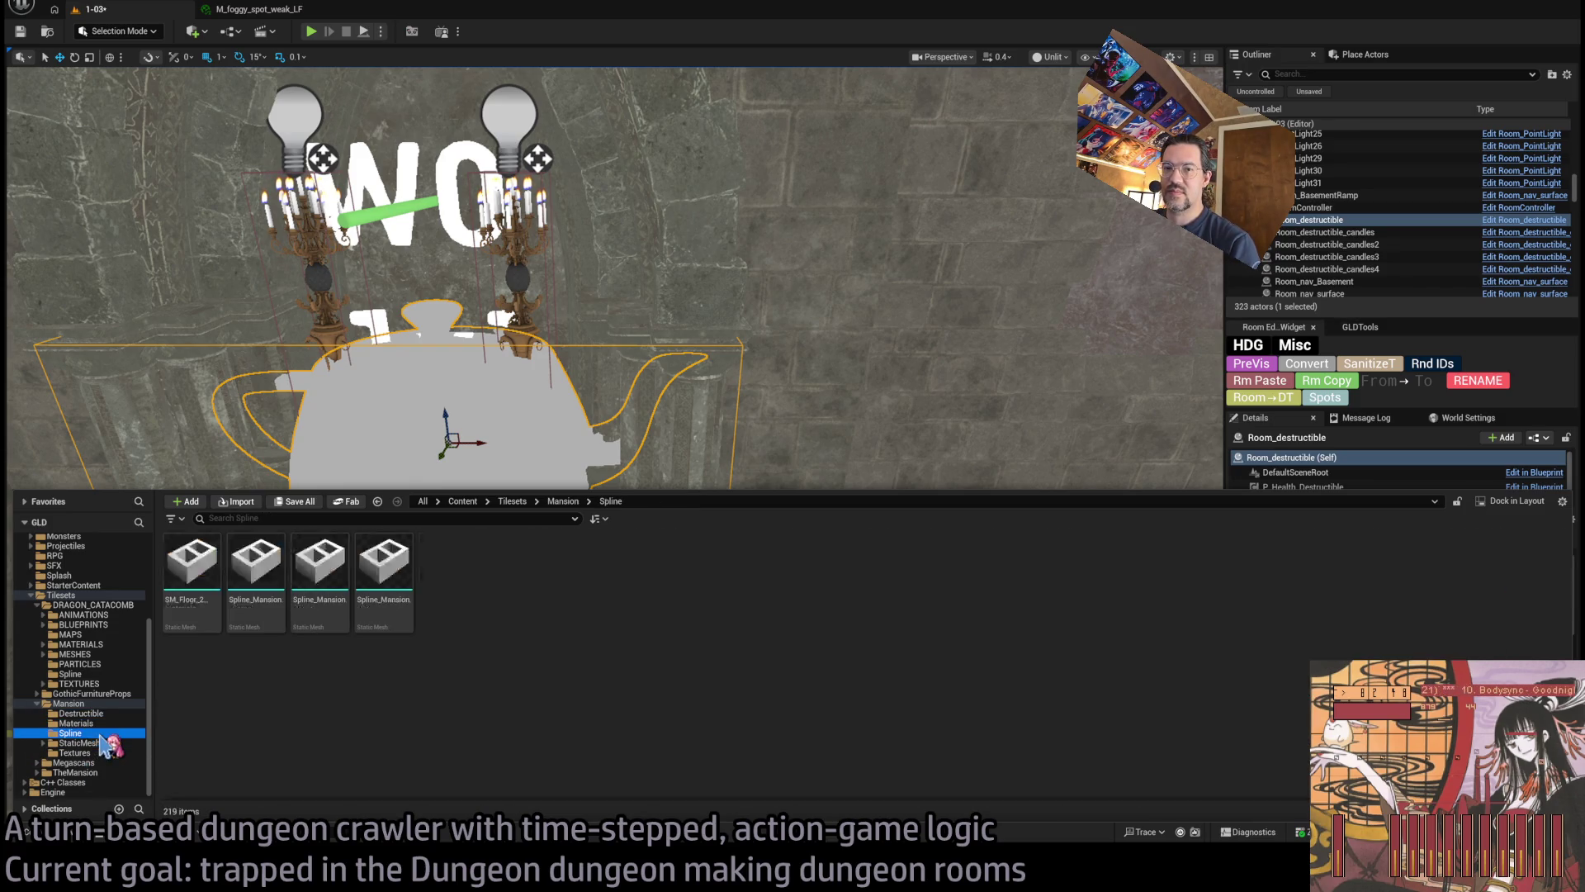
{"action": "left_click", "coordinate": [97, 723]}
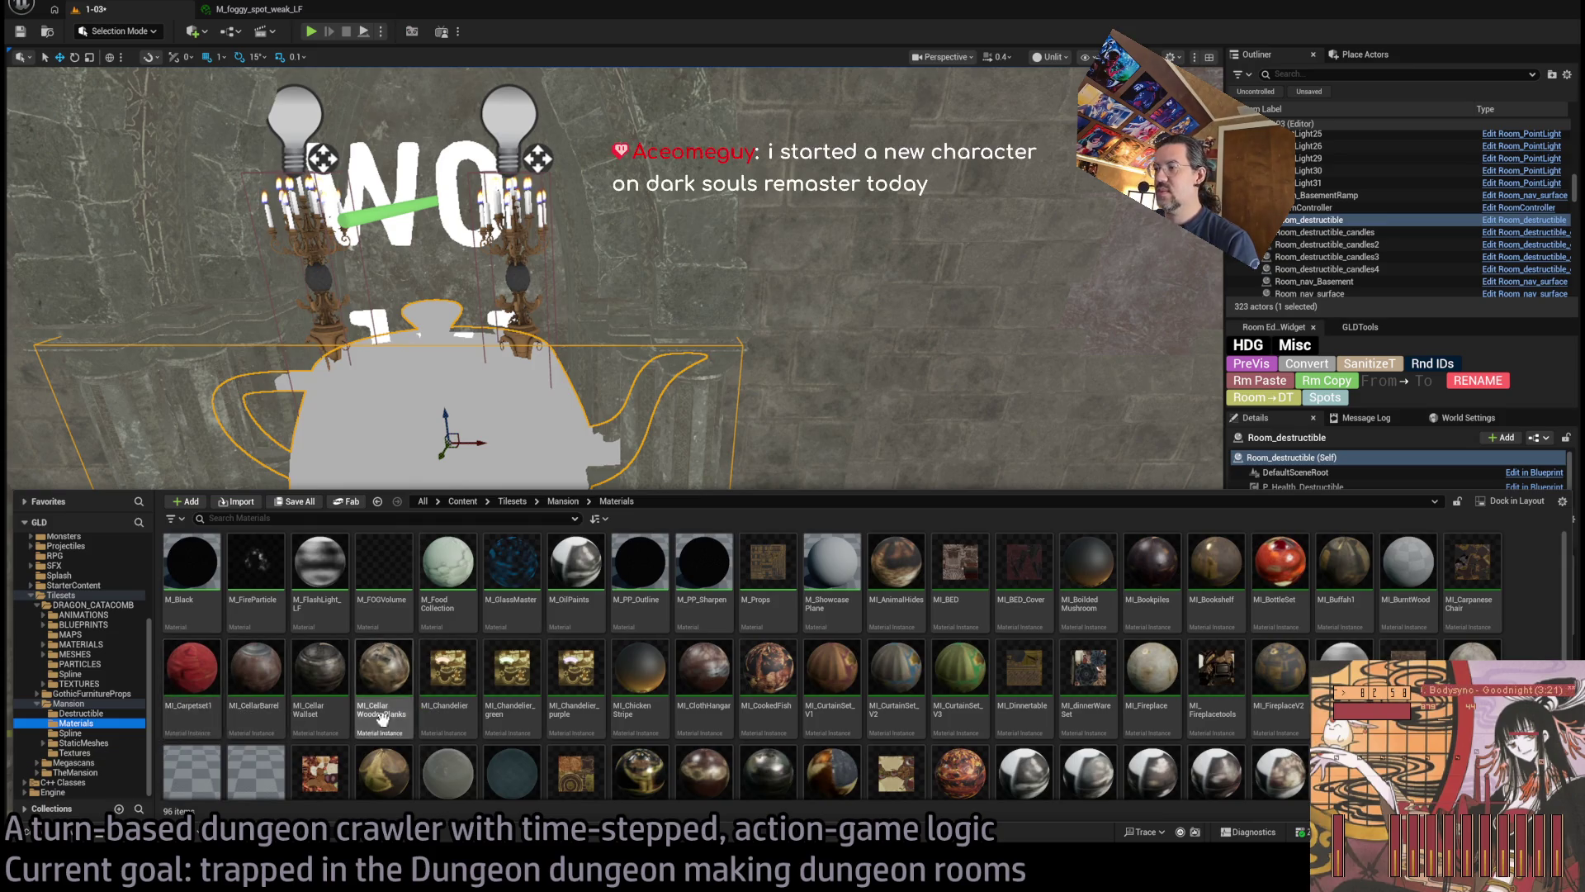
{"action": "left_click", "coordinate": [76, 704]}
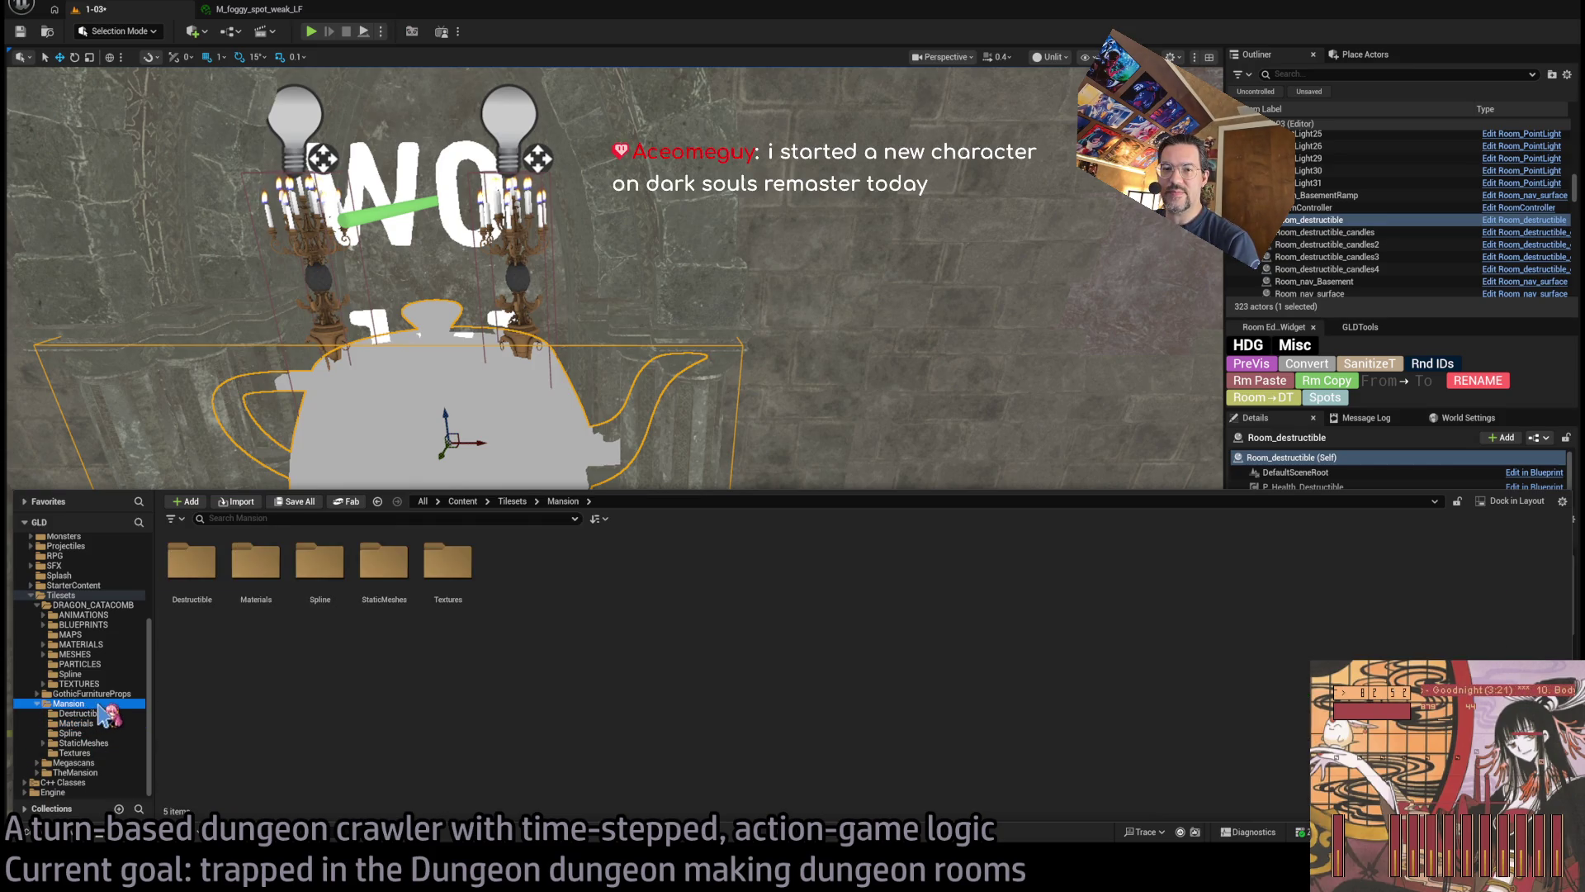
{"action": "left_click", "coordinate": [82, 743]}
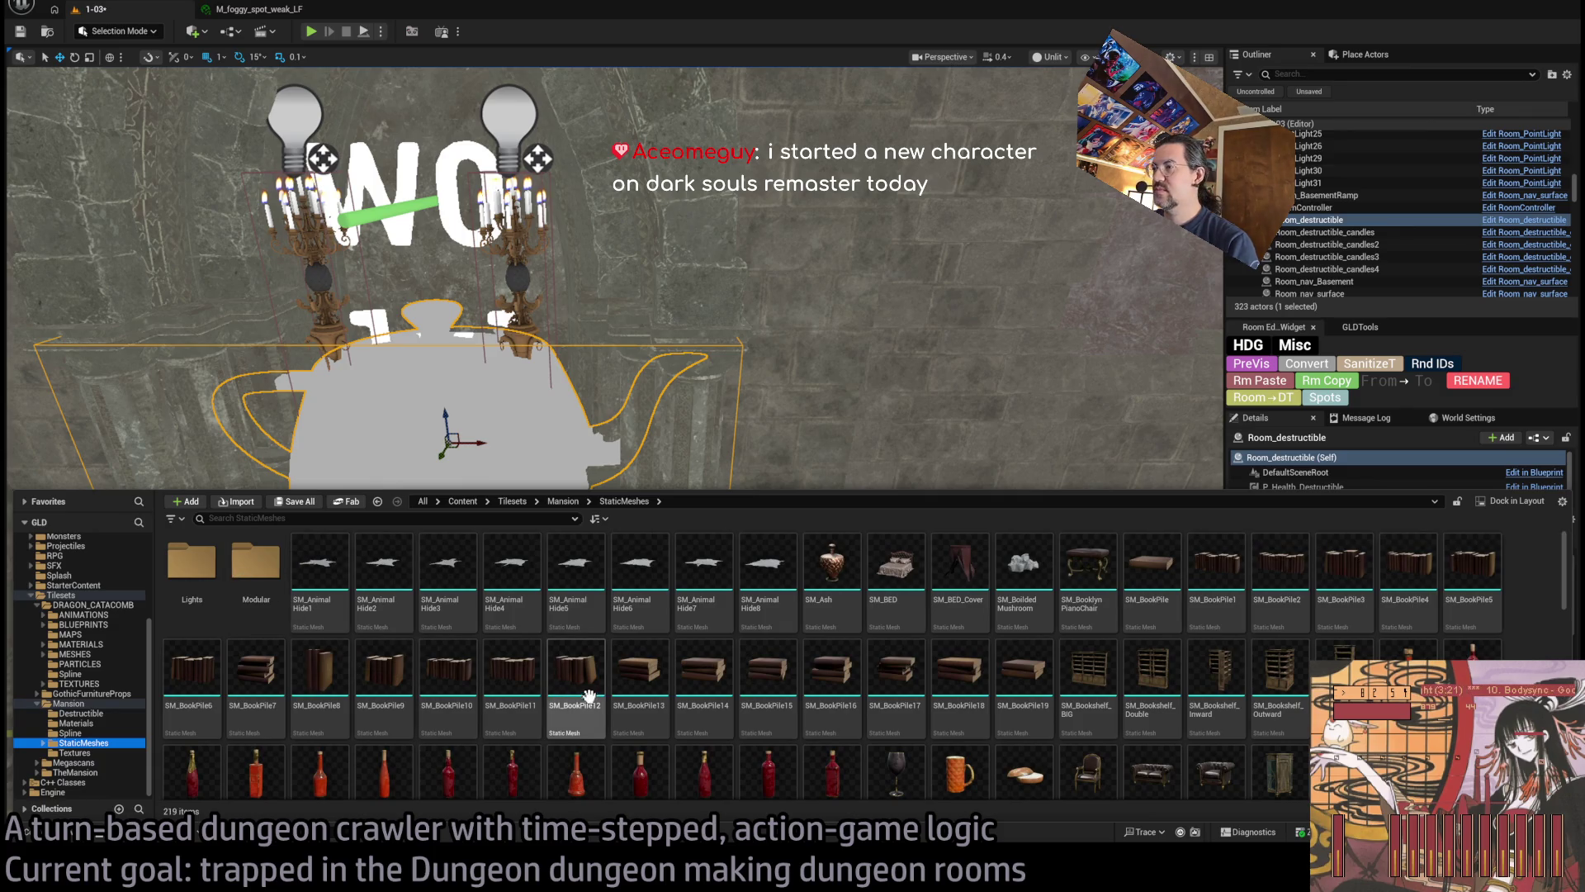
{"action": "left_click", "coordinate": [831, 578]}
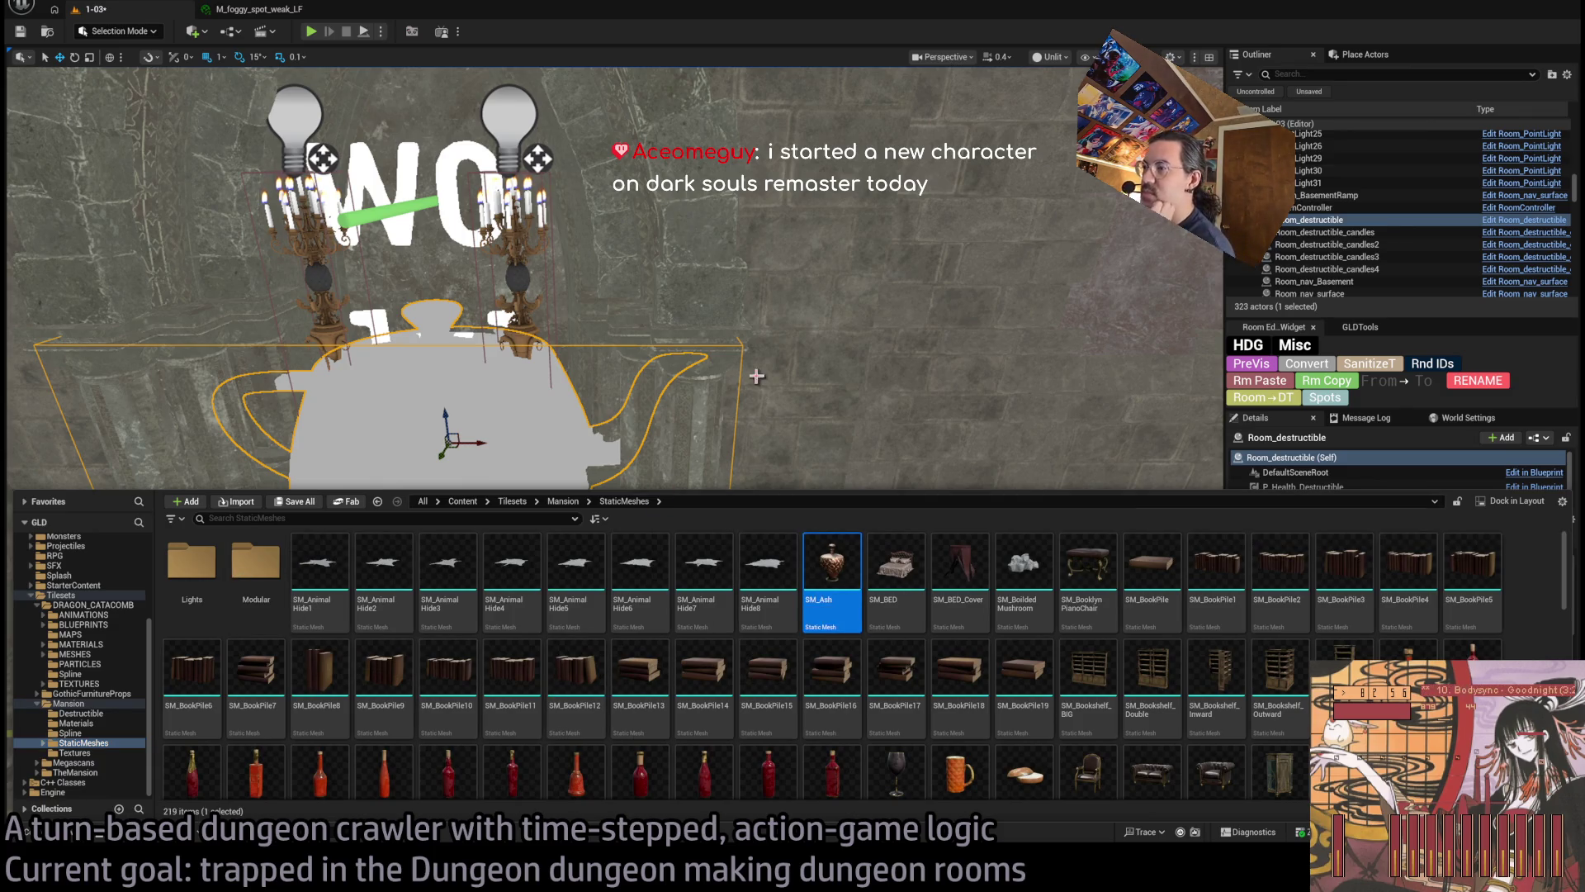
{"action": "key", "text": "f"}
{"action": "left_click", "coordinate": [1472, 671]}
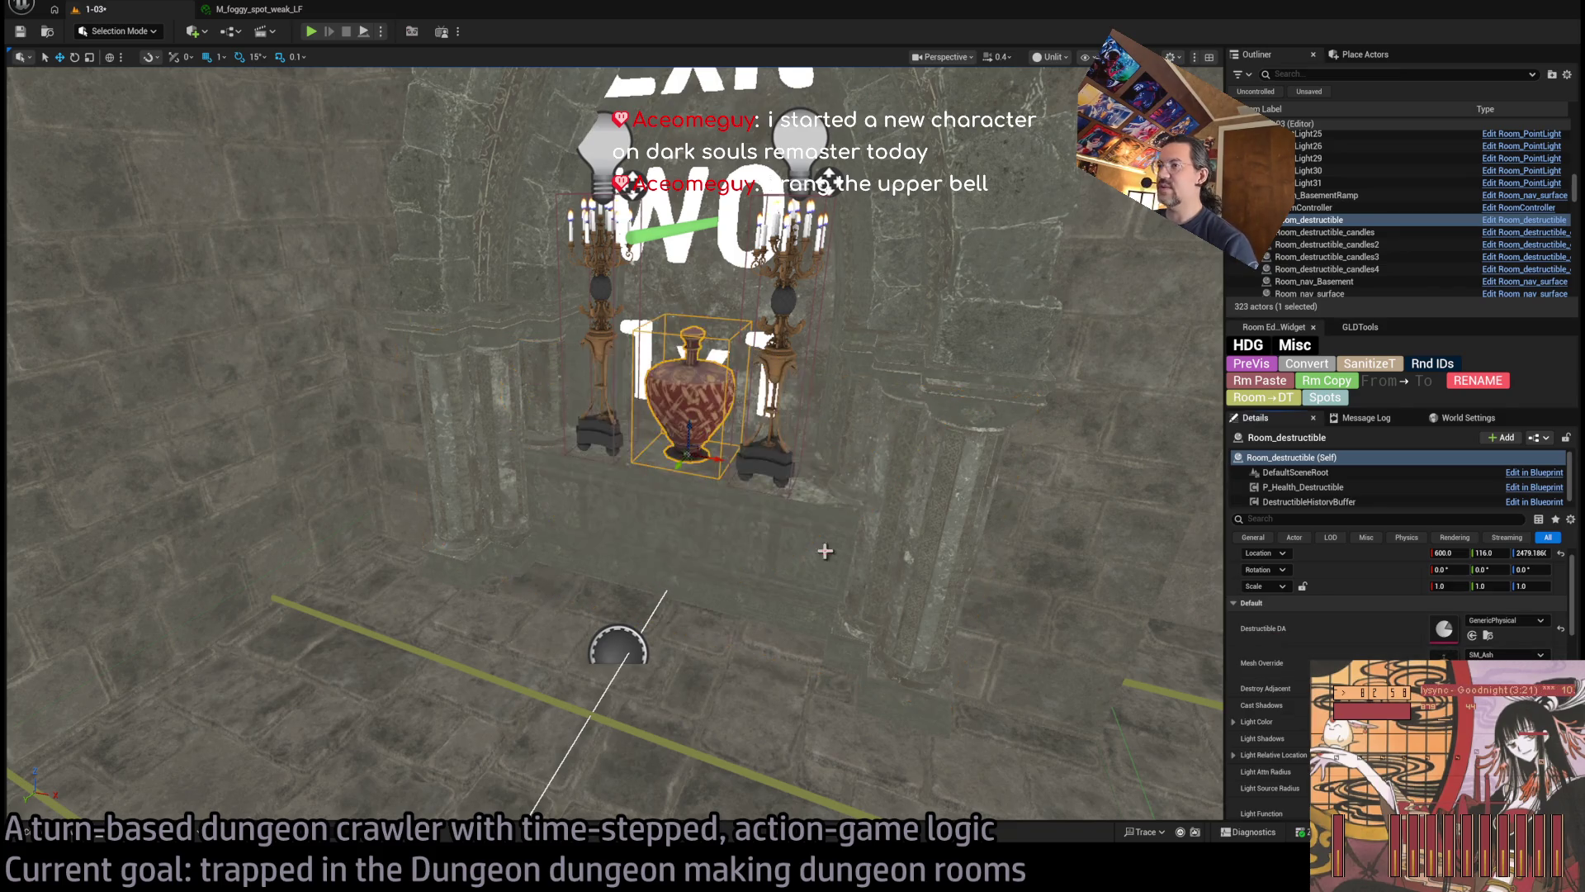
Set the vase's Destructible DA to SM_bottle1_DA
{"action": "key", "text": "f"}
{"action": "mouse_move", "coordinate": [889, 552]}
{"action": "left_mouse_down"}
{"action": "mouse_move", "coordinate": [867, 504]}
{"action": "mouse_move", "coordinate": [843, 561]}
{"action": "mouse_move", "coordinate": [651, 641]}
{"action": "mouse_move", "coordinate": [648, 657]}
{"action": "left_mouse_up"}
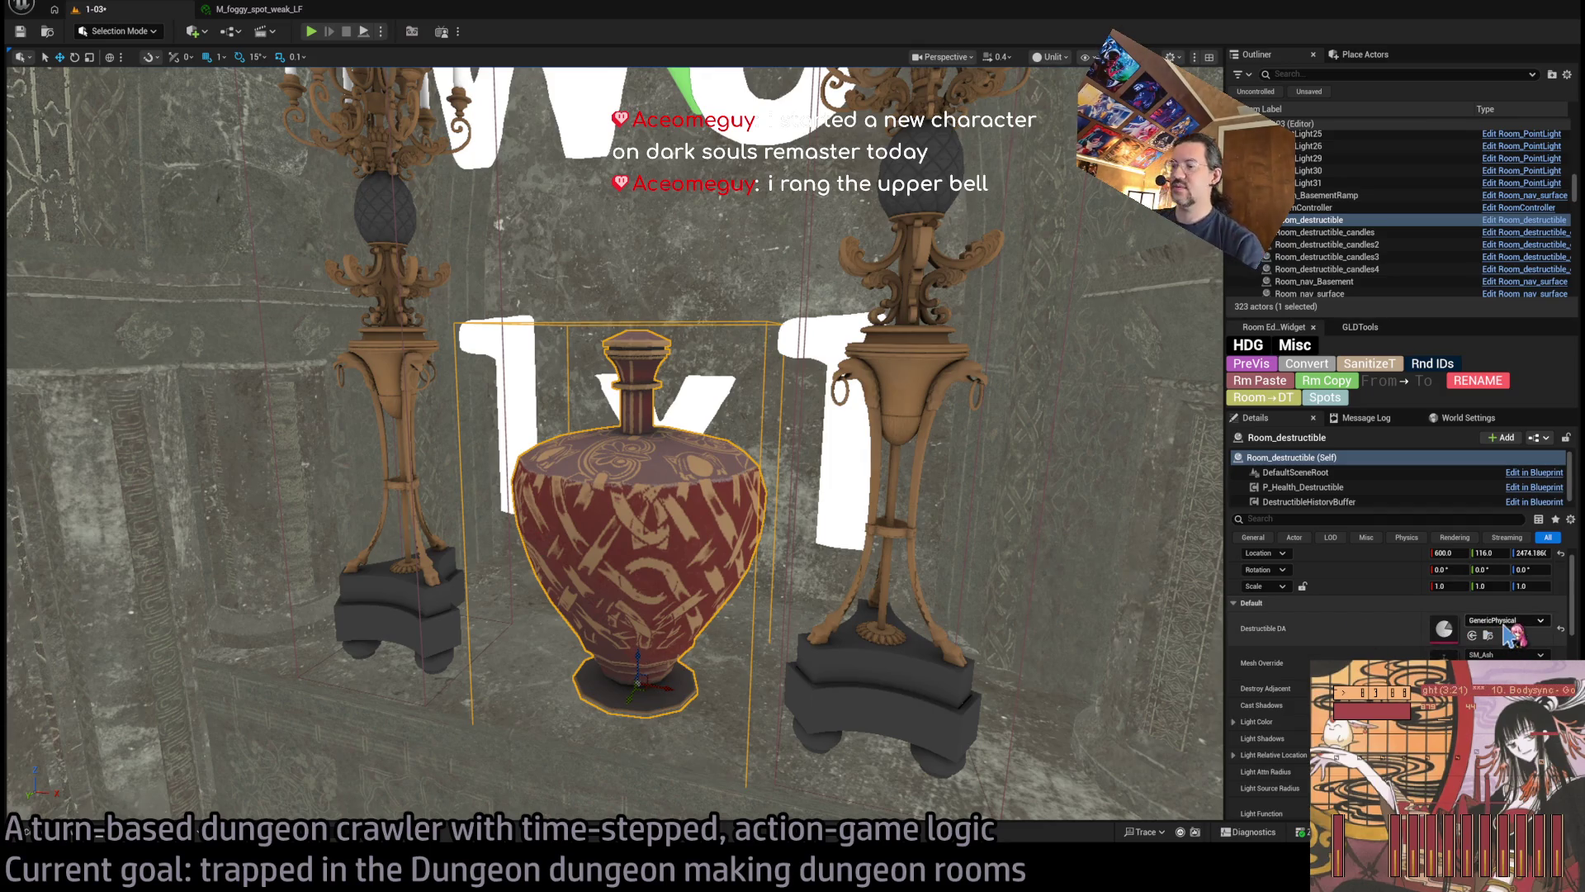
{"action": "left_click", "coordinate": [1472, 635]}
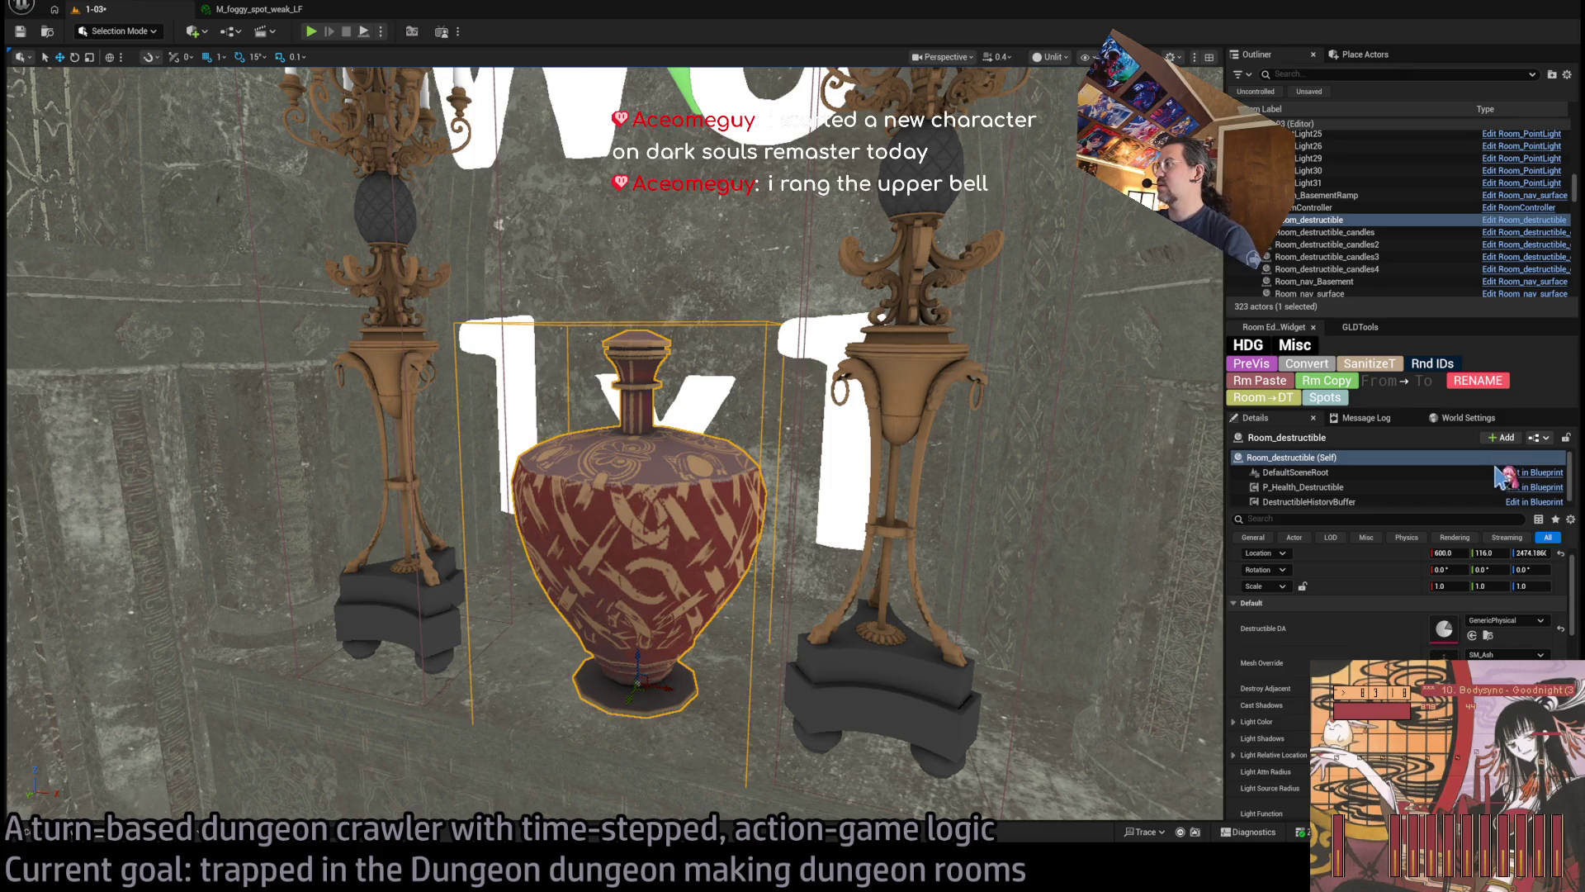
Nudge the right candelabra right to Location X 649, then reselect the vase
{"action": "mouse_move", "coordinate": [729, 532]}
{"action": "left_mouse_down"}
{"action": "mouse_move", "coordinate": [727, 611]}
{"action": "mouse_move", "coordinate": [709, 521]}
{"action": "left_mouse_up"}
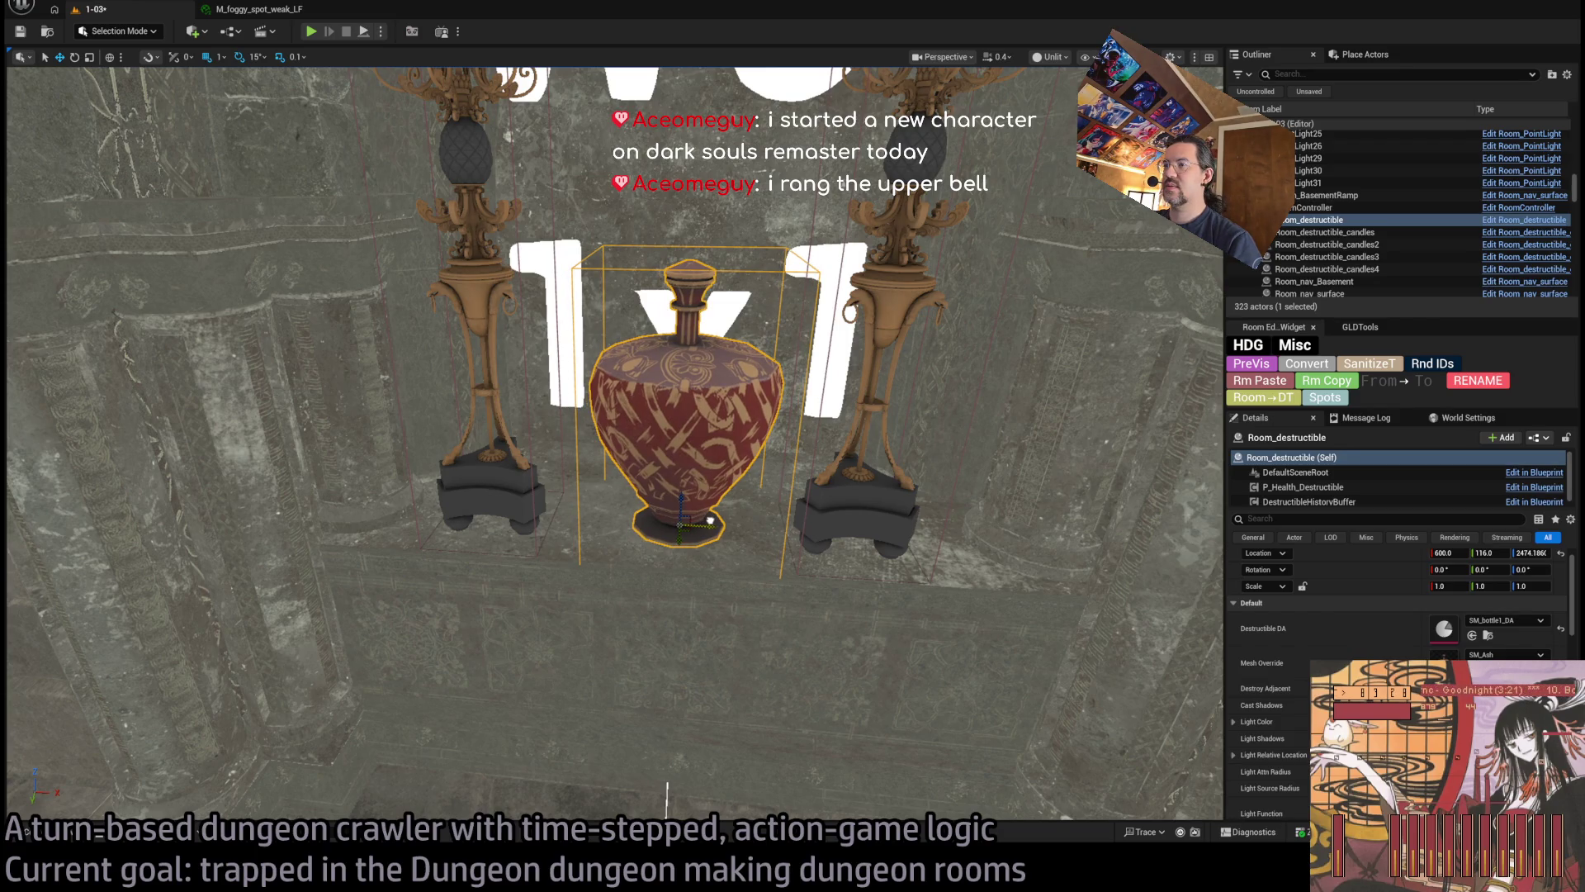
{"action": "left_click", "coordinate": [895, 518]}
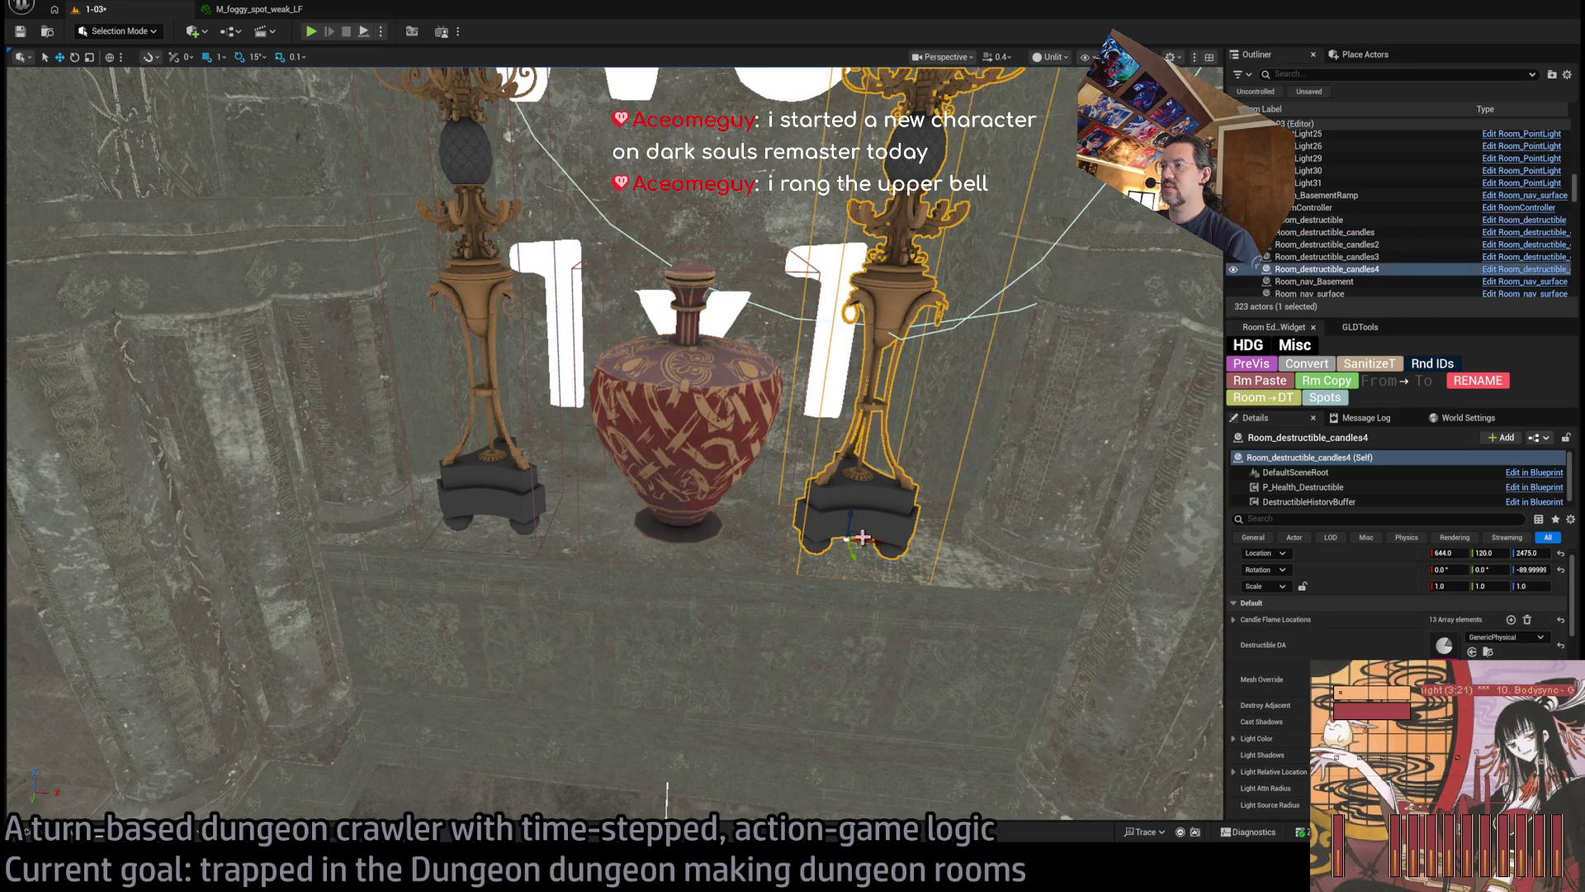
{"action": "left_click_drag", "start_coordinate": [868, 538], "coordinate": [890, 533]}
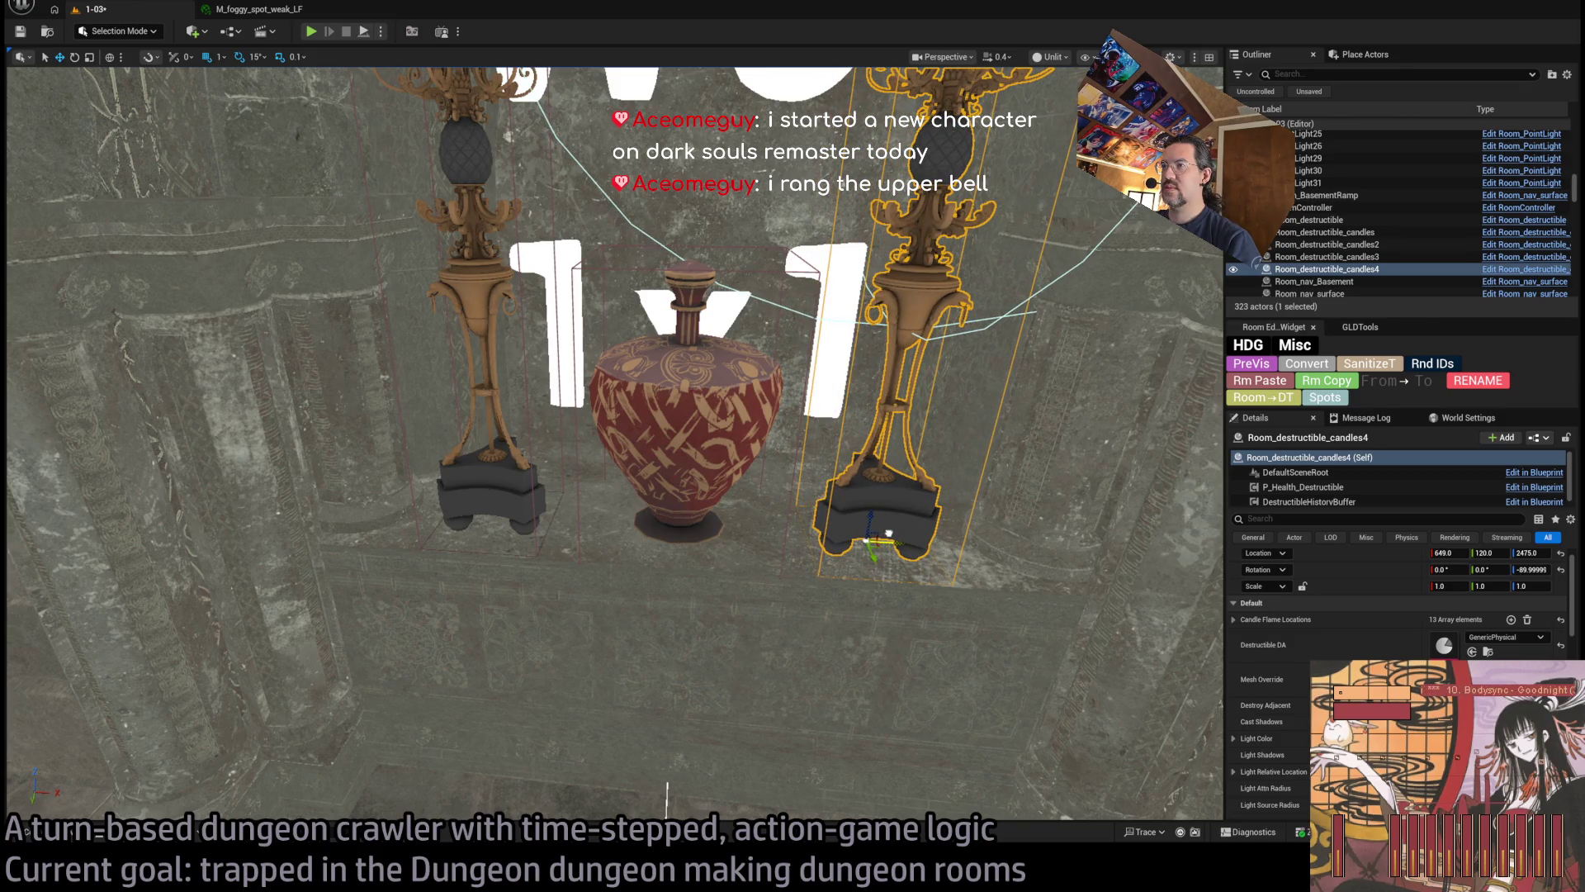
{"action": "scroll", "coordinate": [889, 534], "scroll_direction": "down", "scroll_amount": 10}
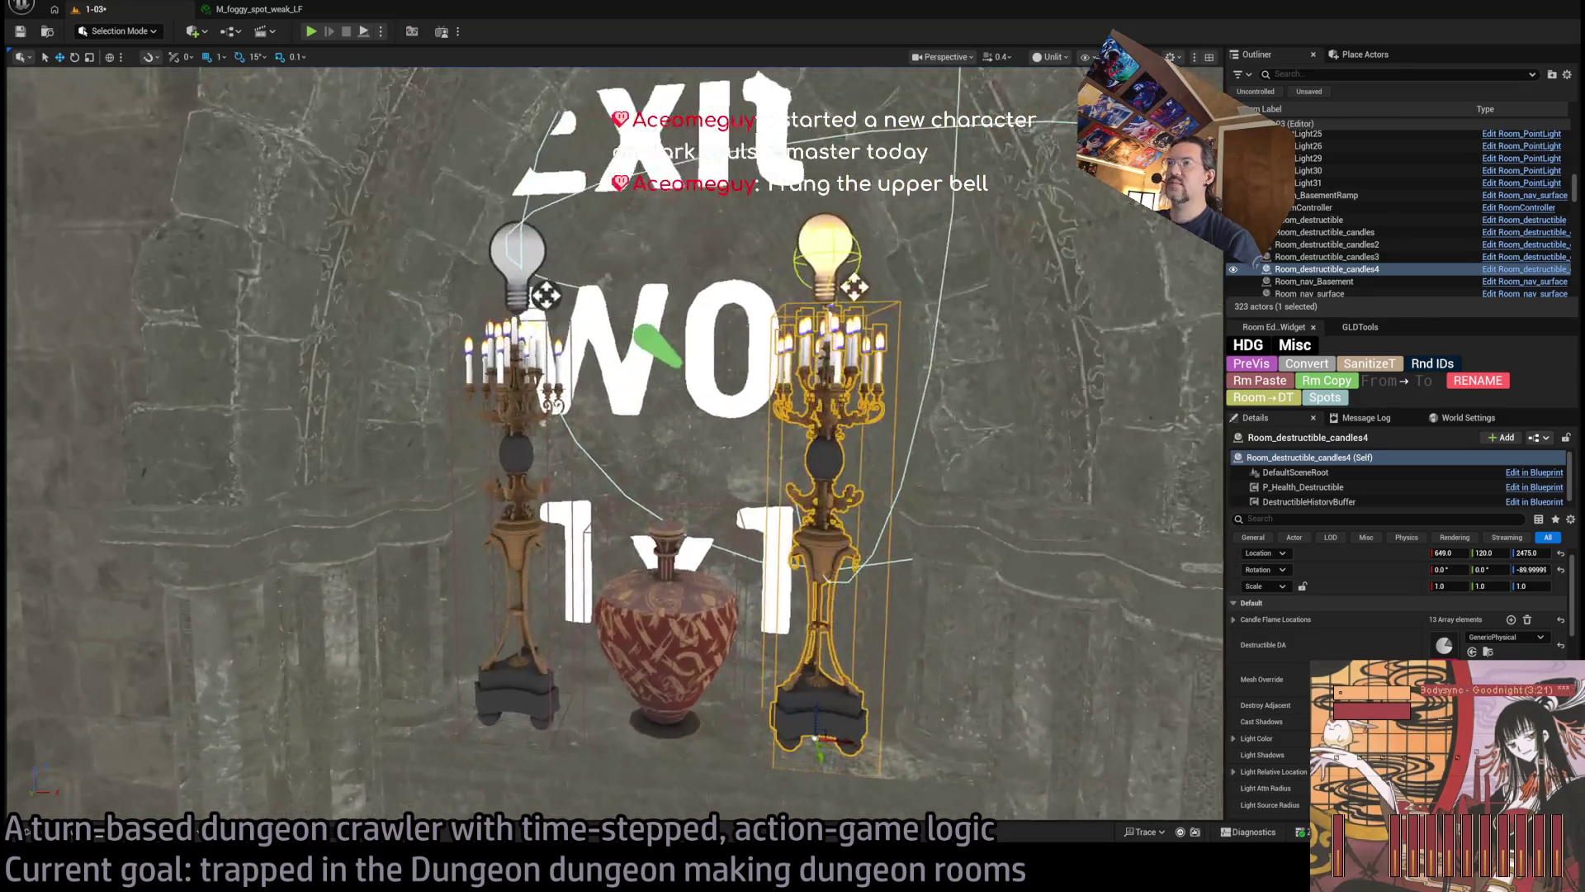
{"action": "scroll", "coordinate": [652, 400], "scroll_direction": "up", "scroll_amount": 6}
{"action": "scroll", "coordinate": [570, 580], "scroll_direction": "down", "scroll_amount": 5}
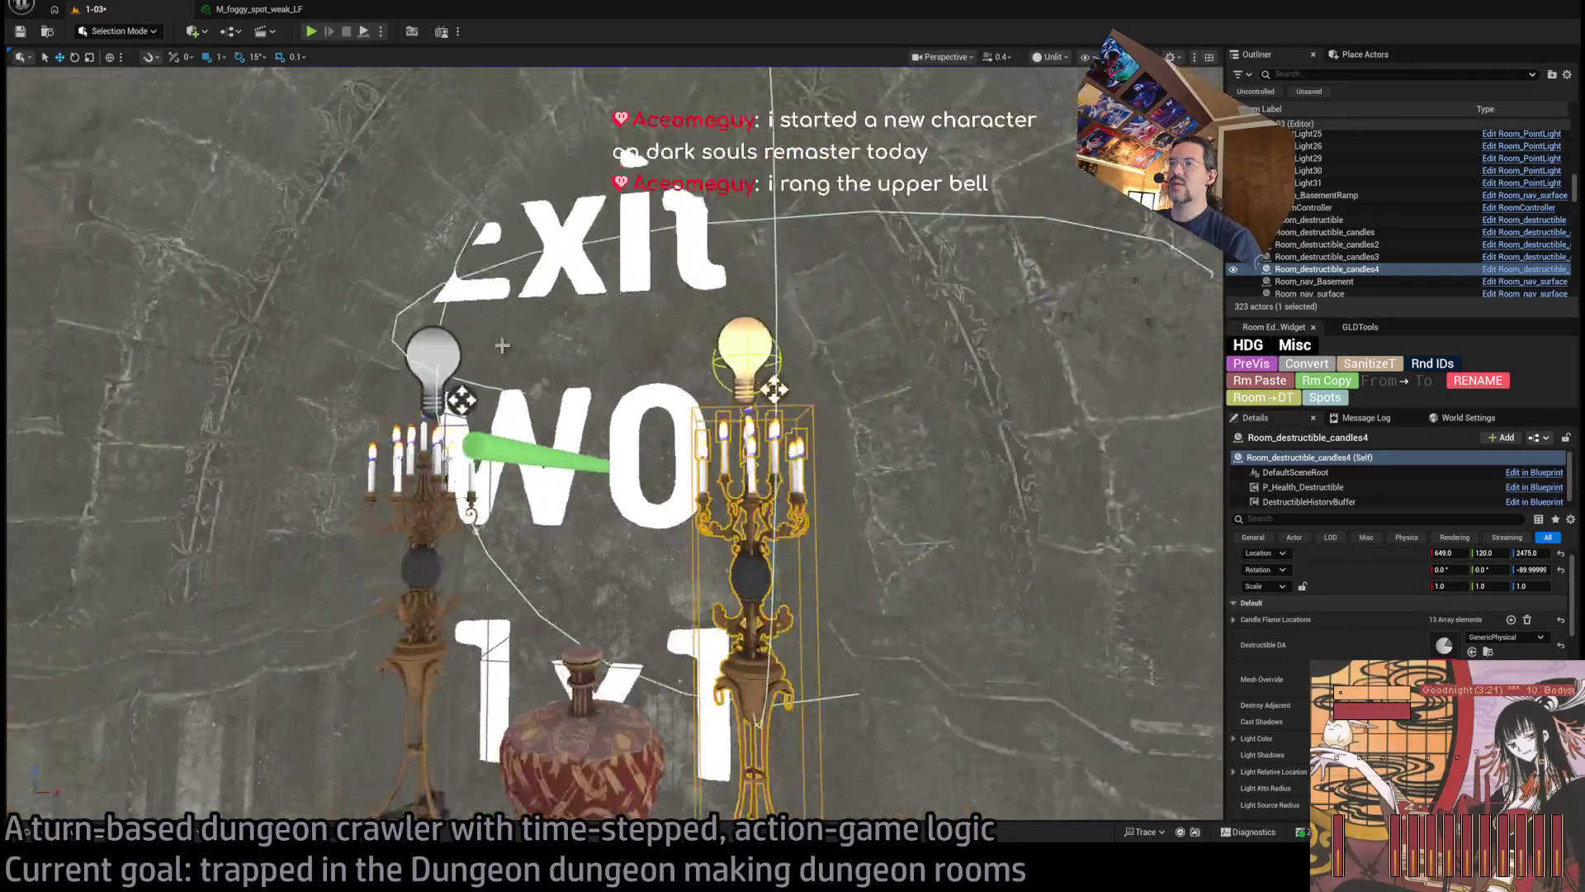
{"action": "left_click", "coordinate": [528, 696]}
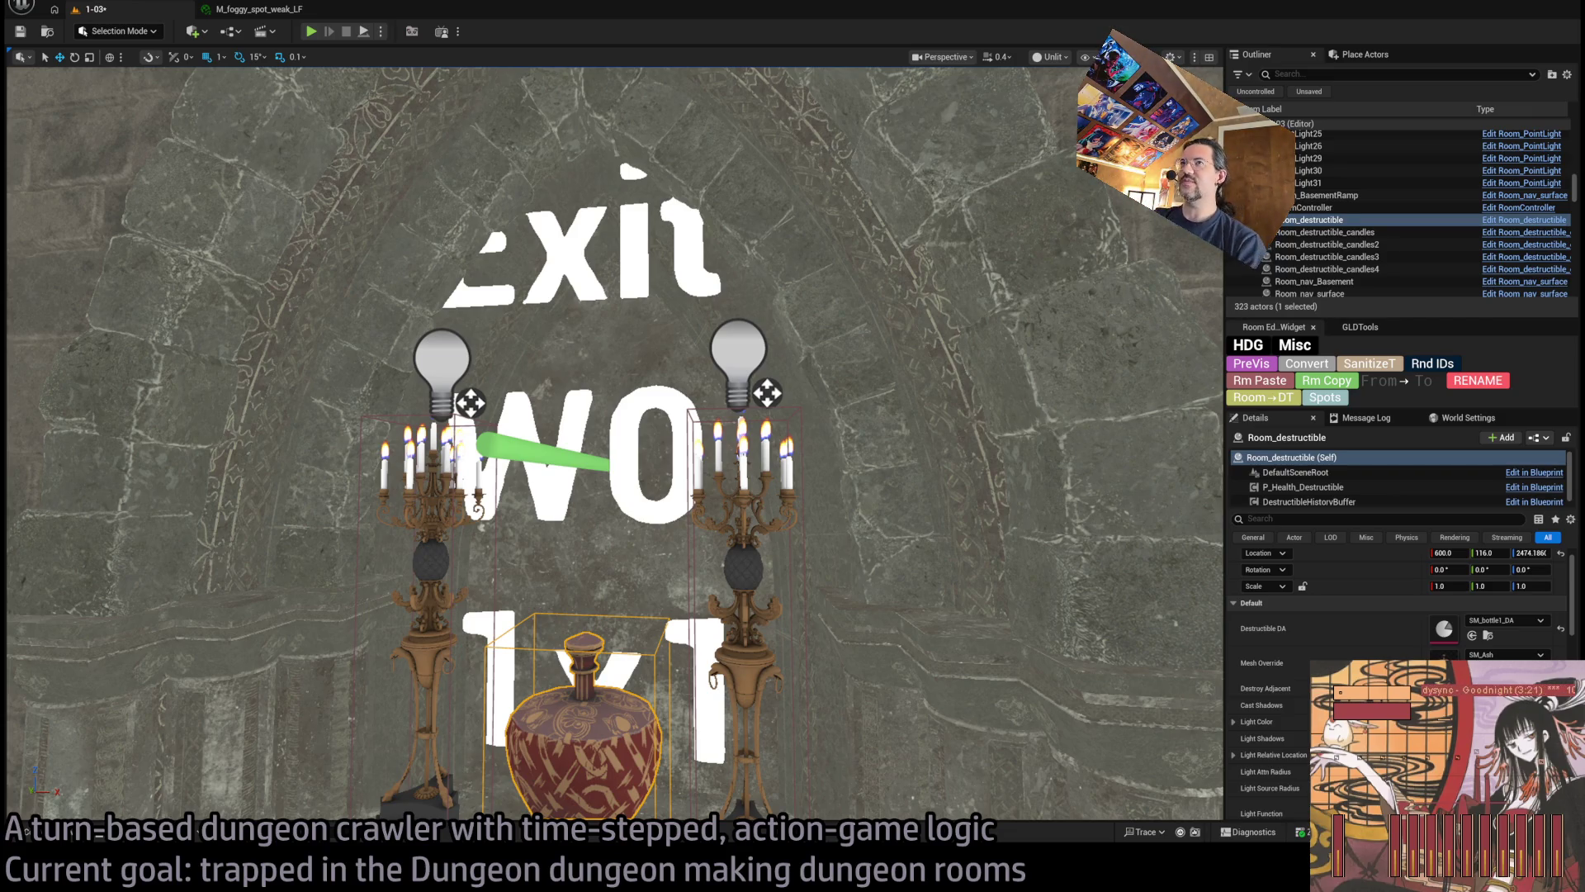
{"action": "mouse_move", "coordinate": [770, 335]}
{"action": "left_mouse_down"}
{"action": "mouse_move", "coordinate": [767, 388]}
{"action": "mouse_move", "coordinate": [767, 320]}
{"action": "left_mouse_up"}
{"action": "mouse_move", "coordinate": [672, 328]}
{"action": "left_mouse_down"}
{"action": "mouse_move", "coordinate": [677, 347]}
{"action": "mouse_move", "coordinate": [686, 314]}
{"action": "mouse_move", "coordinate": [707, 361]}
{"action": "left_mouse_up"}
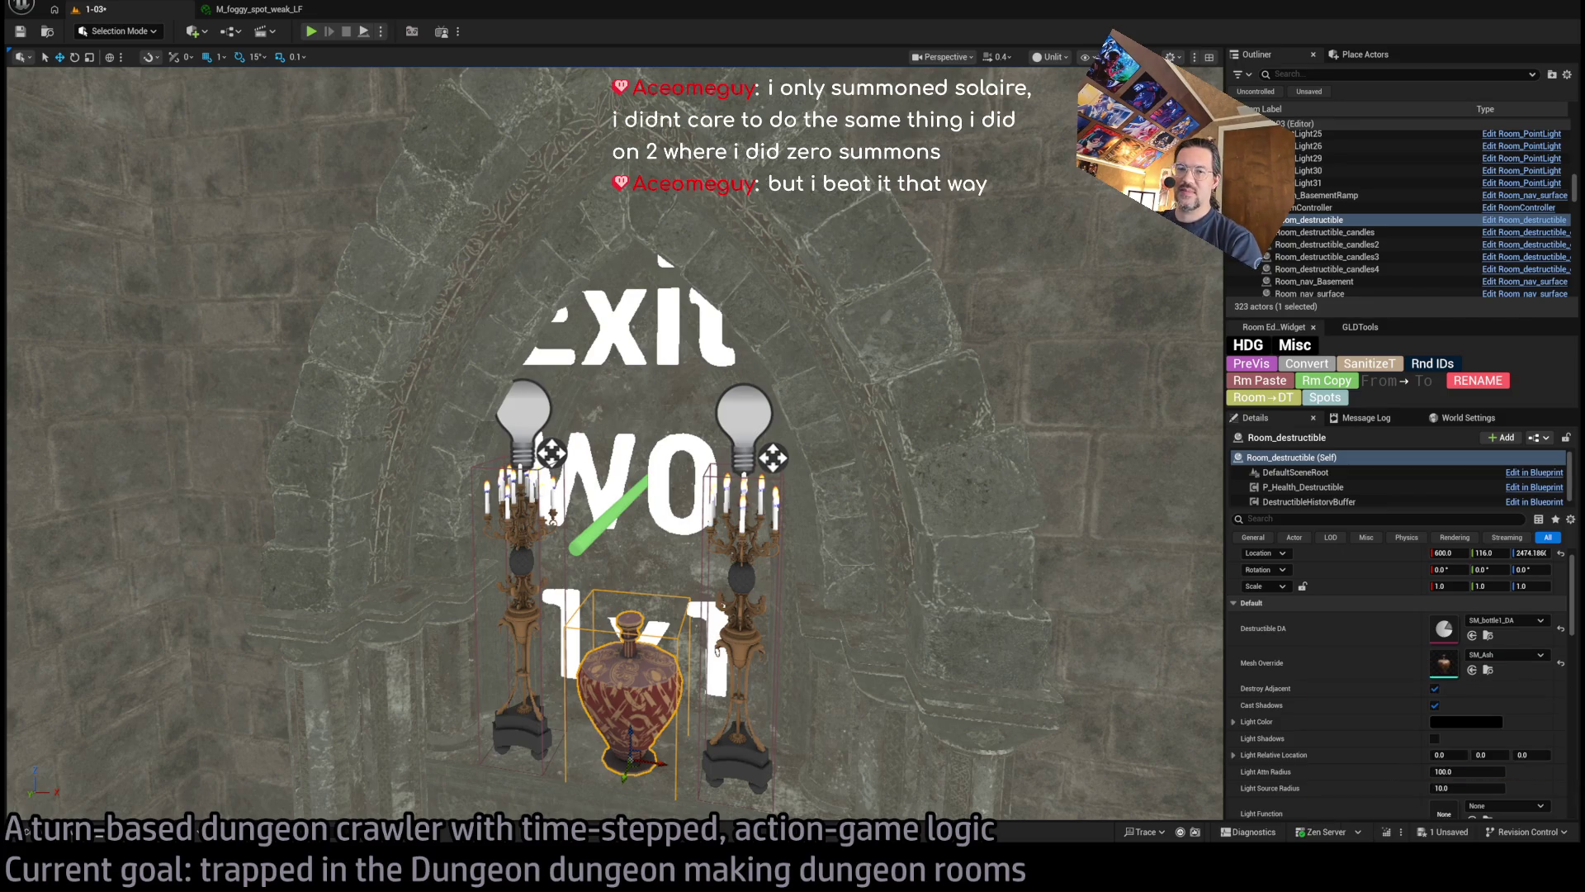
{"action": "key", "text": "alt+Tab"}
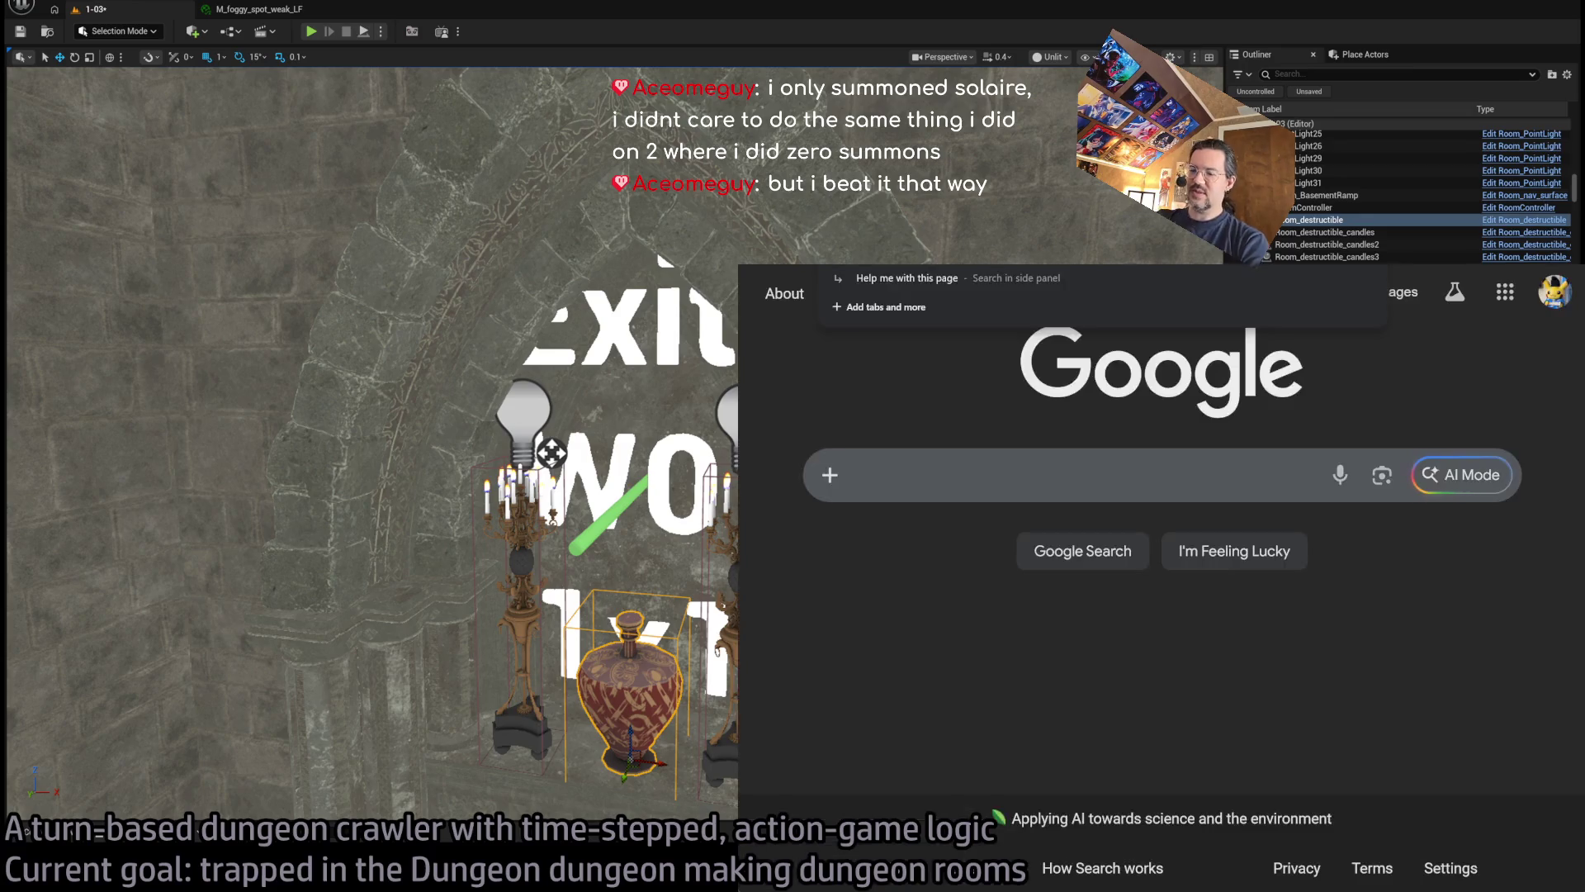
Play 'Bjork - Royal Opera House' from the 'bjork live' results from near the start, in a small player
{"action": "key", "text": "Return"}
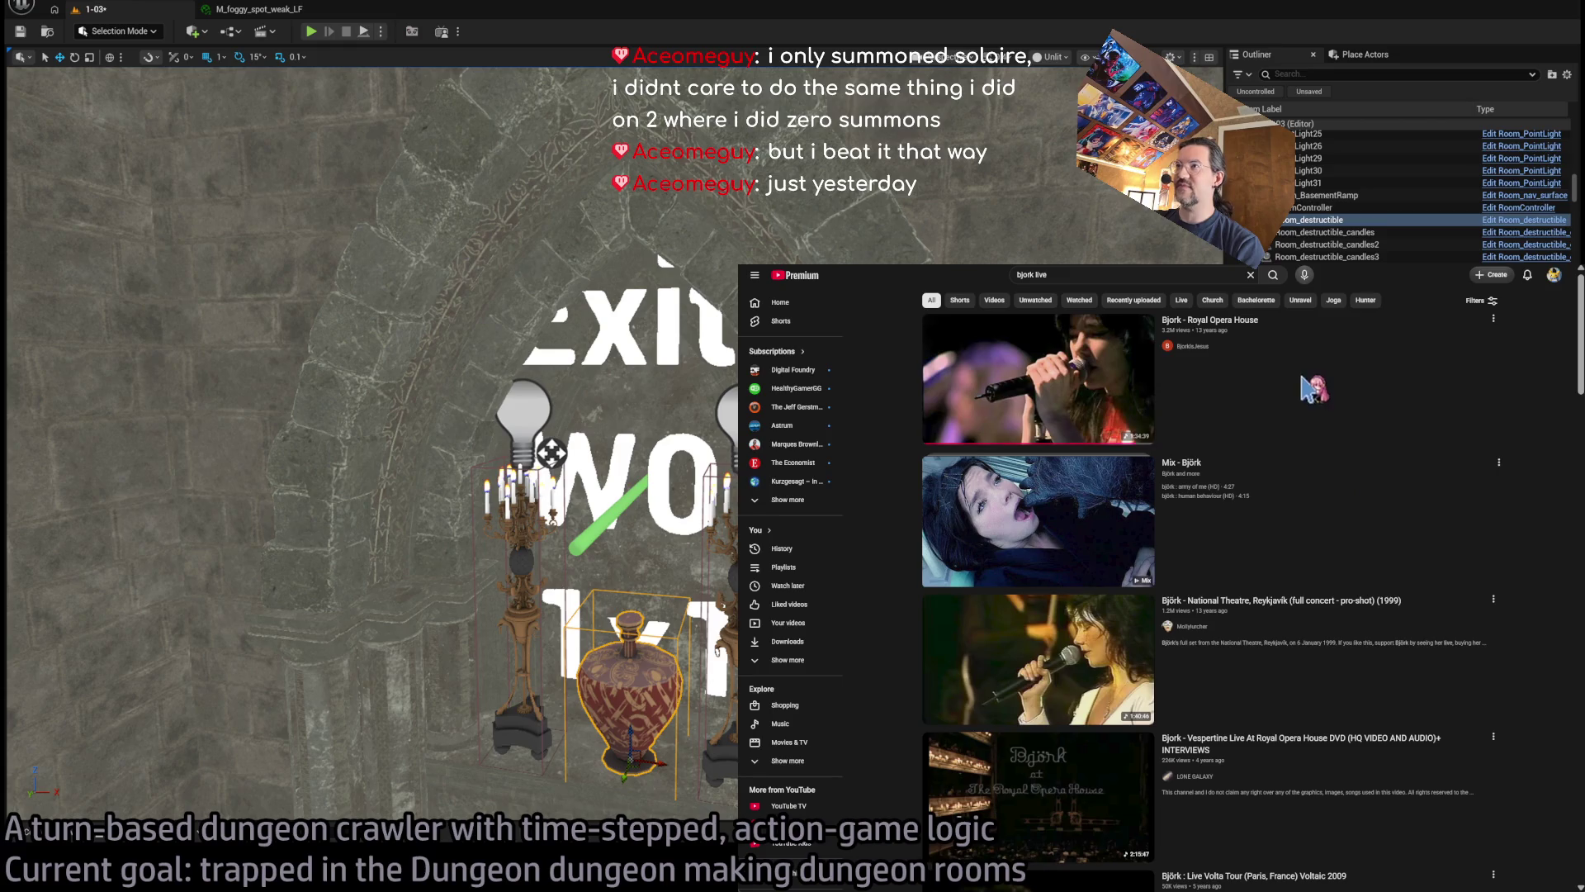
{"action": "left_click", "coordinate": [986, 429]}
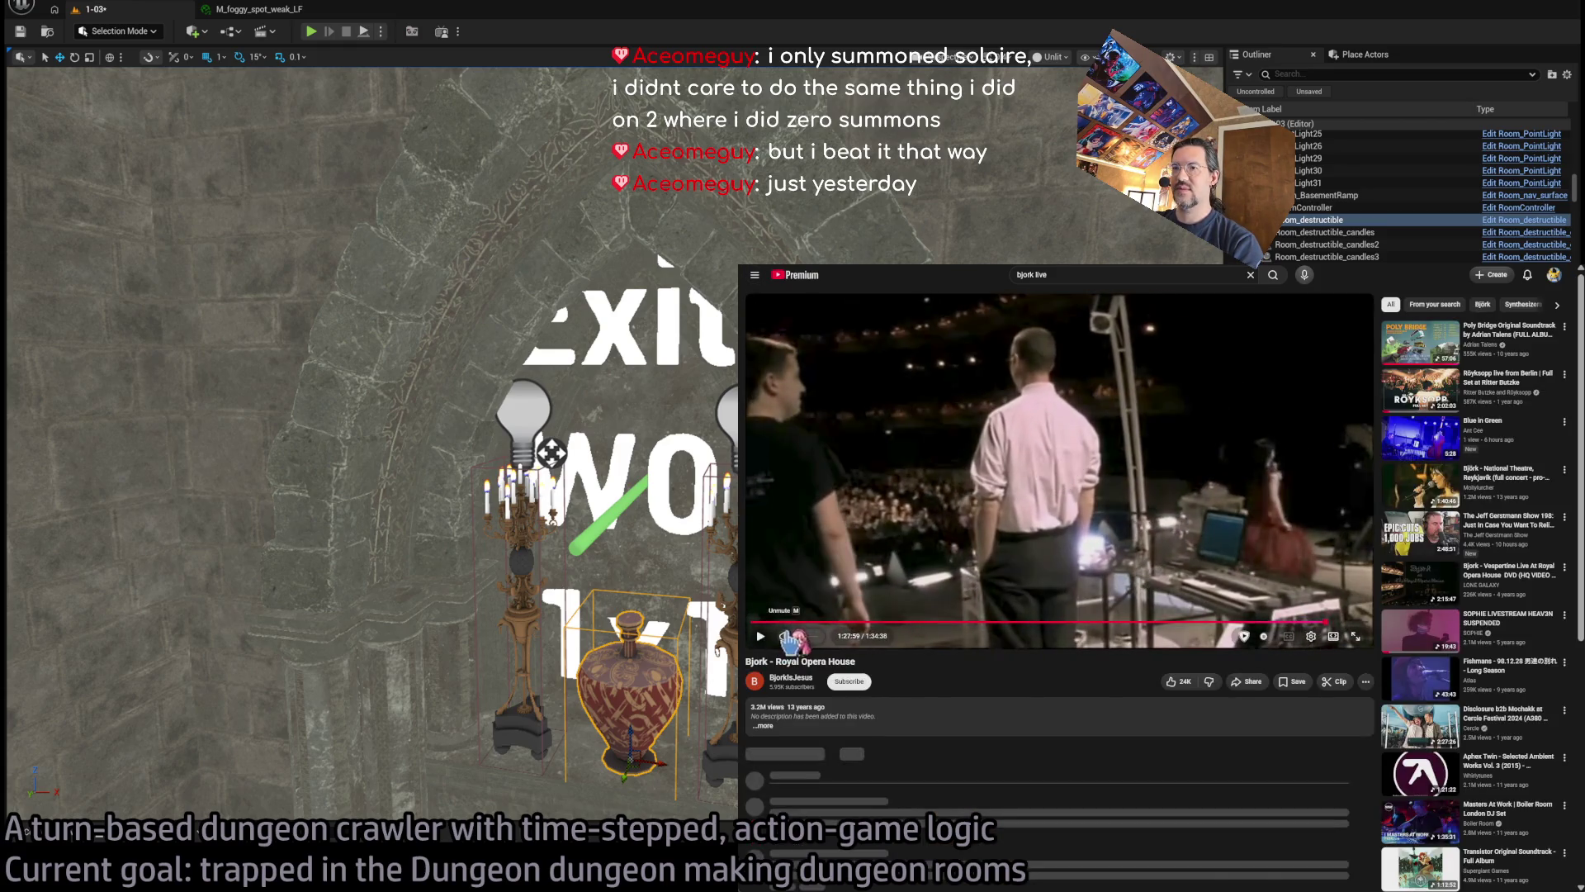
{"action": "left_click_drag", "start_coordinate": [786, 632], "coordinate": [756, 631]}
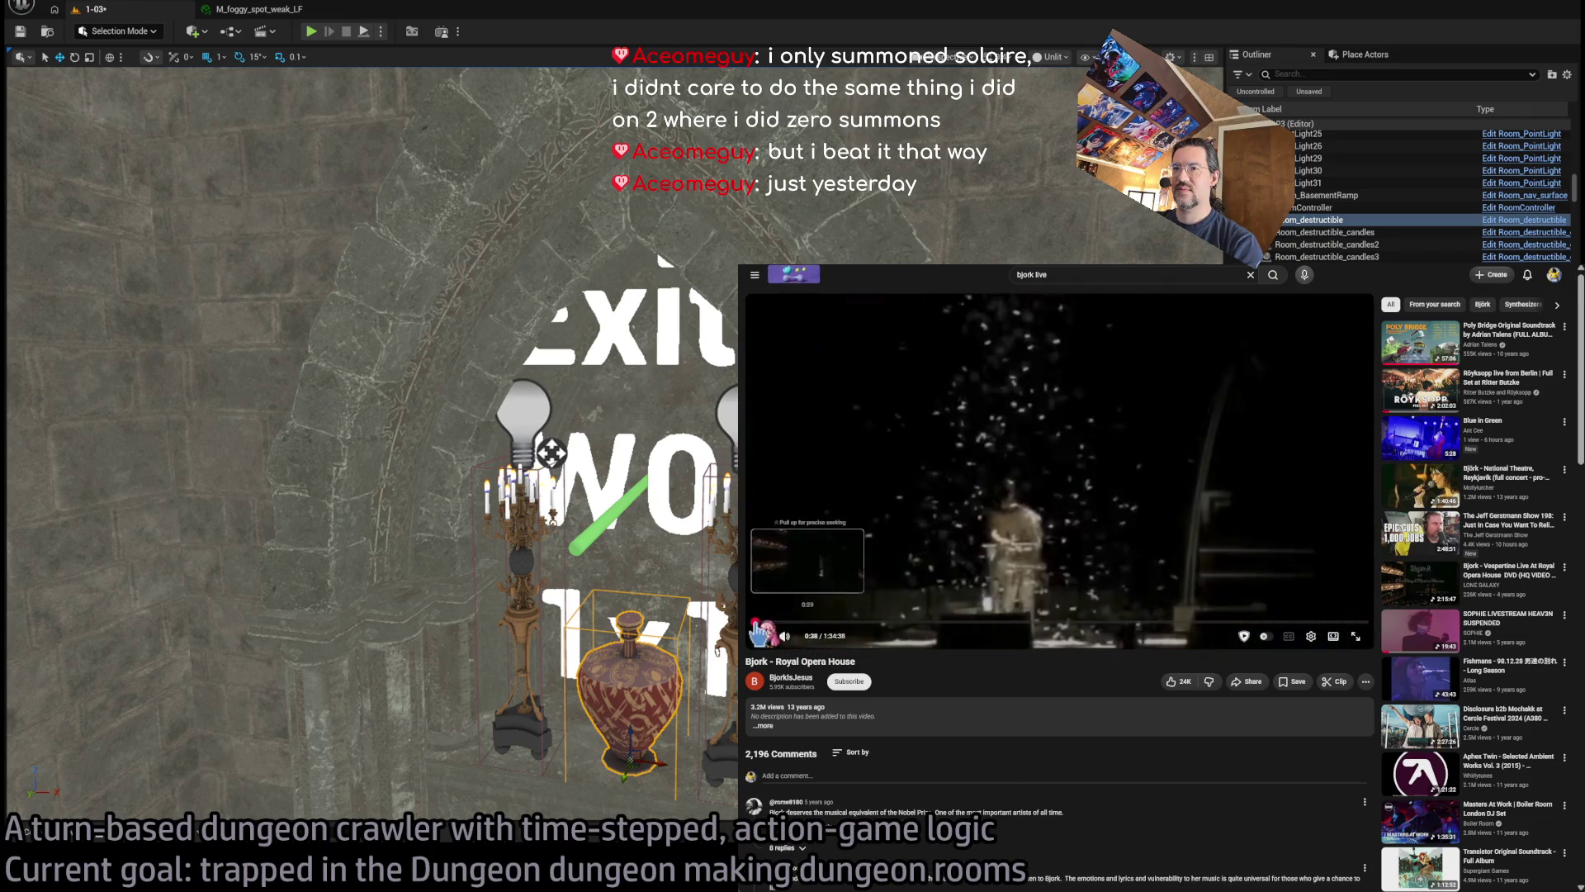
{"action": "key", "text": "f"}
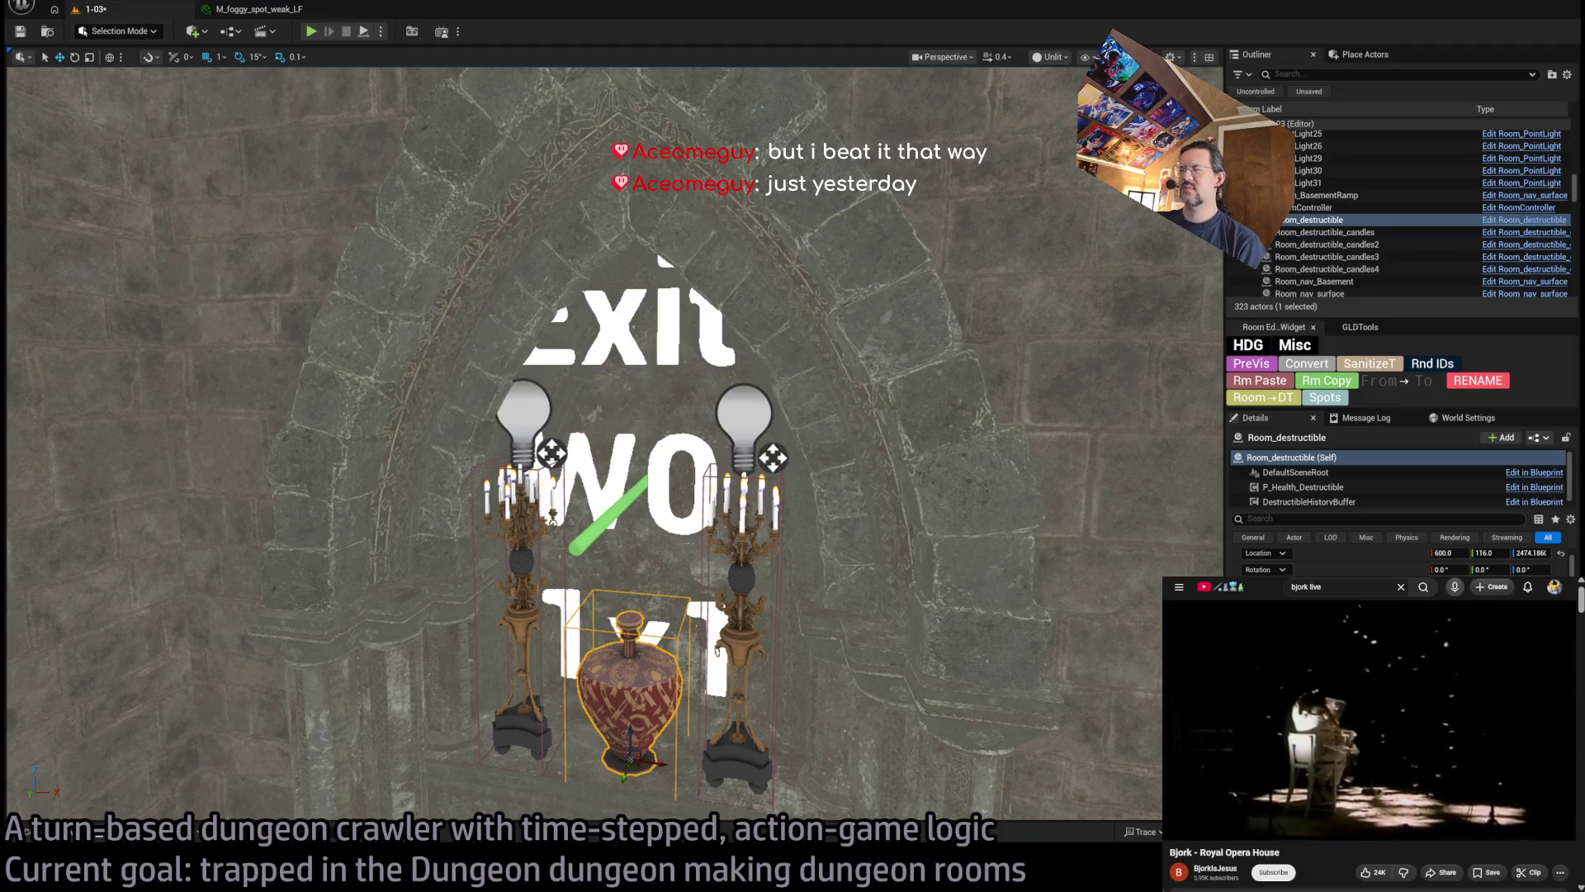
{"action": "left_click_drag", "start_coordinate": [776, 377], "coordinate": [784, 421]}
{"action": "scroll", "coordinate": [577, 412], "scroll_direction": "down", "scroll_amount": 3}
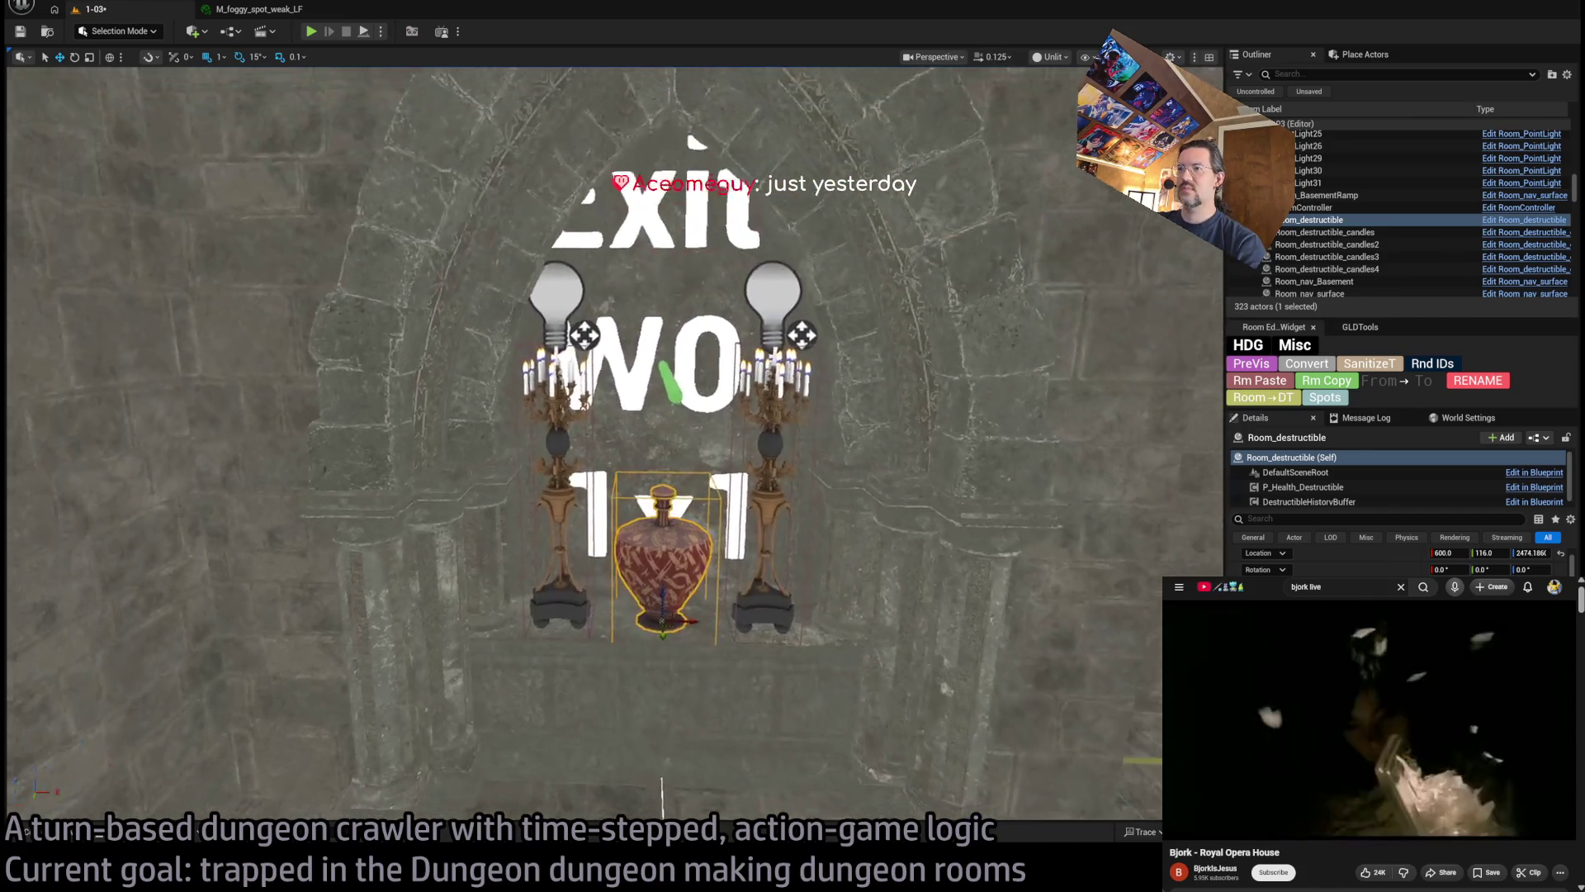
{"action": "scroll", "coordinate": [581, 446], "scroll_direction": "up", "scroll_amount": 10}
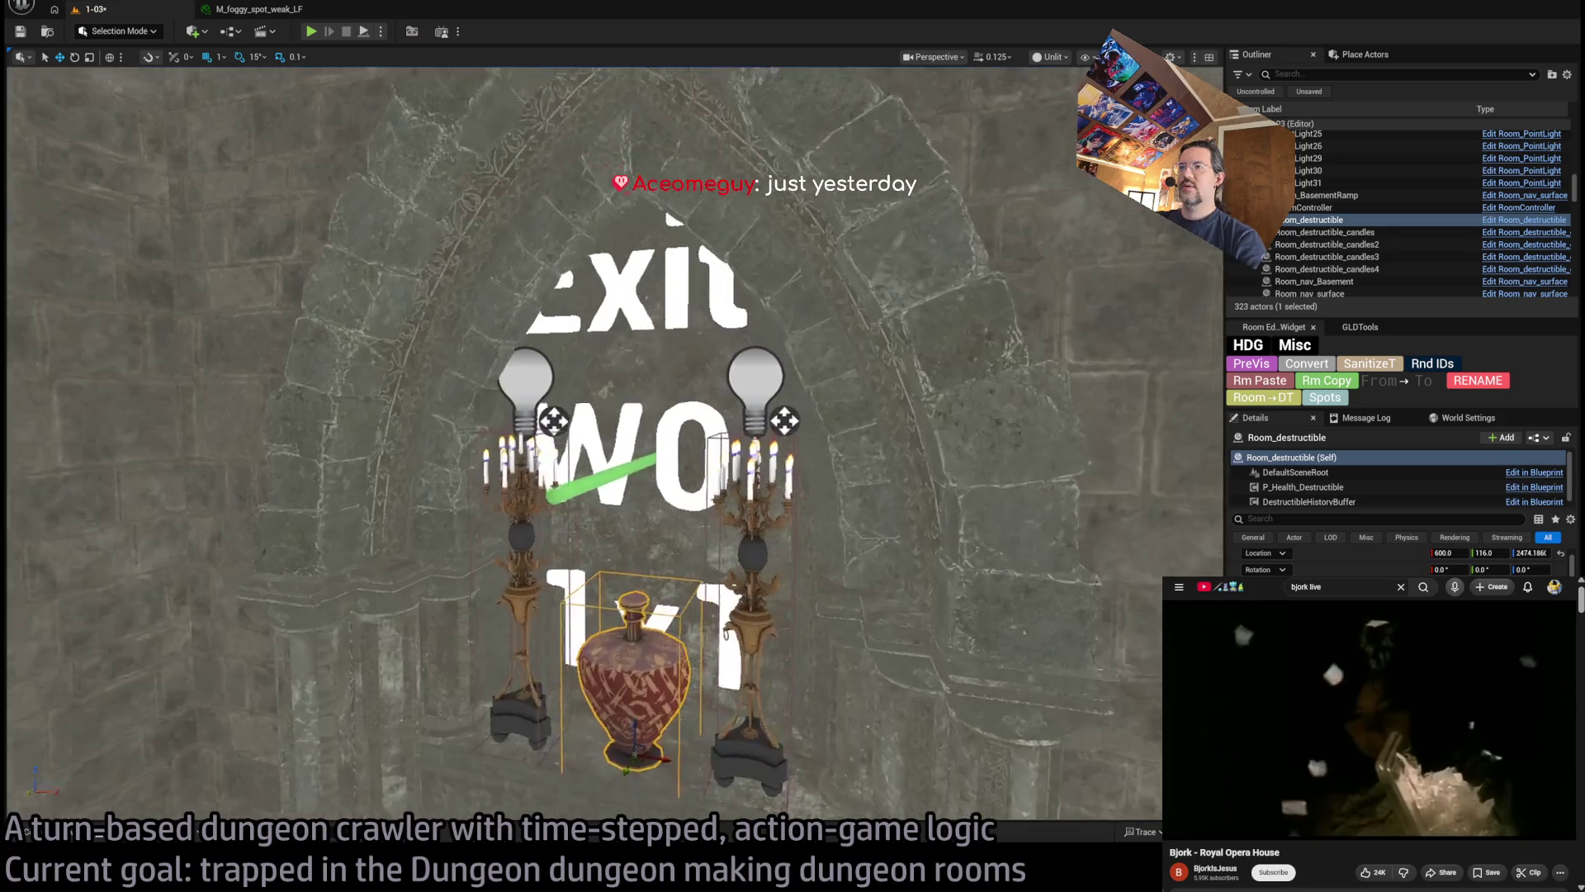
{"action": "scroll", "coordinate": [581, 446], "scroll_direction": "up", "scroll_amount": 3}
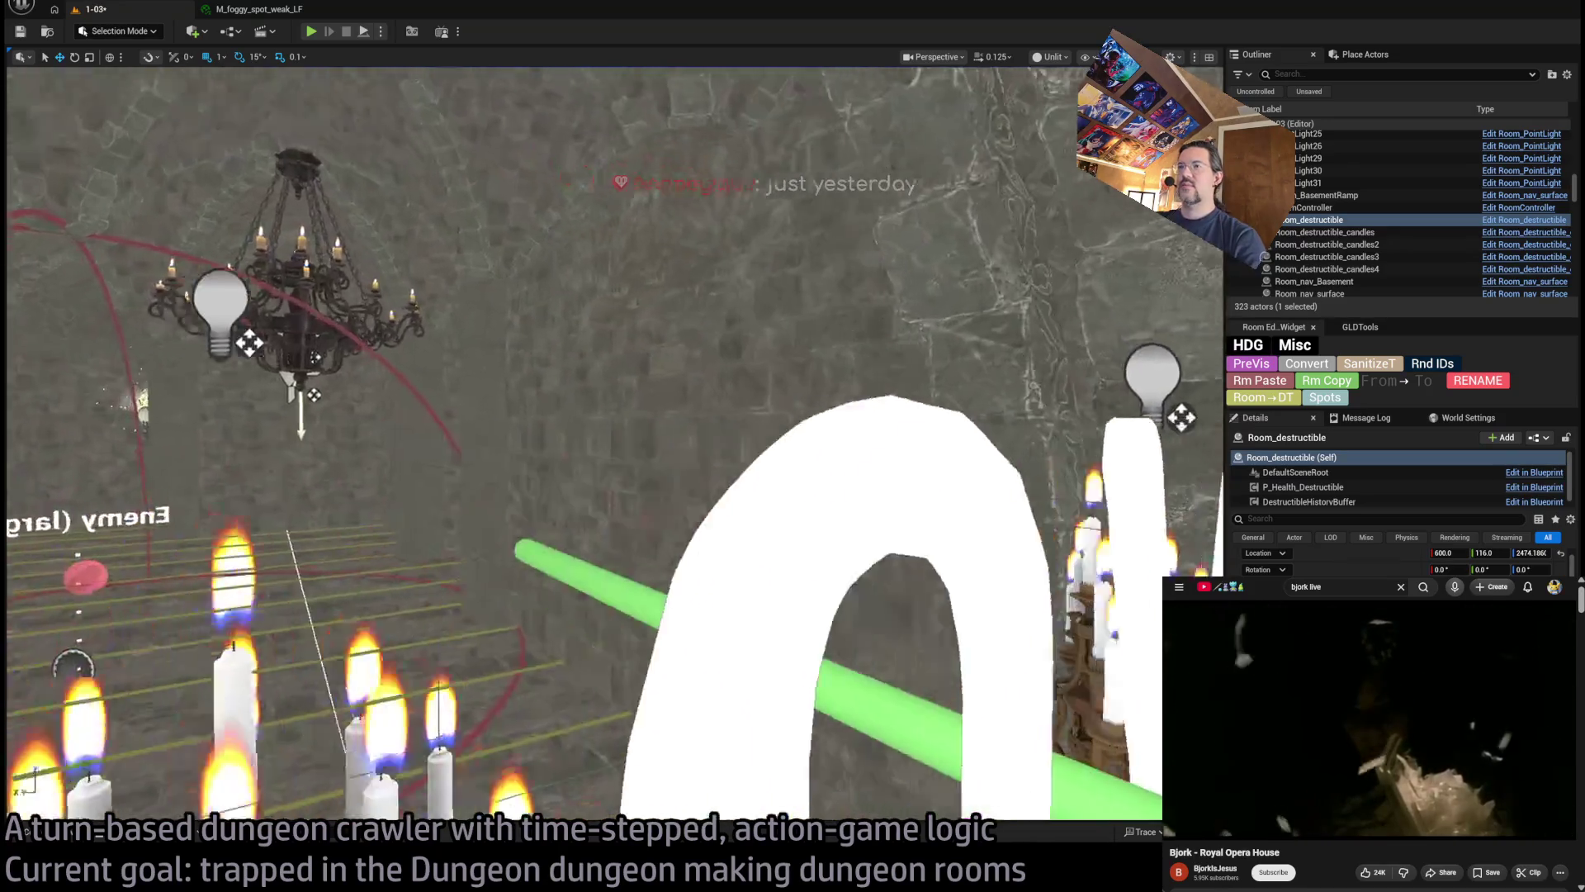
{"action": "scroll", "coordinate": [582, 446], "scroll_direction": "down", "scroll_amount": 5}
{"action": "scroll", "coordinate": [582, 446], "scroll_direction": "down", "scroll_amount": 5}
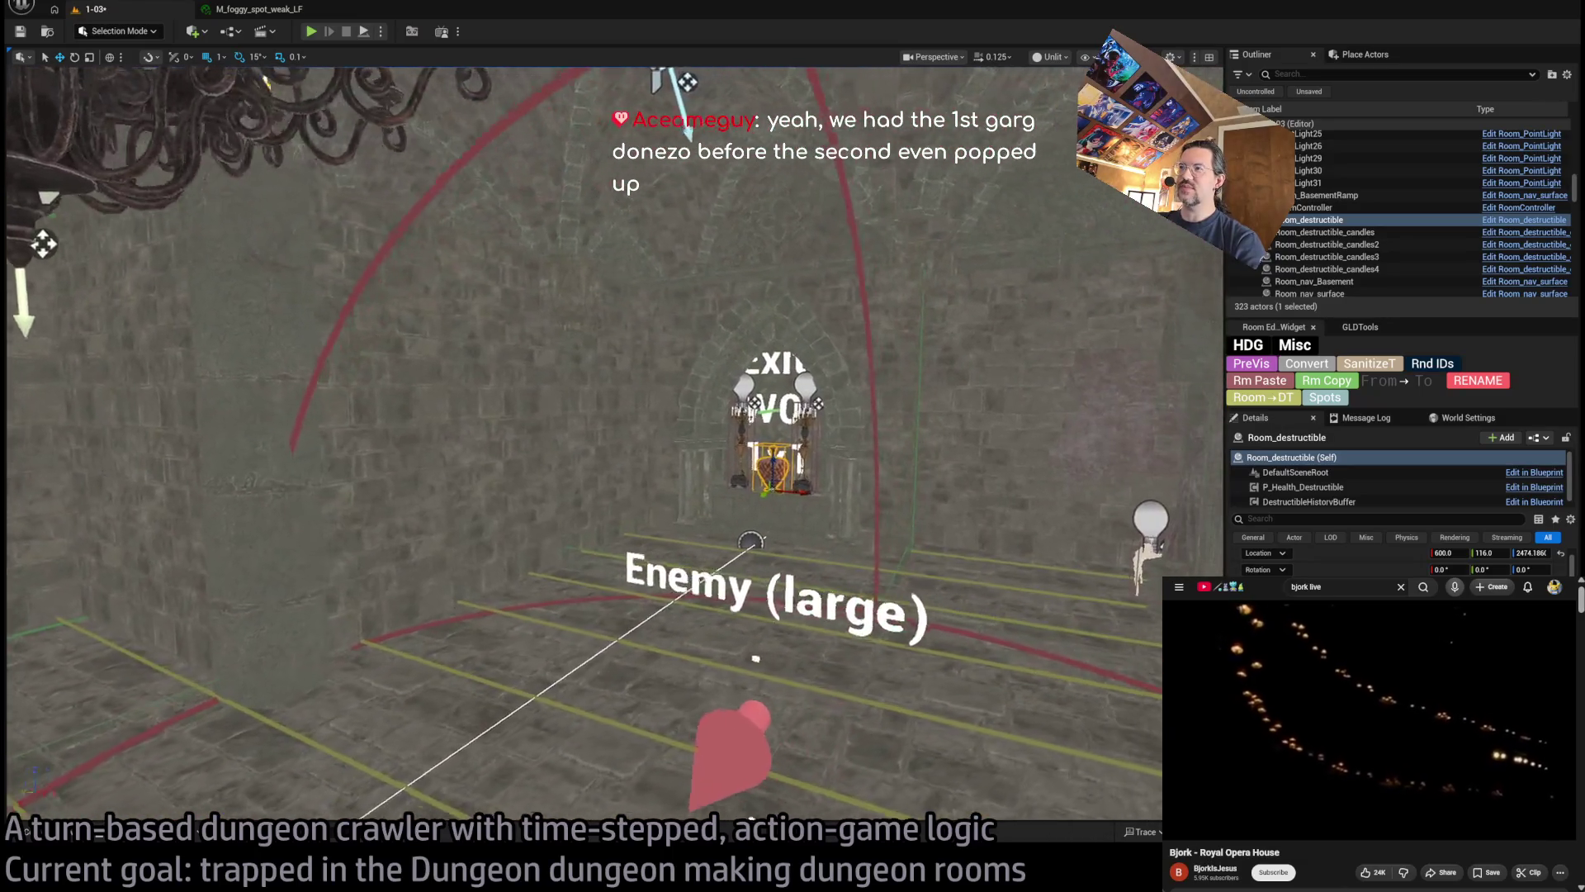
{"action": "left_click_drag", "start_coordinate": [755, 658], "coordinate": [801, 566]}
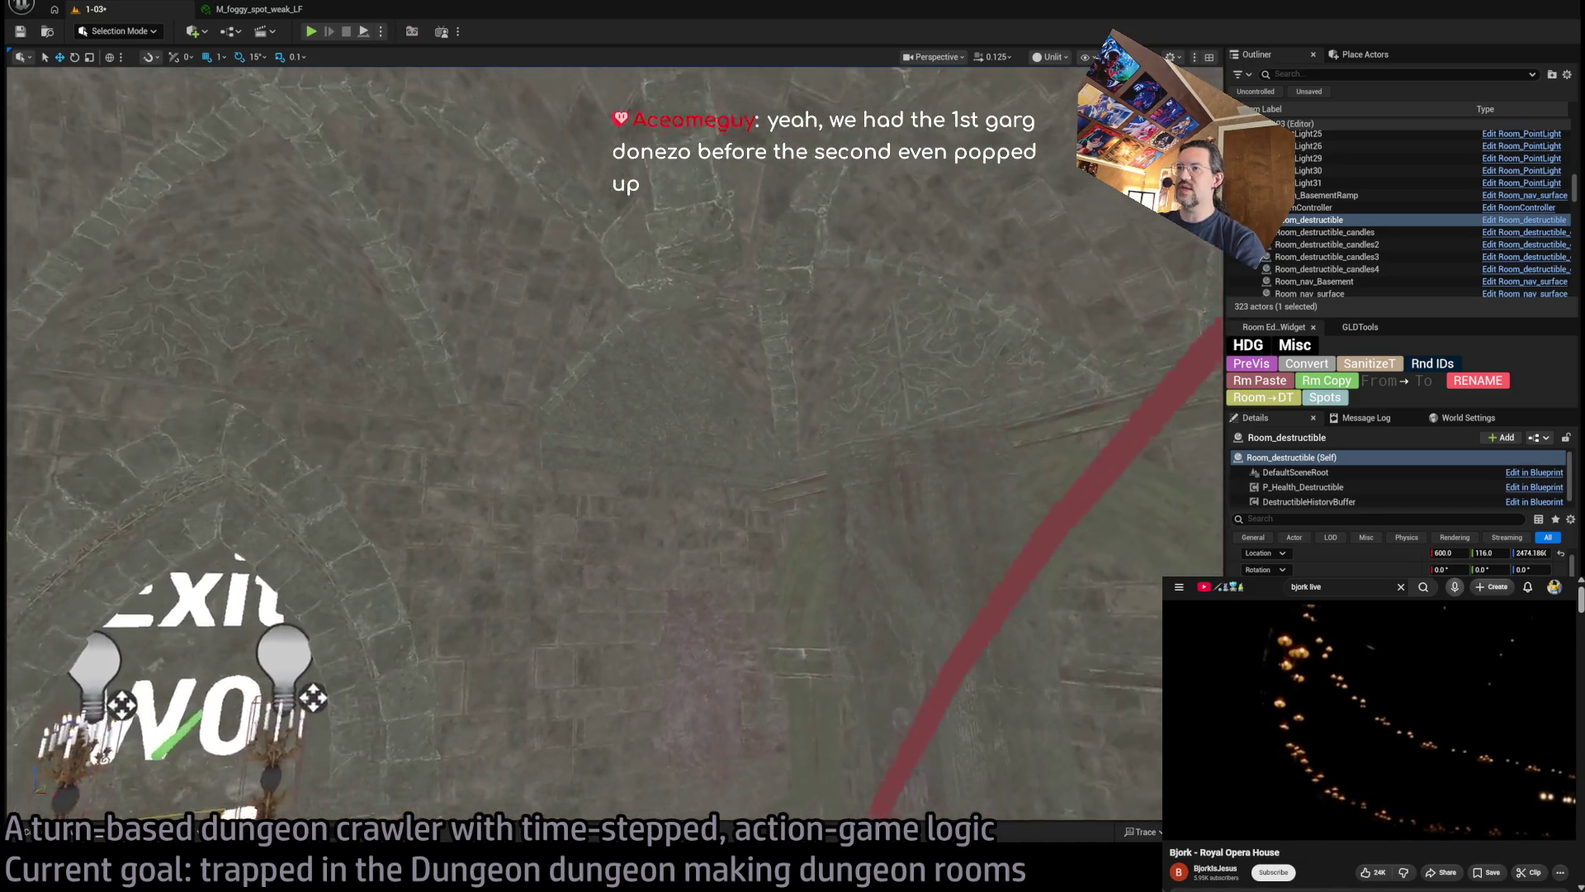
{"action": "left_click_drag", "start_coordinate": [801, 566], "coordinate": [594, 520]}
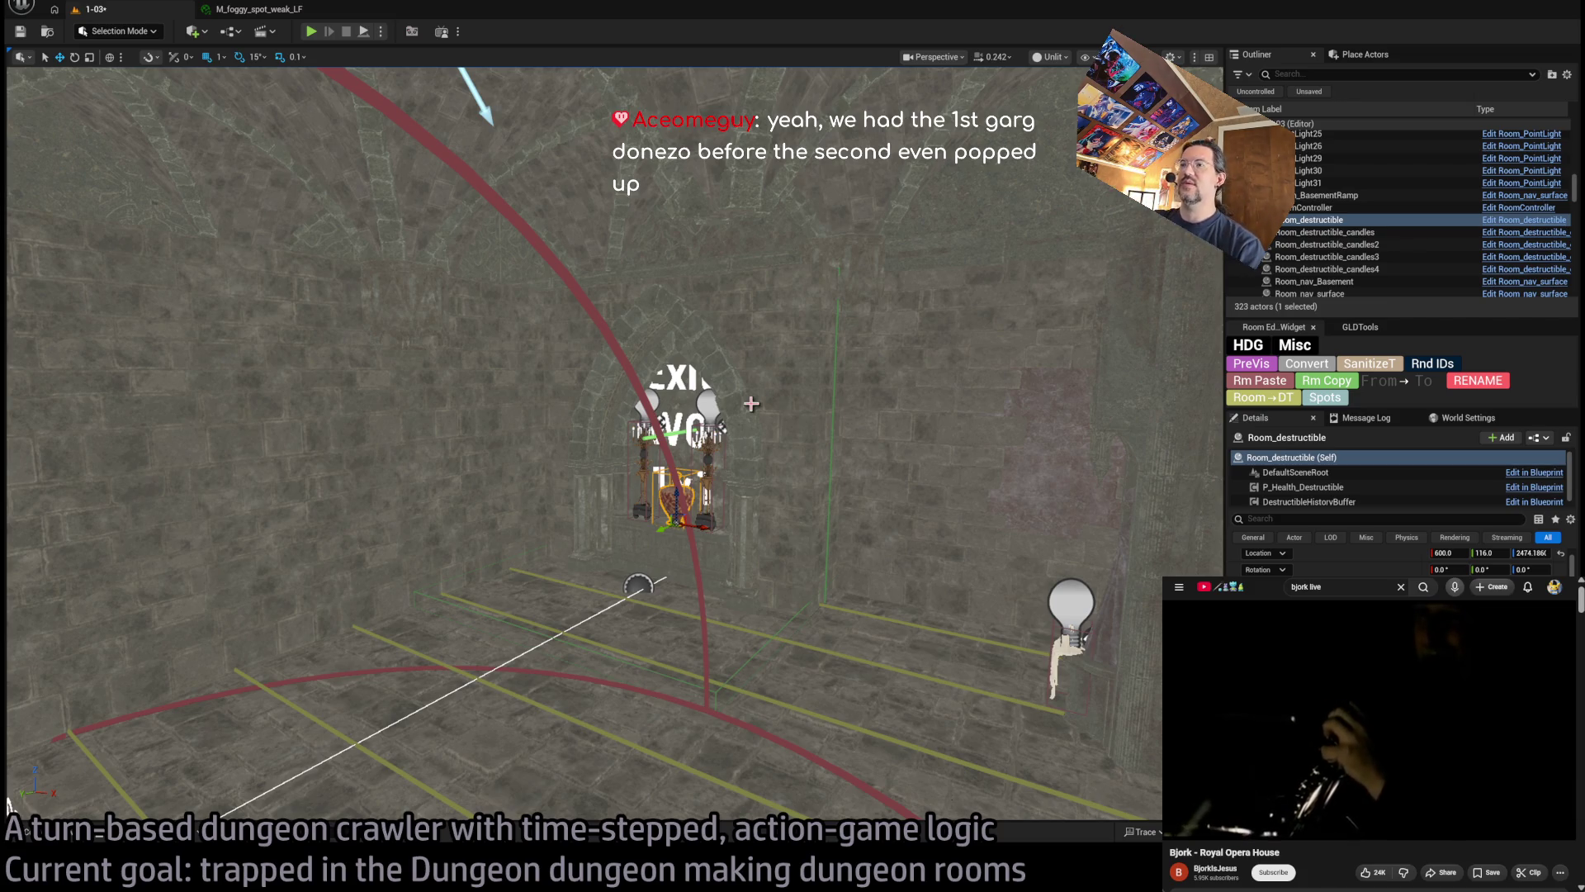
{"action": "mouse_move", "coordinate": [834, 438]}
{"action": "left_mouse_down"}
{"action": "mouse_move", "coordinate": [793, 437]}
{"action": "mouse_move", "coordinate": [793, 388]}
{"action": "mouse_move", "coordinate": [855, 374]}
{"action": "mouse_move", "coordinate": [842, 343]}
{"action": "left_mouse_up"}
{"action": "left_click", "coordinate": [636, 297]}
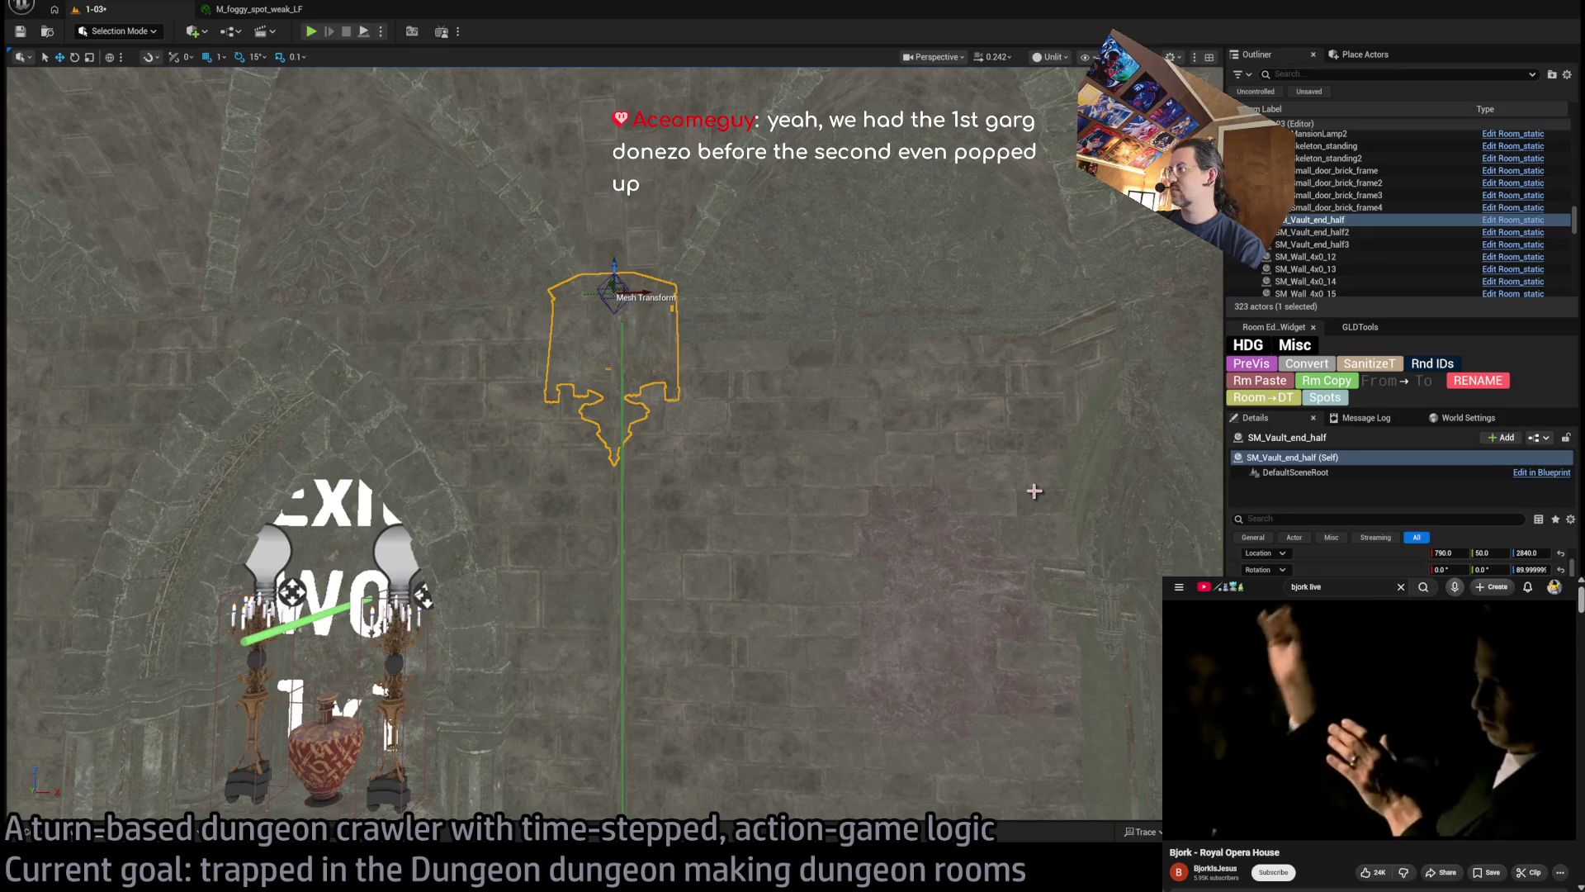
{"action": "left_click_drag", "start_coordinate": [673, 499], "coordinate": [667, 364]}
{"action": "left_click", "coordinate": [682, 415]}
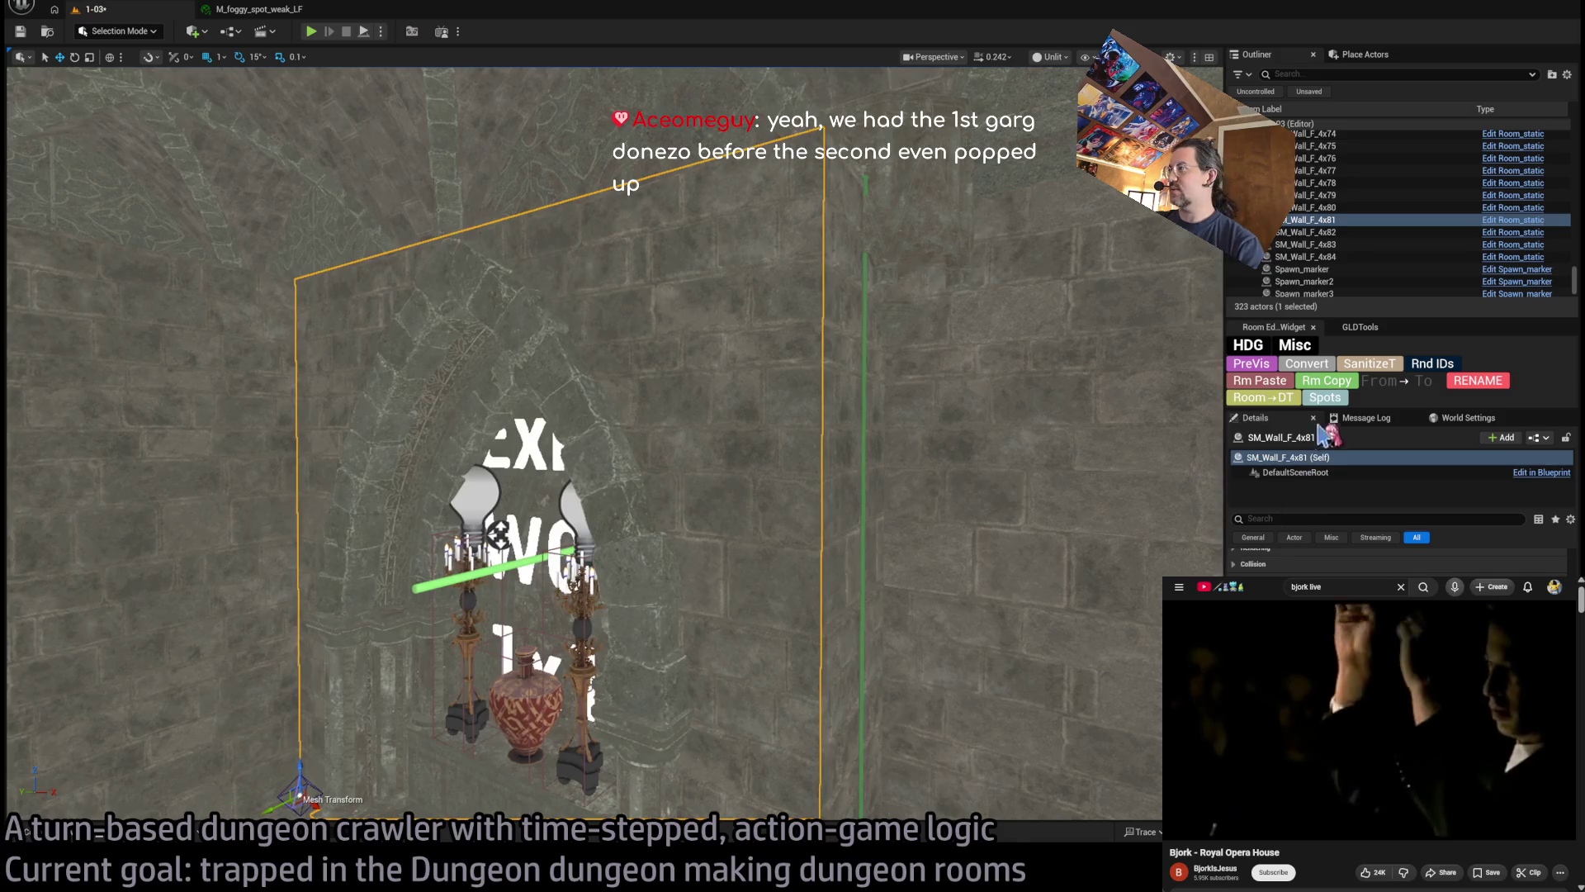
{"action": "key", "text": "f"}
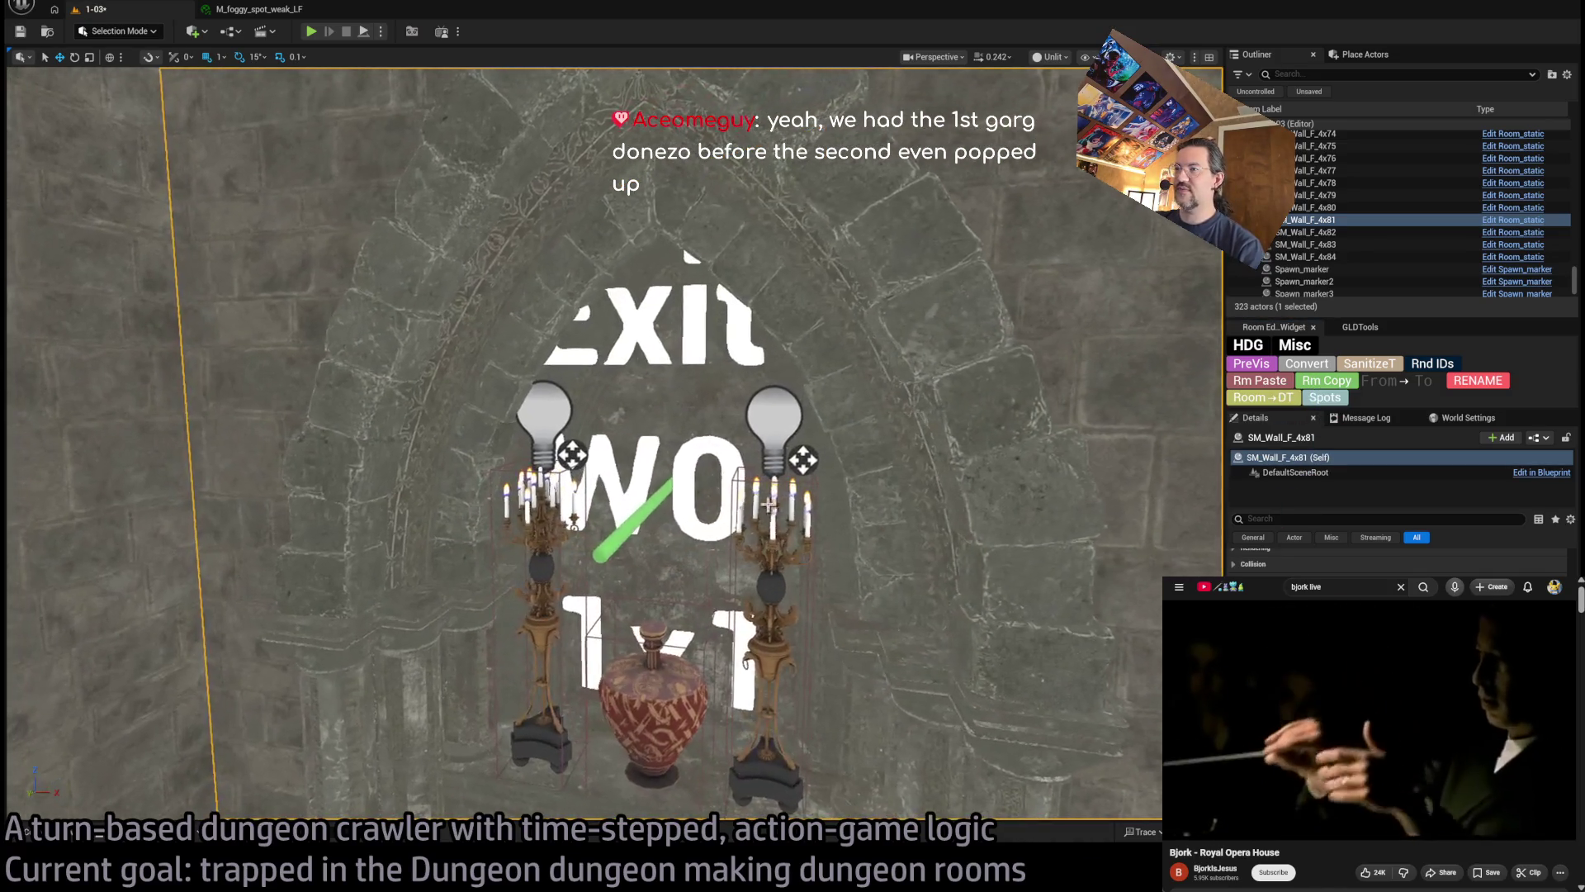
{"action": "left_click", "coordinate": [774, 573]}
{"action": "left_click", "coordinate": [537, 603], "text": "ctrl"}
{"action": "left_click", "coordinate": [652, 702], "text": "ctrl"}
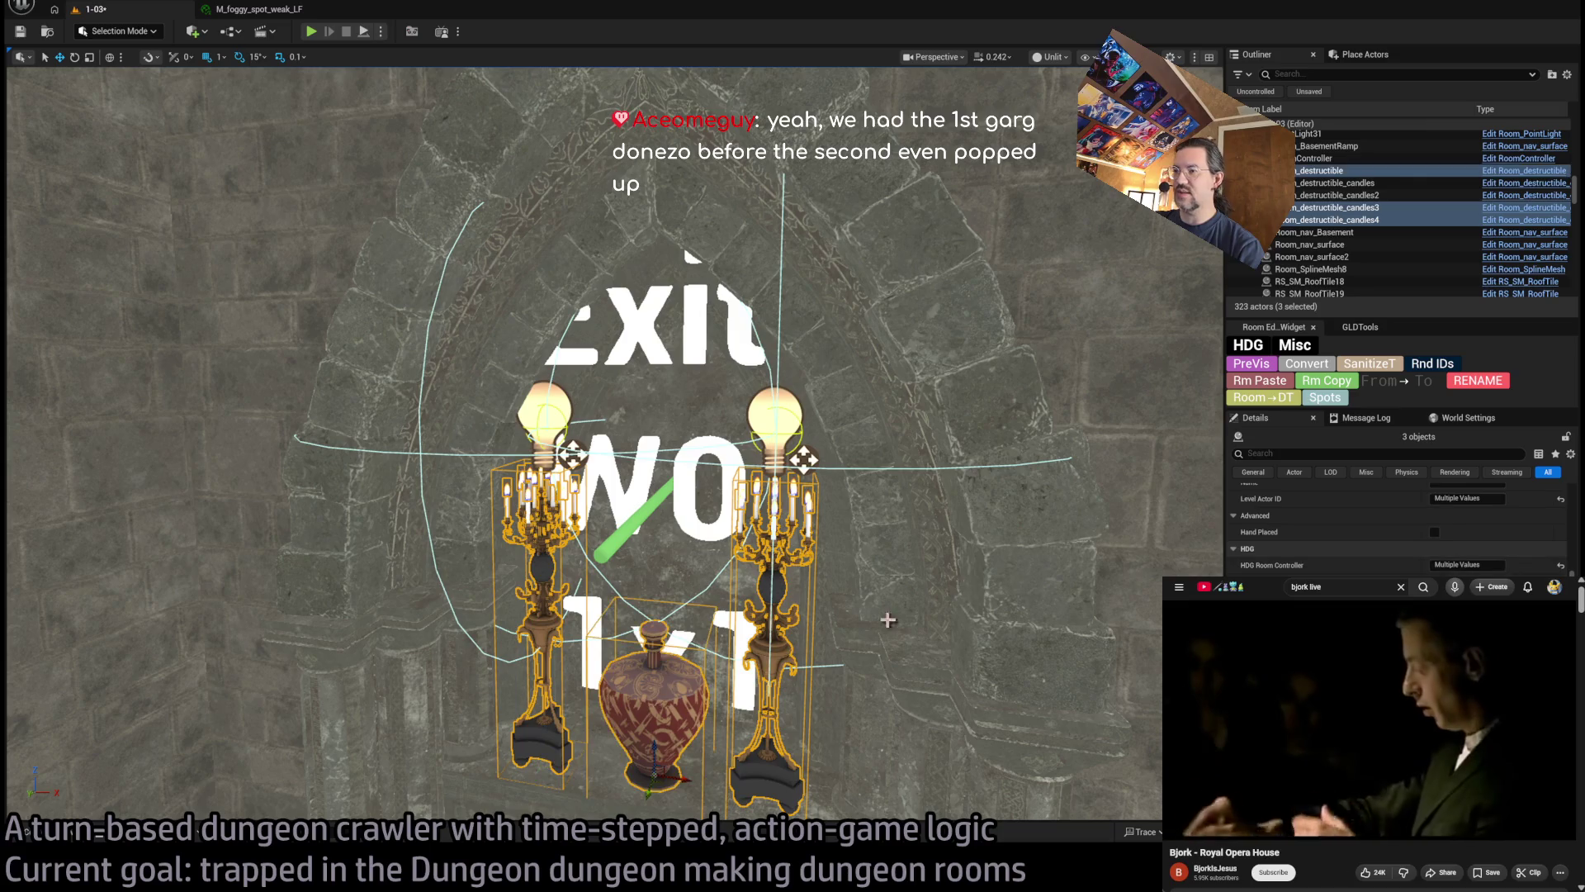
{"action": "left_click", "coordinate": [1282, 400]}
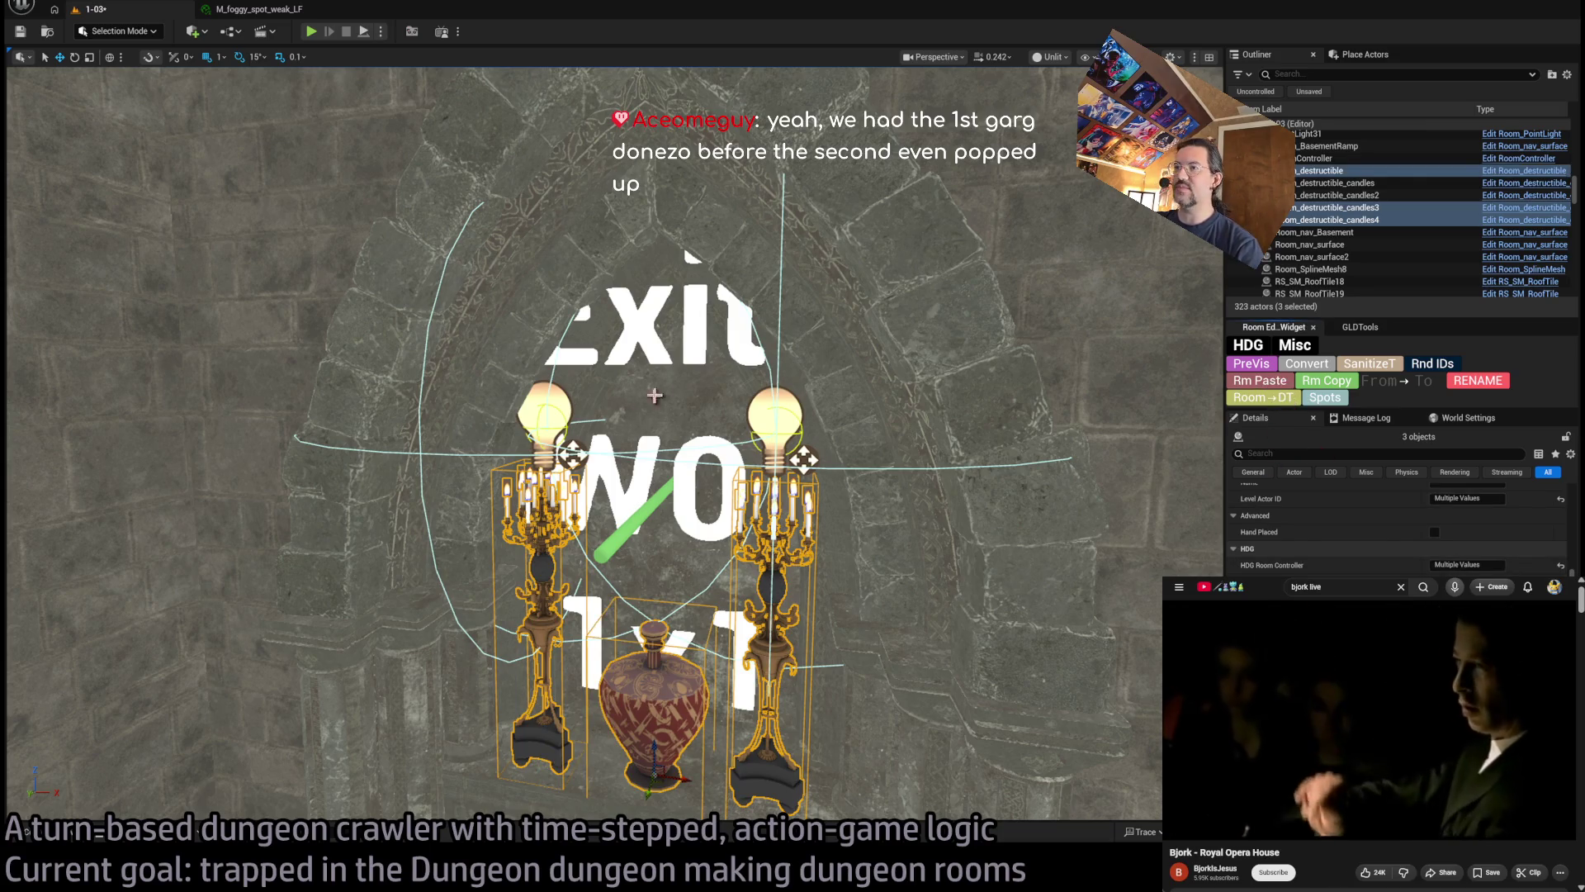
{"action": "left_click", "coordinate": [384, 393]}
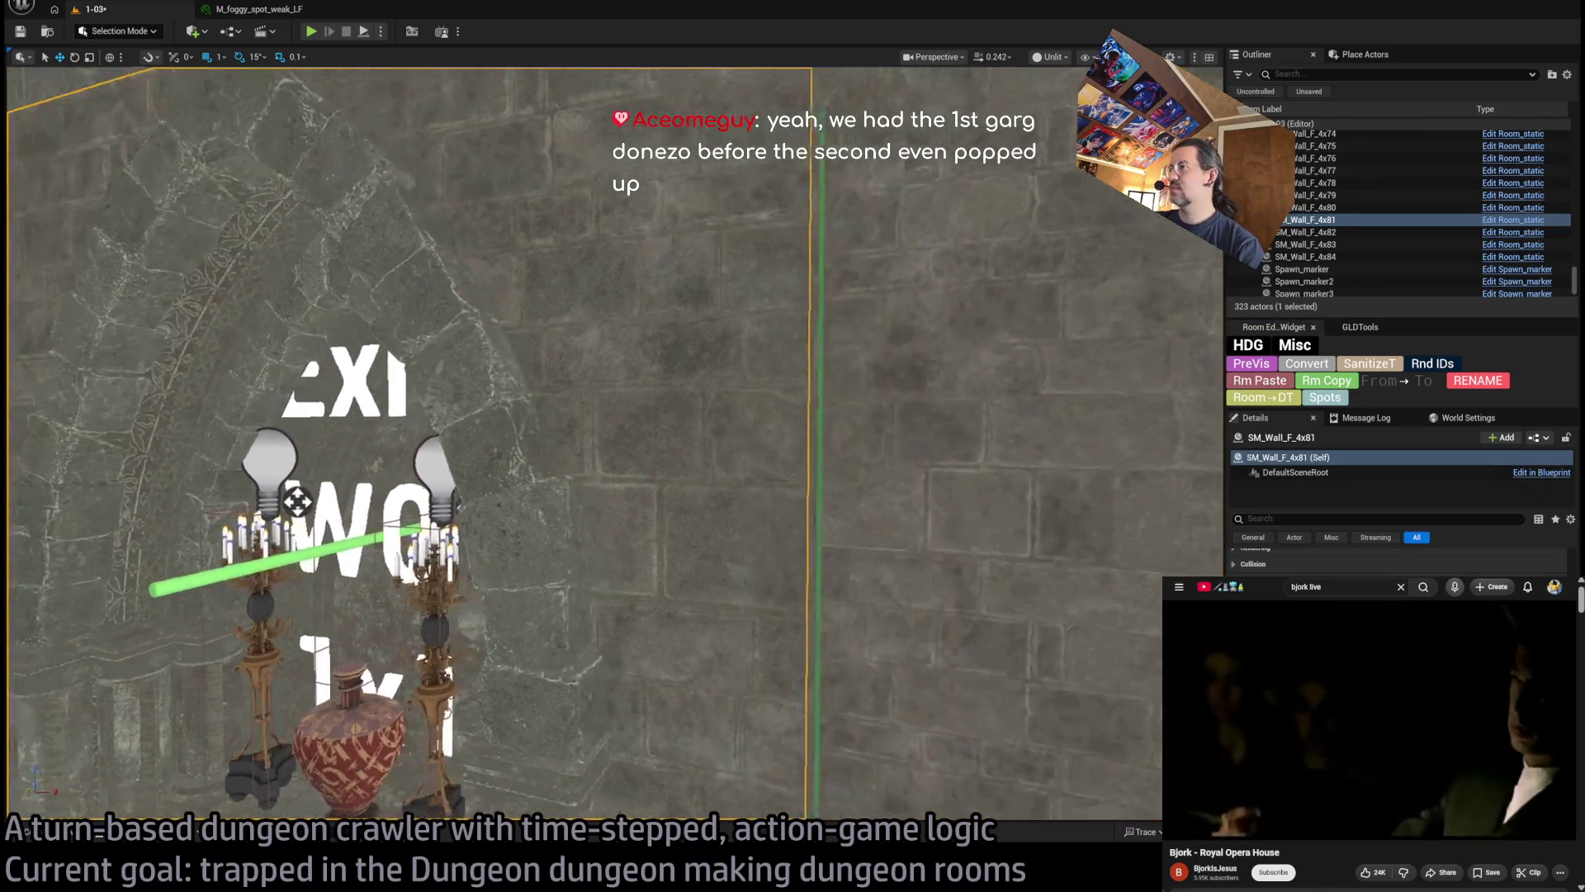
{"action": "key", "text": "f"}
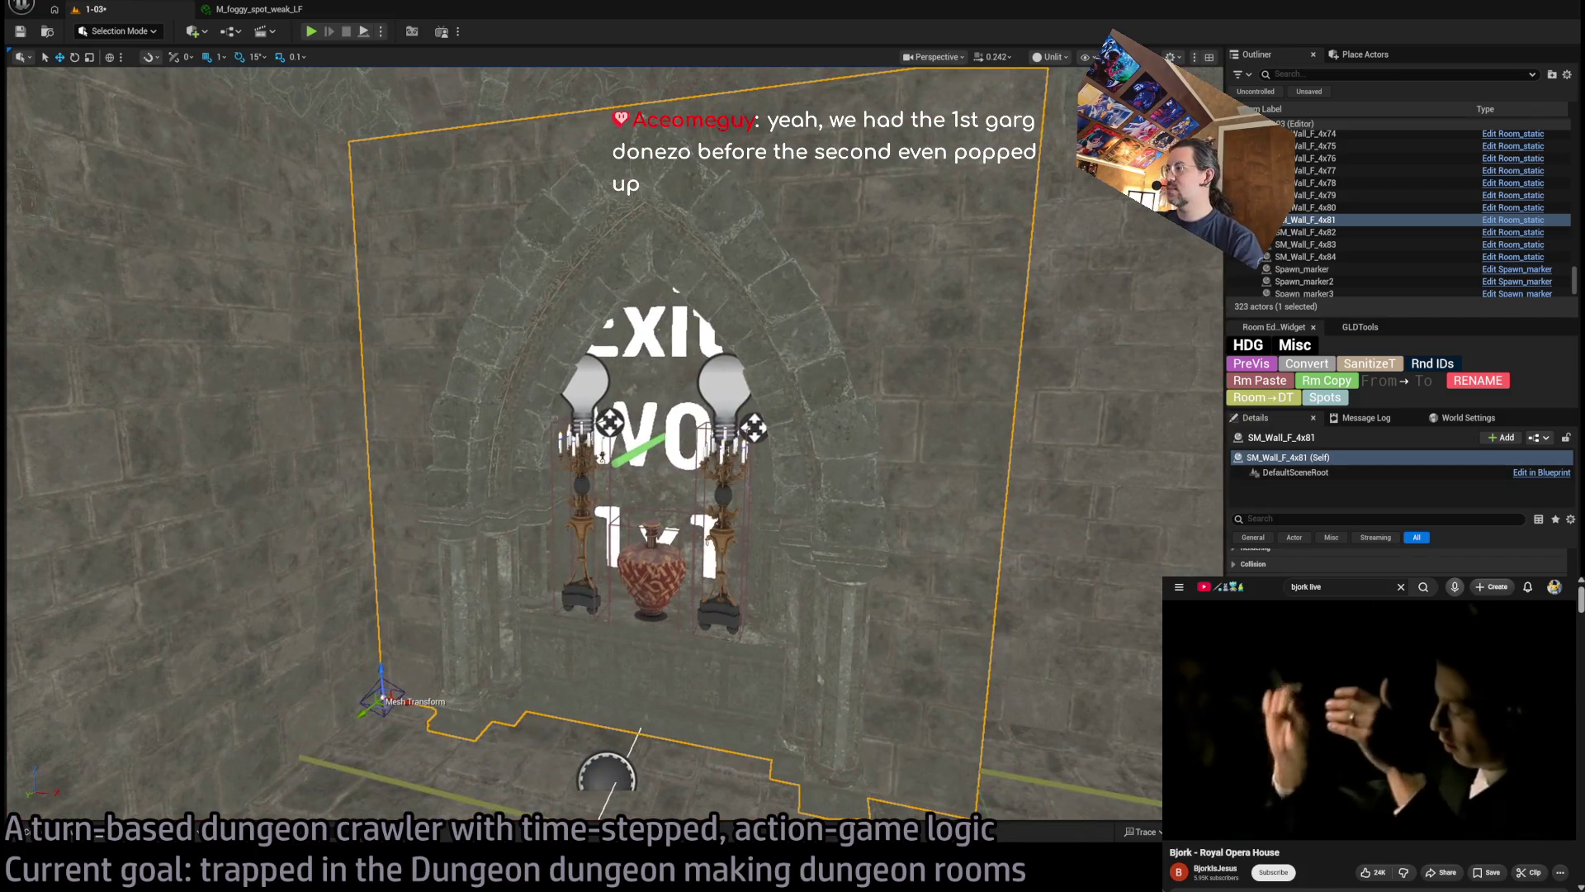
{"action": "left_click", "coordinate": [594, 760]}
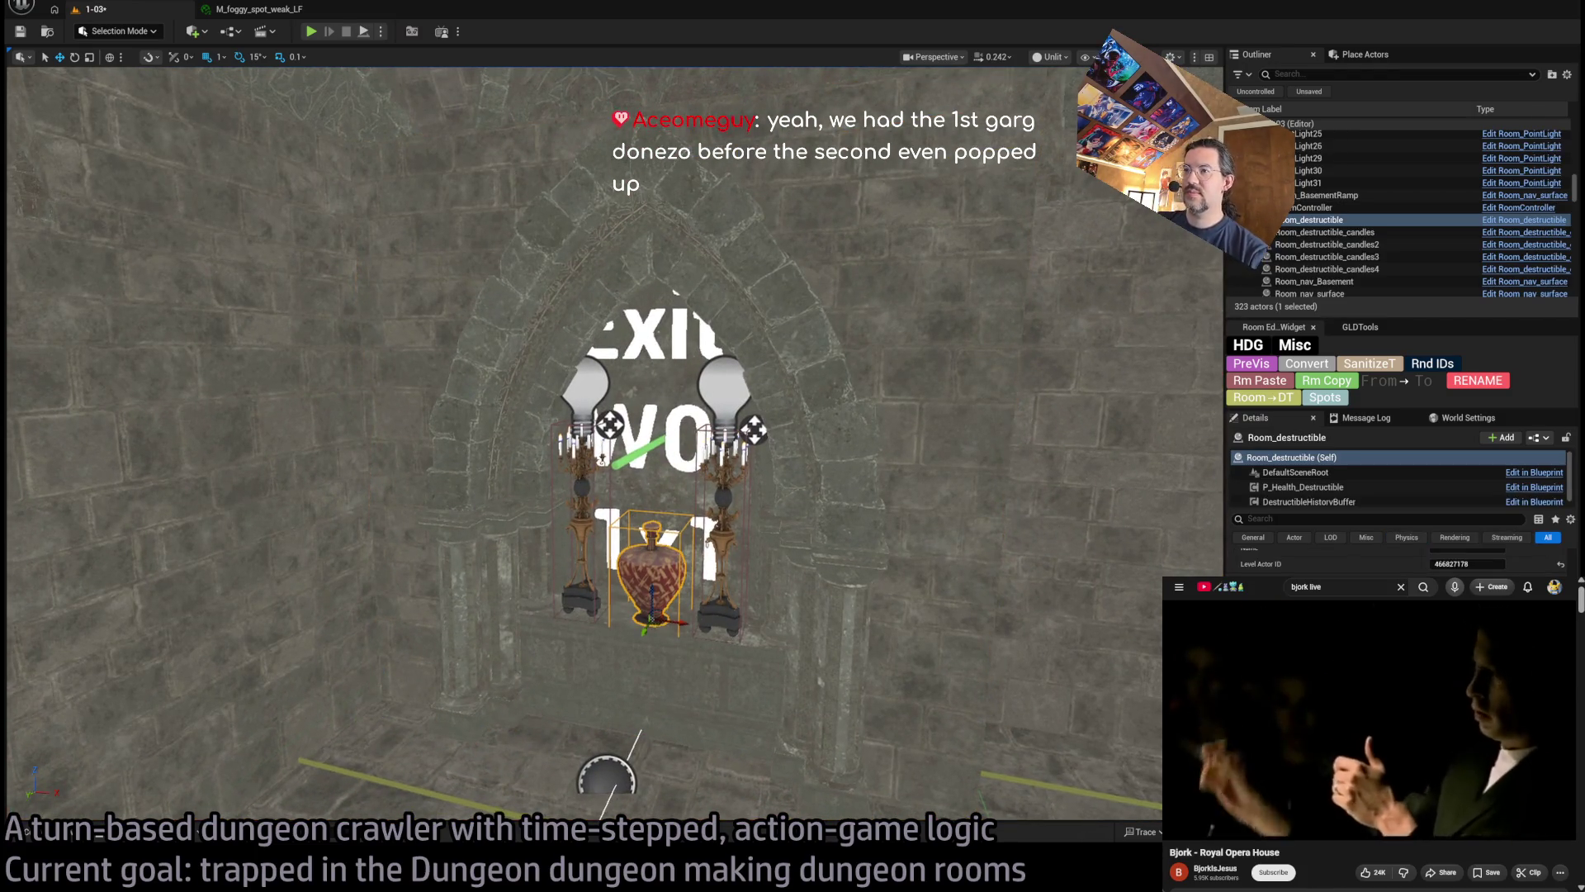
{"action": "key", "text": "f"}
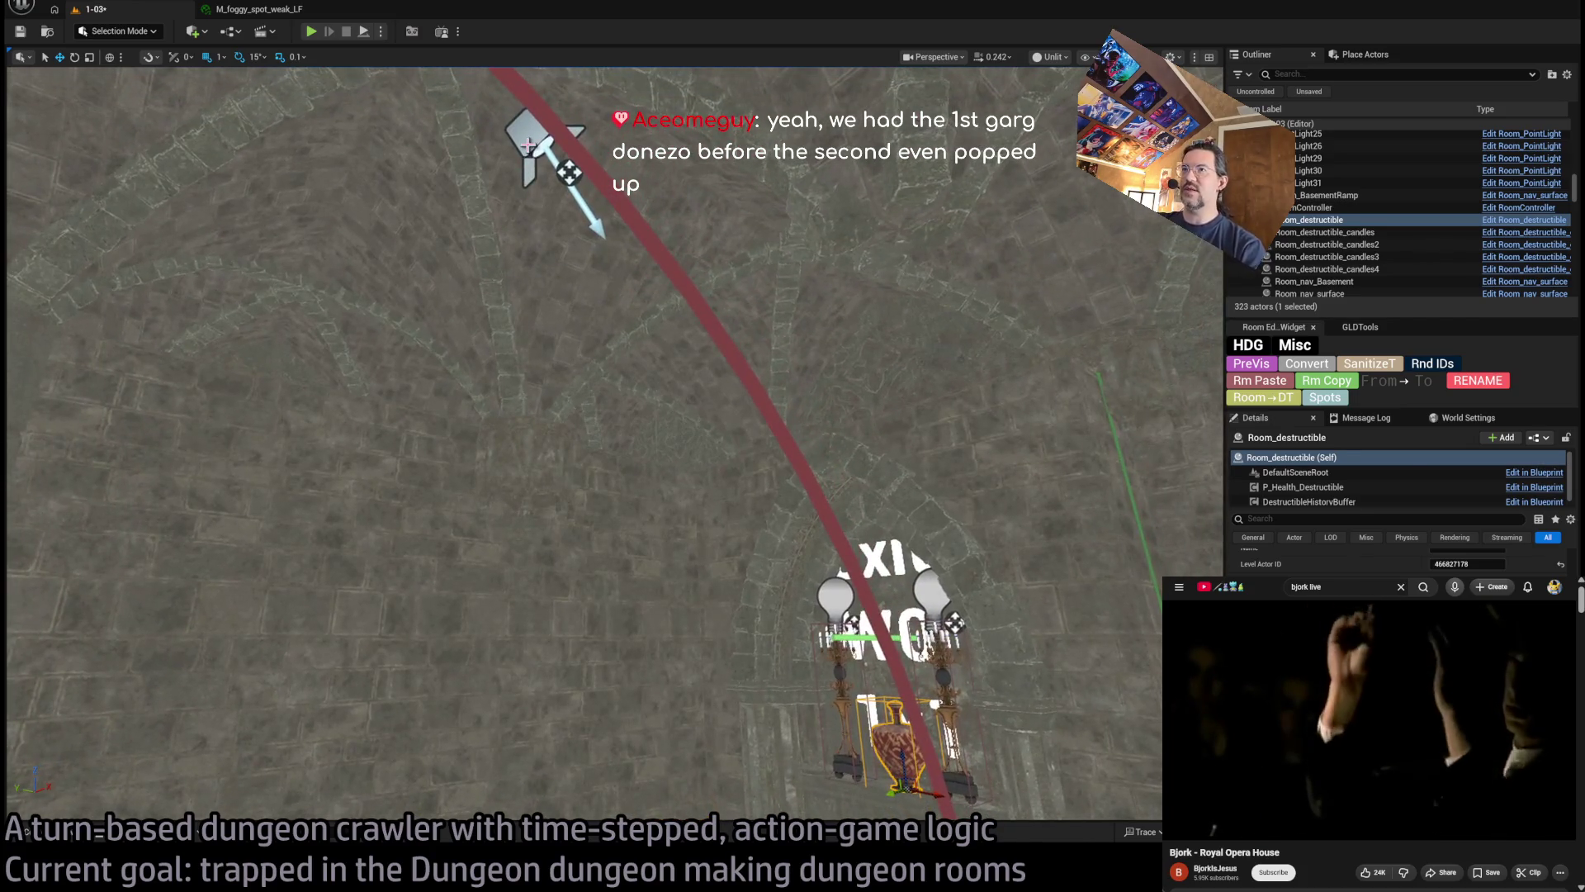
{"action": "left_click", "coordinate": [532, 141]}
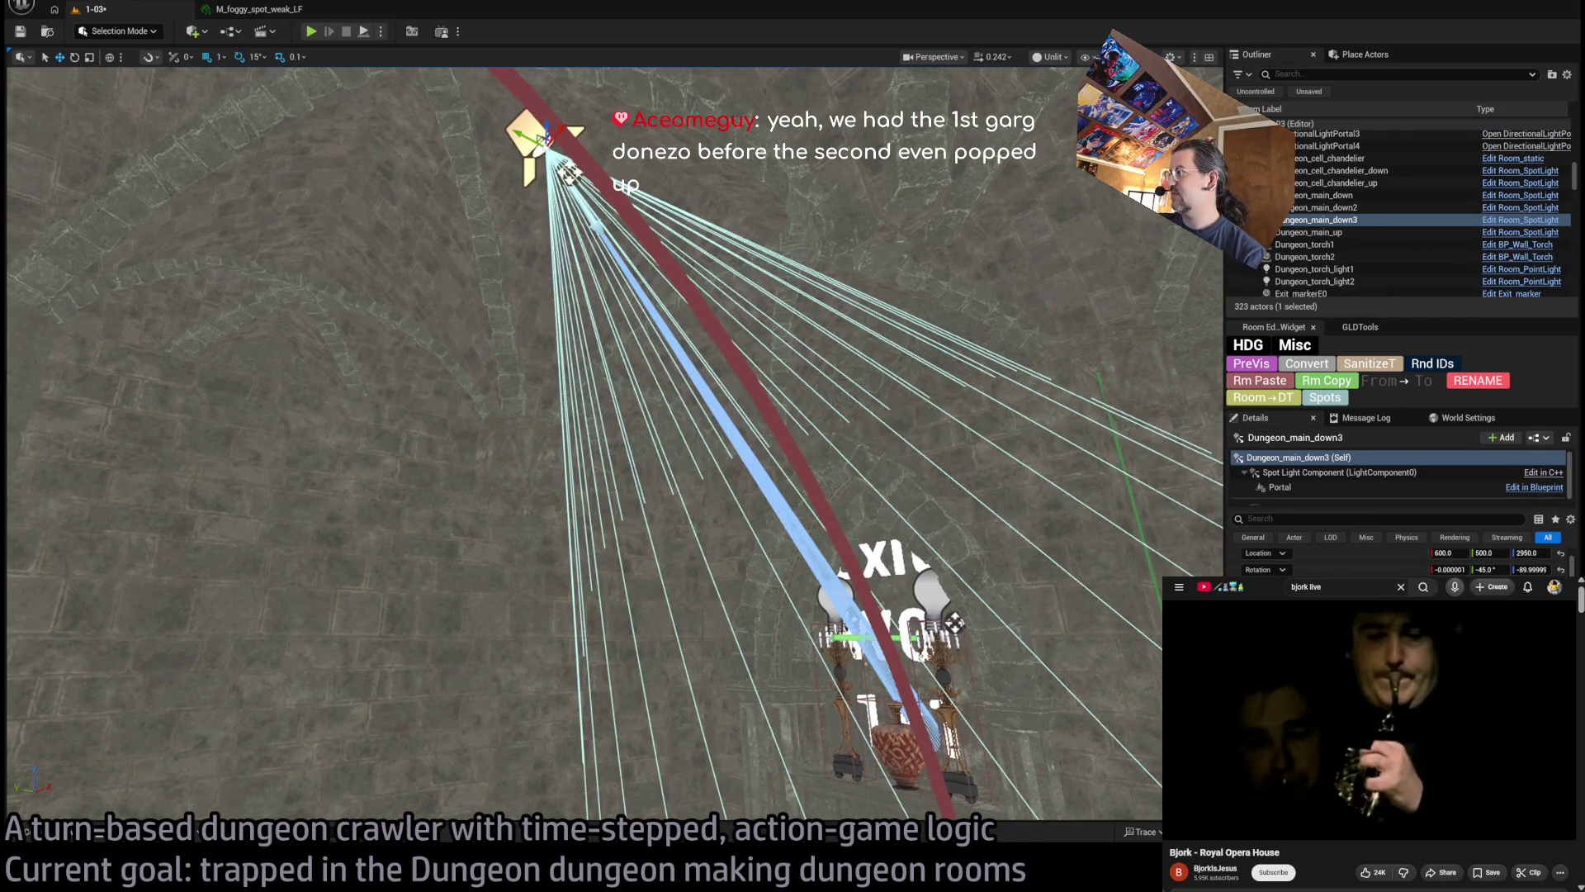
{"action": "scroll", "coordinate": [1395, 561], "scroll_direction": "down", "scroll_amount": 5}
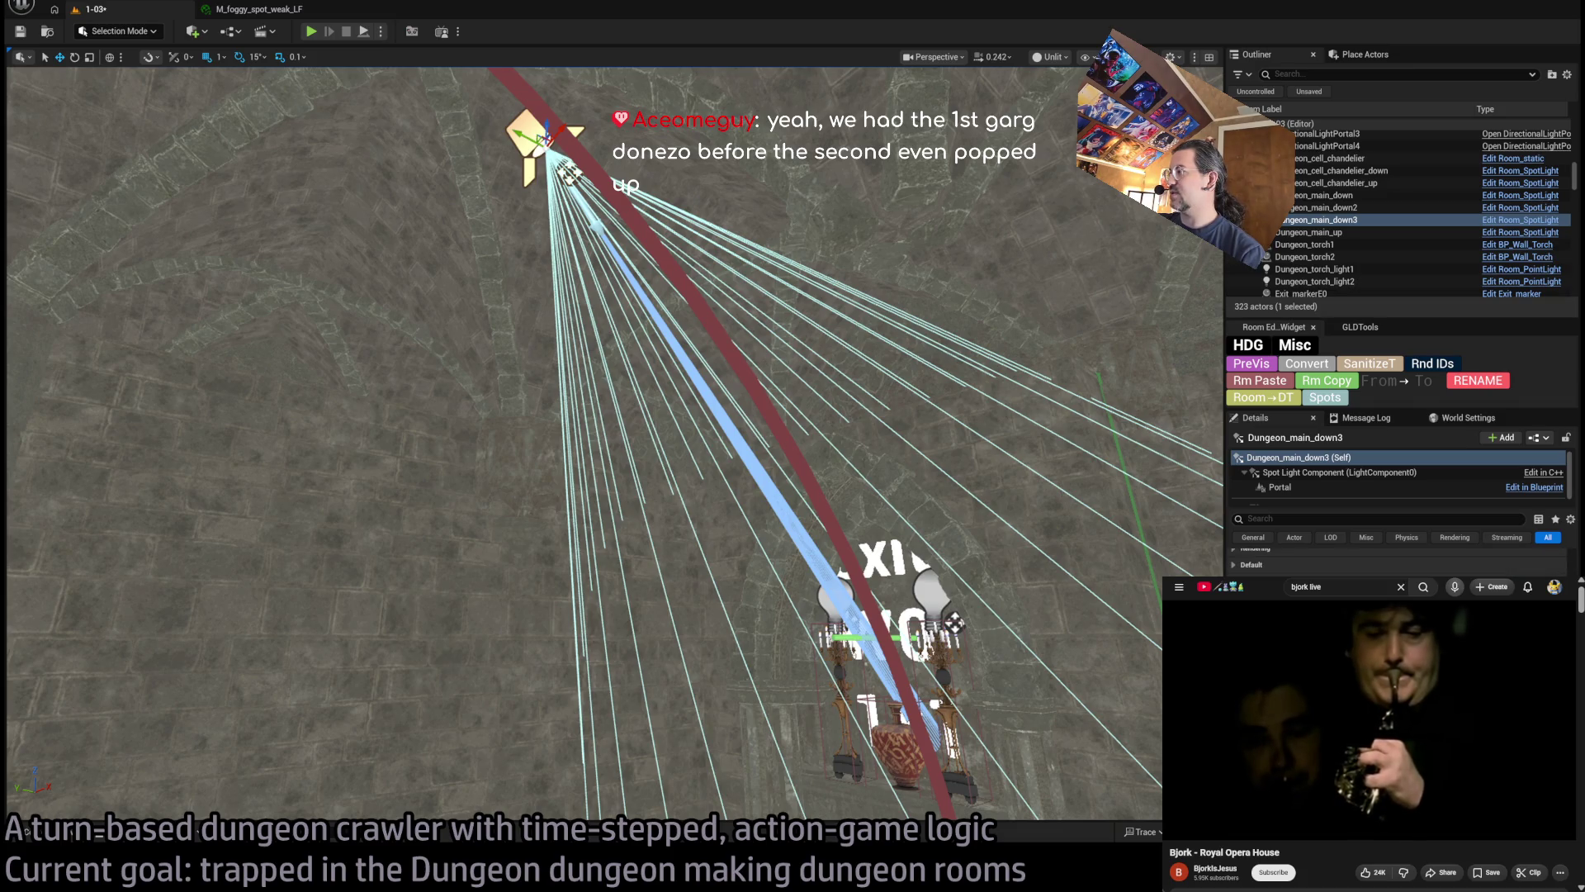
{"action": "scroll", "coordinate": [1395, 562], "scroll_direction": "up", "scroll_amount": 1}
{"action": "scroll", "coordinate": [1395, 562], "scroll_direction": "up", "scroll_amount": 2}
{"action": "scroll", "coordinate": [1395, 562], "scroll_direction": "up", "scroll_amount": 2}
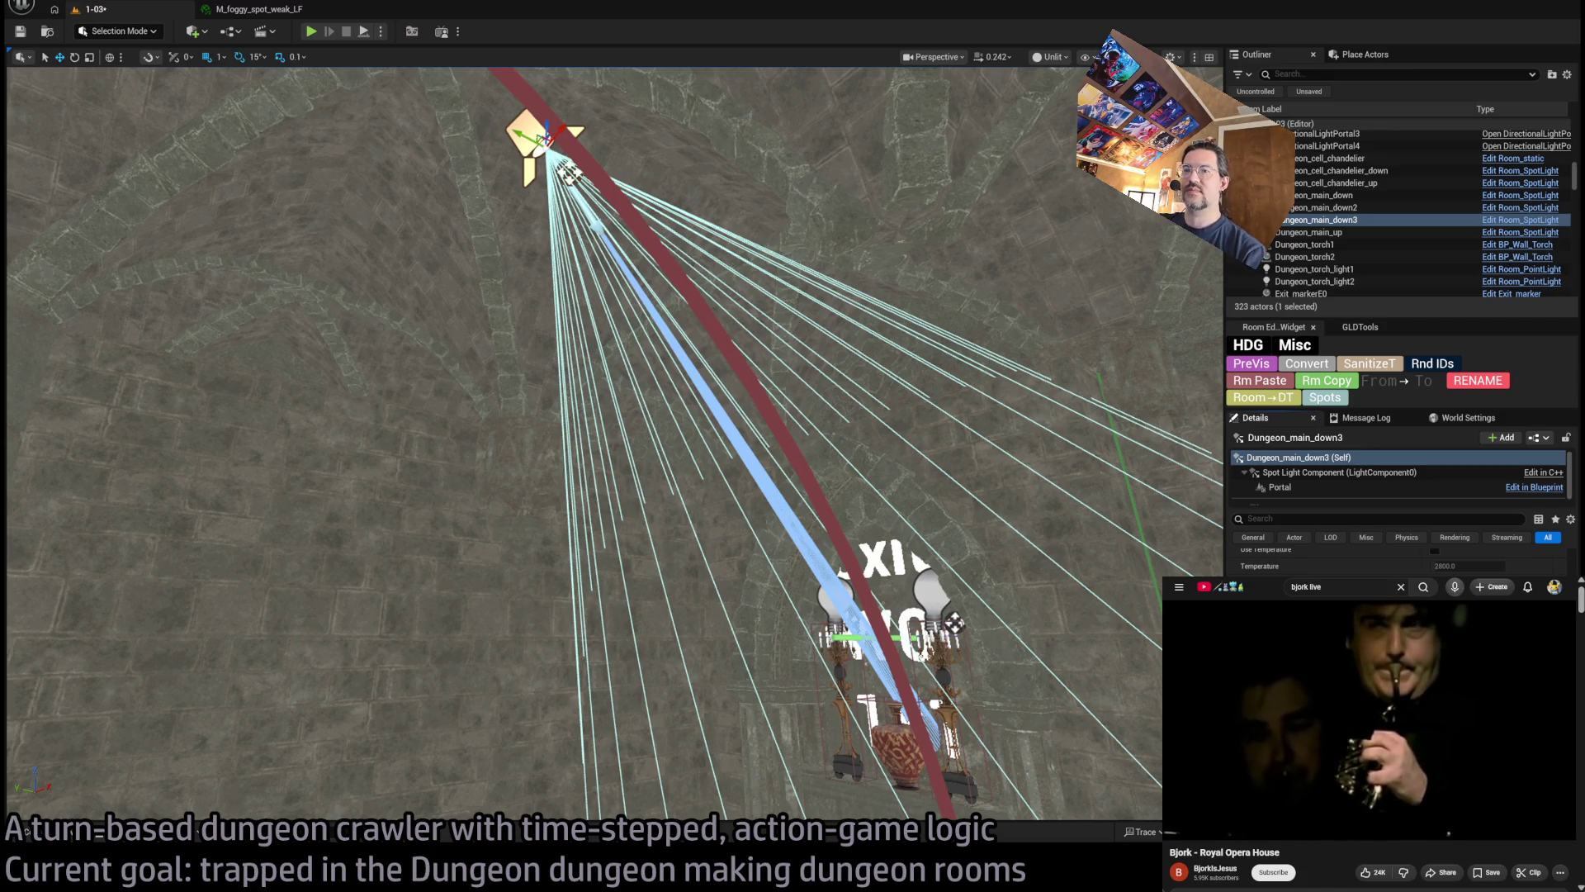
{"action": "key", "text": "f"}
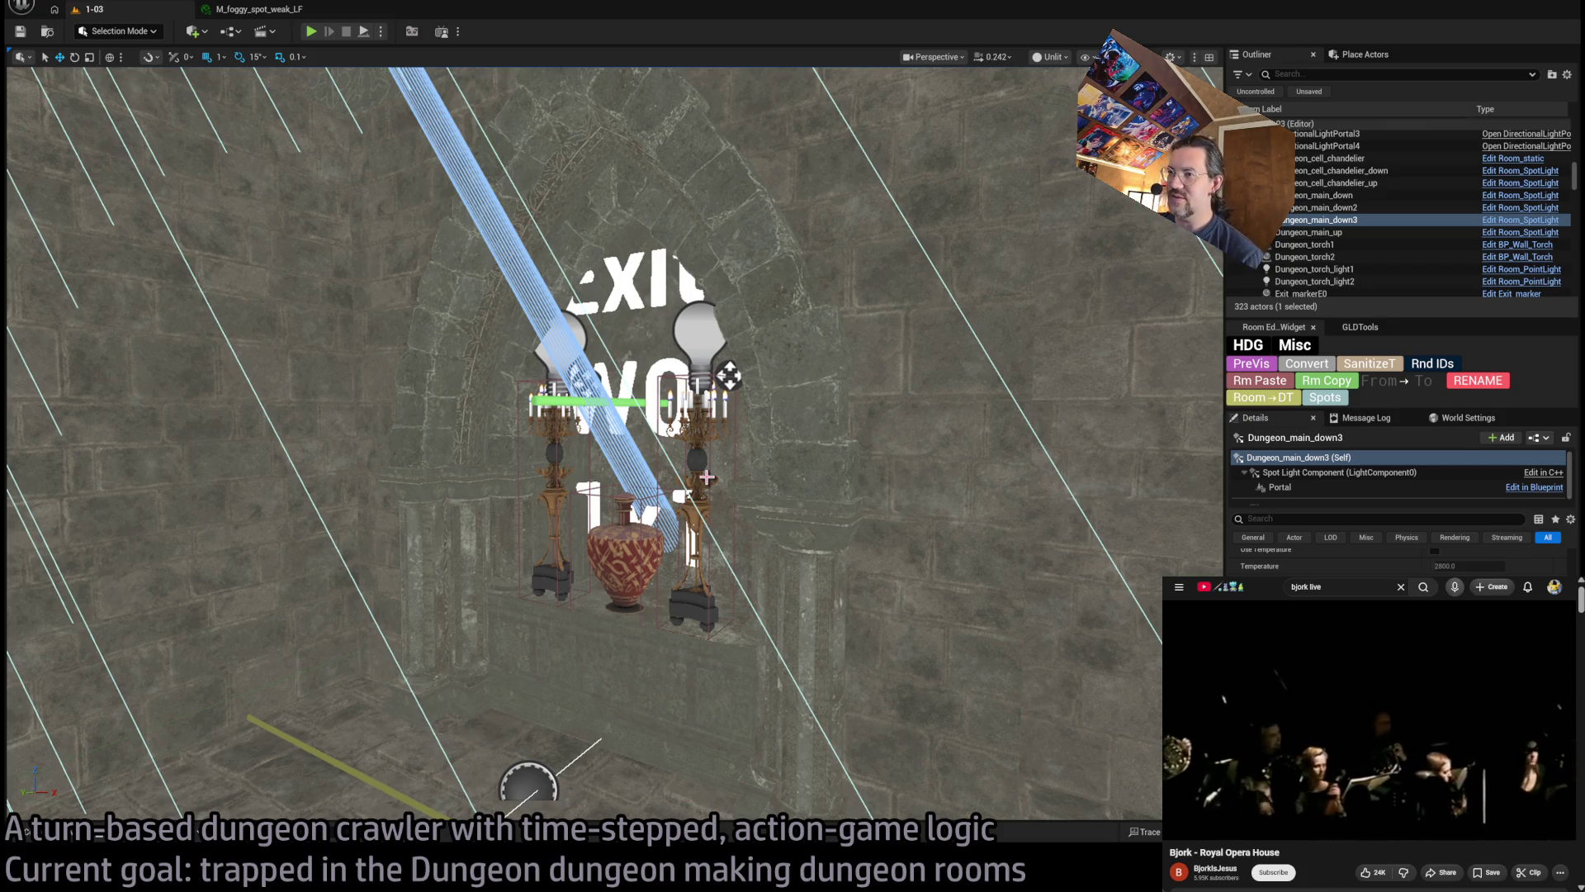
{"action": "mouse_move", "coordinate": [671, 485]}
{"action": "left_mouse_down"}
{"action": "mouse_move", "coordinate": [672, 372]}
{"action": "mouse_move", "coordinate": [671, 454]}
{"action": "mouse_move", "coordinate": [671, 388]}
{"action": "left_mouse_up"}
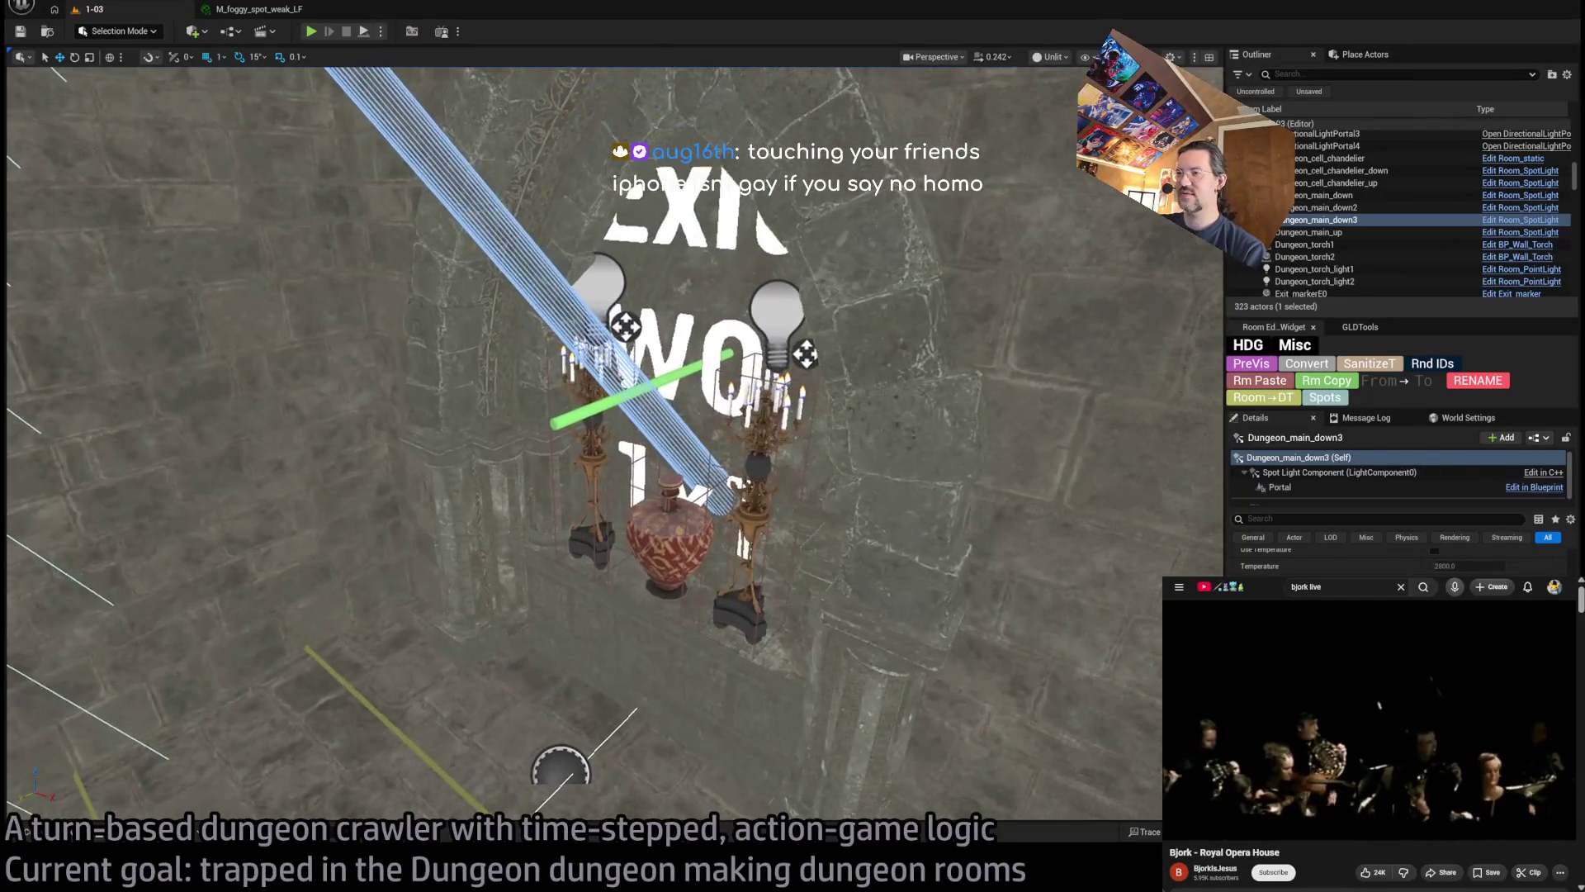
{"action": "key", "text": "f"}
{"action": "scroll", "coordinate": [1401, 561], "scroll_direction": "up", "scroll_amount": 2}
{"action": "scroll", "coordinate": [1401, 553], "scroll_direction": "up", "scroll_amount": 3}
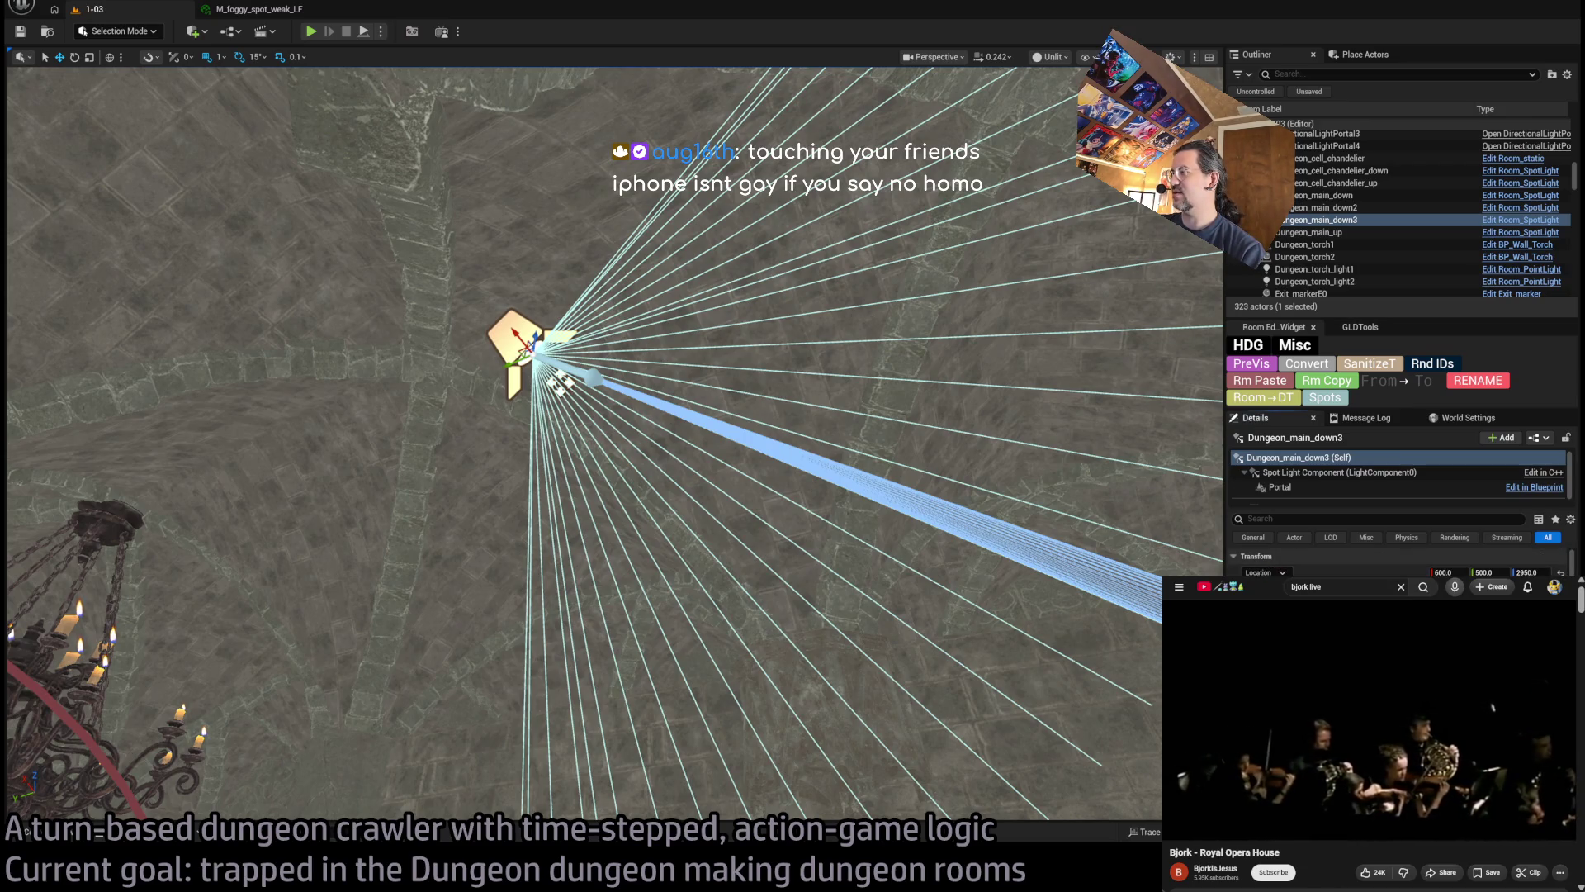
{"action": "scroll", "coordinate": [1402, 561], "scroll_direction": "down", "scroll_amount": 1}
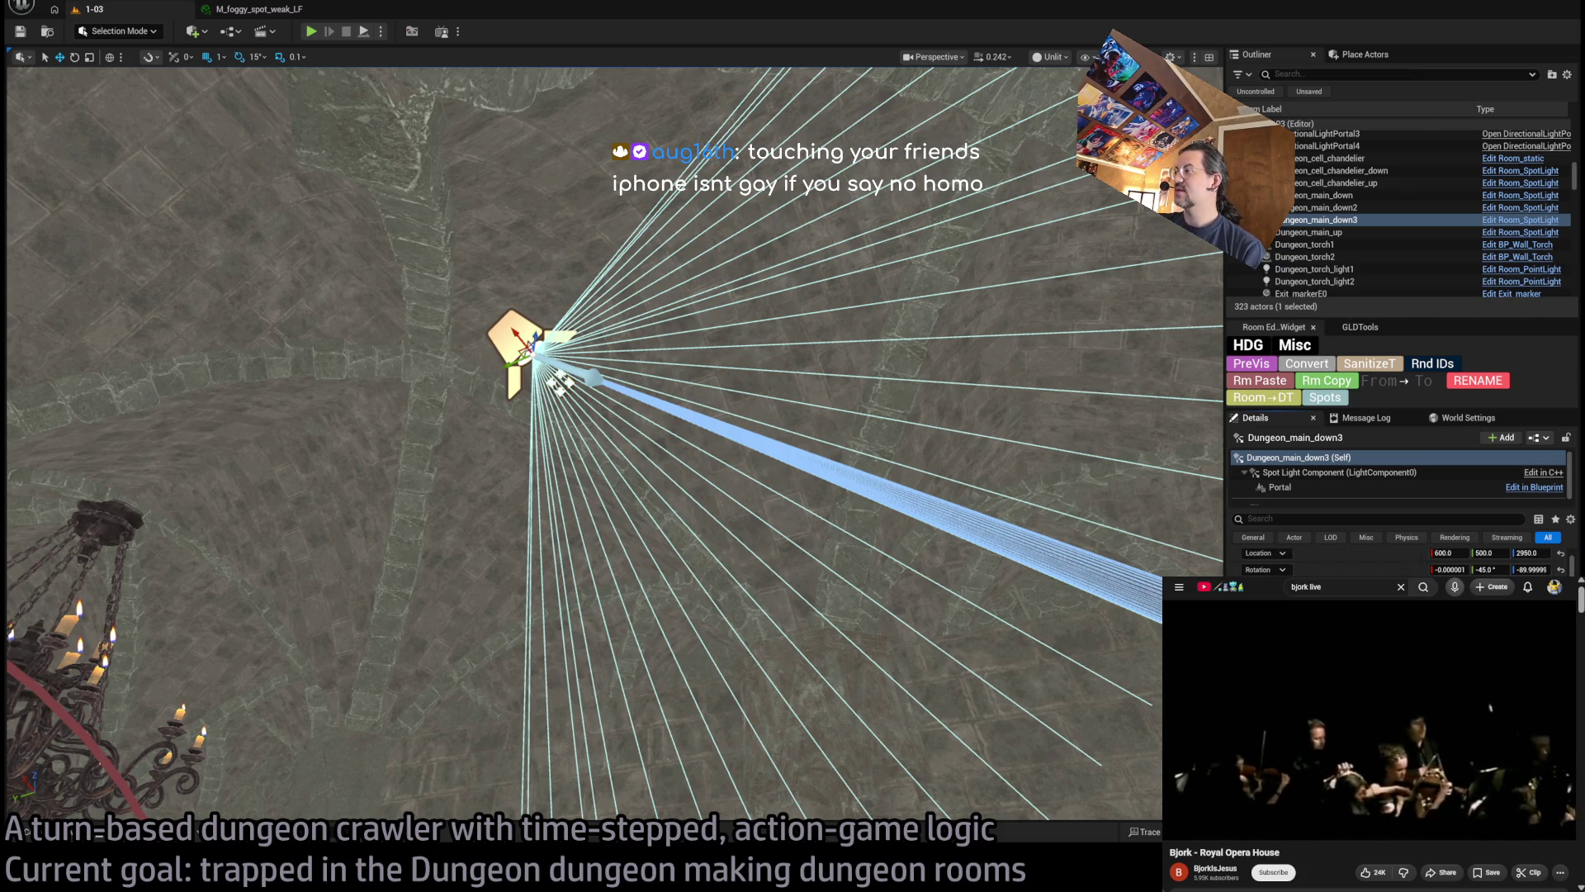
{"action": "scroll", "coordinate": [1402, 561], "scroll_direction": "down", "scroll_amount": 3}
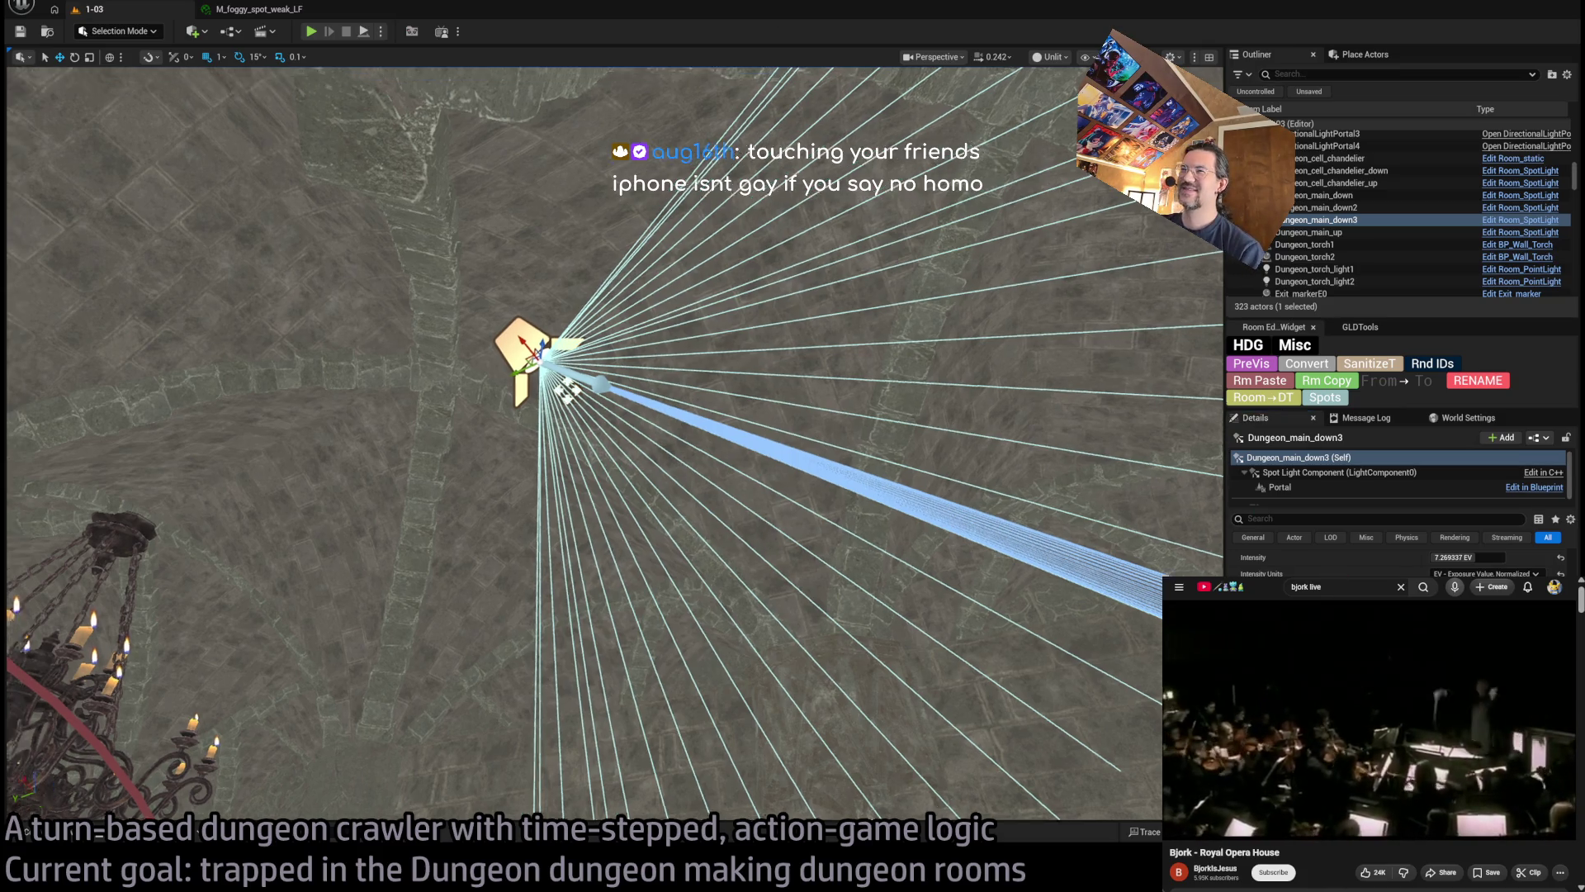
{"action": "key", "text": "w"}
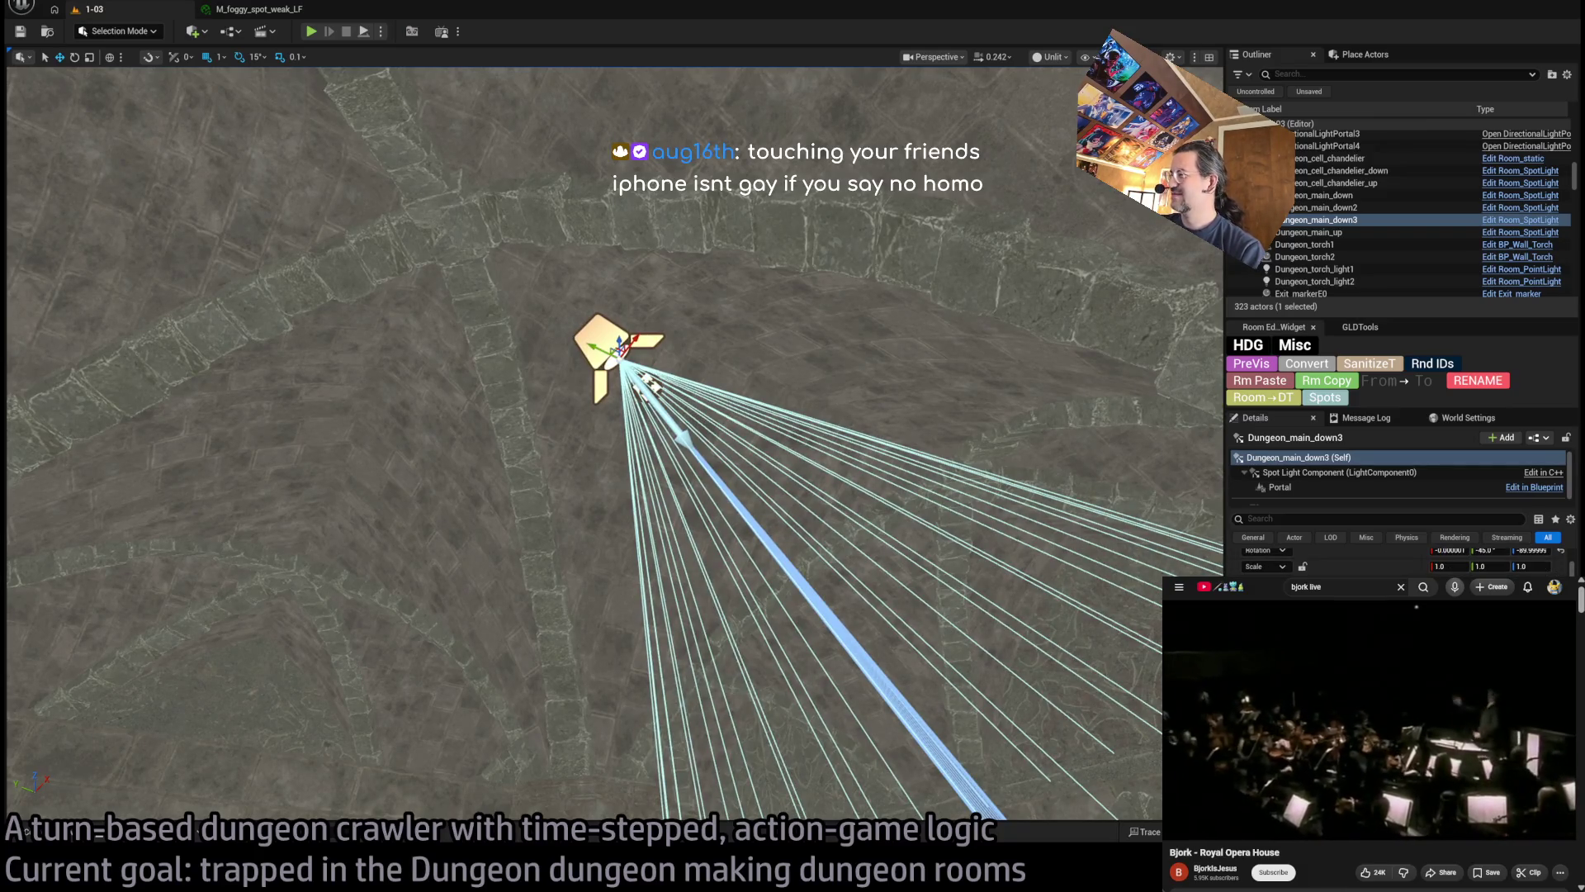
{"action": "key", "text": "e"}
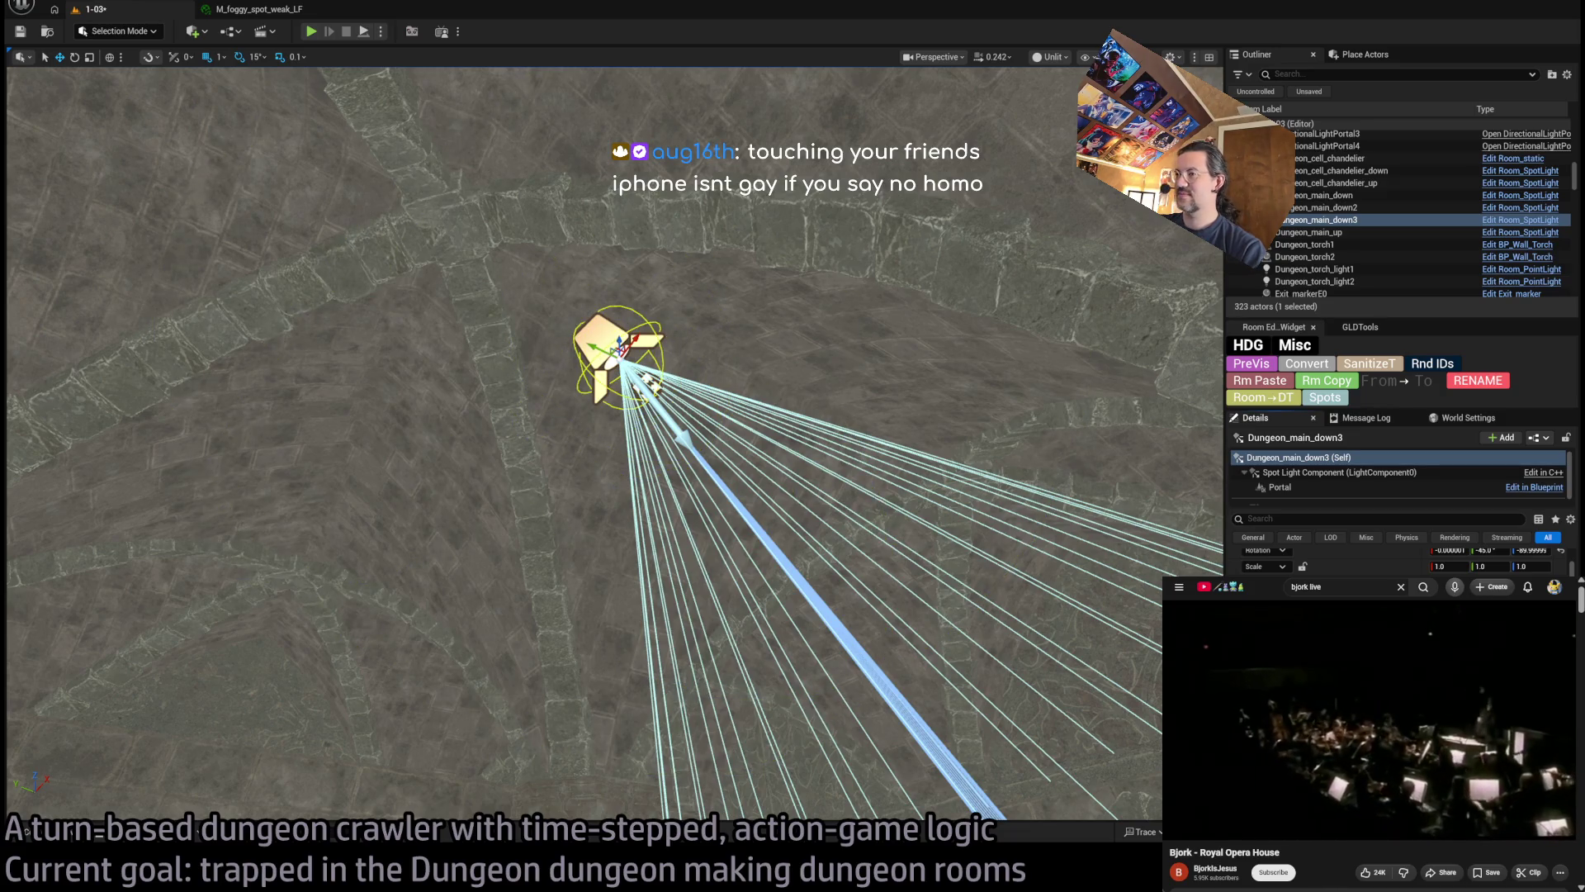
{"action": "left_click_drag", "start_coordinate": [904, 403], "coordinate": [904, 403]}
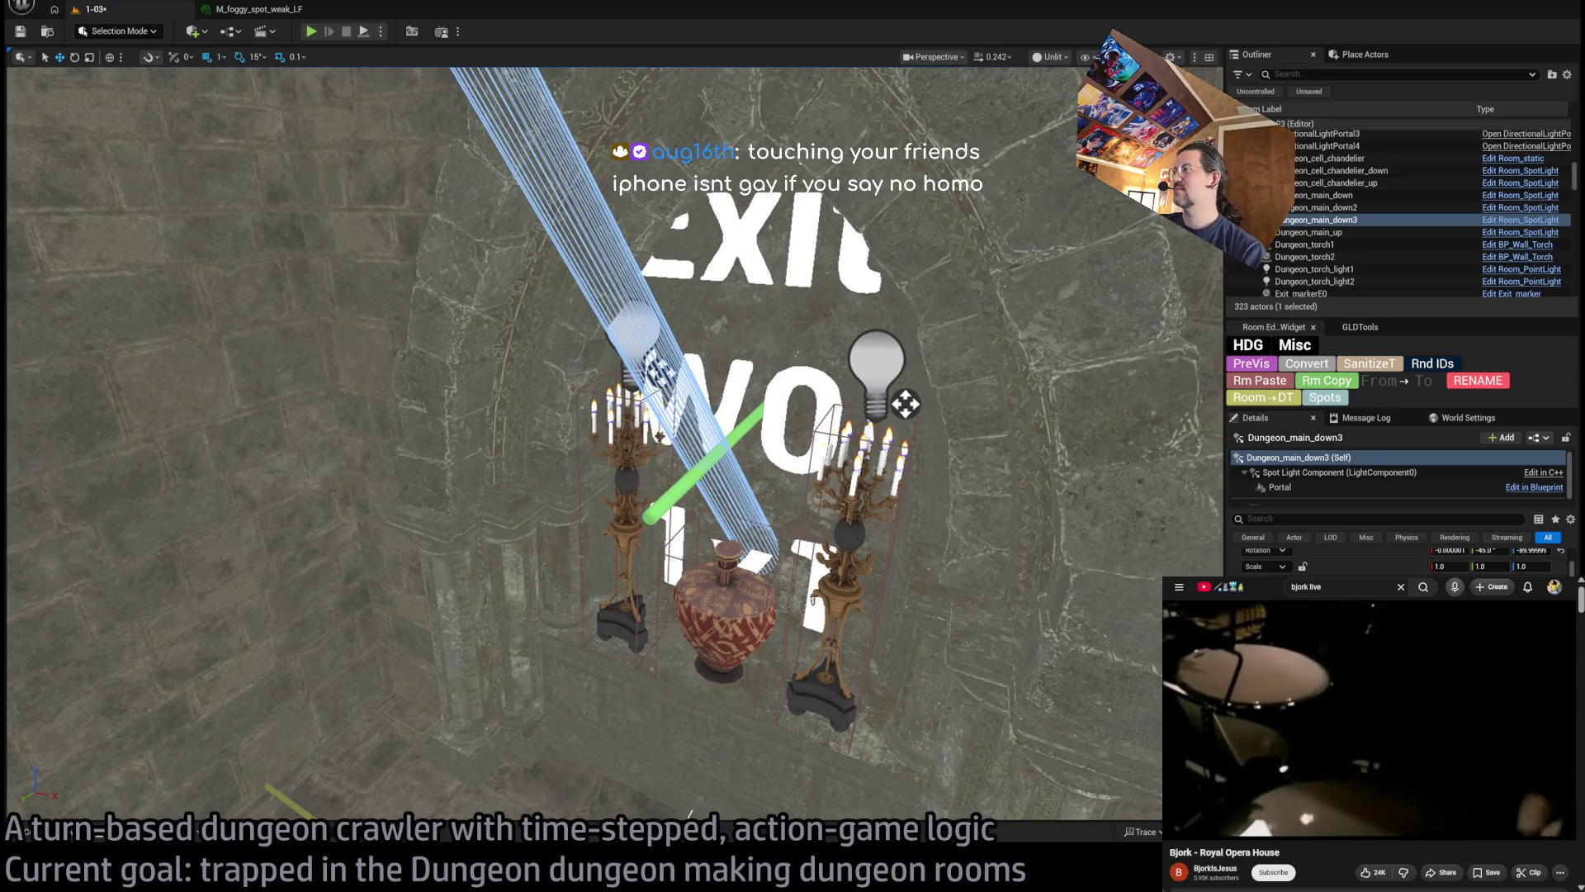
{"action": "scroll", "coordinate": [578, 413], "scroll_direction": "down", "scroll_amount": 3}
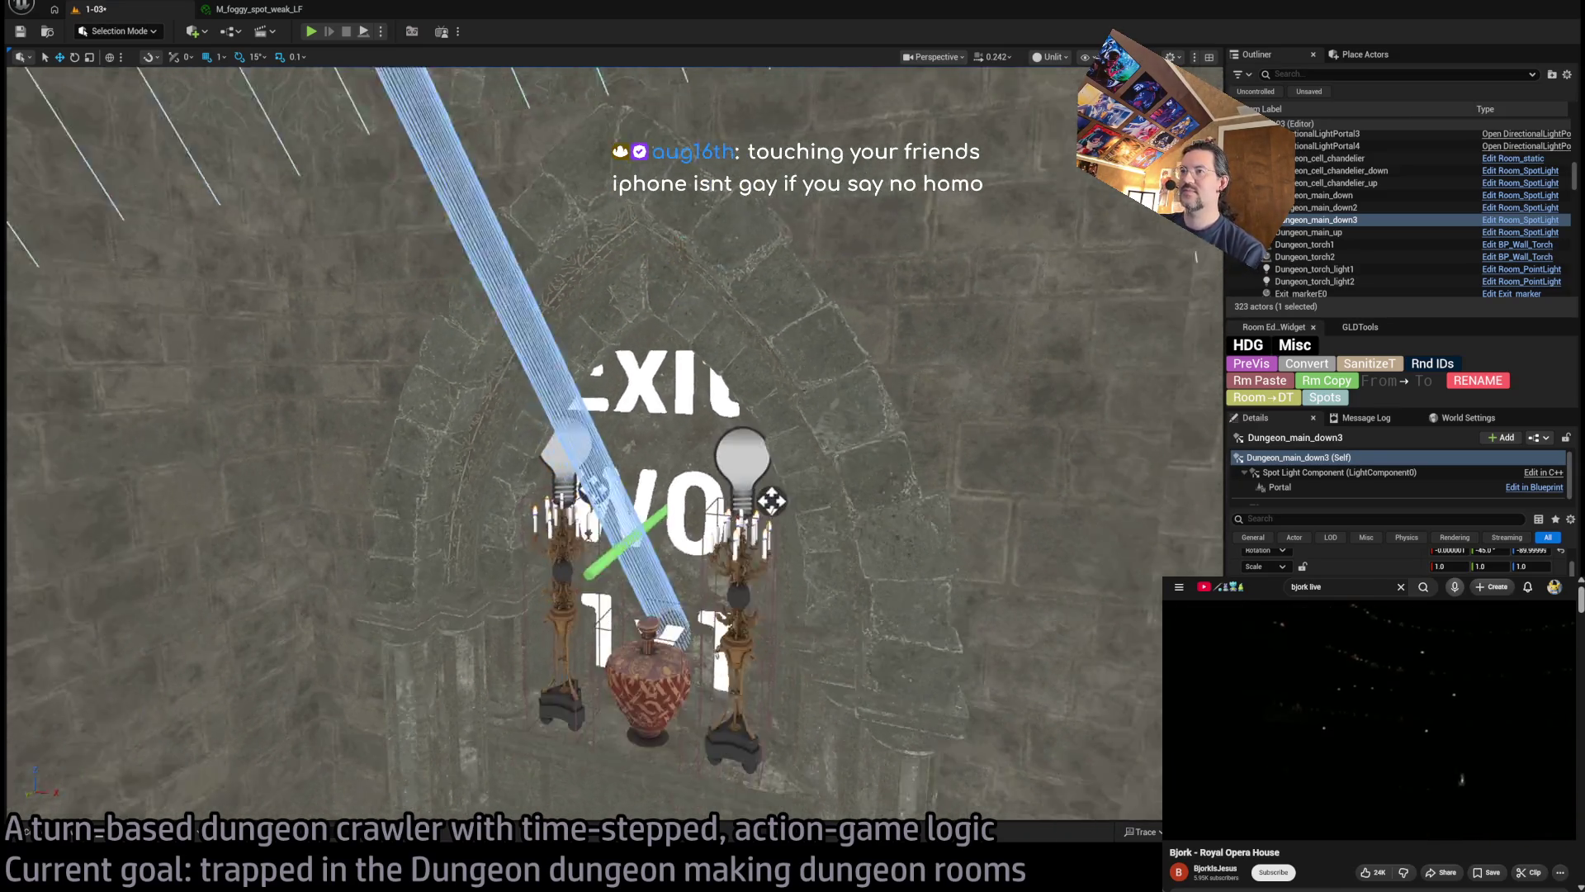
{"action": "scroll", "coordinate": [771, 500], "scroll_direction": "down", "scroll_amount": 5}
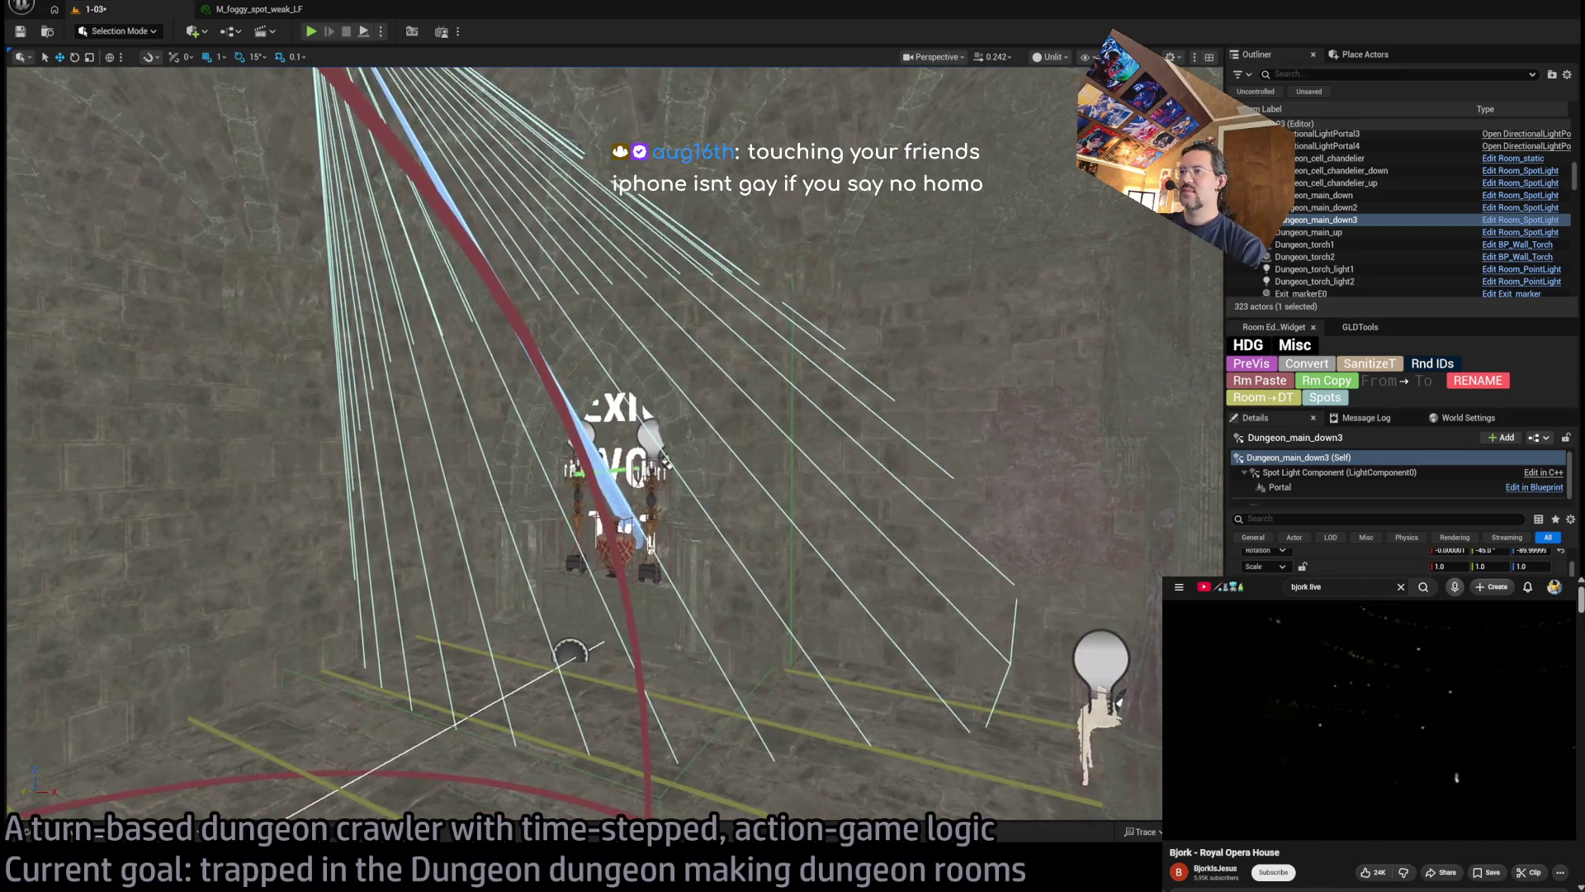
{"action": "scroll", "coordinate": [615, 462], "scroll_direction": "up", "scroll_amount": 5}
{"action": "left_click", "coordinate": [29, 832]}
Place SM_PaintingMedium in the exit alcove and lower it on the wall between the candelabras
{"action": "scroll", "coordinate": [1090, 640], "scroll_direction": "down", "scroll_amount": 3}
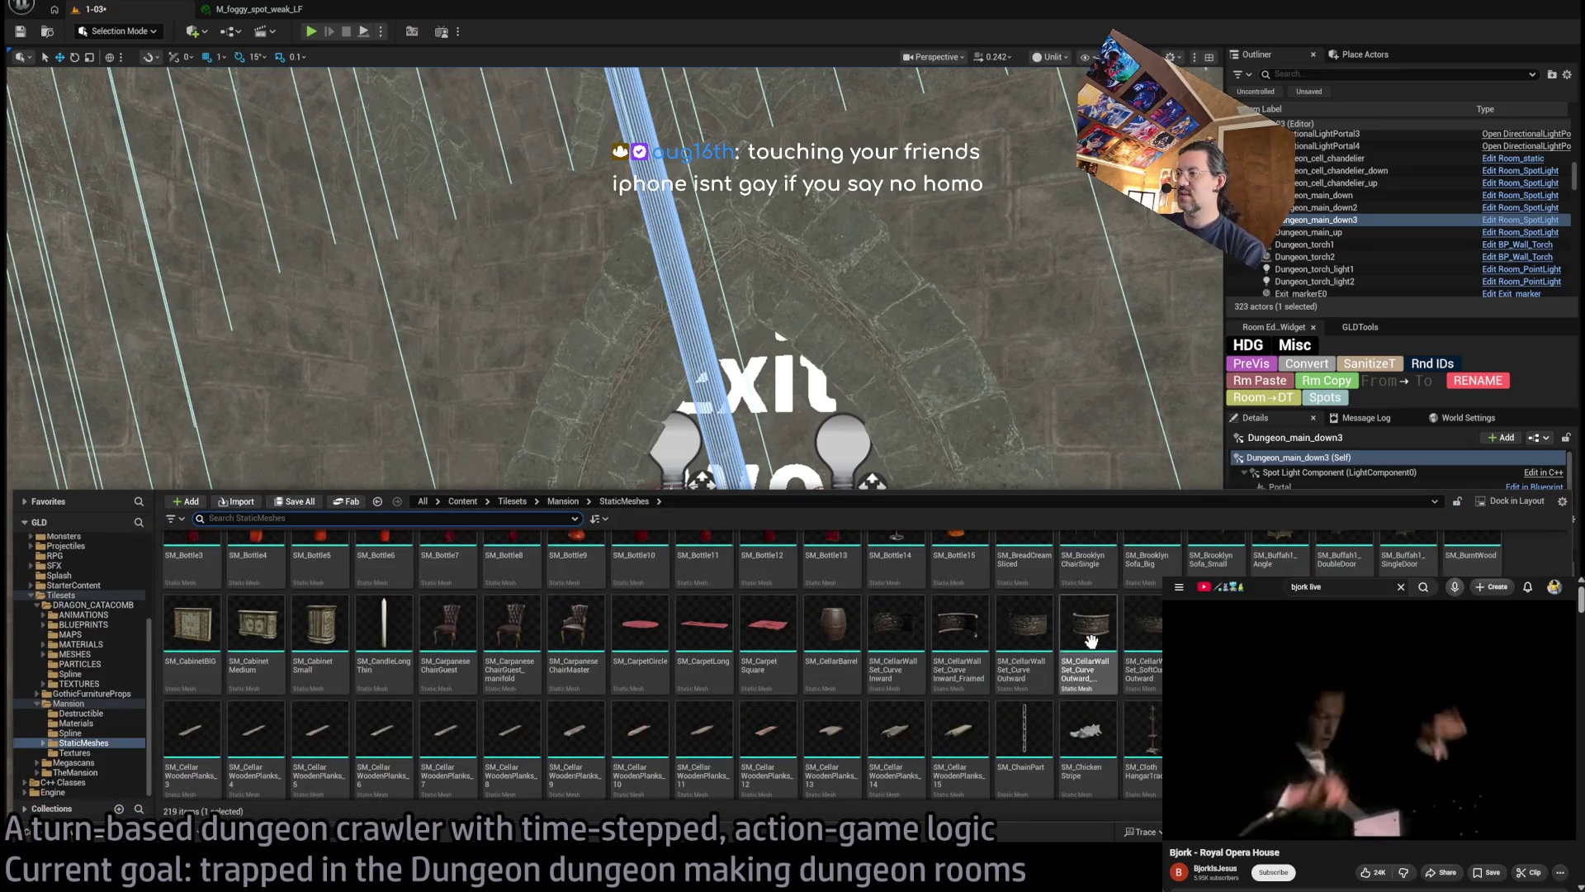
{"action": "scroll", "coordinate": [825, 661], "scroll_direction": "down", "scroll_amount": 6}
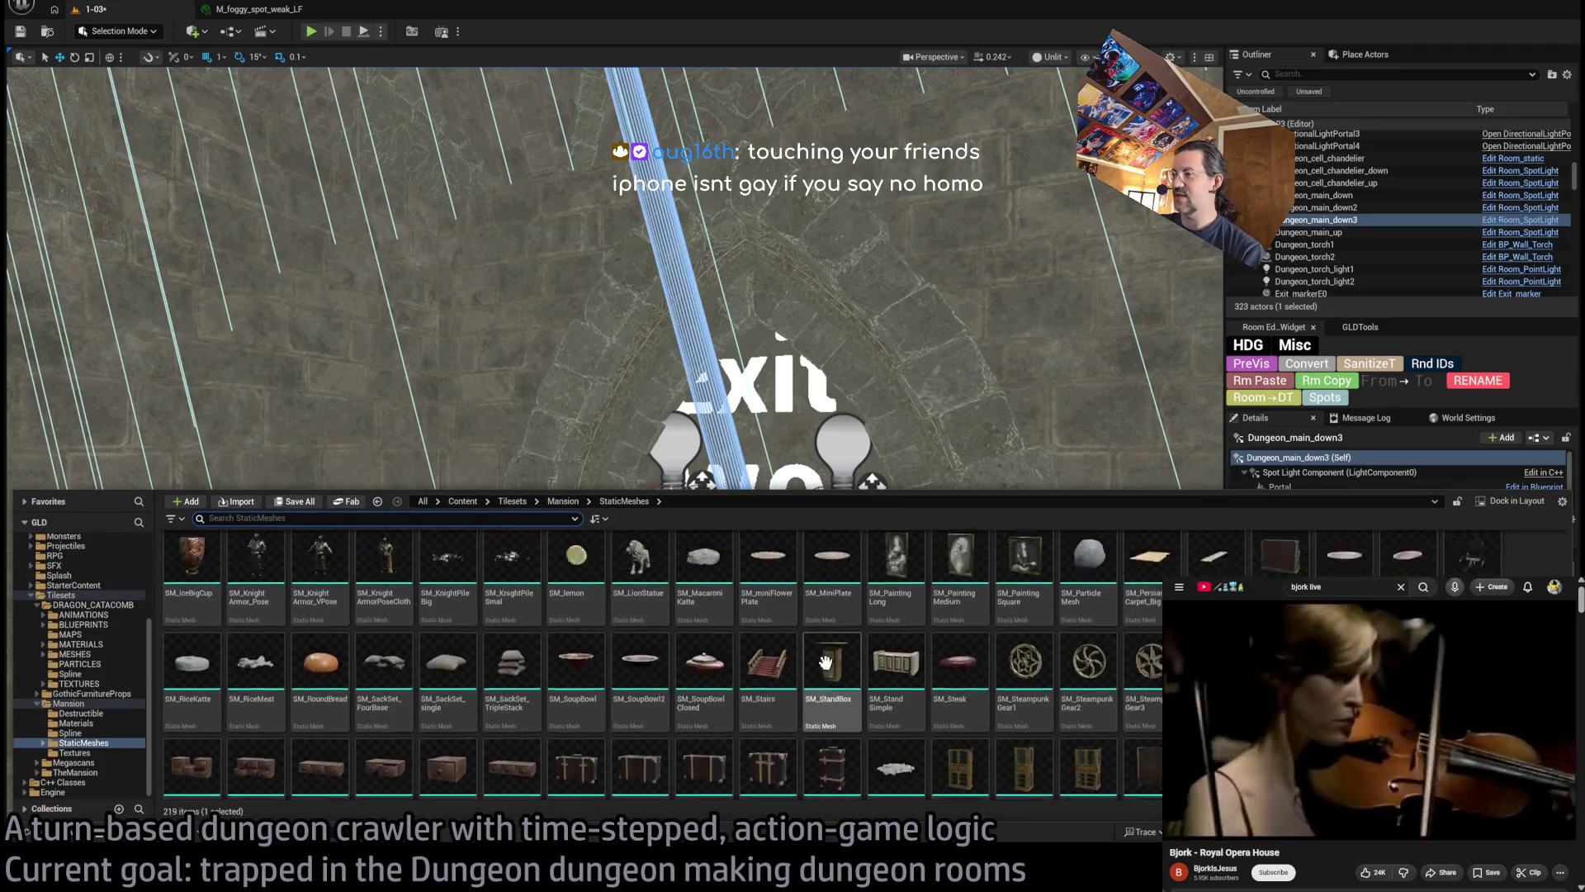
{"action": "scroll", "coordinate": [825, 661], "scroll_direction": "up", "scroll_amount": 1}
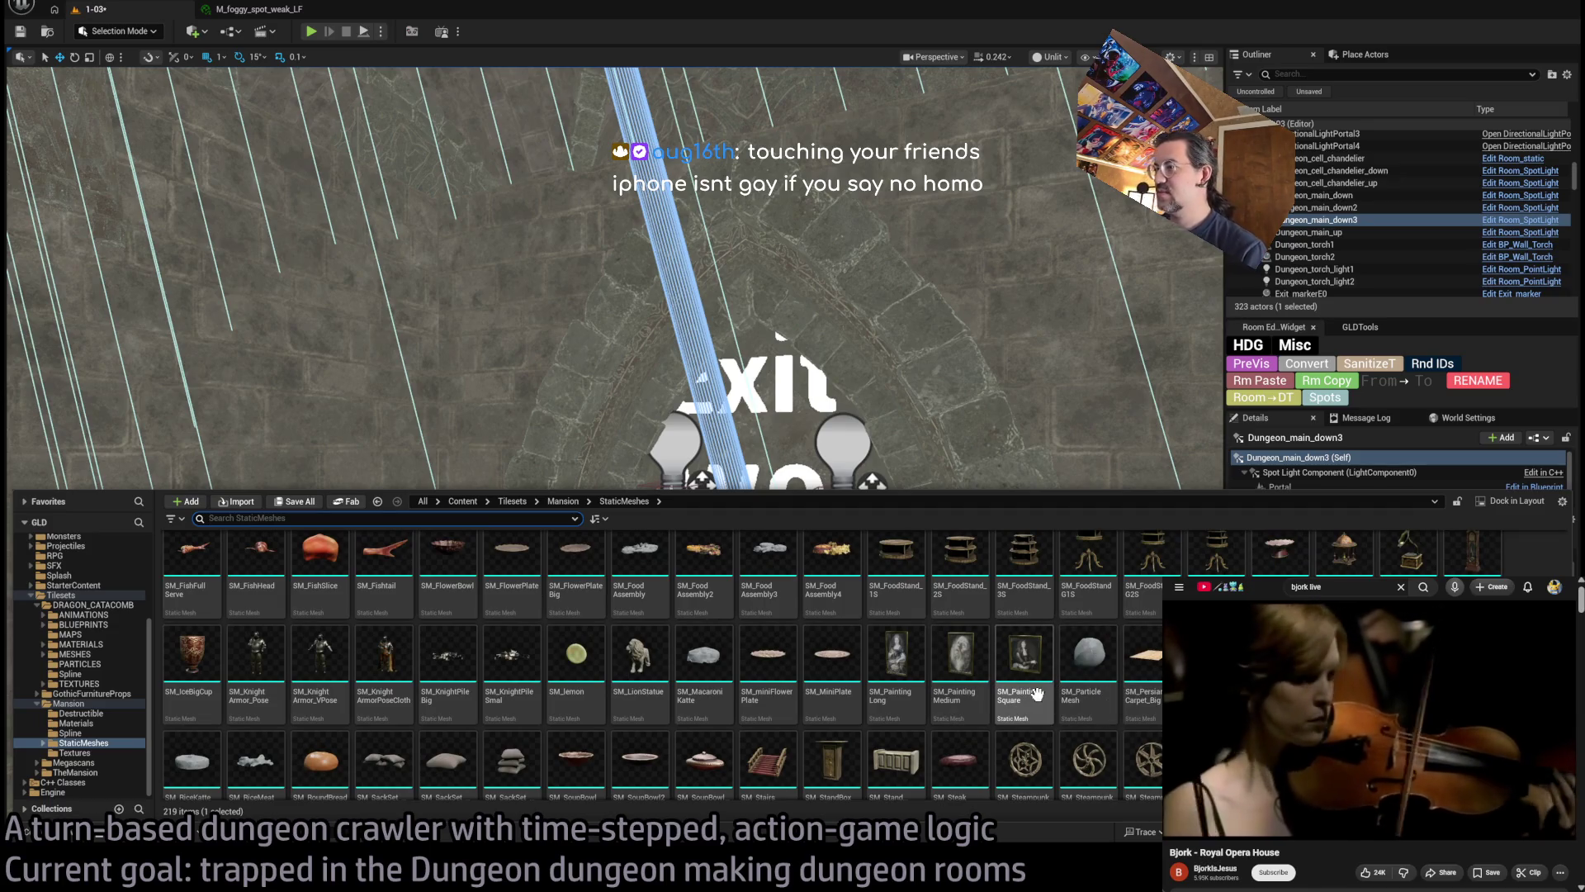
{"action": "left_click_drag", "start_coordinate": [961, 661], "coordinate": [766, 452]}
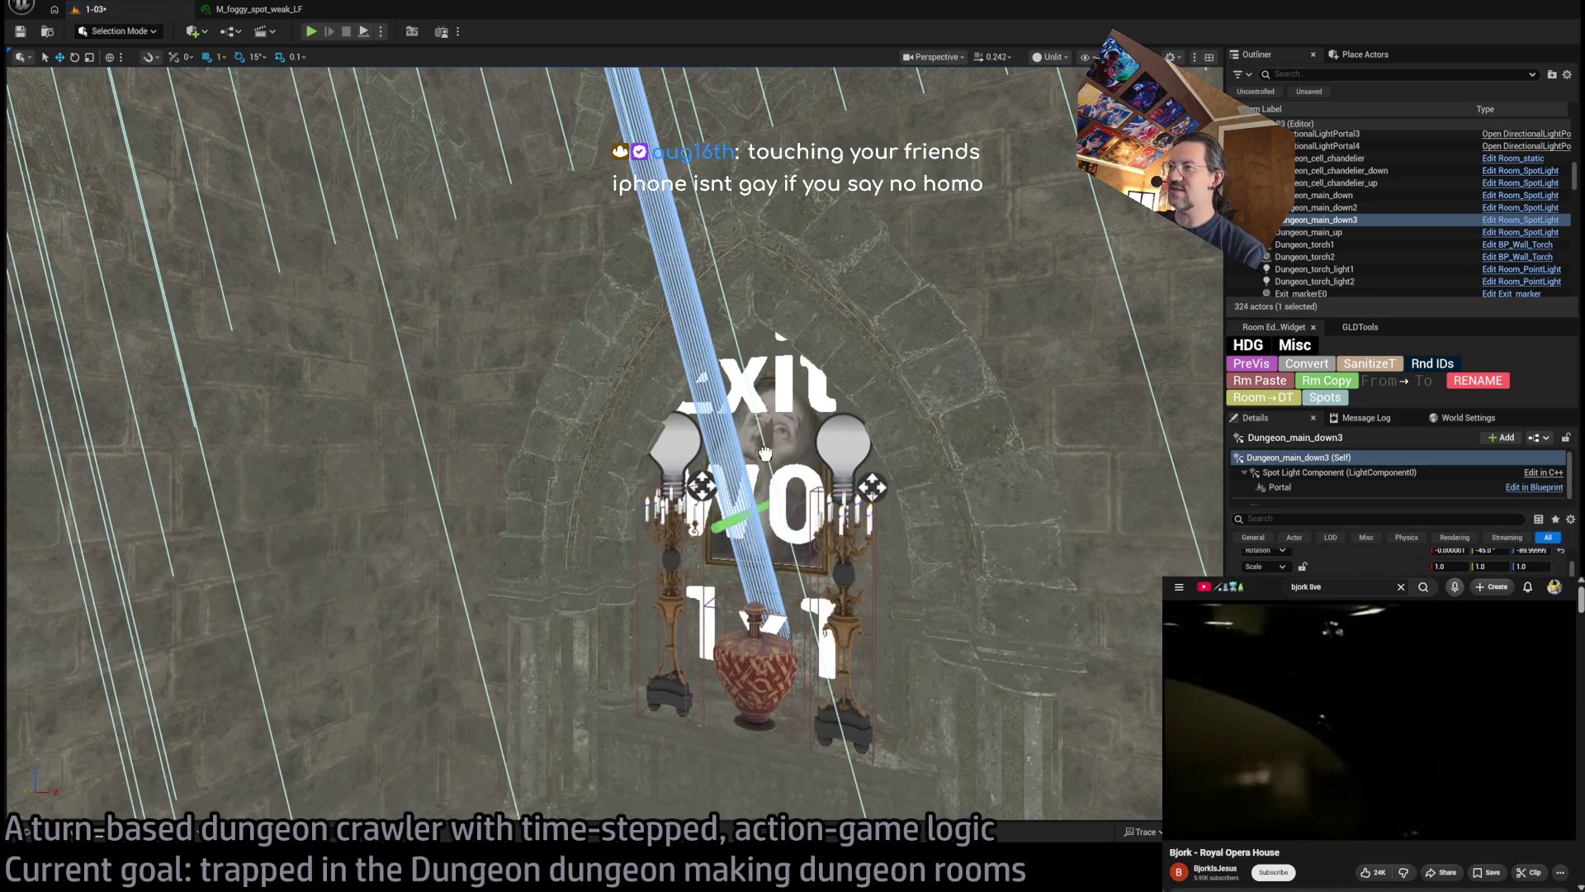
{"action": "key", "text": "f"}
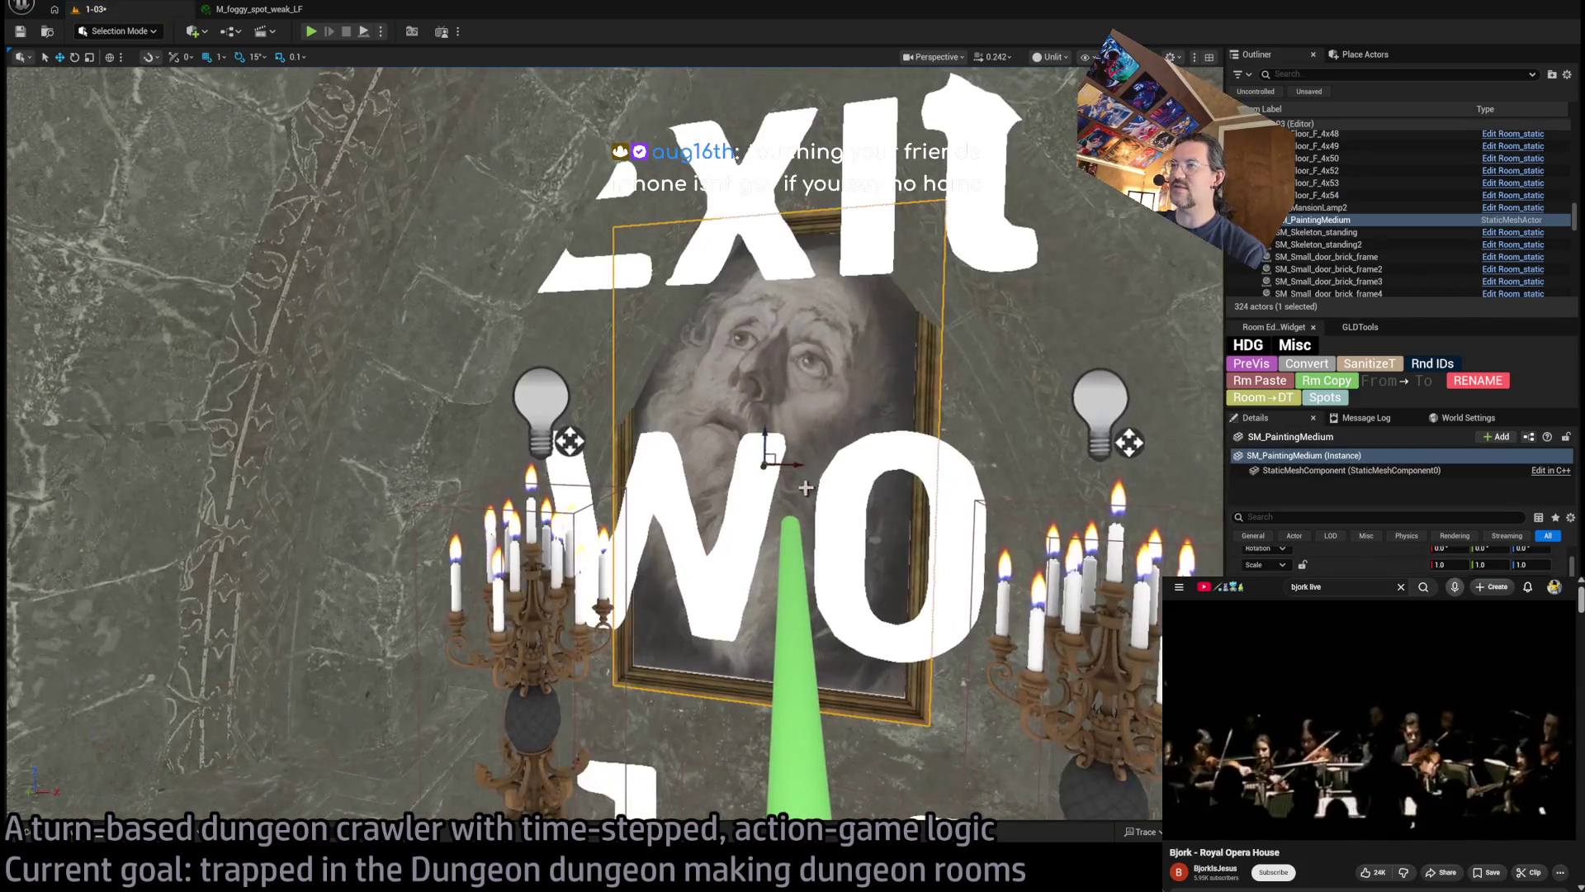
{"action": "scroll", "coordinate": [692, 338], "scroll_direction": "down", "scroll_amount": 3}
{"action": "mouse_move", "coordinate": [692, 338]}
{"action": "left_mouse_down"}
{"action": "mouse_move", "coordinate": [732, 405]}
{"action": "mouse_move", "coordinate": [725, 423]}
{"action": "mouse_move", "coordinate": [732, 380]}
{"action": "left_mouse_up"}
{"action": "key", "text": "f"}
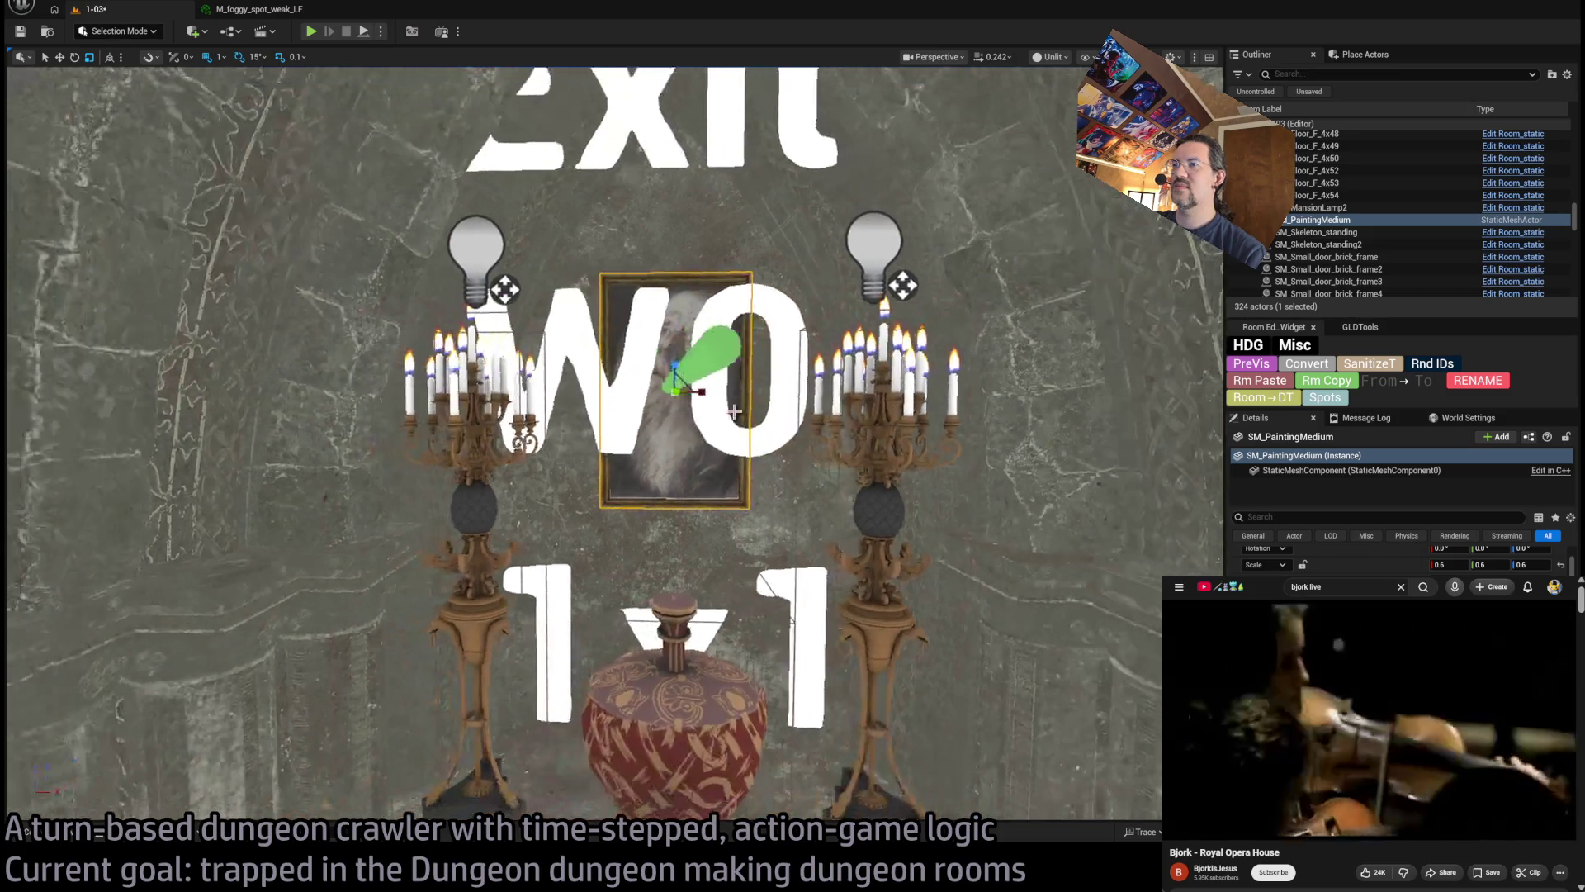
Inspect the 0.8-scale painting up close and convert it into a room static actor
{"action": "left_click_drag", "start_coordinate": [685, 467], "coordinate": [722, 443]}
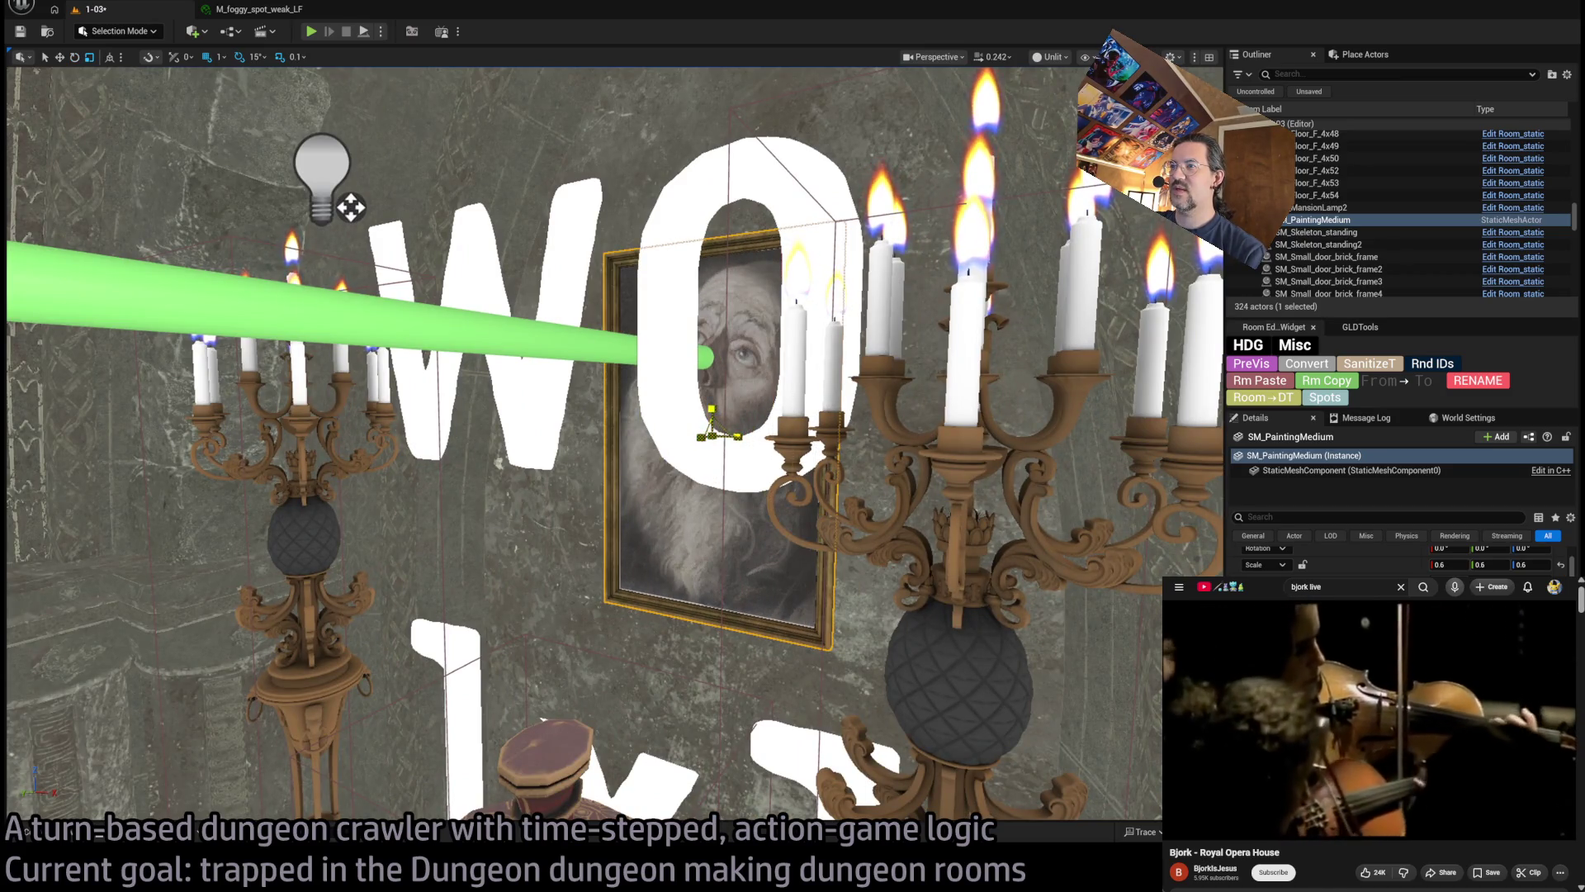
{"action": "key", "text": "f"}
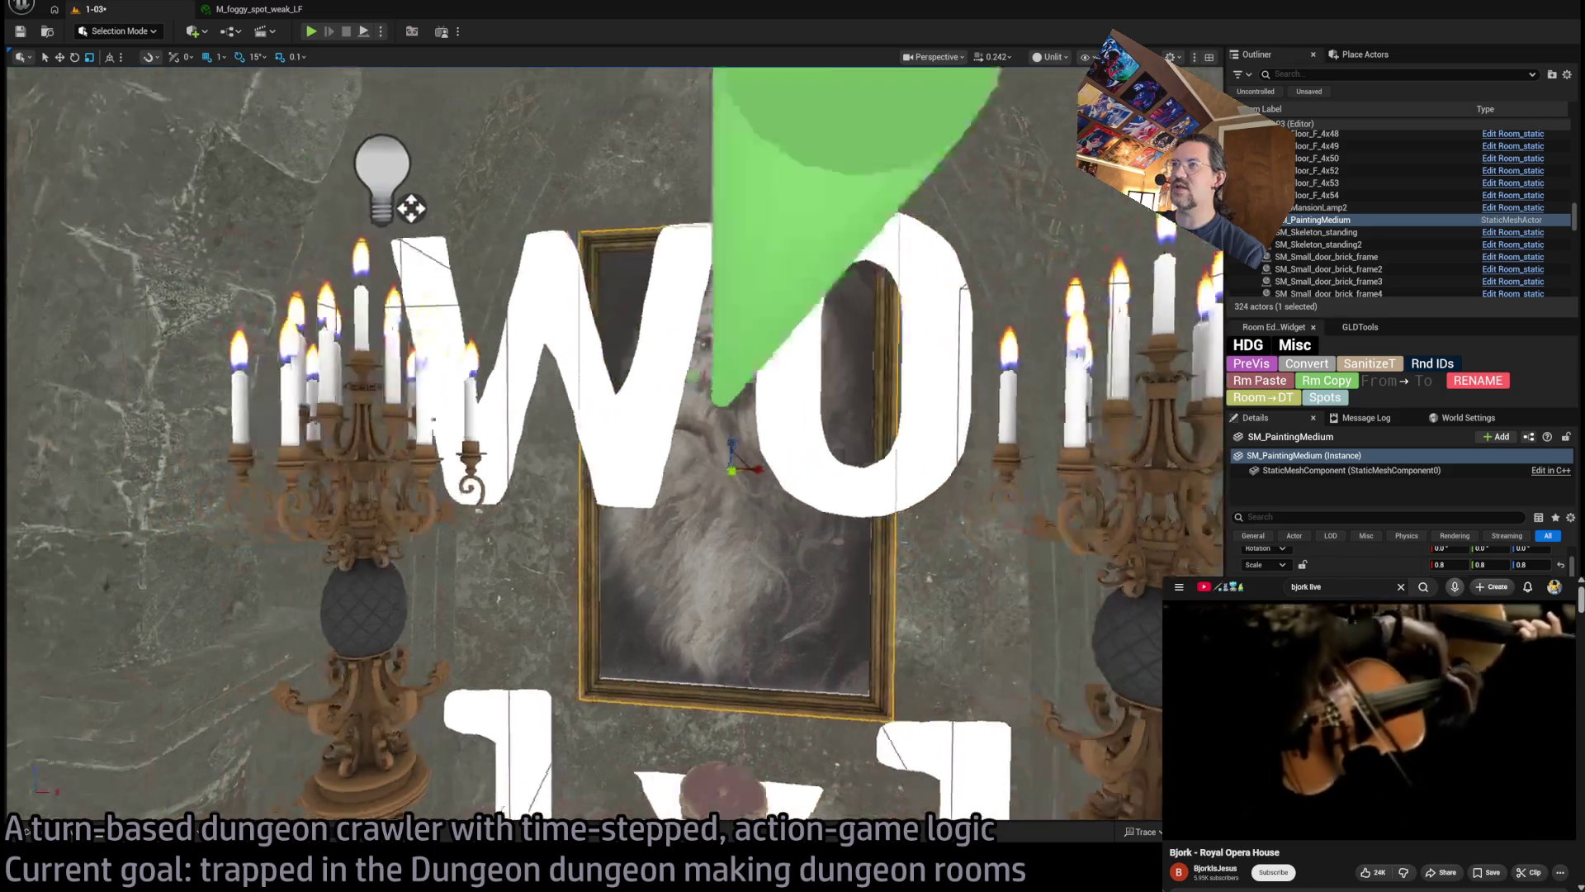
{"action": "scroll", "coordinate": [952, 551], "scroll_direction": "down", "scroll_amount": 5}
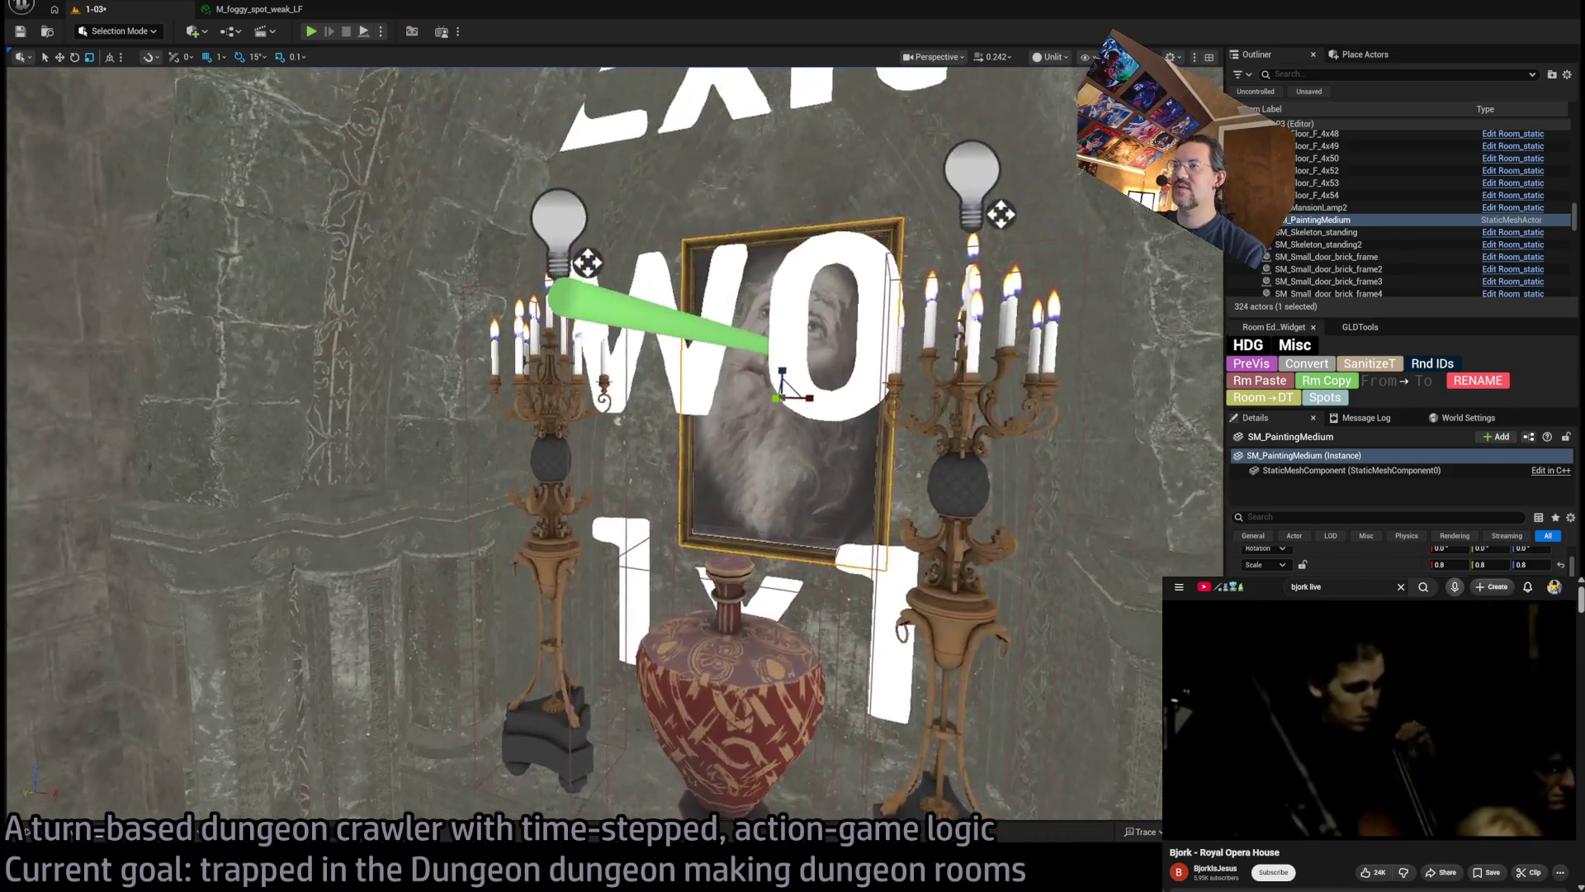
{"action": "left_click", "coordinate": [1304, 366]}
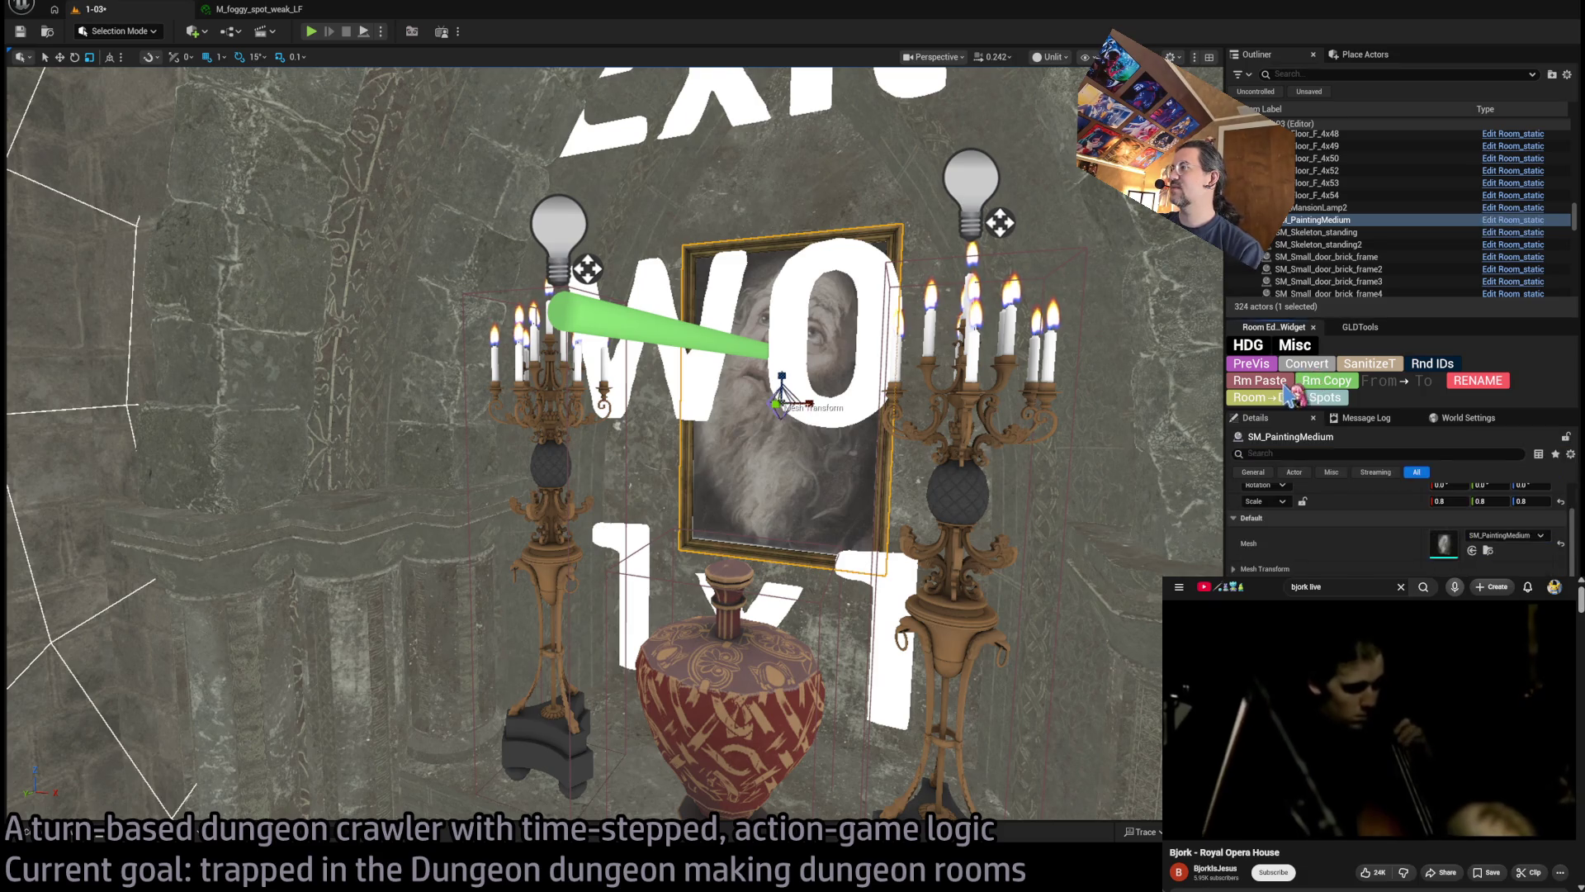
{"action": "scroll", "coordinate": [1085, 420], "scroll_direction": "down", "scroll_amount": 8}
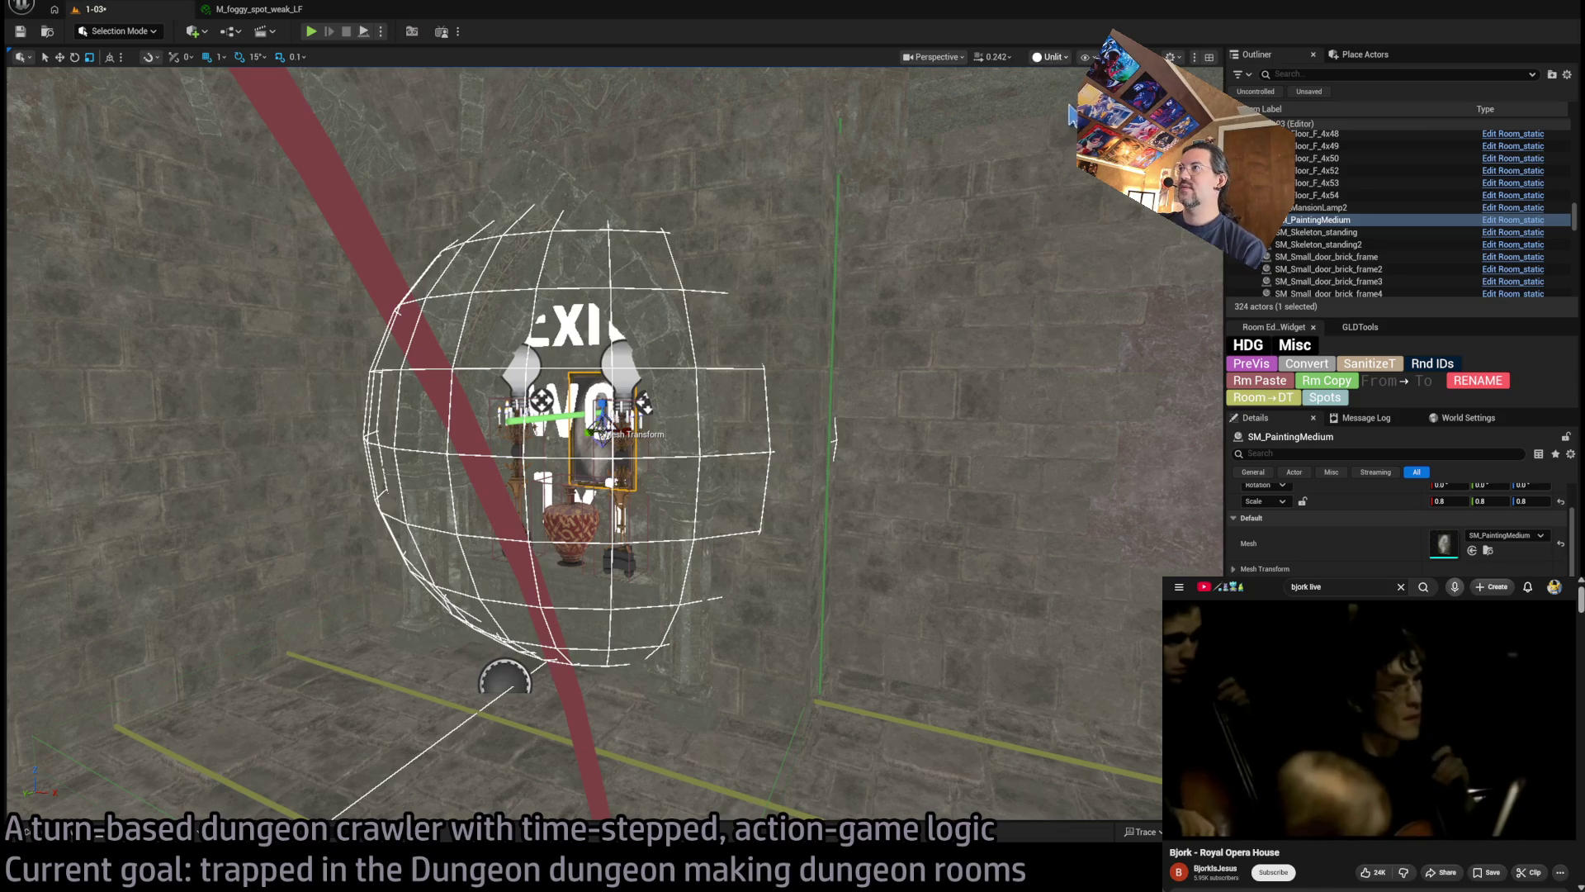
Switch the viewport to Lit and orbit around the painting and Exit sign from the left
{"action": "key", "text": "alt+4"}
{"action": "key", "text": "f"}
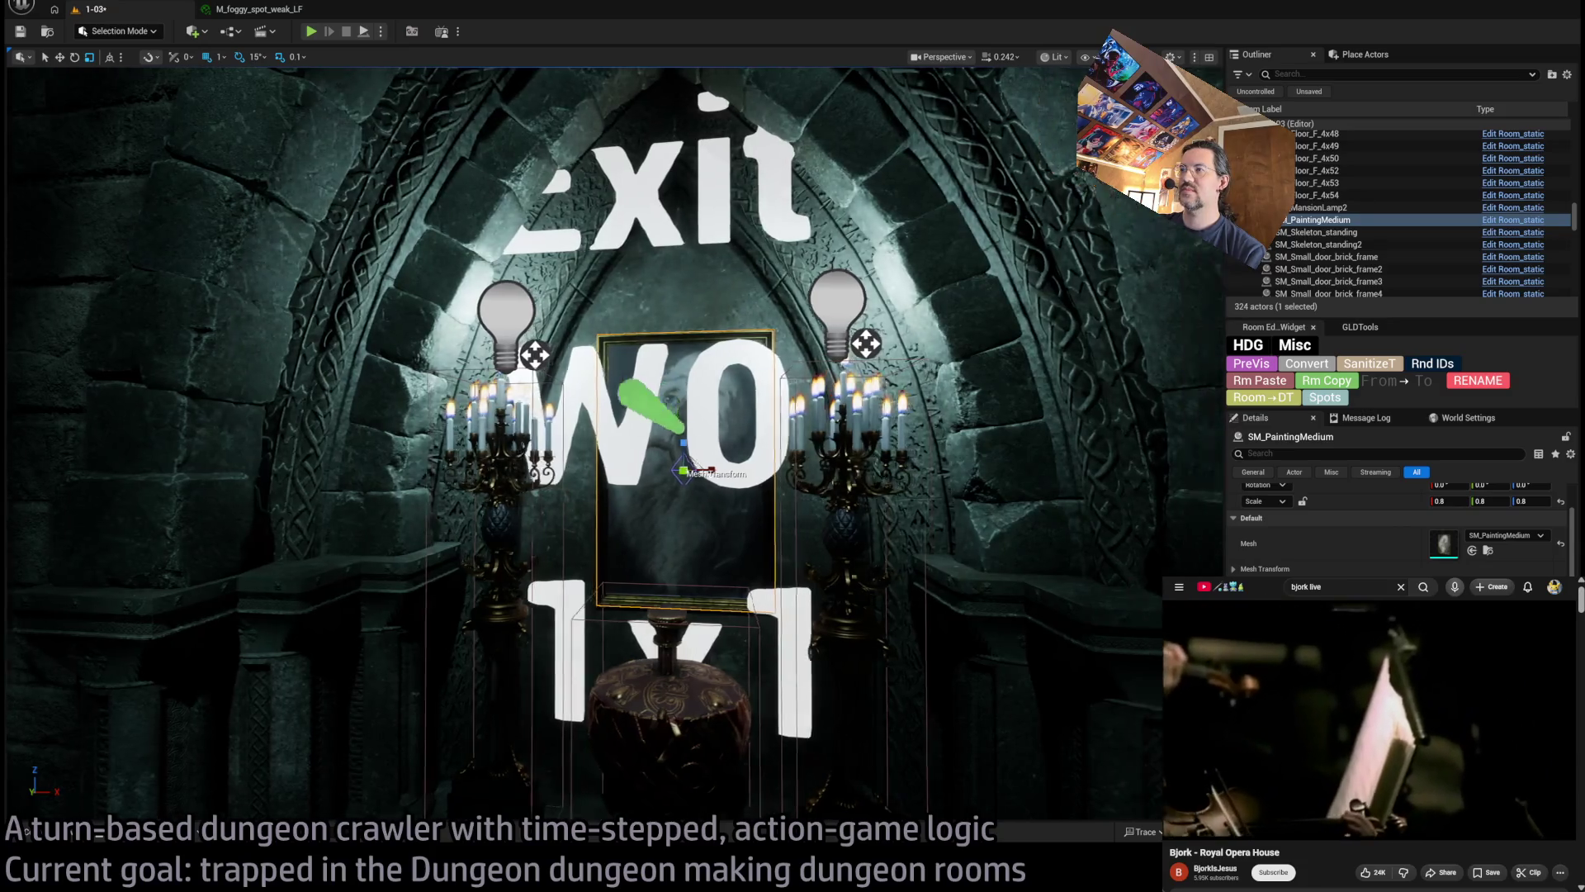
{"action": "mouse_move", "coordinate": [578, 412]}
{"action": "left_mouse_down"}
{"action": "mouse_move", "coordinate": [495, 421]}
{"action": "mouse_move", "coordinate": [520, 417]}
{"action": "left_mouse_up"}
{"action": "key", "text": "f"}
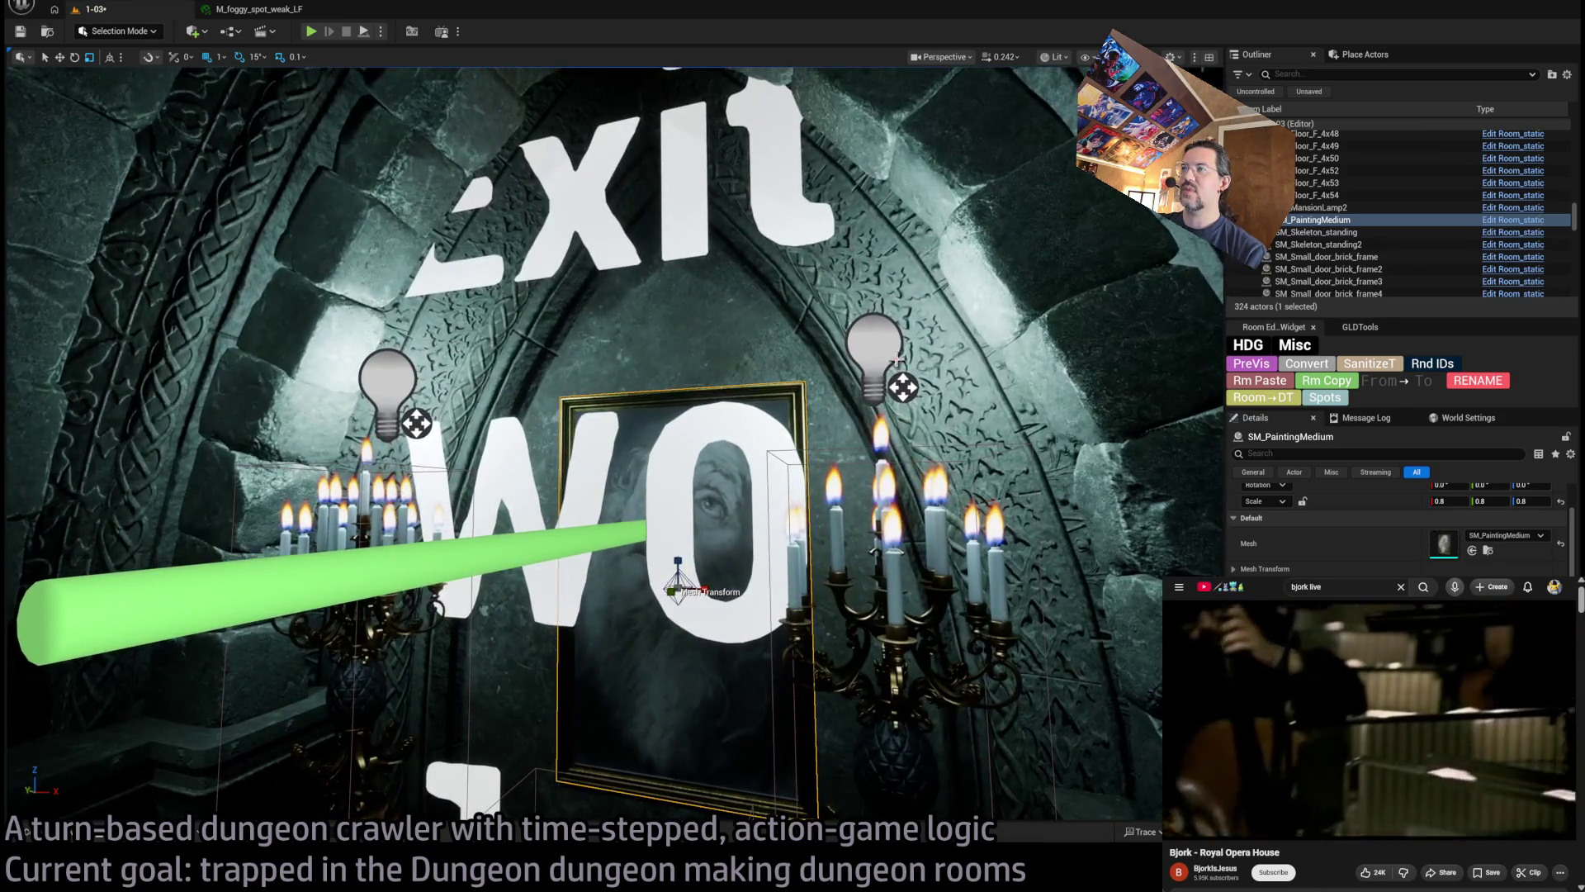
Select the right and left candelabras in turn, then bring up the Mansion static meshes
{"action": "left_click", "coordinate": [897, 393]}
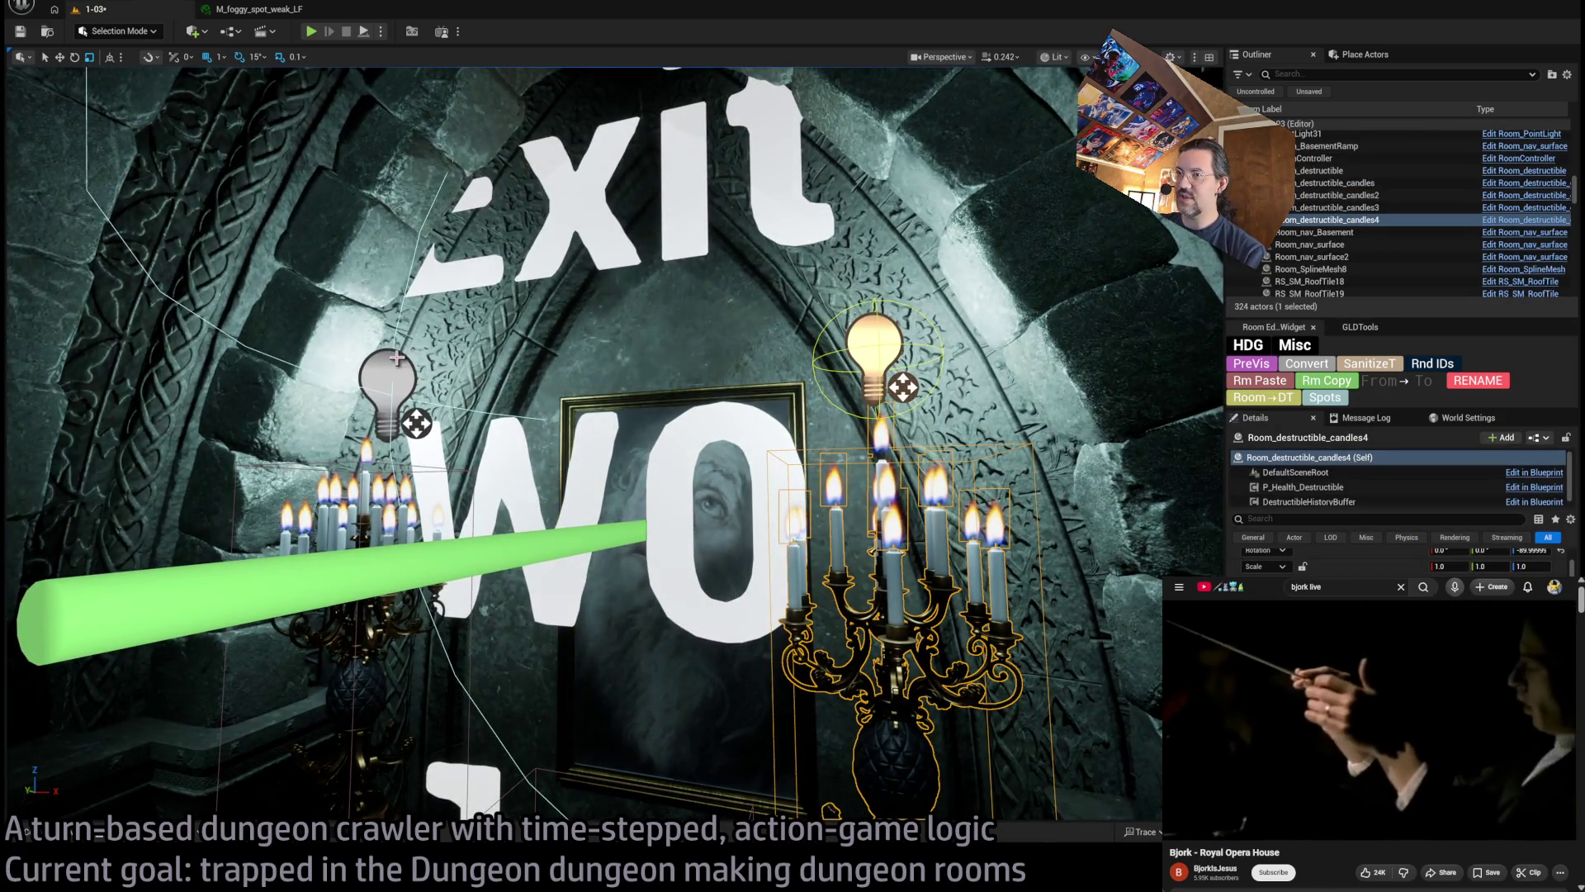
{"action": "left_click", "coordinate": [490, 364]}
{"action": "left_click", "coordinate": [885, 340]}
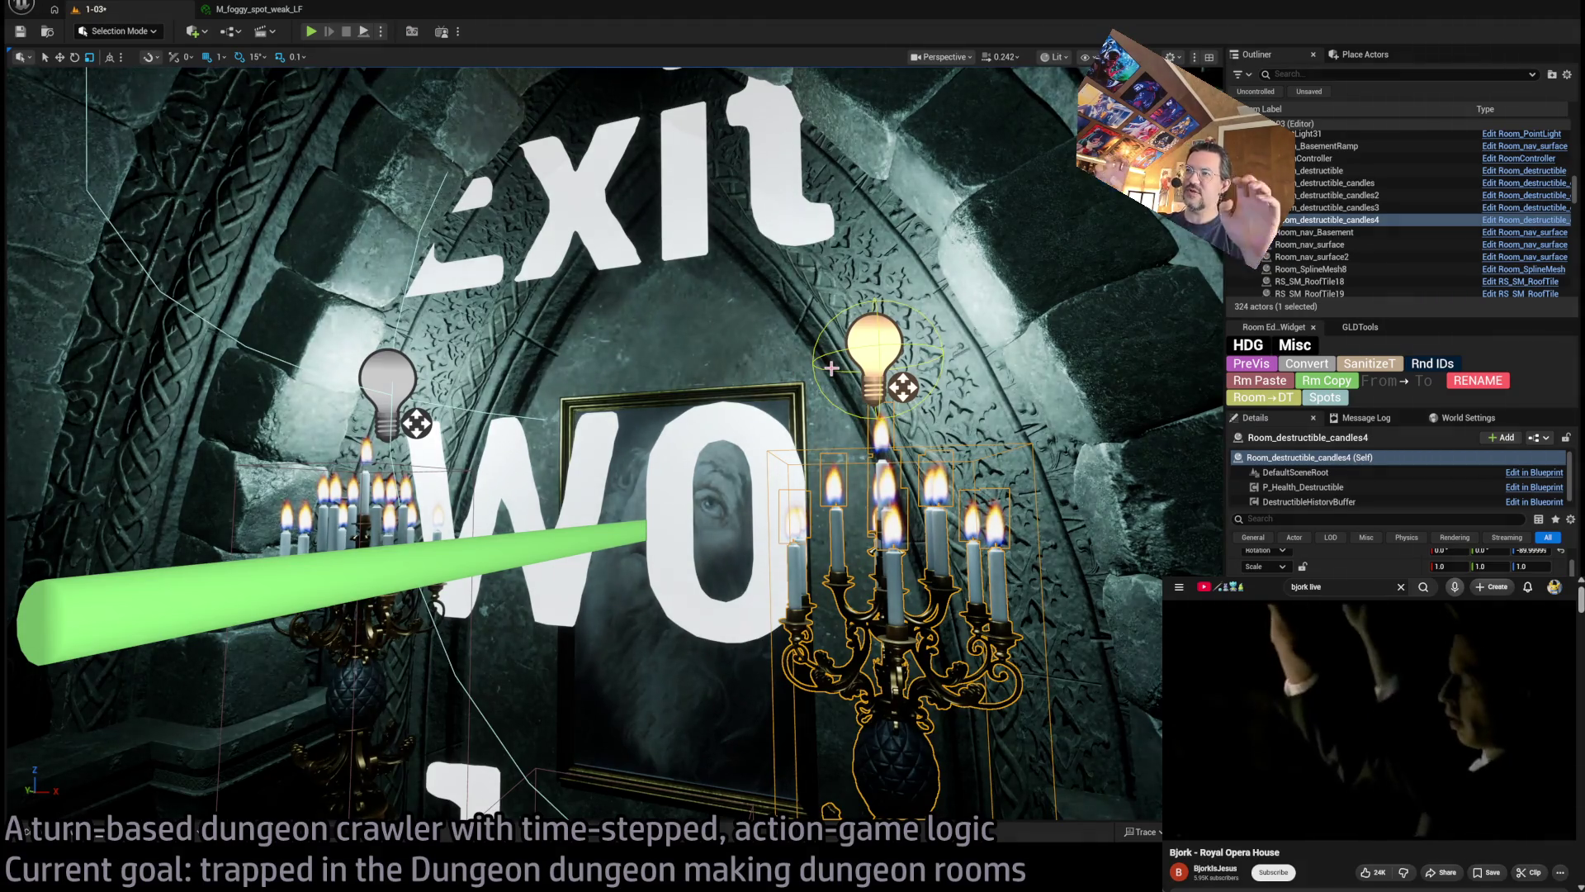
{"action": "left_click", "coordinate": [72, 841]}
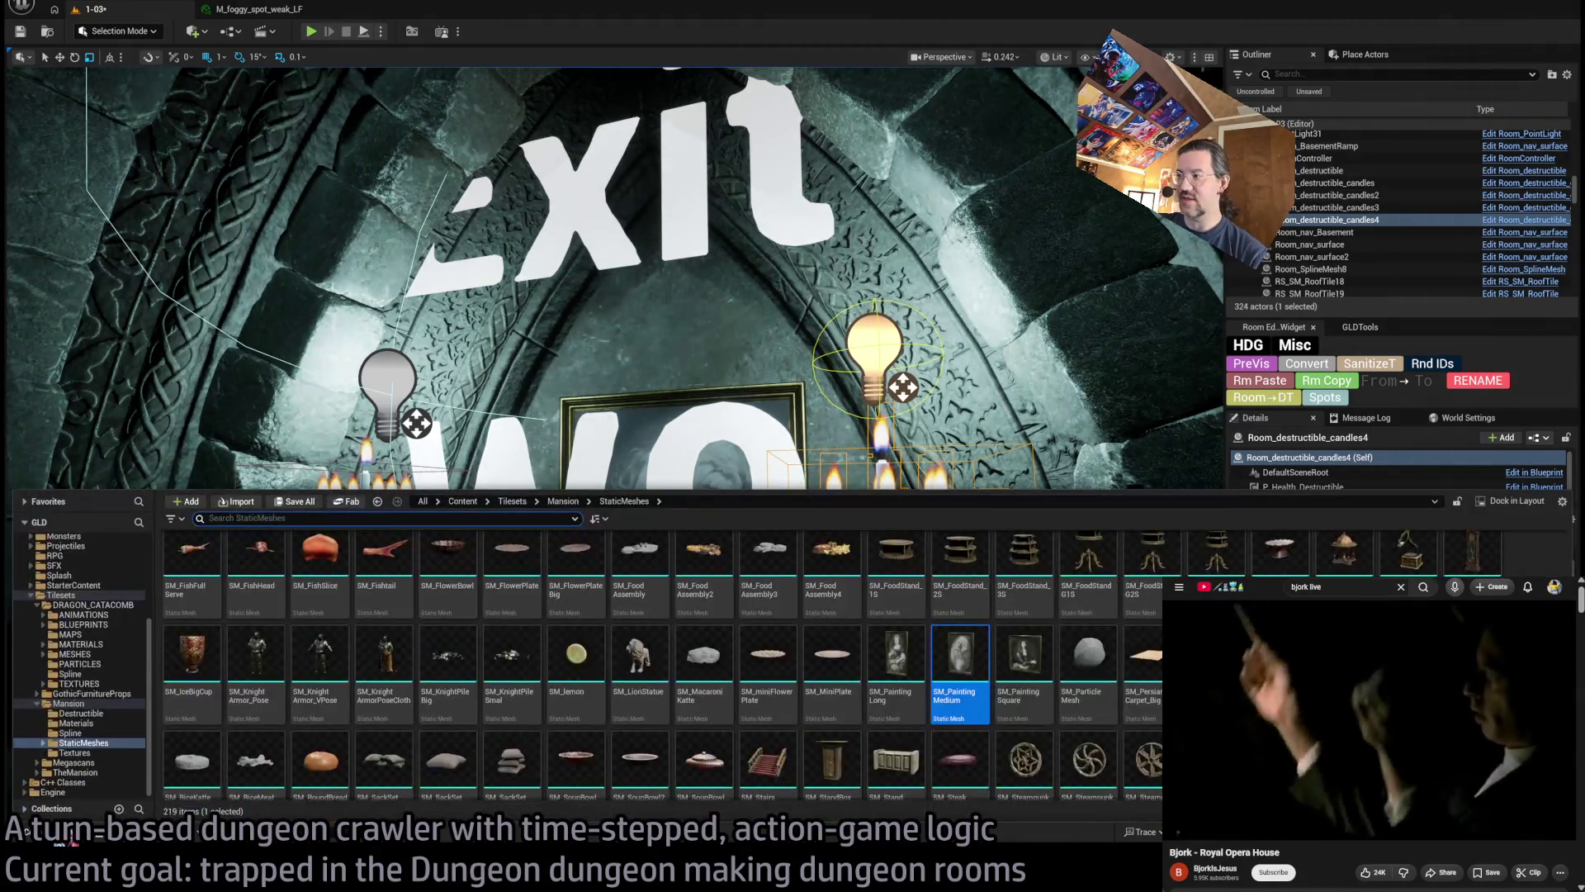
Assign the MM_candle_LF flicker light function to the candelabra light
{"action": "key", "text": "f"}
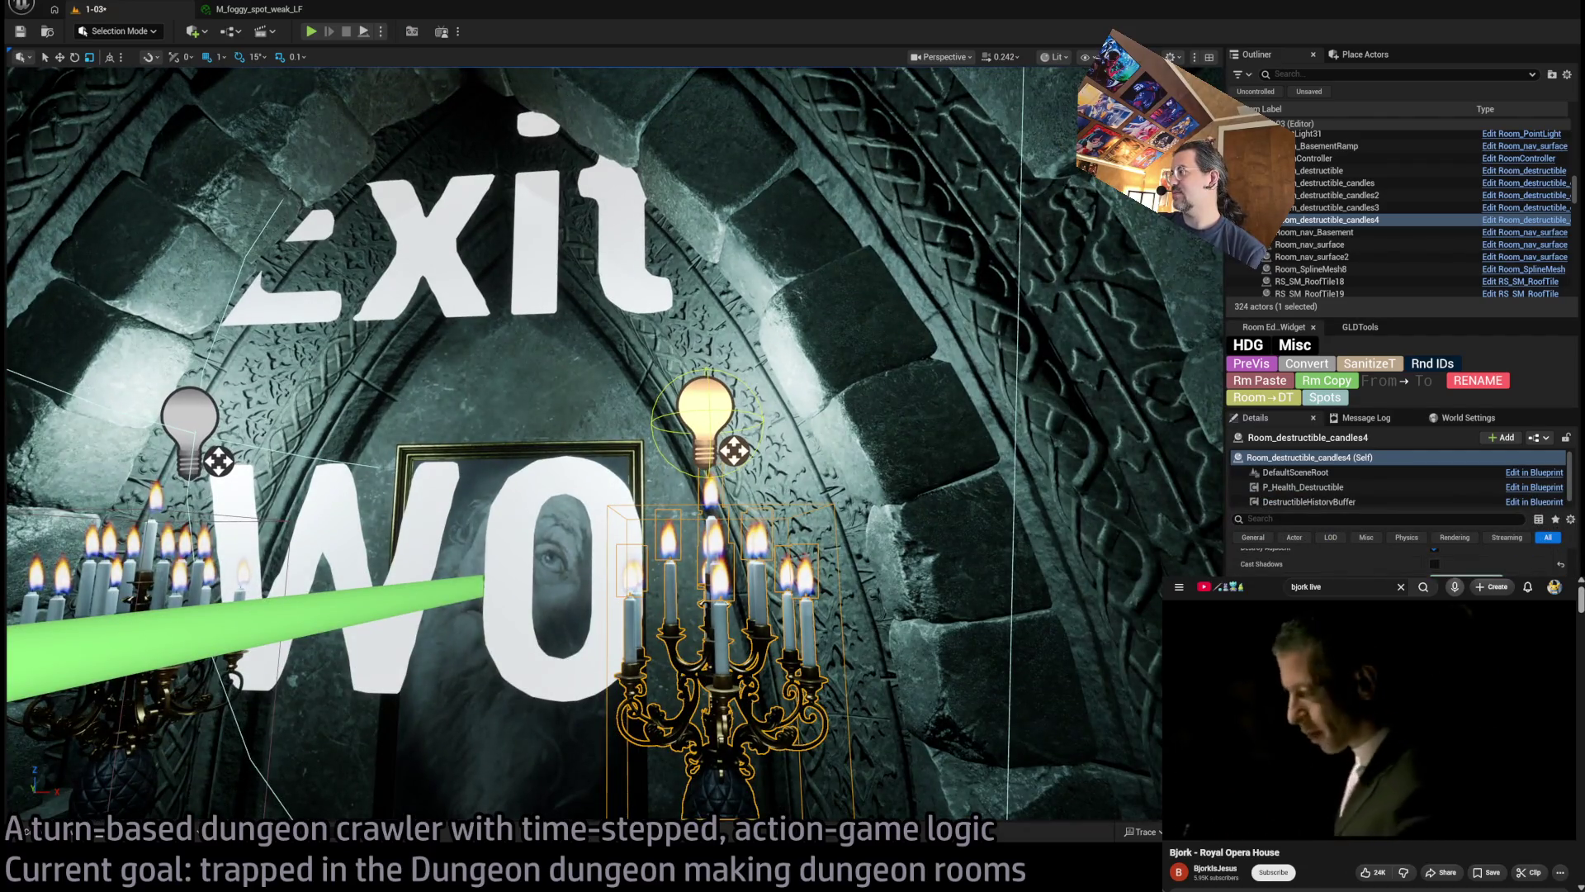
{"action": "key", "text": "ctrl+space"}
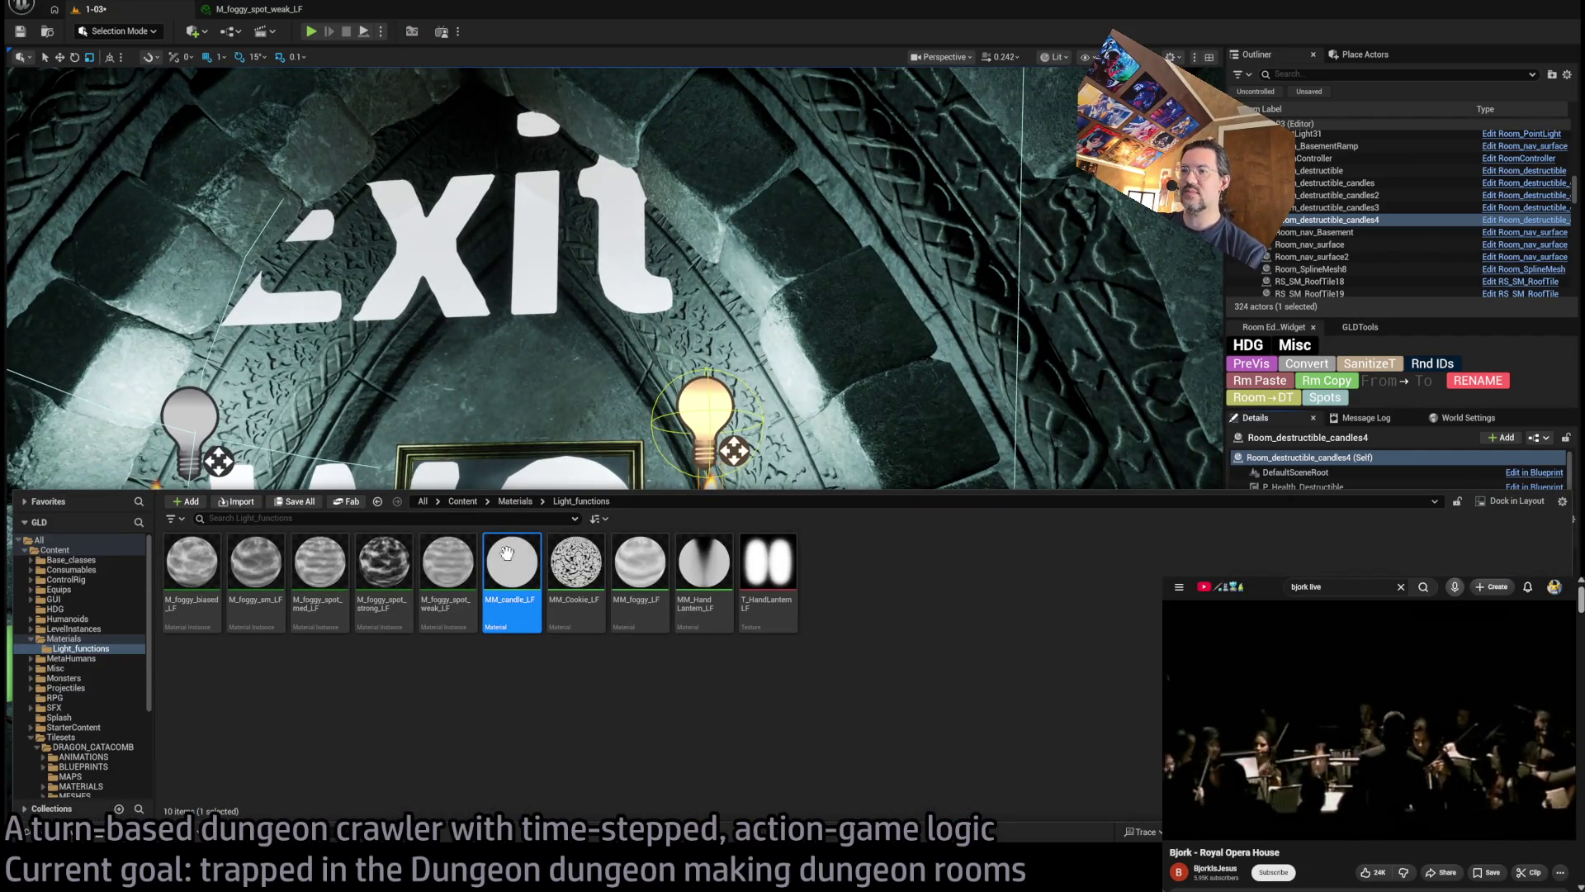
{"action": "left_click_drag", "start_coordinate": [507, 553], "coordinate": [611, 425]}
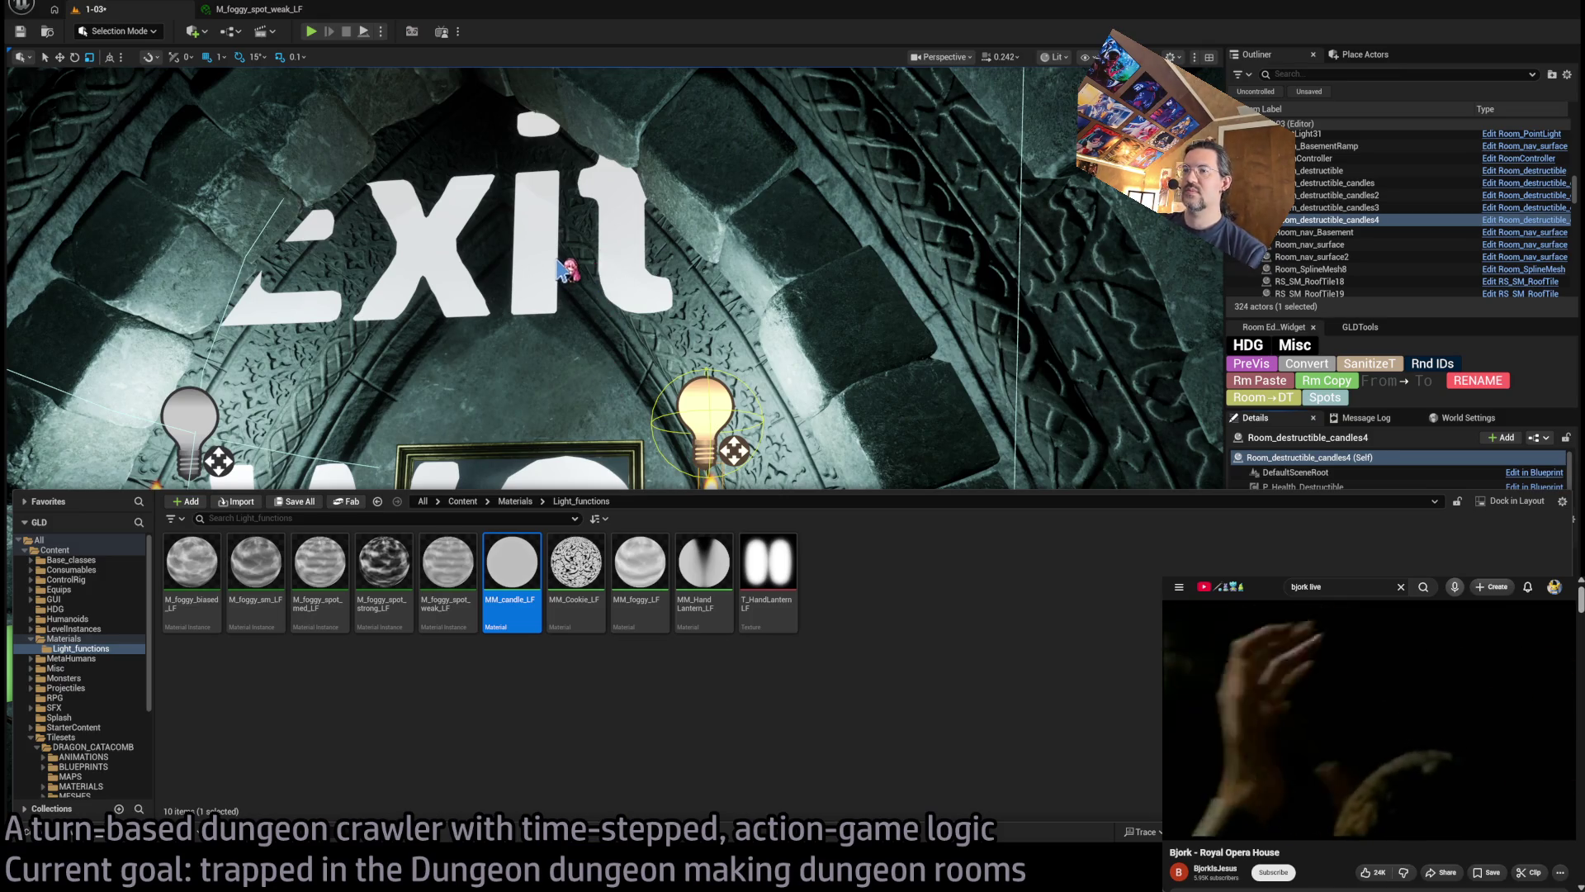
Duplicate MM_candle_LF as MM_candle_LF2
{"action": "left_click_drag", "start_coordinate": [564, 273], "coordinate": [566, 265]}
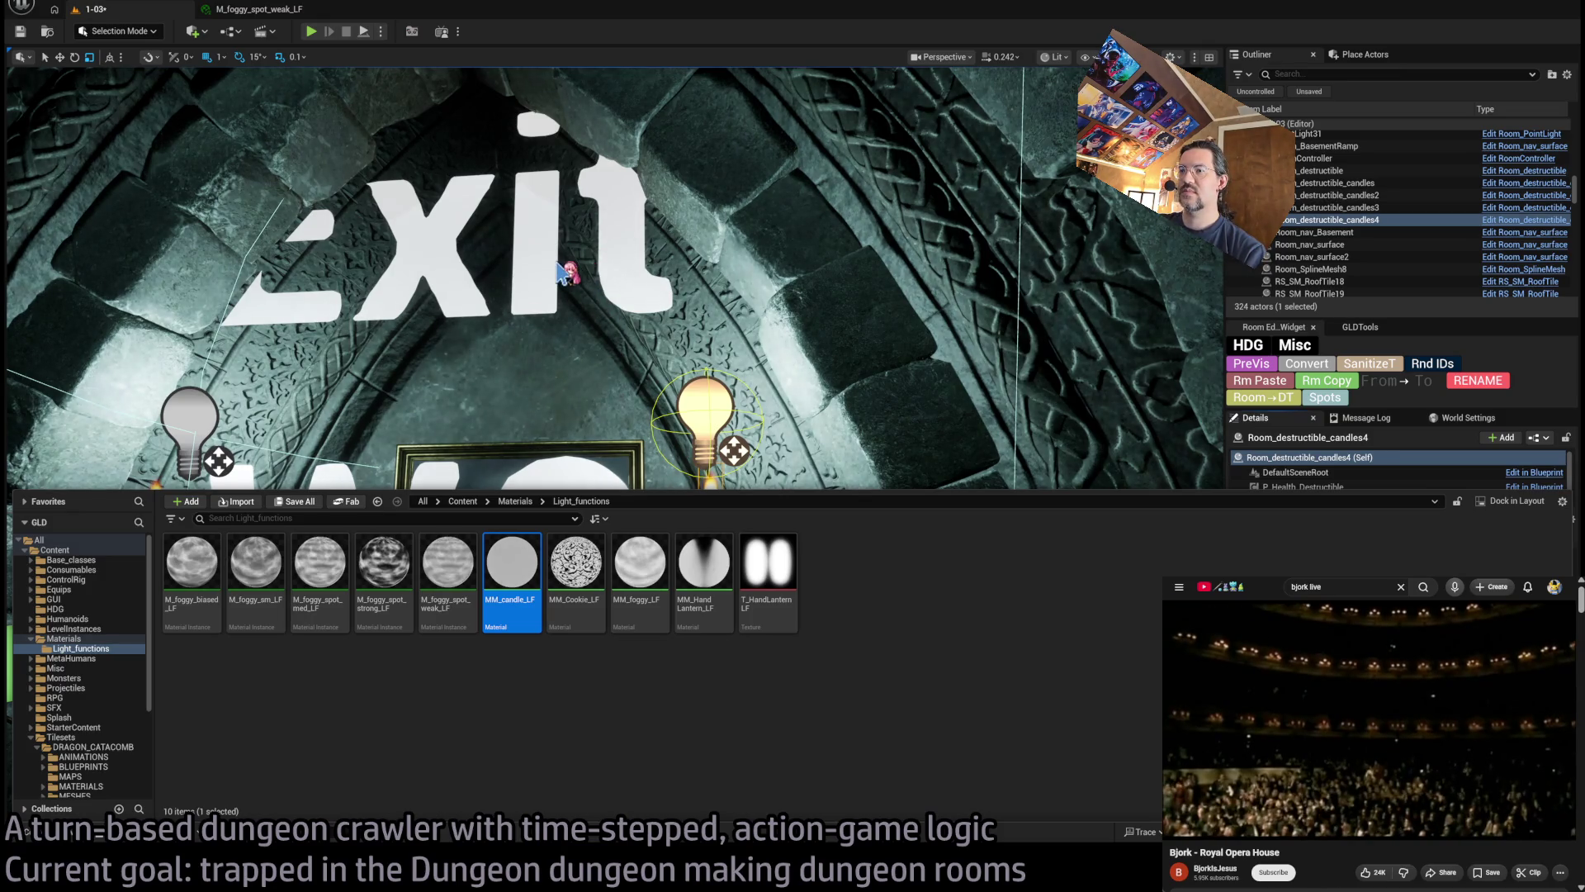
{"action": "key", "text": "ctrl+d"}
{"action": "key", "text": "BackSpace"}
{"action": "type", "text": "2"}
{"action": "key", "text": "Return"}
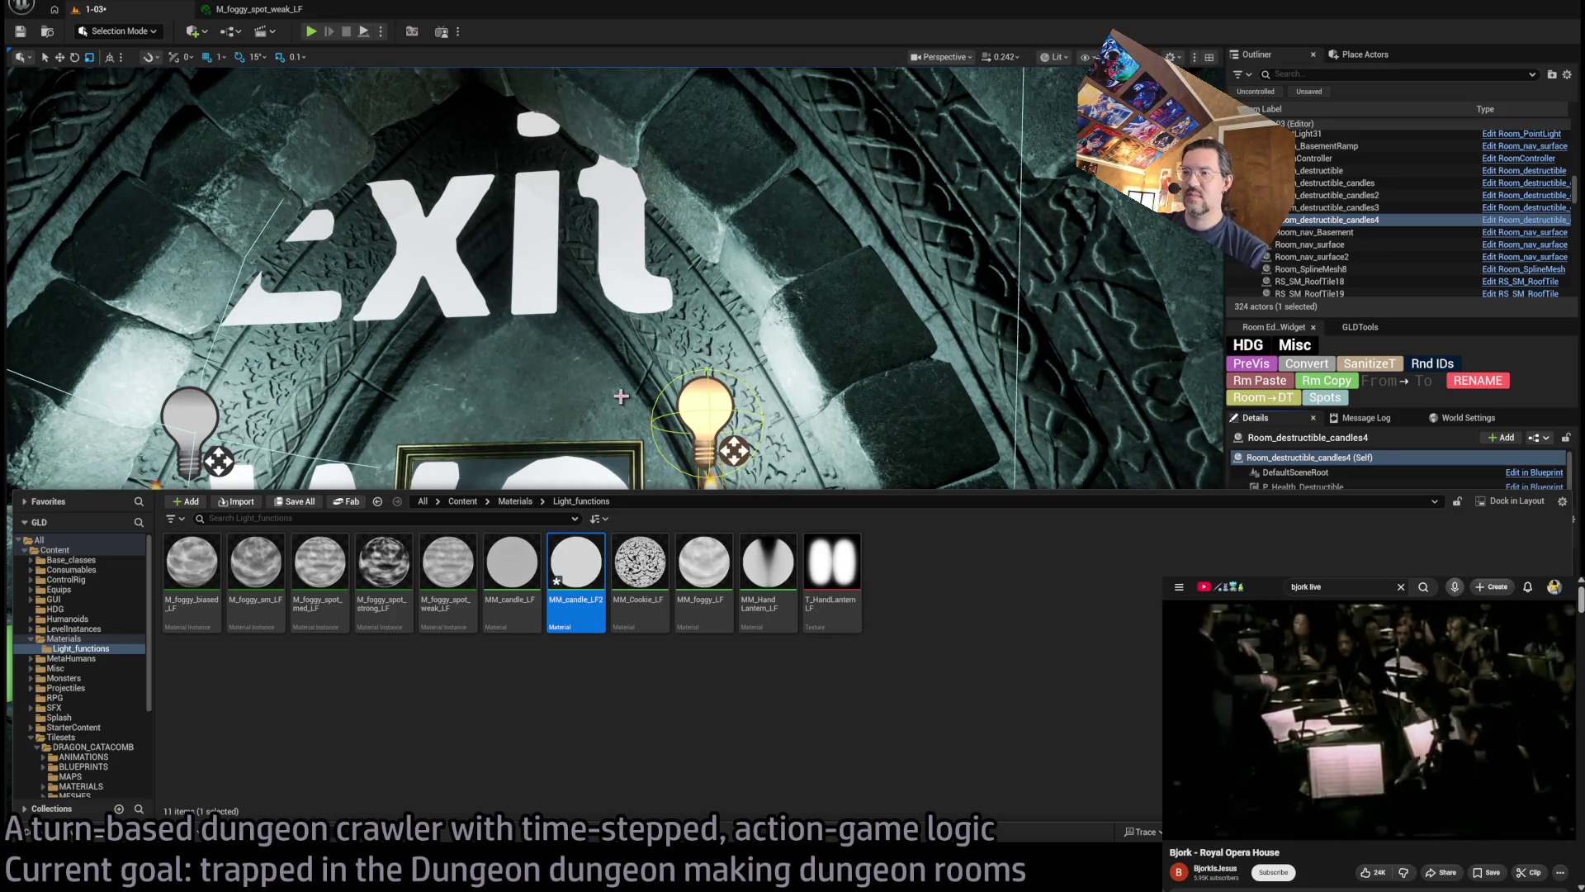
{"action": "key", "text": "Return"}
Close the M_foggy_spot_weak_LF editor and delete the MM_candle_LF2 copy from Light_functions
{"action": "scroll", "coordinate": [1274, 453], "scroll_direction": "down", "scroll_amount": 5}
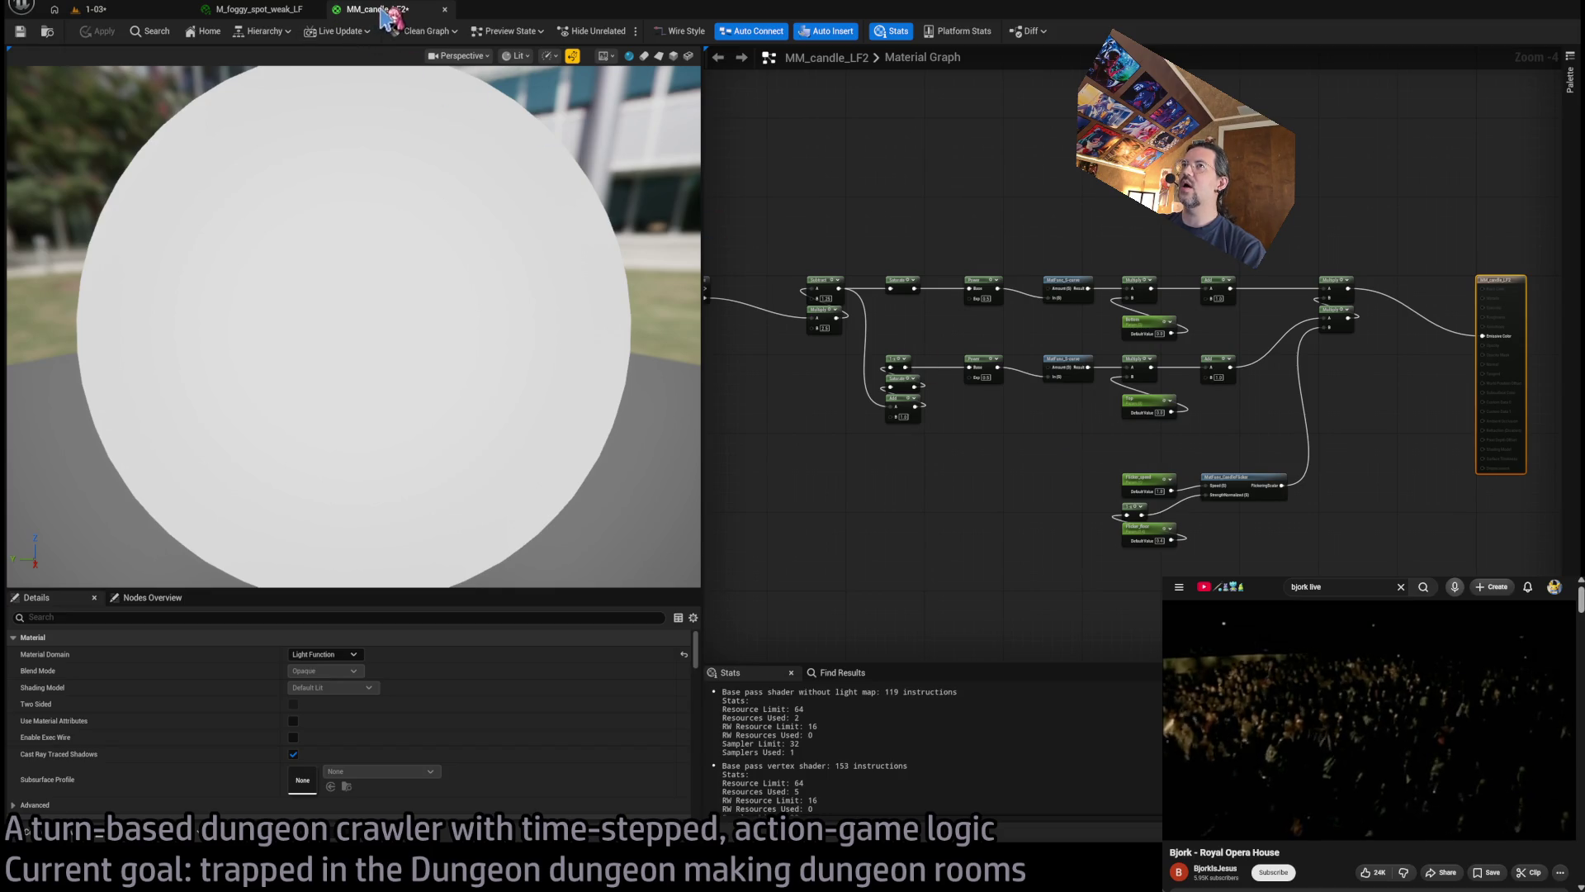
{"action": "left_click", "coordinate": [302, 10]}
{"action": "left_click", "coordinate": [314, 9]}
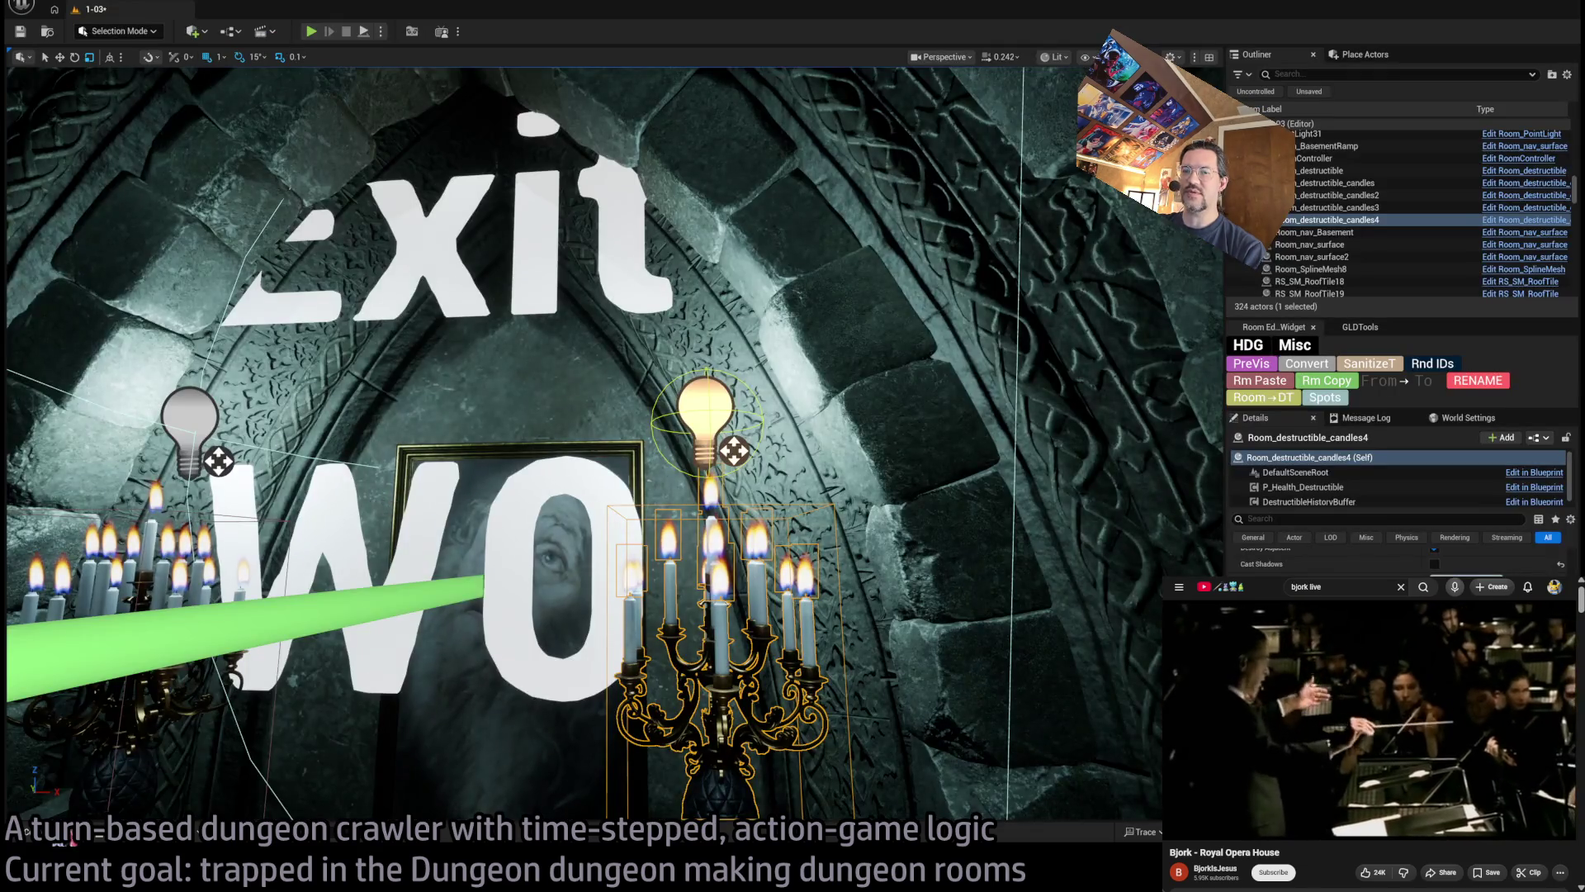
{"action": "left_click", "coordinate": [27, 832]}
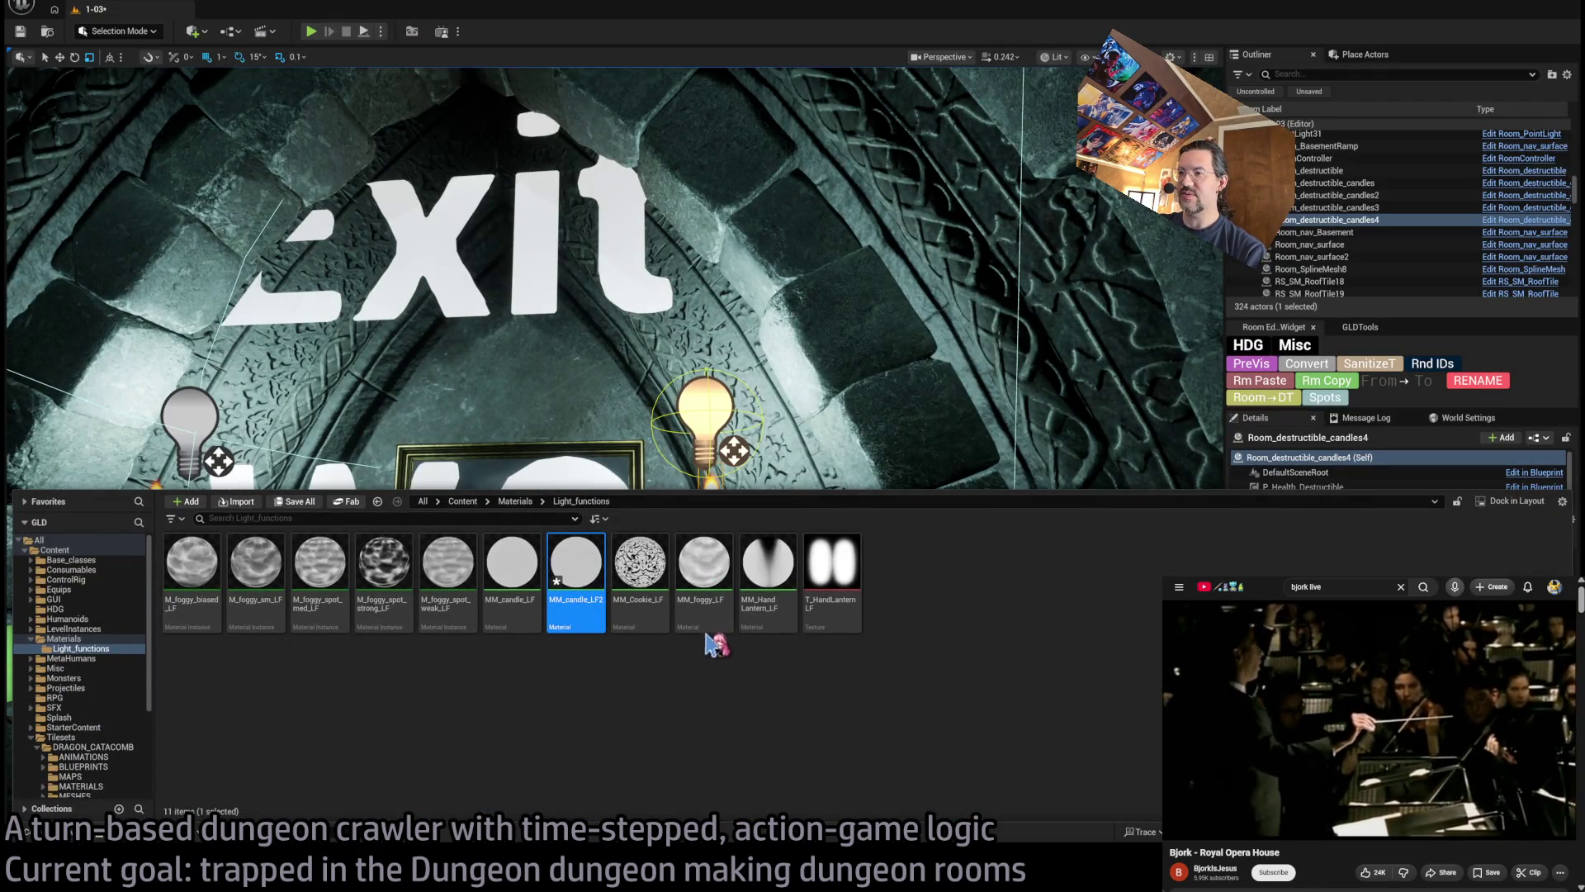
{"action": "key", "text": "Delete"}
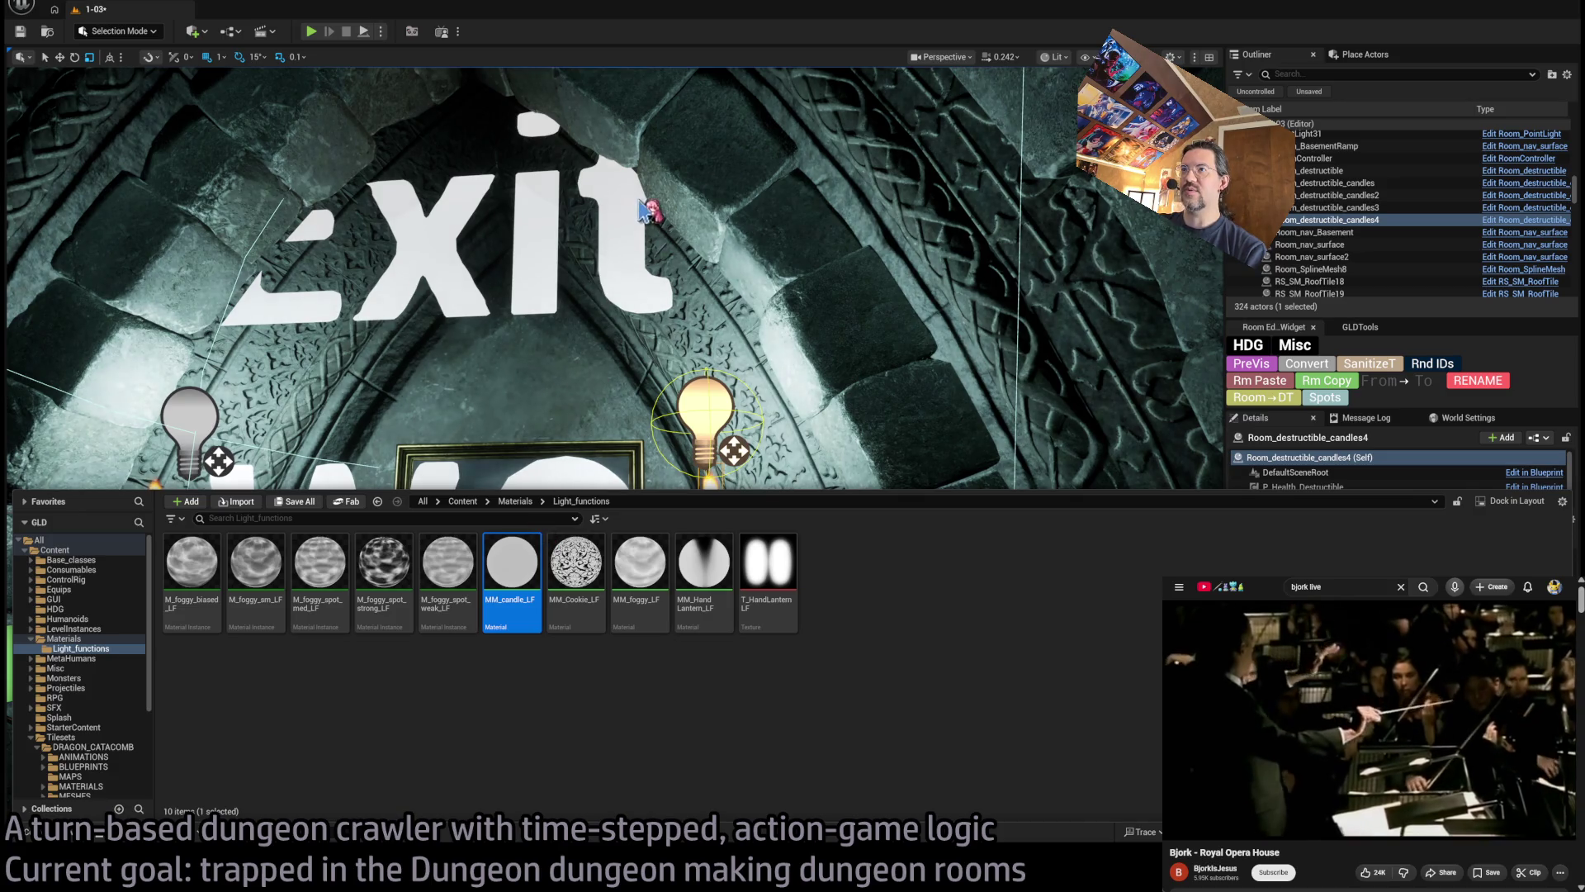
Create a material instance of MM_candle_LF named M_candle2_LF and open it
{"action": "right_click", "coordinate": [535, 533]}
{"action": "left_click", "coordinate": [586, 562]}
{"action": "key", "text": "BackSpace"}
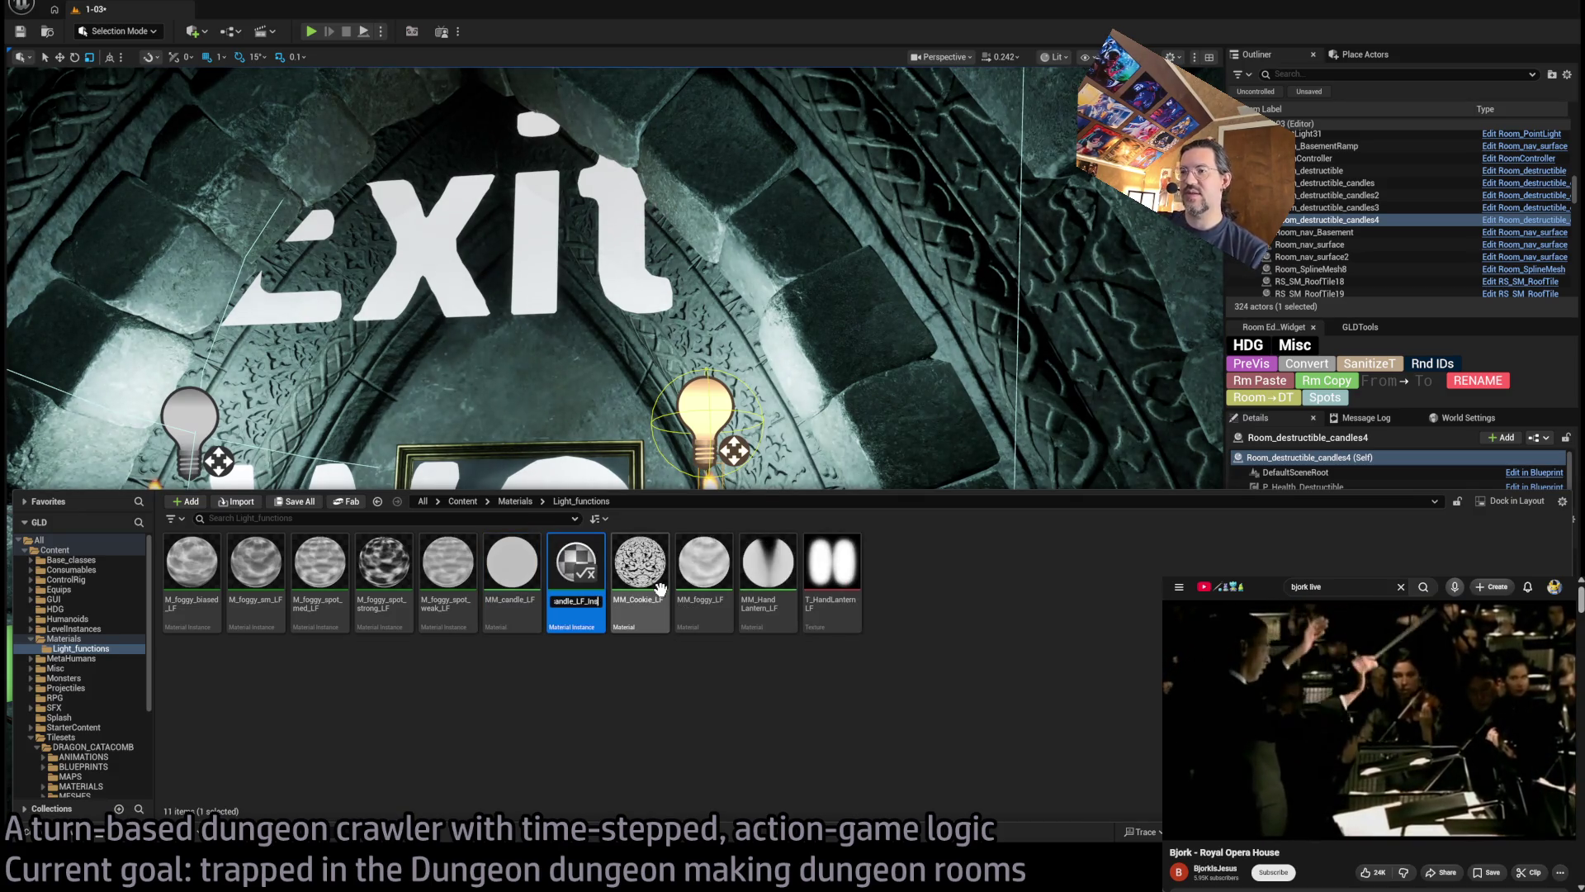
{"action": "key", "text": "Home"}
{"action": "key", "text": "Right"}
{"action": "key", "text": "Delete"}
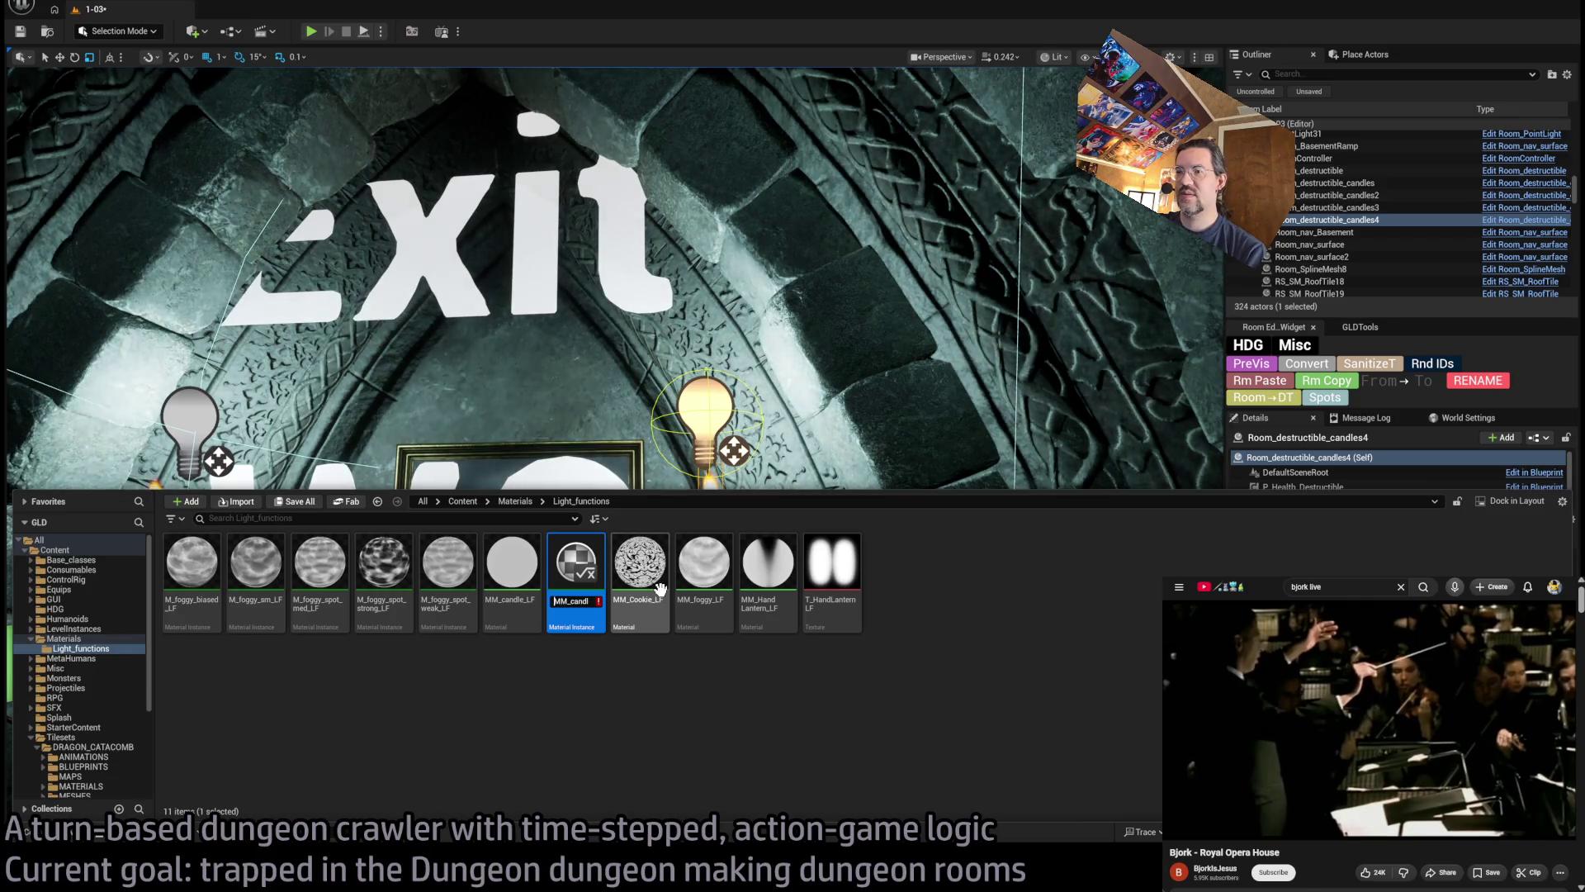
{"action": "type", "text": "I"}
{"action": "key", "text": "Return"}
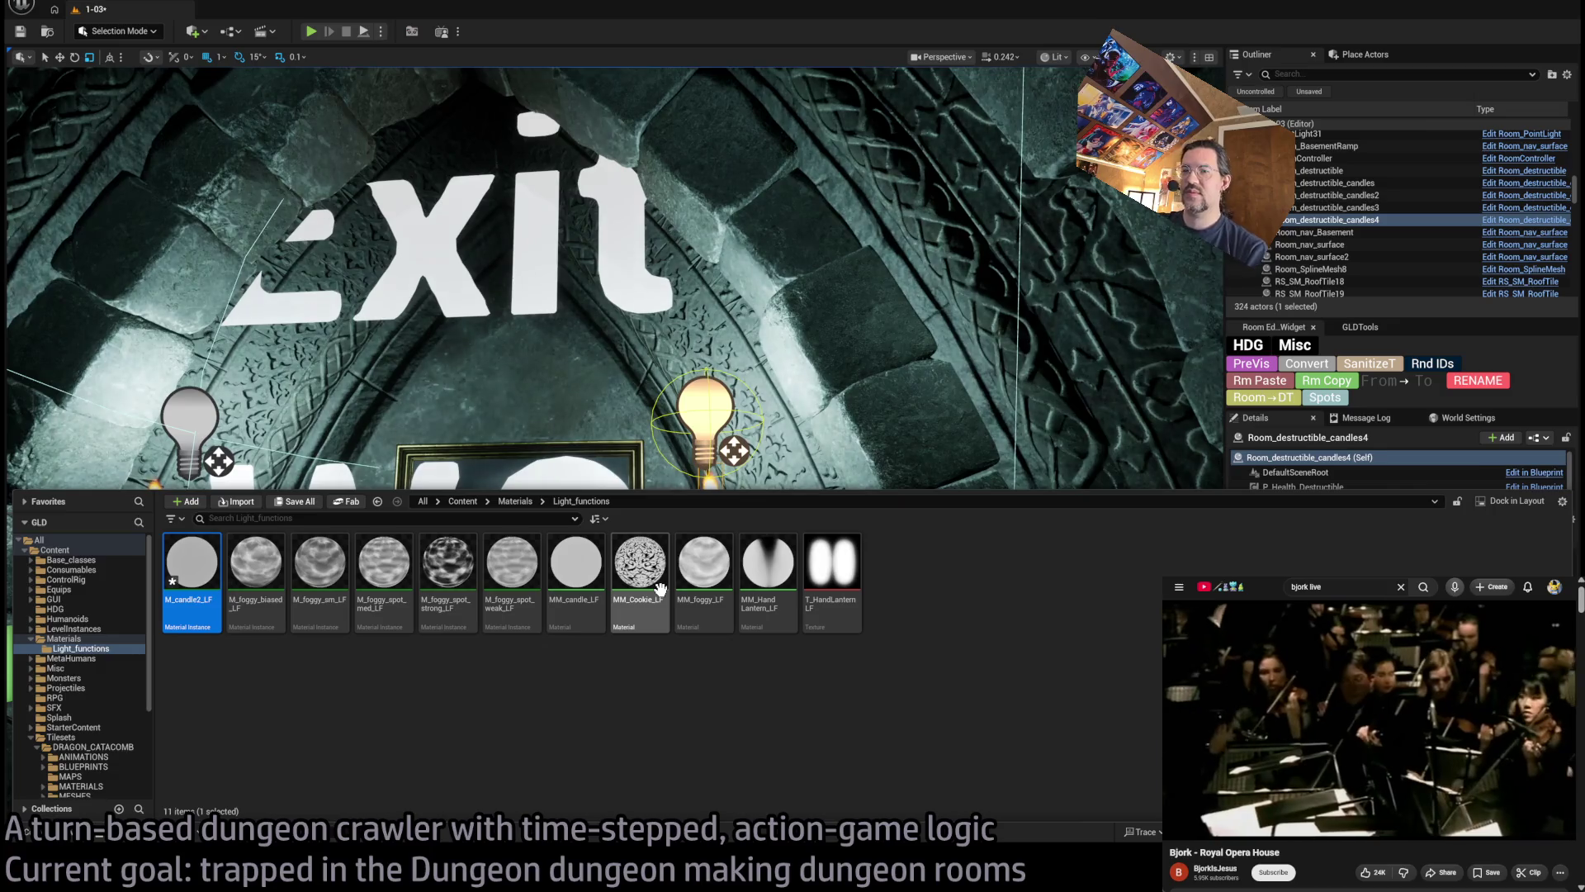
{"action": "double_click", "coordinate": [198, 561]}
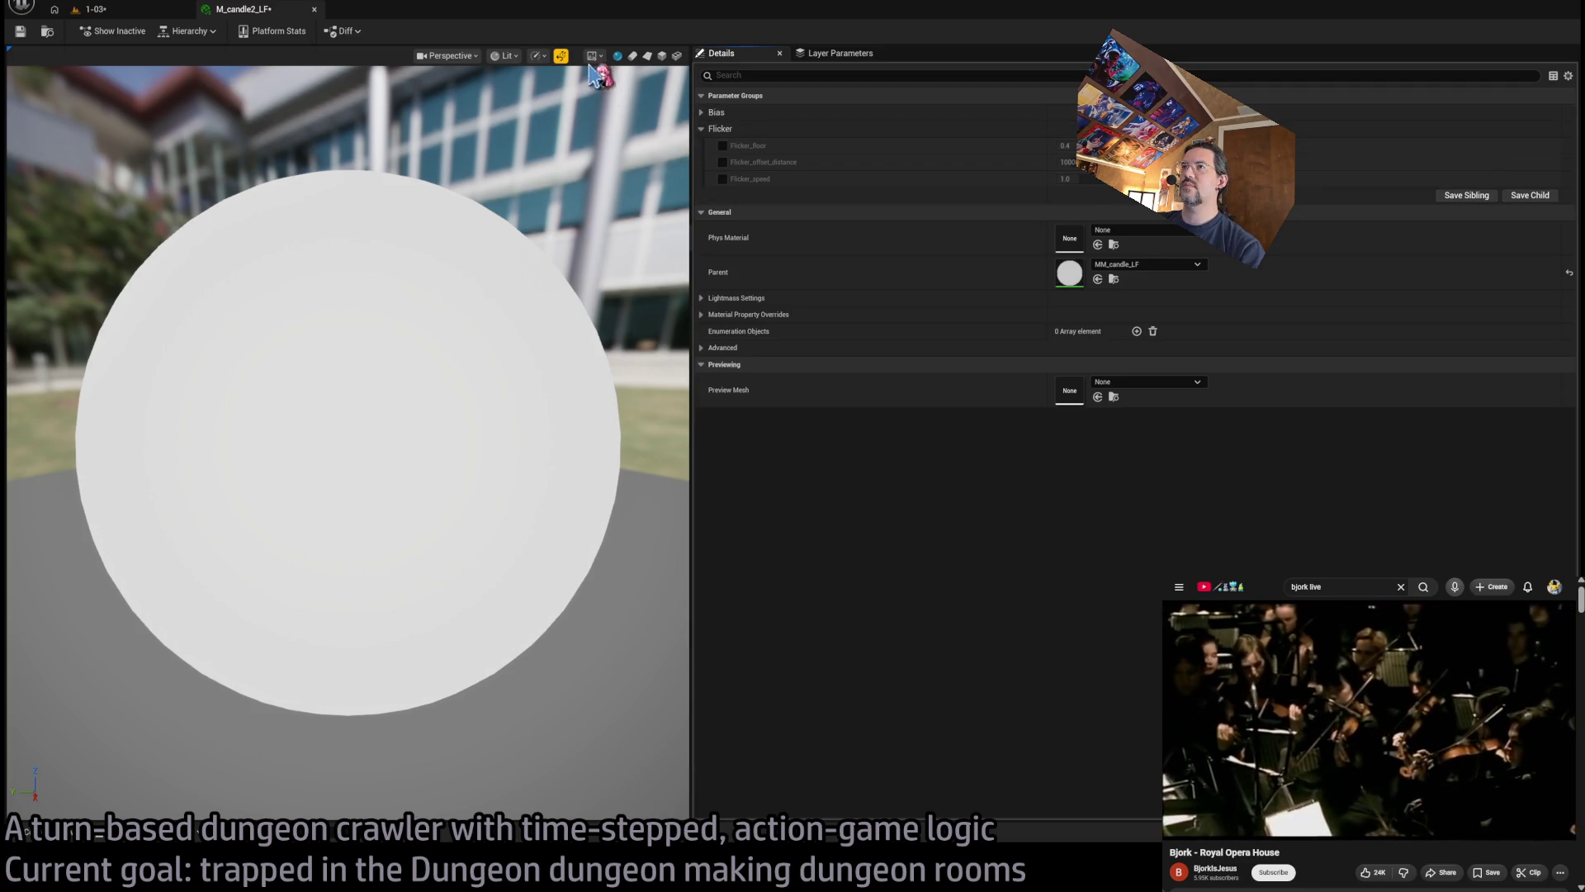
Preview on a plane and enable the Flicker_offset_distance override with a new value
{"action": "left_click", "coordinate": [648, 56]}
{"action": "left_click", "coordinate": [723, 162]}
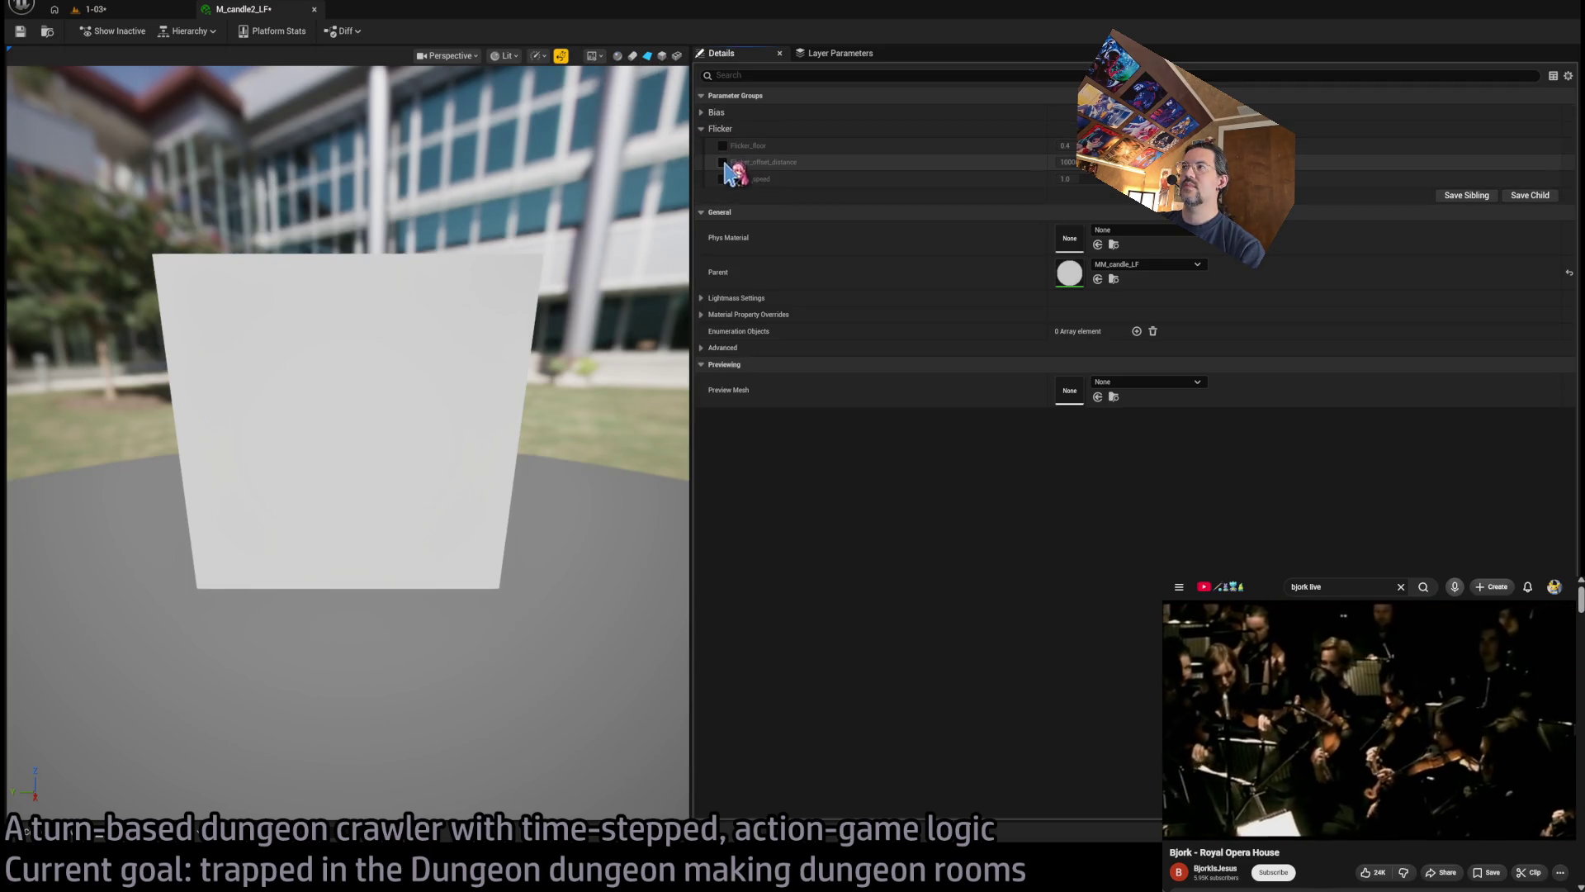
{"action": "left_click", "coordinate": [1067, 163]}
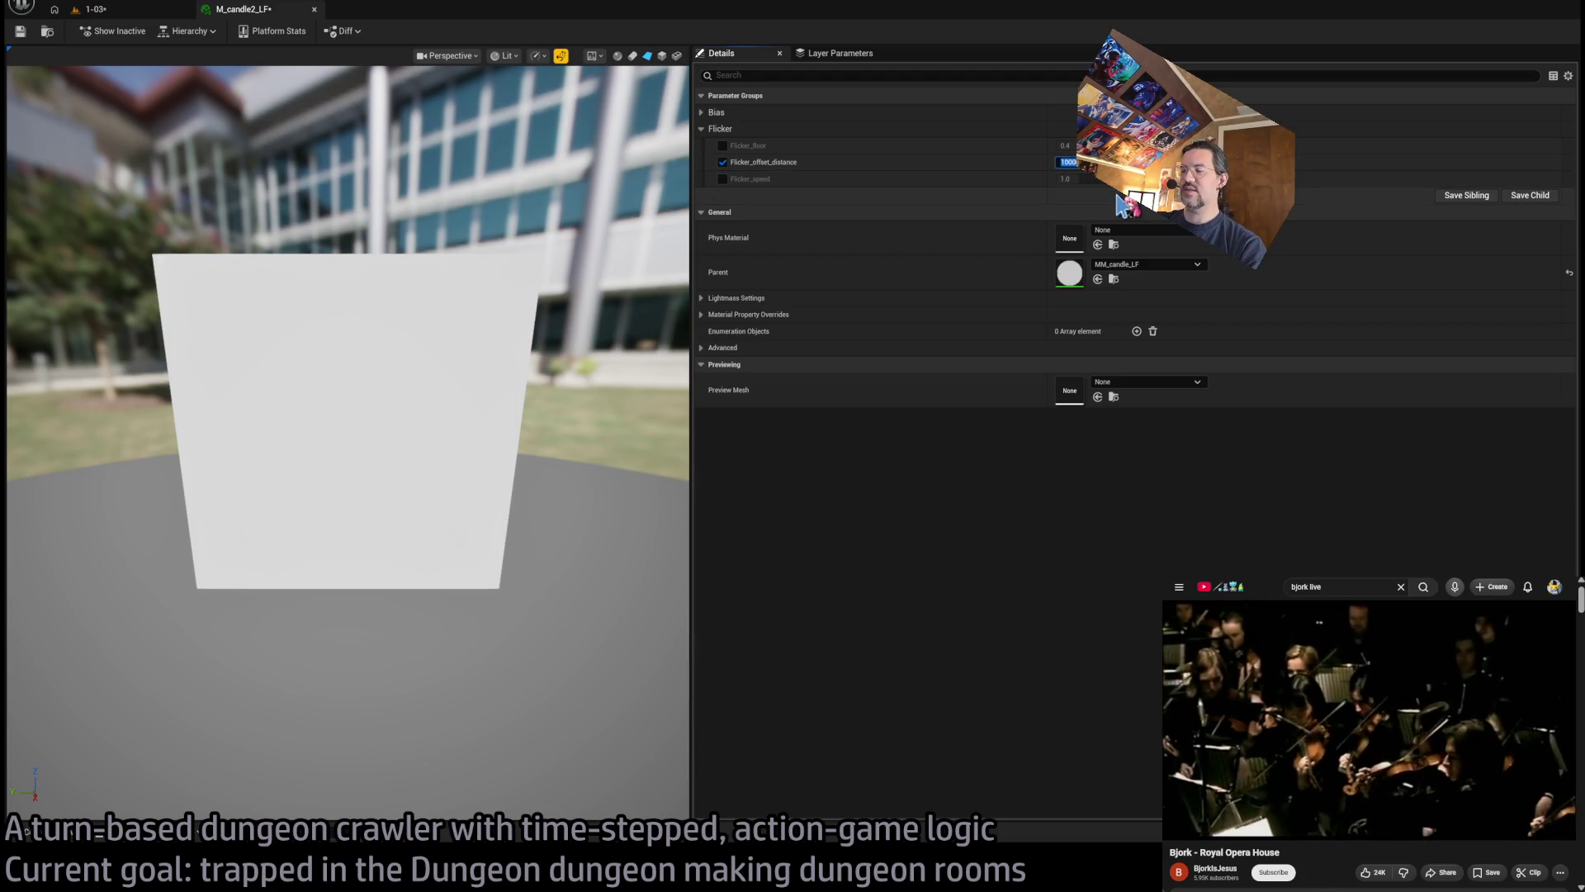
{"action": "type", "text": "111"}
{"action": "type", "text": "1071"}
{"action": "key", "text": "Return"}
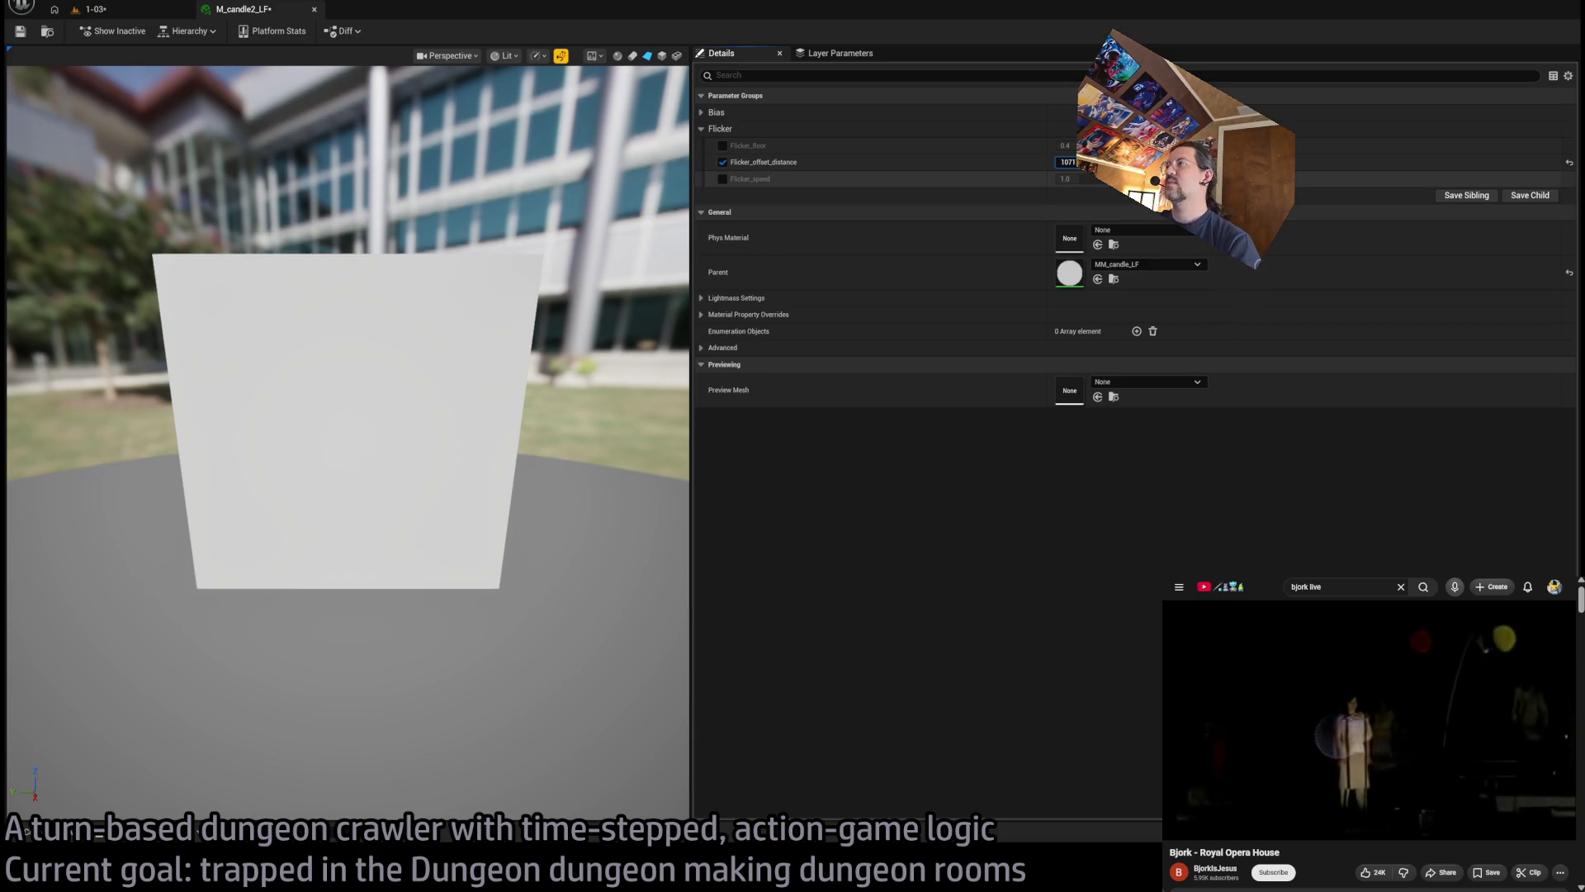
Fine-tune Flicker_offset_distance while comparing the flicker in the dungeon level, ending on the level
{"action": "left_click", "coordinate": [1067, 161]}
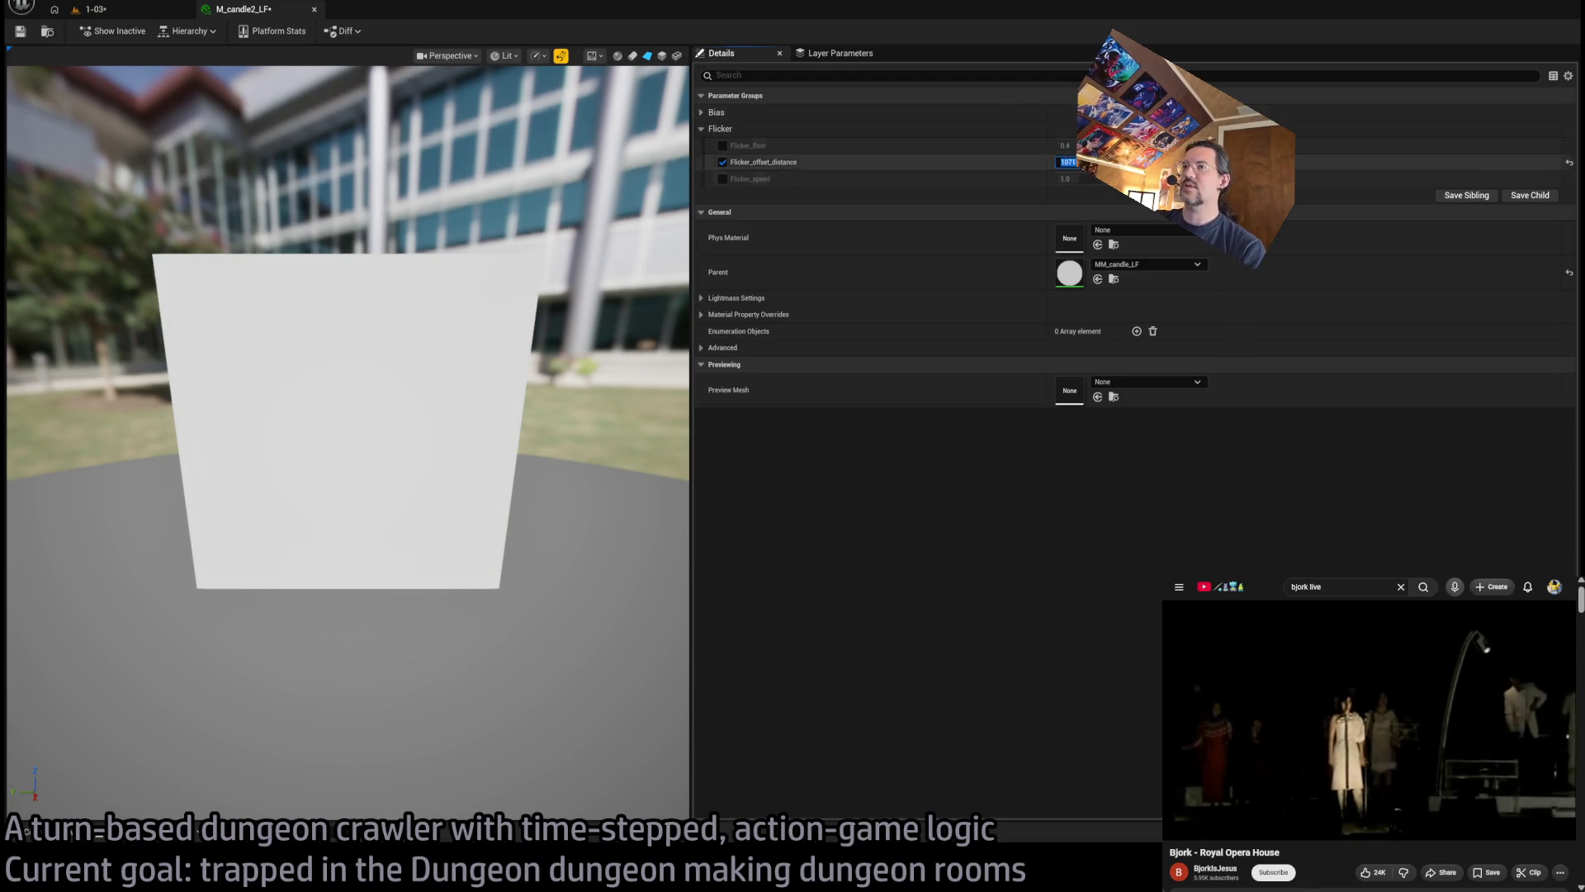
{"action": "left_click", "coordinate": [132, 11]}
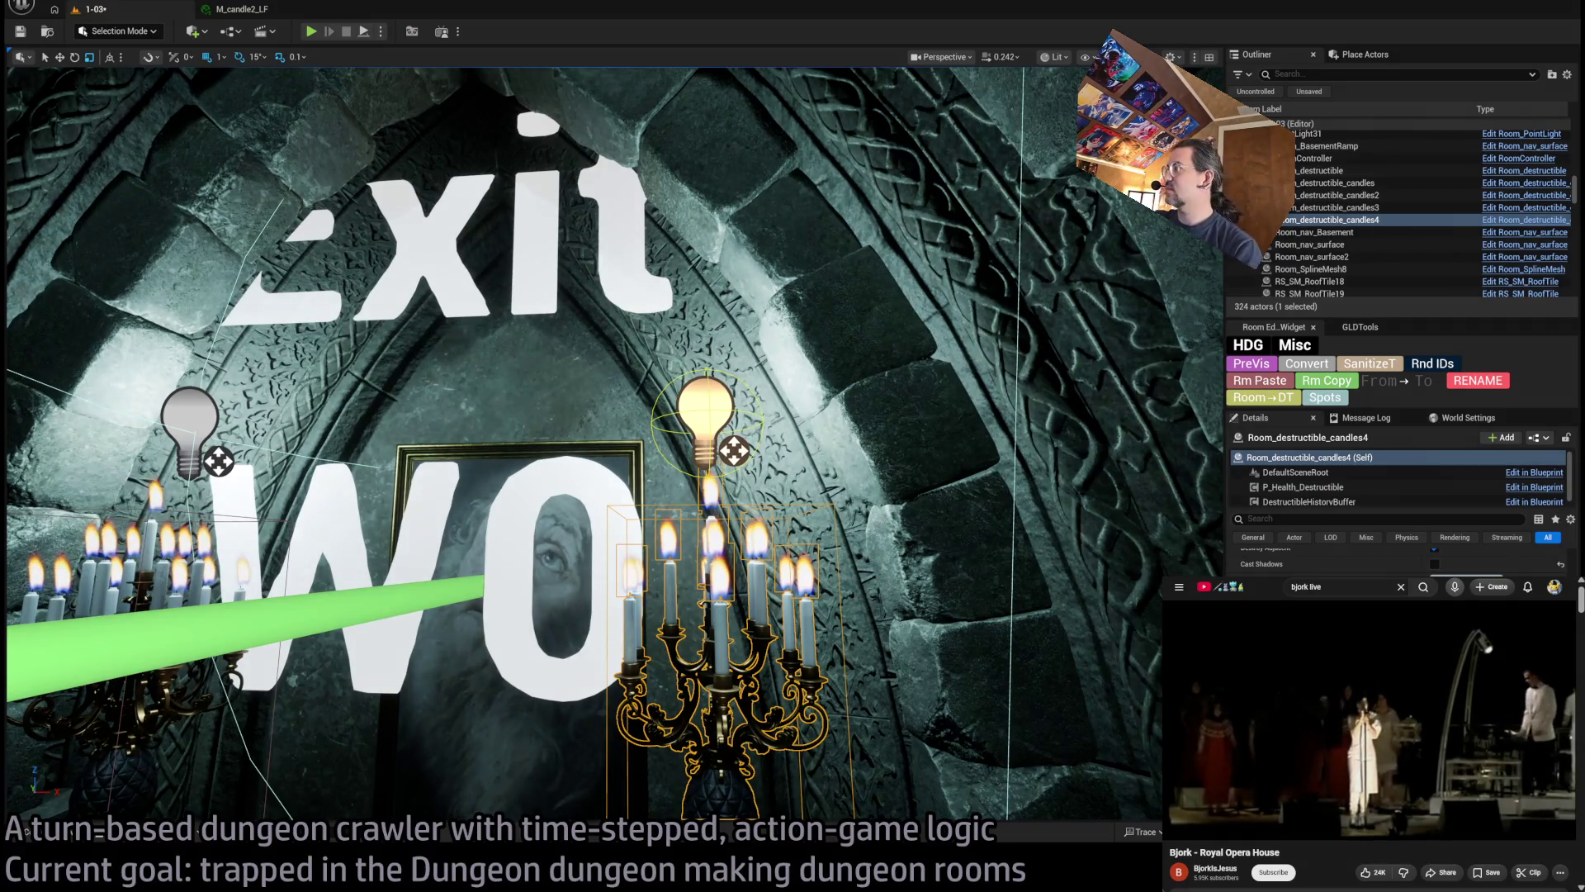
{"action": "scroll", "coordinate": [700, 488], "scroll_direction": "down", "scroll_amount": 5}
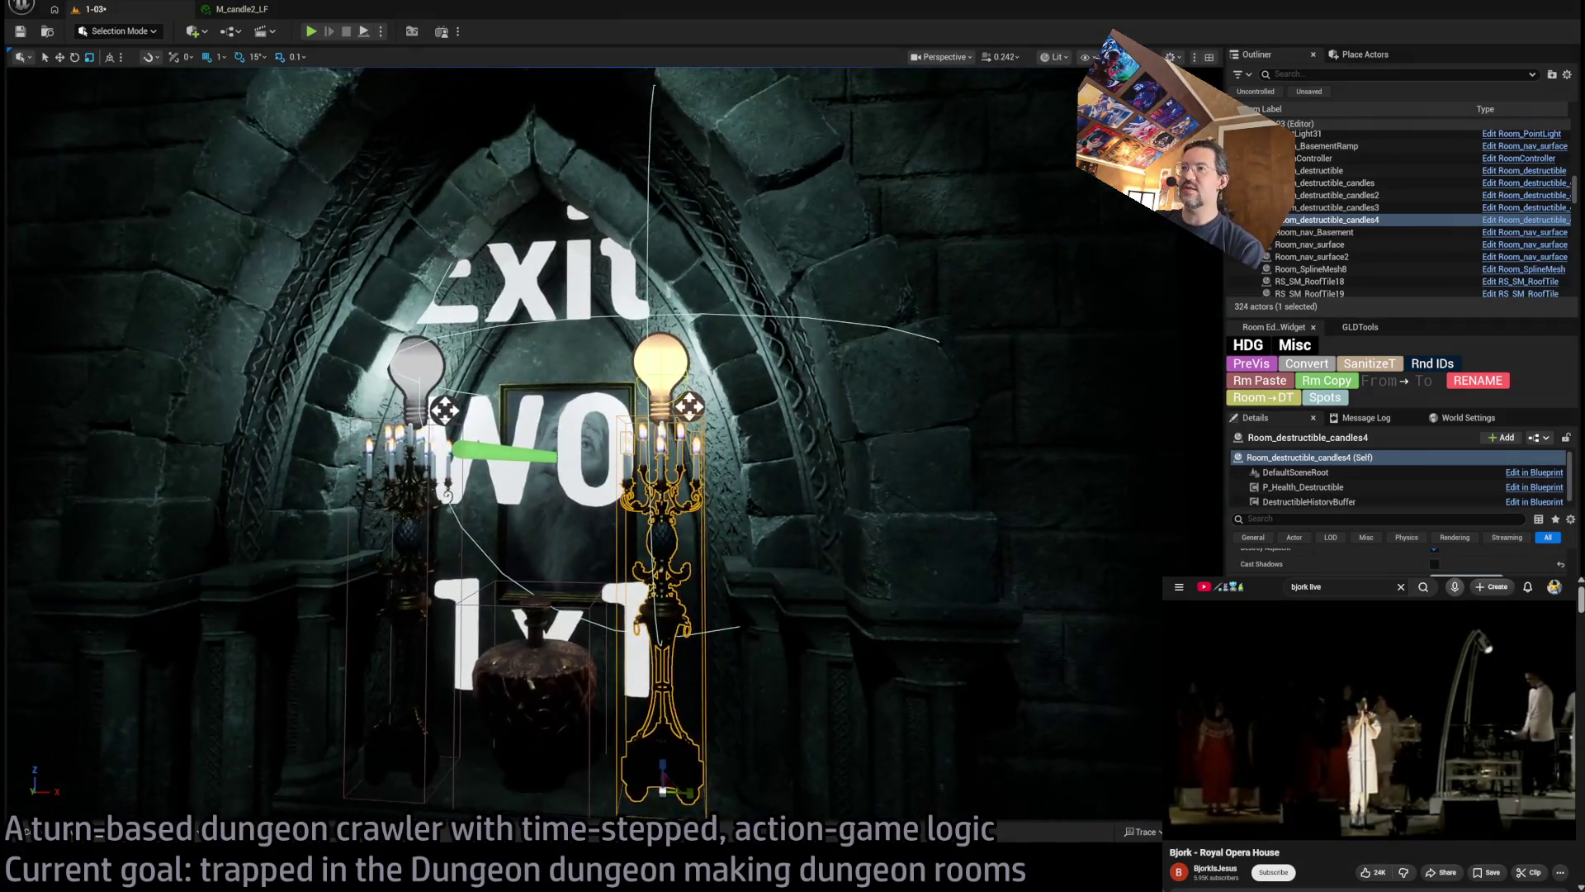
{"action": "scroll", "coordinate": [702, 489], "scroll_direction": "up", "scroll_amount": 4}
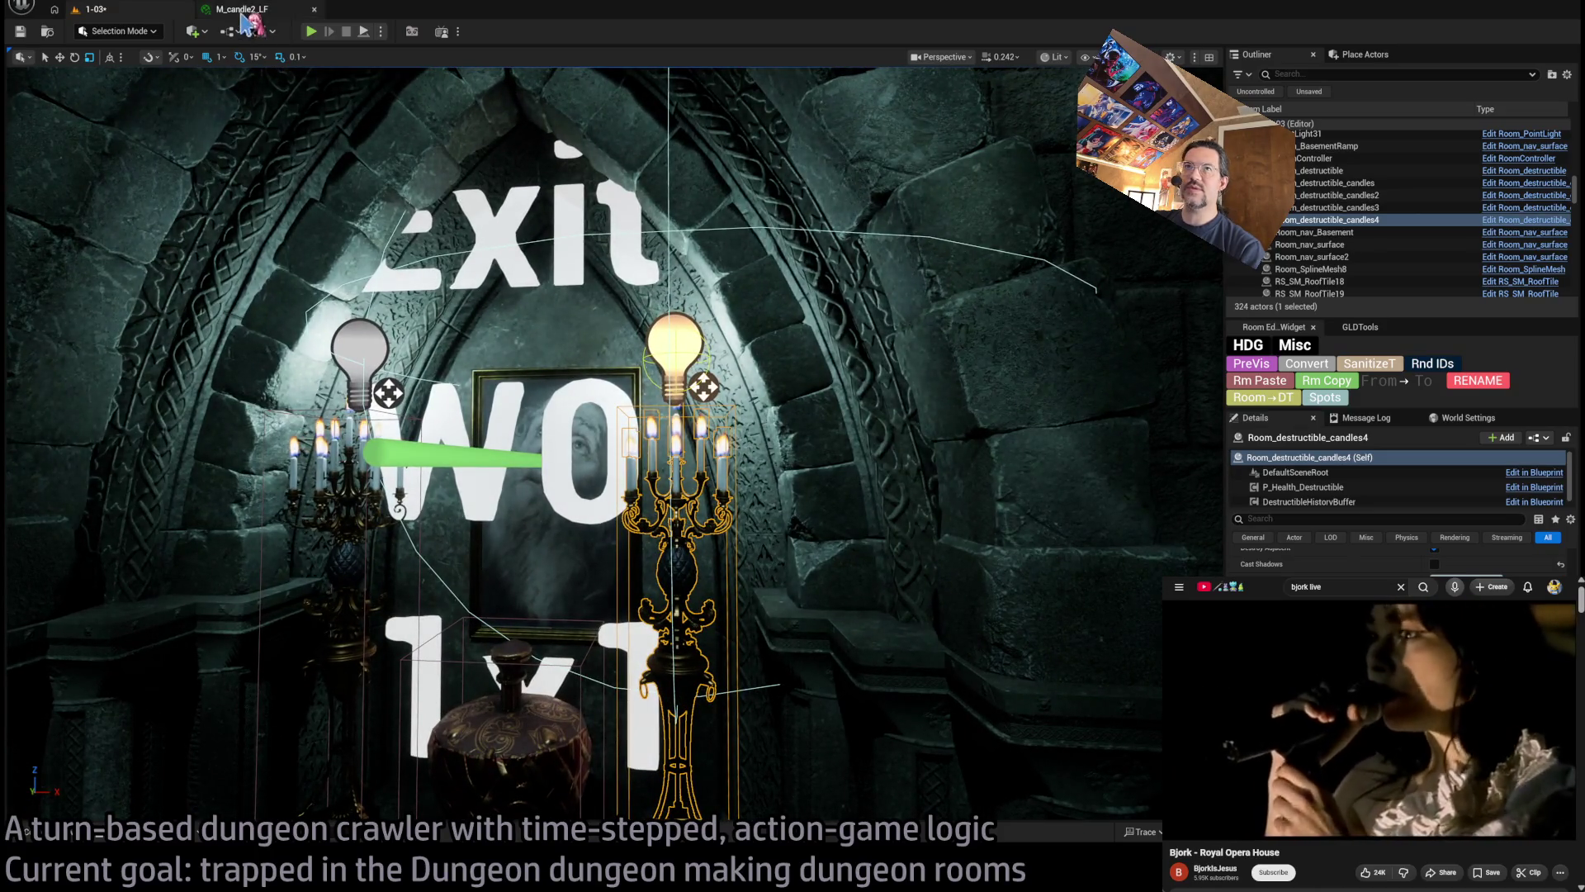
{"action": "left_click", "coordinate": [242, 10]}
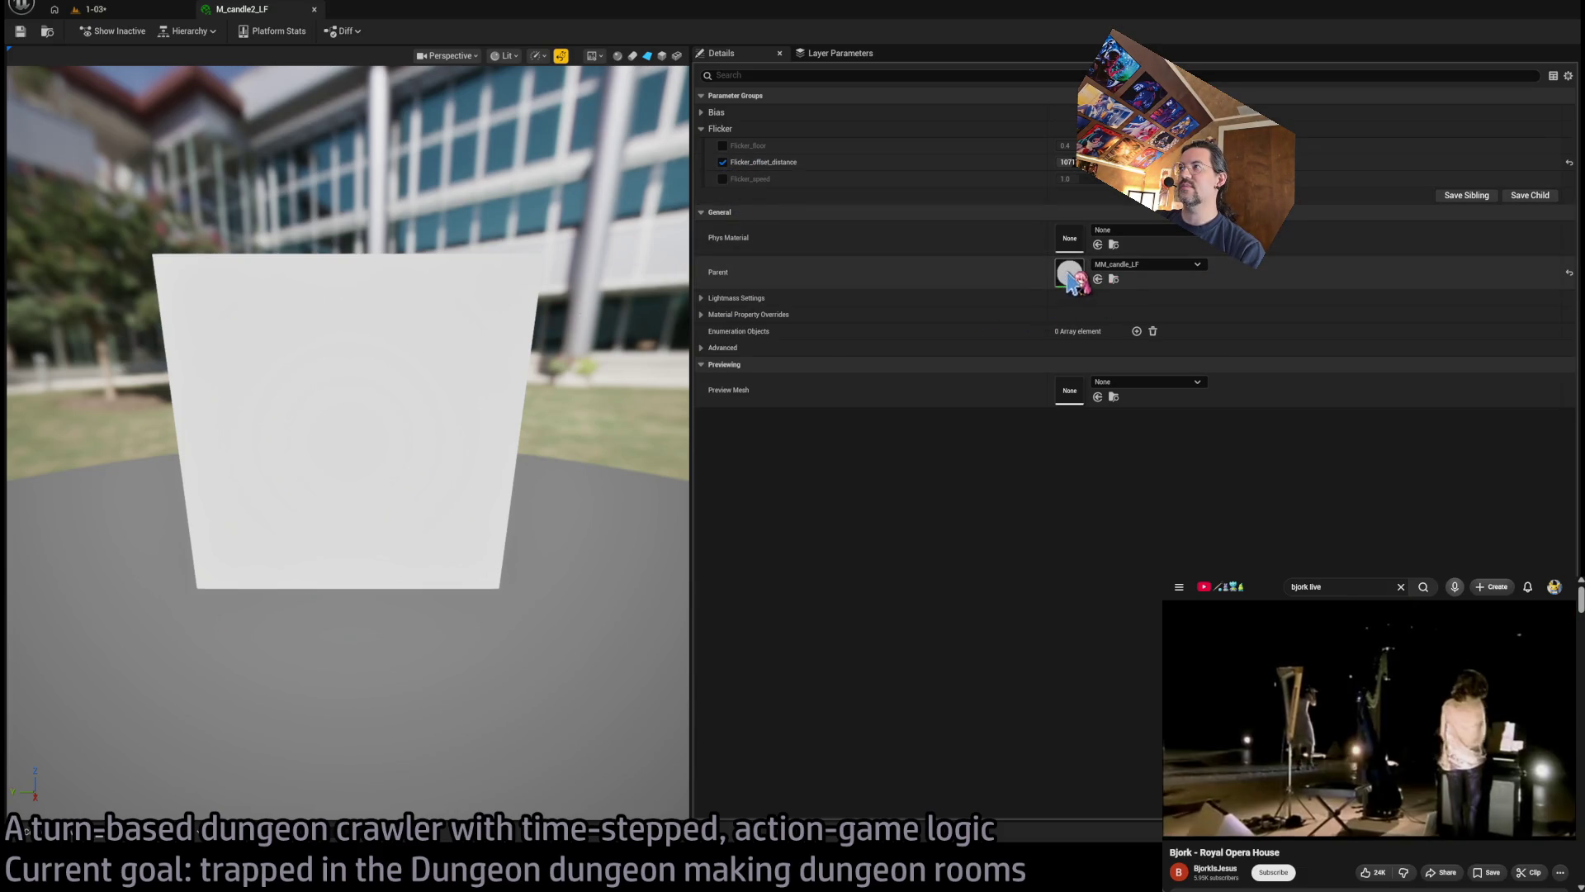
{"action": "left_click", "coordinate": [1067, 162]}
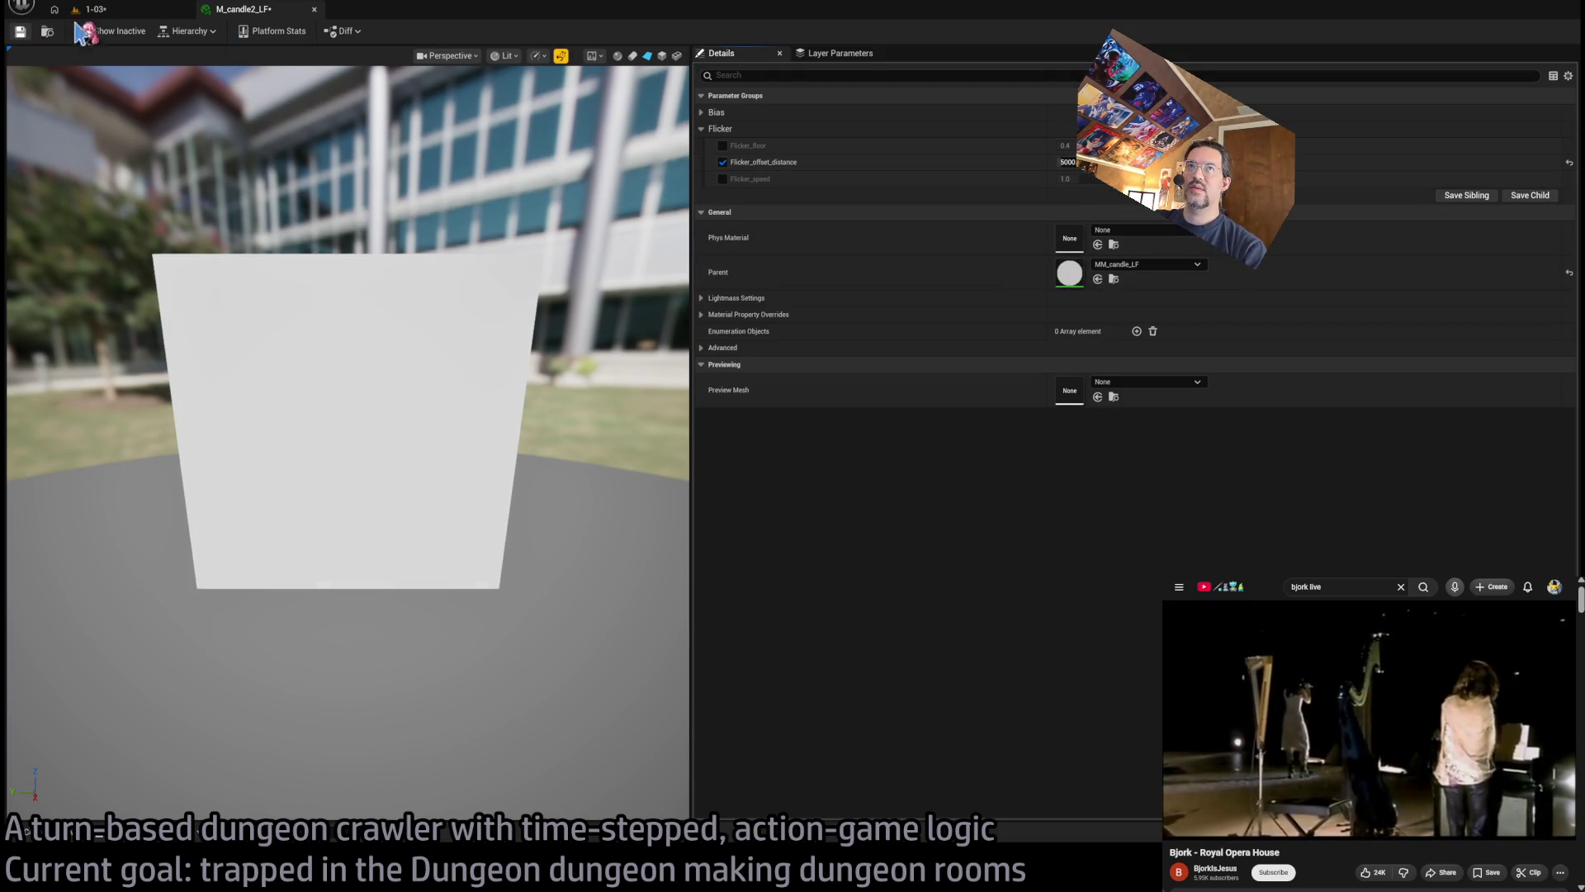
{"action": "left_click", "coordinate": [140, 10]}
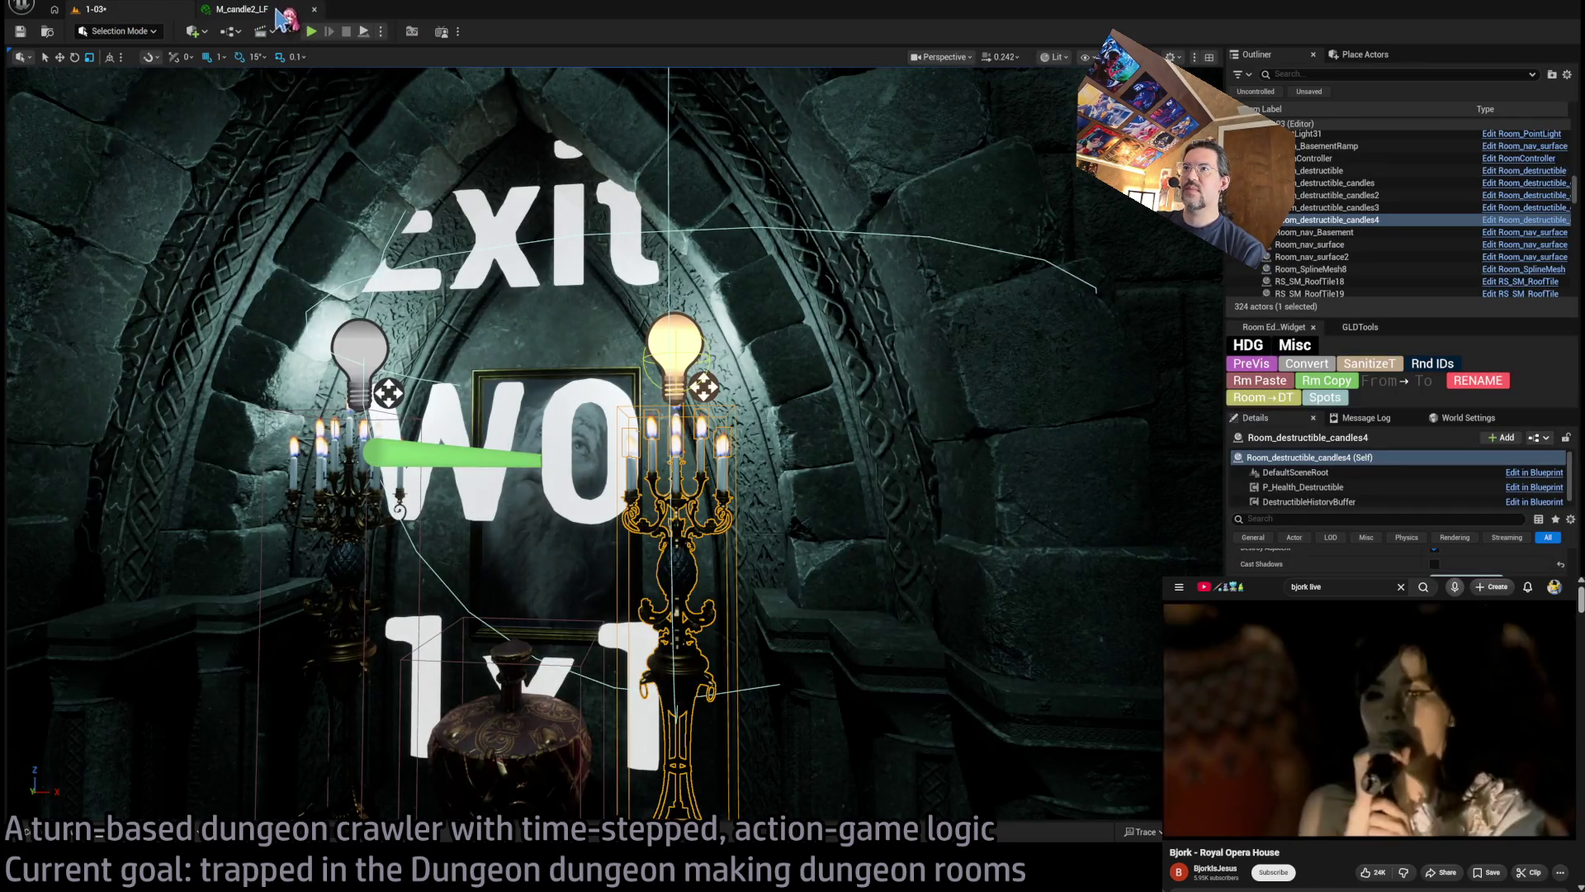
{"action": "left_click", "coordinate": [279, 13]}
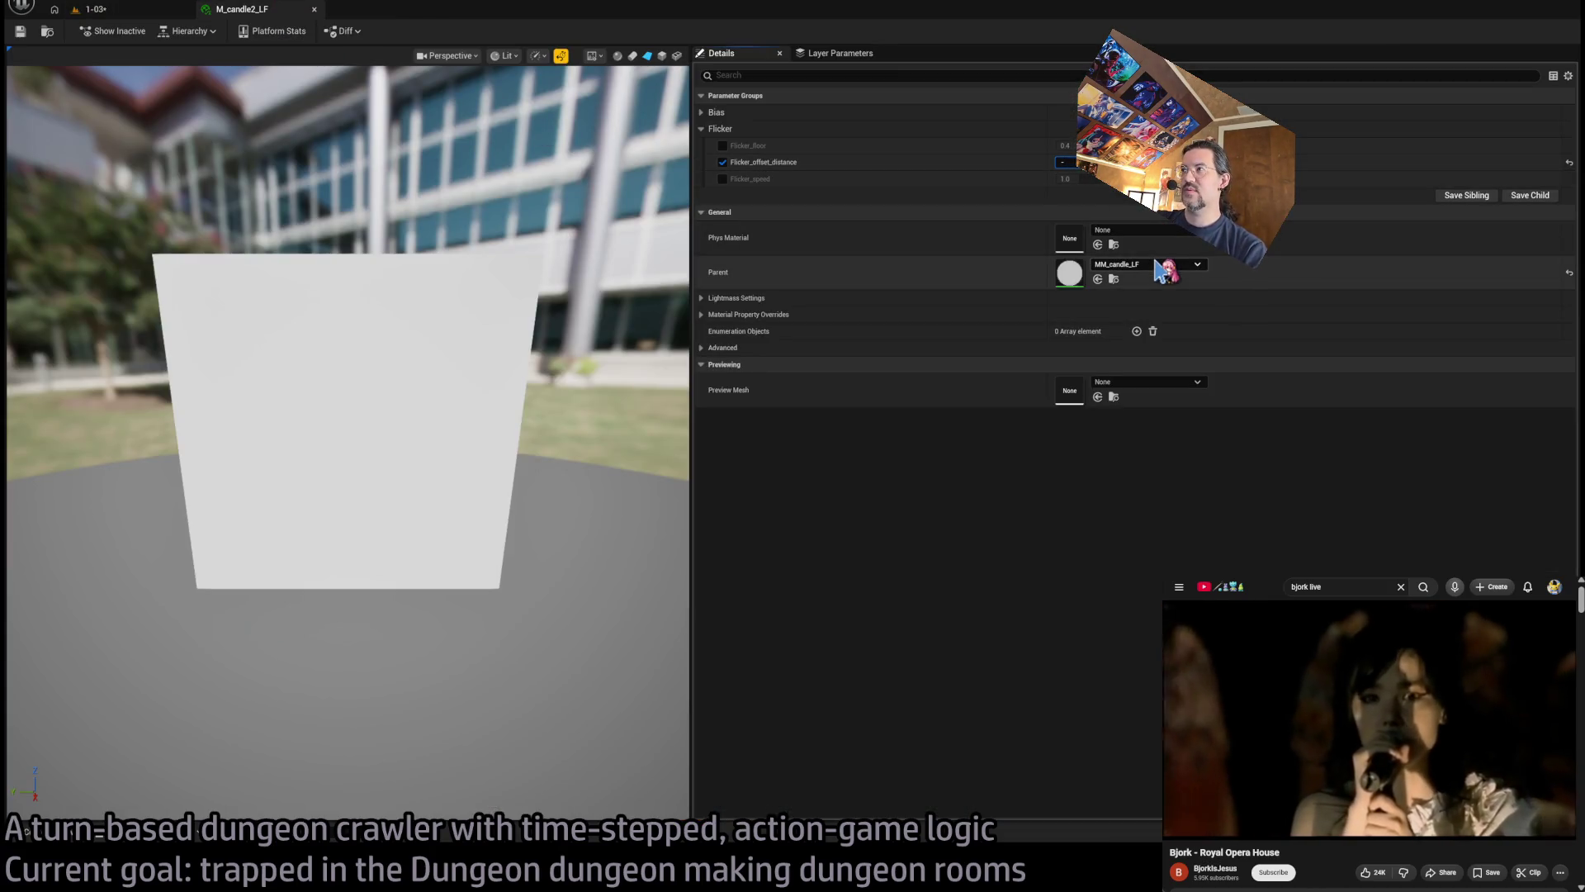
{"action": "key", "text": "Return"}
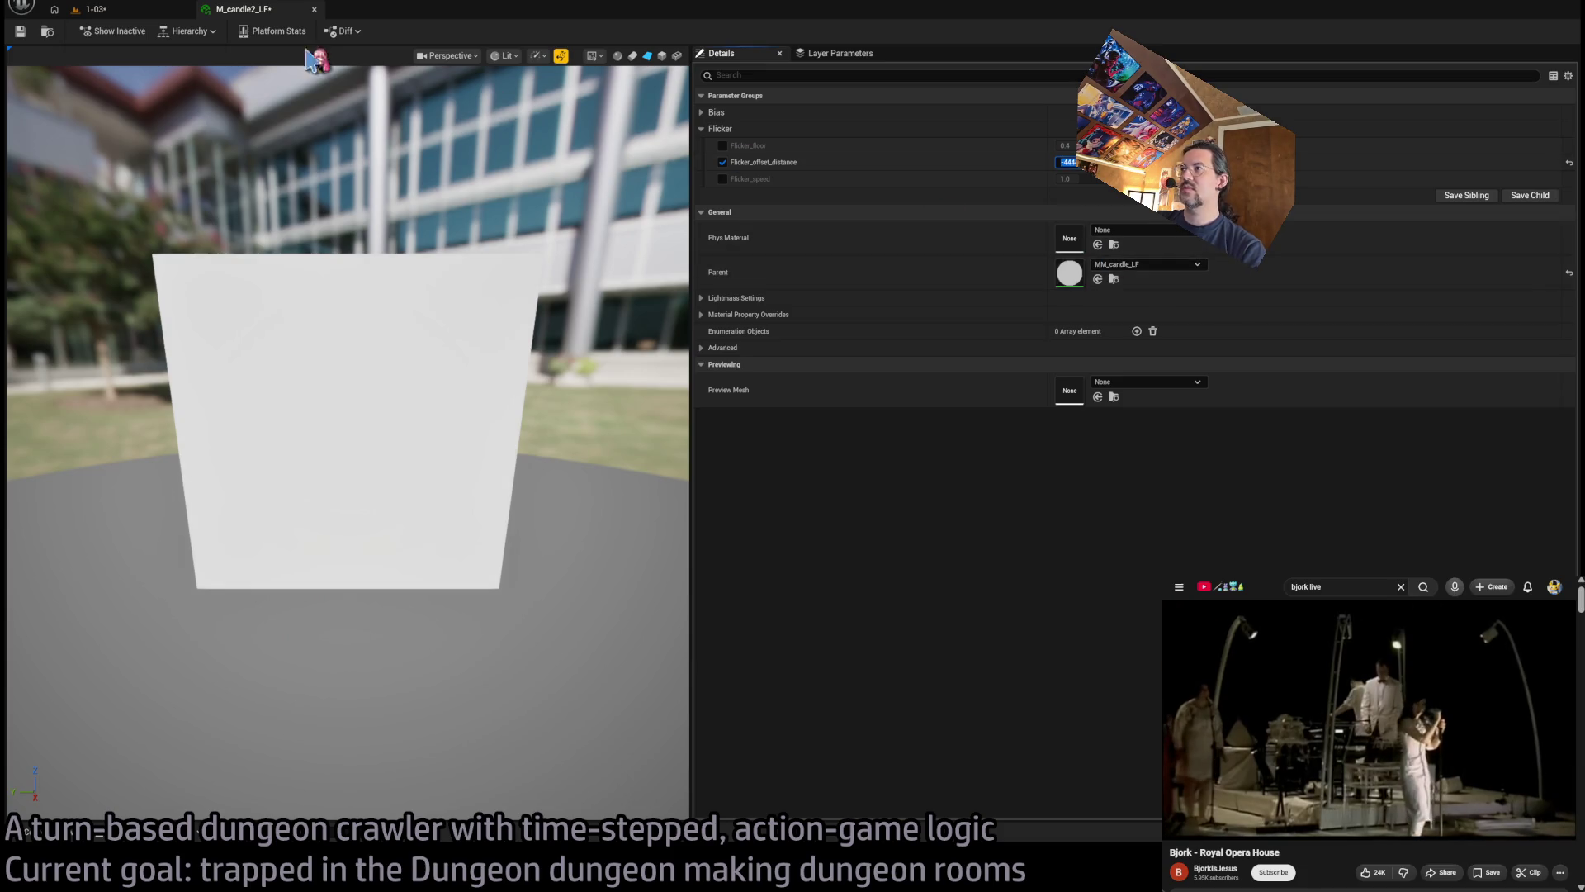
{"action": "left_click", "coordinate": [95, 12]}
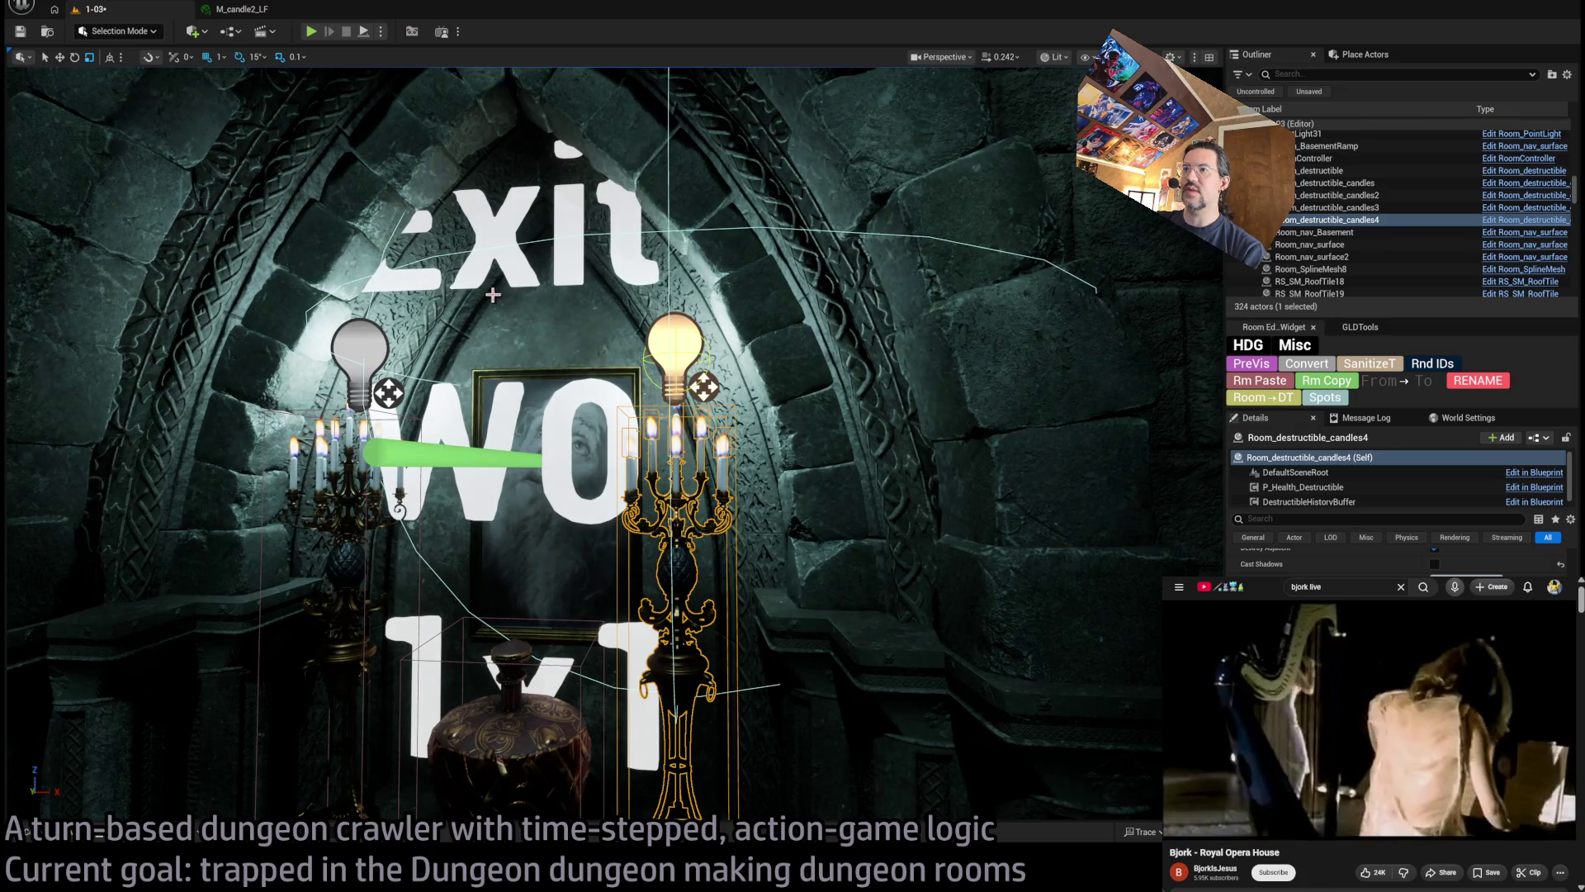
{"action": "left_click_drag", "start_coordinate": [493, 295], "coordinate": [474, 294]}
{"action": "mouse_move", "coordinate": [343, 268]}
{"action": "left_mouse_down"}
{"action": "mouse_move", "coordinate": [342, 239]}
{"action": "mouse_move", "coordinate": [334, 364]}
{"action": "left_mouse_up"}
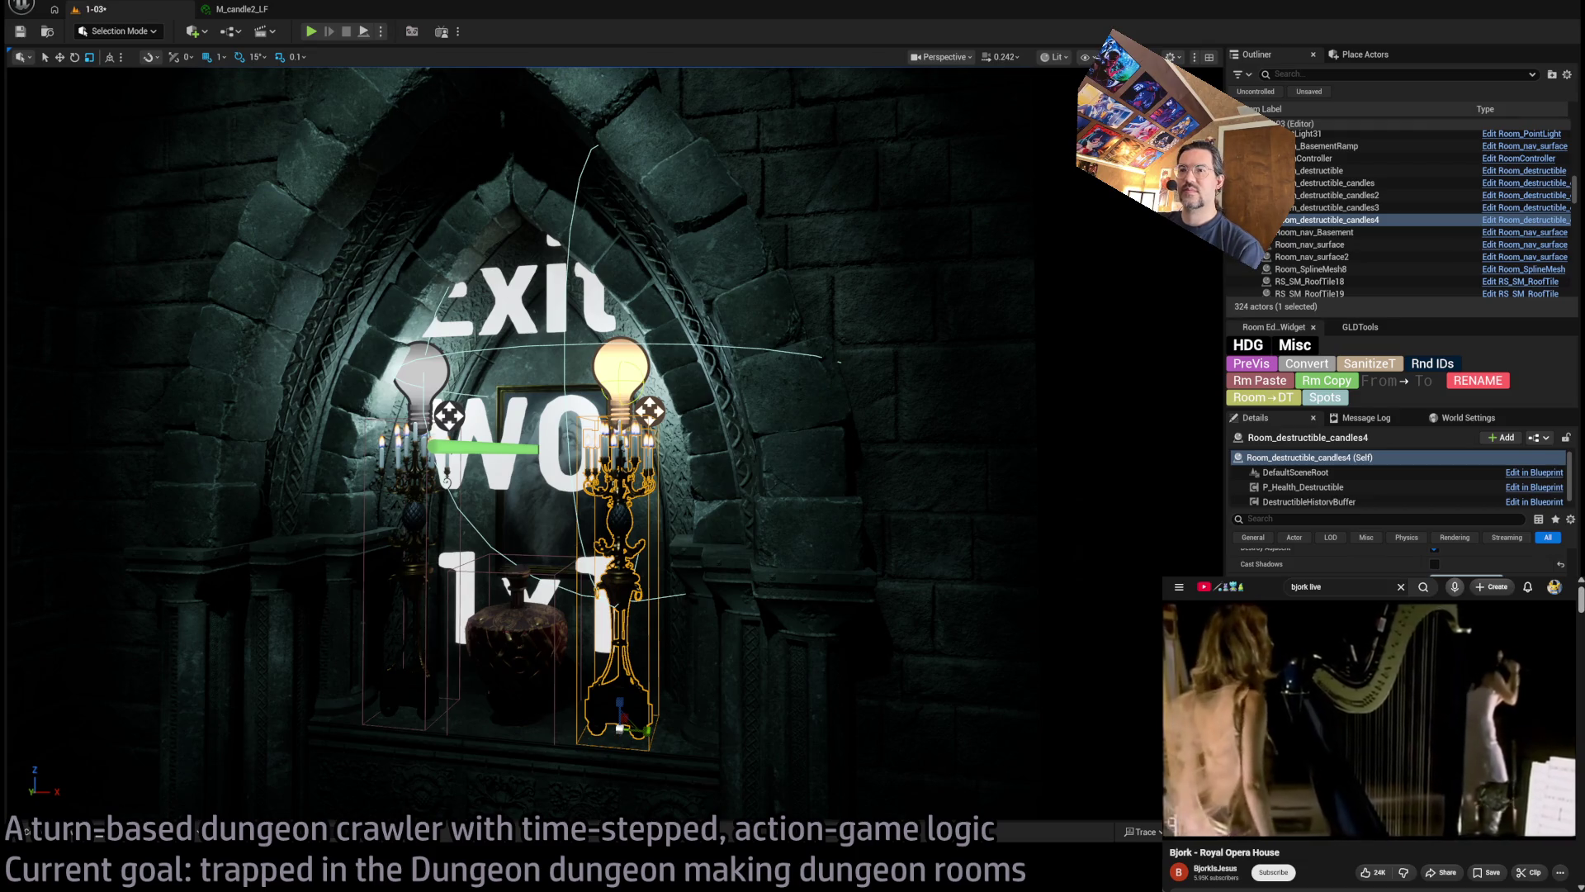
{"action": "mouse_move", "coordinate": [334, 363]}
{"action": "left_mouse_down"}
{"action": "mouse_move", "coordinate": [338, 446]}
{"action": "mouse_move", "coordinate": [339, 413]}
{"action": "left_mouse_up"}
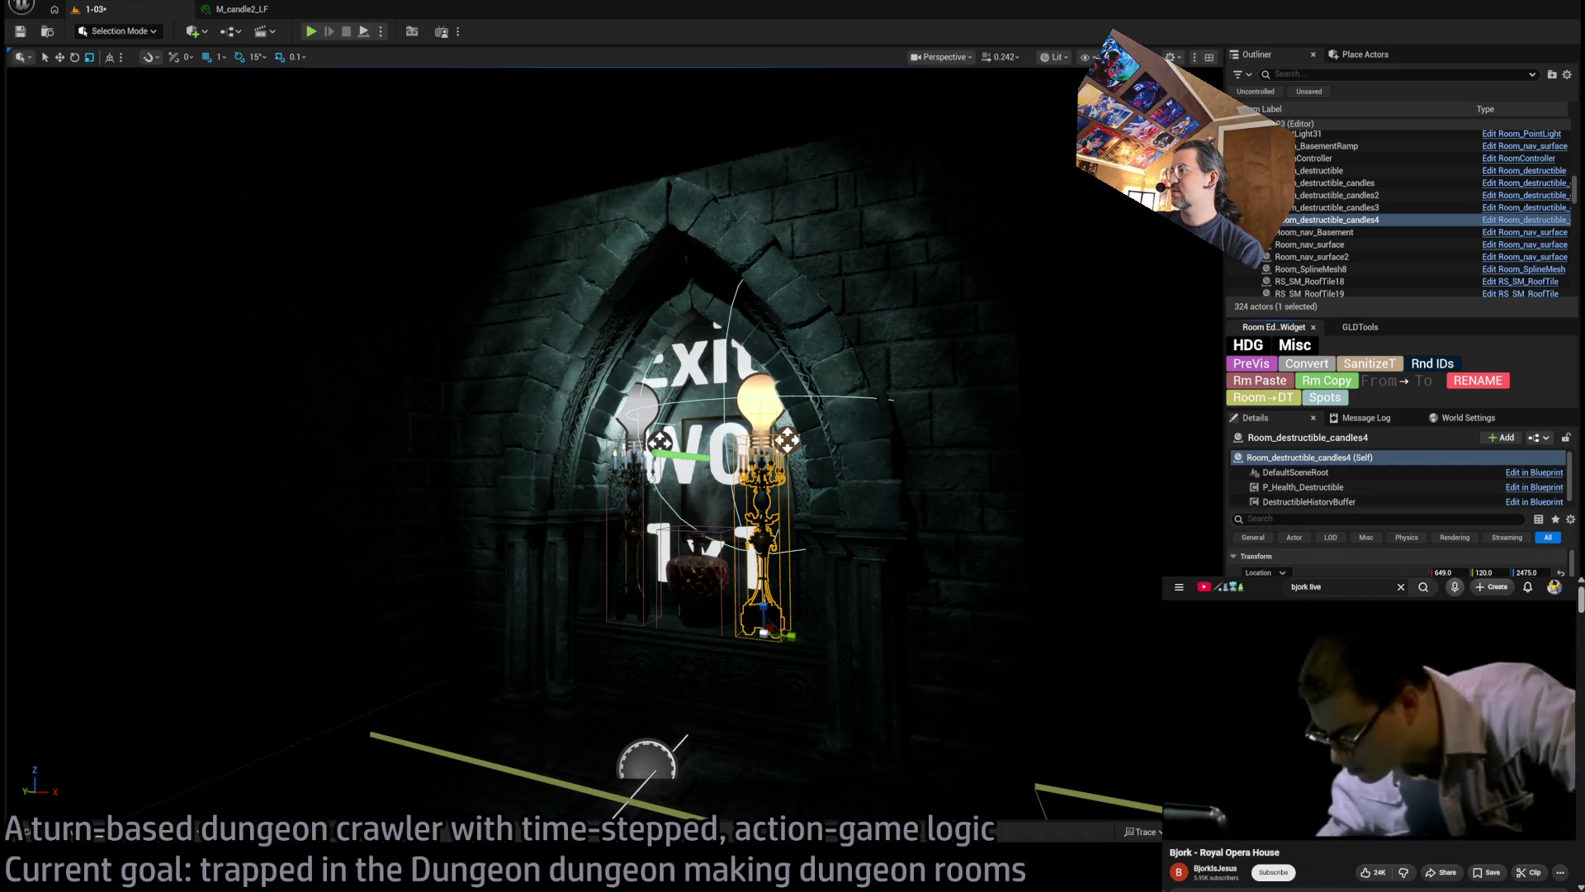
{"action": "mouse_move", "coordinate": [1027, 419]}
{"action": "left_mouse_down"}
{"action": "mouse_move", "coordinate": [991, 413]}
{"action": "mouse_move", "coordinate": [908, 454]}
{"action": "mouse_move", "coordinate": [626, 496]}
{"action": "left_mouse_up"}
{"action": "double_click", "coordinate": [1271, 158]}
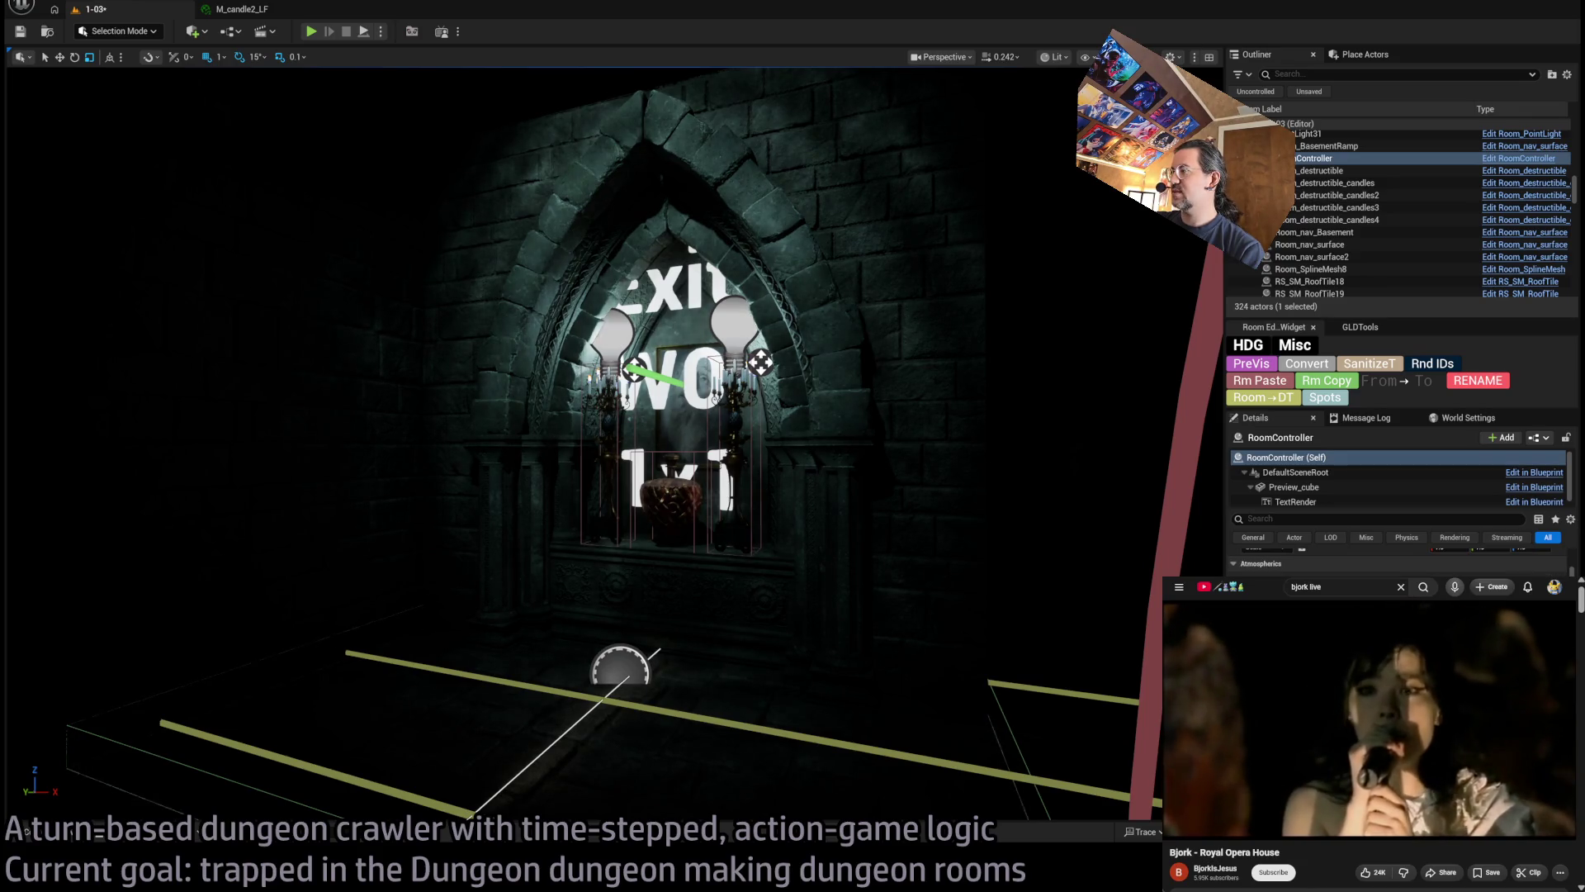
{"action": "left_click", "coordinate": [1252, 371]}
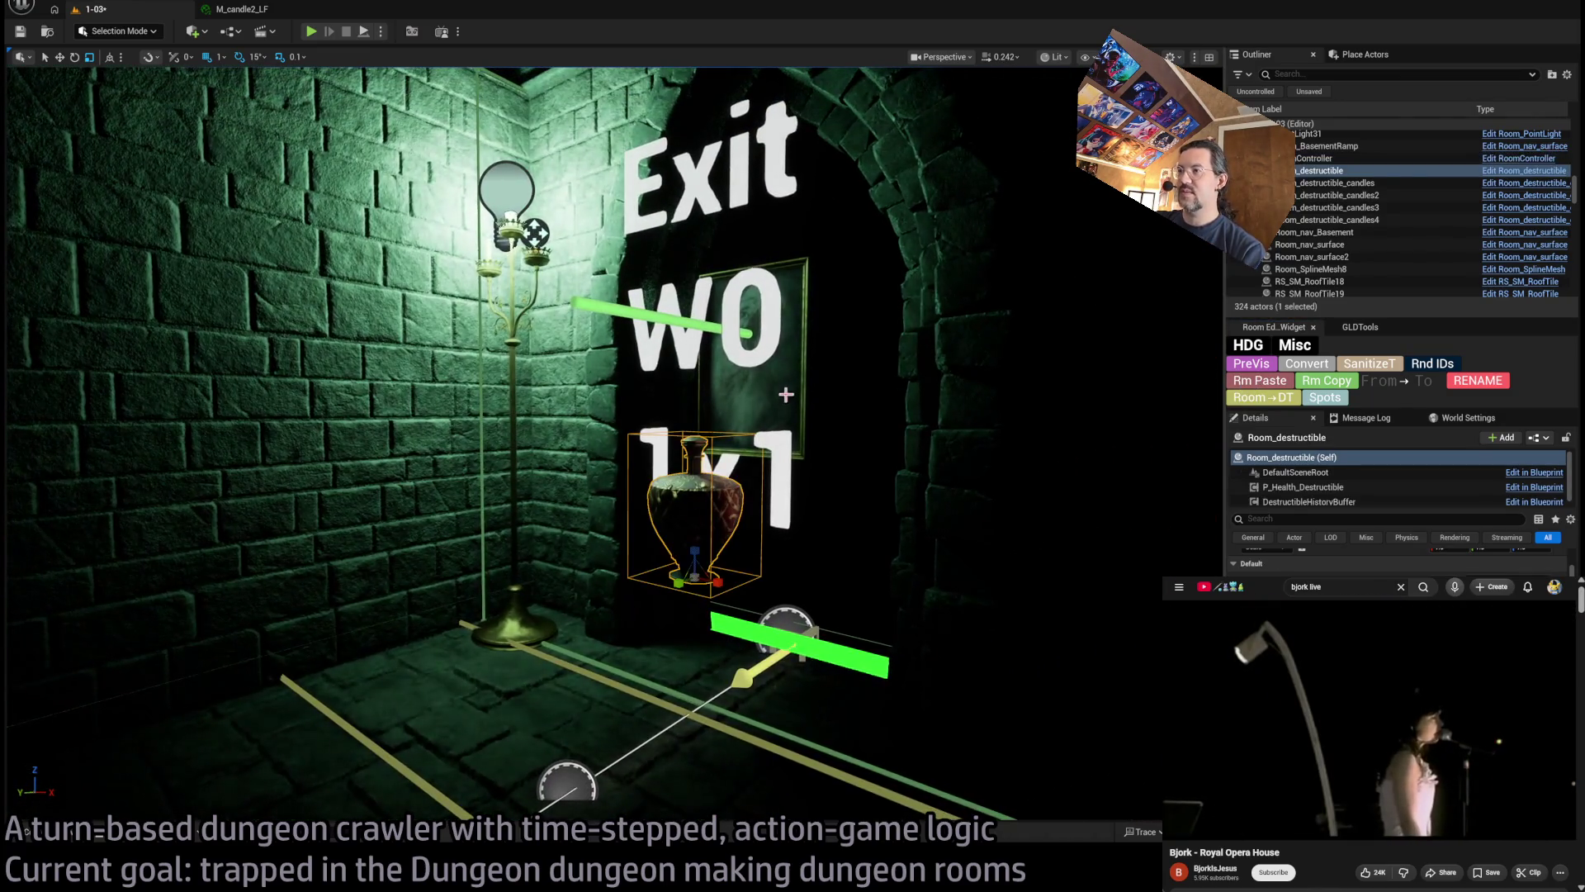
Select the painting and the RoomController, toggling the view to Unlit and back to Lit
{"action": "left_click", "coordinate": [785, 395], "text": "ctrl"}
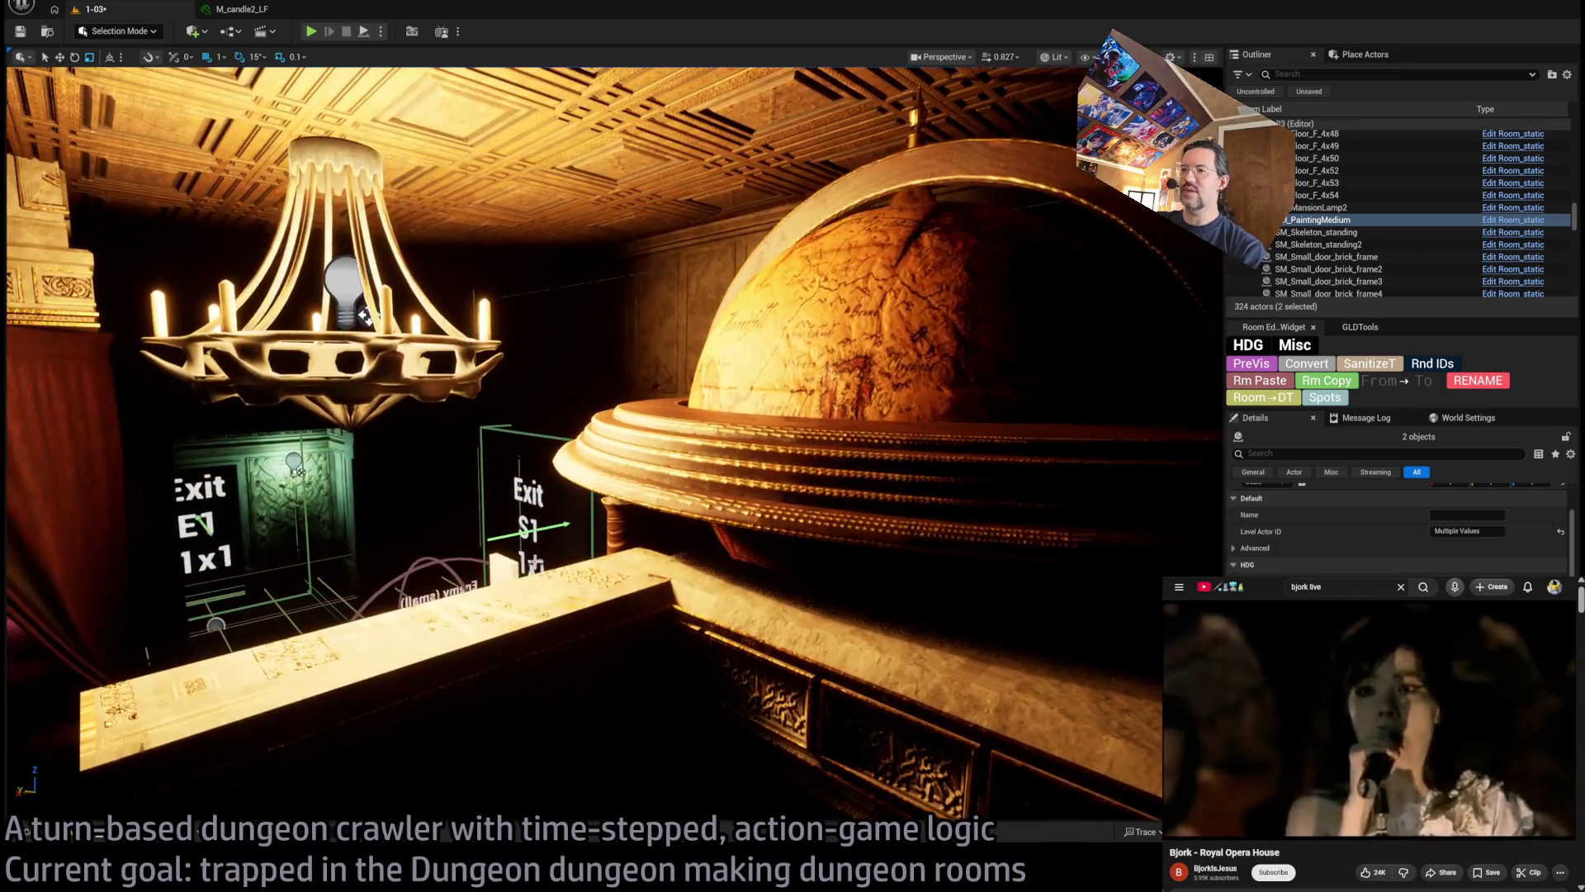
{"action": "left_click", "coordinate": [525, 577]}
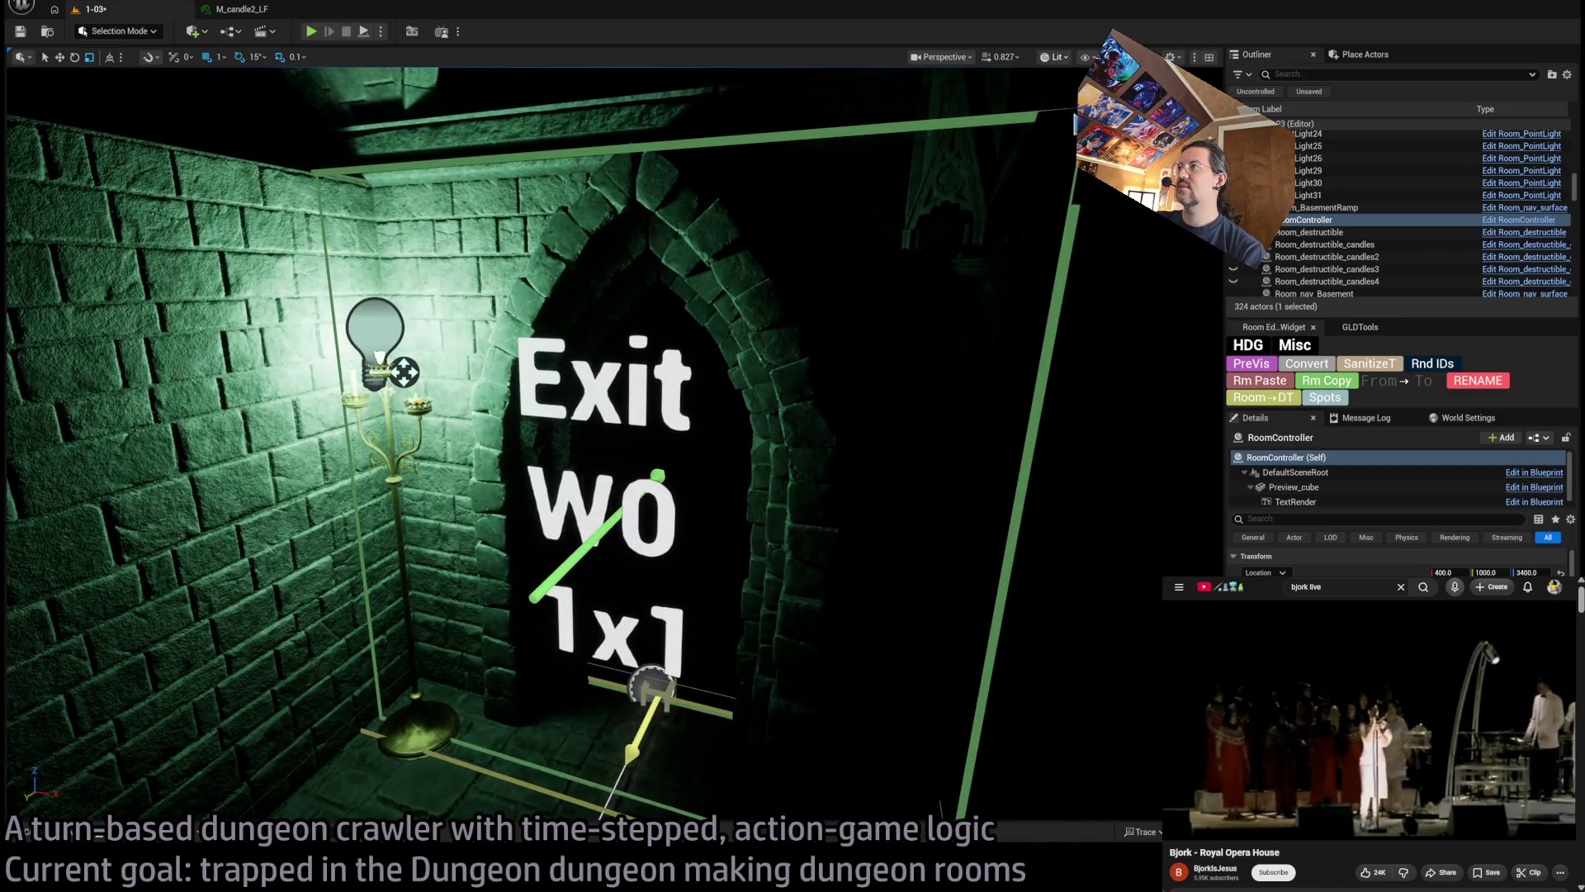
{"action": "key", "text": "alt+3"}
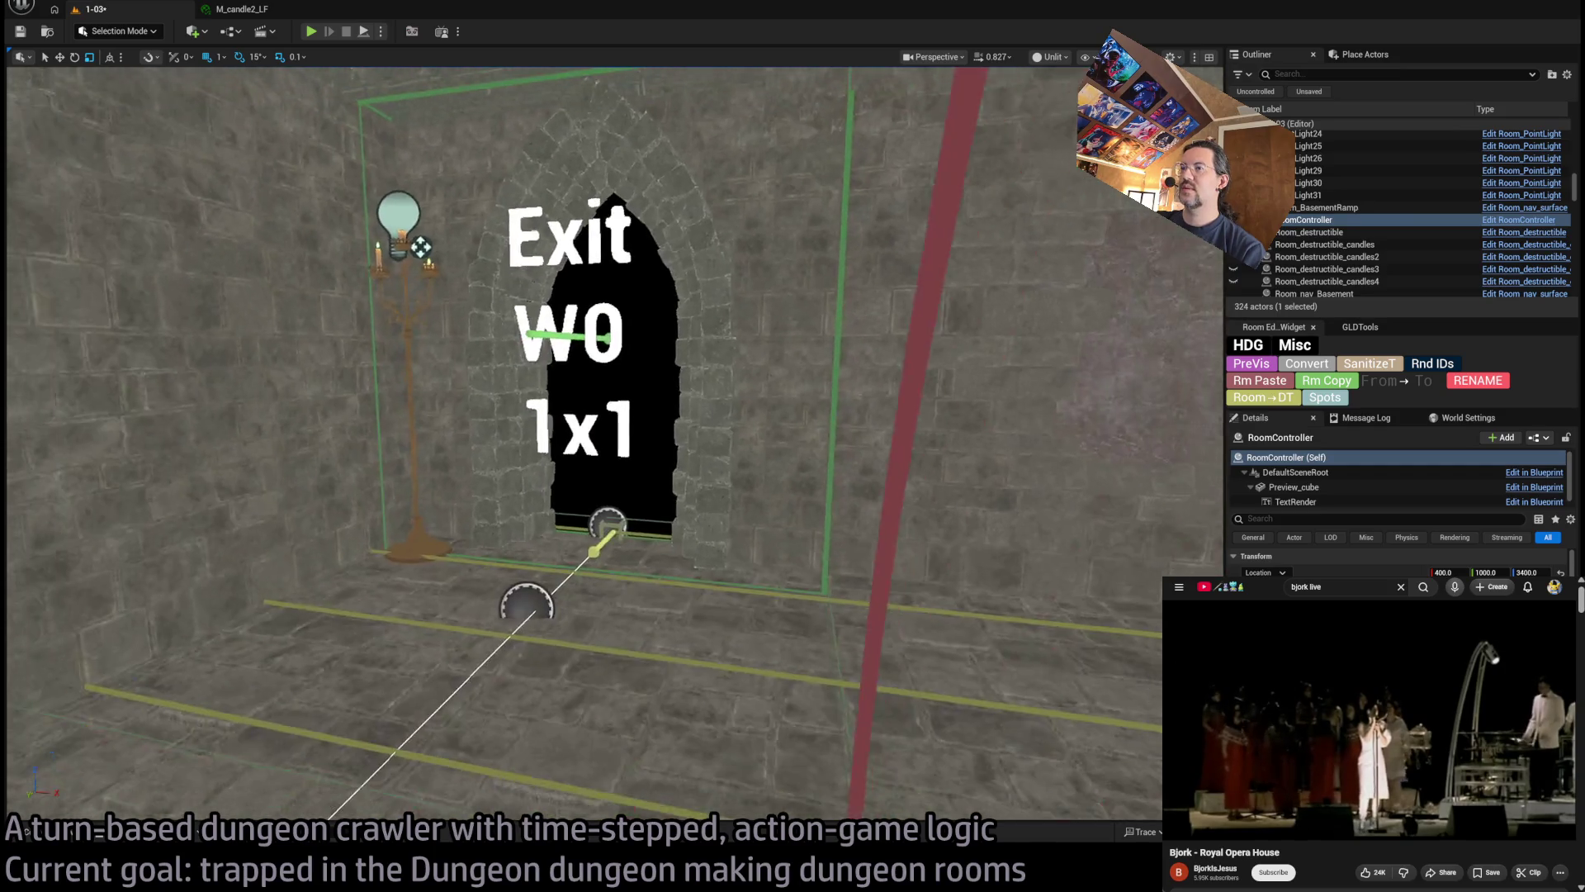
{"action": "key", "text": "alt+4"}
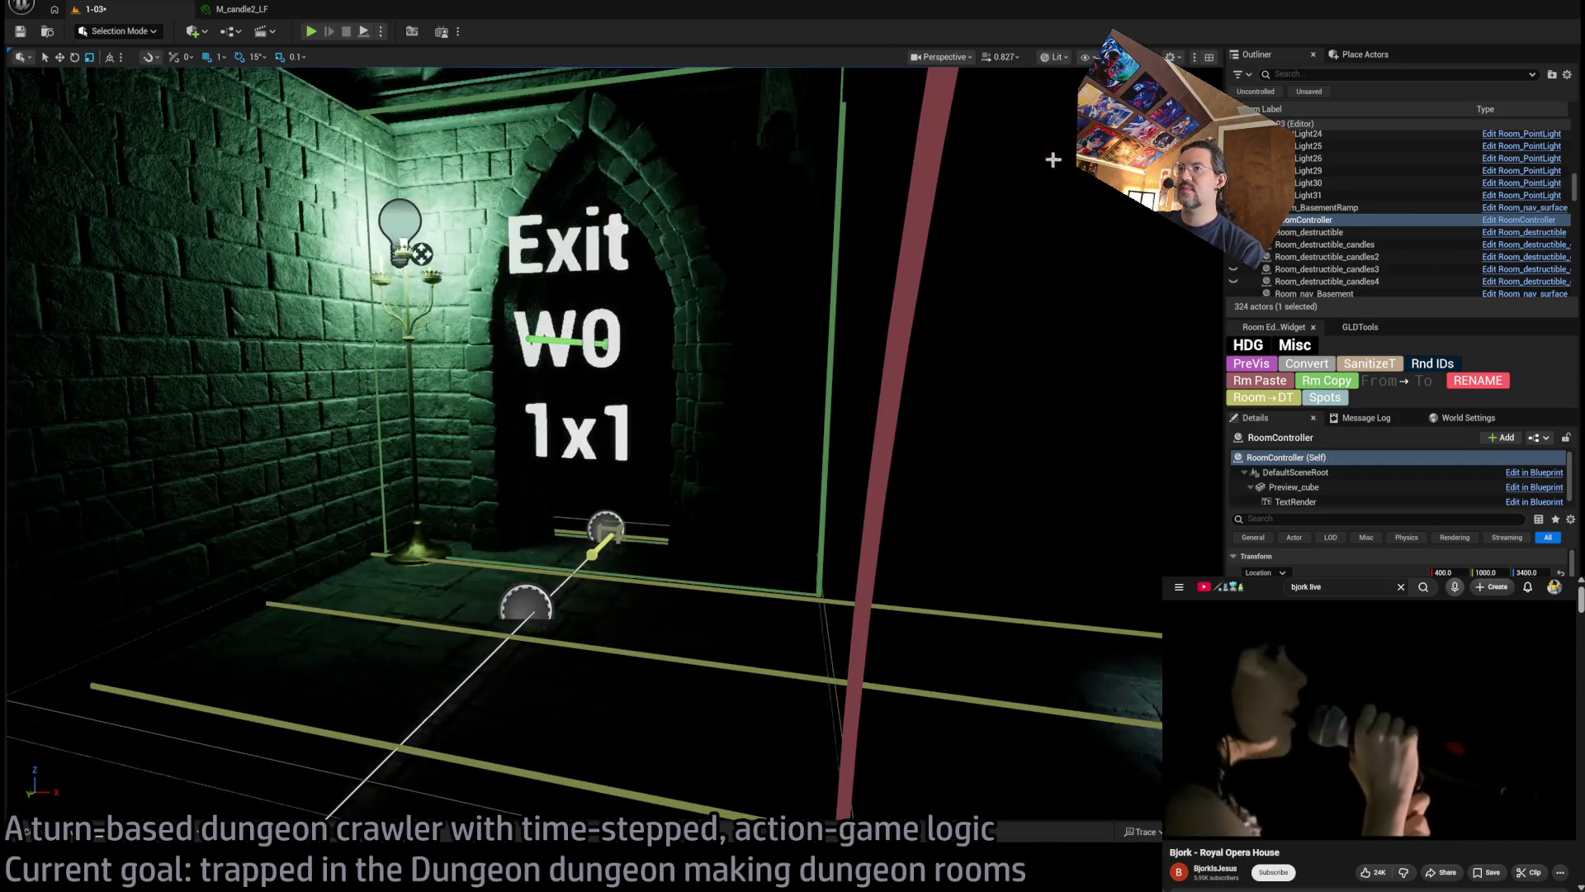
Jump to the room's preview camera using PreVis in the Room Editor widget
{"action": "scroll", "coordinate": [1399, 562], "scroll_direction": "down", "scroll_amount": 5}
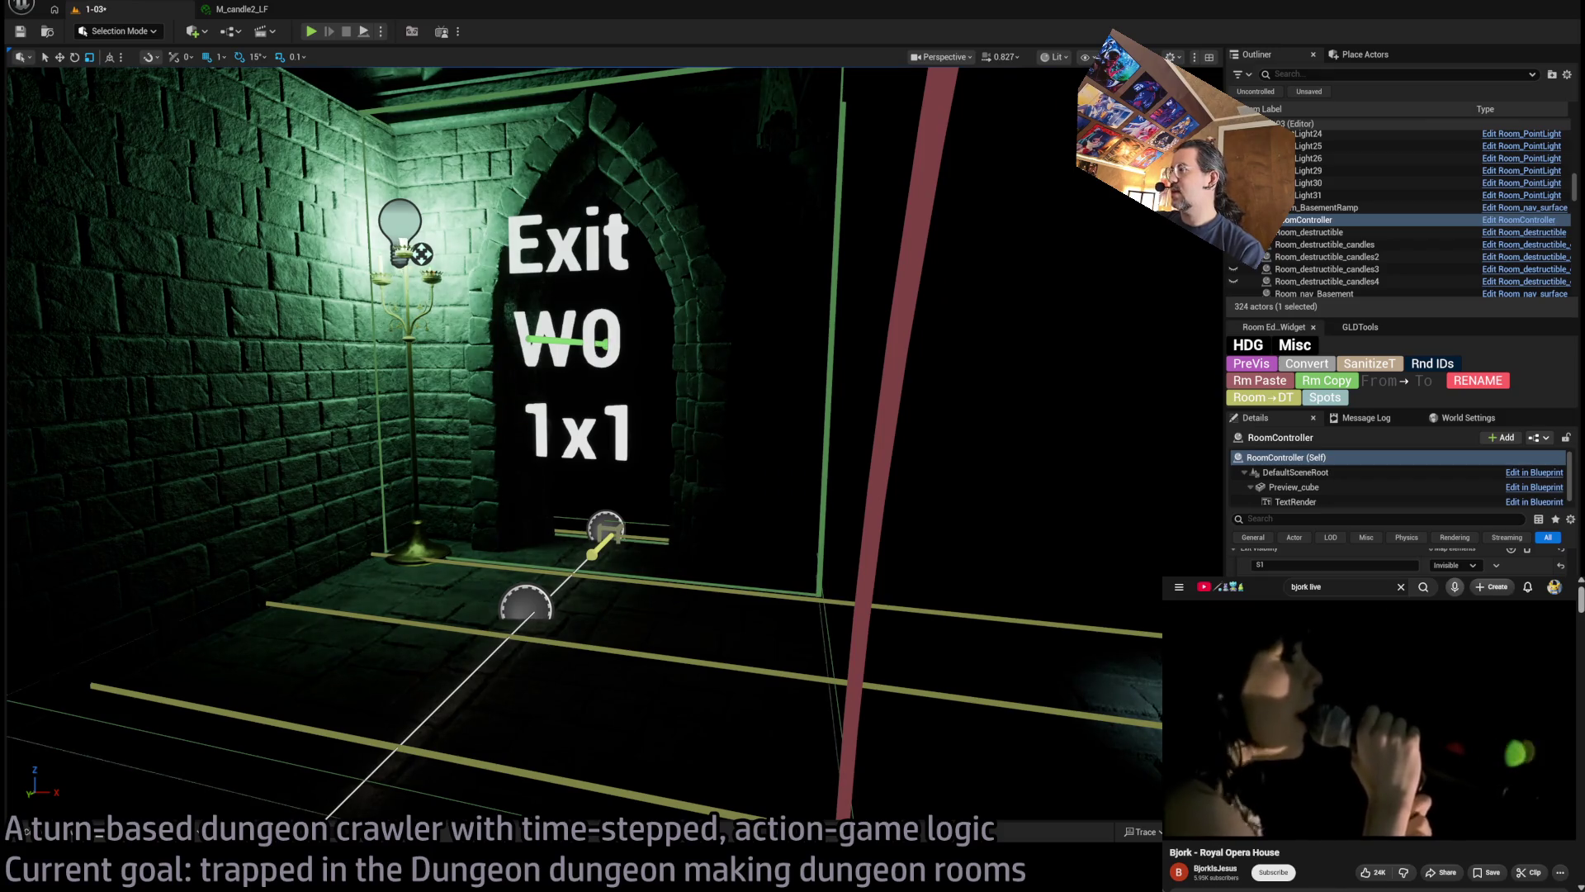
{"action": "scroll", "coordinate": [1399, 561], "scroll_direction": "down", "scroll_amount": 3}
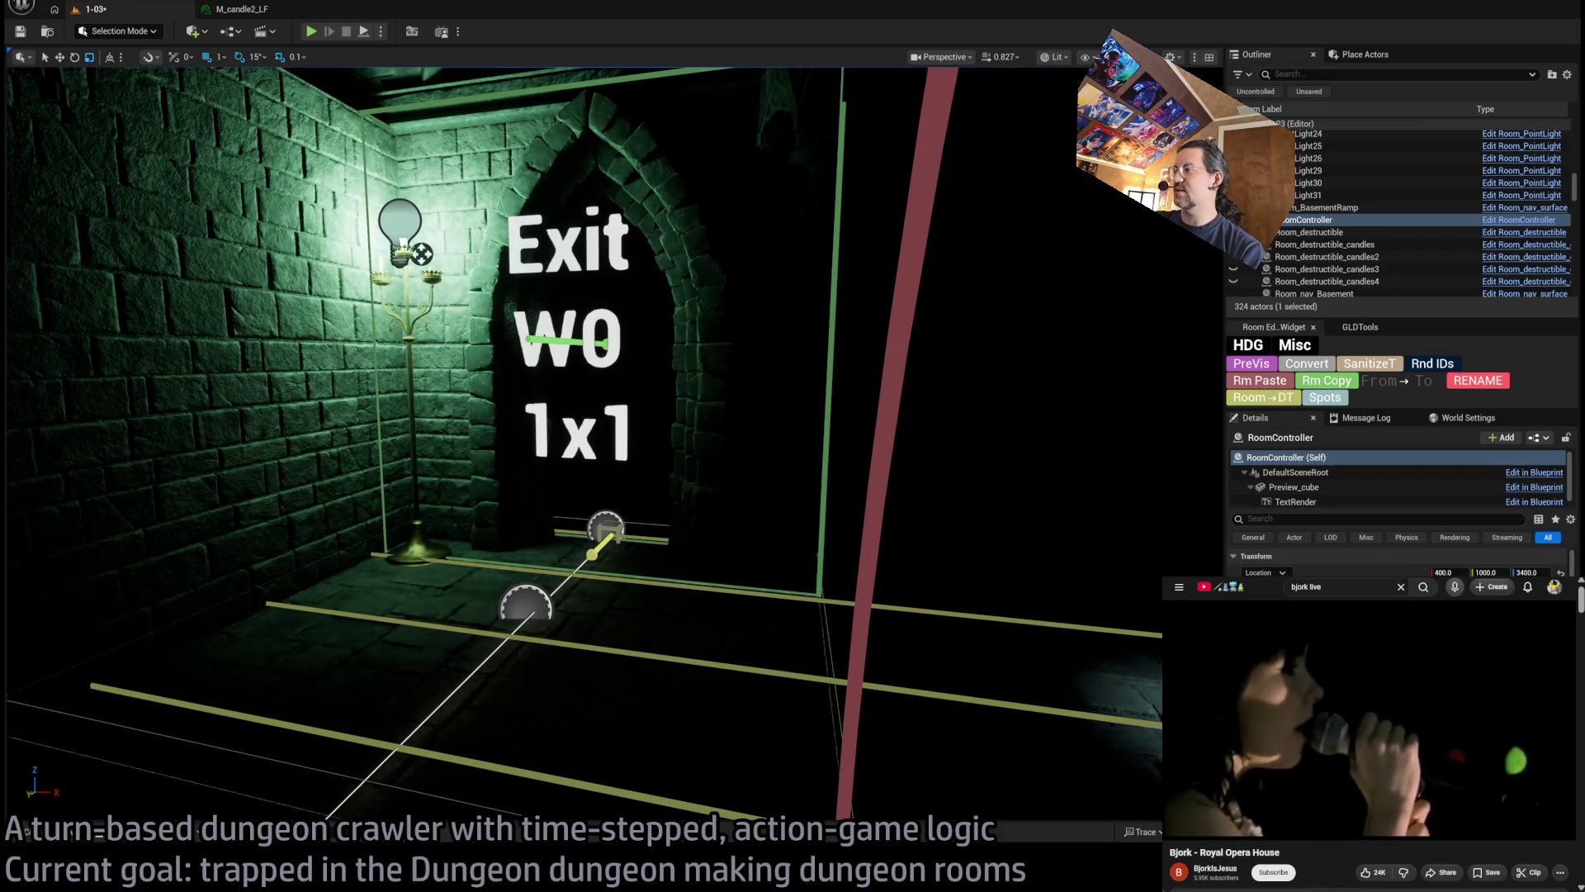
{"action": "left_click", "coordinate": [1271, 370]}
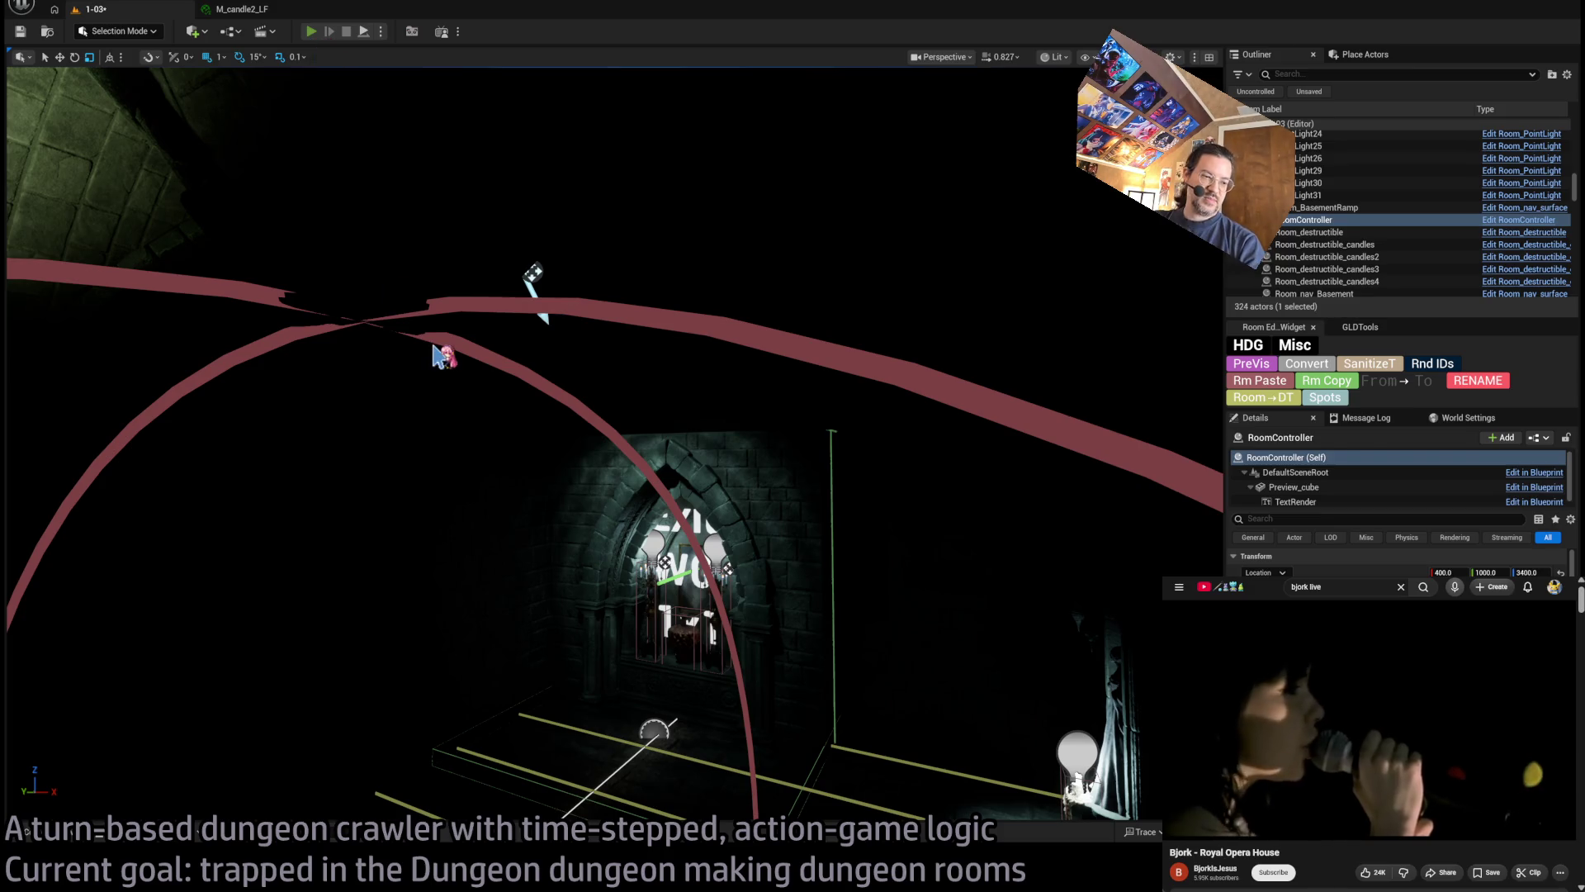
Start Play In Editor and run the first turns toward the doorway and arch
{"action": "key", "text": "alt+p"}
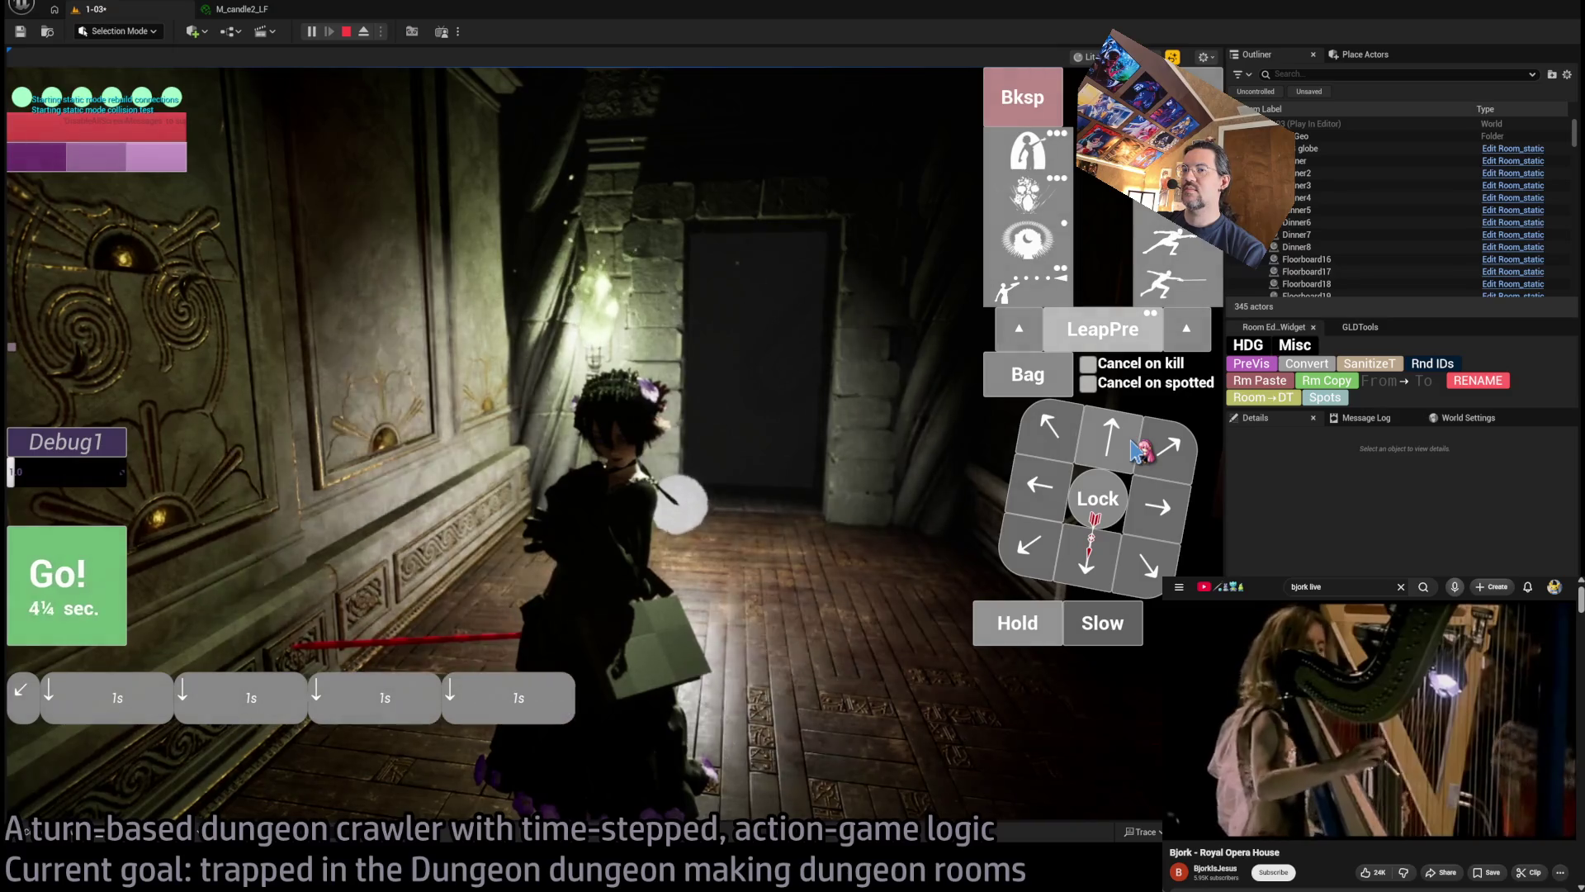
{"action": "left_click", "coordinate": [1137, 450]}
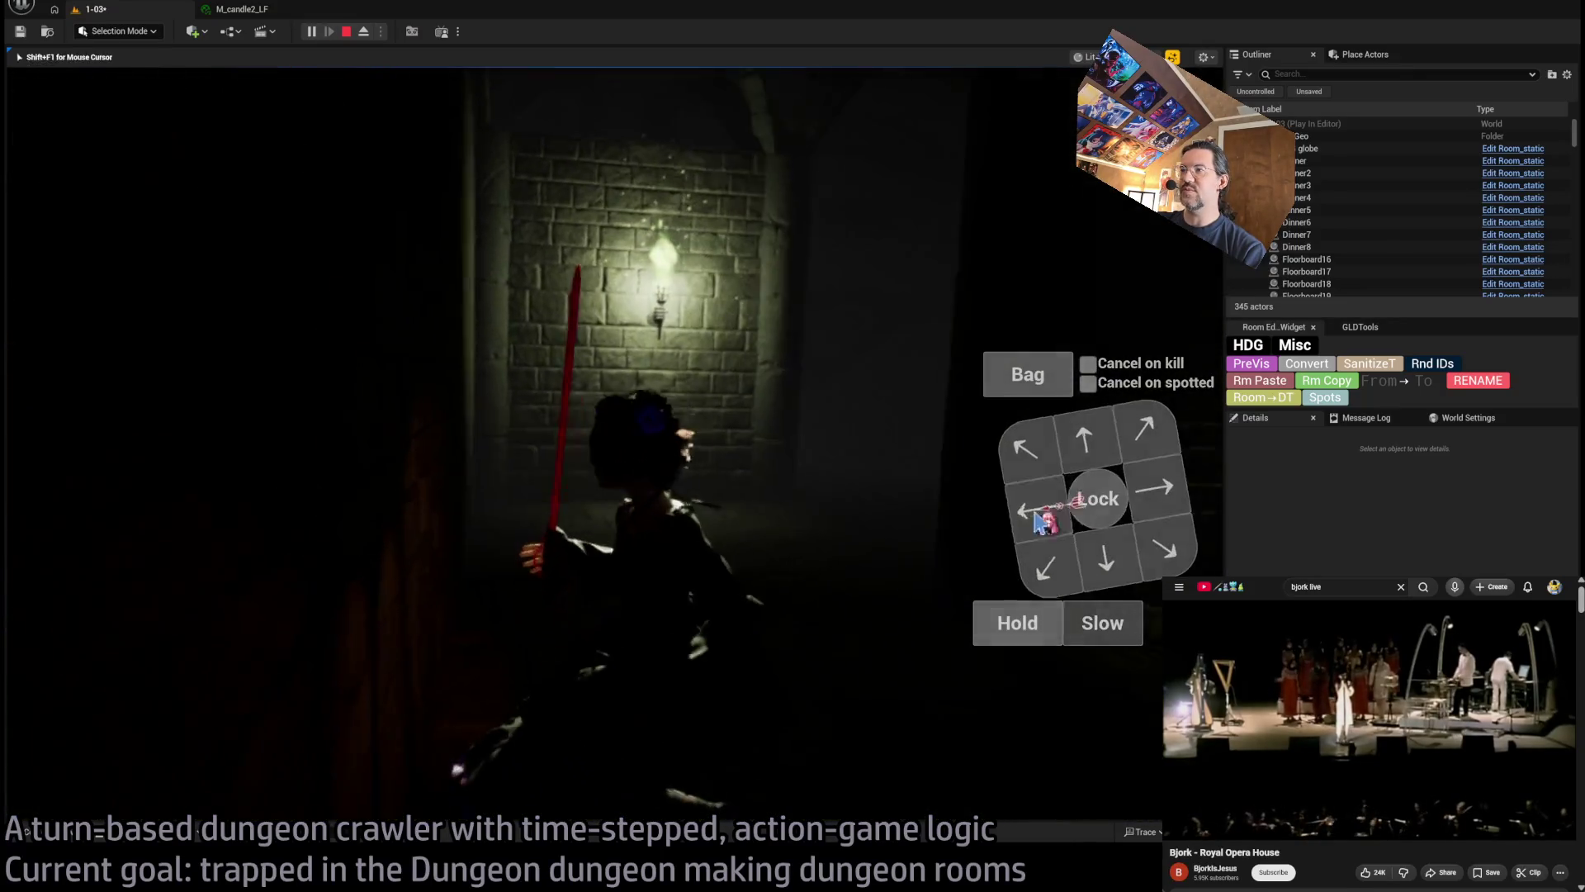
{"action": "left_click", "coordinate": [1164, 496]}
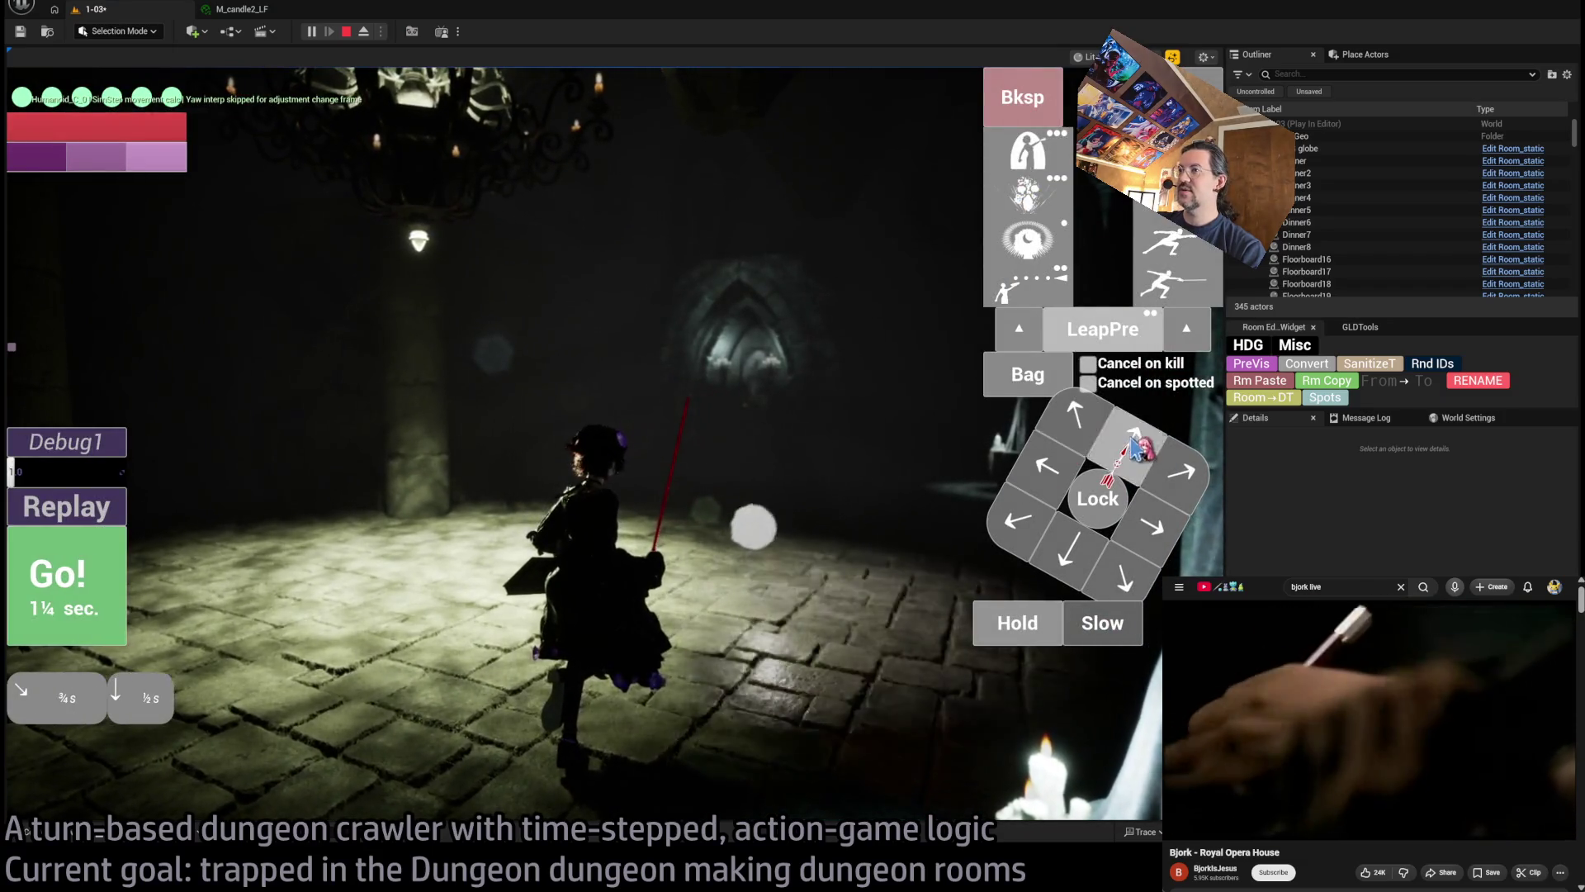
{"action": "left_click", "coordinate": [1135, 449]}
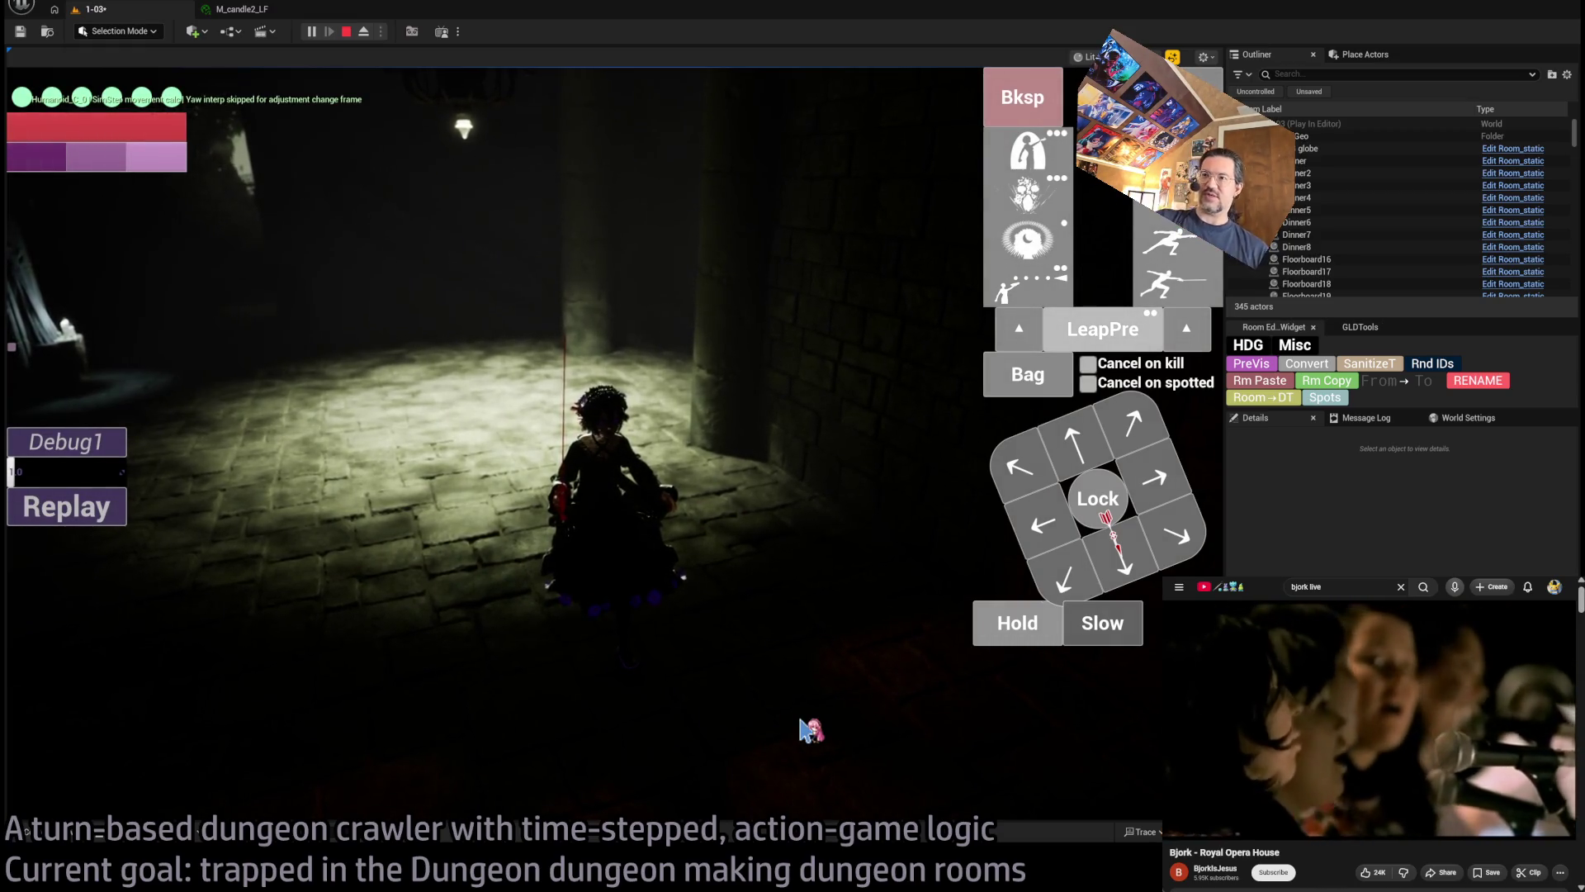
{"action": "left_click", "coordinate": [521, 615]}
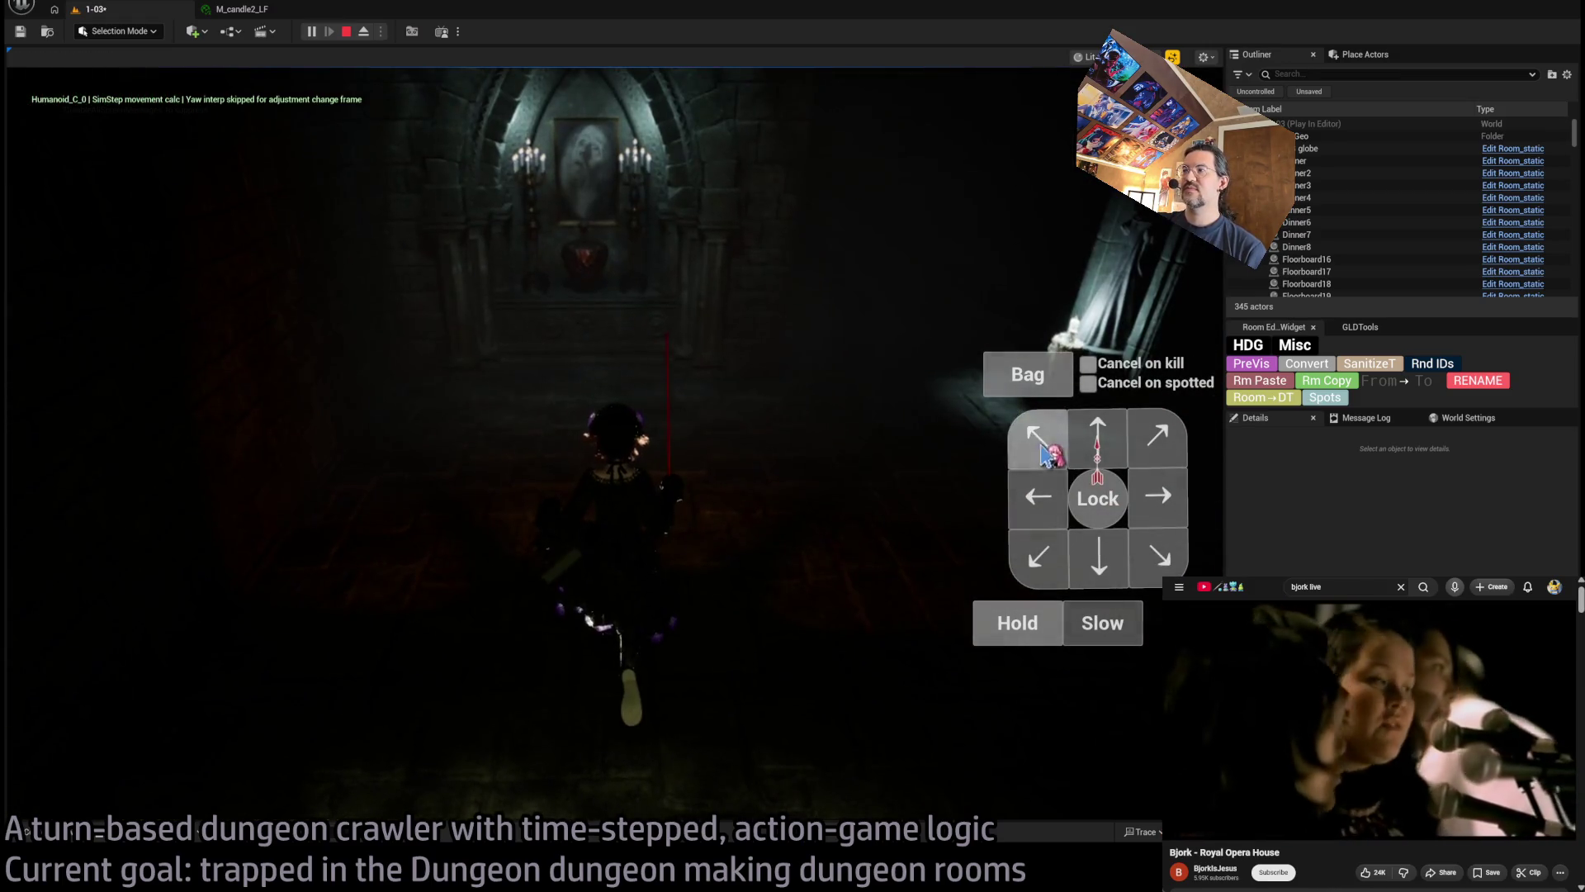
{"action": "left_click", "coordinate": [509, 525]}
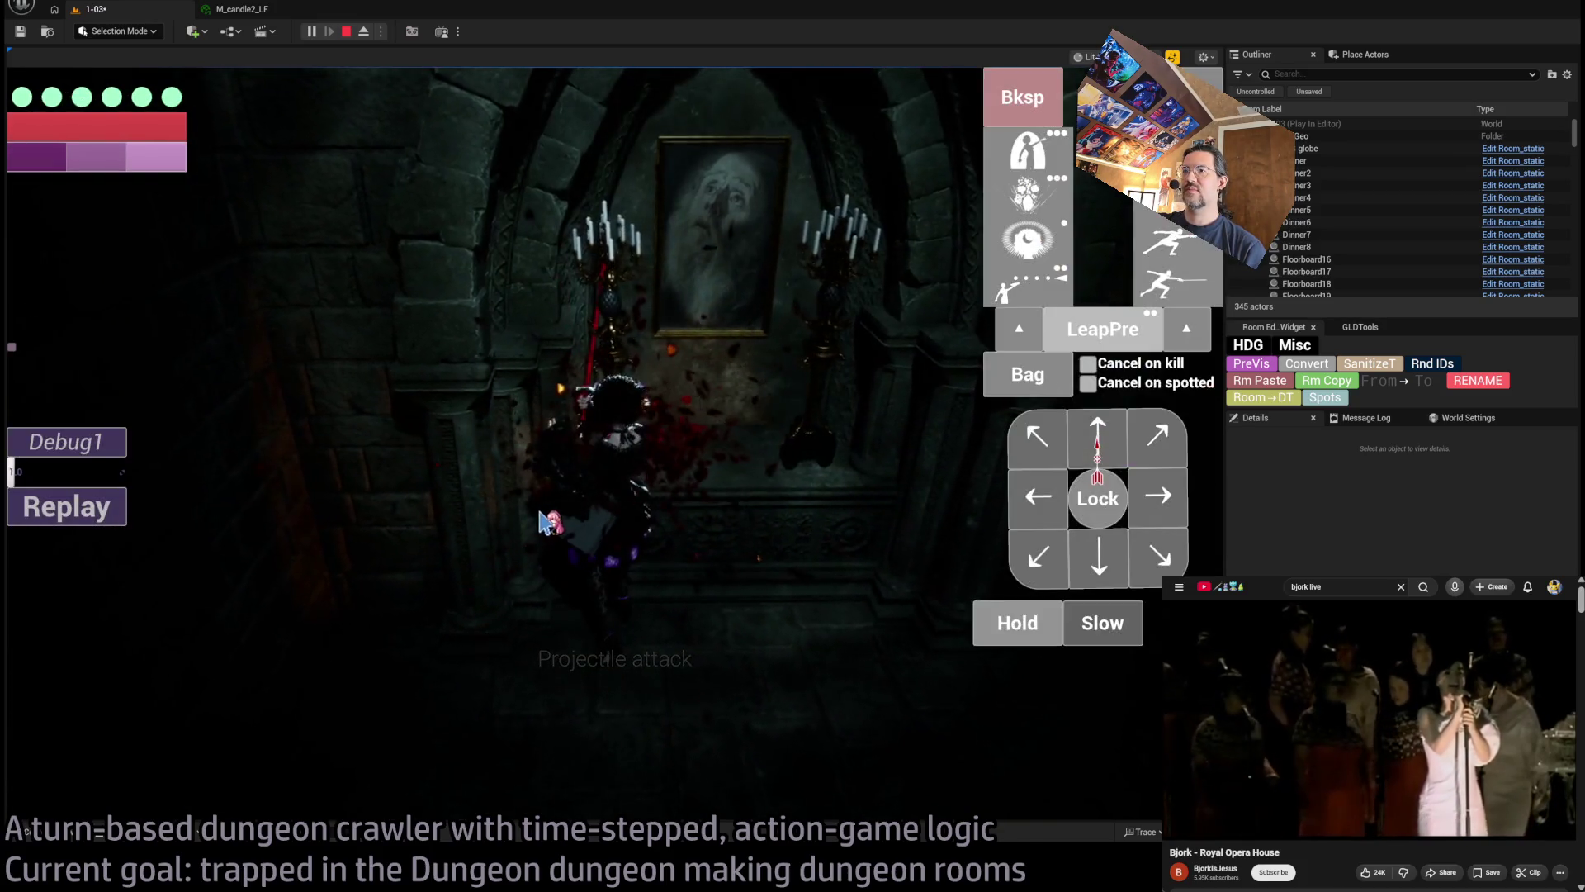
Advance toward the alcove, looking between walls and candelabras, then view the scene unlit
{"action": "key", "text": "w"}
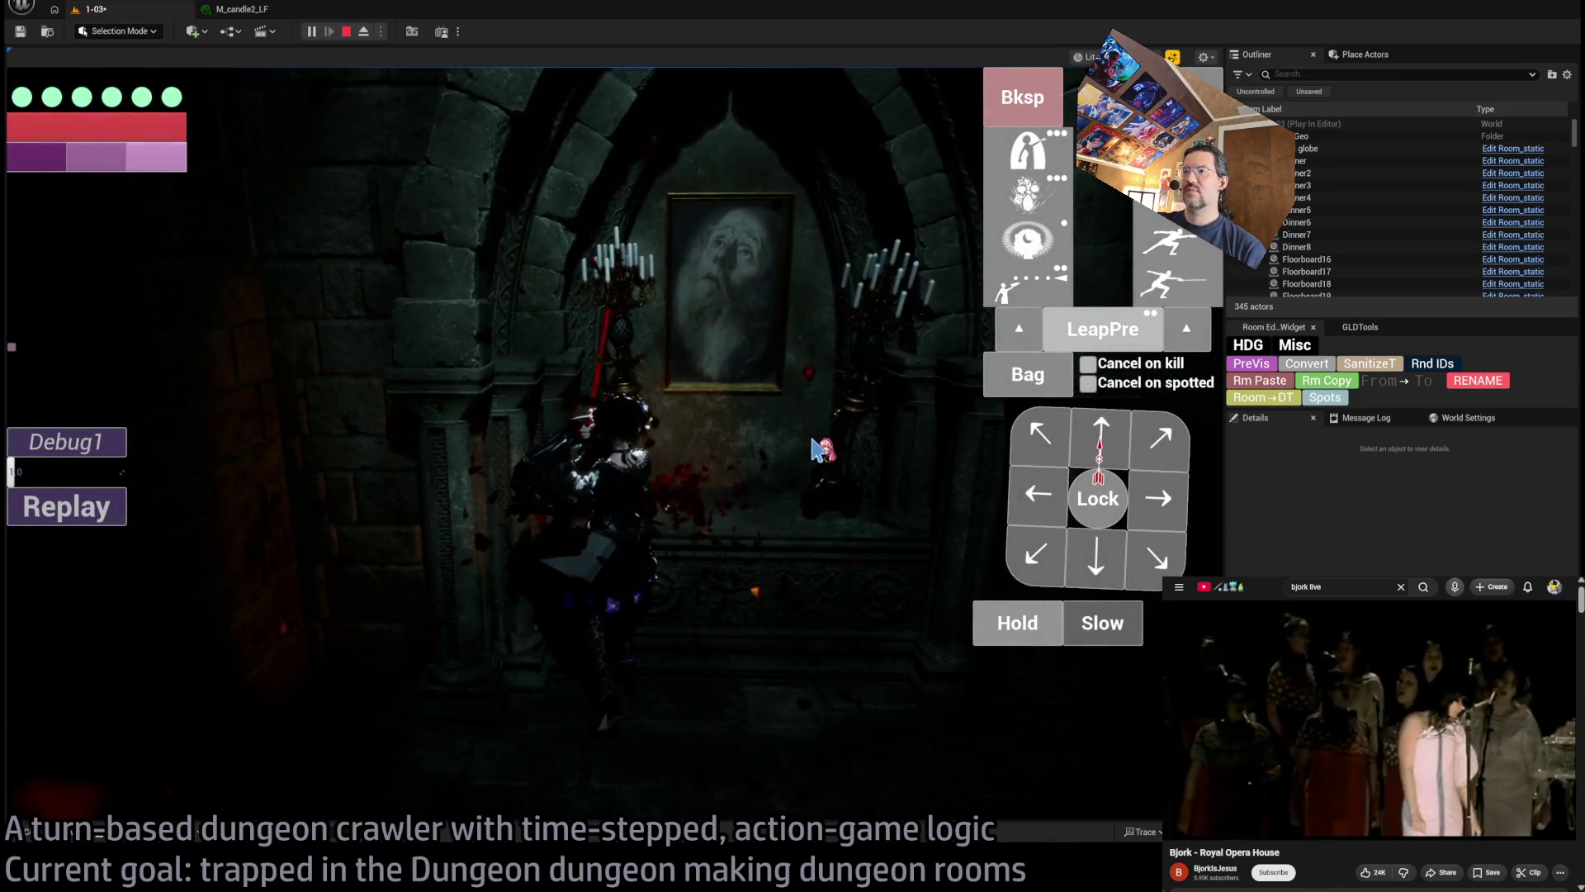
{"action": "key", "text": "e"}
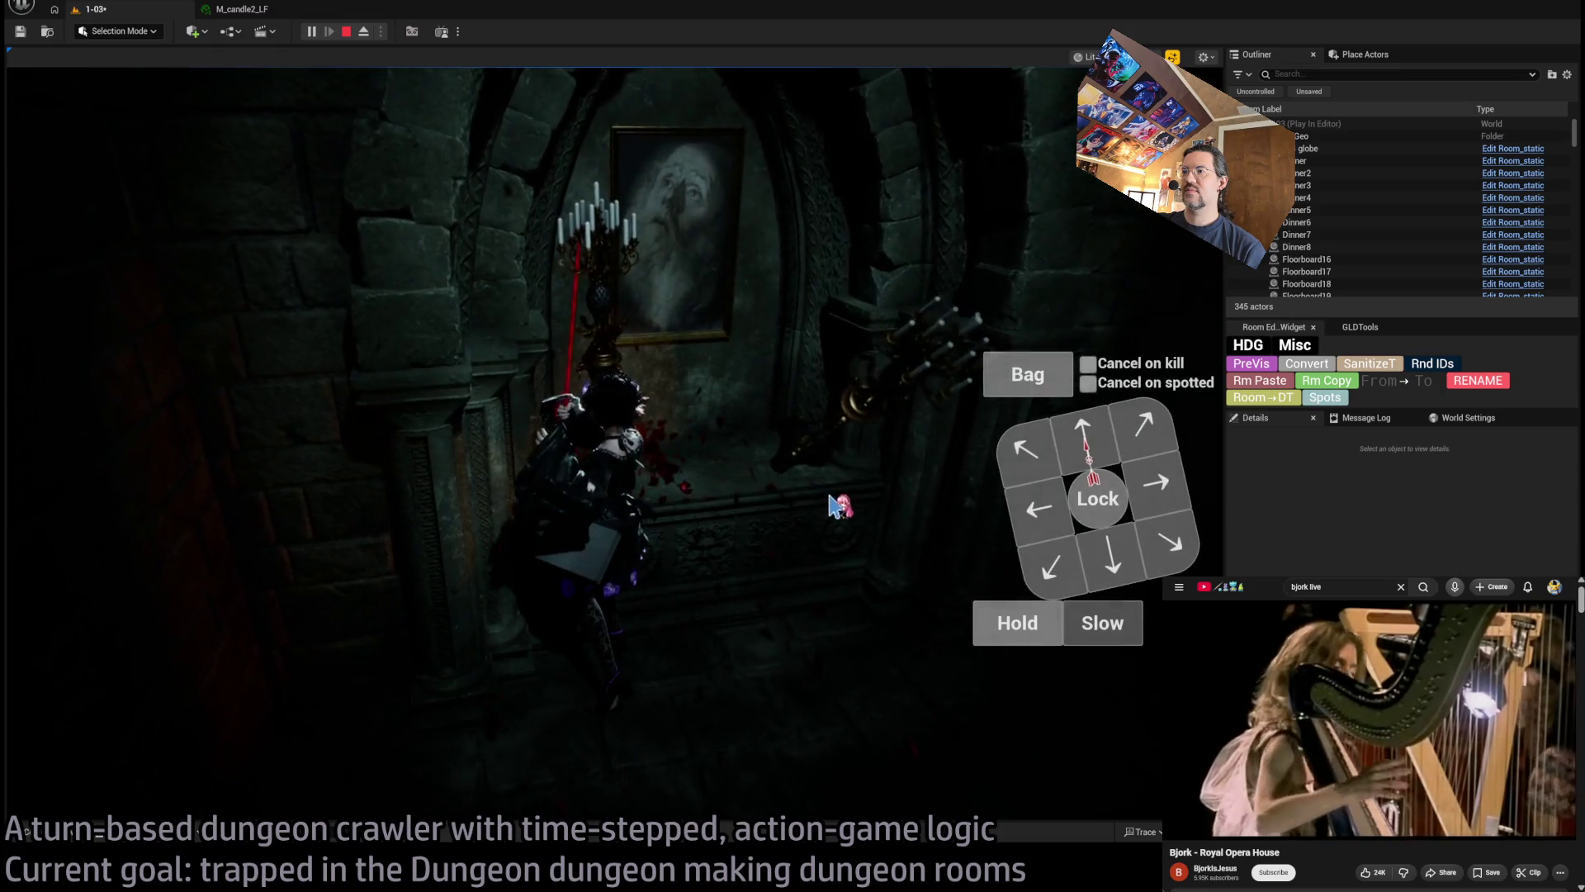
{"action": "key", "text": "q"}
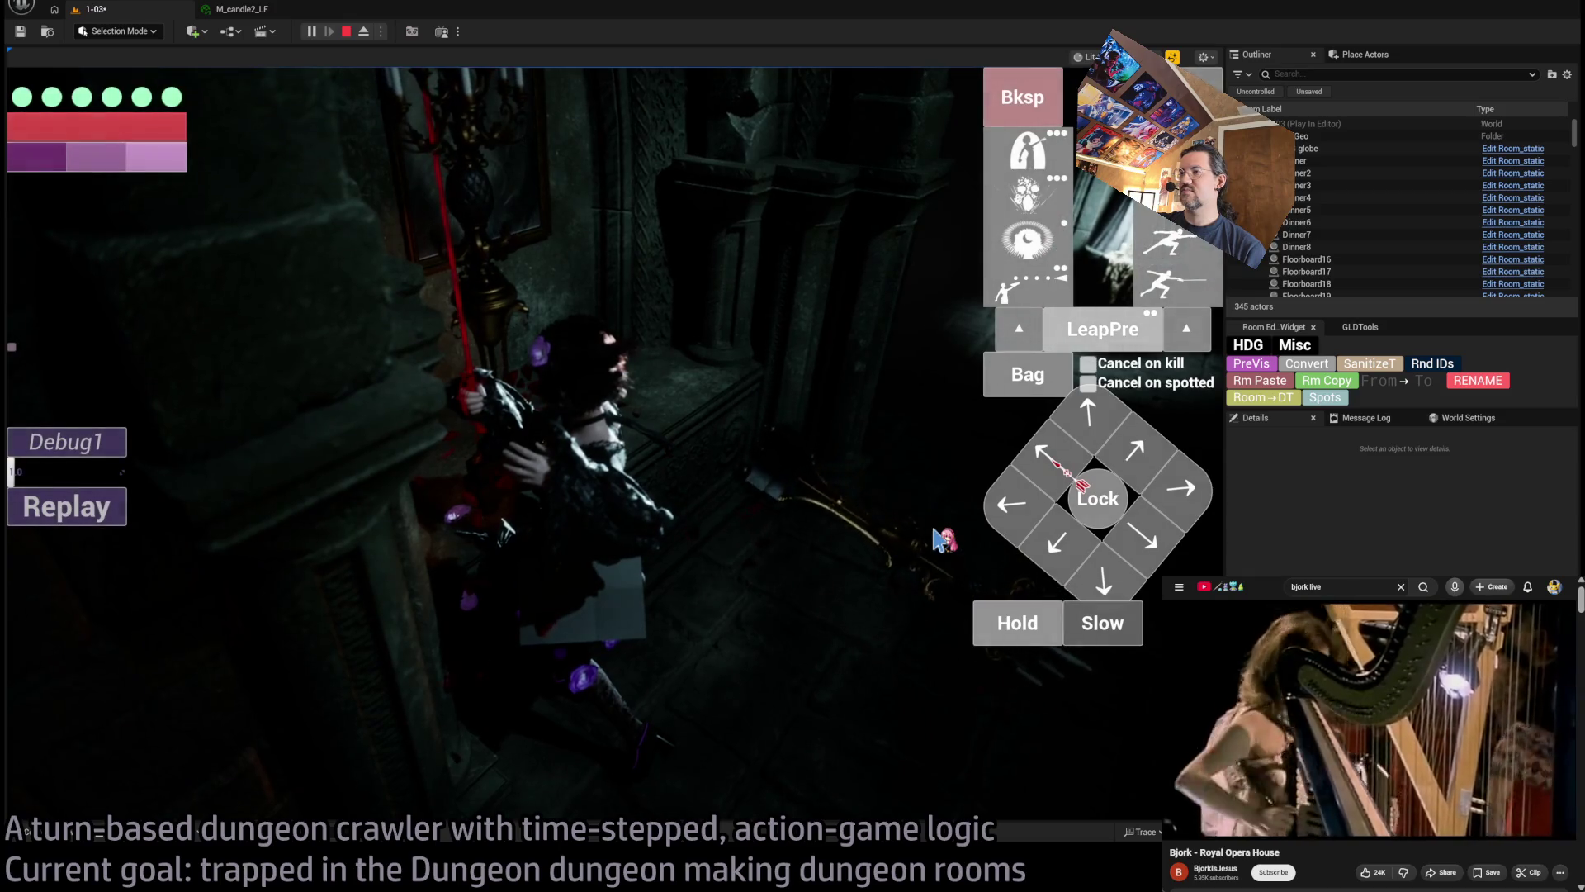
{"action": "key", "text": "e"}
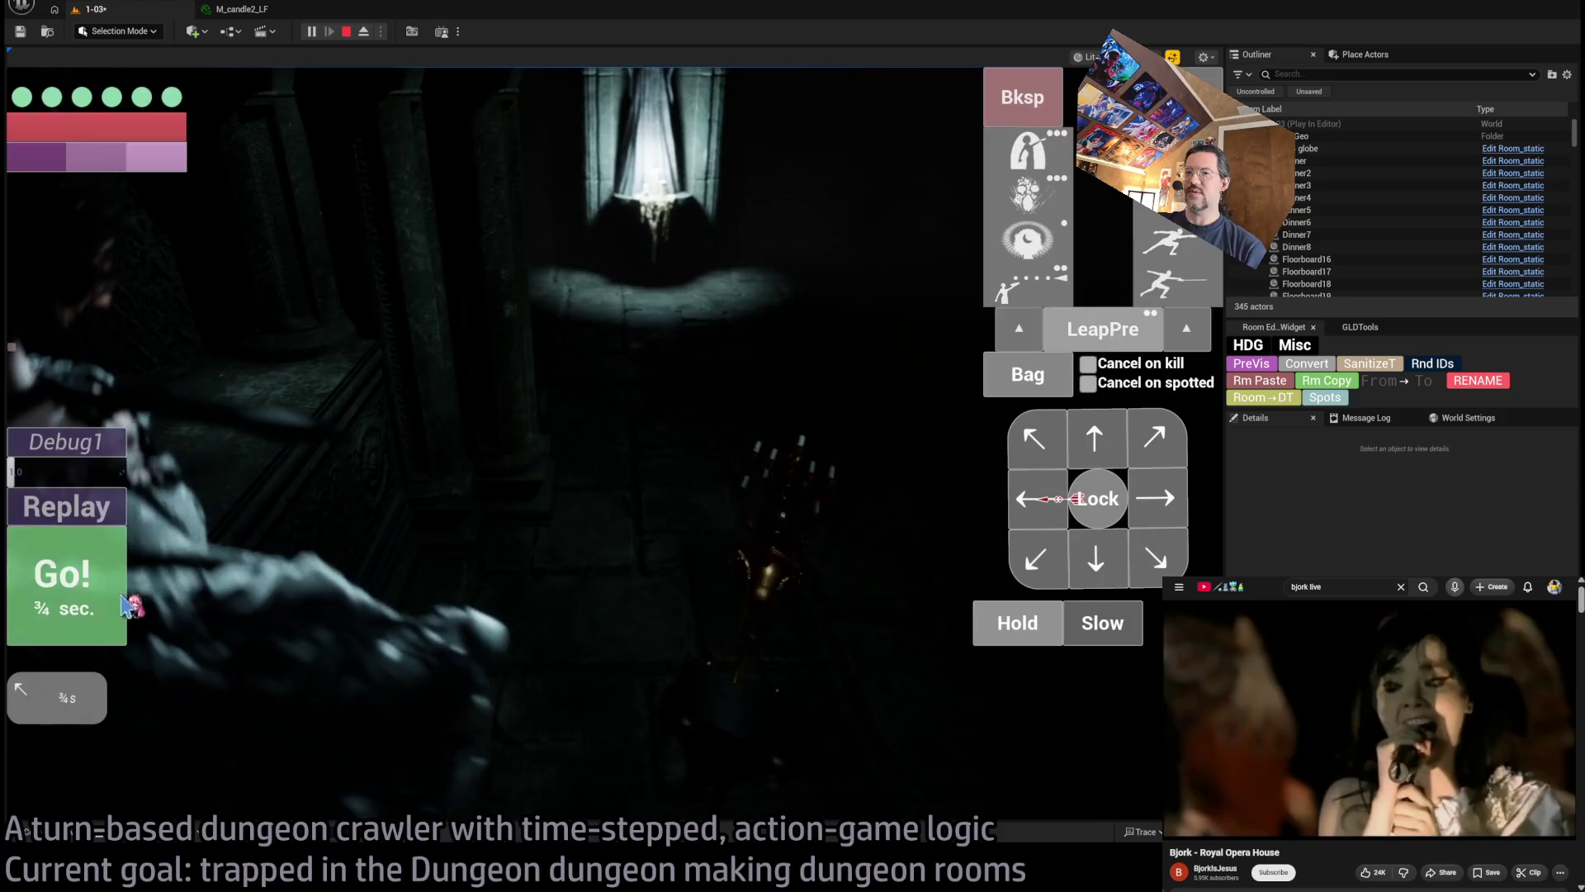
{"action": "left_click", "coordinate": [124, 605]}
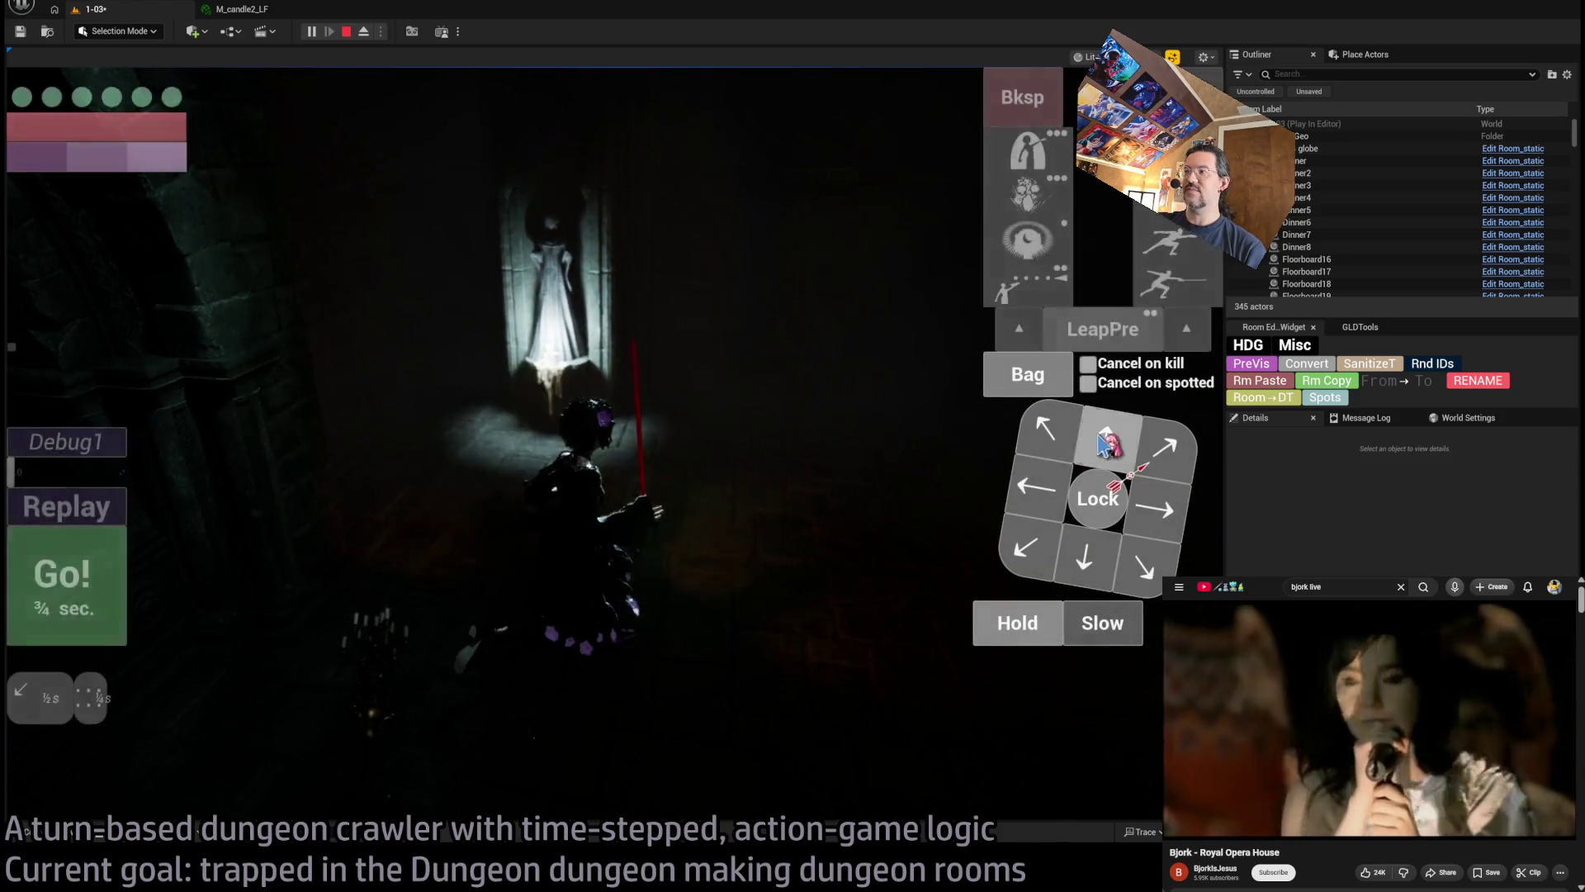
{"action": "left_click", "coordinate": [427, 496]}
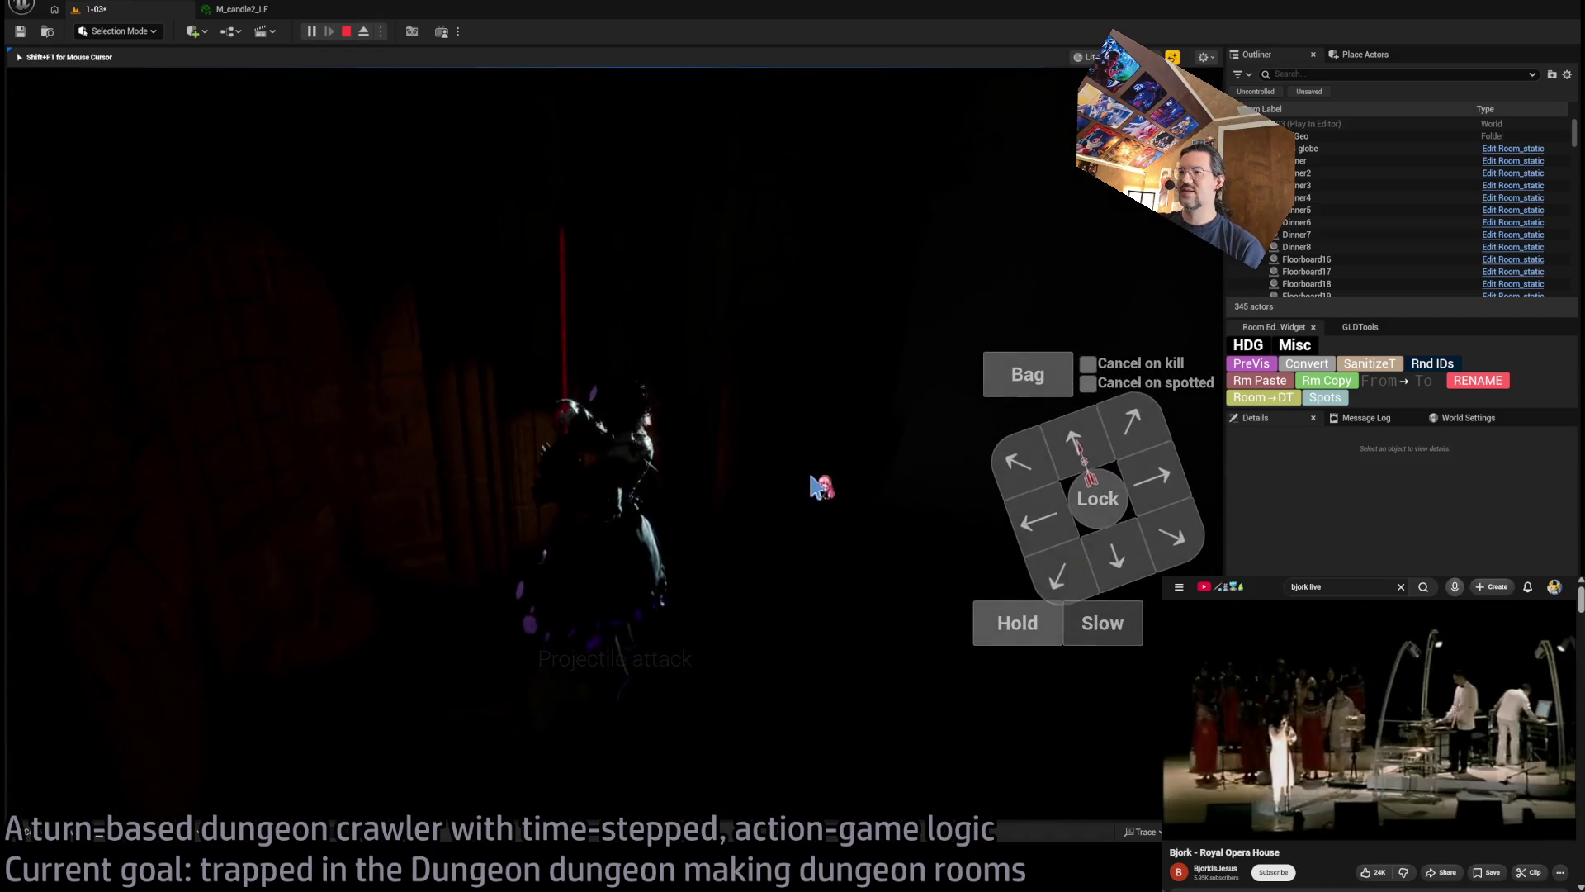
{"action": "key", "text": "alt+3"}
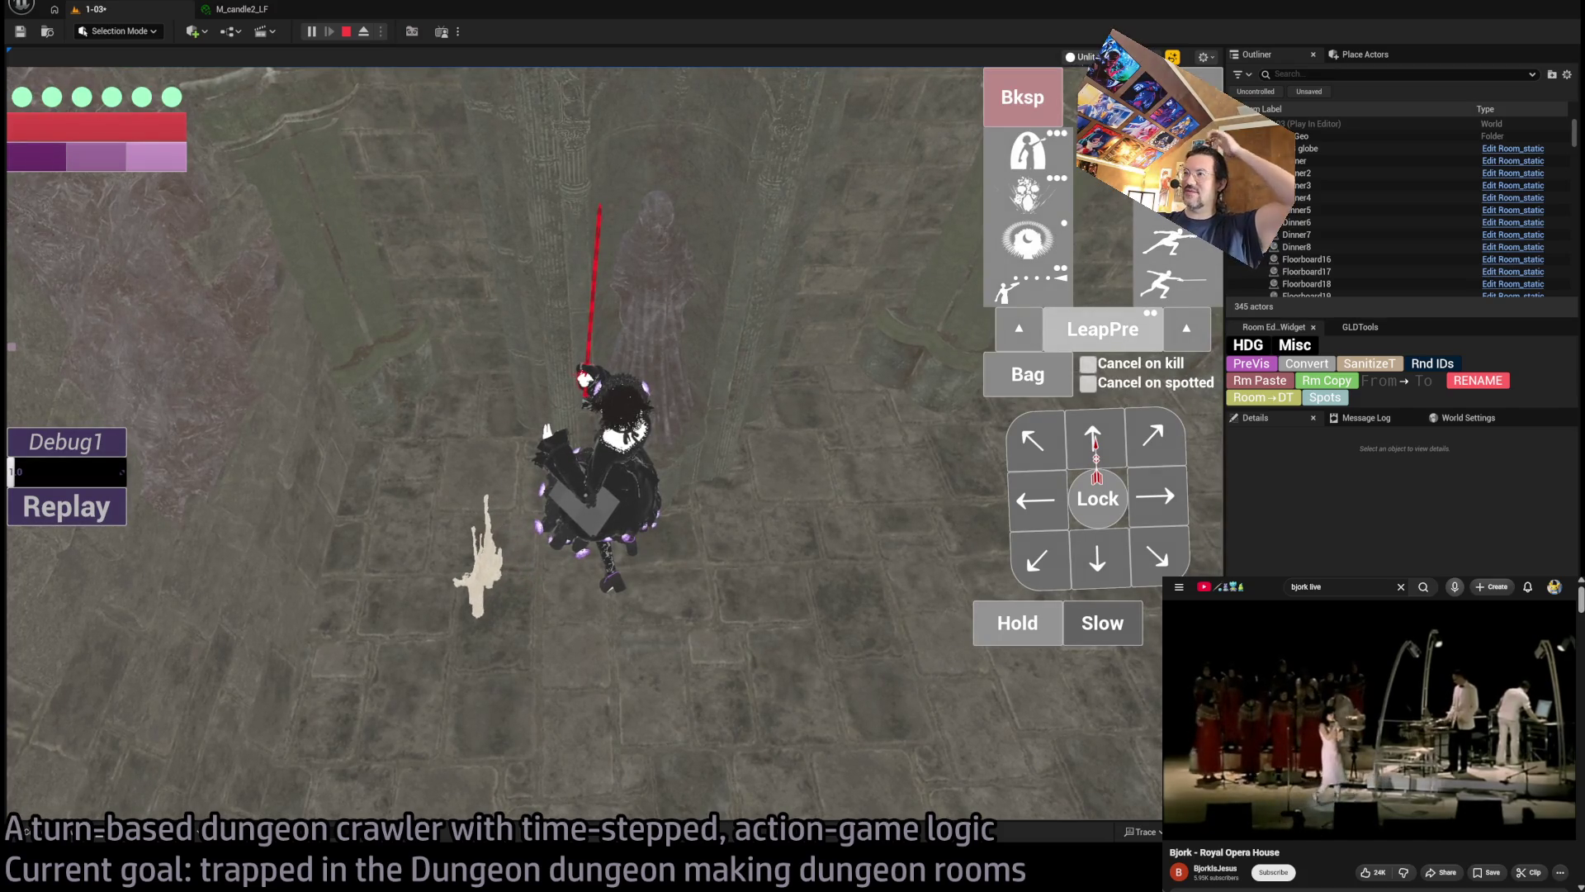
Back in Lit view, queue an ability and a right step, run and replay the turn
{"action": "key", "text": "alt+4"}
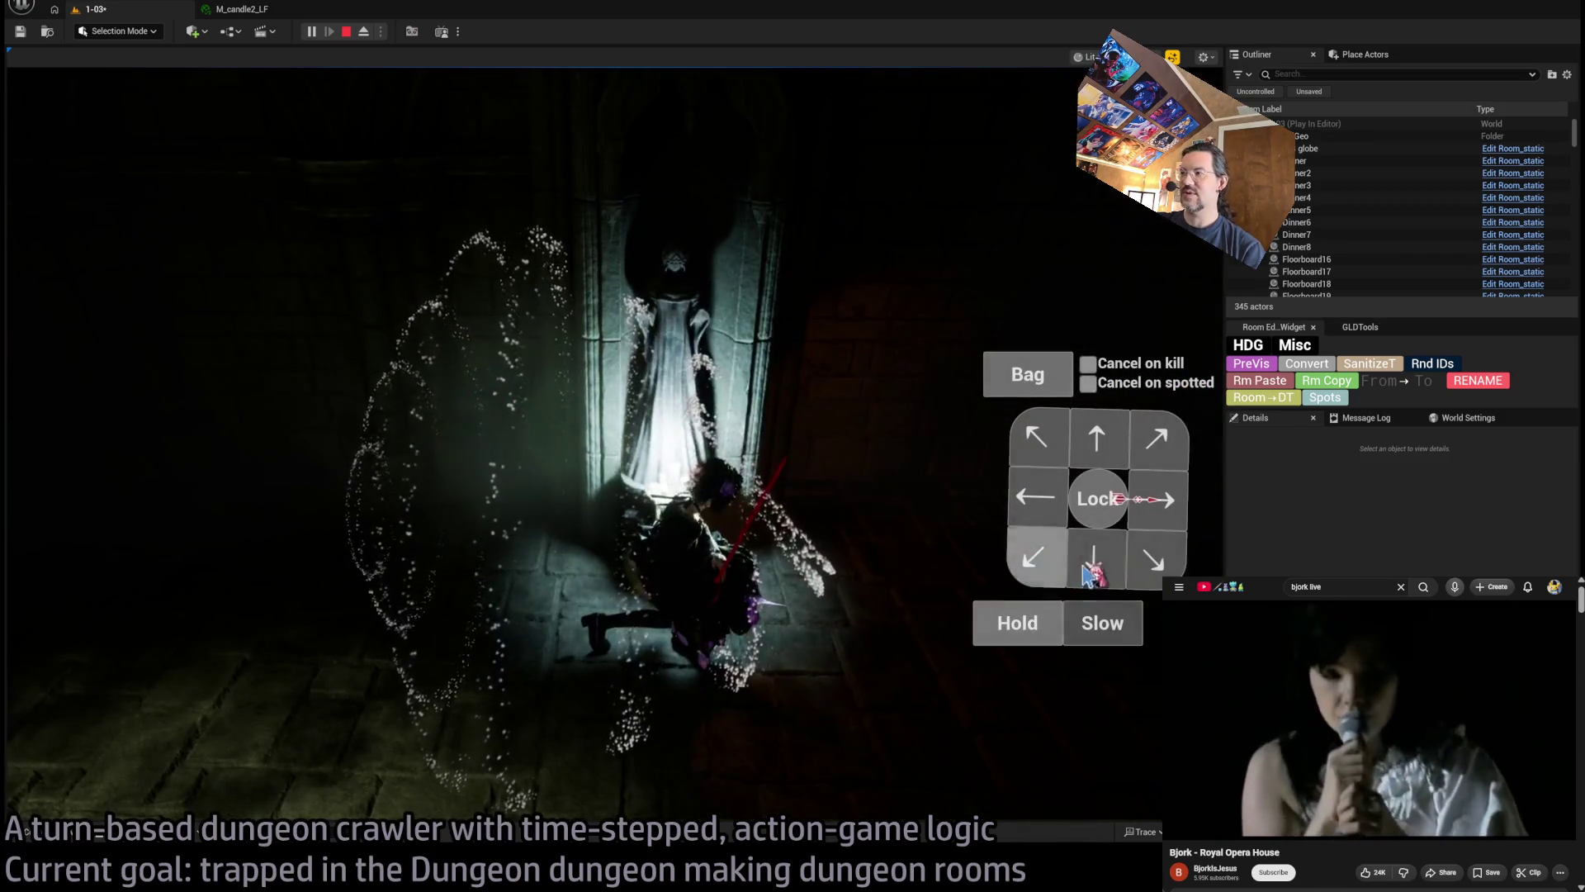
{"action": "left_click", "coordinate": [1098, 569]}
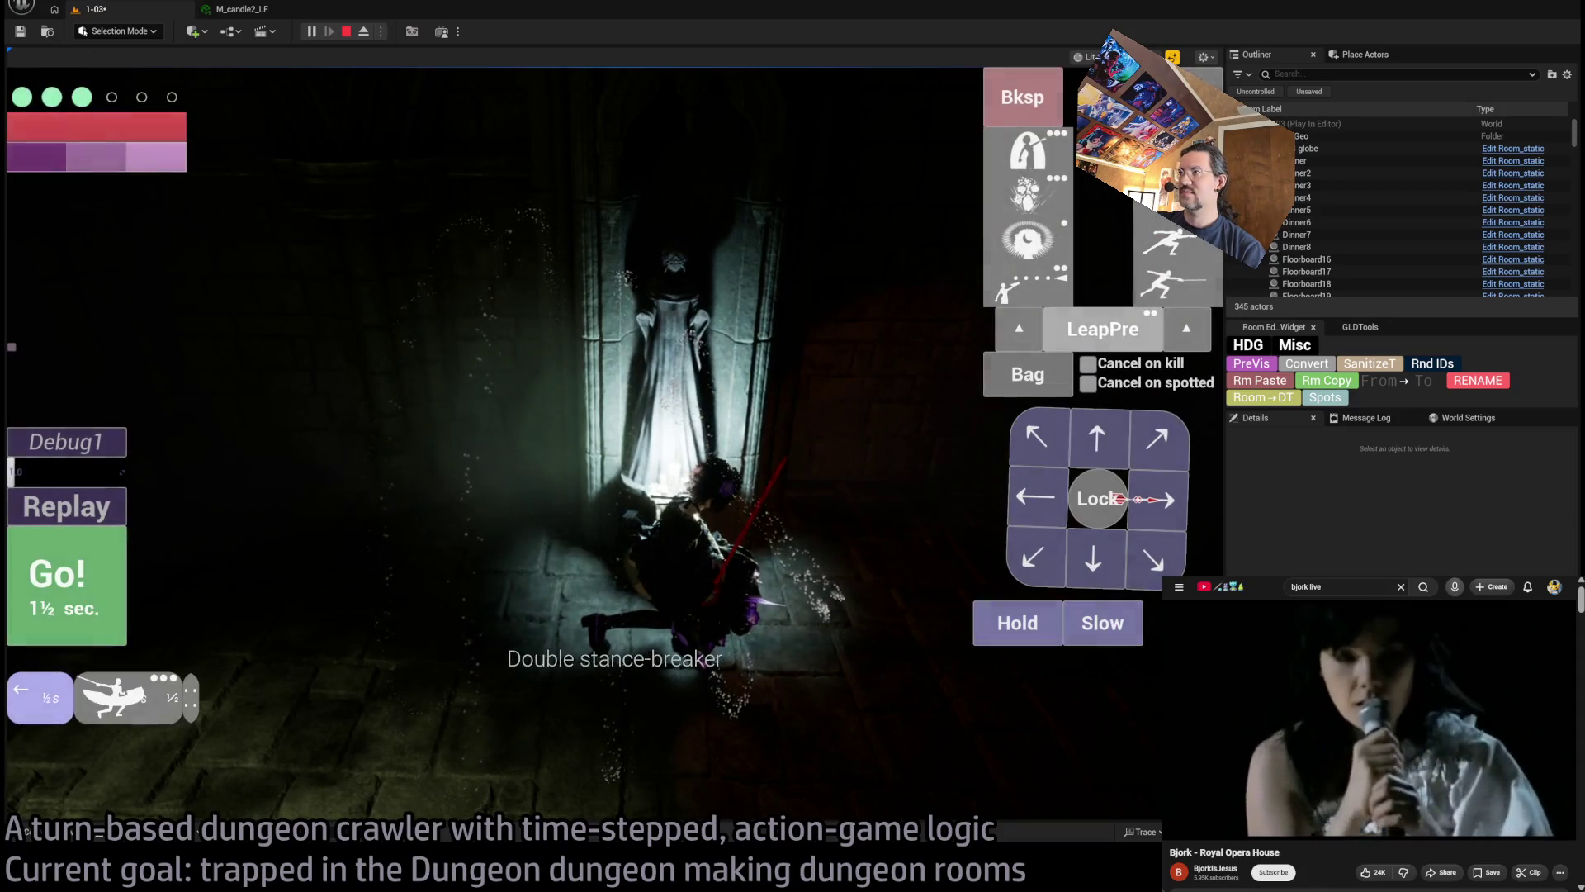
{"action": "left_click", "coordinate": [1110, 627]}
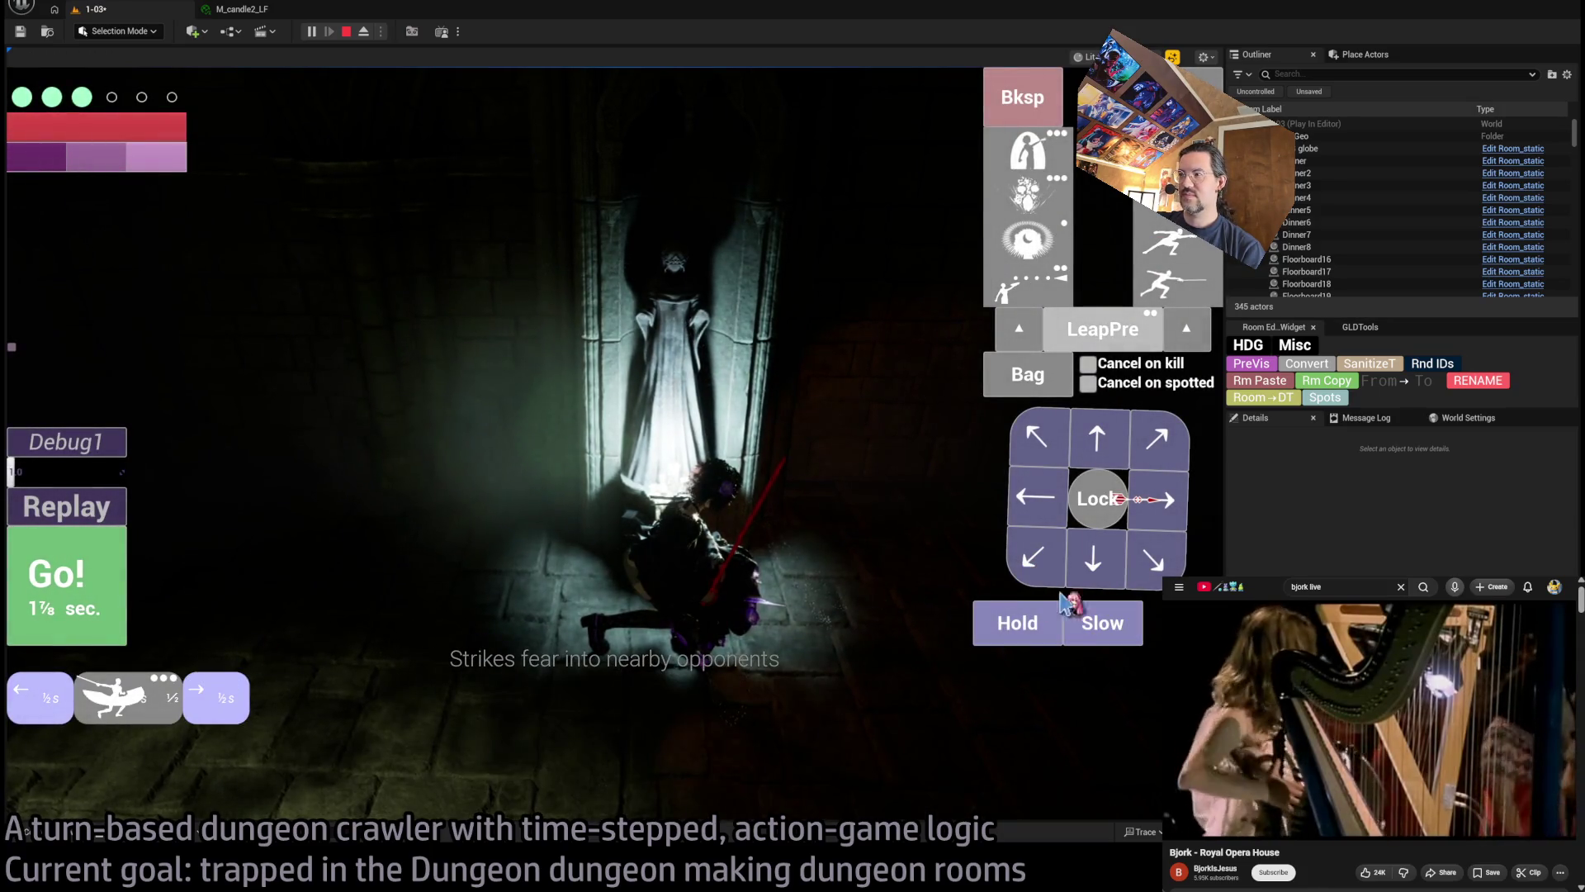
{"action": "left_click", "coordinate": [103, 619]}
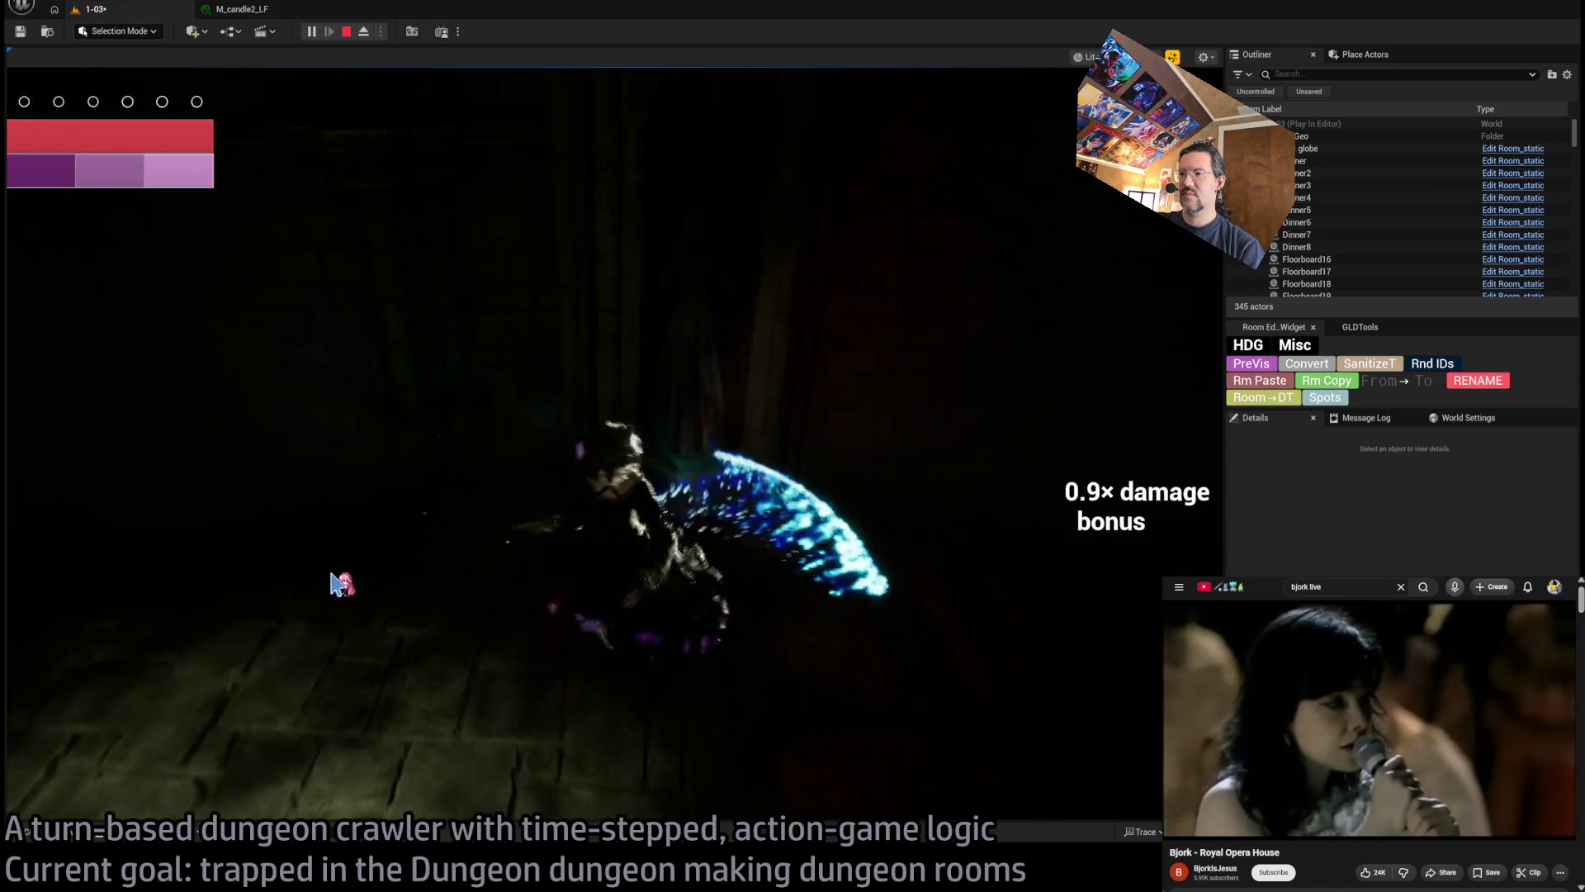
{"action": "left_click", "coordinate": [66, 506]}
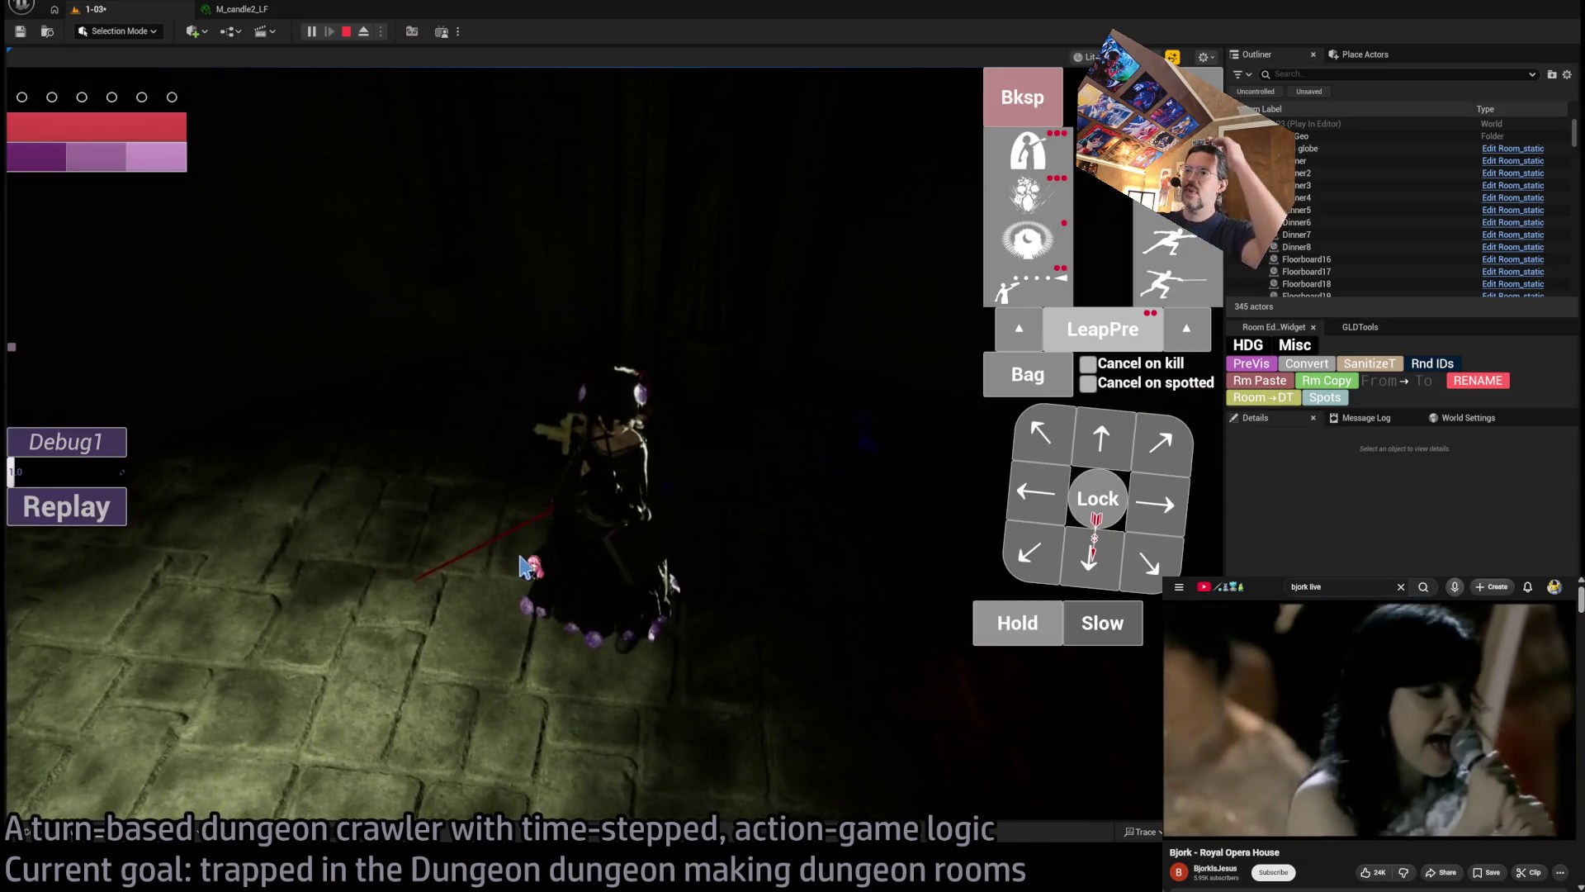
{"action": "left_click", "coordinate": [743, 478]}
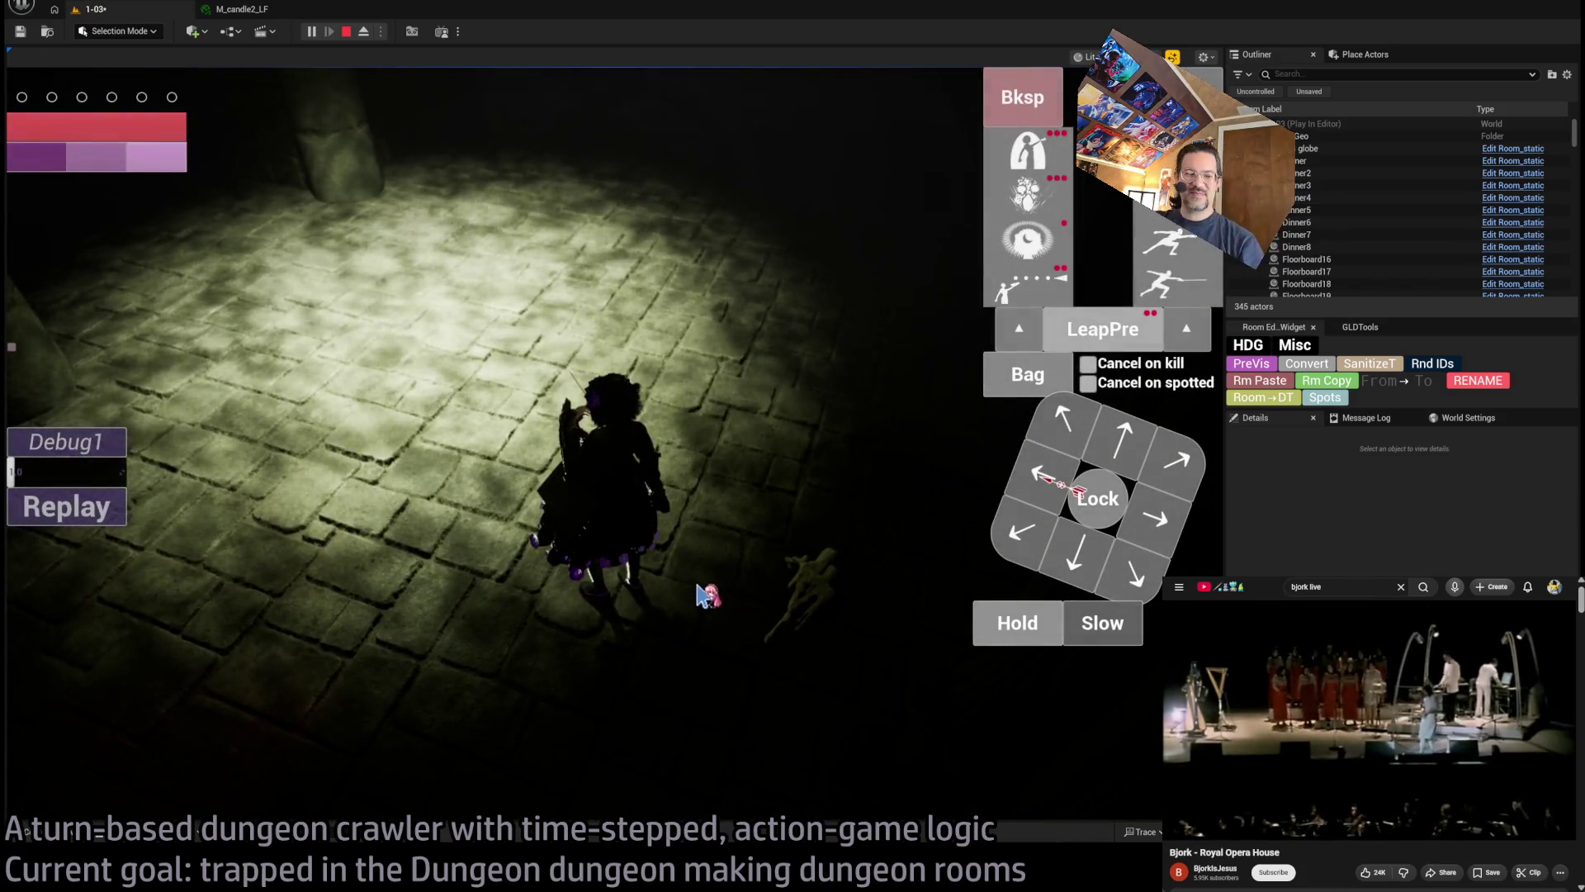
{"action": "left_click", "coordinate": [707, 558]}
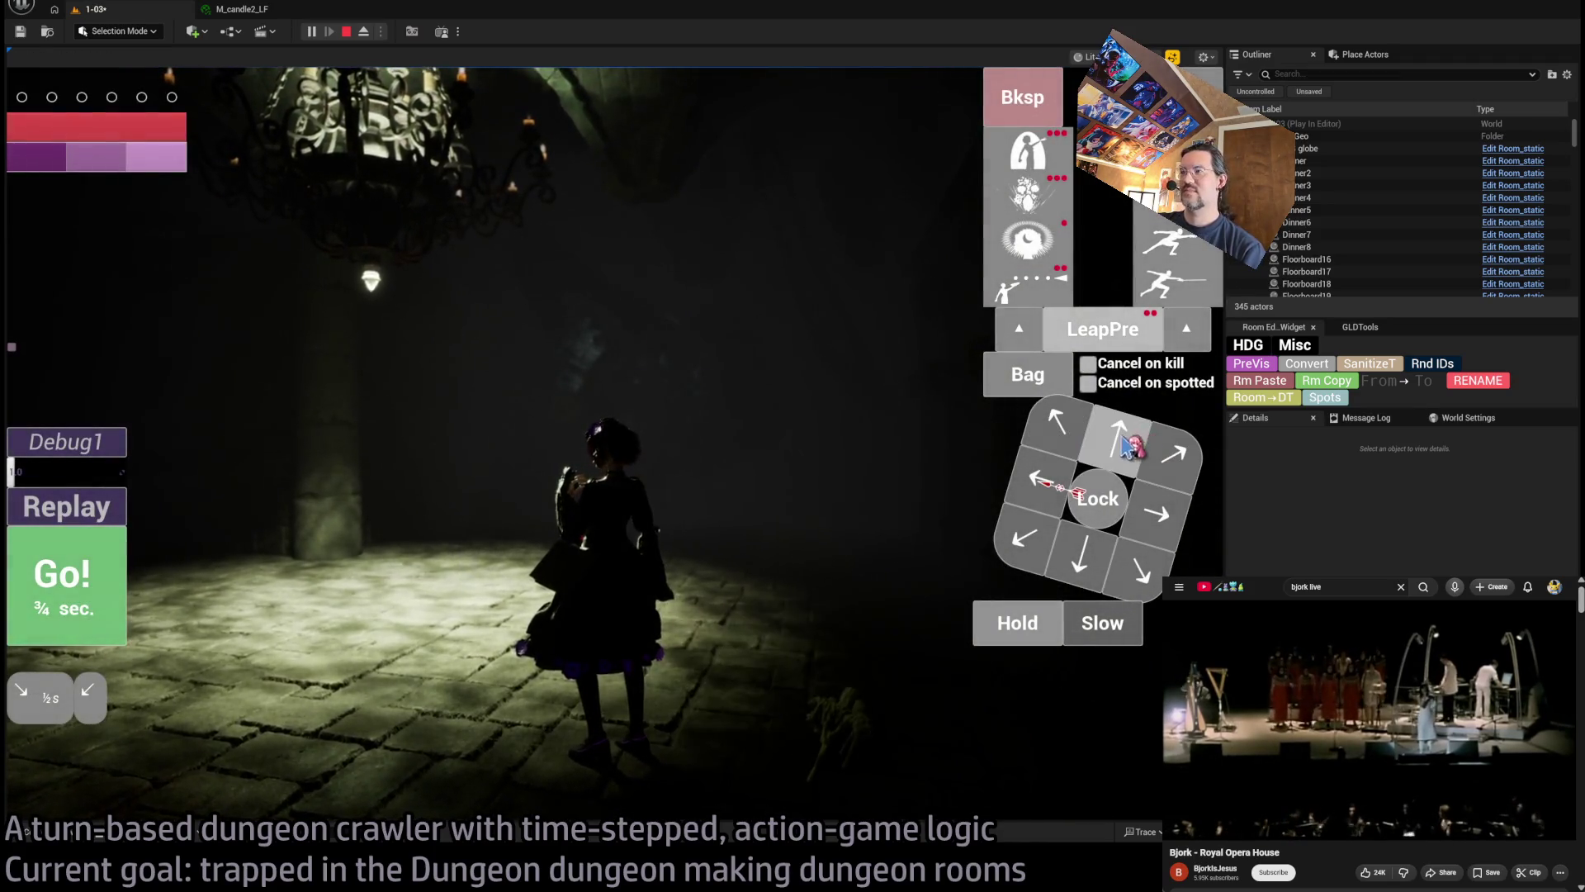
Queue a long two-row move sequence, run it, and stop the playtest
{"action": "left_click", "coordinate": [1046, 438]}
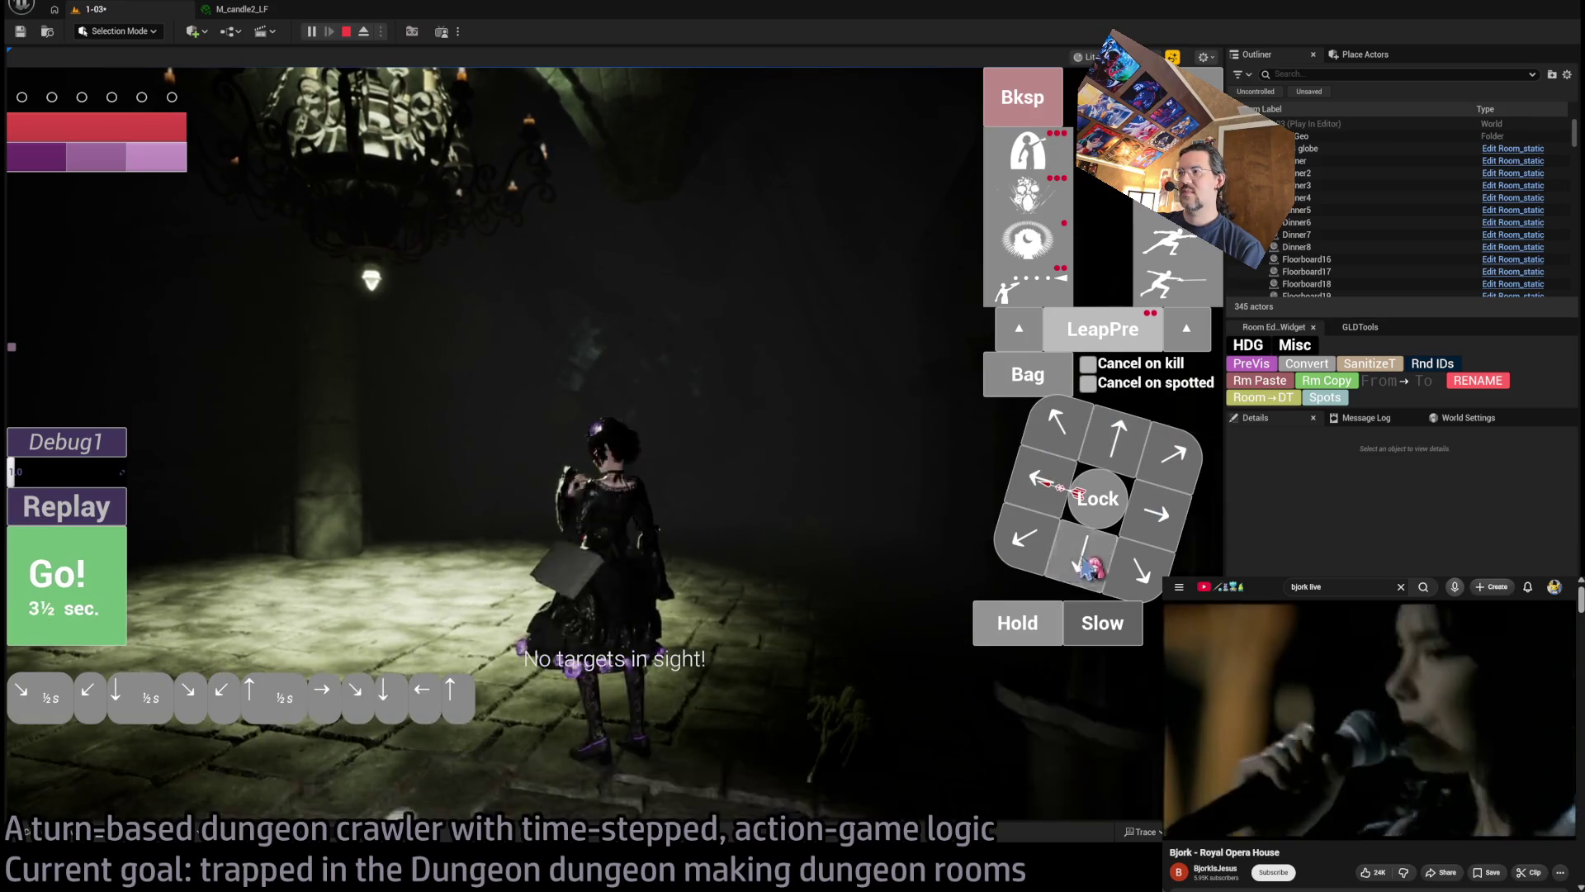
{"action": "left_click", "coordinate": [1026, 536]}
{"action": "left_click", "coordinate": [1118, 441]}
{"action": "left_click", "coordinate": [1065, 425]}
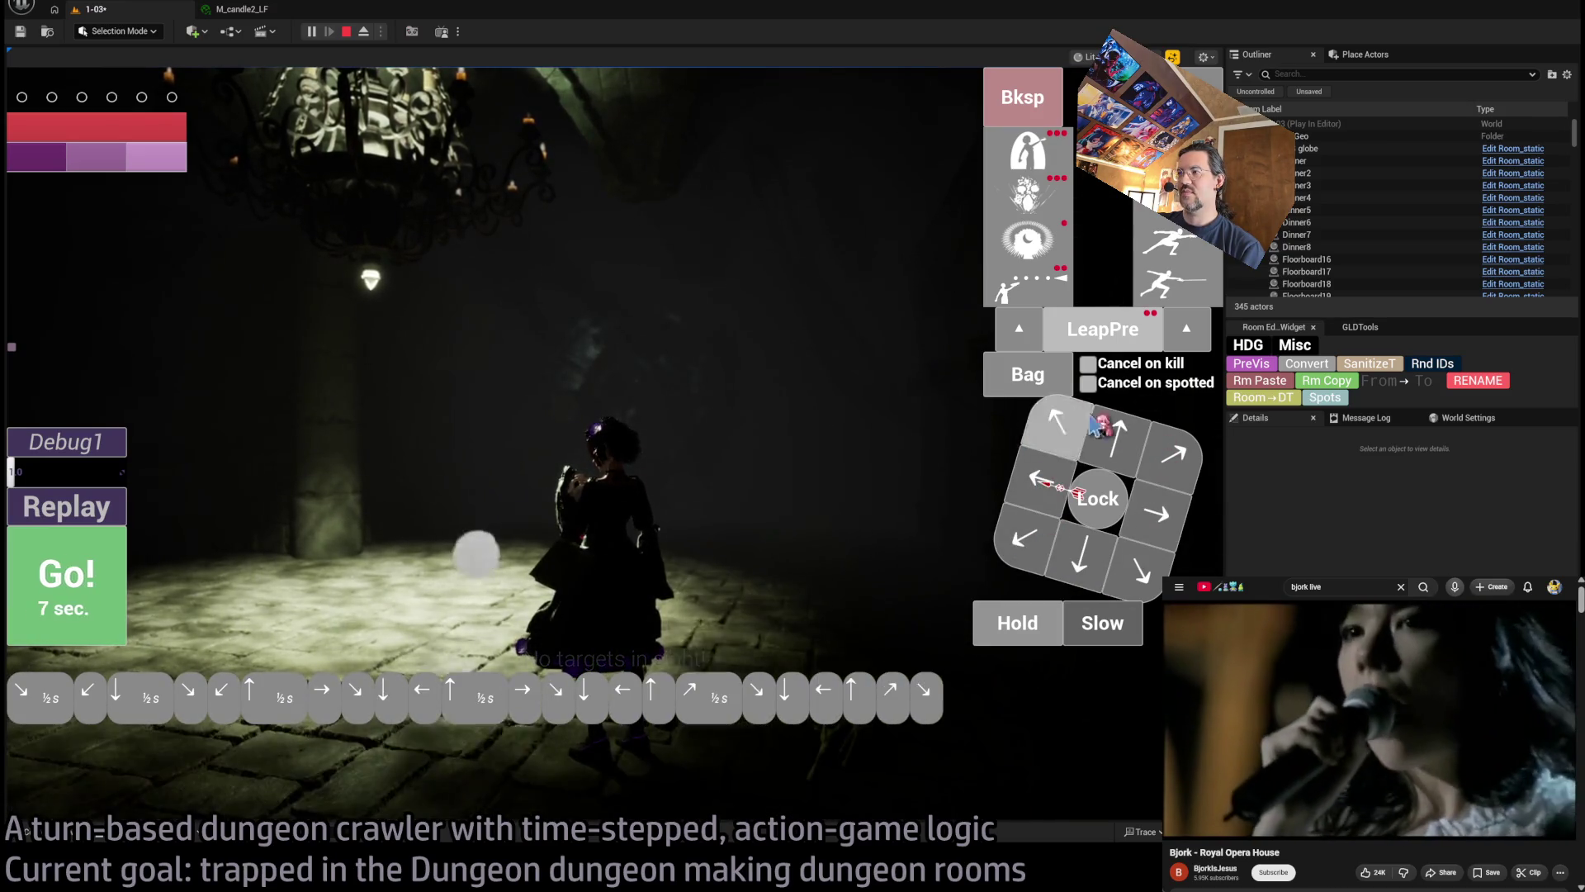
{"action": "left_click", "coordinate": [1170, 458]}
{"action": "left_click", "coordinate": [1082, 562]}
{"action": "left_click", "coordinate": [1170, 458]}
{"action": "left_click", "coordinate": [1026, 537]}
{"action": "left_click", "coordinate": [1105, 437]}
{"action": "left_click", "coordinate": [1081, 554]}
{"action": "left_click", "coordinate": [1032, 479]}
{"action": "left_click", "coordinate": [92, 532]}
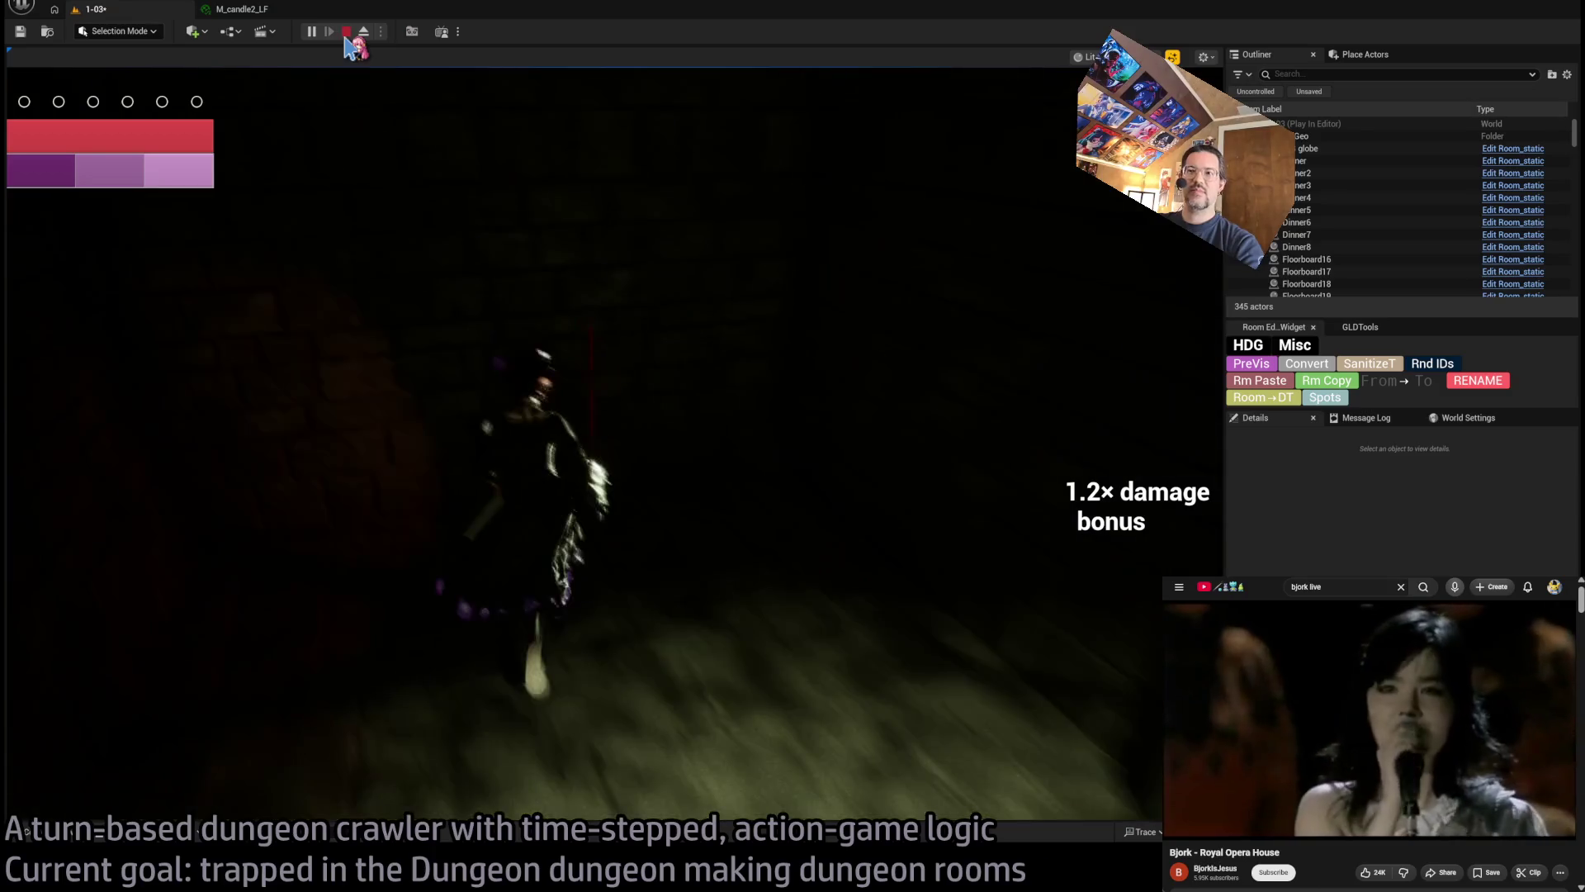
{"action": "left_click", "coordinate": [346, 31]}
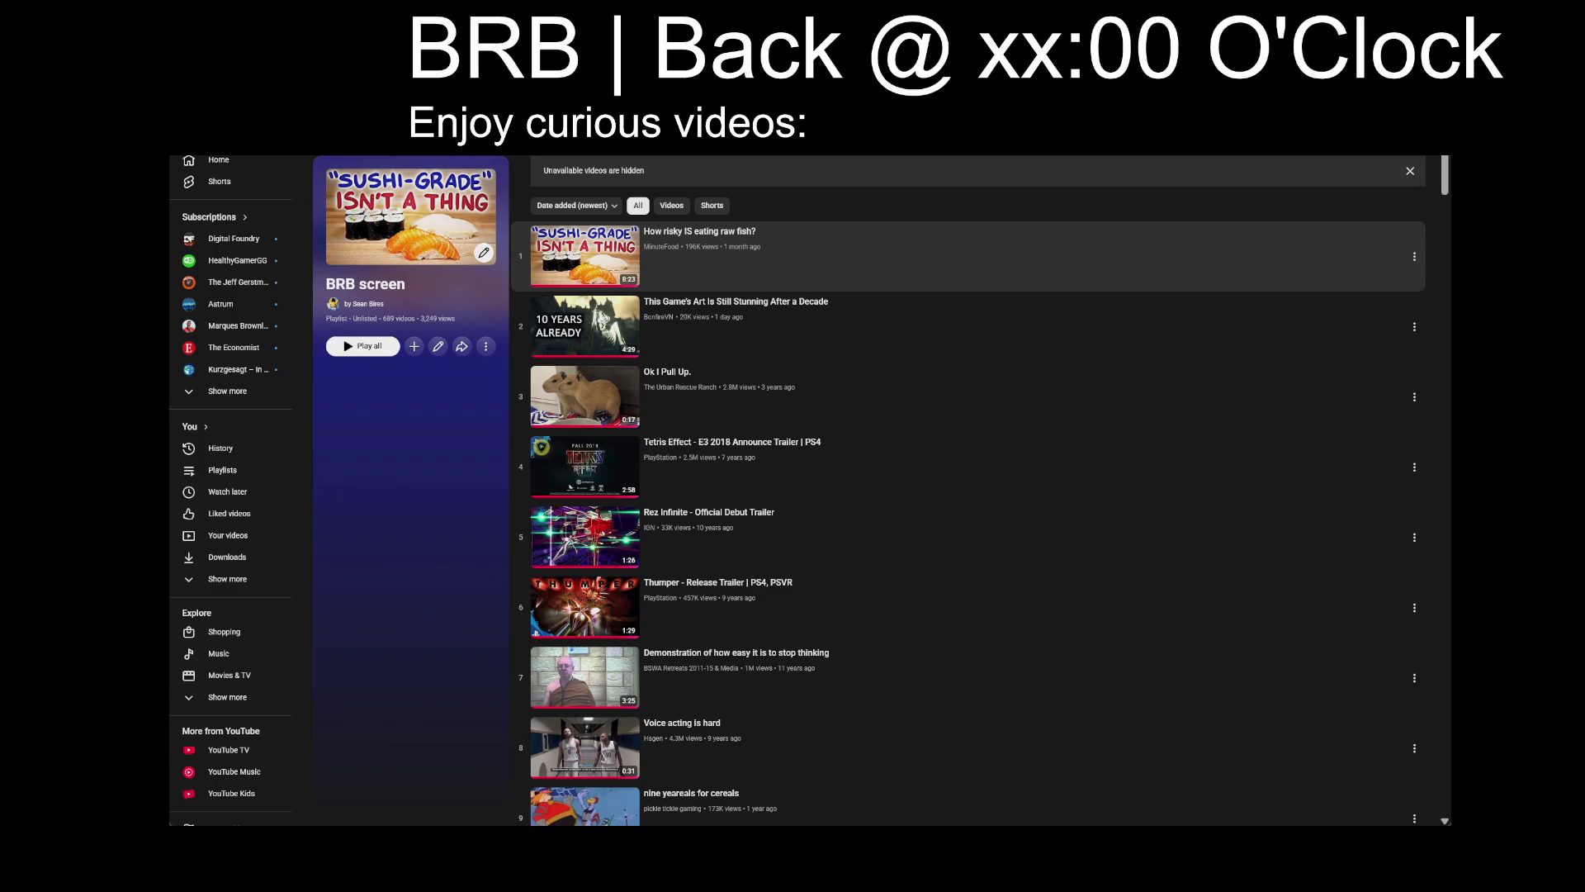
Play 'How risky IS eating raw fish?' from the BRB screen playlist and enlarge the window
{"action": "left_click", "coordinate": [894, 248]}
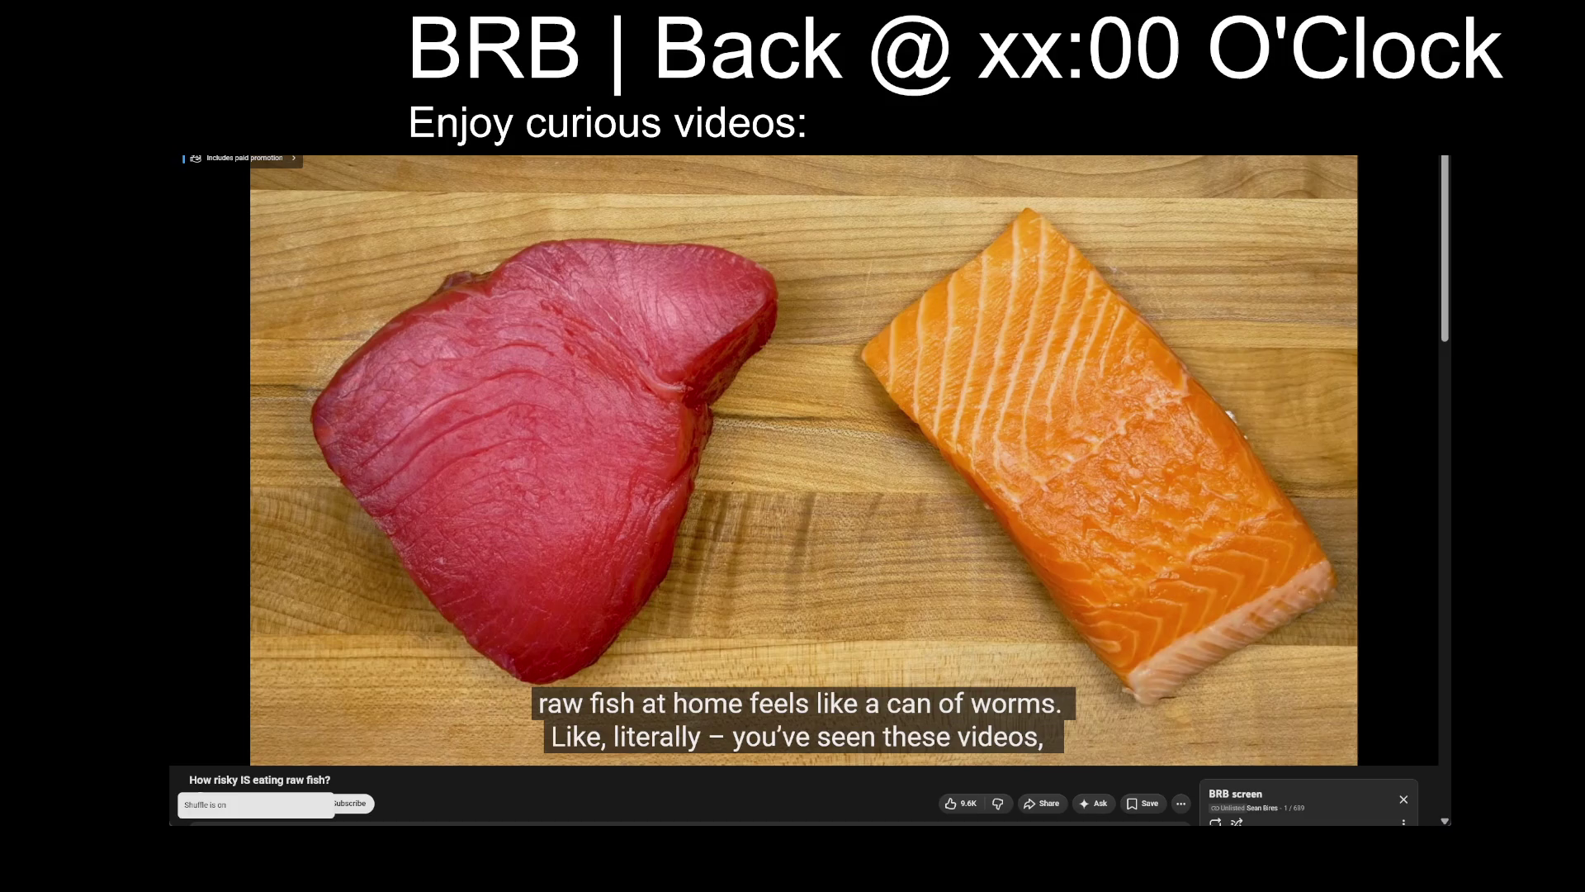
{"action": "left_click_drag", "start_coordinate": [1441, 820], "coordinate": [1429, 887]}
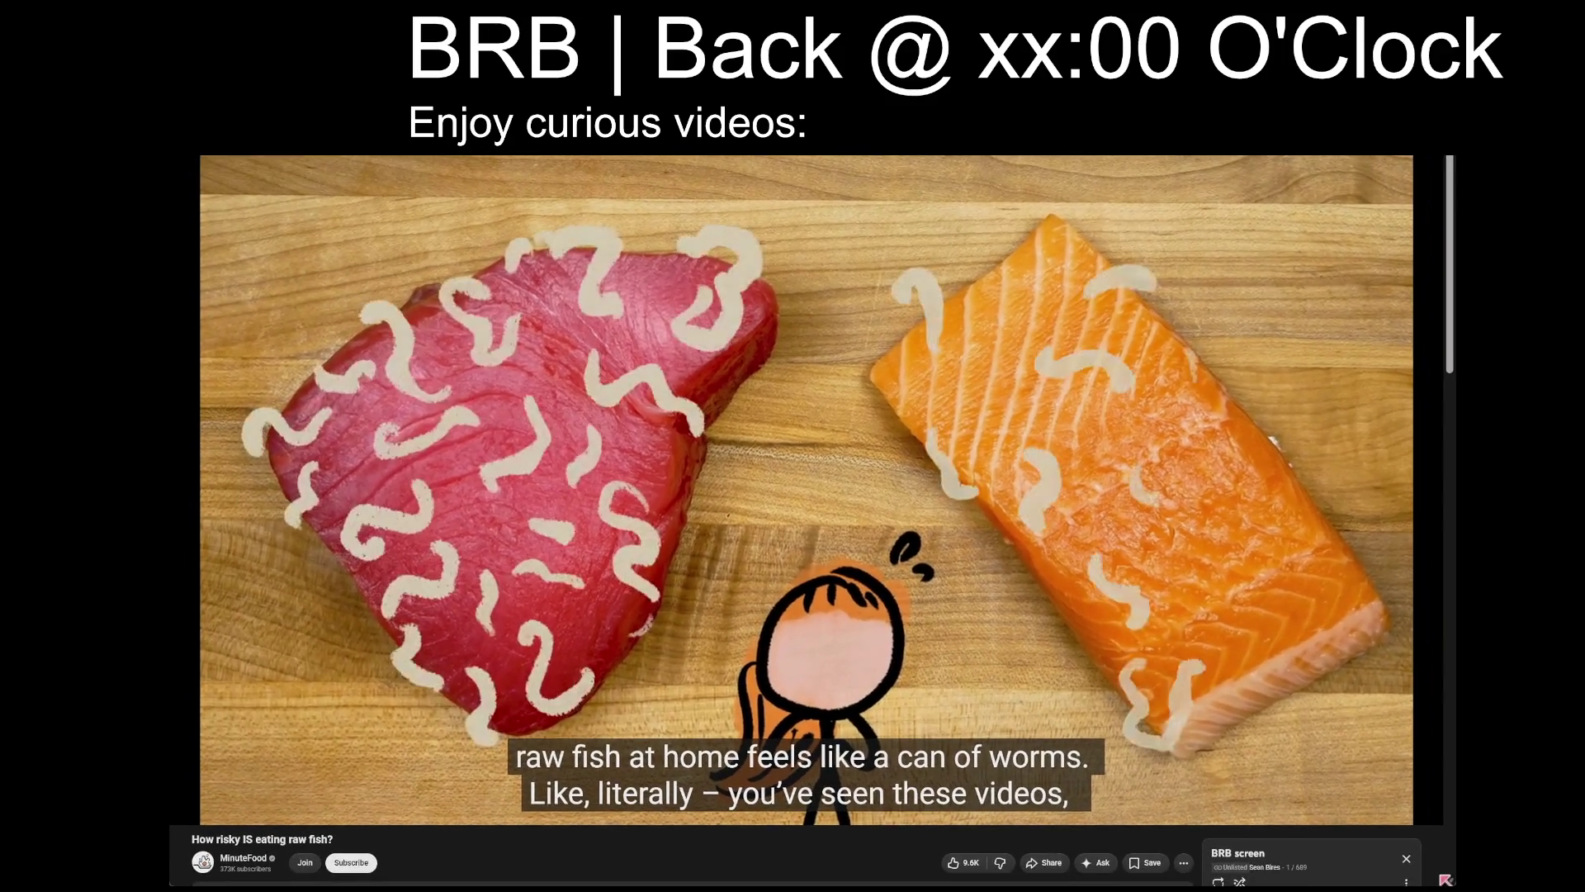
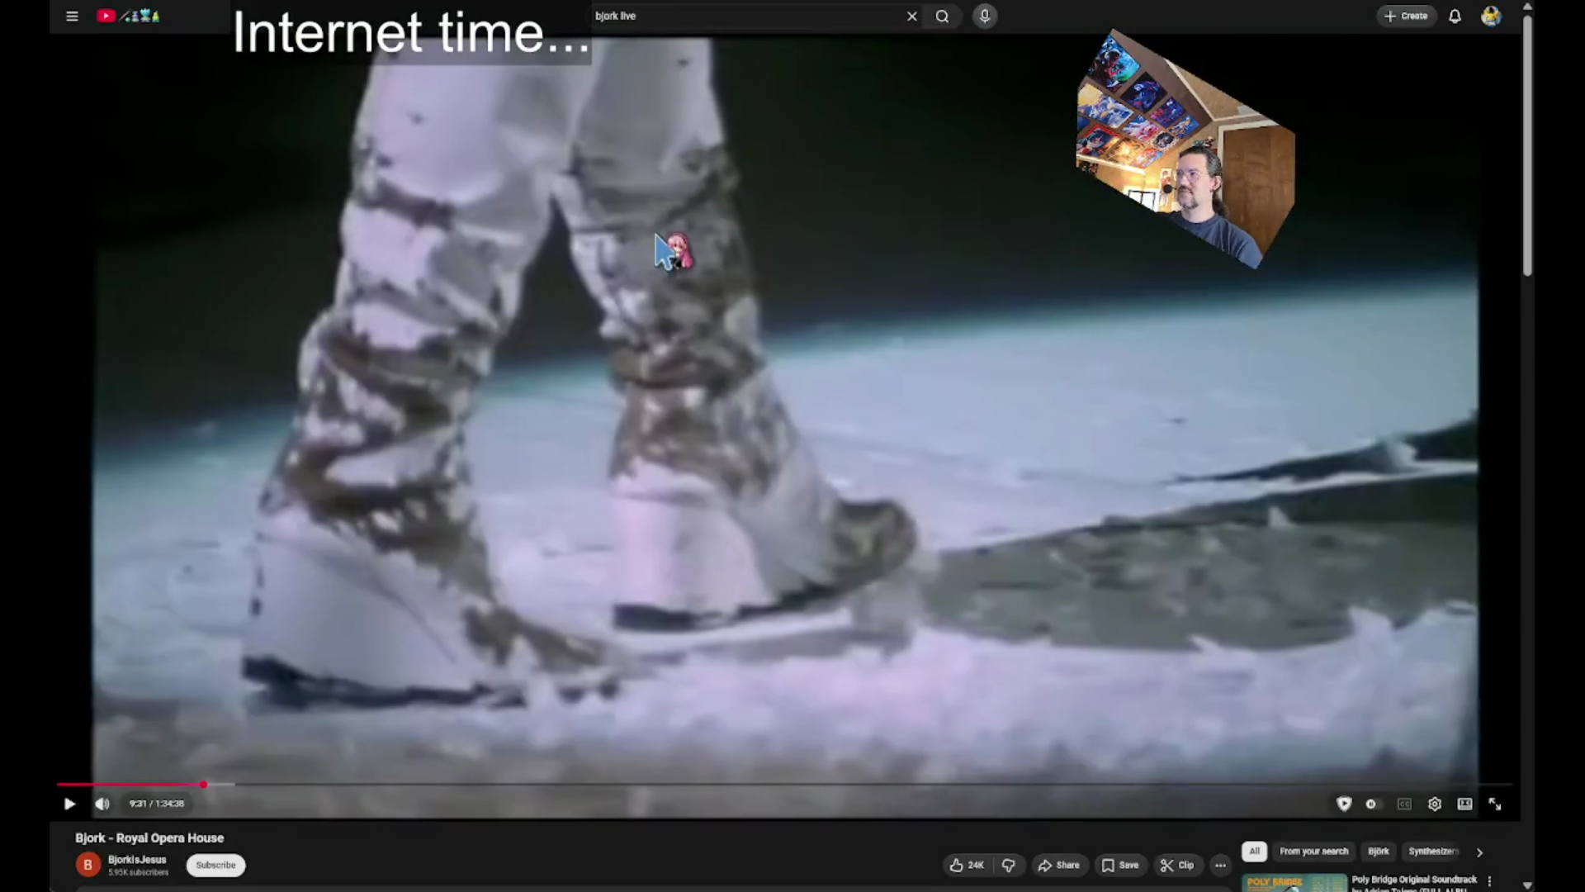
Resume the paused Bjork Royal Opera House concert video on YouTube
{"action": "left_click", "coordinate": [663, 251]}
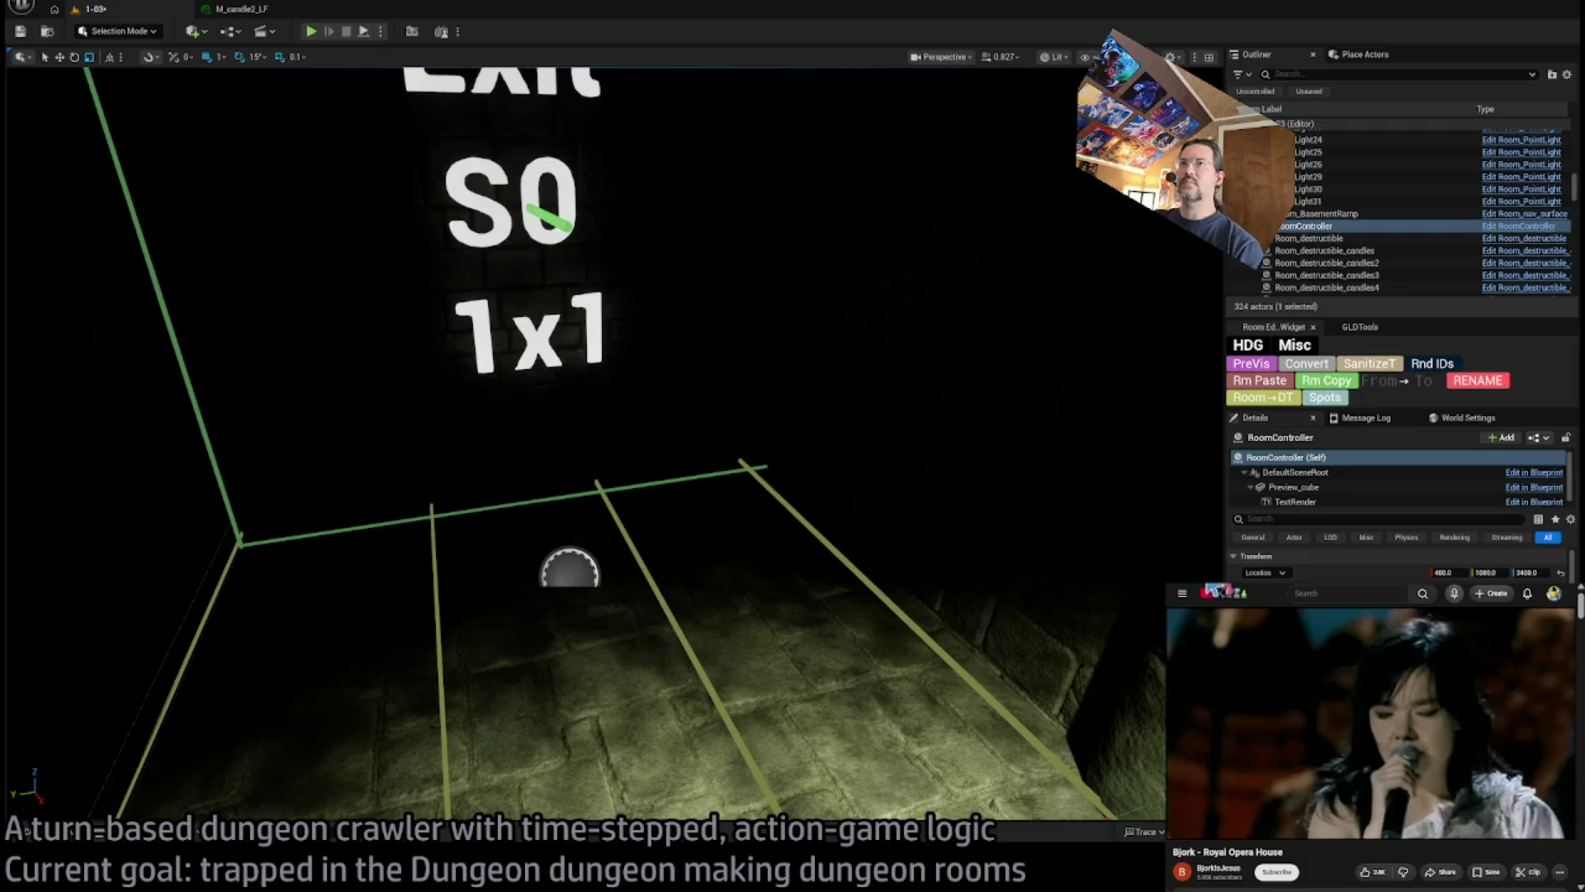
Browse to Content > LevelInstances > Mansion in the Content Drawer and open level 1-04
{"action": "mouse_move", "coordinate": [665, 336]}
{"action": "left_mouse_down"}
{"action": "mouse_move", "coordinate": [495, 355]}
{"action": "mouse_move", "coordinate": [661, 329]}
{"action": "left_mouse_up"}
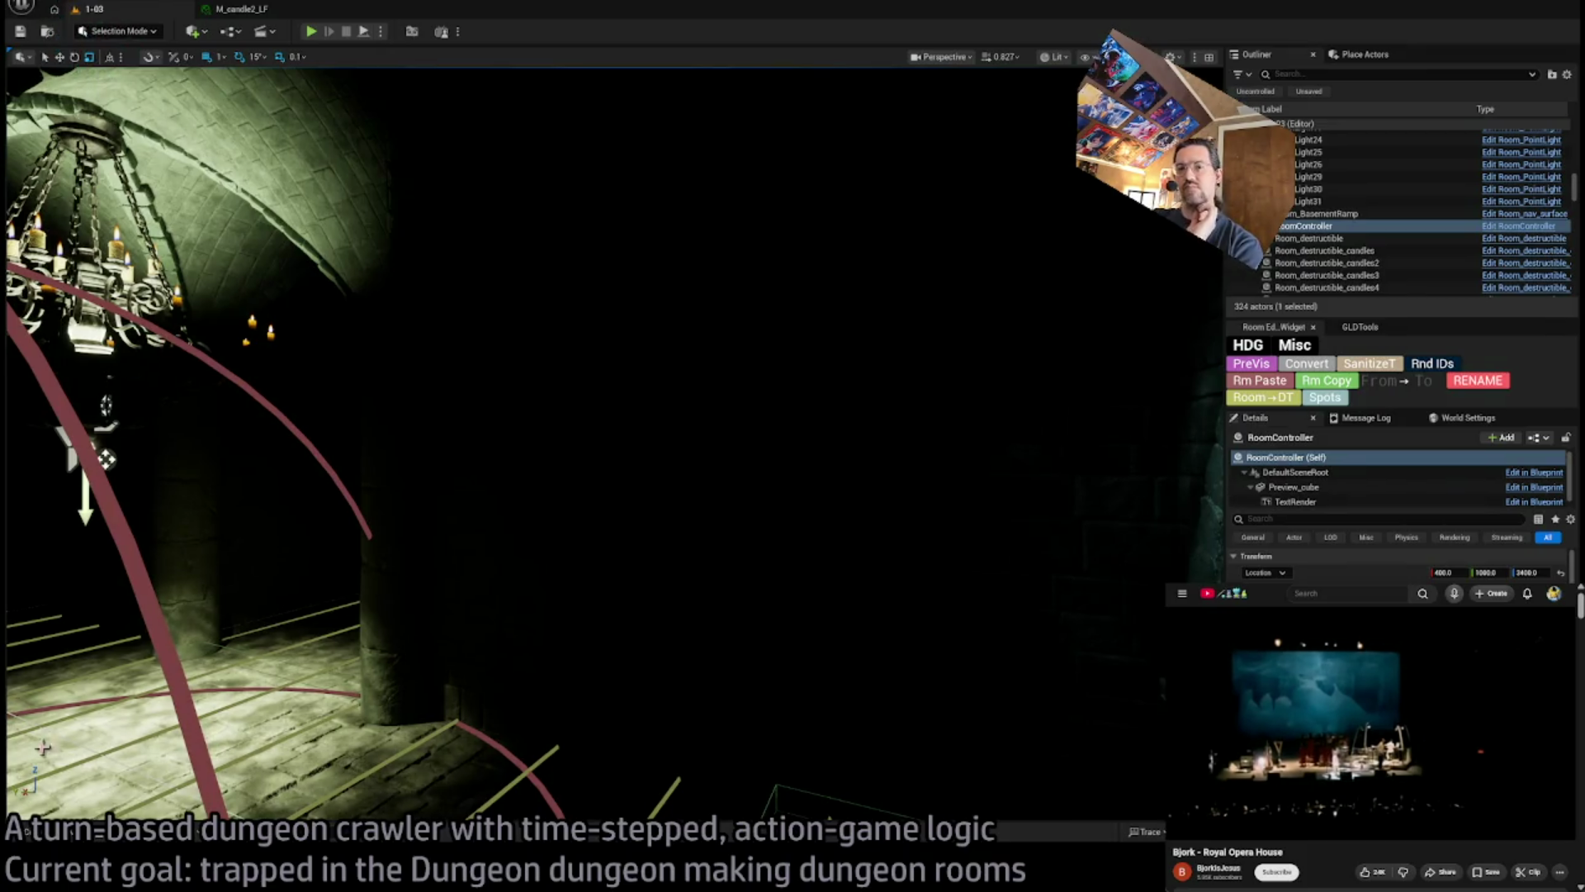
{"action": "left_click", "coordinate": [80, 839]}
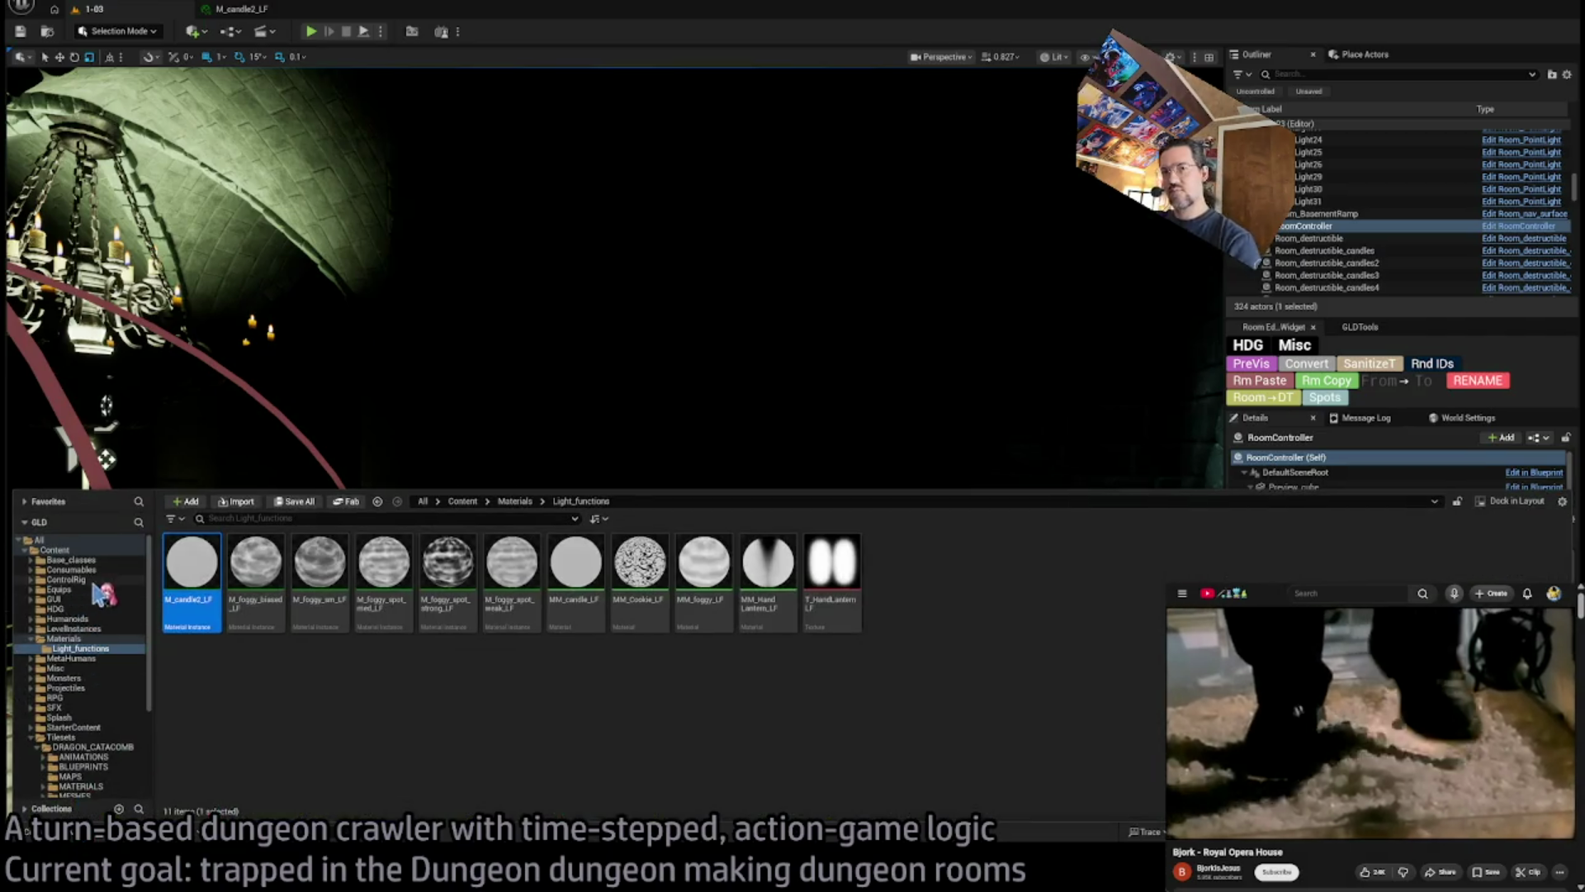
{"action": "left_click", "coordinate": [31, 638]}
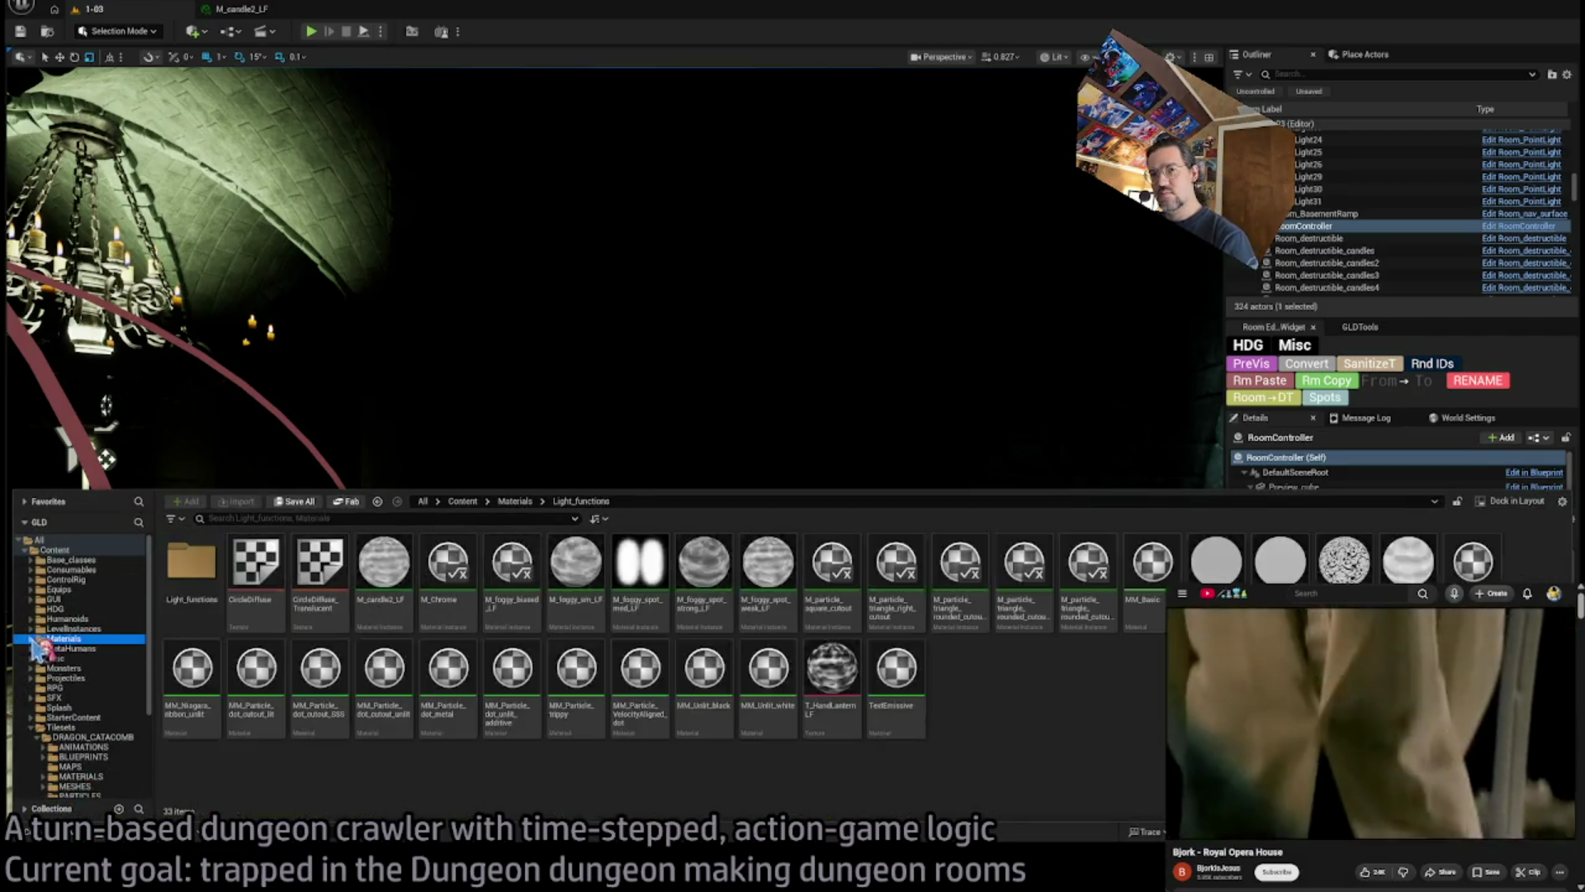
{"action": "left_click", "coordinate": [62, 728]}
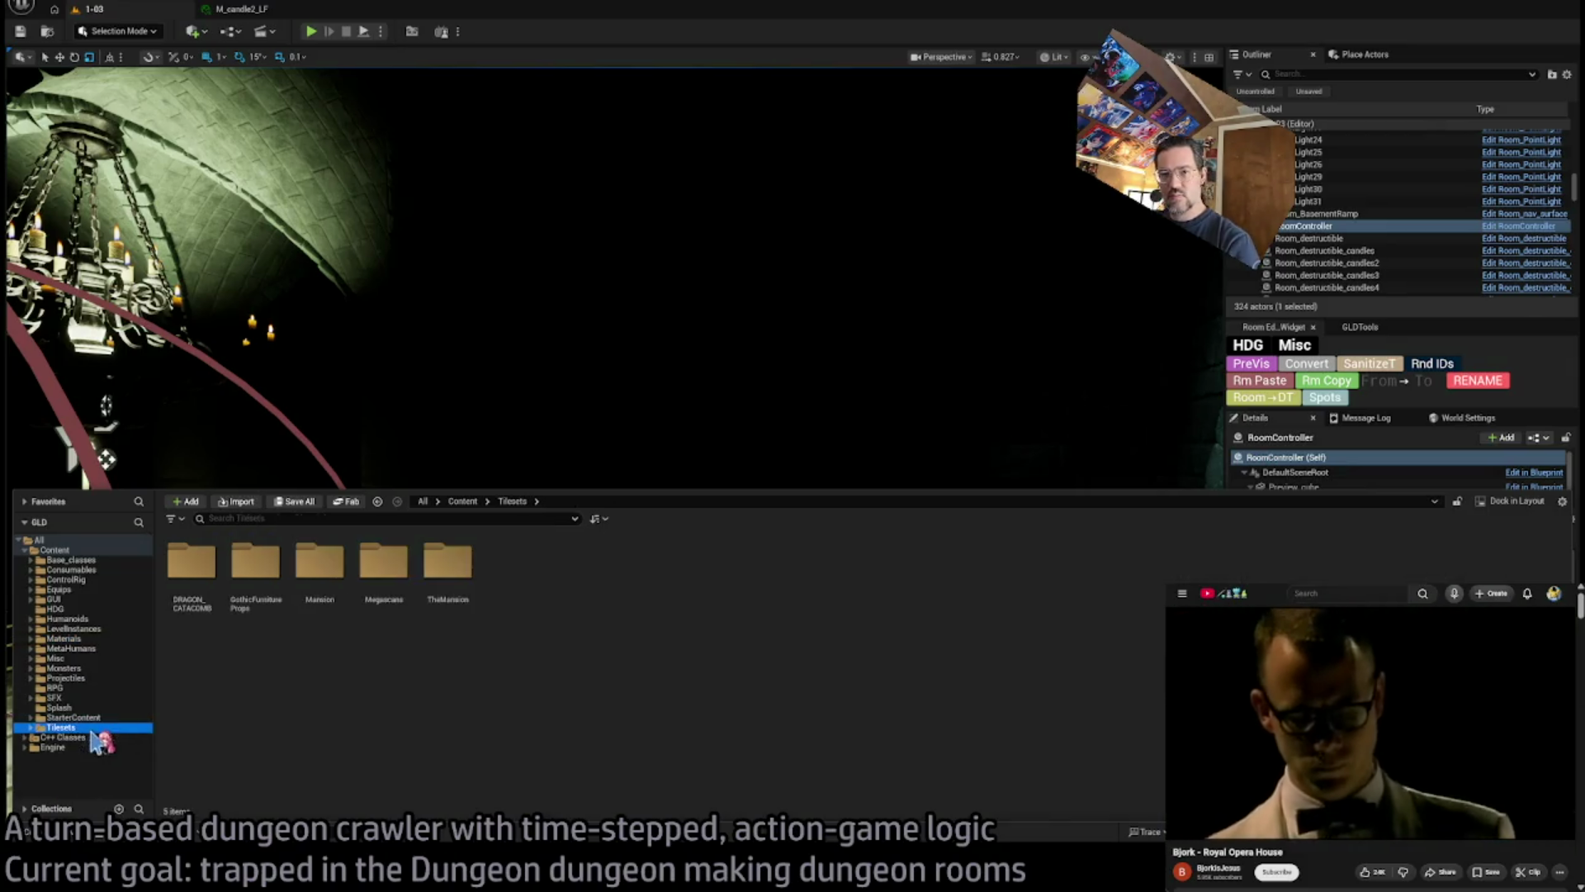
{"action": "left_click", "coordinate": [87, 579]}
{"action": "left_click", "coordinate": [73, 628]}
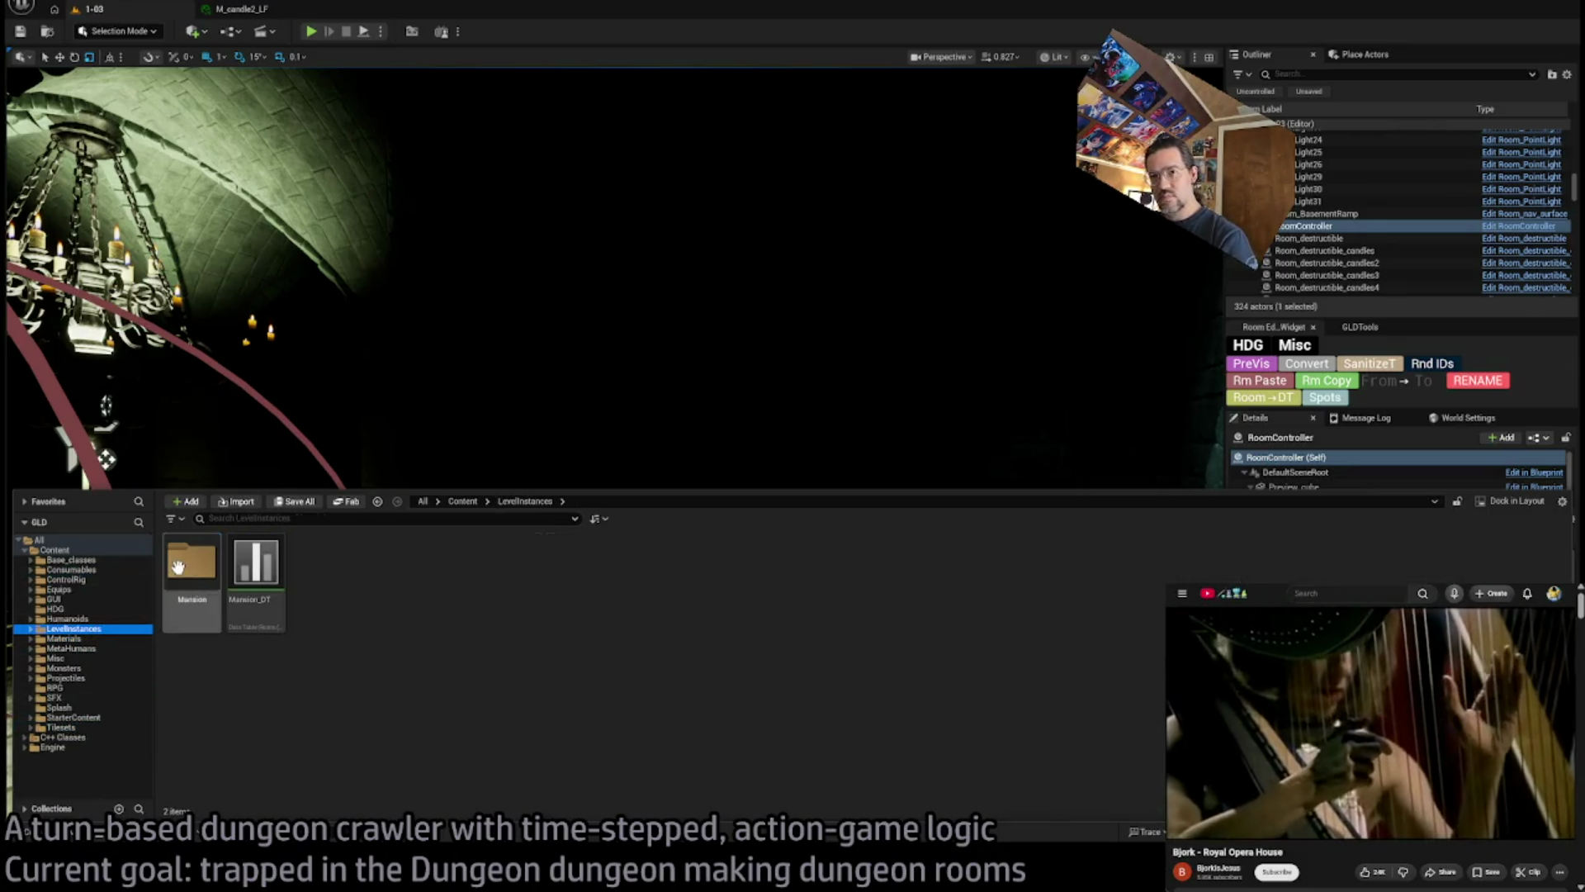
{"action": "double_click", "coordinate": [191, 590]}
{"action": "left_click", "coordinate": [372, 567]}
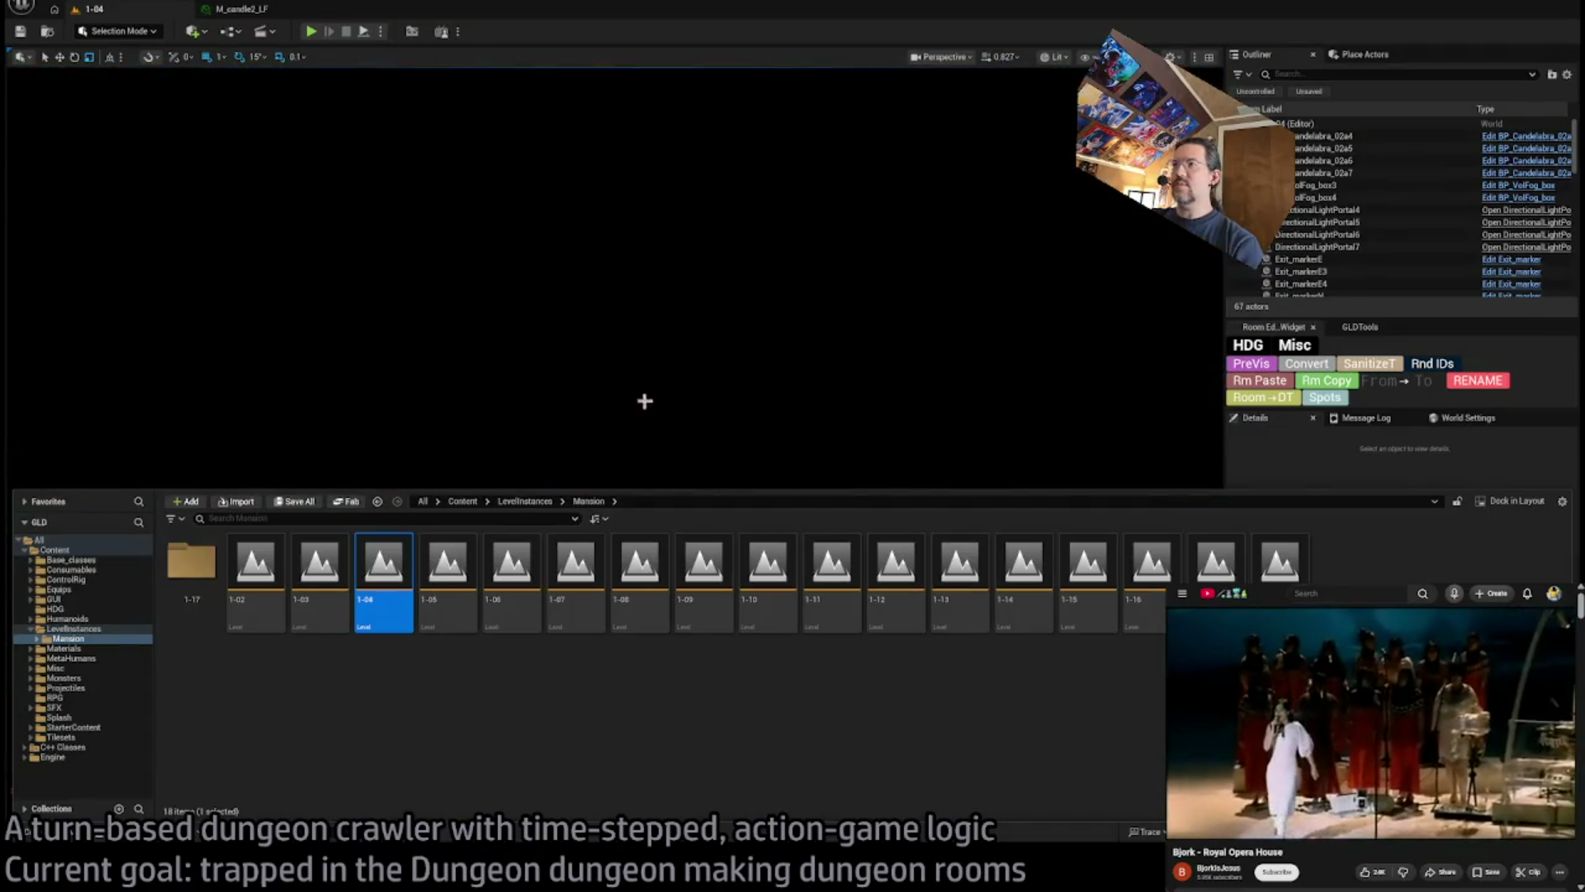
View the loaded 1-04 room, then open the next Mansion level, 1-05
{"action": "left_click", "coordinate": [1060, 72]}
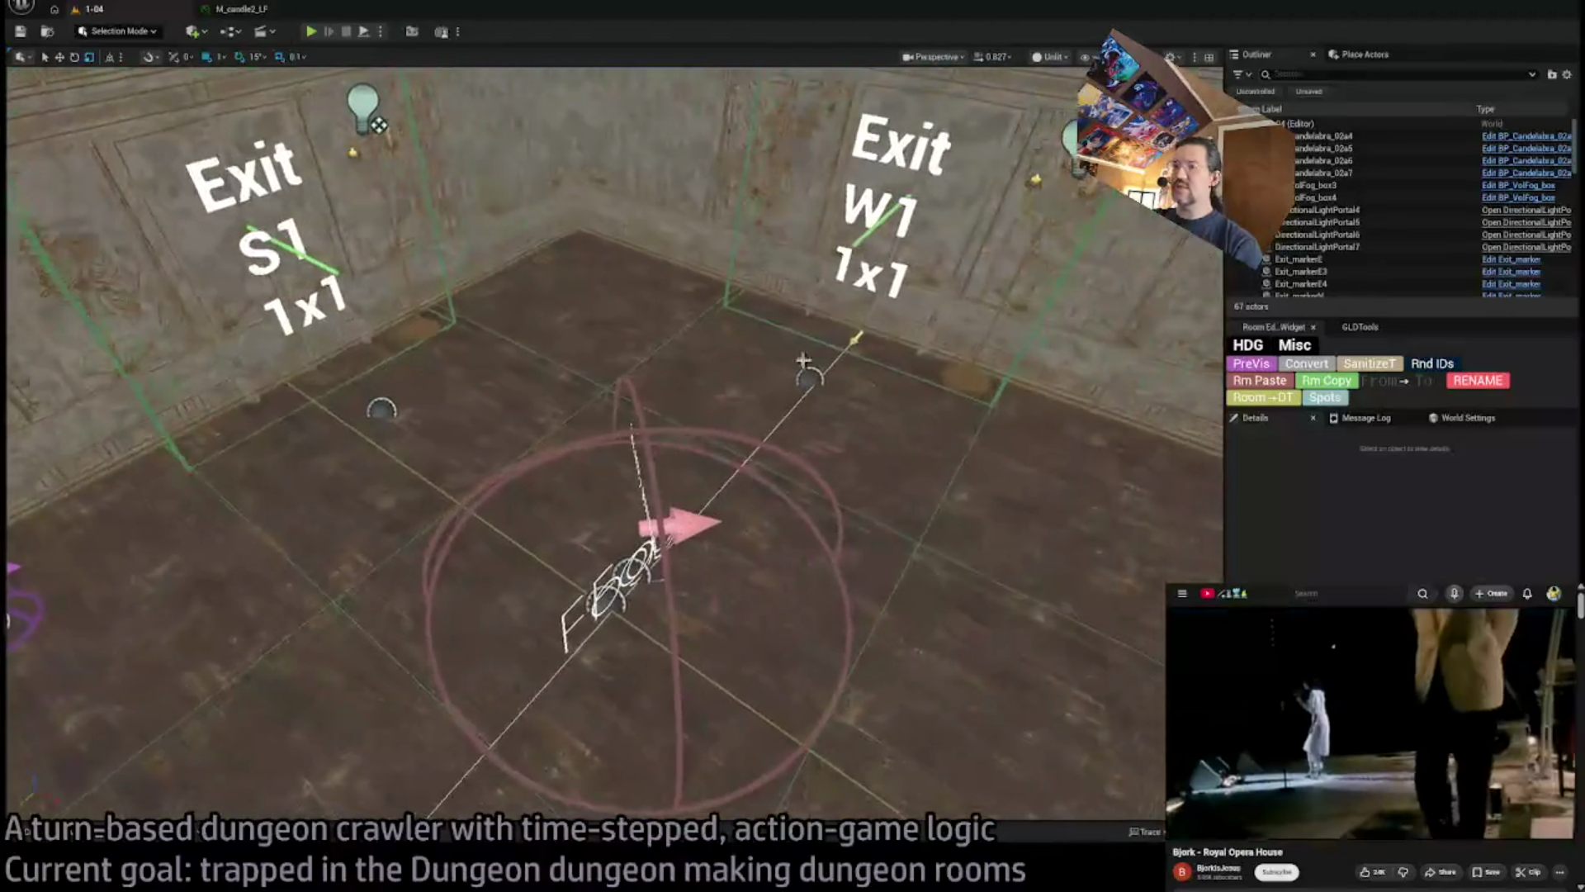
{"action": "key", "text": "ctrl+space"}
{"action": "key", "text": "Right"}
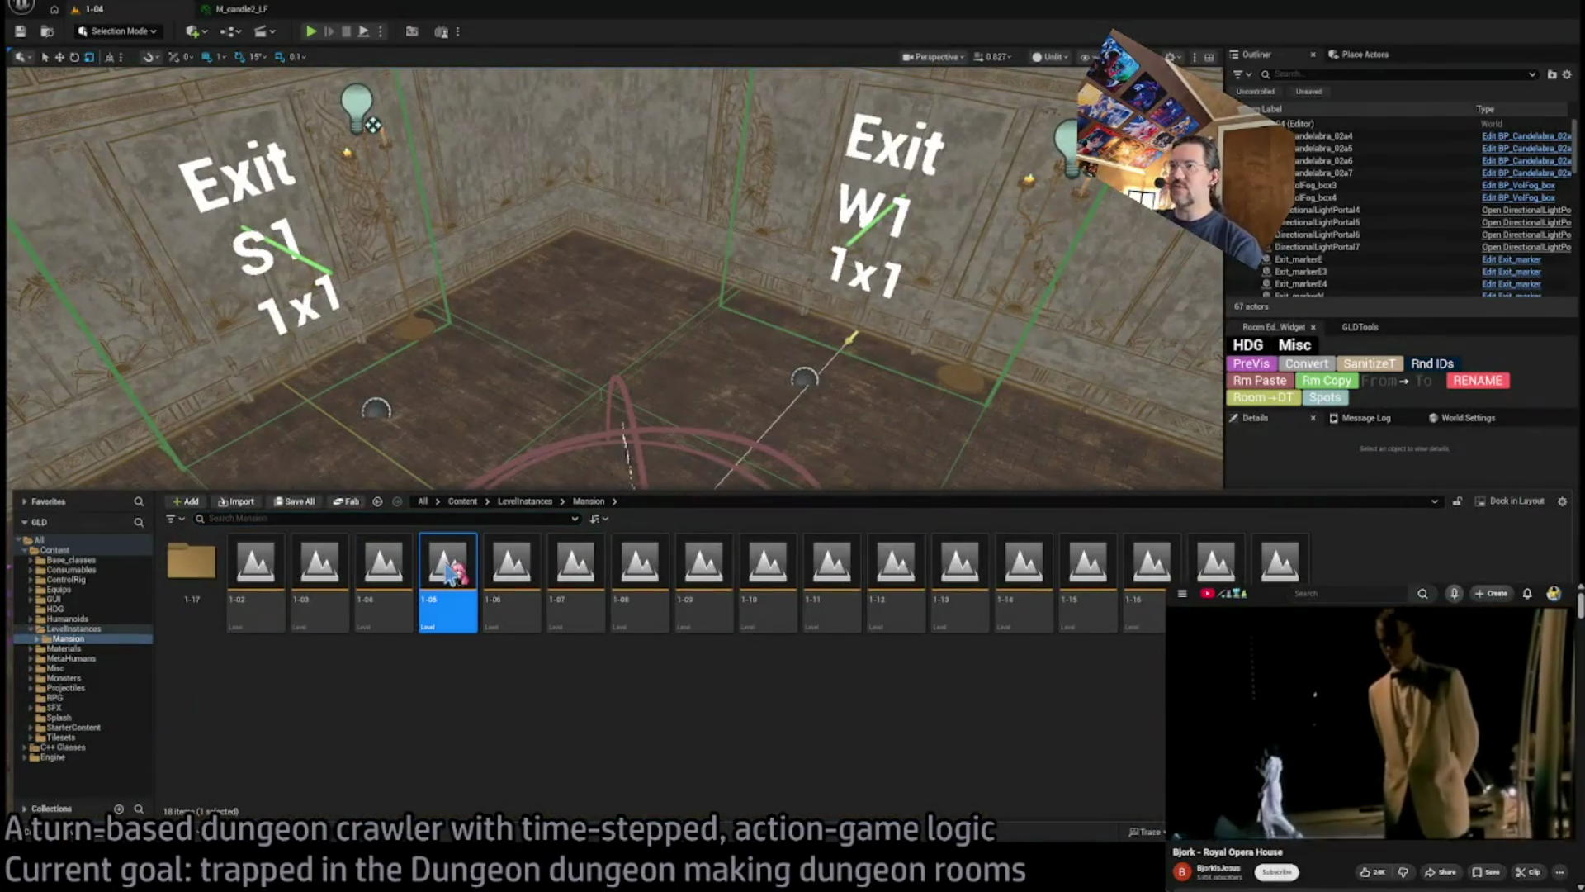
{"action": "key", "text": "Return"}
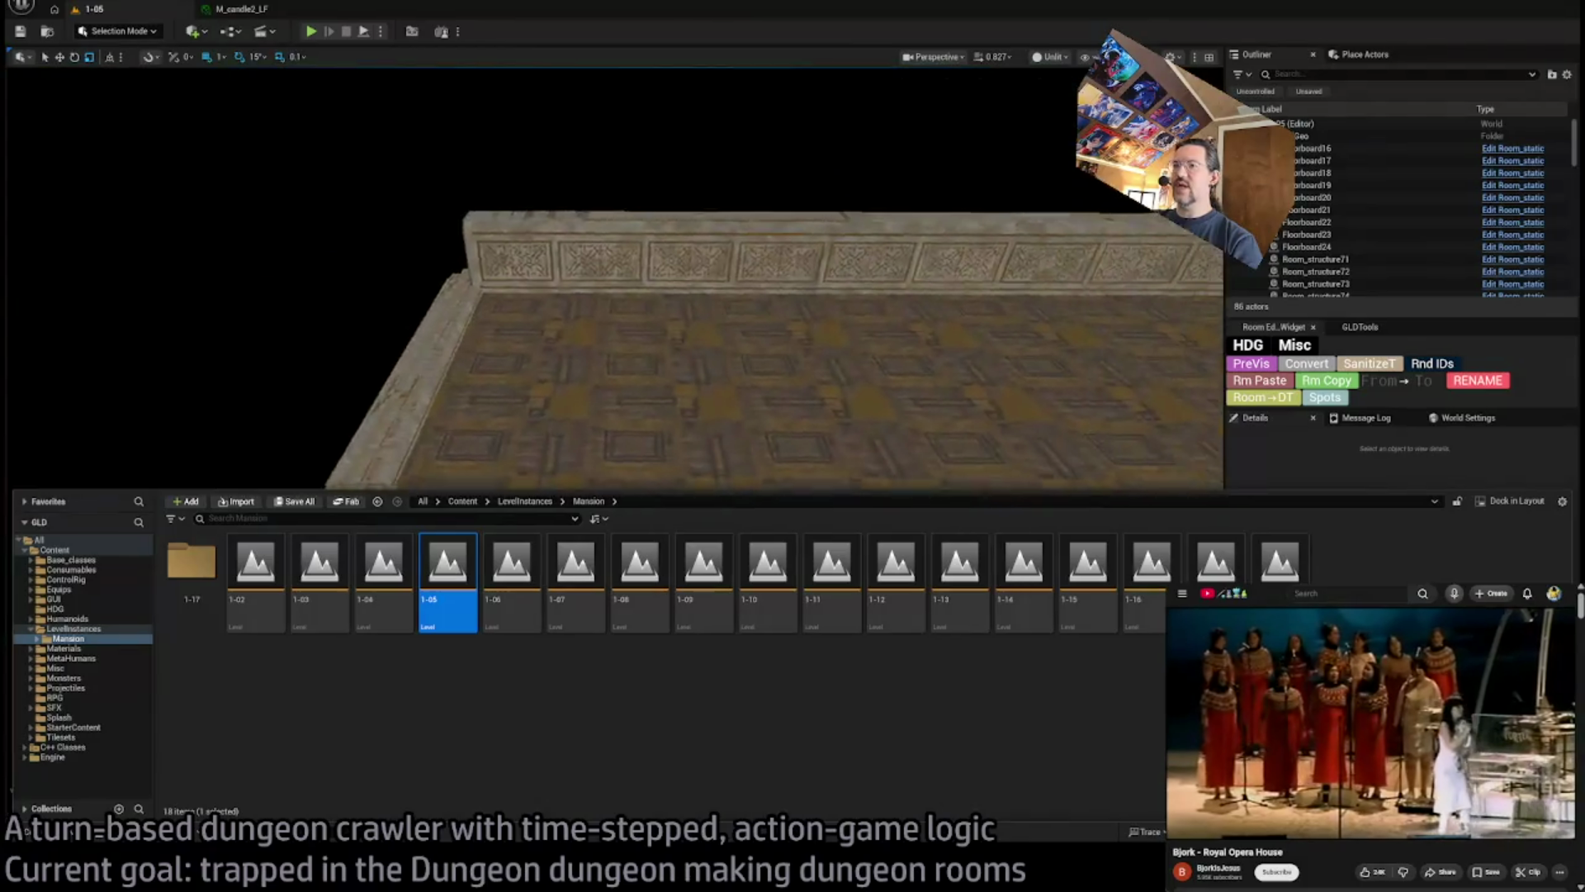
Select roof tile RS_SM_RoofTile26 and correct its Location Z height in Details
{"action": "left_click", "coordinate": [625, 299]}
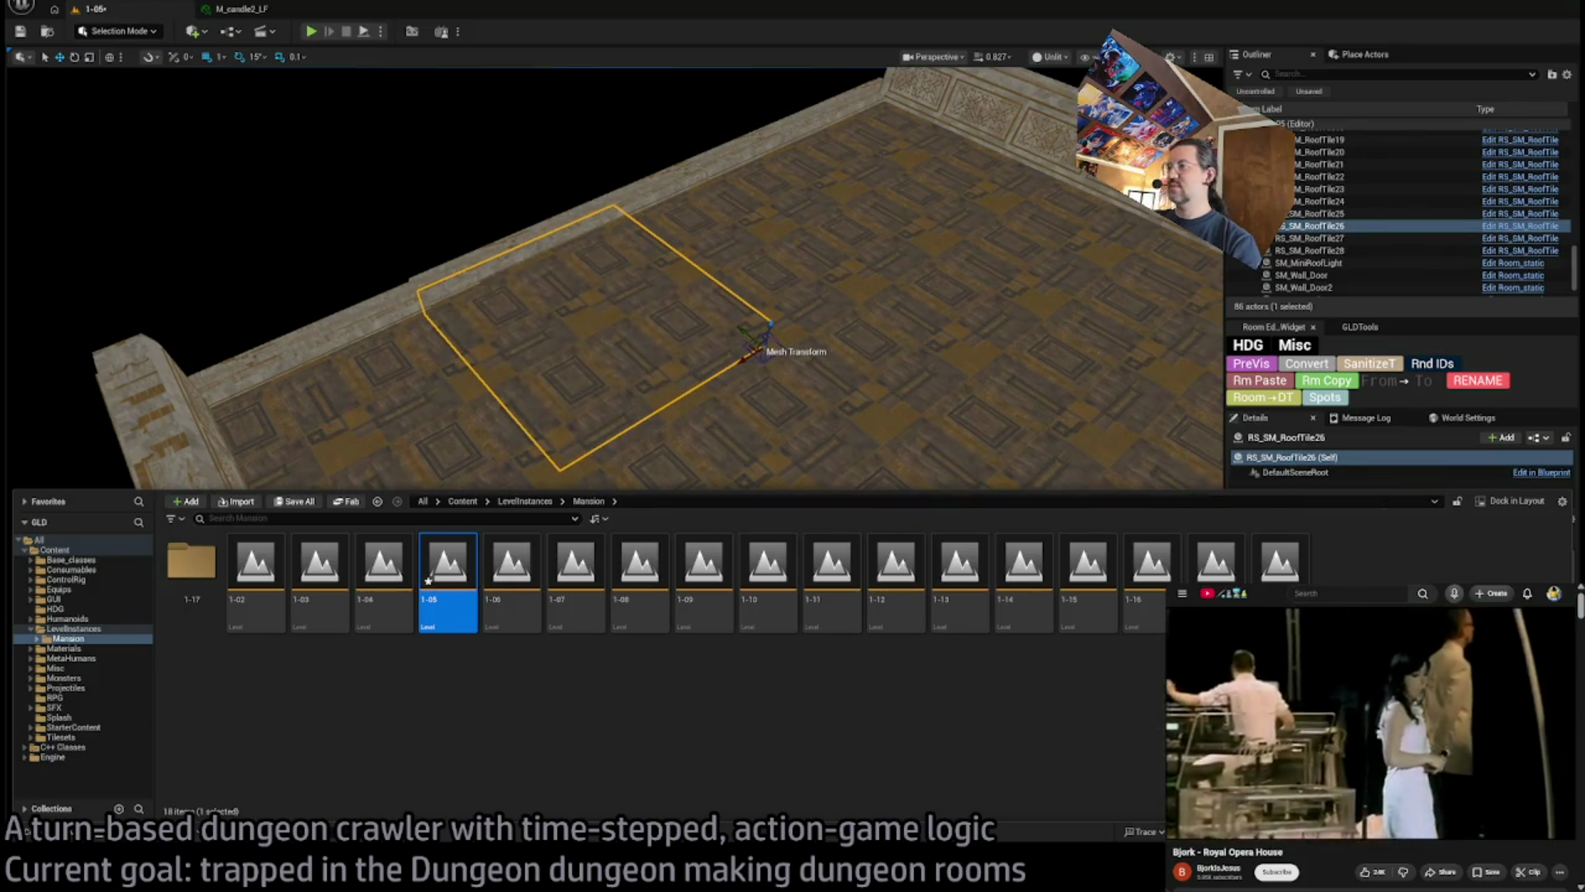
{"action": "left_click", "coordinate": [796, 399]}
{"action": "left_click", "coordinate": [95, 839]}
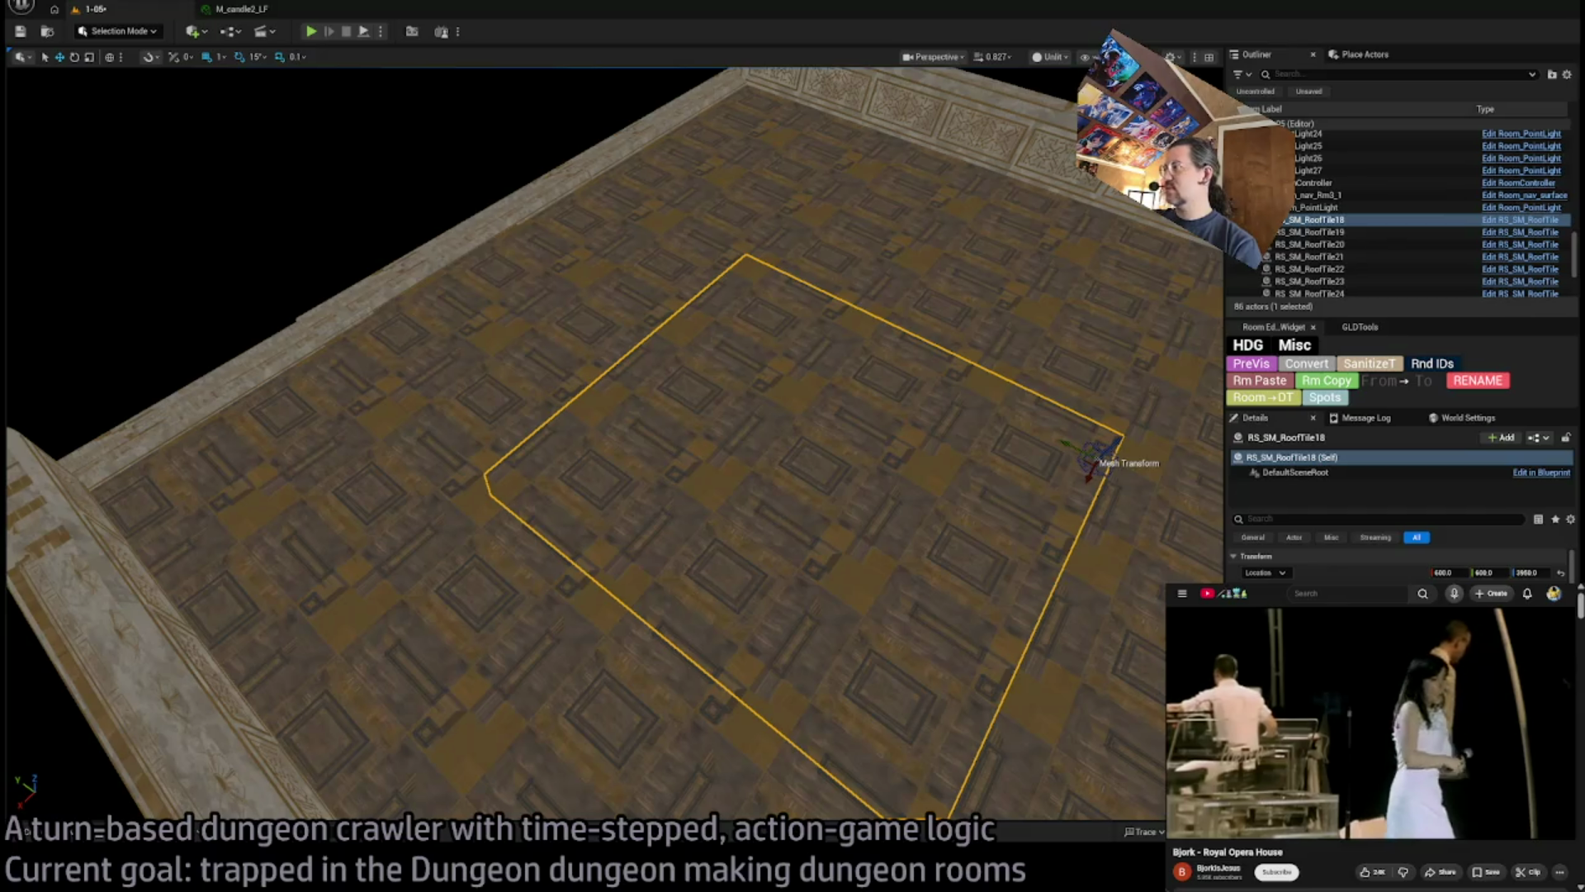
{"action": "left_click", "coordinate": [547, 316]}
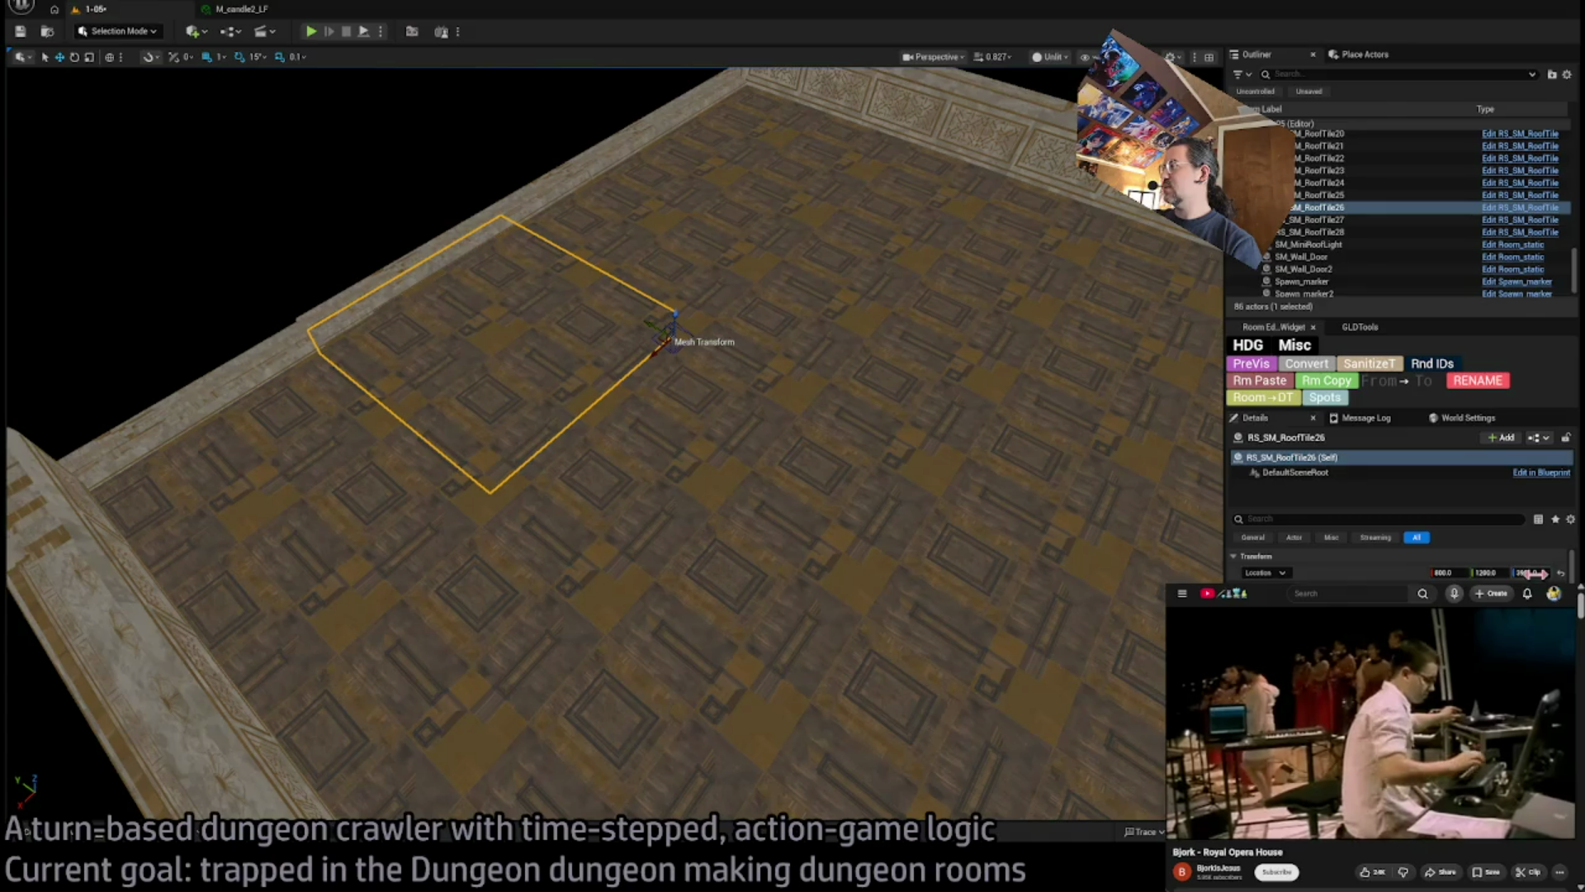
{"action": "left_click_drag", "start_coordinate": [1527, 572], "coordinate": [1534, 572]}
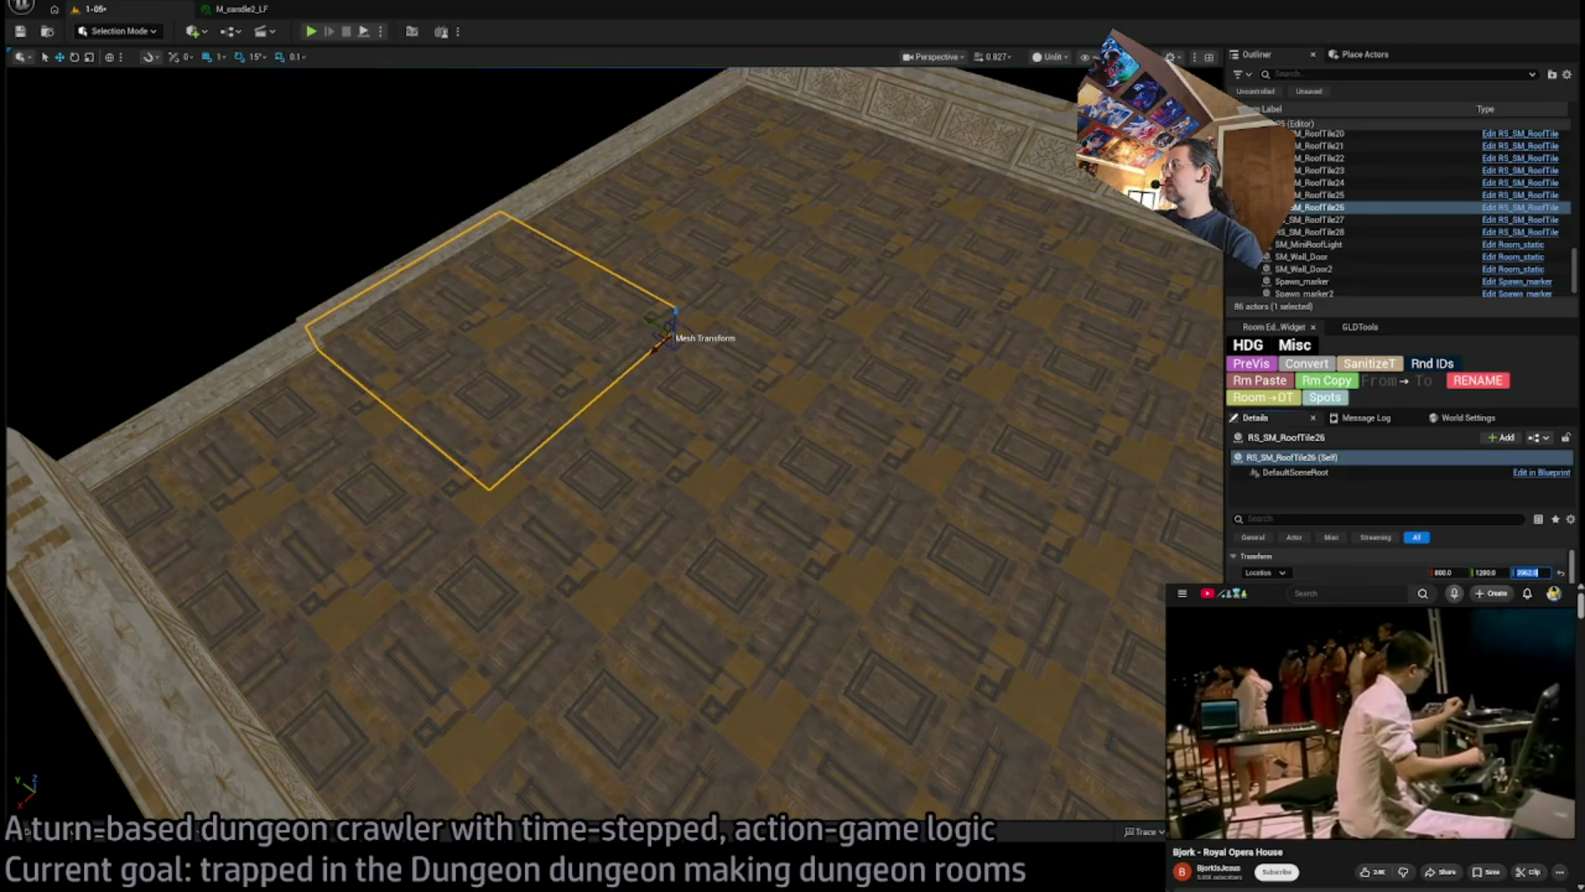
{"action": "type", "text": "0"}
{"action": "key", "text": "Return"}
Fly the camera through the room below, past the chandelier and the E1 and N1 exit walls
{"action": "left_click_drag", "start_coordinate": [578, 412], "coordinate": [351, 112]}
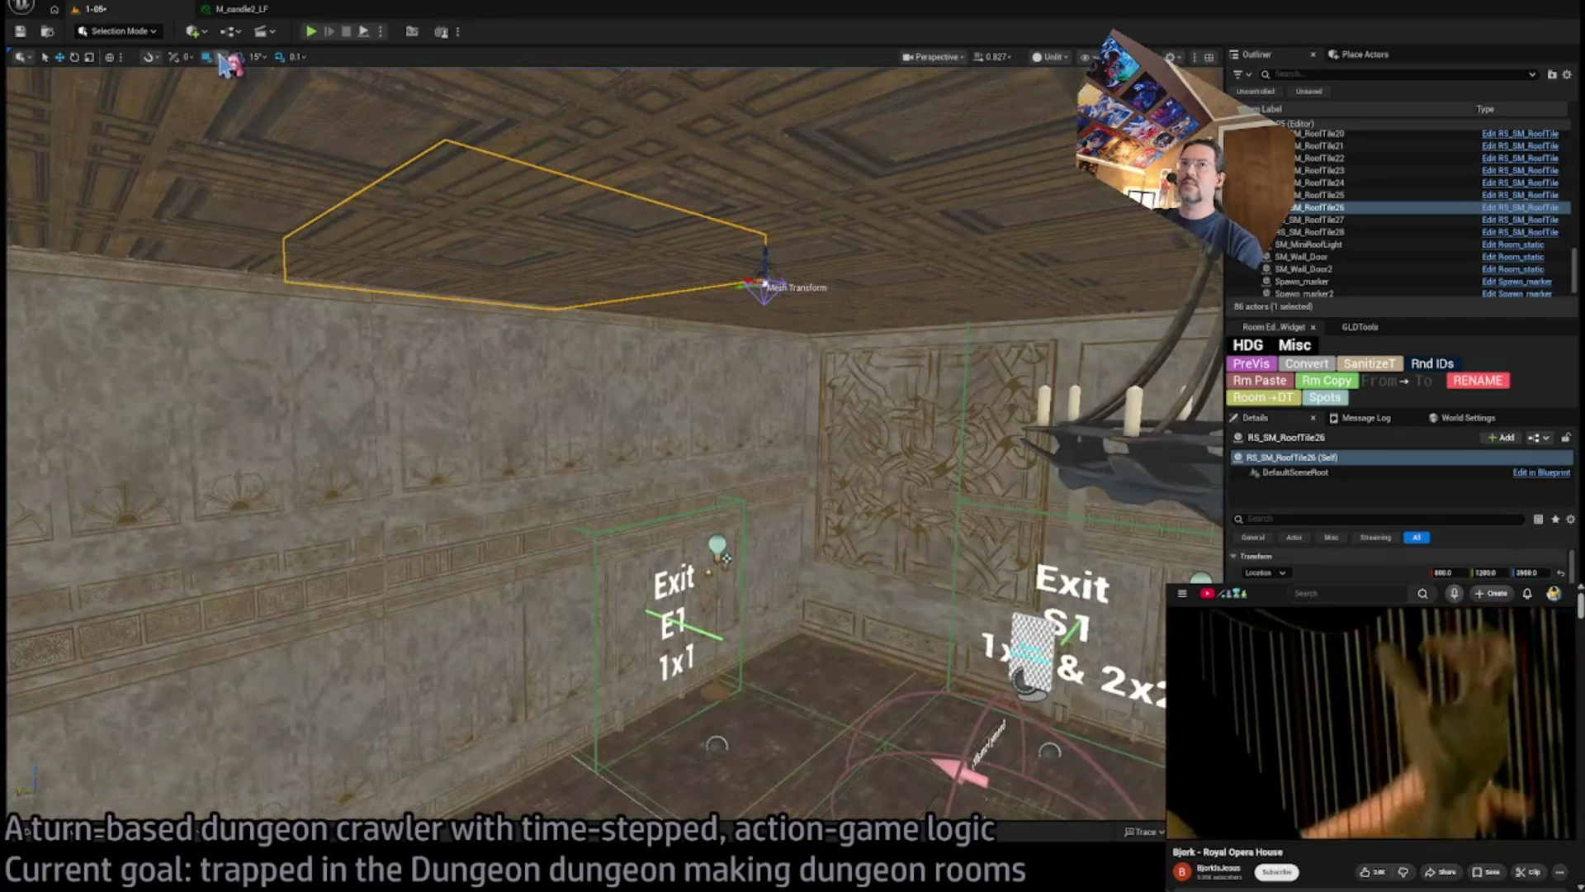
{"action": "left_click_drag", "start_coordinate": [262, 153], "coordinate": [128, 72]}
{"action": "mouse_move", "coordinate": [578, 413]}
{"action": "left_mouse_down"}
{"action": "mouse_move", "coordinate": [702, 388]}
{"action": "mouse_move", "coordinate": [605, 383]}
{"action": "left_mouse_up"}
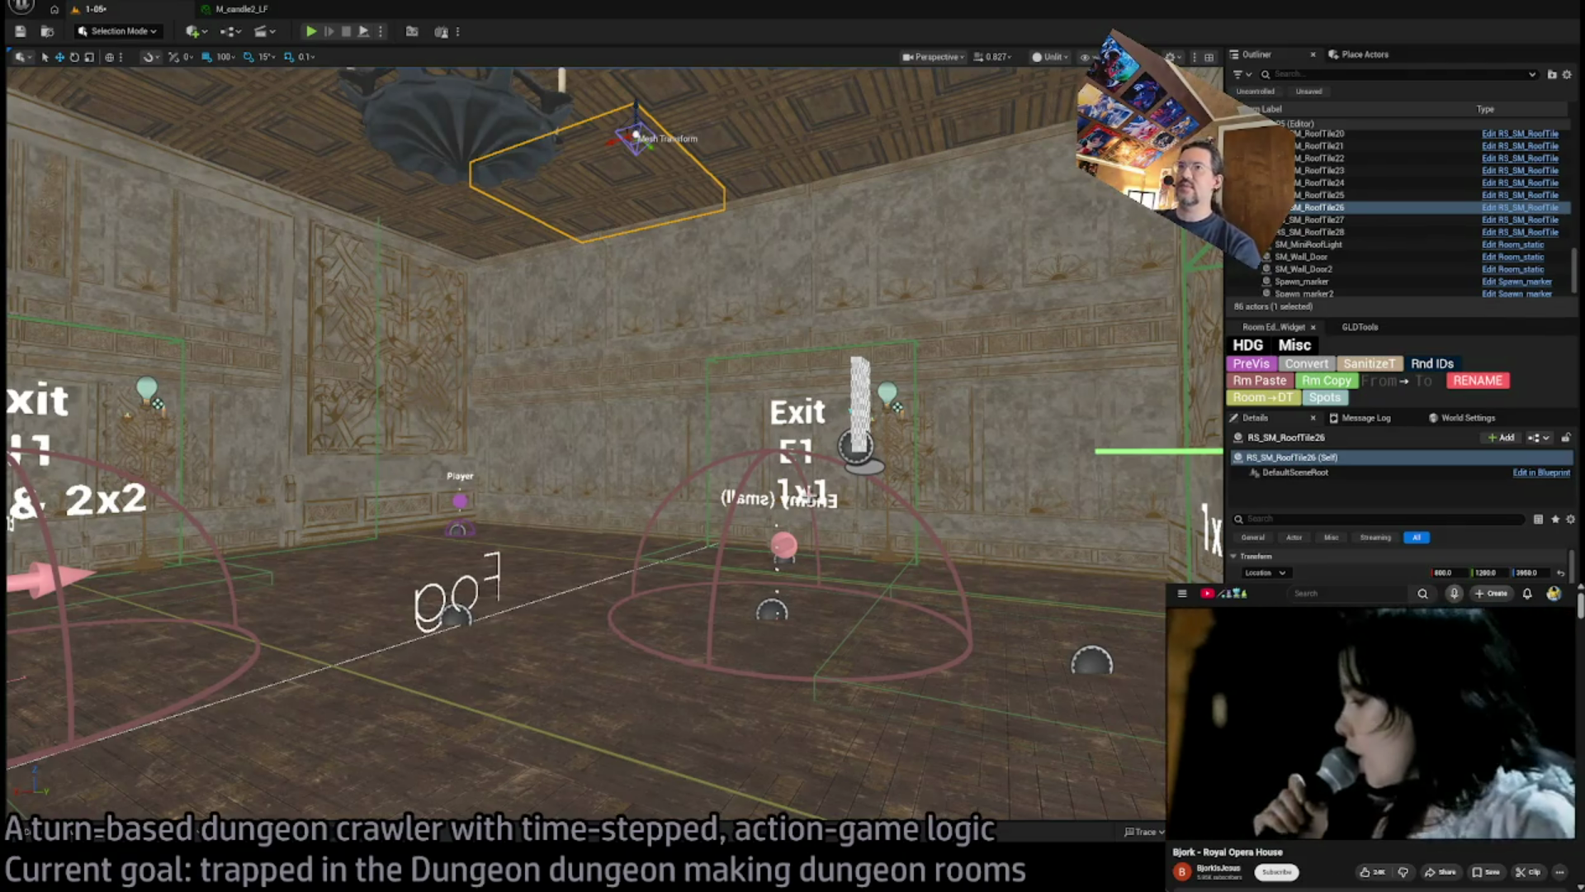
{"action": "mouse_move", "coordinate": [567, 113]}
{"action": "left_mouse_down"}
{"action": "mouse_move", "coordinate": [478, 117]}
{"action": "mouse_move", "coordinate": [507, 91]}
{"action": "mouse_move", "coordinate": [407, 77]}
{"action": "mouse_move", "coordinate": [400, 97]}
{"action": "left_mouse_up"}
{"action": "left_click_drag", "start_coordinate": [1100, 506], "coordinate": [1100, 506]}
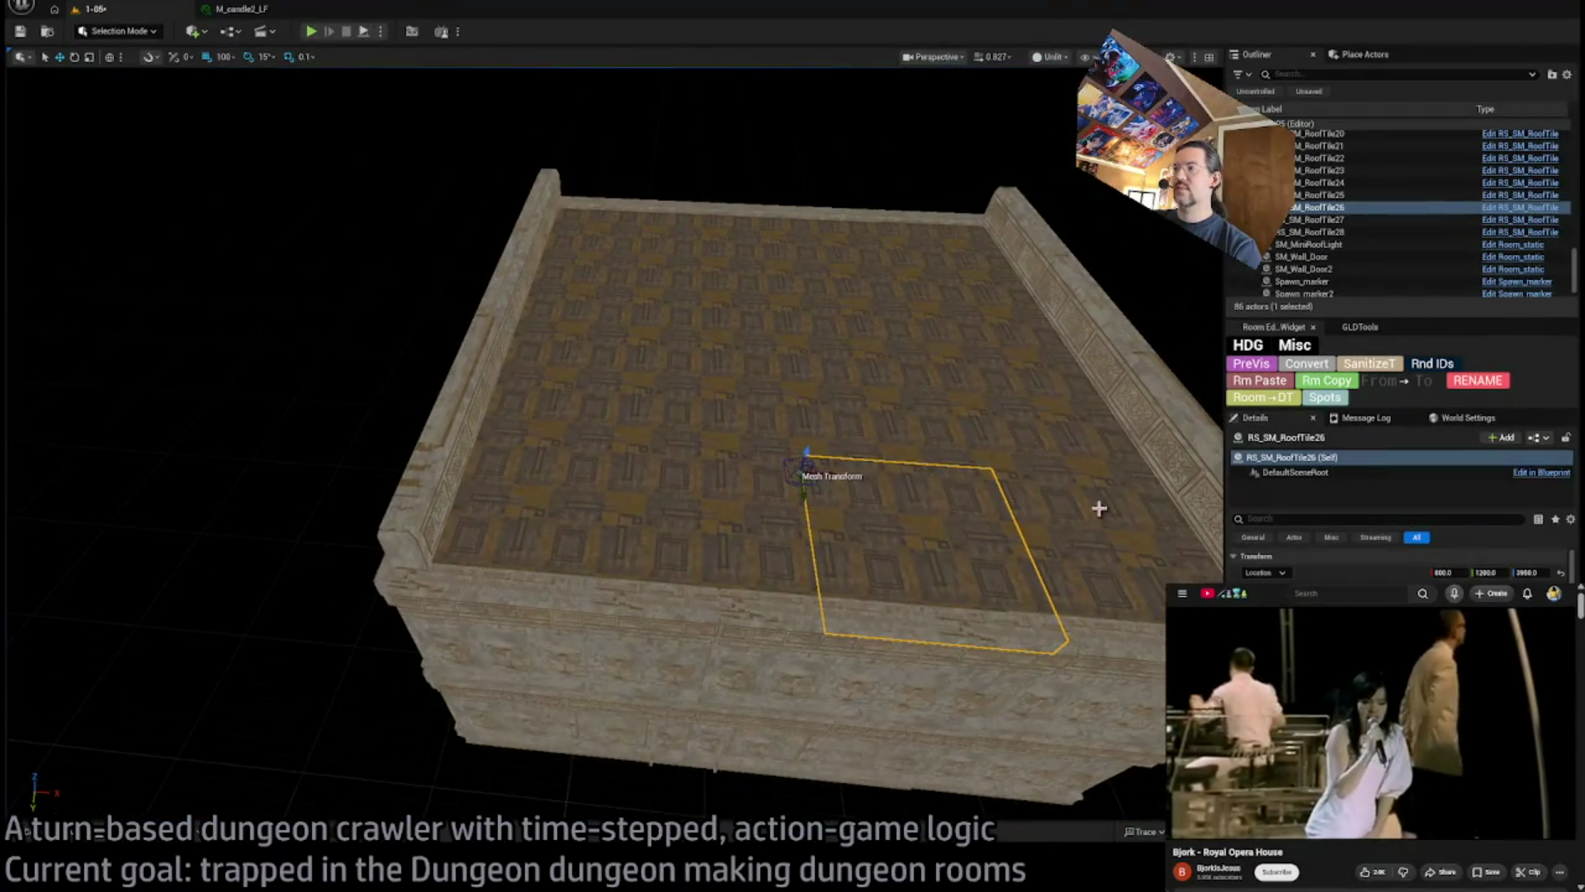
Select all 11 roof tiles and set their Scale Z to 0.5
{"action": "left_click", "coordinate": [1101, 506], "text": "ctrl"}
{"action": "left_click", "coordinate": [756, 537], "text": "ctrl"}
{"action": "left_click", "coordinate": [594, 502], "text": "ctrl"}
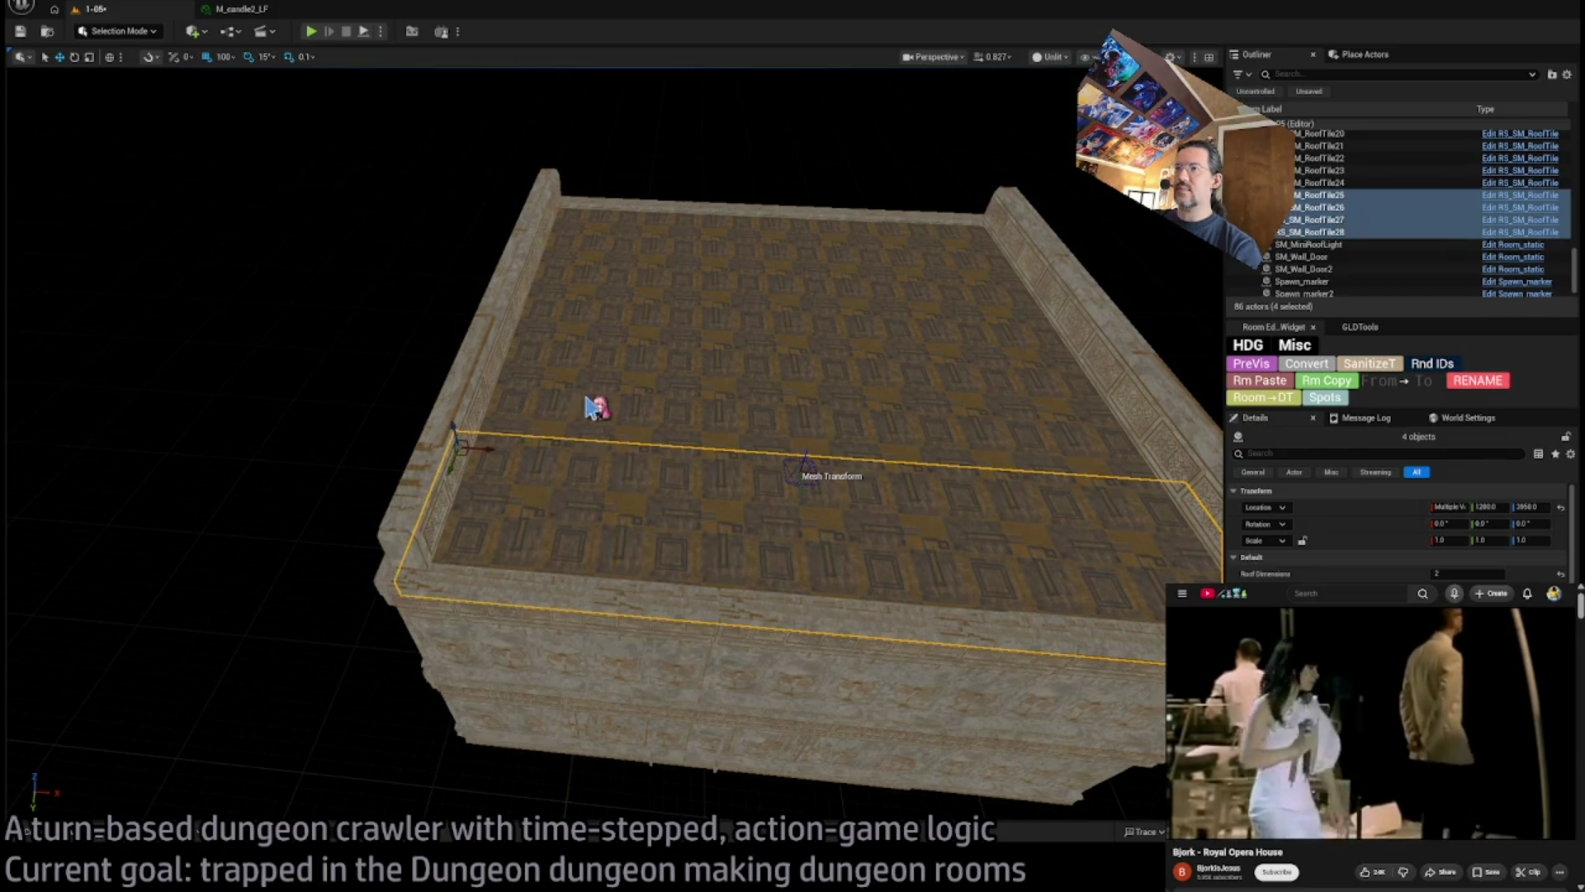
{"action": "left_click", "coordinate": [594, 407], "text": "ctrl"}
{"action": "left_click", "coordinate": [962, 382], "text": "ctrl"}
{"action": "left_click", "coordinate": [1020, 276], "text": "ctrl"}
{"action": "left_click", "coordinate": [949, 243], "text": "ctrl"}
{"action": "left_click", "coordinate": [931, 300], "text": "ctrl"}
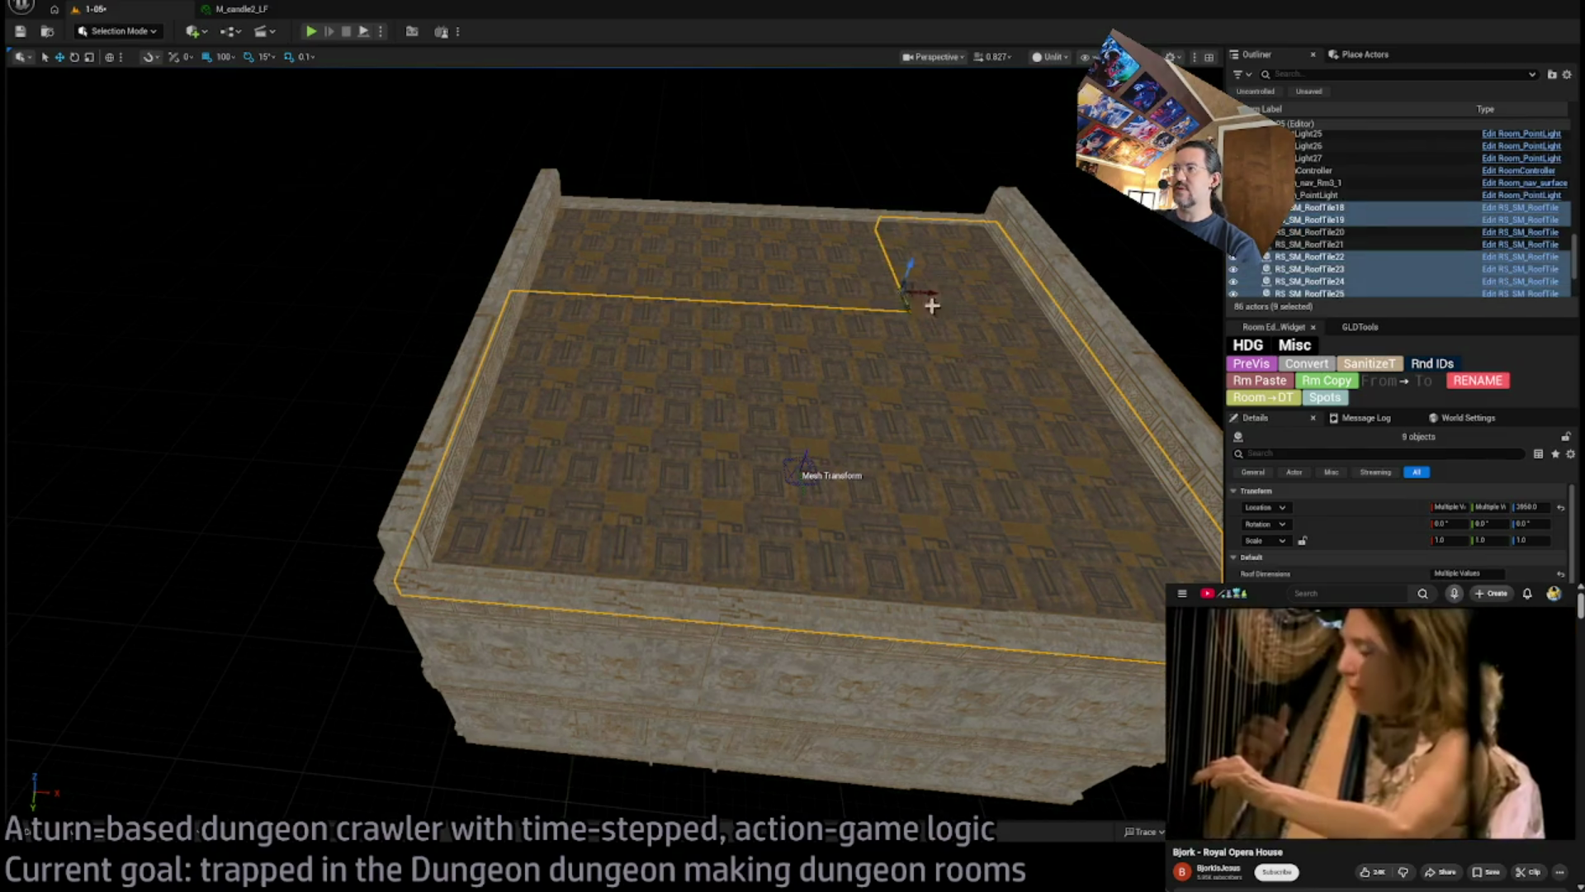
{"action": "left_click", "coordinate": [768, 227], "text": "ctrl"}
{"action": "left_click", "coordinate": [735, 273], "text": "ctrl"}
{"action": "left_click_drag", "start_coordinate": [802, 388], "coordinate": [458, 274]}
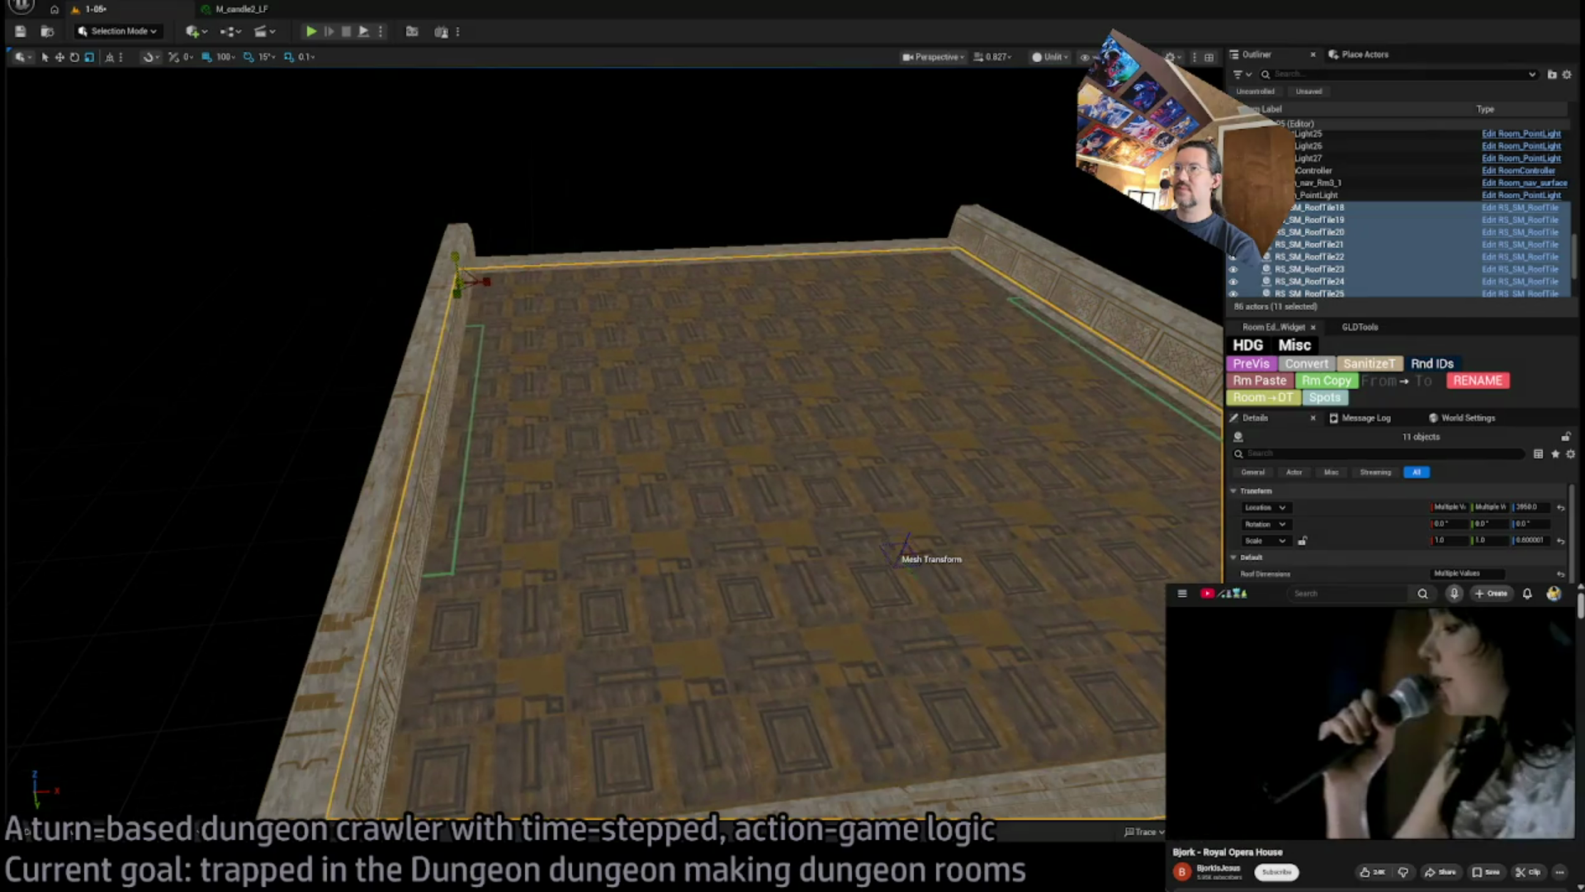
{"action": "mouse_move", "coordinate": [967, 495]}
{"action": "left_mouse_down"}
{"action": "mouse_move", "coordinate": [941, 545]}
{"action": "mouse_move", "coordinate": [941, 484]}
{"action": "left_mouse_up"}
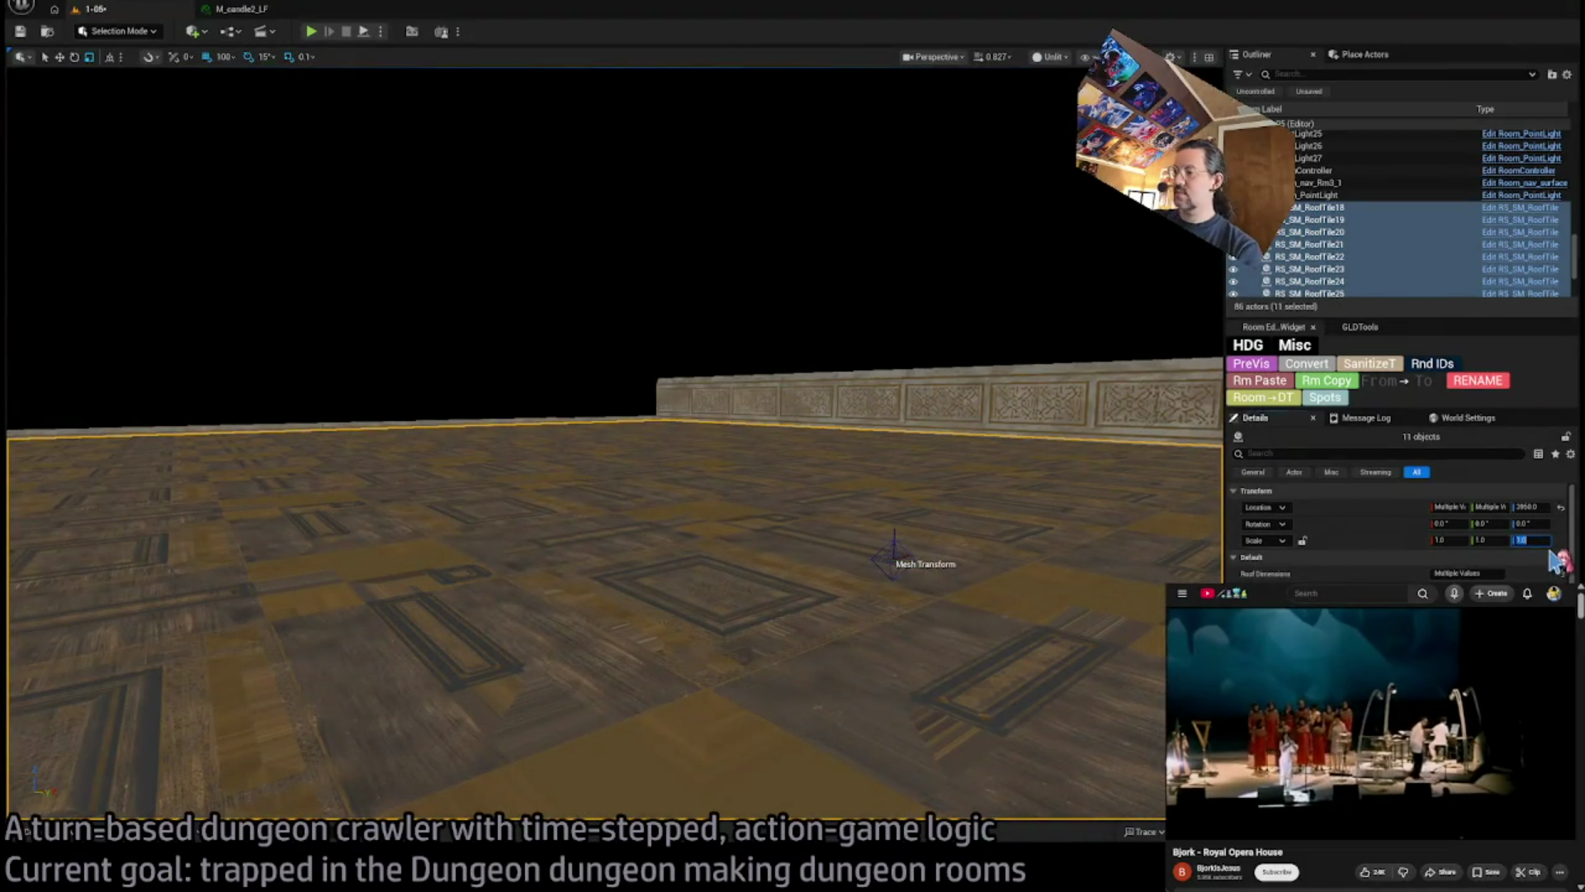
{"action": "type", "text": "0.5"}
{"action": "key", "text": "Return"}
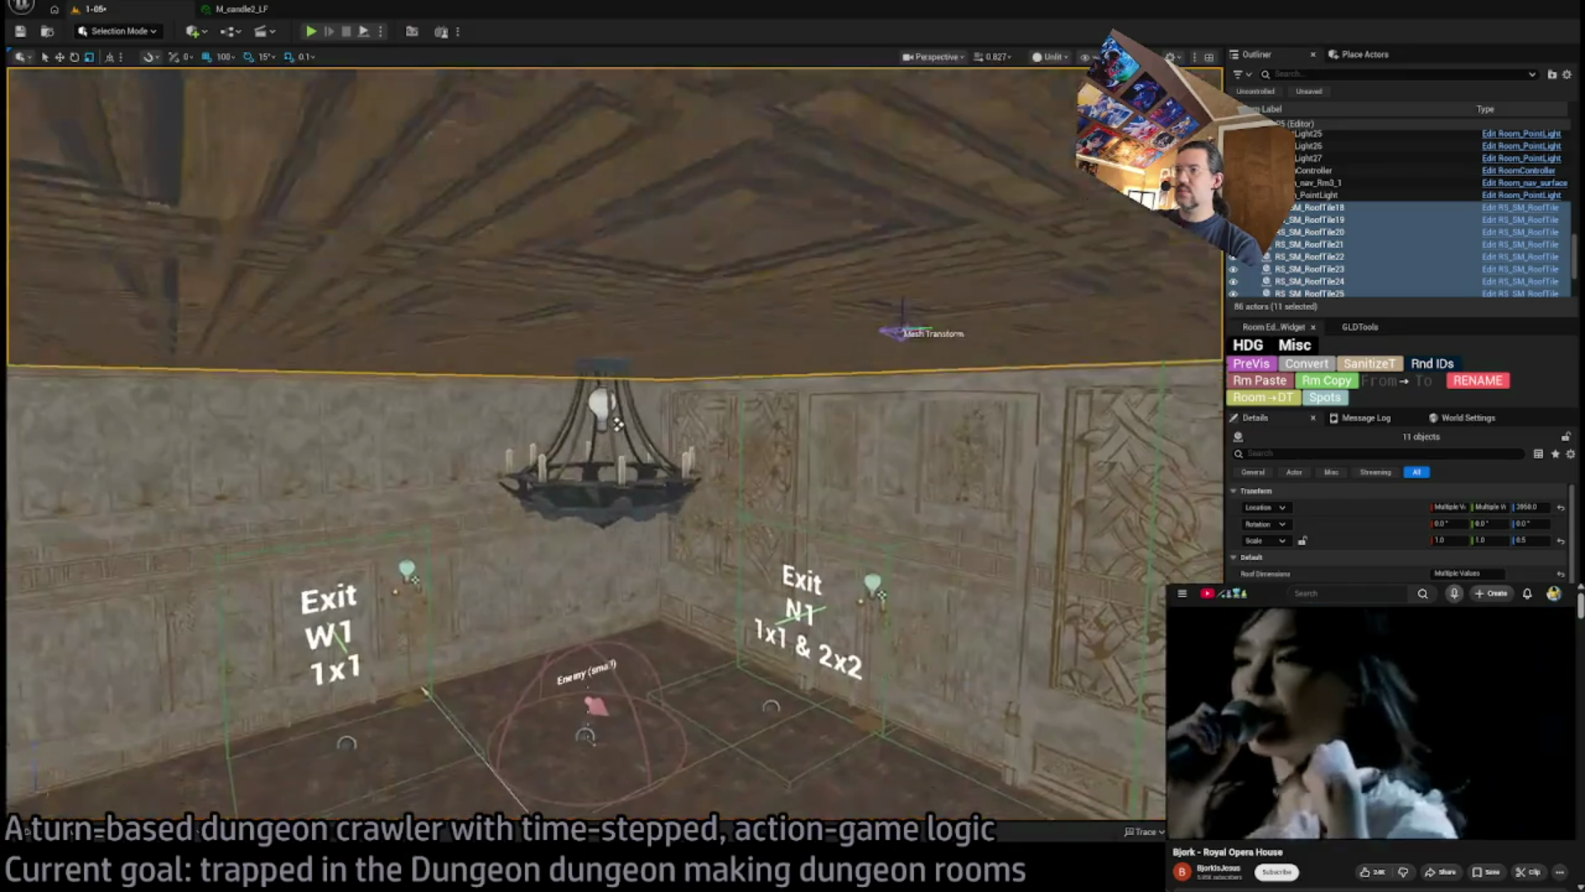
Inside the room, face the N1 exit wall and select its door wall piece
{"action": "scroll", "coordinate": [578, 446], "scroll_direction": "up", "scroll_amount": 5}
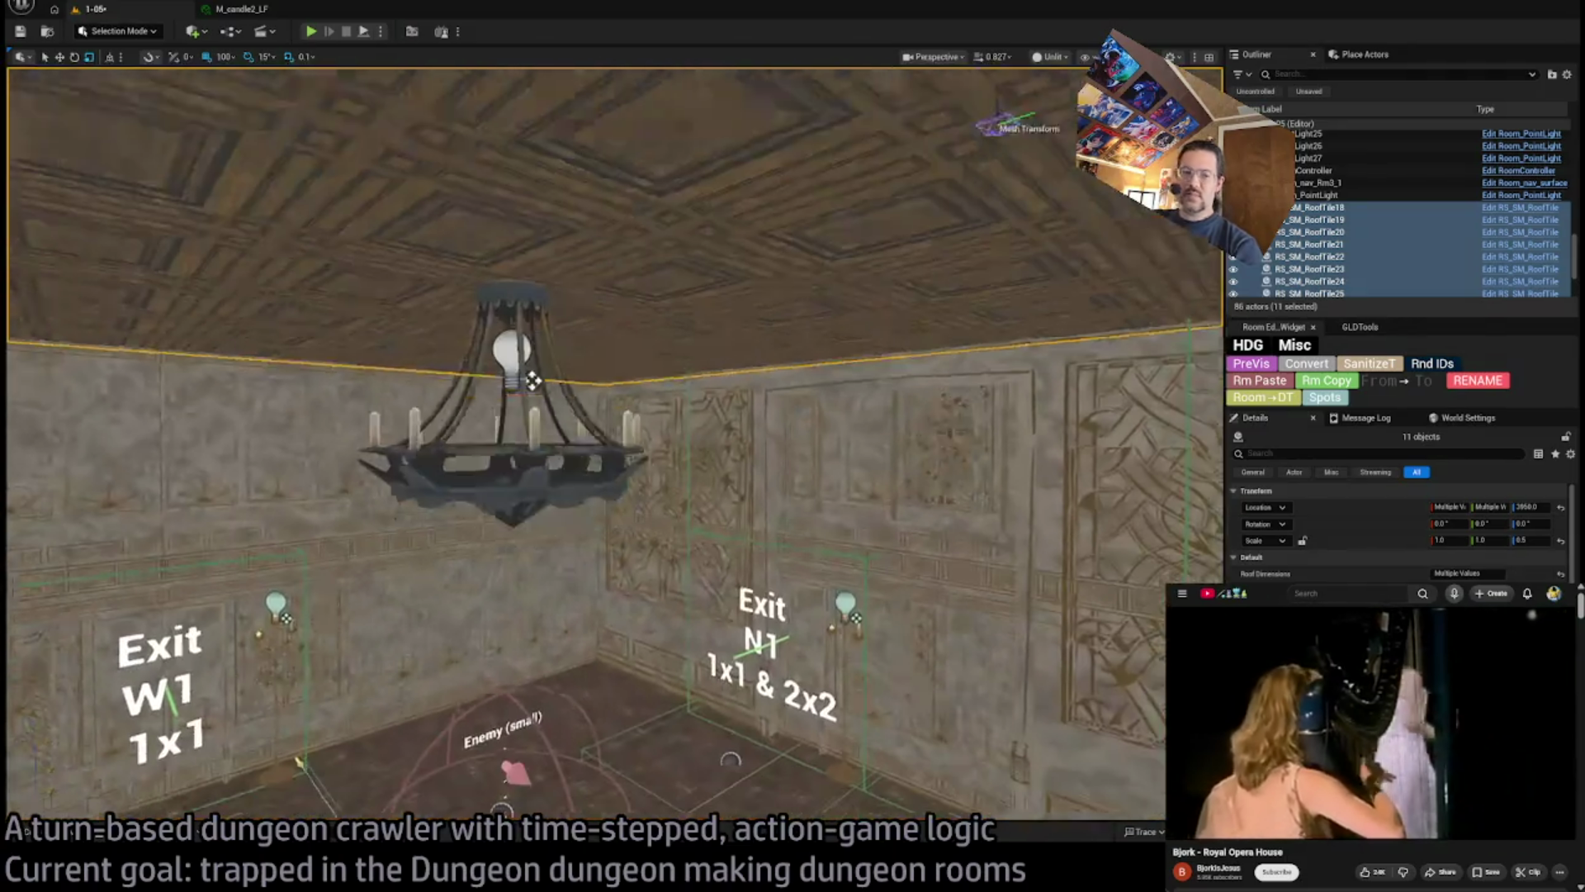
{"action": "mouse_move", "coordinate": [578, 446]}
{"action": "left_mouse_down"}
{"action": "mouse_move", "coordinate": [694, 347]}
{"action": "mouse_move", "coordinate": [644, 380]}
{"action": "left_mouse_up"}
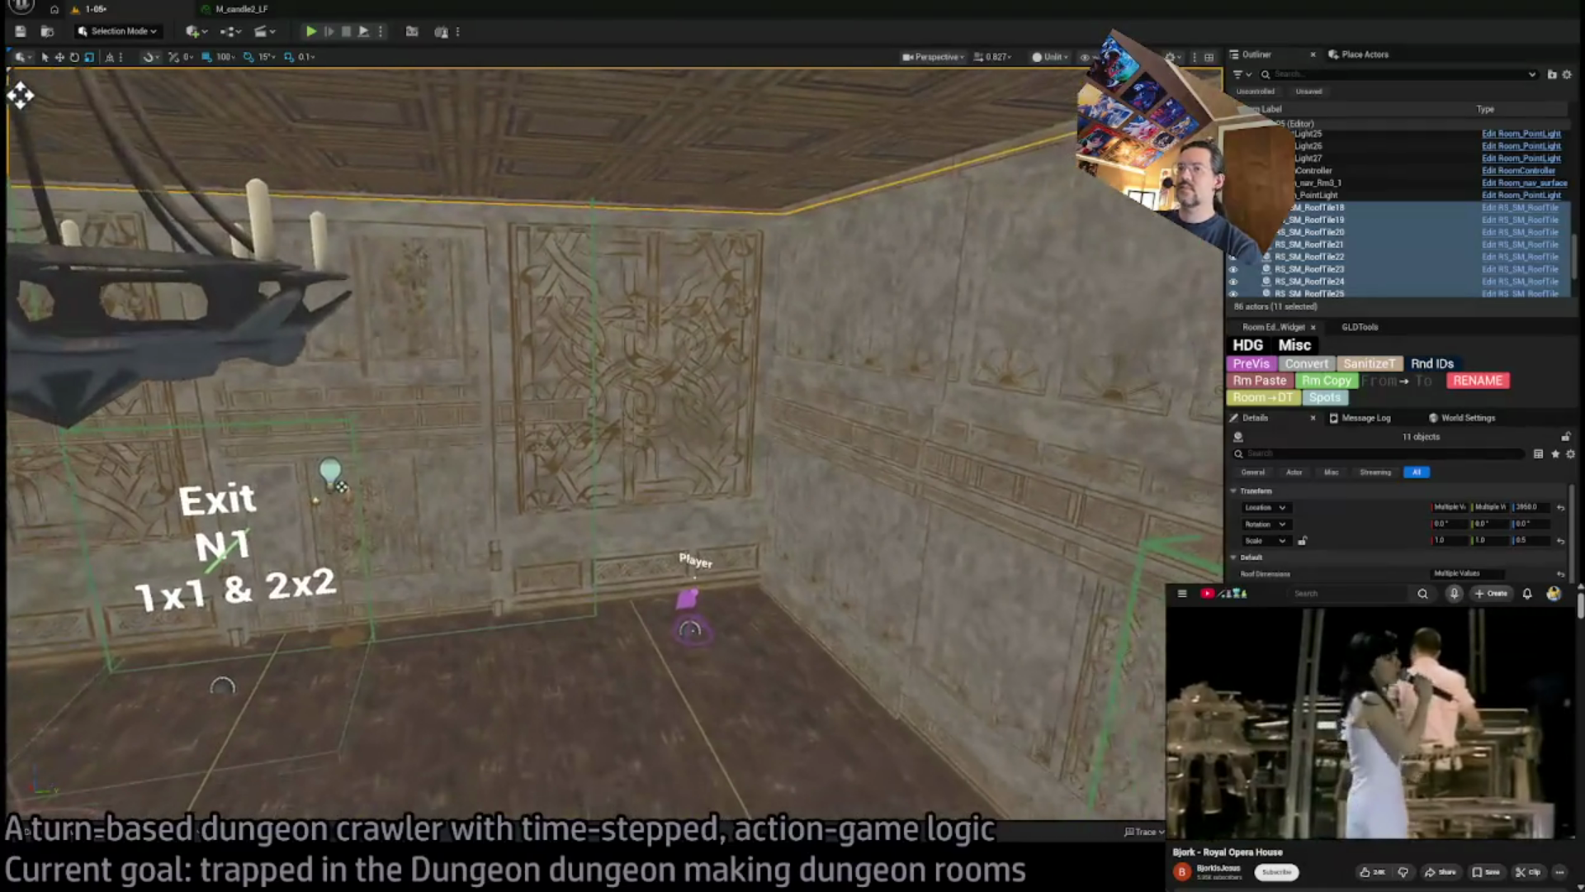
{"action": "left_click", "coordinate": [248, 429]}
{"action": "left_click_drag", "start_coordinate": [248, 429], "coordinate": [272, 421]}
{"action": "left_click_drag", "start_coordinate": [935, 376], "coordinate": [935, 375]}
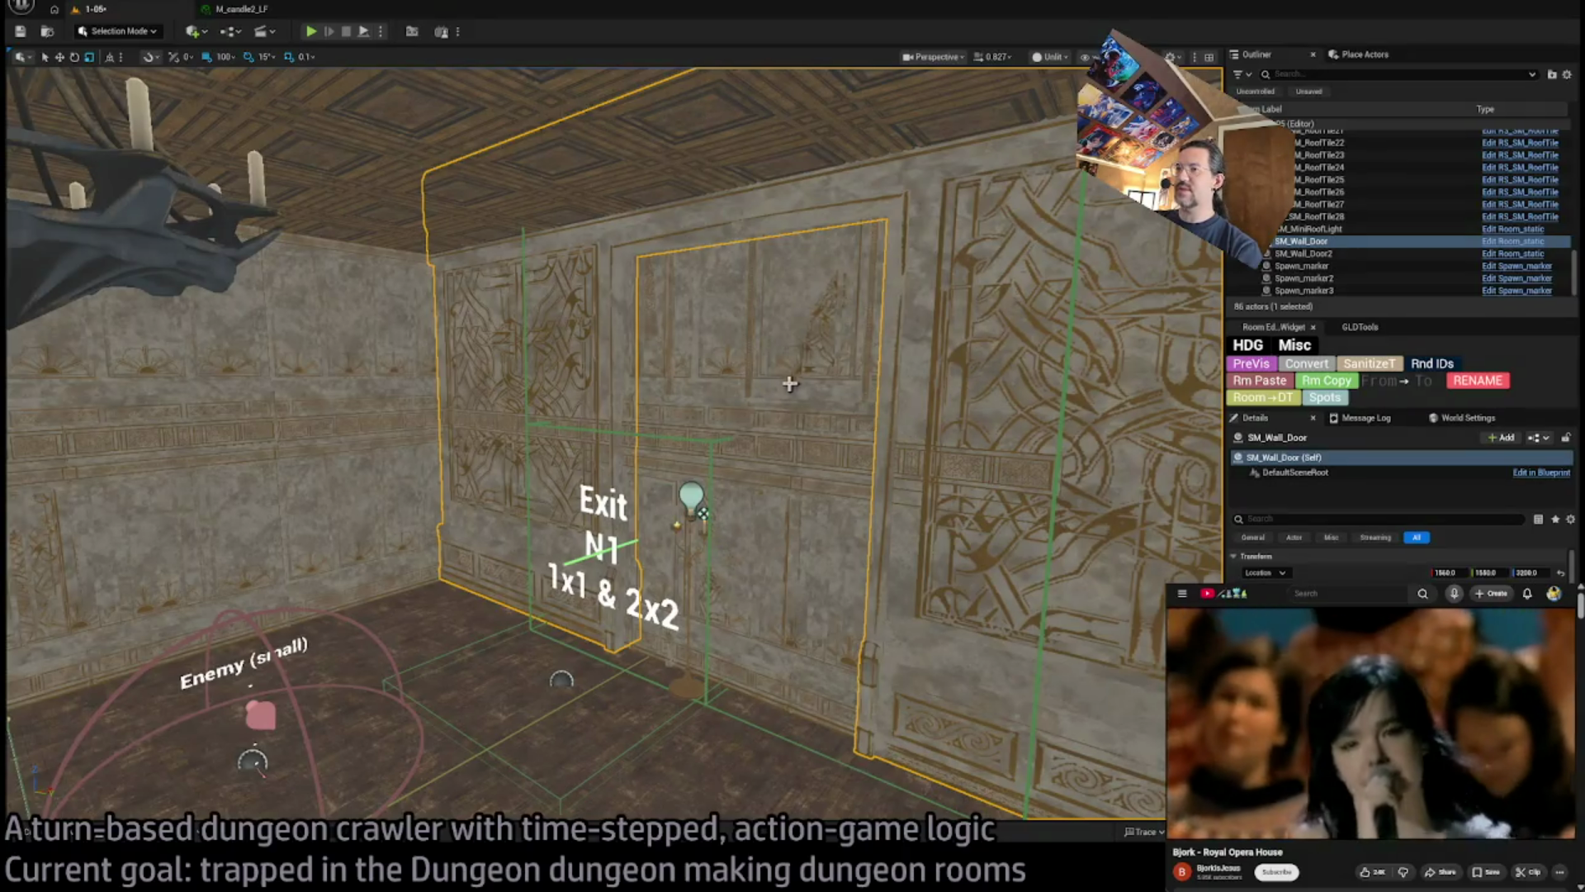
Delete the door wall piece and the first selected back-wall and window pieces
{"action": "key", "text": "Delete"}
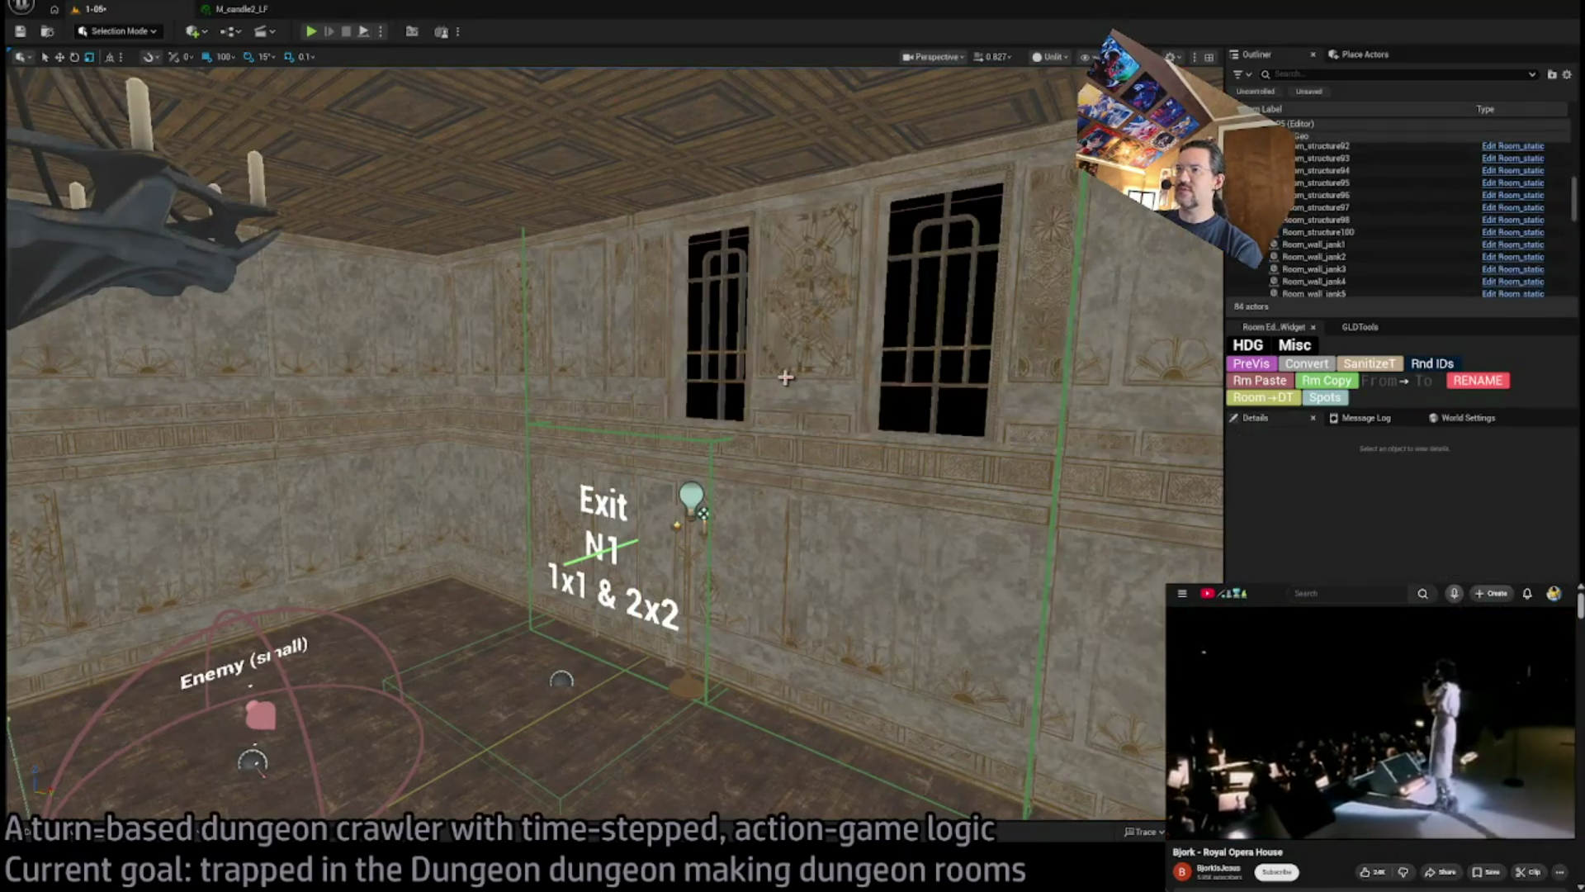
{"action": "left_click", "coordinate": [780, 379]}
{"action": "left_click", "coordinate": [823, 530]}
{"action": "left_click_drag", "start_coordinate": [684, 540], "coordinate": [684, 540]}
{"action": "left_click", "coordinate": [677, 528]}
{"action": "scroll", "coordinate": [582, 489], "scroll_direction": "down", "scroll_amount": 3}
{"action": "left_click", "coordinate": [842, 519], "text": "ctrl"}
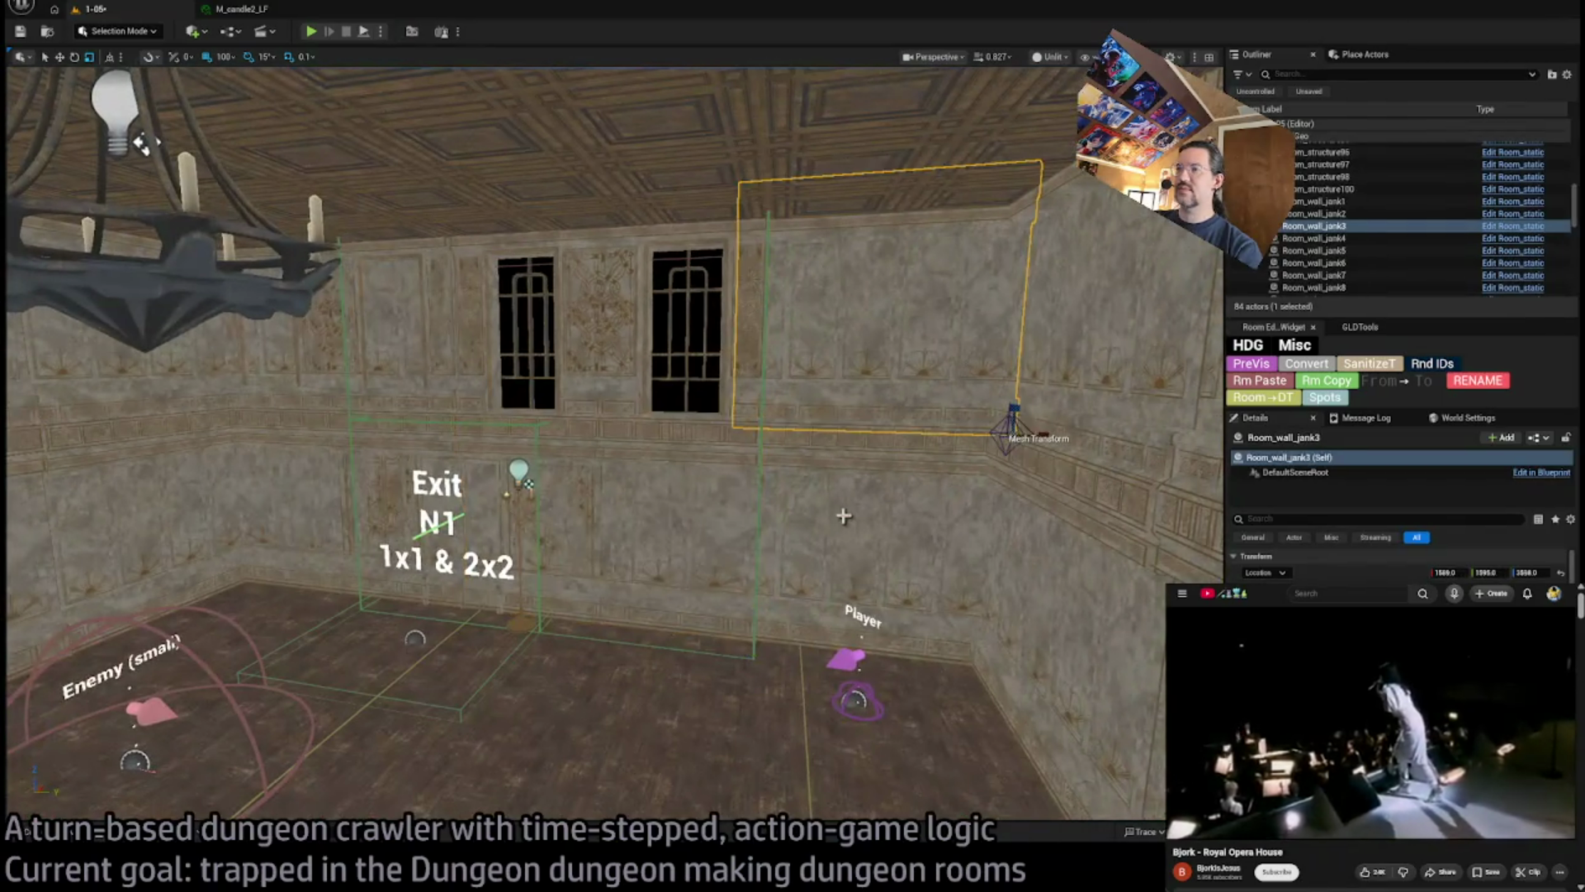
{"action": "left_click", "coordinate": [694, 453], "text": "ctrl"}
{"action": "left_click", "coordinate": [638, 350], "text": "ctrl"}
{"action": "left_click", "coordinate": [507, 369], "text": "ctrl"}
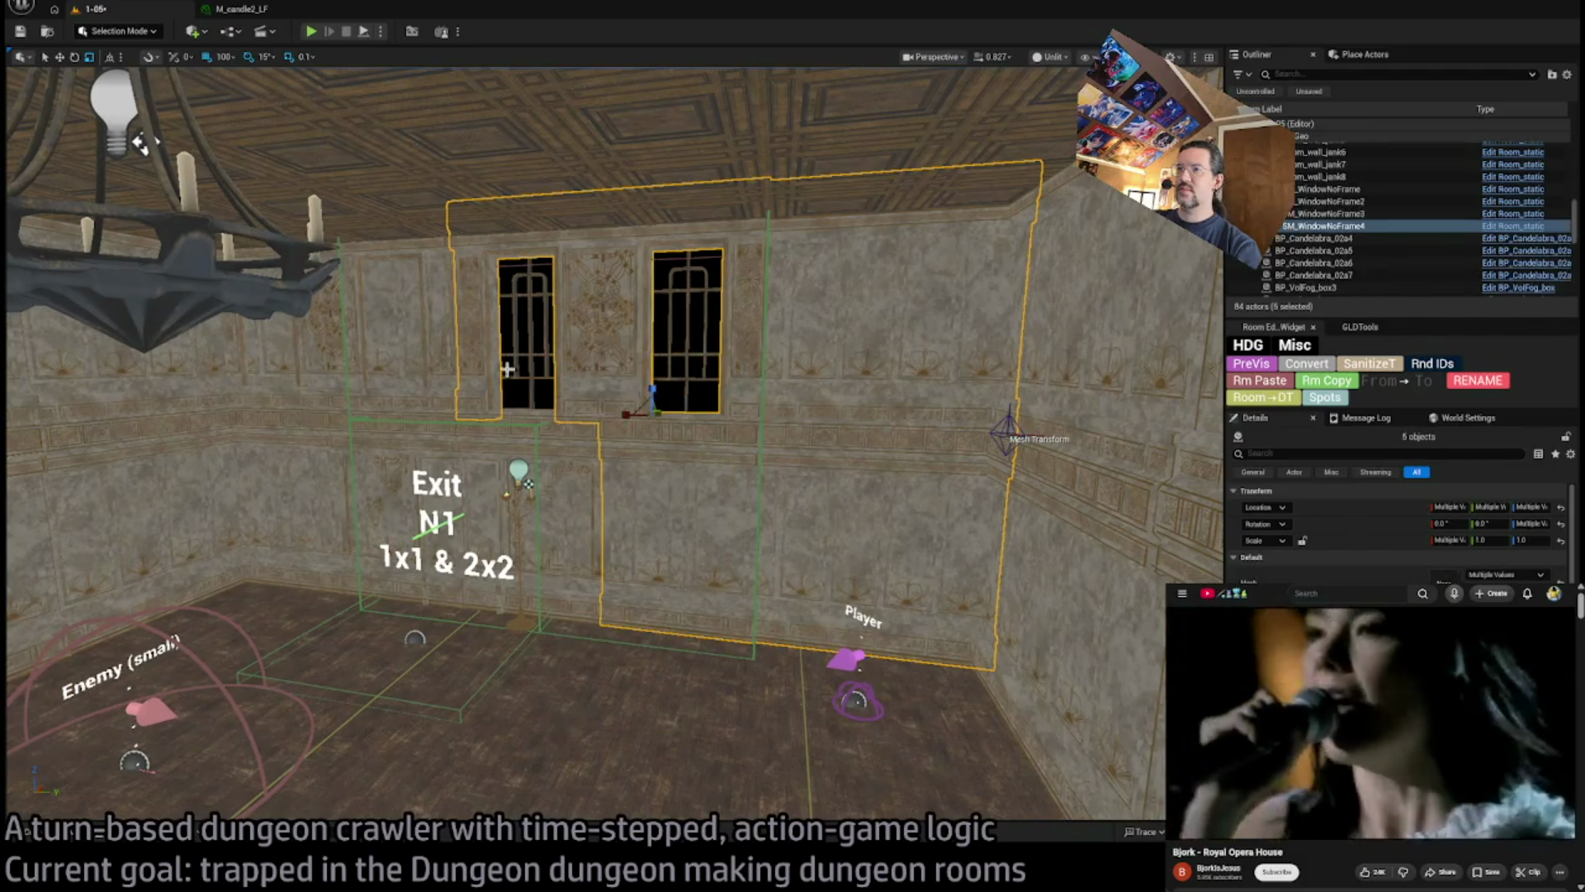
{"action": "left_click", "coordinate": [535, 343]}
{"action": "left_click", "coordinate": [692, 345]}
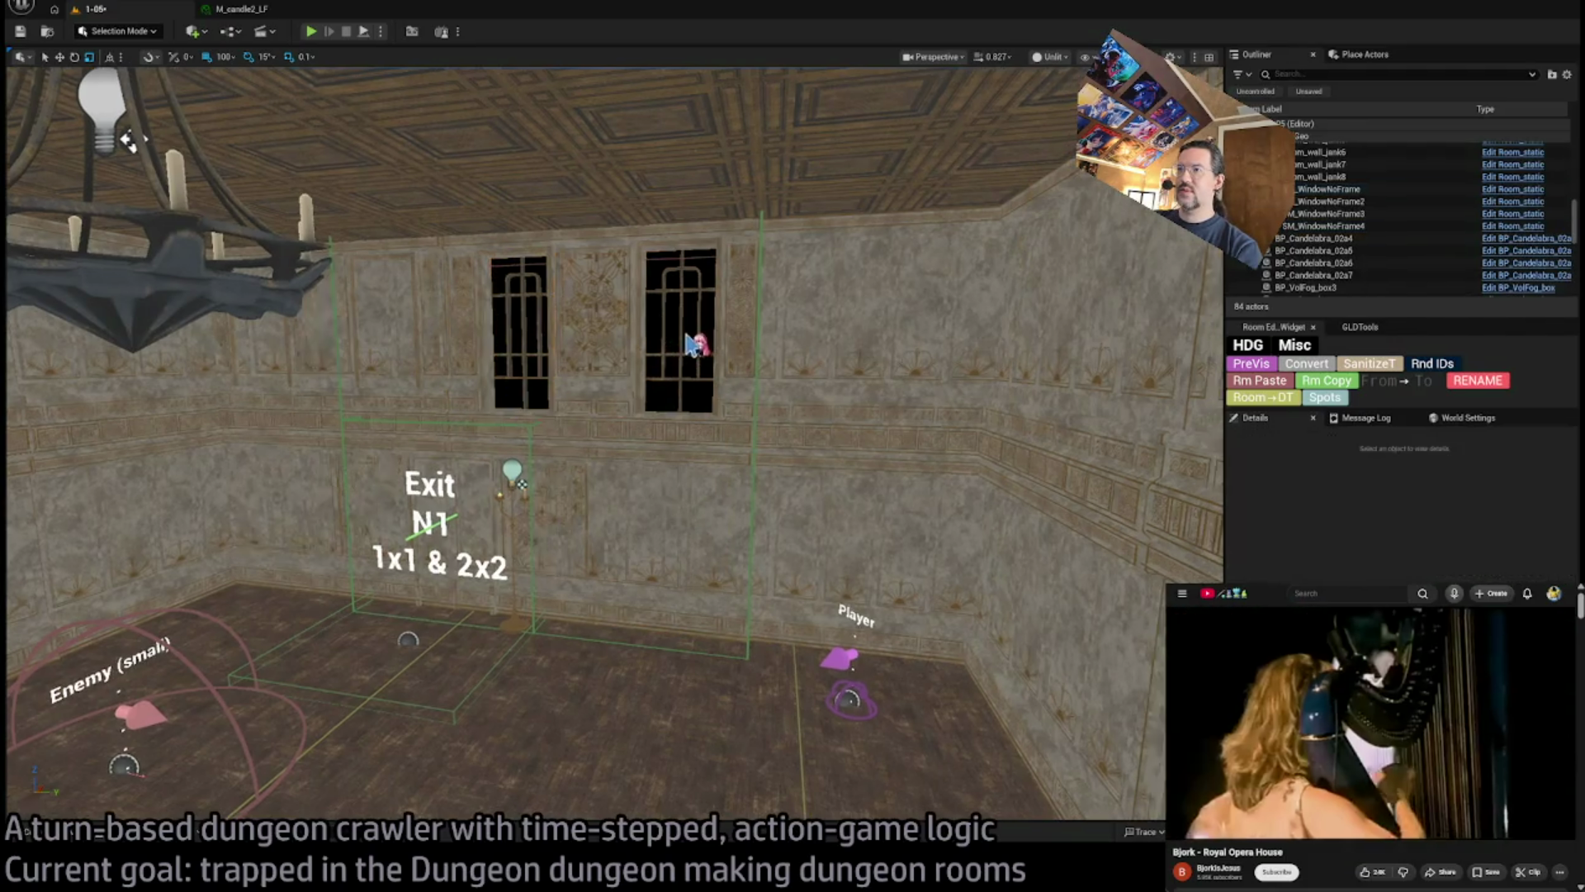
{"action": "left_click", "coordinate": [692, 345]}
{"action": "key", "text": "Delete"}
Delete the second window frame and several more back-wall pieces
{"action": "left_click", "coordinate": [697, 347]}
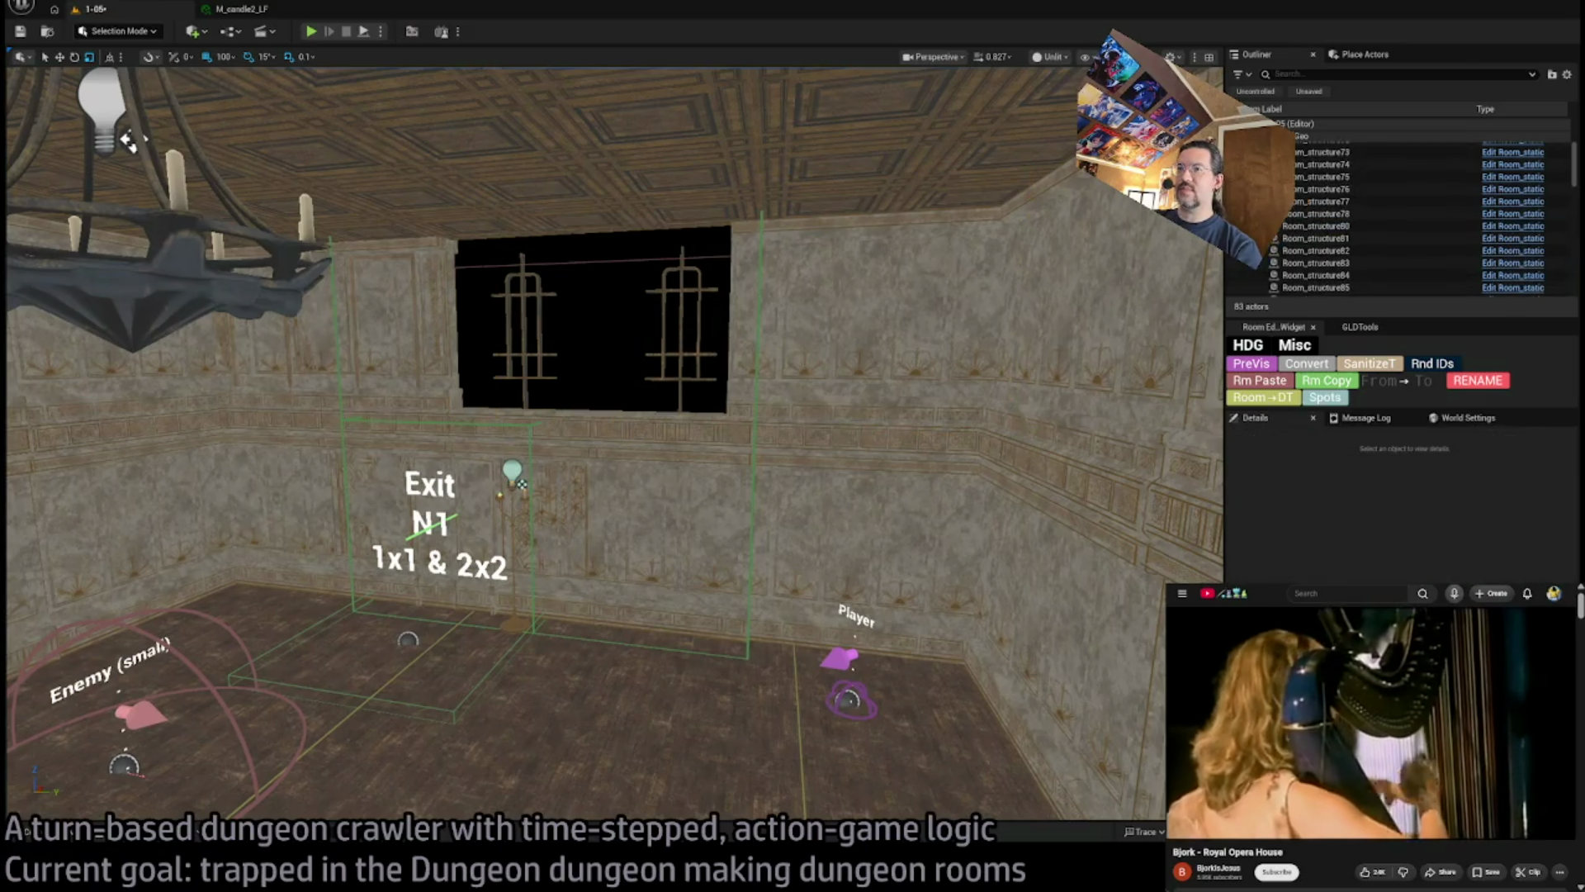
{"action": "key", "text": "Delete"}
{"action": "left_click", "coordinate": [548, 354]}
{"action": "key", "text": "Delete"}
{"action": "left_click", "coordinate": [612, 443]}
{"action": "key", "text": "Delete"}
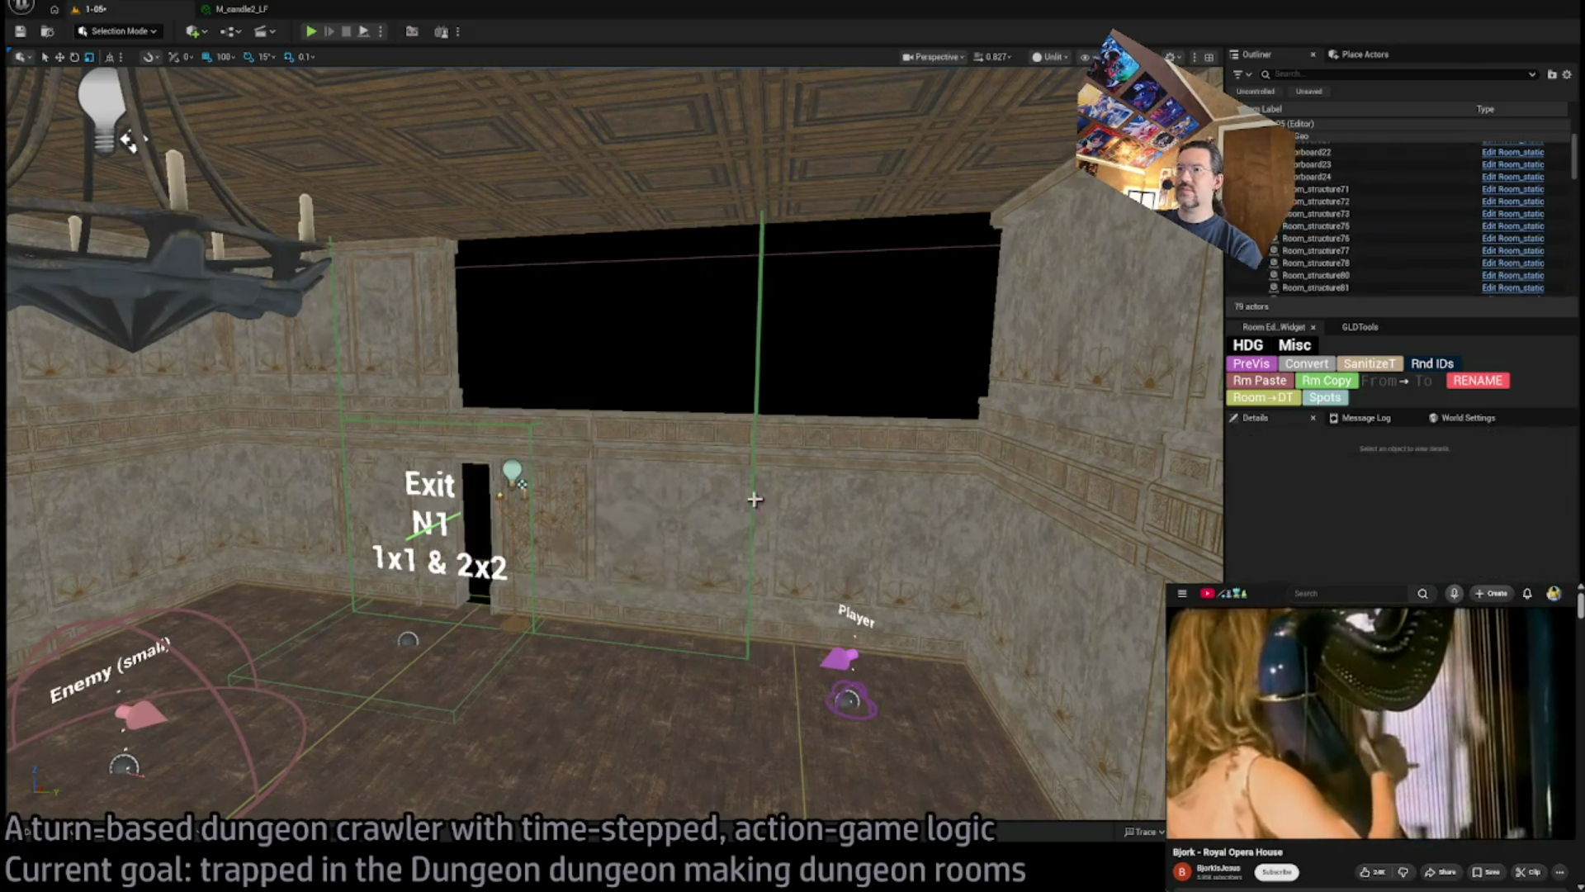
{"action": "left_click", "coordinate": [768, 506]}
{"action": "key", "text": "Delete"}
{"action": "left_click", "coordinate": [660, 495]}
{"action": "key", "text": "Delete"}
{"action": "left_click", "coordinate": [536, 512]}
{"action": "key", "text": "Delete"}
{"action": "left_click", "coordinate": [396, 512]}
{"action": "key", "text": "Delete"}
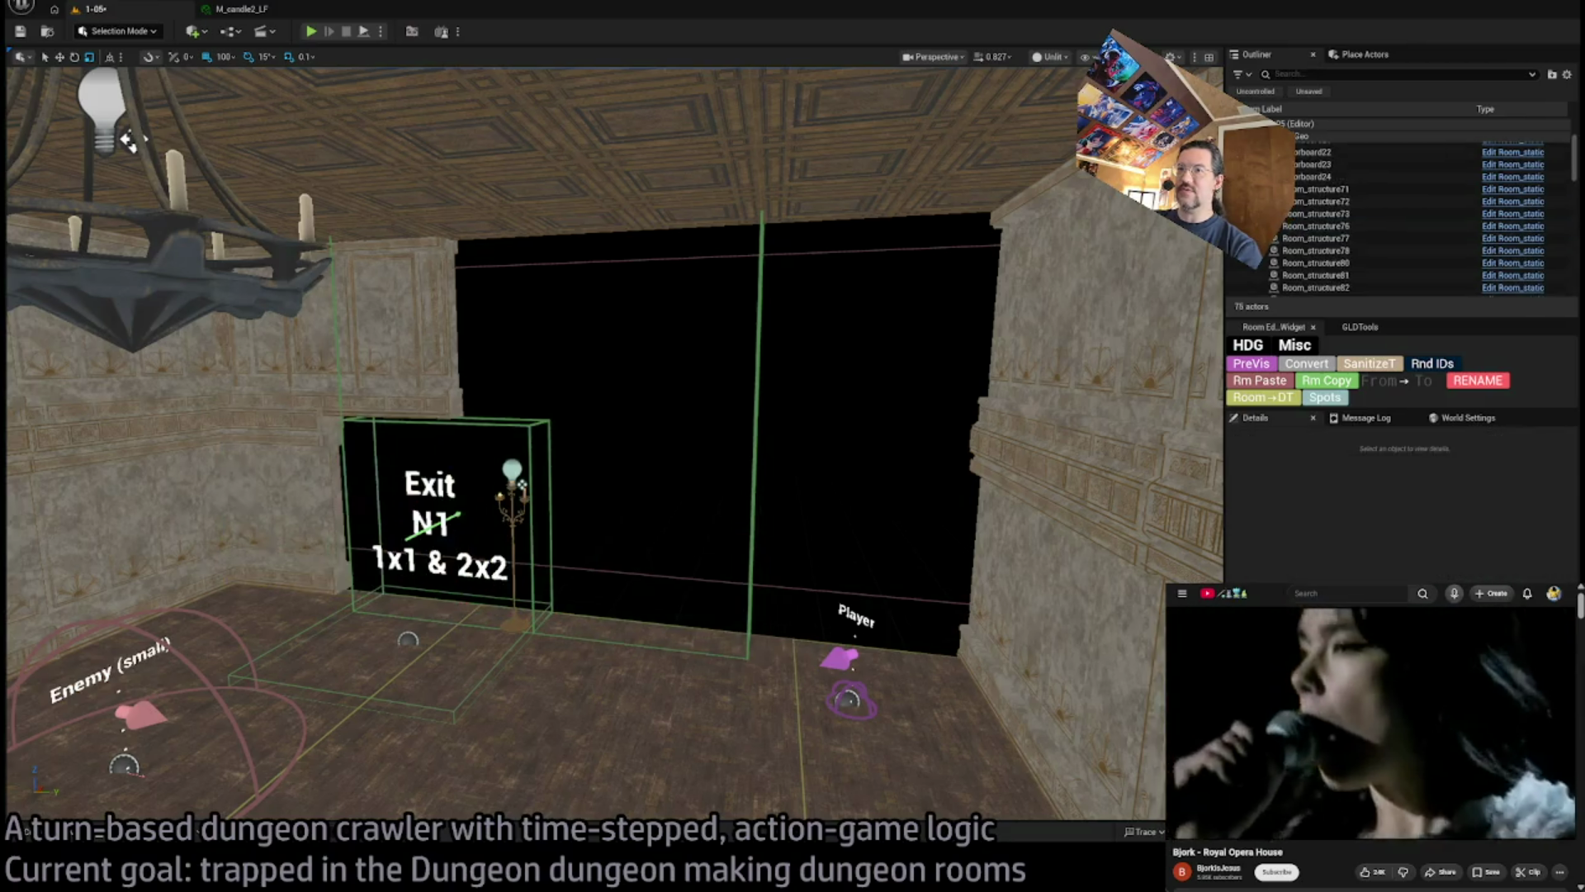
Delete the remaining wall and window pieces, the candelabra and the N1 exit marker
{"action": "key", "text": "Delete"}
{"action": "left_click", "coordinate": [307, 424]}
{"action": "key", "text": "Delete"}
{"action": "left_click", "coordinate": [293, 388]}
{"action": "key", "text": "Delete"}
{"action": "left_click", "coordinate": [284, 354]}
{"action": "key", "text": "Delete"}
{"action": "left_click", "coordinate": [400, 357]}
{"action": "key", "text": "Delete"}
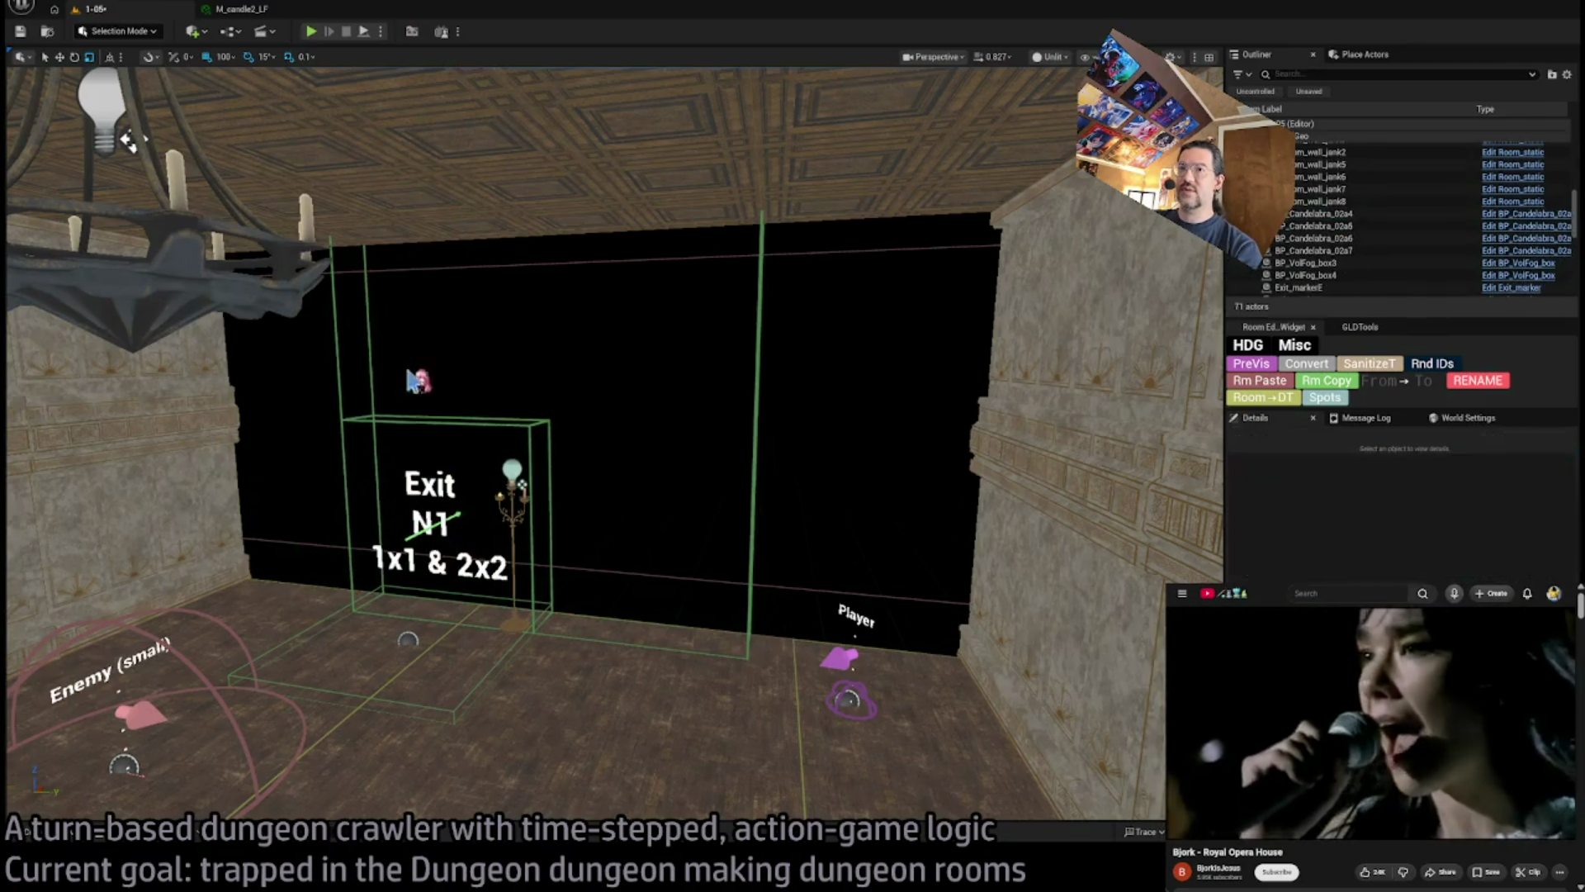
{"action": "left_click", "coordinate": [512, 495]}
{"action": "key", "text": "Delete"}
{"action": "left_click", "coordinate": [478, 444]}
{"action": "key", "text": "Delete"}
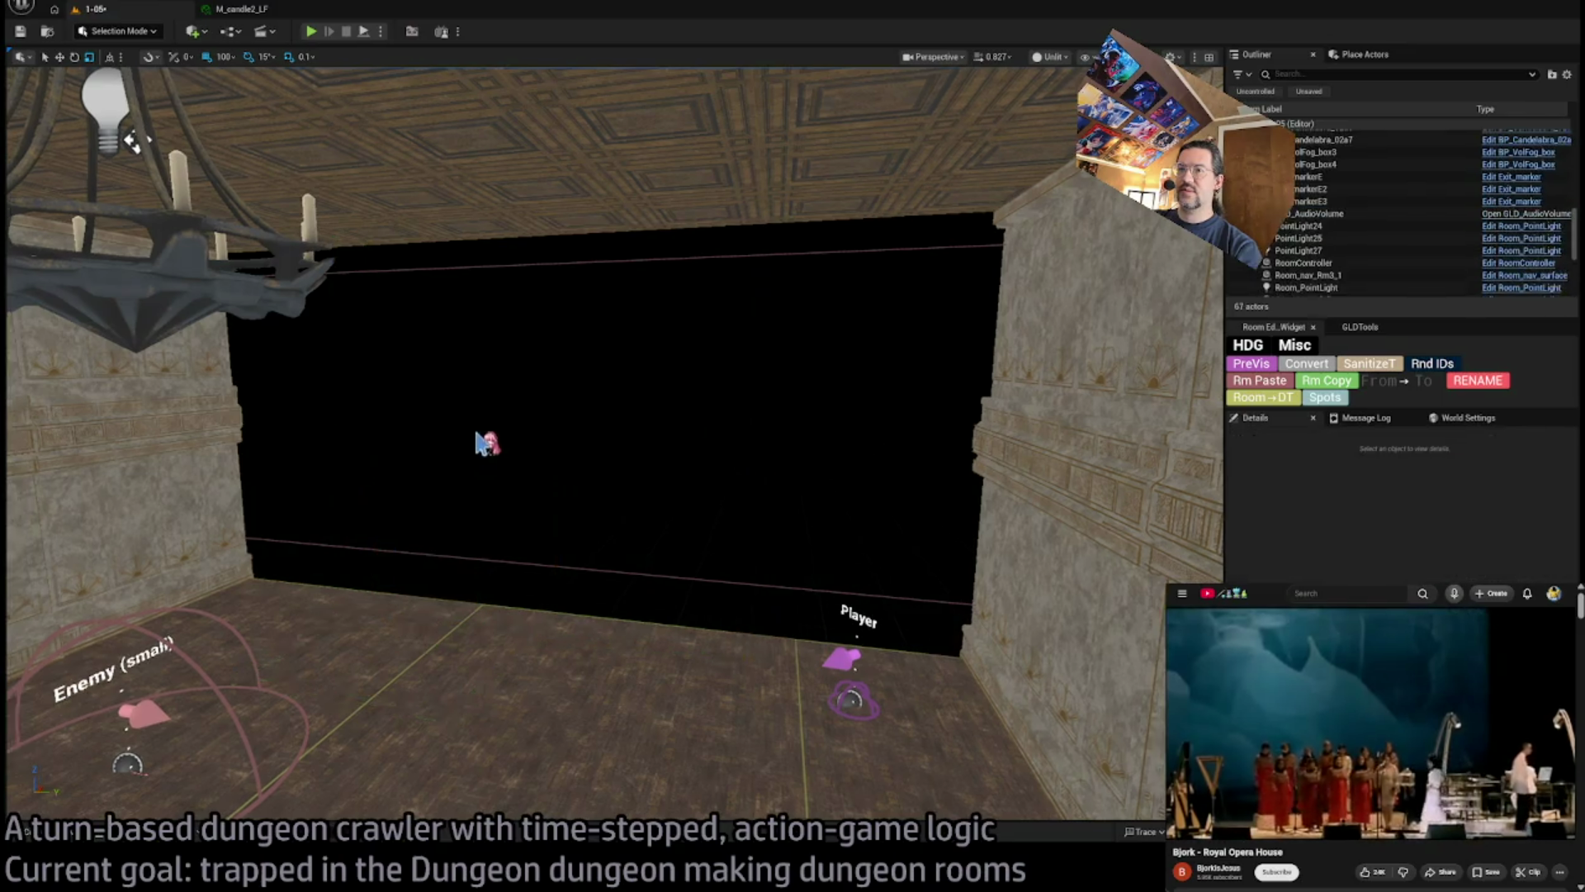
Select floor tile Floorboard21 and the room nav marker Room_nav_Rm3_1
{"action": "left_click_drag", "start_coordinate": [853, 636], "coordinate": [661, 570]}
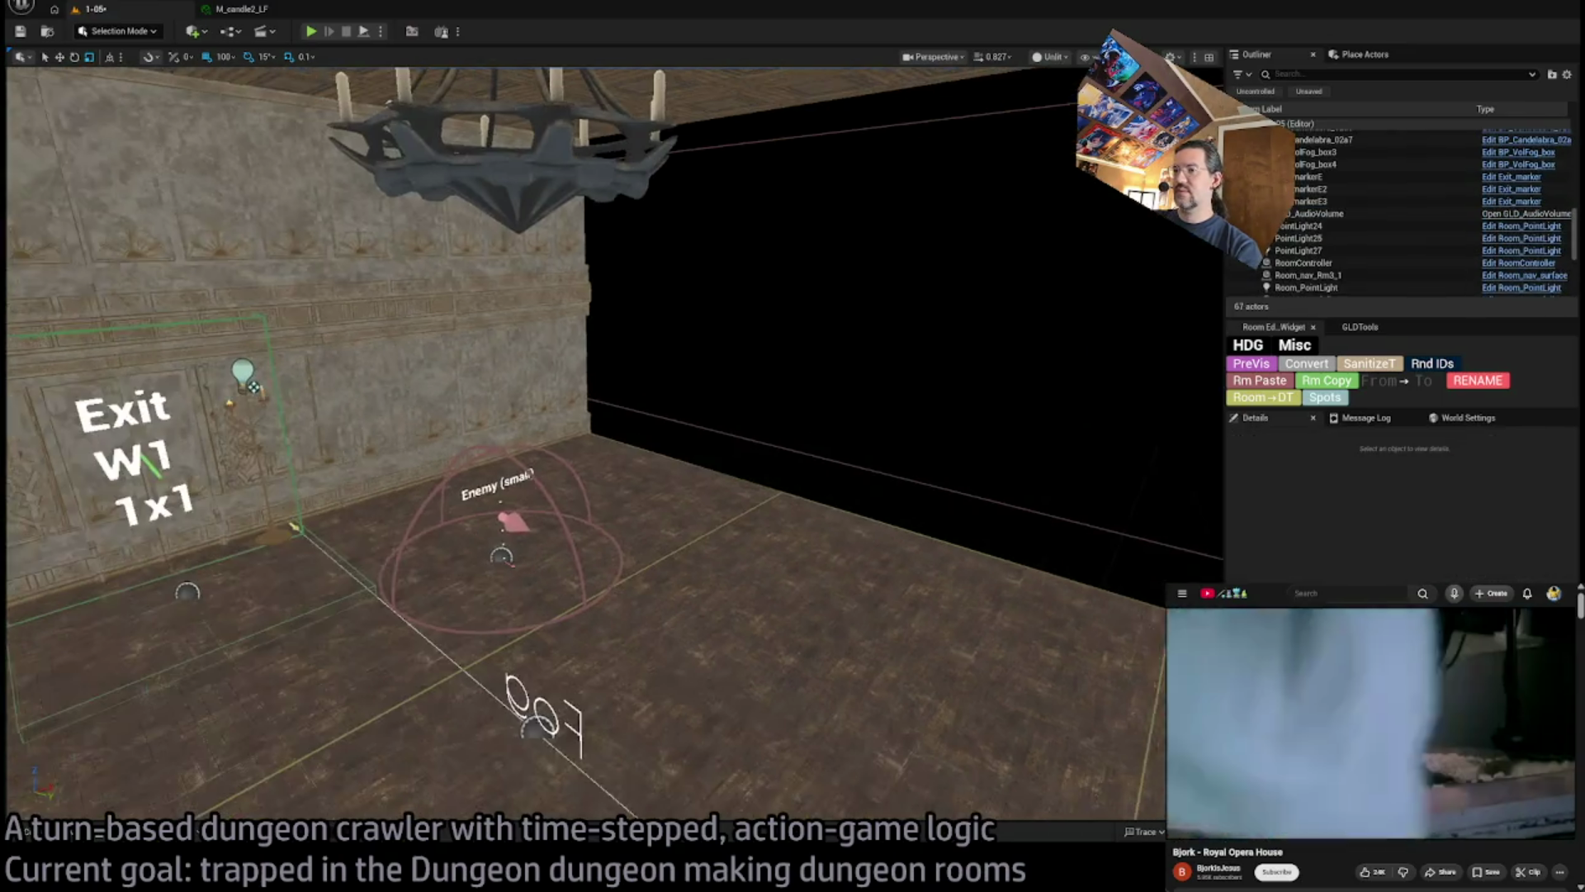
{"action": "left_click", "coordinate": [691, 544]}
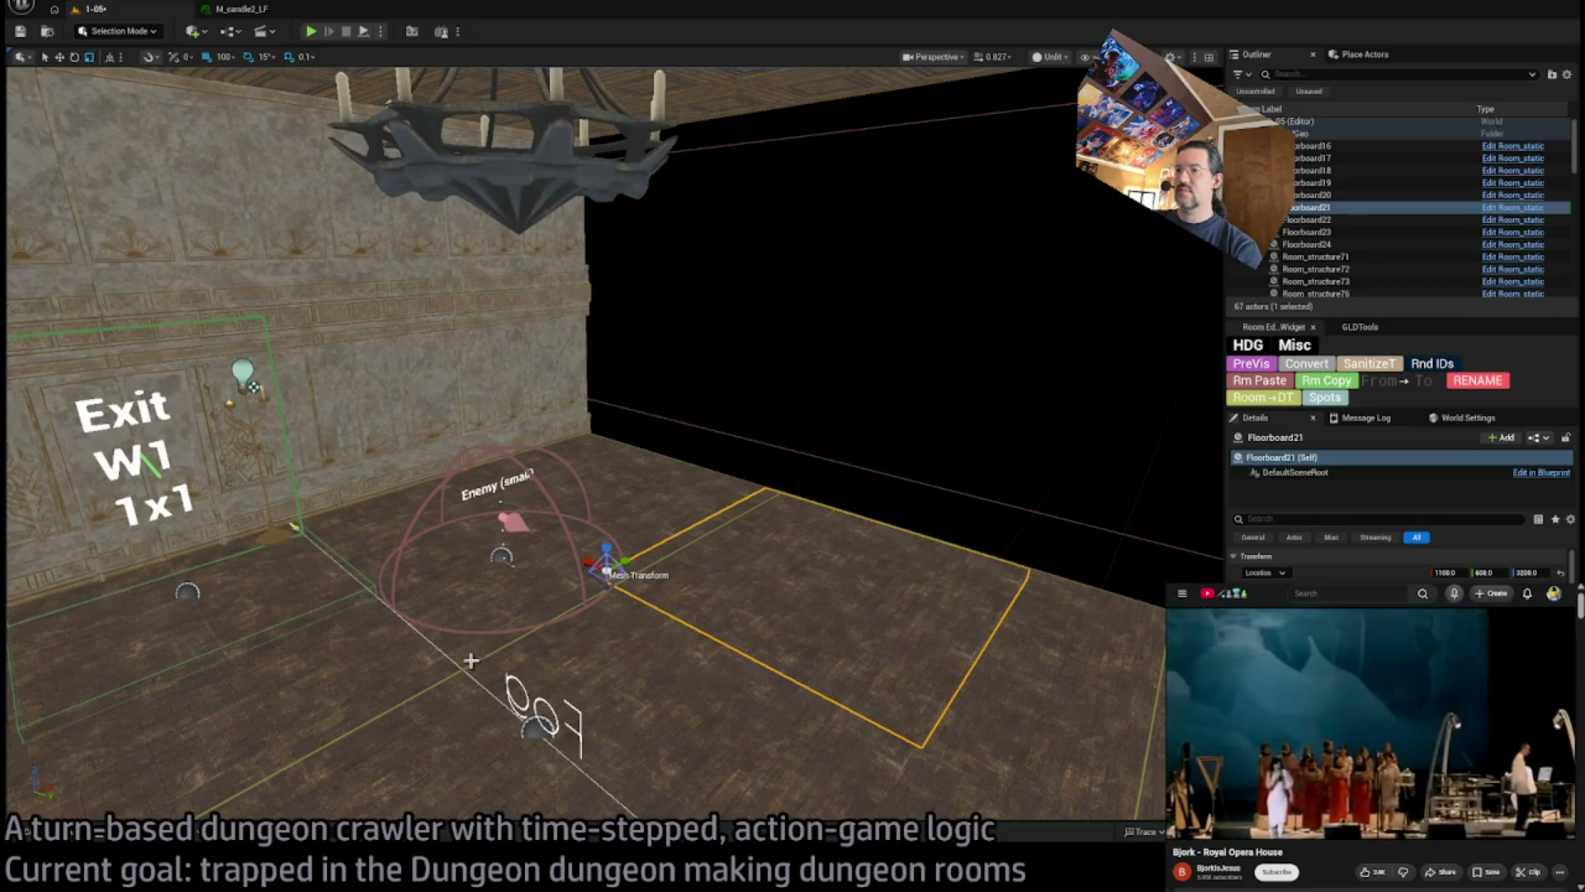
{"action": "left_click", "coordinate": [496, 654]}
{"action": "mouse_move", "coordinate": [694, 540]}
{"action": "left_mouse_down"}
{"action": "mouse_move", "coordinate": [628, 528]}
{"action": "mouse_move", "coordinate": [578, 561]}
{"action": "left_mouse_up"}
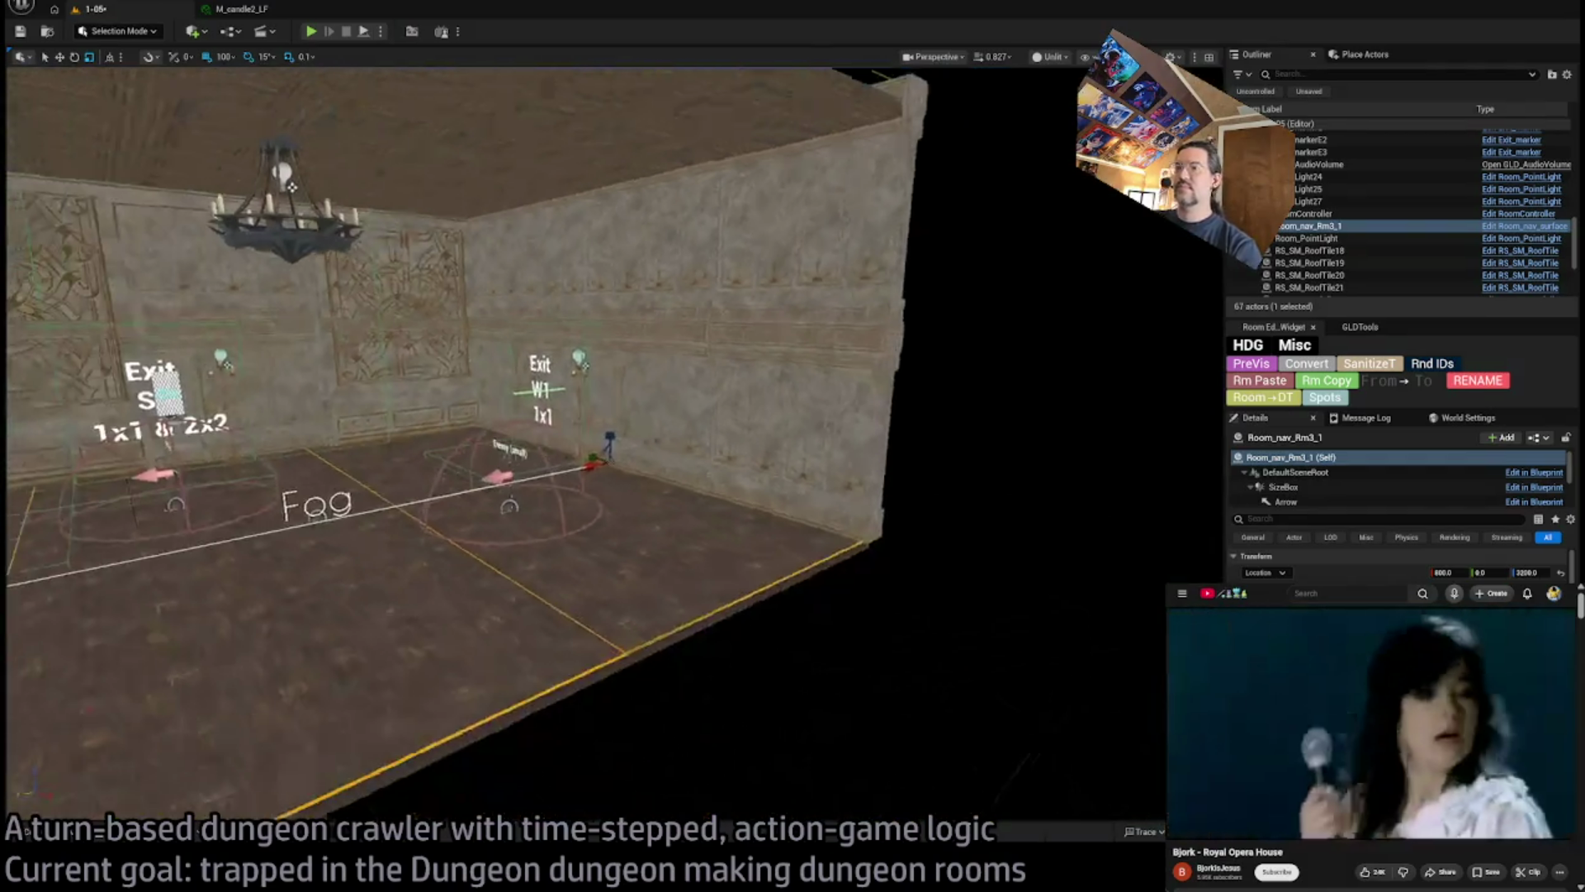
{"action": "left_click", "coordinate": [729, 531]}
{"action": "left_click_drag", "start_coordinate": [729, 531], "coordinate": [634, 538]}
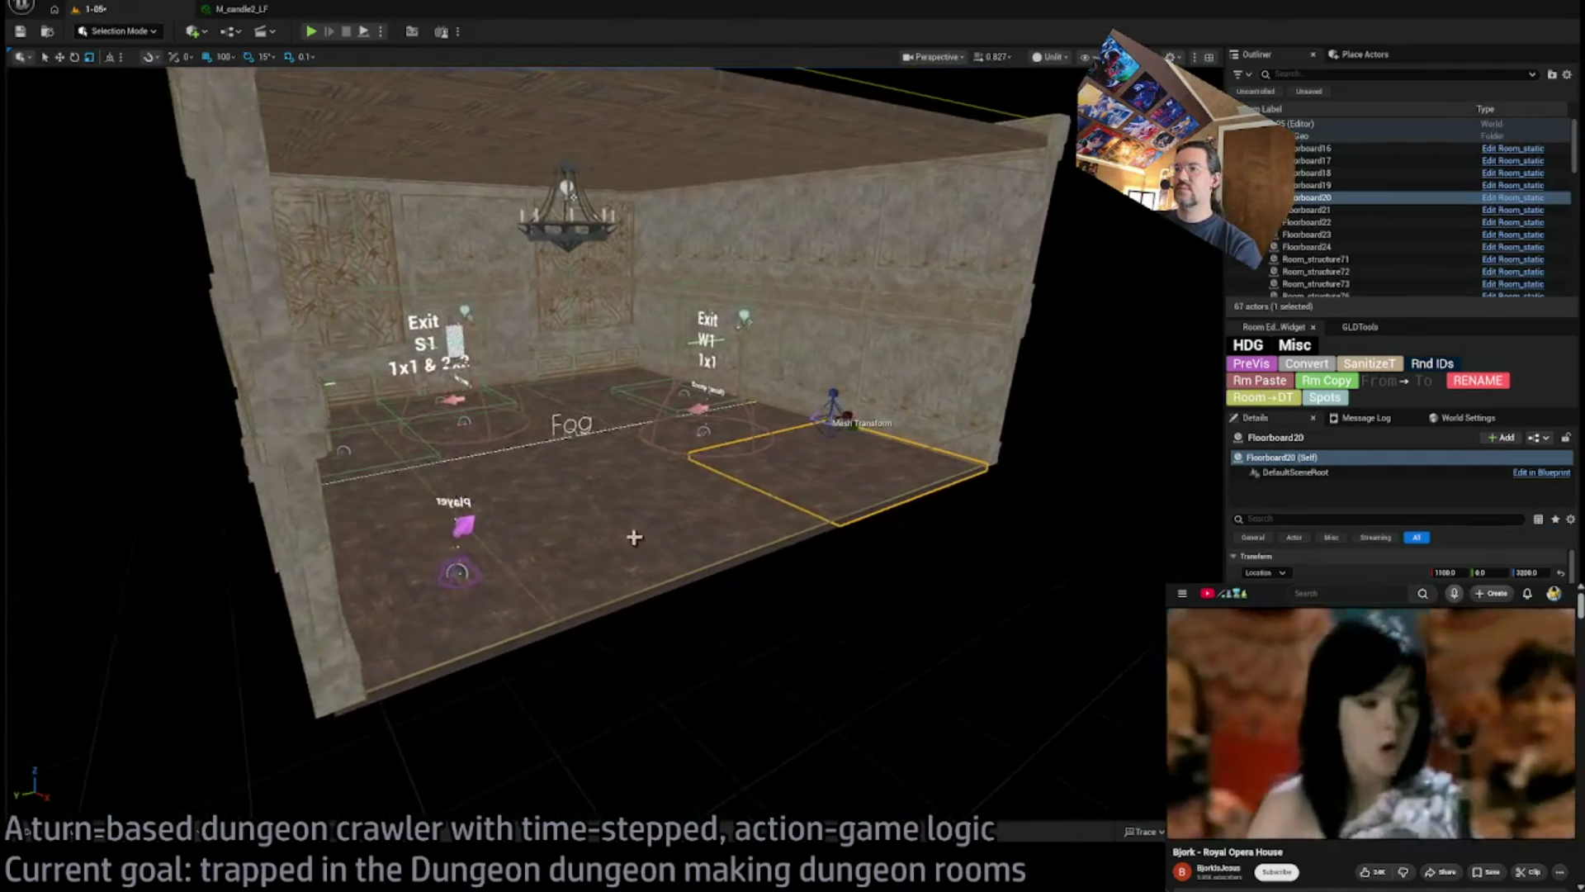
{"action": "left_click", "coordinate": [651, 534]}
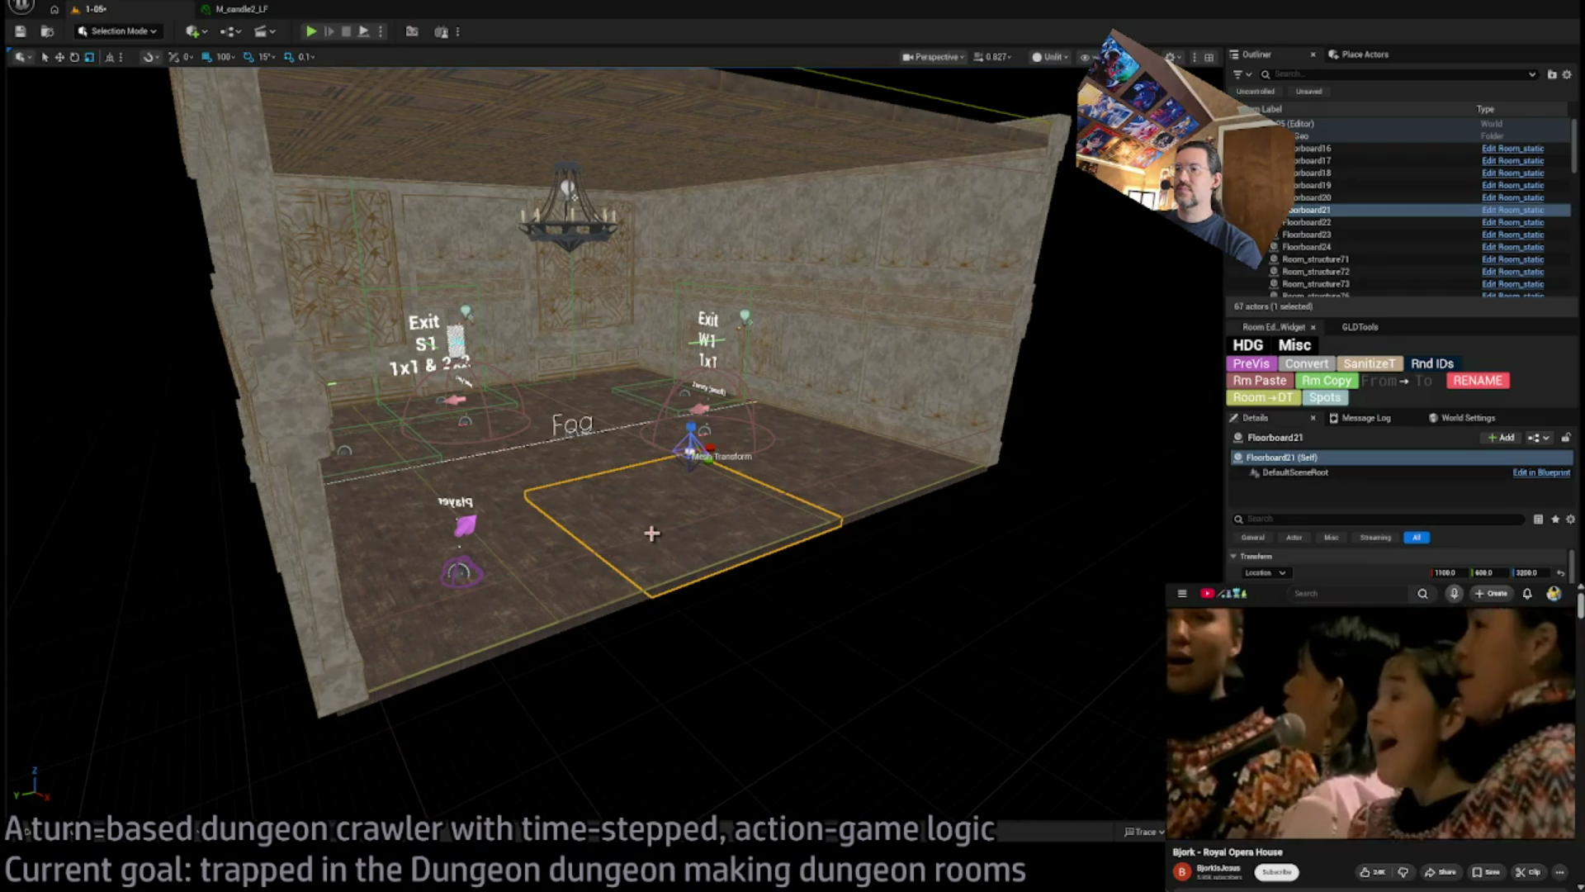
{"action": "mouse_move", "coordinate": [653, 533]}
{"action": "left_mouse_down"}
{"action": "mouse_move", "coordinate": [677, 488]}
{"action": "mouse_move", "coordinate": [758, 451]}
{"action": "mouse_move", "coordinate": [672, 530]}
{"action": "left_mouse_up"}
{"action": "left_click", "coordinate": [761, 449]}
{"action": "left_click_drag", "start_coordinate": [561, 491], "coordinate": [558, 487]}
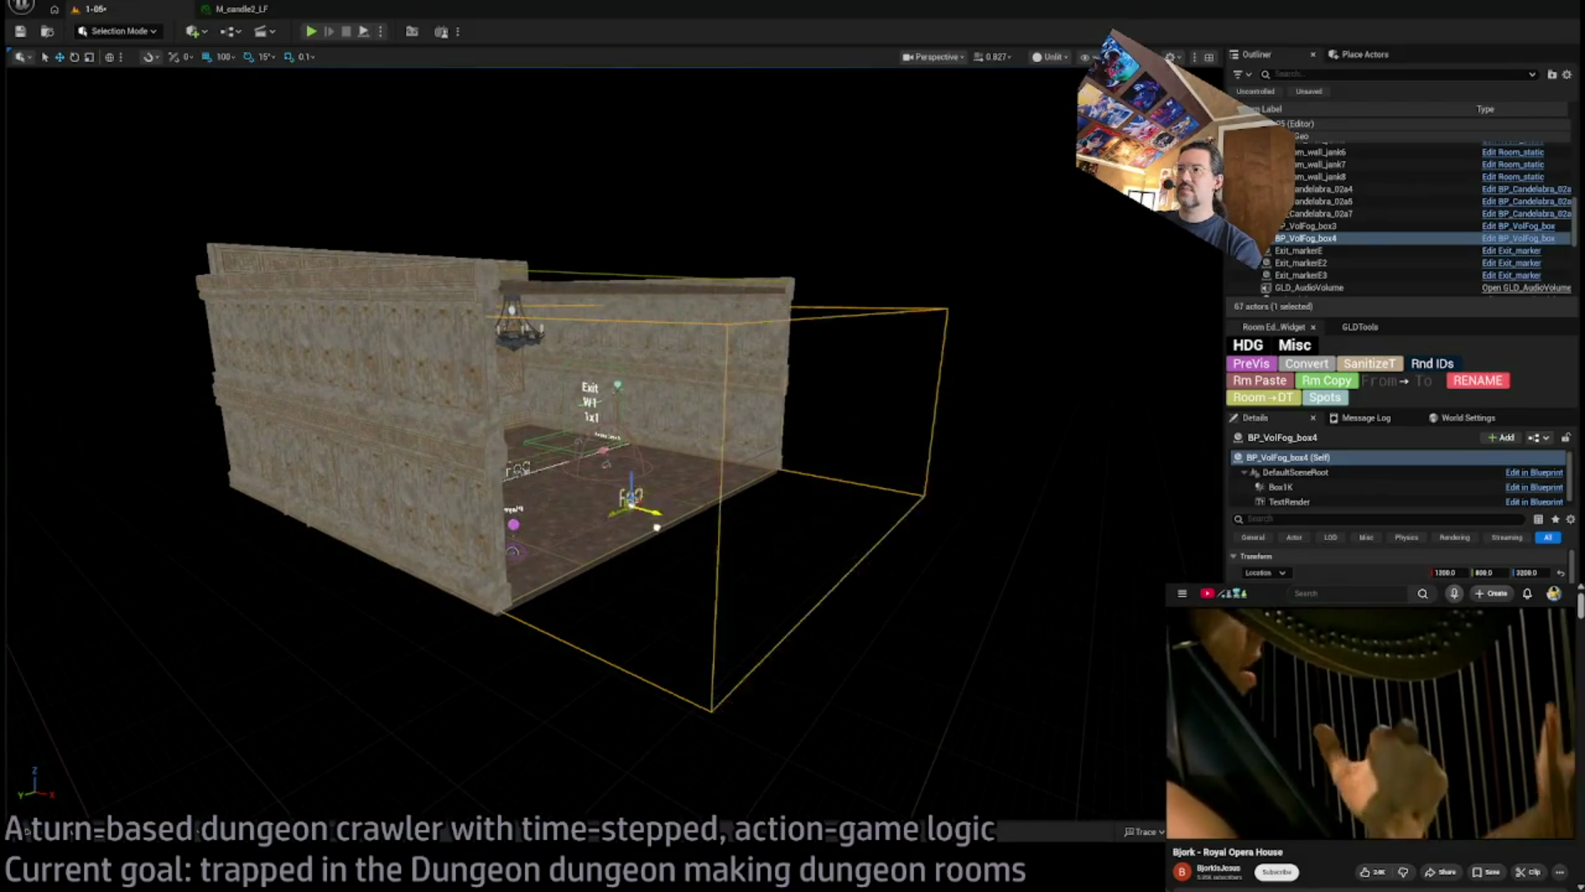
{"action": "left_click", "coordinate": [675, 493]}
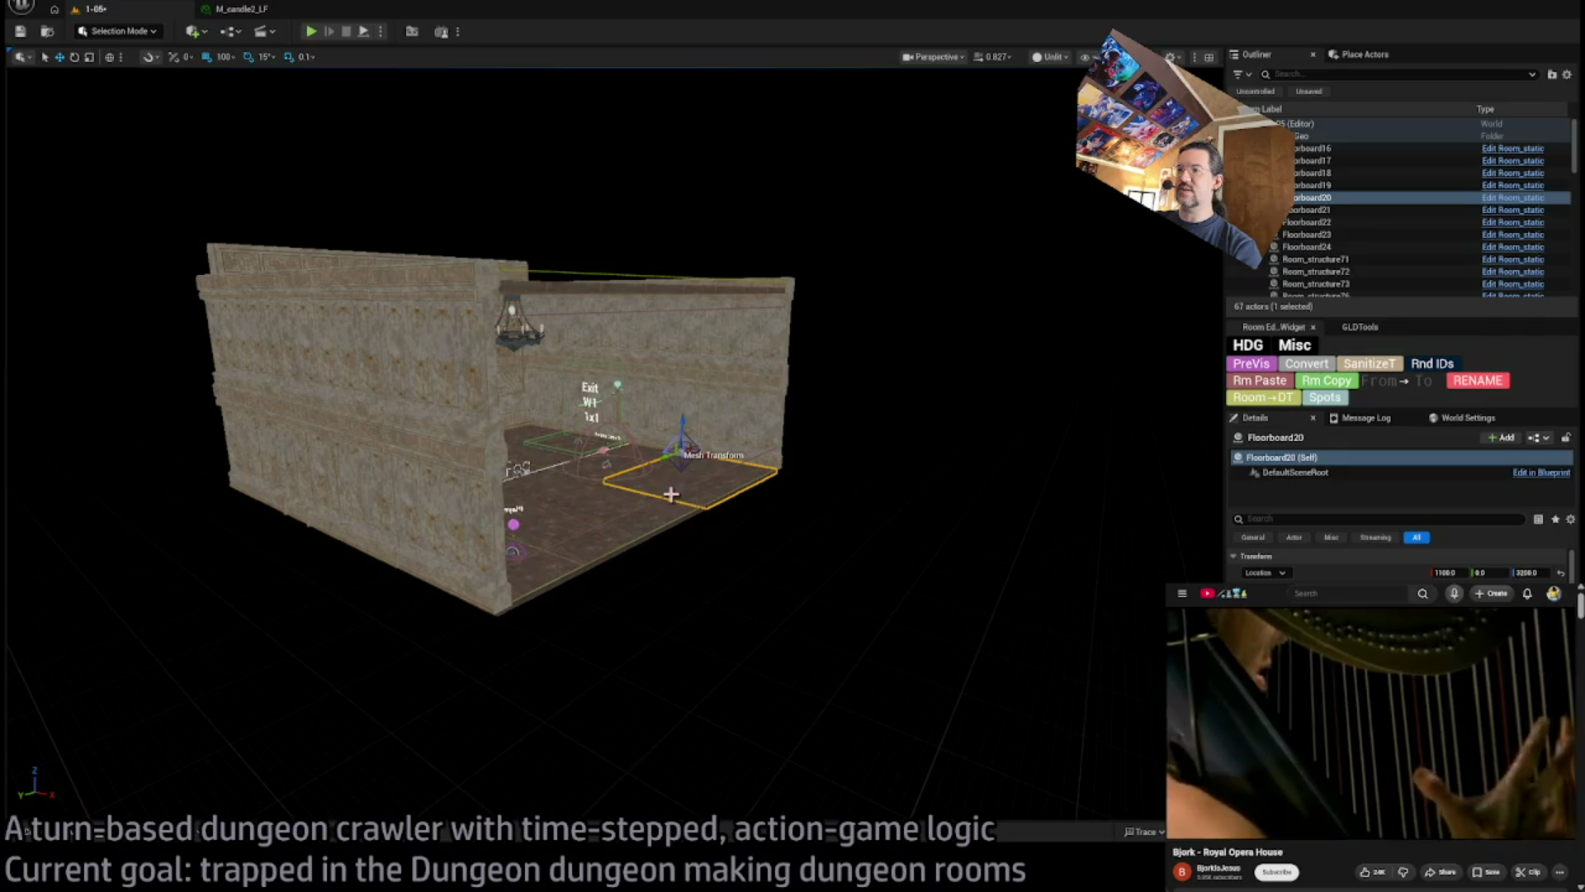
{"action": "left_click", "coordinate": [672, 493]}
{"action": "mouse_move", "coordinate": [825, 533]}
{"action": "left_mouse_down"}
{"action": "mouse_move", "coordinate": [791, 377]}
{"action": "mouse_move", "coordinate": [776, 449]}
{"action": "left_mouse_up"}
{"action": "left_click", "coordinate": [789, 378]}
Search the Outliner for 'audio', focus GLD_AudioVolume from above, and switch to scaling
{"action": "key", "text": "f"}
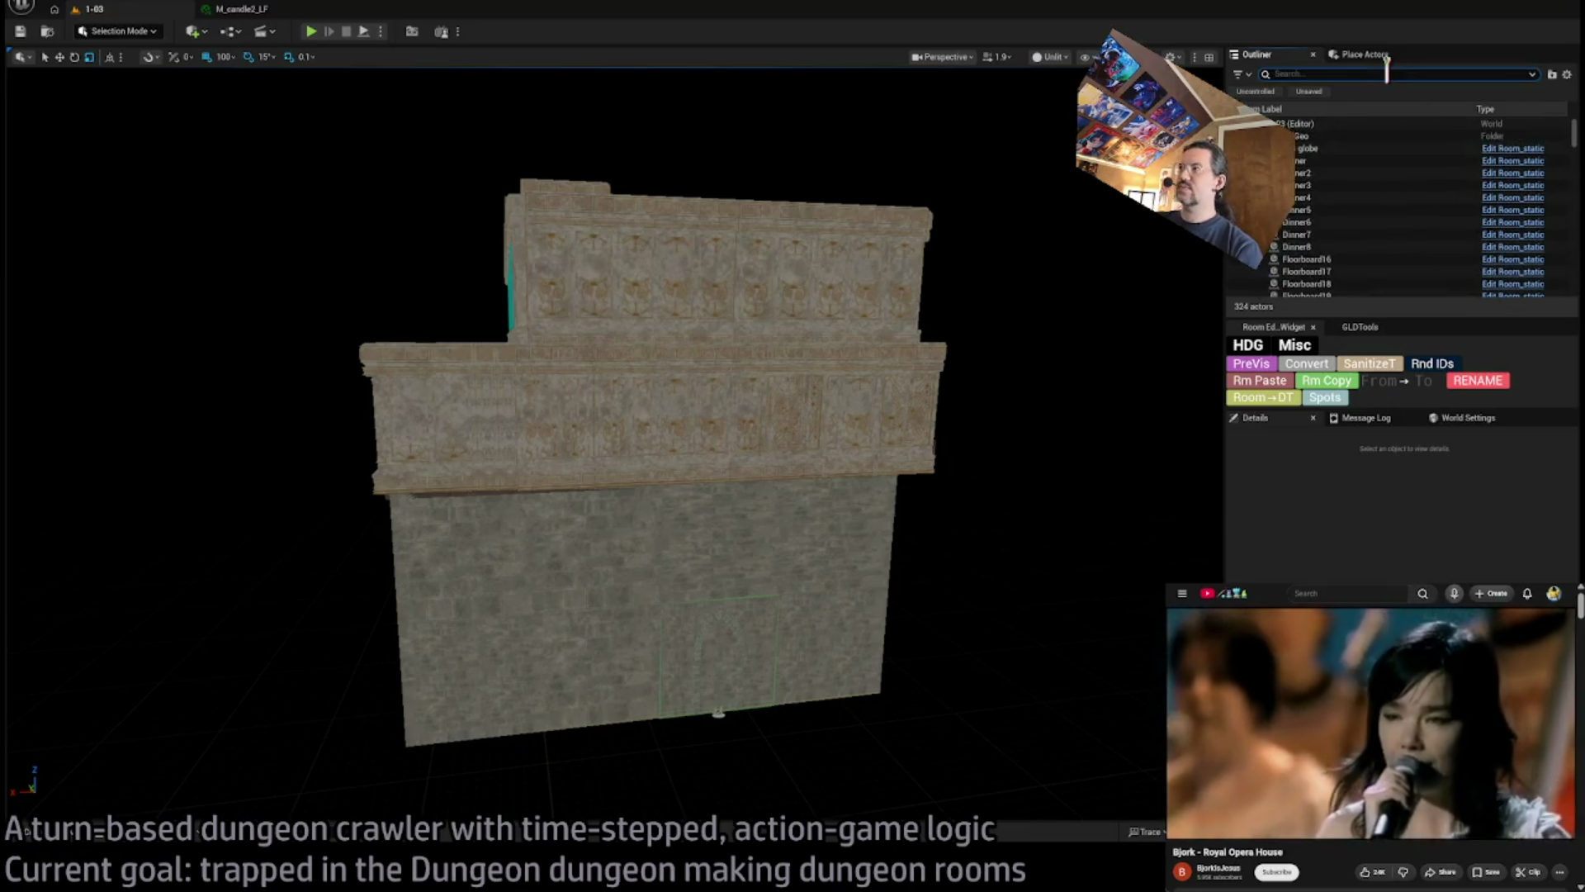
{"action": "type", "text": "audio"}
{"action": "double_click", "coordinate": [1321, 136]}
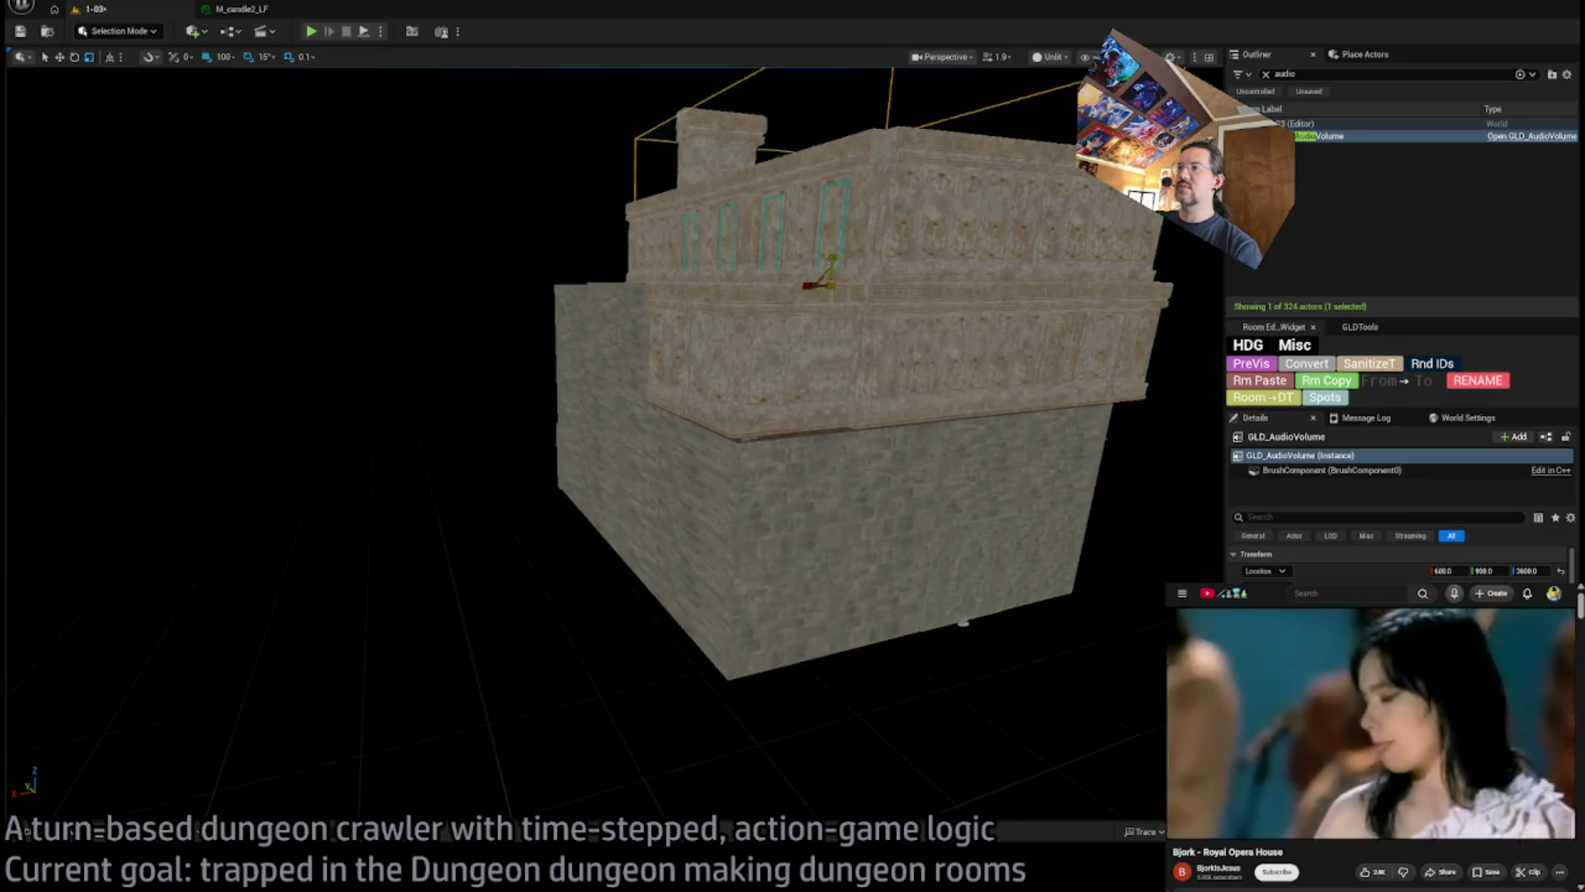
{"action": "mouse_move", "coordinate": [832, 263]}
{"action": "left_mouse_down"}
{"action": "mouse_move", "coordinate": [832, 165]}
{"action": "mouse_move", "coordinate": [736, 336]}
{"action": "mouse_move", "coordinate": [704, 439]}
{"action": "mouse_move", "coordinate": [667, 437]}
{"action": "mouse_move", "coordinate": [735, 399]}
{"action": "left_mouse_up"}
{"action": "key", "text": "r"}
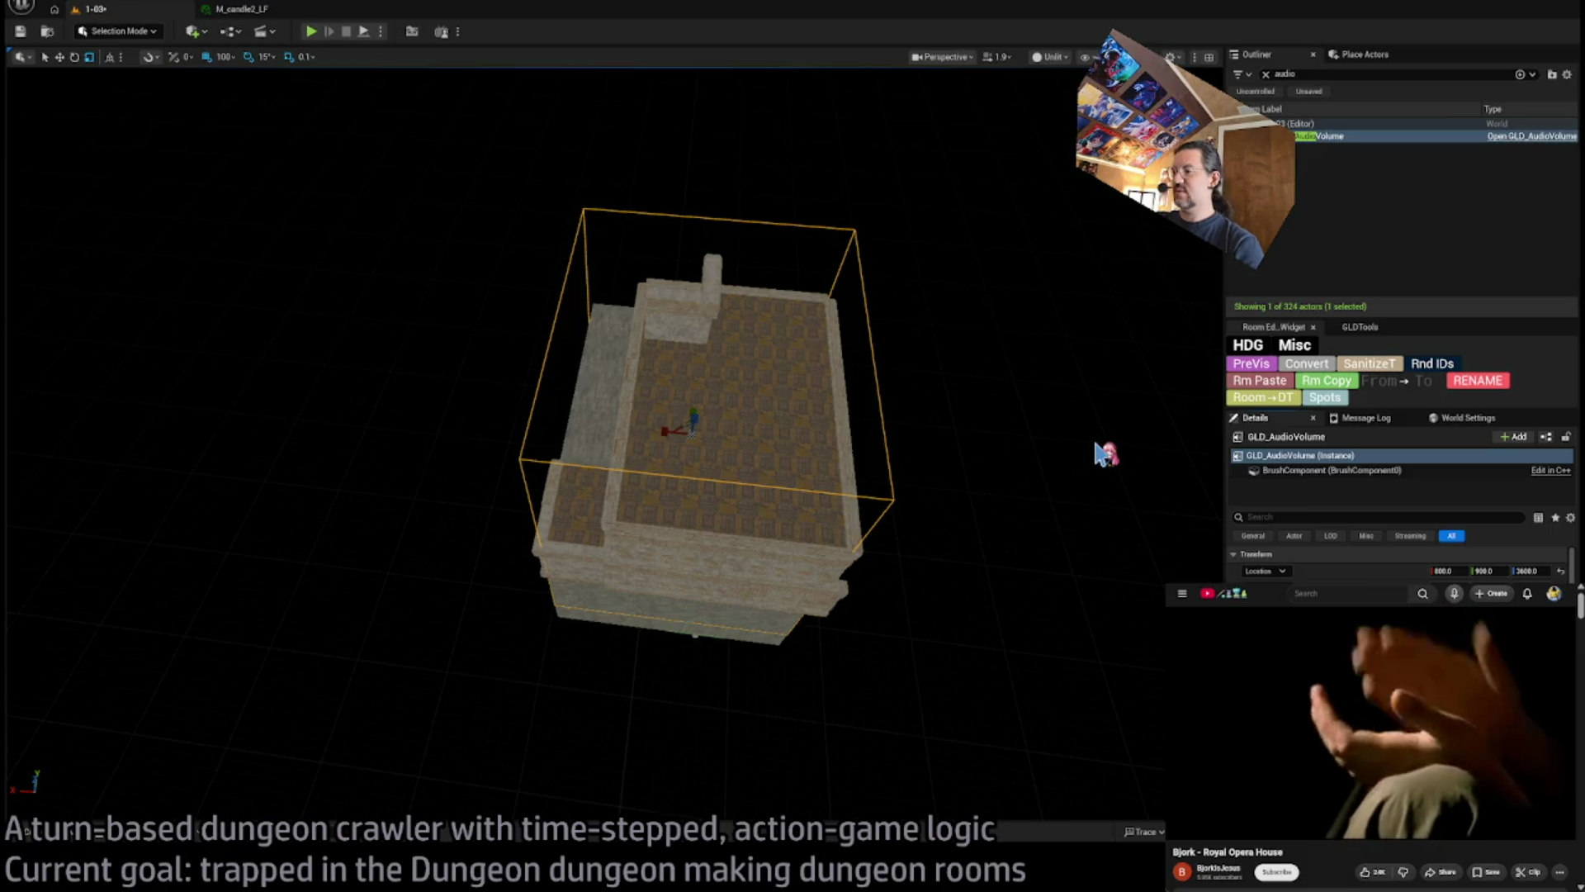
Lower the audio volume to Z 3300 and reframe it in the view
{"action": "left_click_drag", "start_coordinate": [734, 399], "coordinate": [730, 401]}
{"action": "mouse_move", "coordinate": [748, 343]}
{"action": "left_mouse_down"}
{"action": "mouse_move", "coordinate": [747, 400]}
{"action": "mouse_move", "coordinate": [747, 342]}
{"action": "left_mouse_up"}
{"action": "mouse_move", "coordinate": [637, 325]}
{"action": "left_mouse_down"}
{"action": "mouse_move", "coordinate": [636, 379]}
{"action": "mouse_move", "coordinate": [634, 364]}
{"action": "left_mouse_up"}
{"action": "left_click_drag", "start_coordinate": [904, 388], "coordinate": [871, 388]}
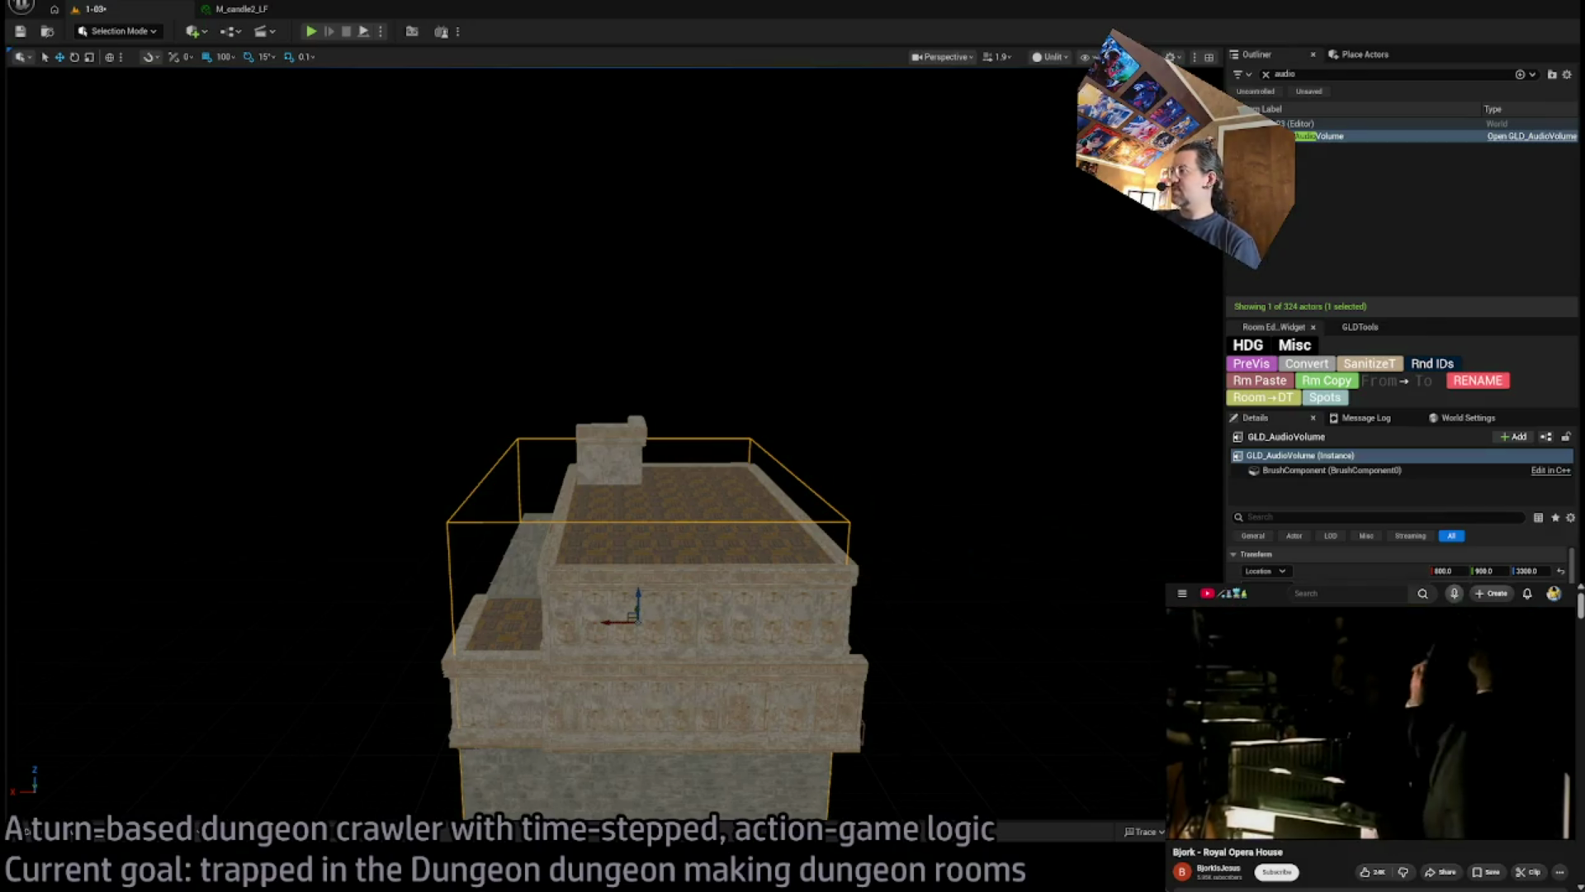
{"action": "scroll", "coordinate": [1403, 561], "scroll_direction": "down", "scroll_amount": 3}
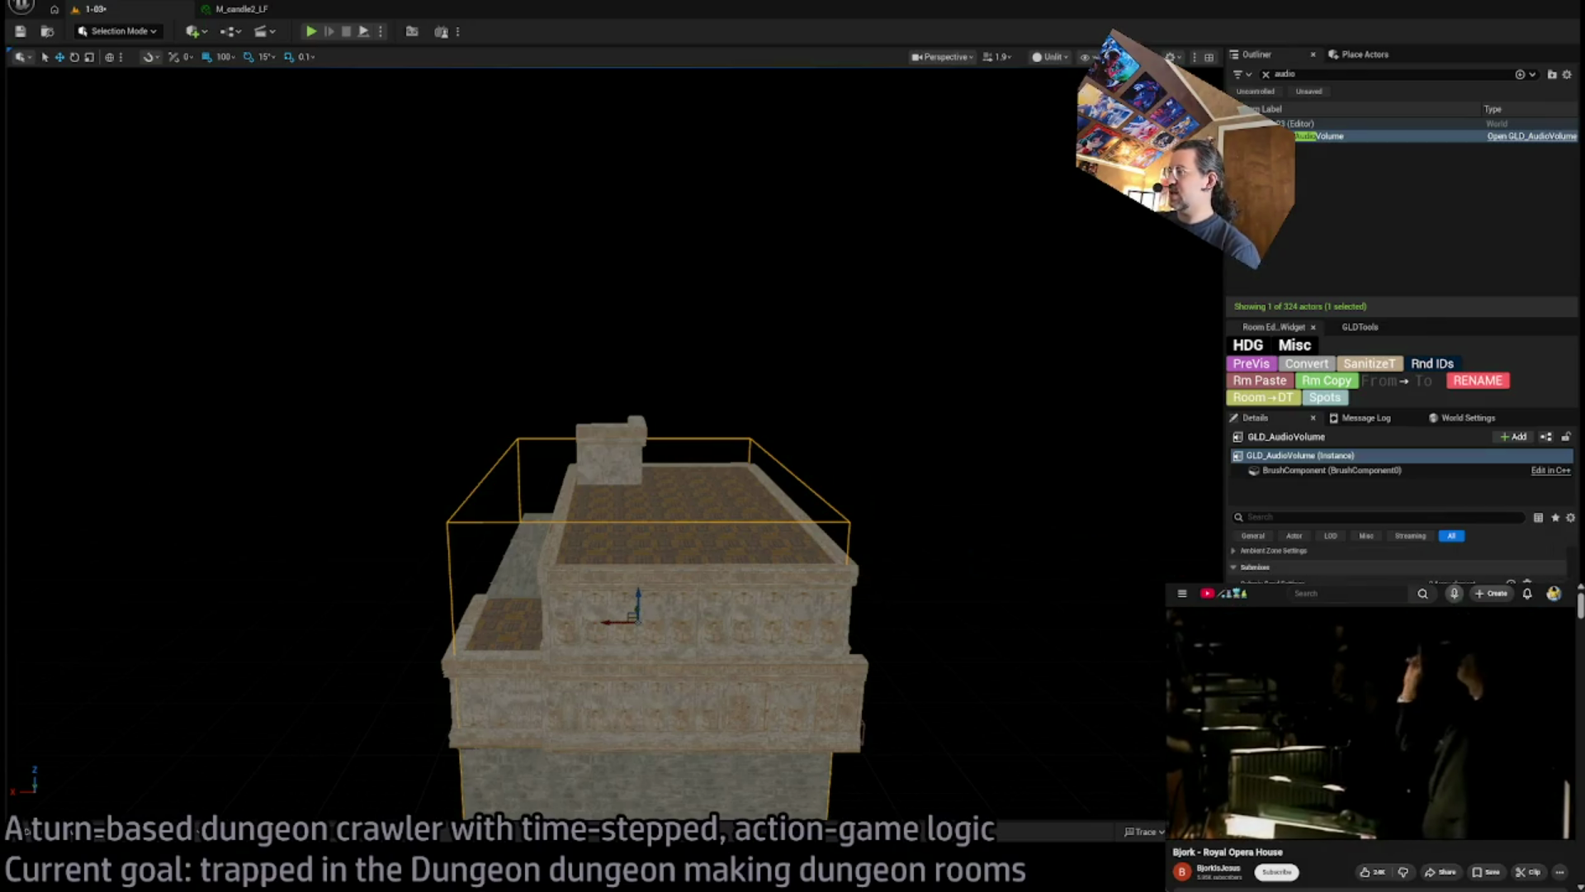
{"action": "scroll", "coordinate": [1395, 557], "scroll_direction": "down", "scroll_amount": 2}
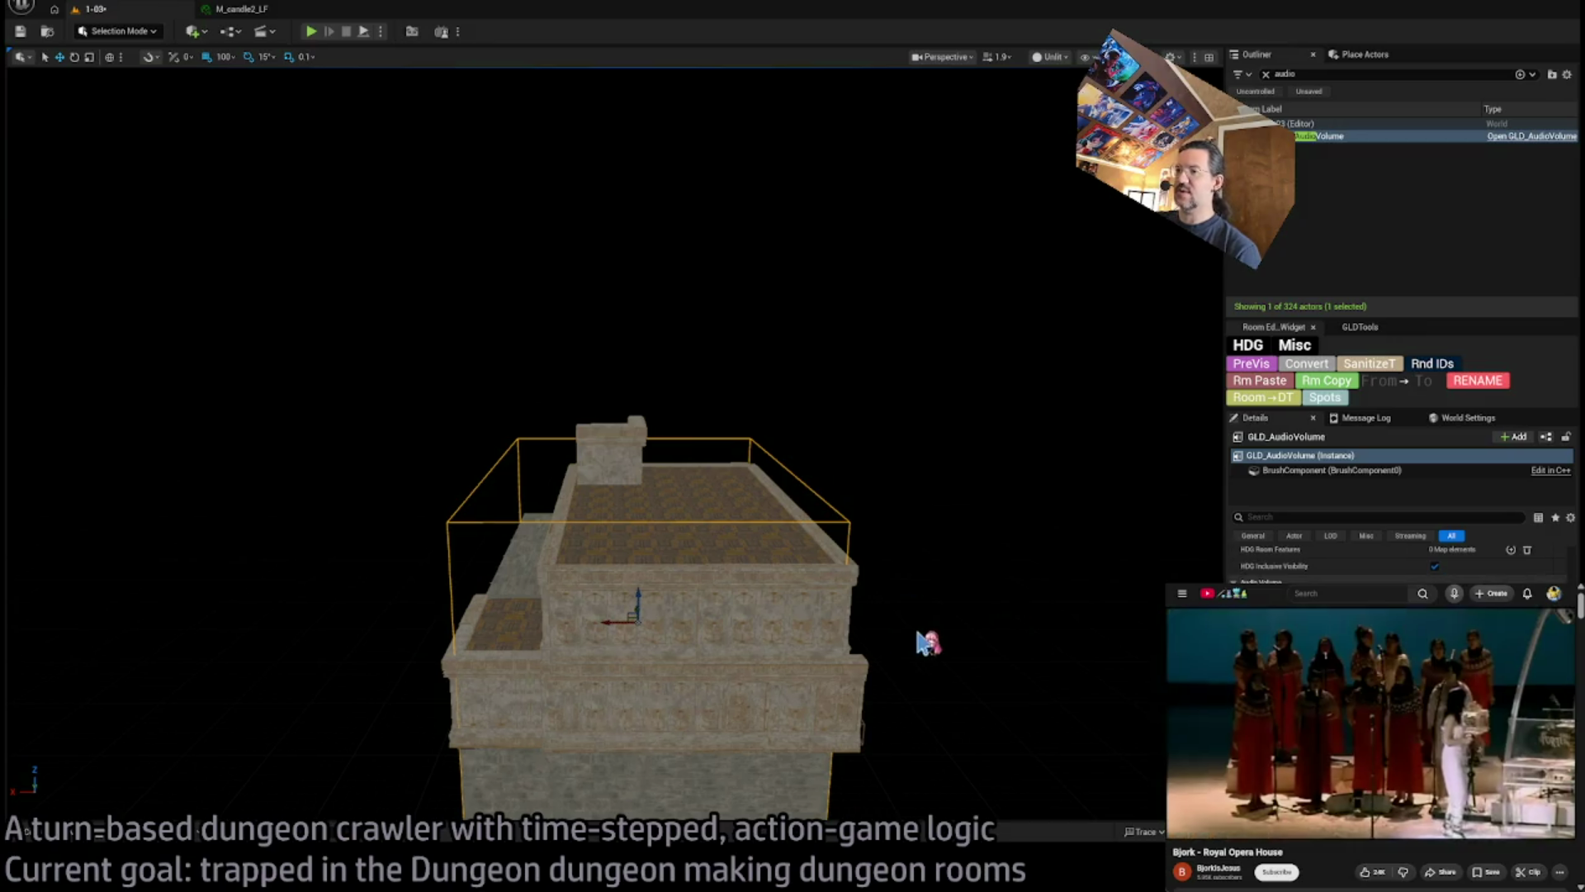
{"action": "scroll", "coordinate": [931, 619], "scroll_direction": "up", "scroll_amount": 10}
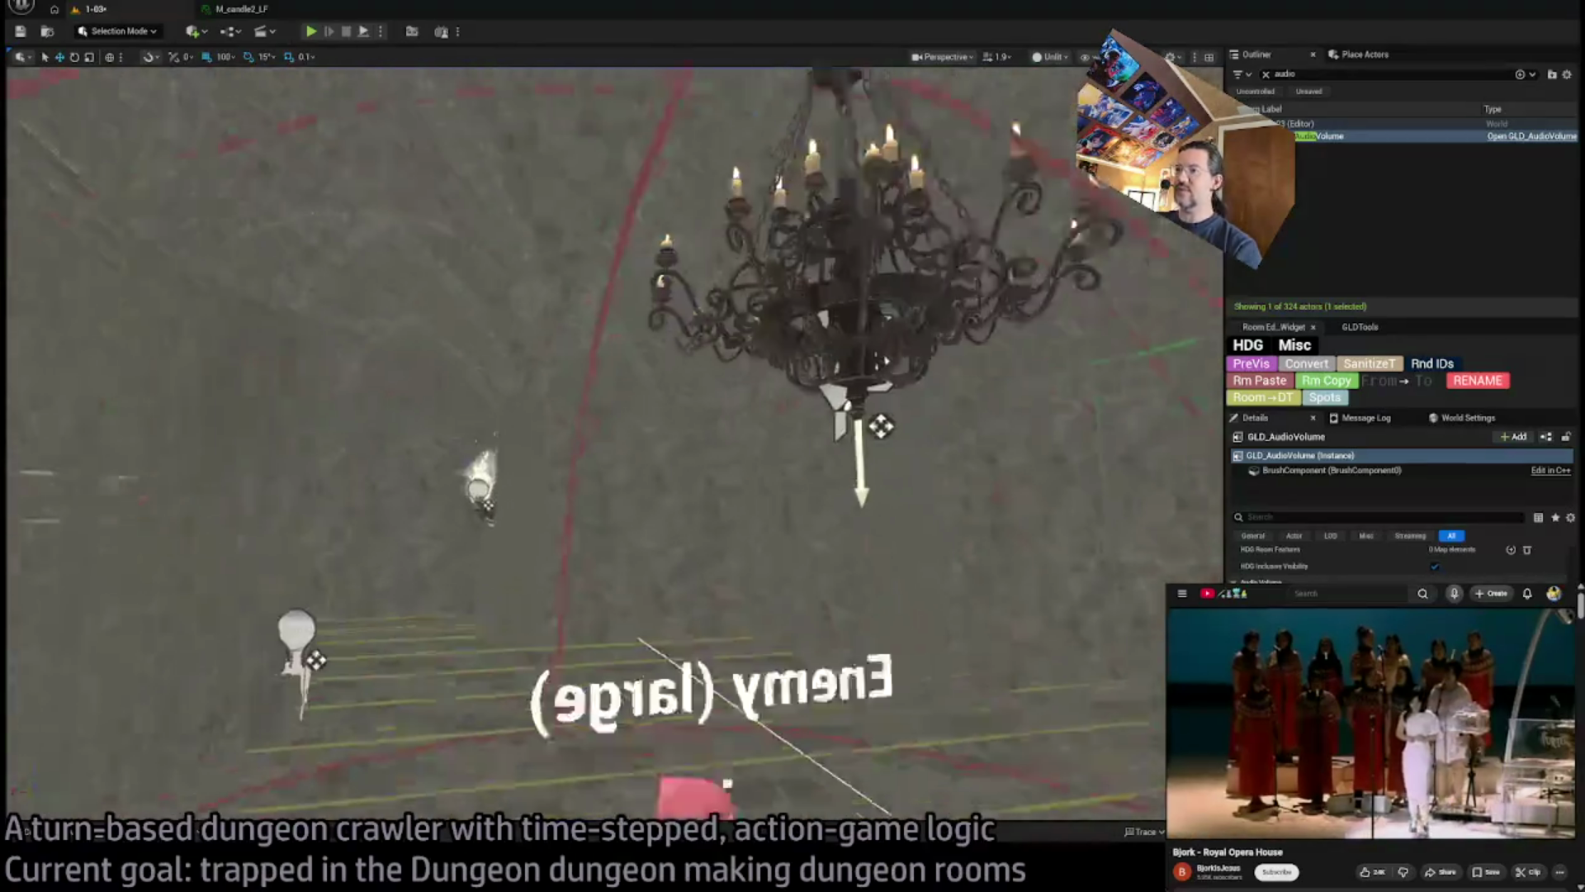
{"action": "key", "text": "f"}
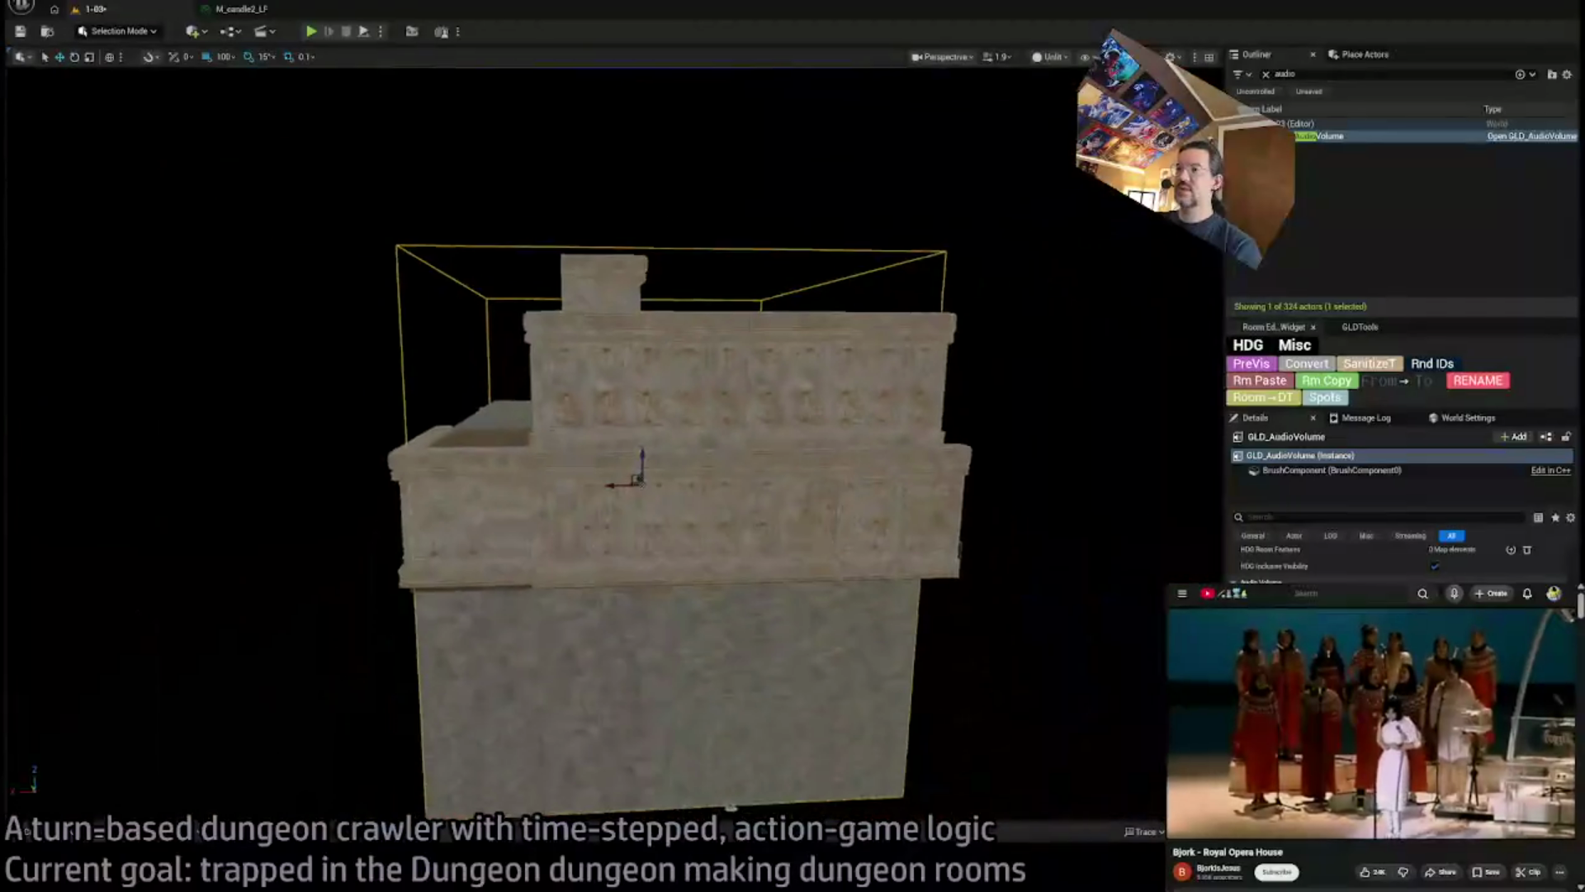
Shrink the audio volume toward its pivot and duplicate it down to Z 2800
{"action": "scroll", "coordinate": [1089, 640], "scroll_direction": "down", "scroll_amount": 3}
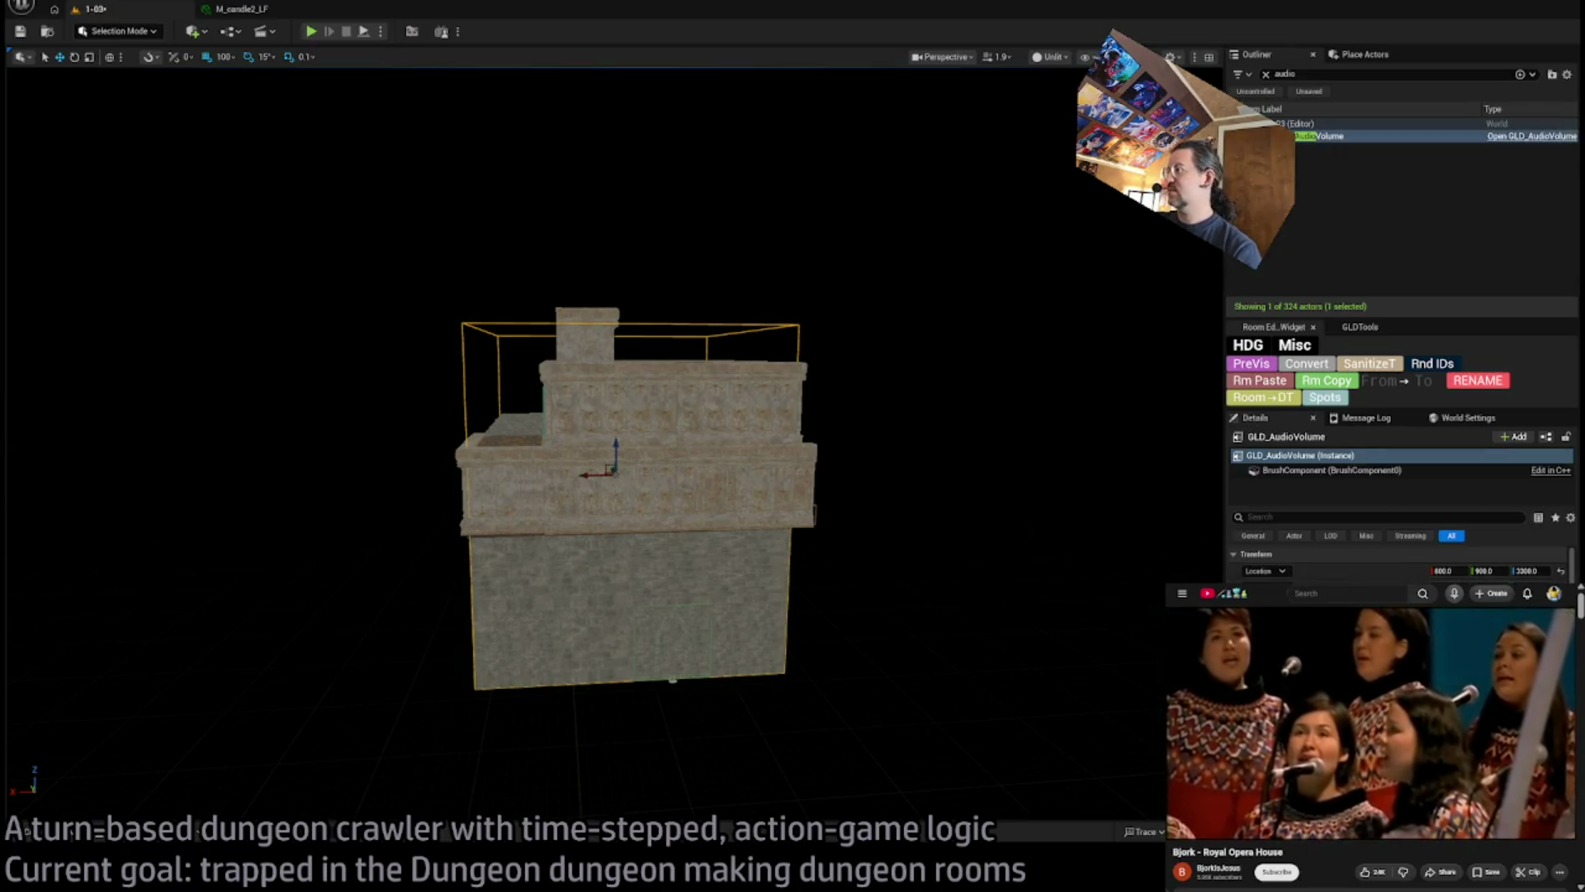
{"action": "scroll", "coordinate": [1399, 561], "scroll_direction": "down", "scroll_amount": 3}
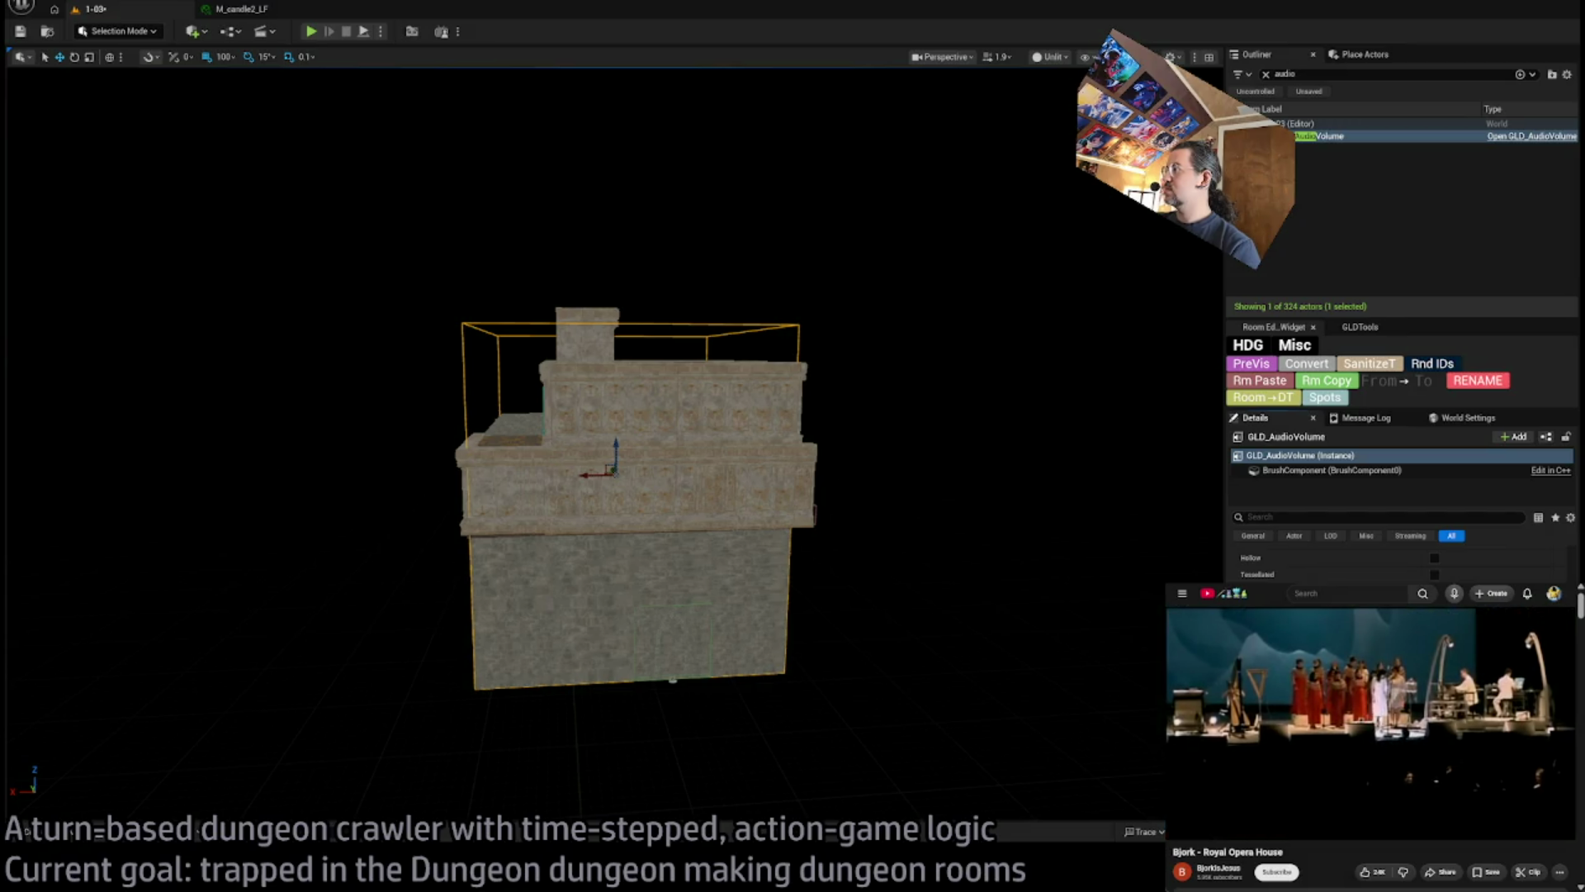
{"action": "left_click_drag", "start_coordinate": [1018, 619], "coordinate": [813, 537]}
{"action": "mouse_move", "coordinate": [572, 465]}
{"action": "left_mouse_down"}
{"action": "mouse_move", "coordinate": [566, 402]}
{"action": "mouse_move", "coordinate": [573, 428]}
{"action": "mouse_move", "coordinate": [572, 416]}
{"action": "left_mouse_up"}
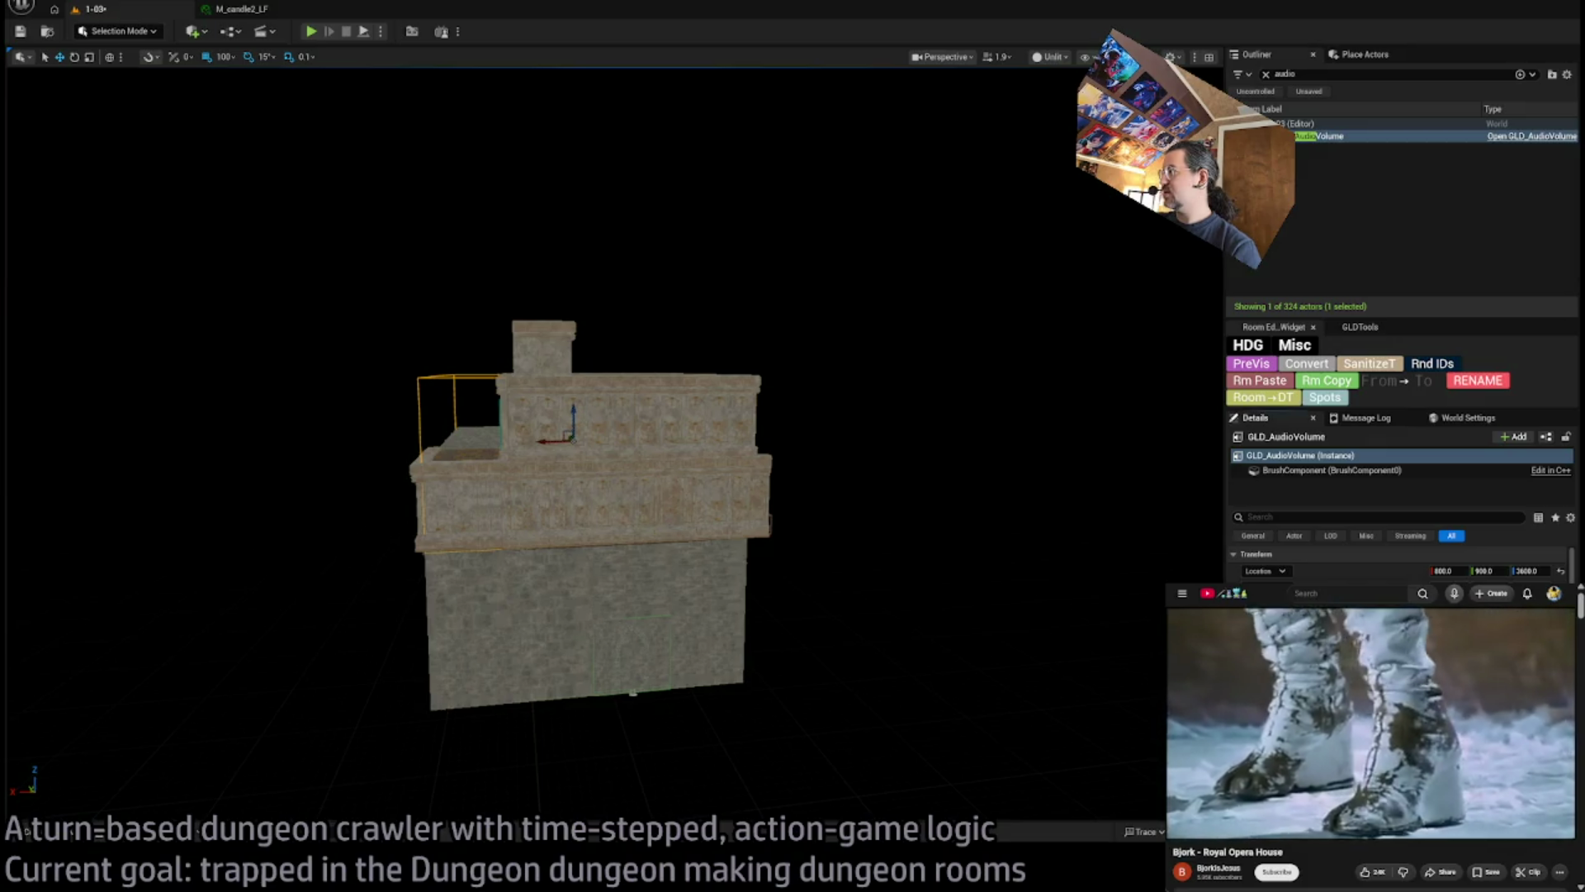
{"action": "mouse_move", "coordinate": [573, 419]}
{"action": "left_mouse_down", "text": "alt"}
{"action": "mouse_move", "coordinate": [580, 592]}
{"action": "mouse_move", "coordinate": [586, 538]}
{"action": "left_mouse_up", "text": "alt"}
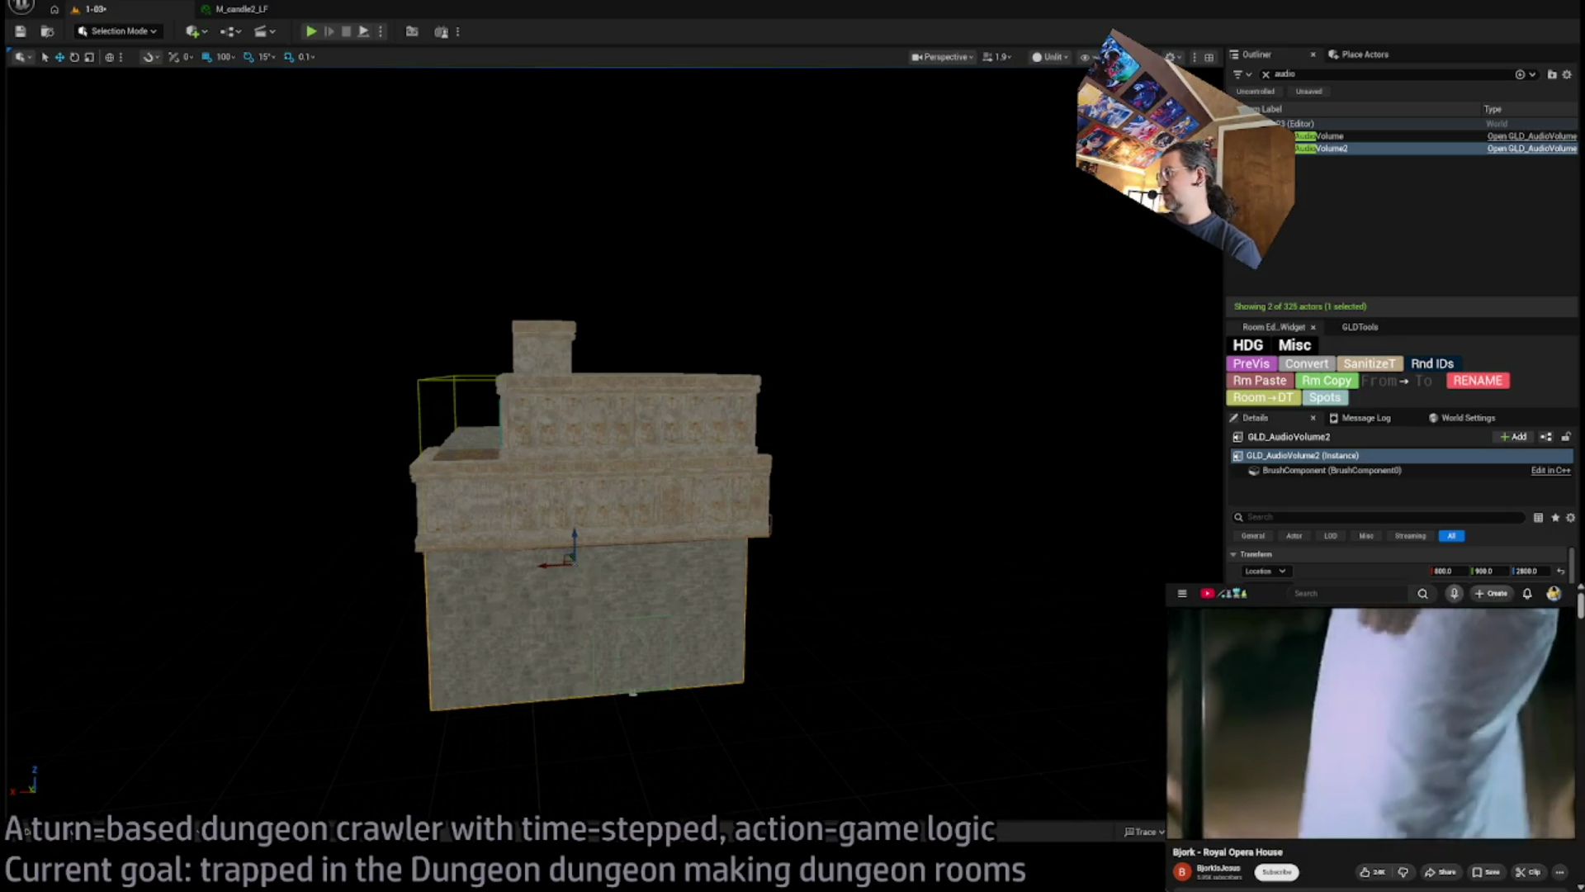
Zoom out to view GLD_AudioVolume2 around the building's lower block
{"action": "scroll", "coordinate": [1082, 651], "scroll_direction": "down", "scroll_amount": 2}
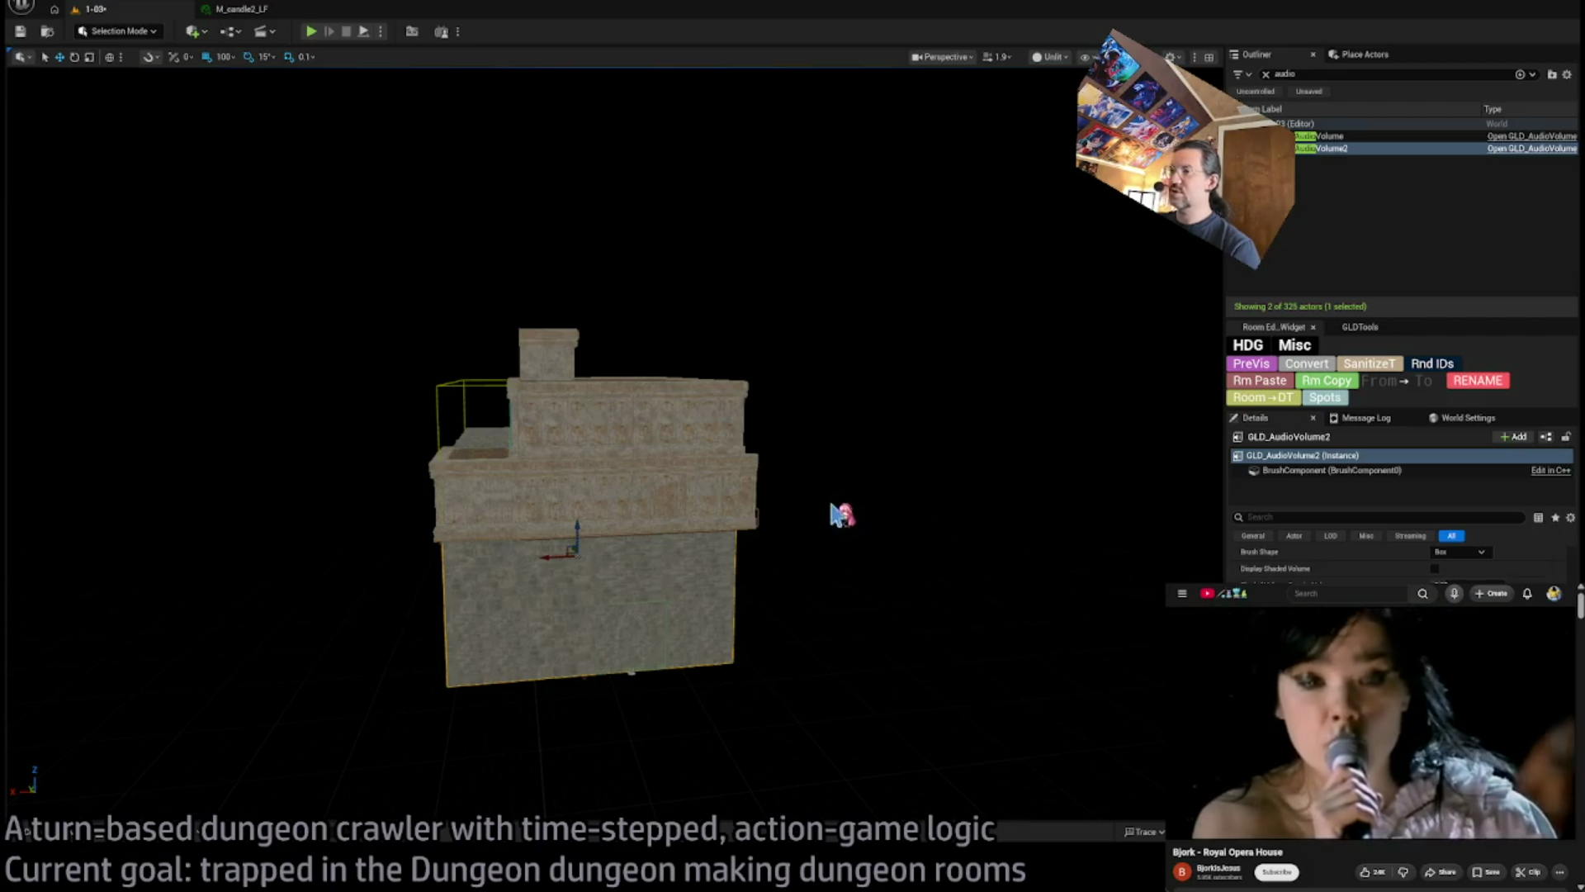
Play-test level 1-03 by running the character up the stairs, then return to editing
{"action": "left_click", "coordinate": [310, 32]}
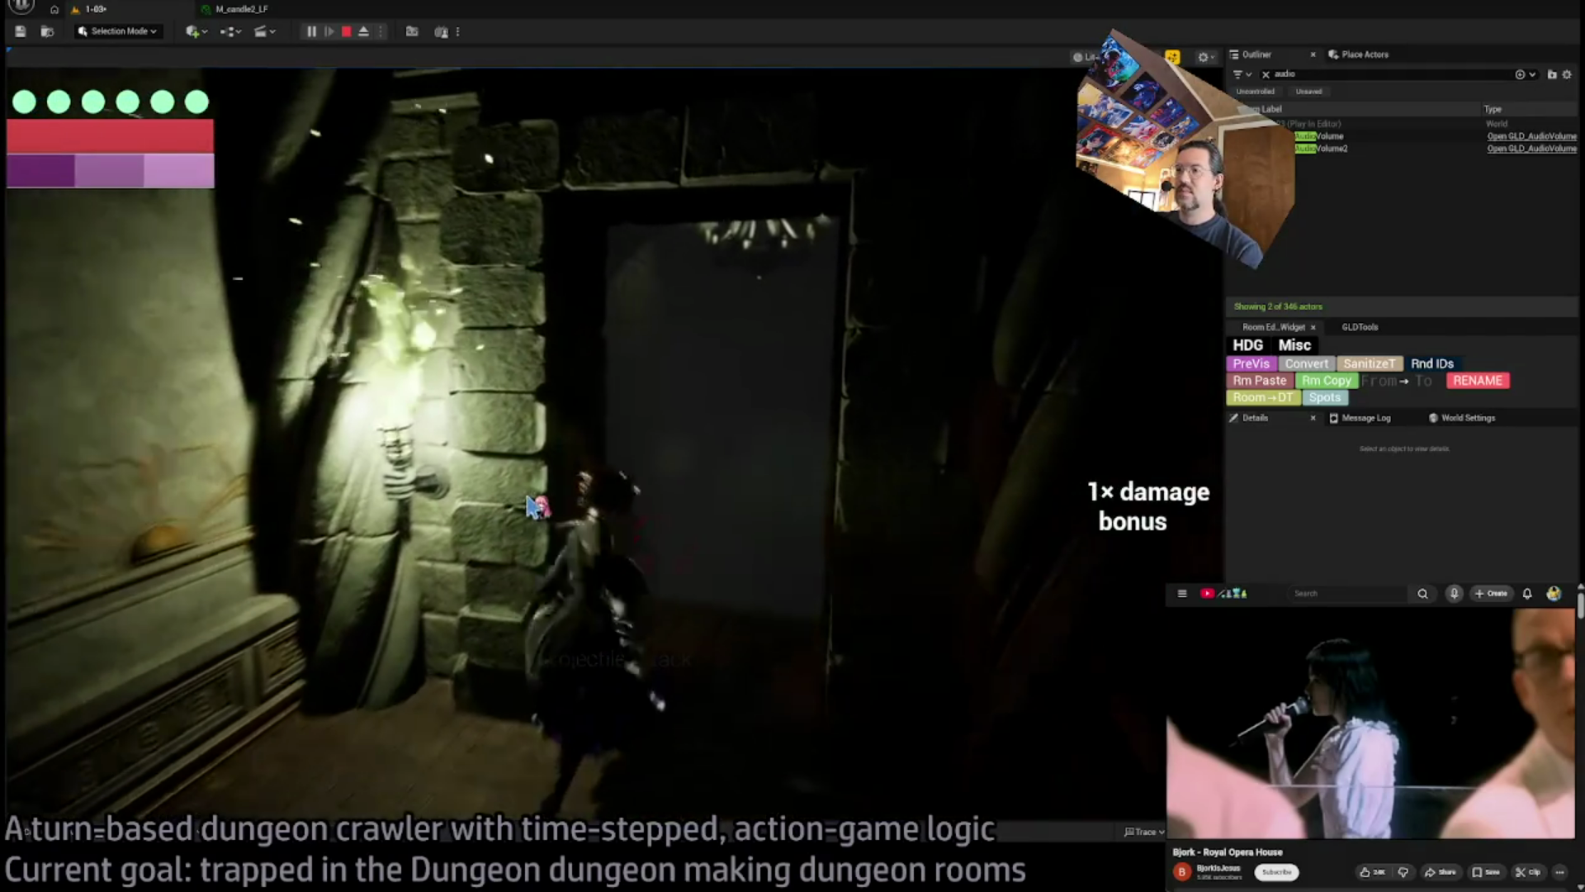
{"action": "left_click", "coordinate": [1117, 434]}
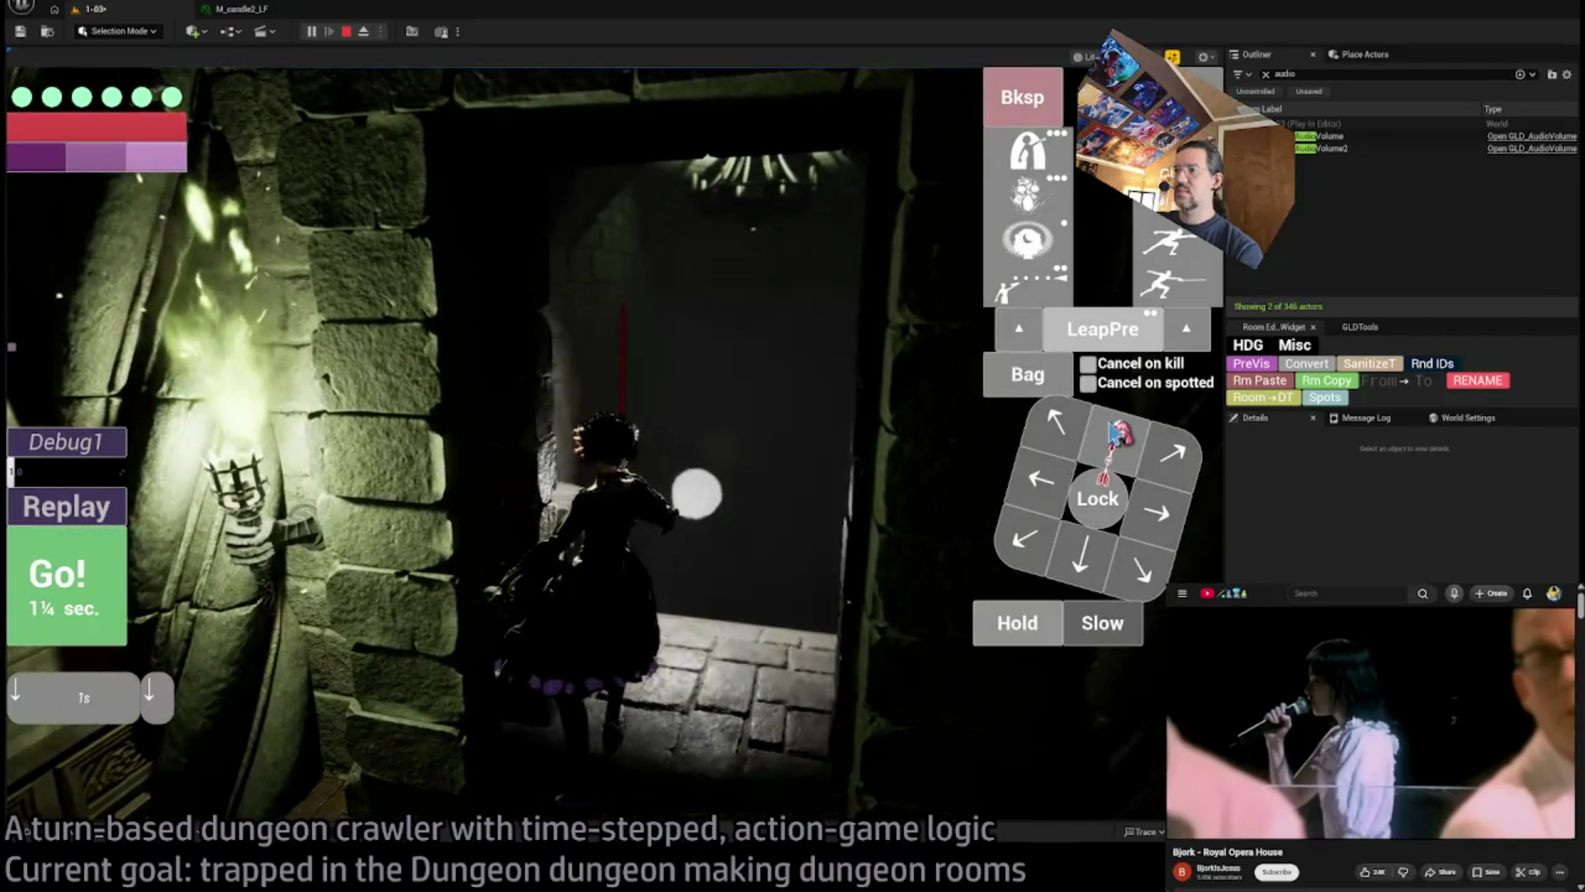
{"action": "key", "text": "Up"}
{"action": "key", "text": "Up"}
{"action": "key", "text": "1"}
{"action": "key", "text": "1"}
{"action": "key", "text": "1"}
{"action": "key", "text": "Return"}
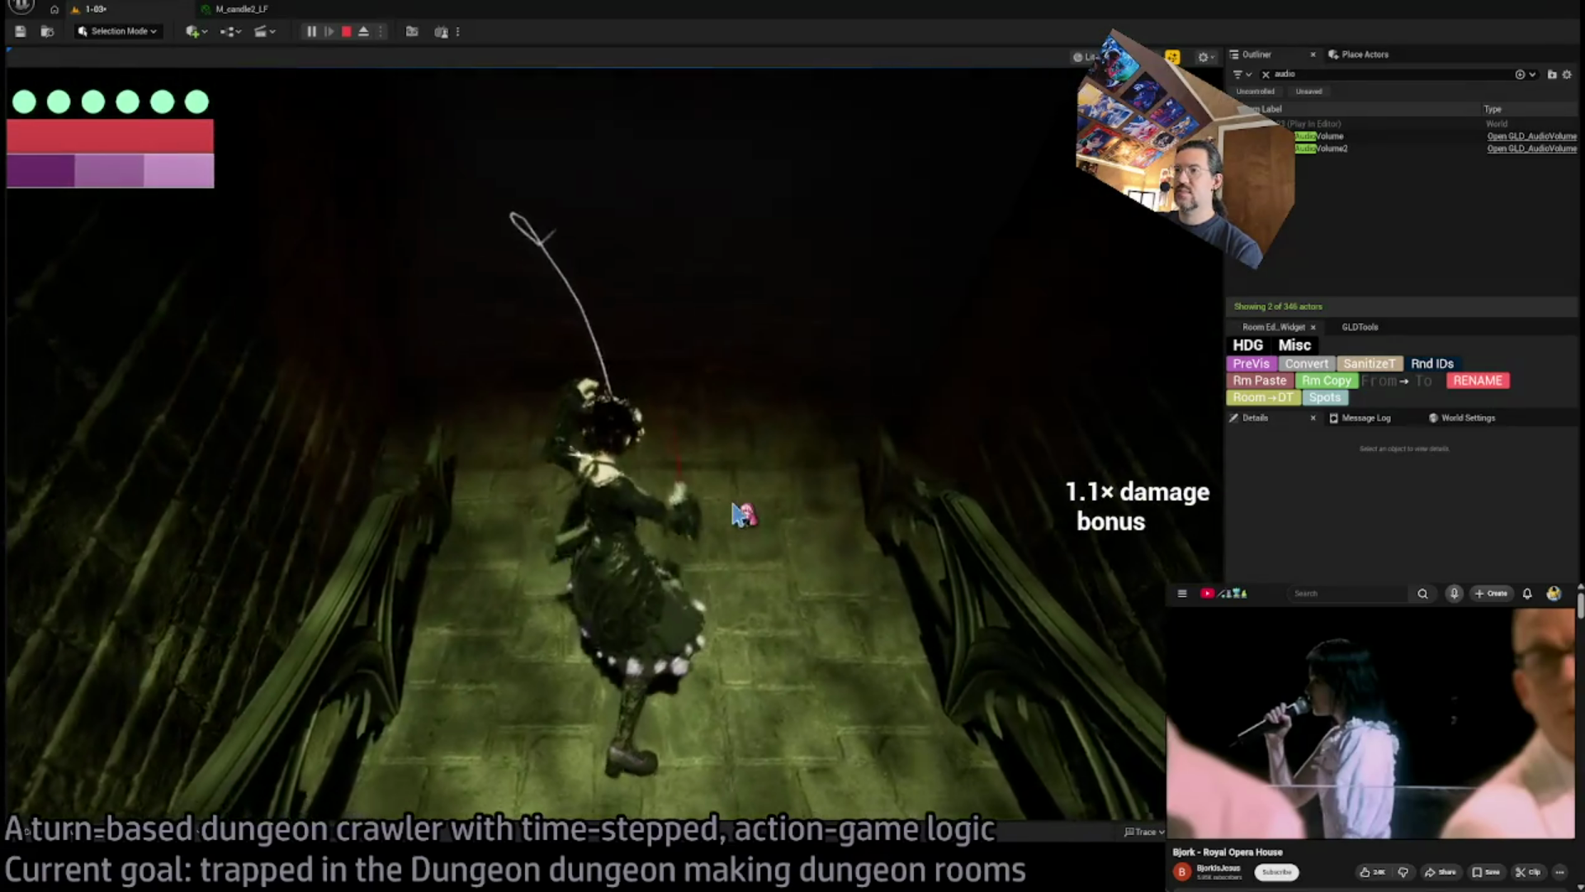
{"action": "key", "text": "Escape"}
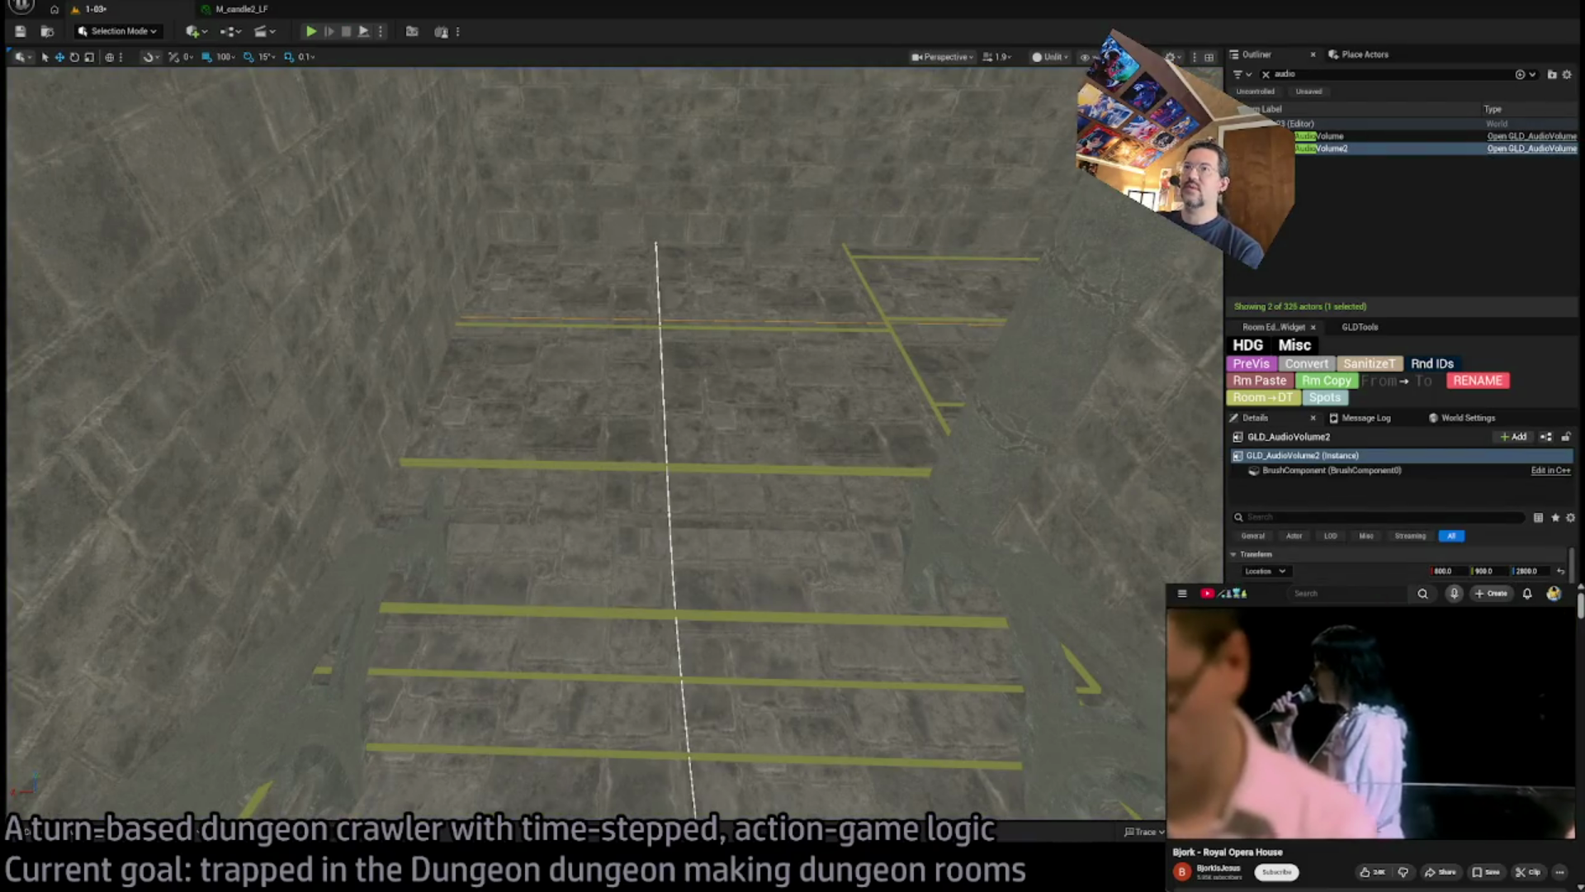
Select GLD_AudioVolume2 in level 1-02 and frame it together with the room
{"action": "key", "text": "f"}
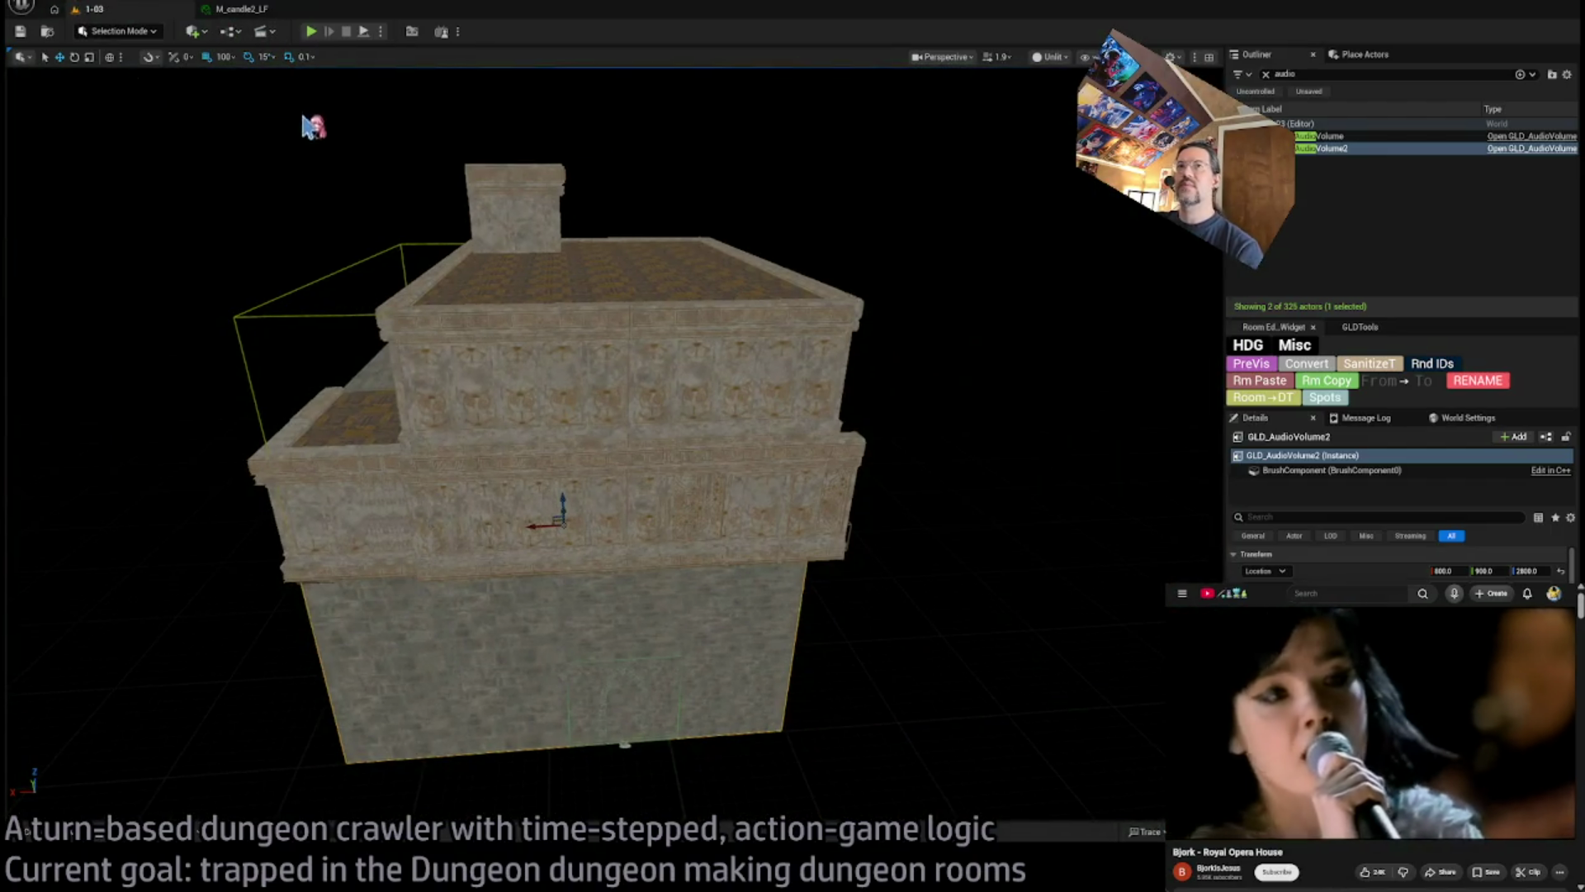
{"action": "key", "text": "Escape"}
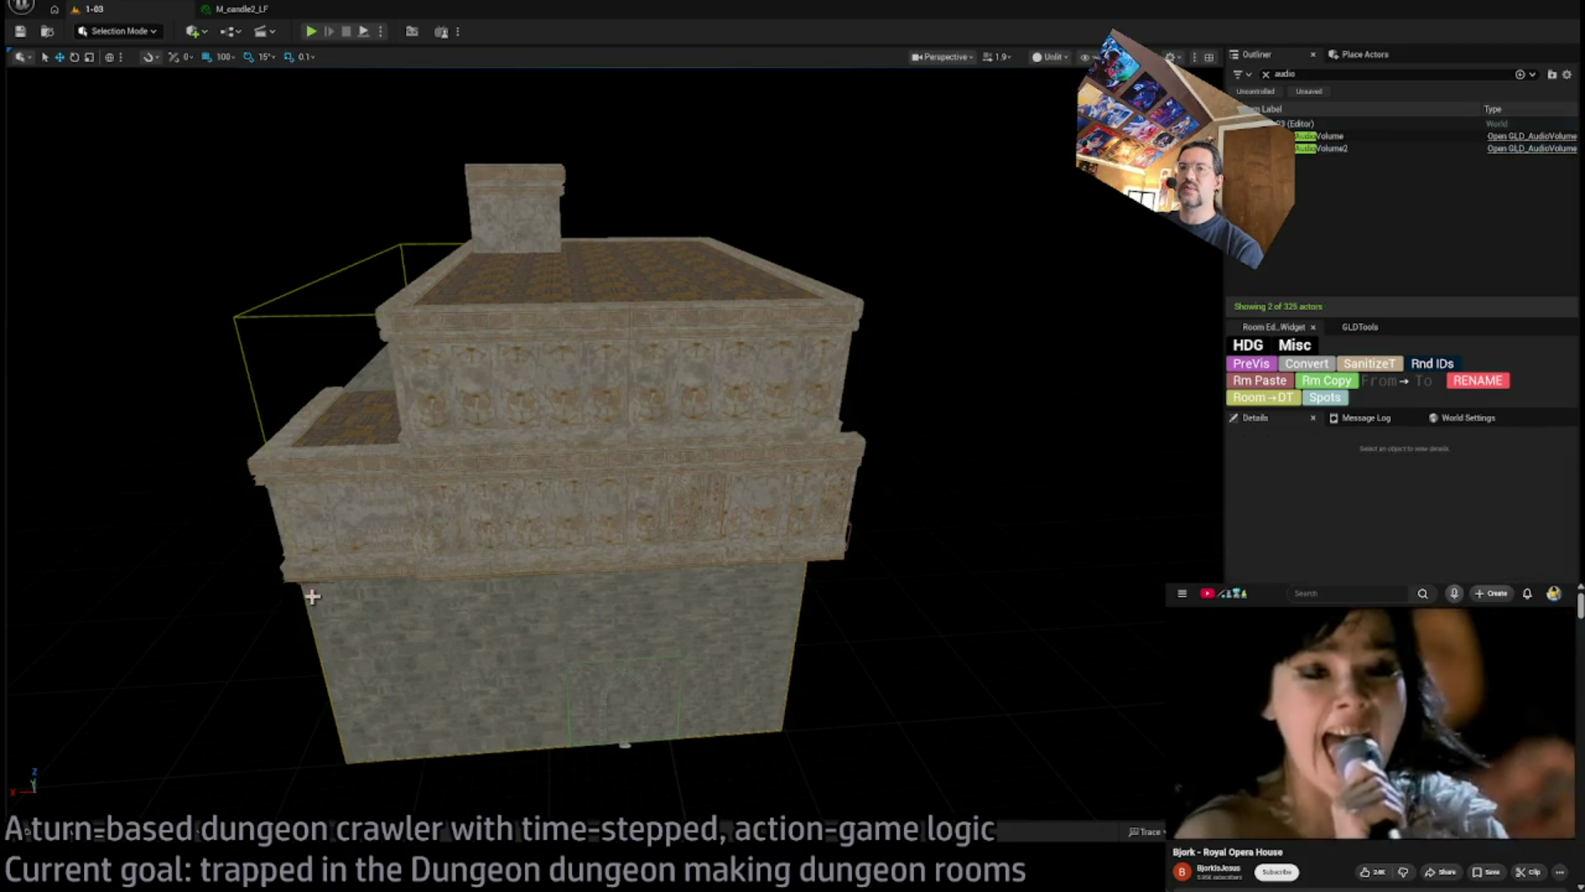
{"action": "left_click", "coordinate": [302, 596]}
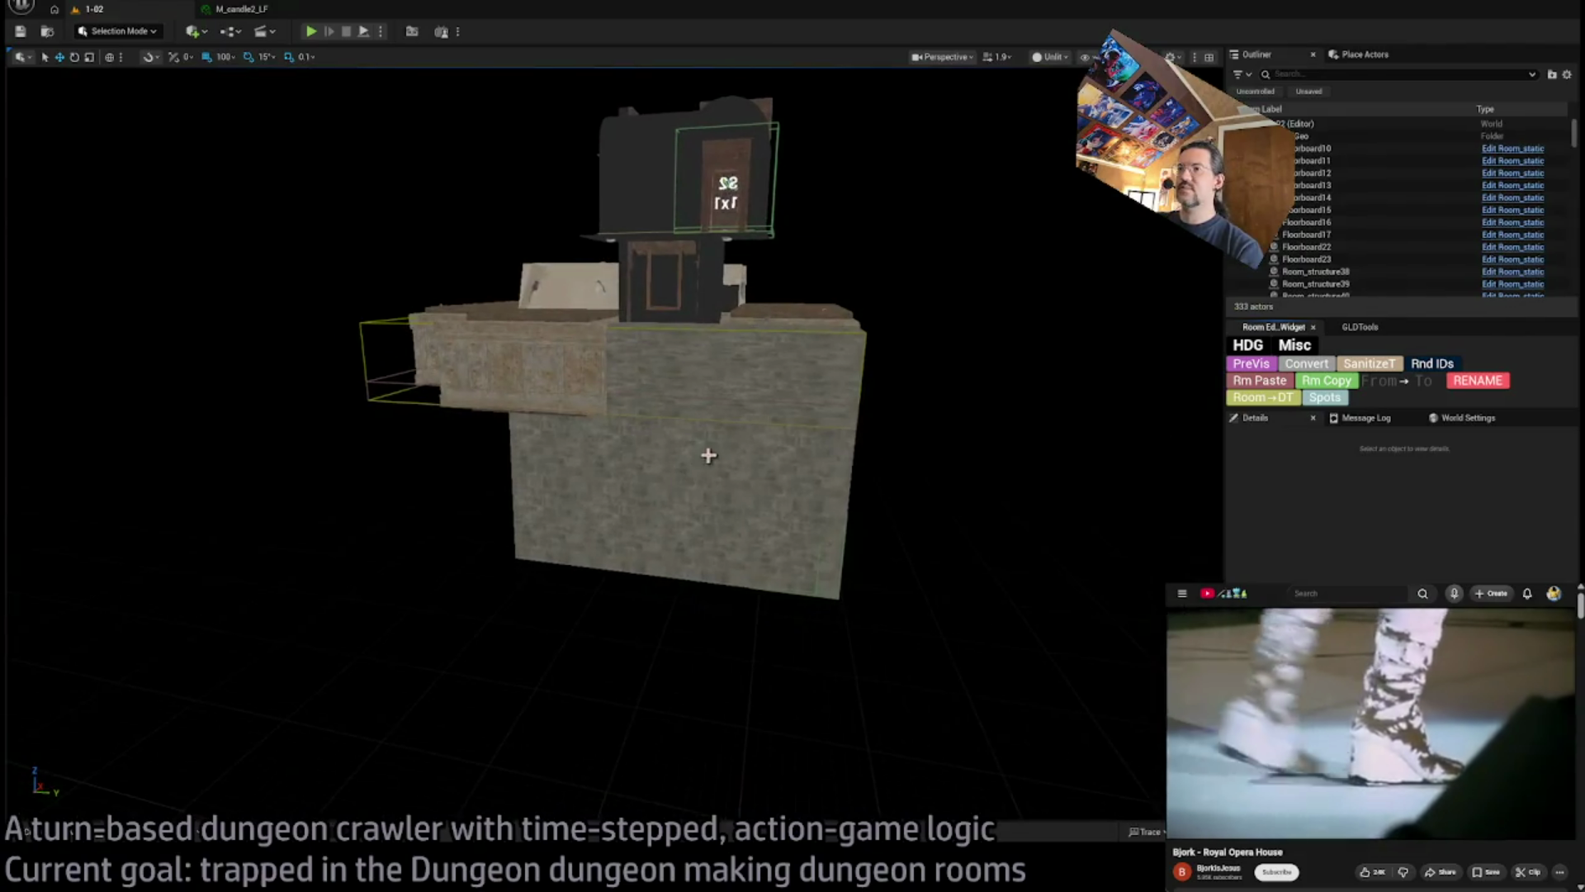
{"action": "left_click", "coordinate": [707, 453]}
{"action": "mouse_move", "coordinate": [578, 413]}
{"action": "left_mouse_down"}
{"action": "mouse_move", "coordinate": [561, 388]}
{"action": "mouse_move", "coordinate": [587, 363]}
{"action": "left_mouse_up"}
{"action": "key", "text": "f"}
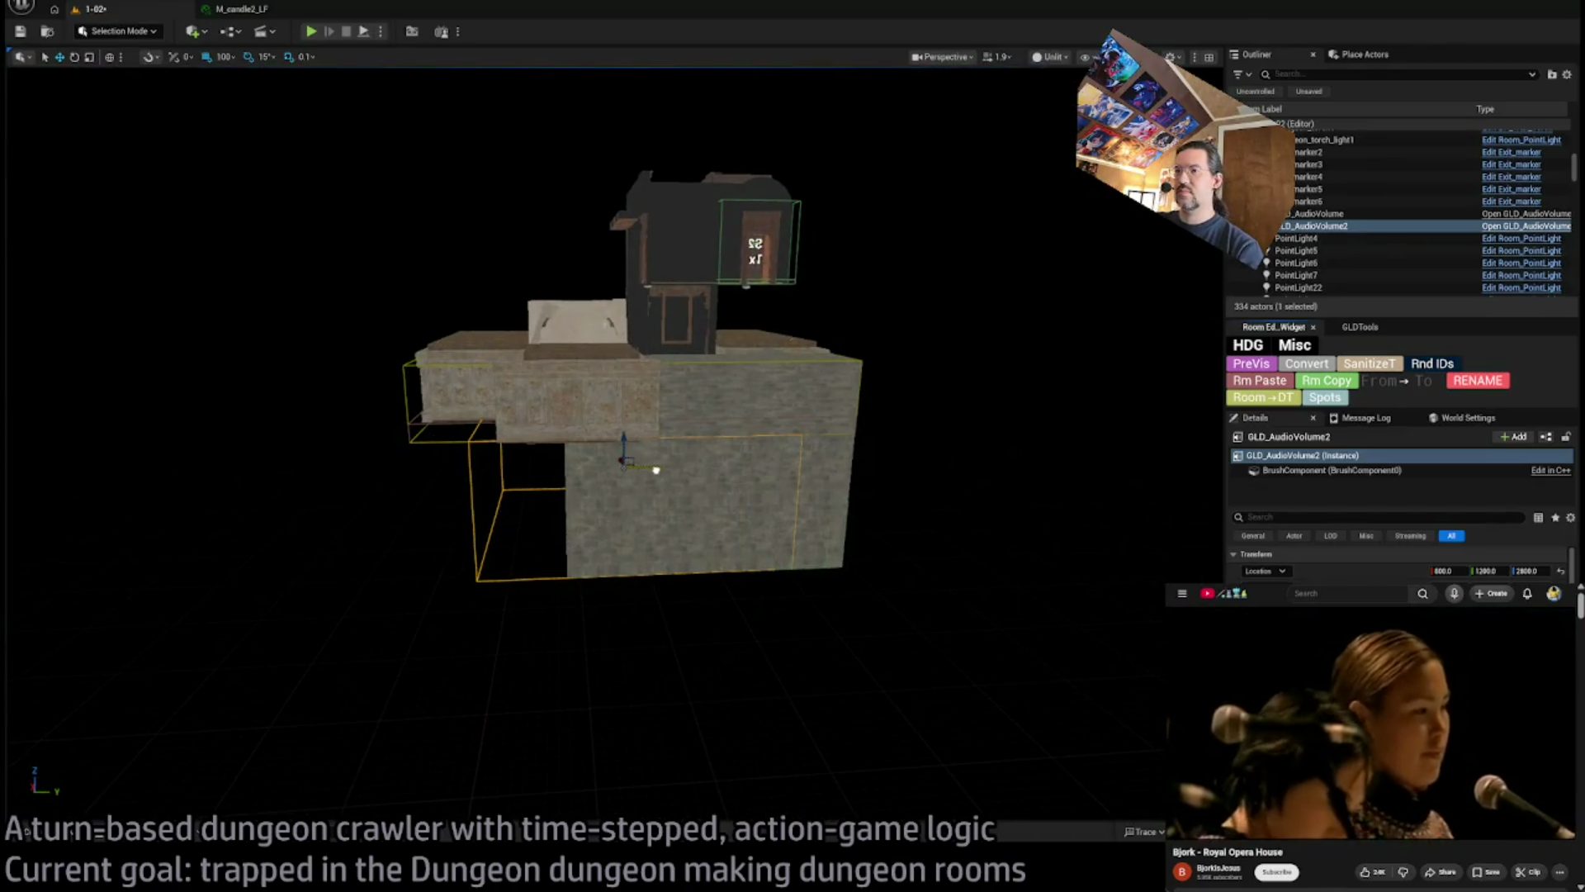
Stretch GLD_AudioVolume2 leftward over the lower room and check its coverage from outside
{"action": "left_click_drag", "start_coordinate": [667, 471], "coordinate": [612, 471]}
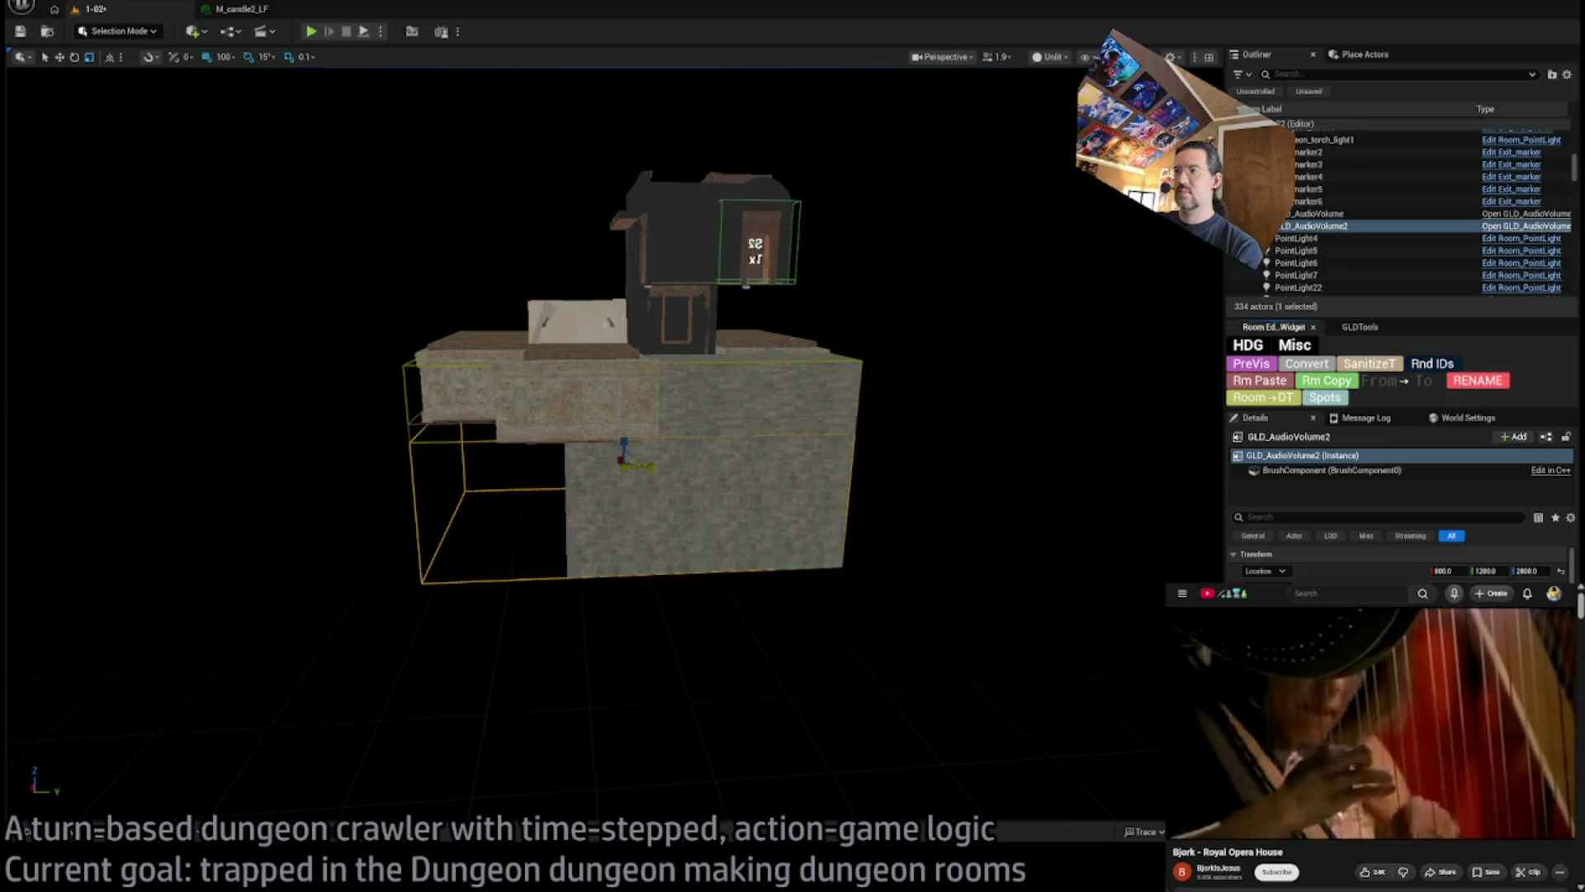
{"action": "left_click_drag", "start_coordinate": [1011, 582], "coordinate": [978, 561]}
{"action": "mouse_move", "coordinate": [739, 512]}
{"action": "left_mouse_down"}
{"action": "mouse_move", "coordinate": [735, 541]}
{"action": "mouse_move", "coordinate": [739, 493]}
{"action": "mouse_move", "coordinate": [784, 503]}
{"action": "left_mouse_up"}
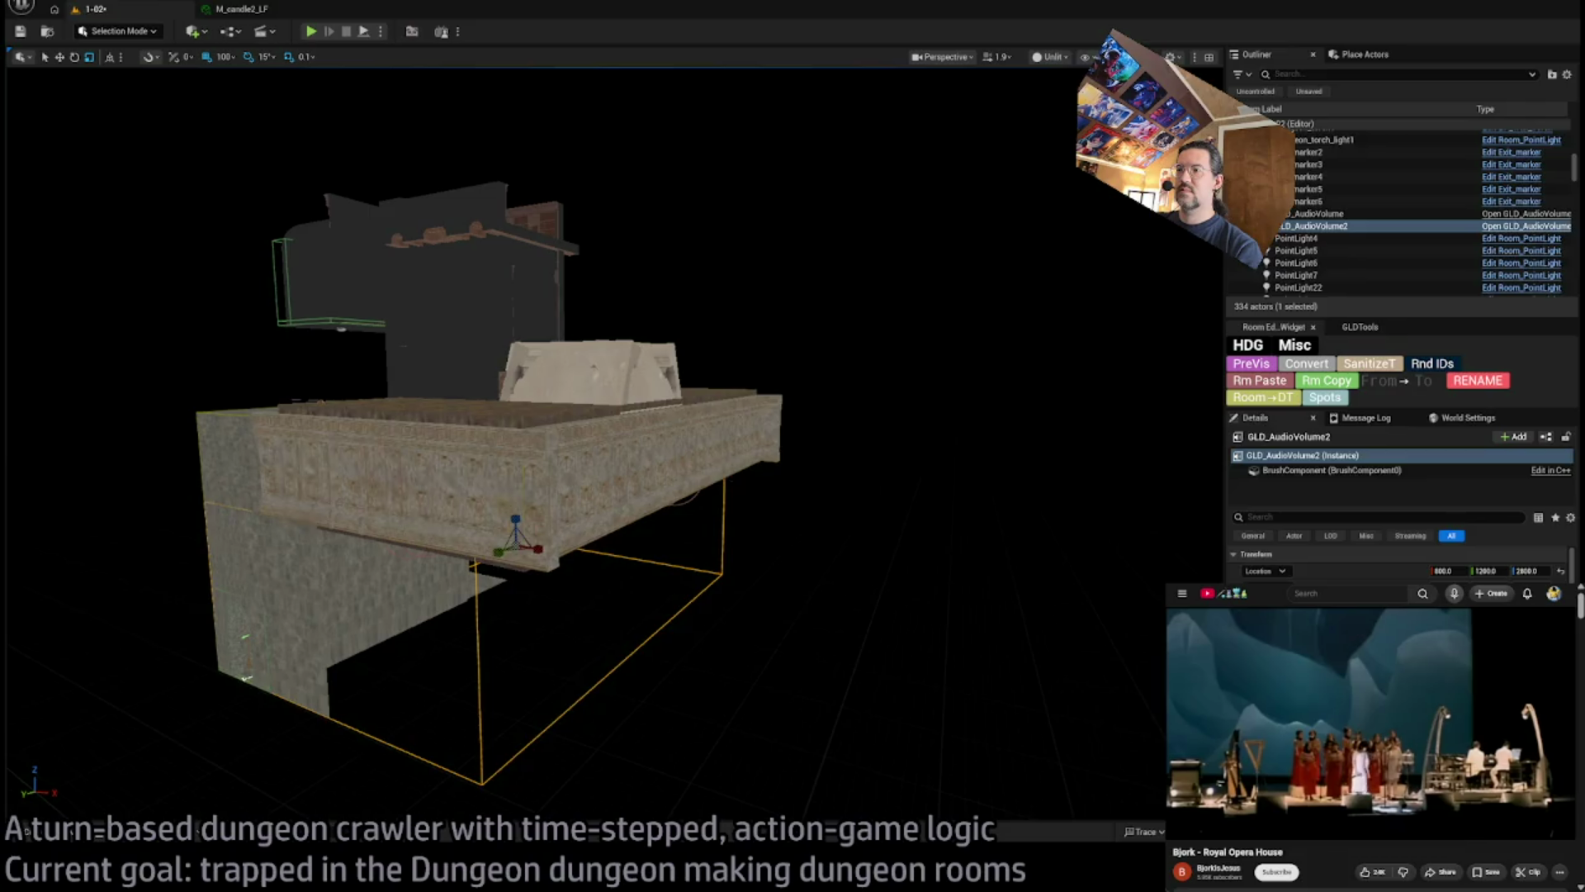
{"action": "left_click", "coordinate": [761, 478]}
{"action": "left_click", "coordinate": [475, 576]}
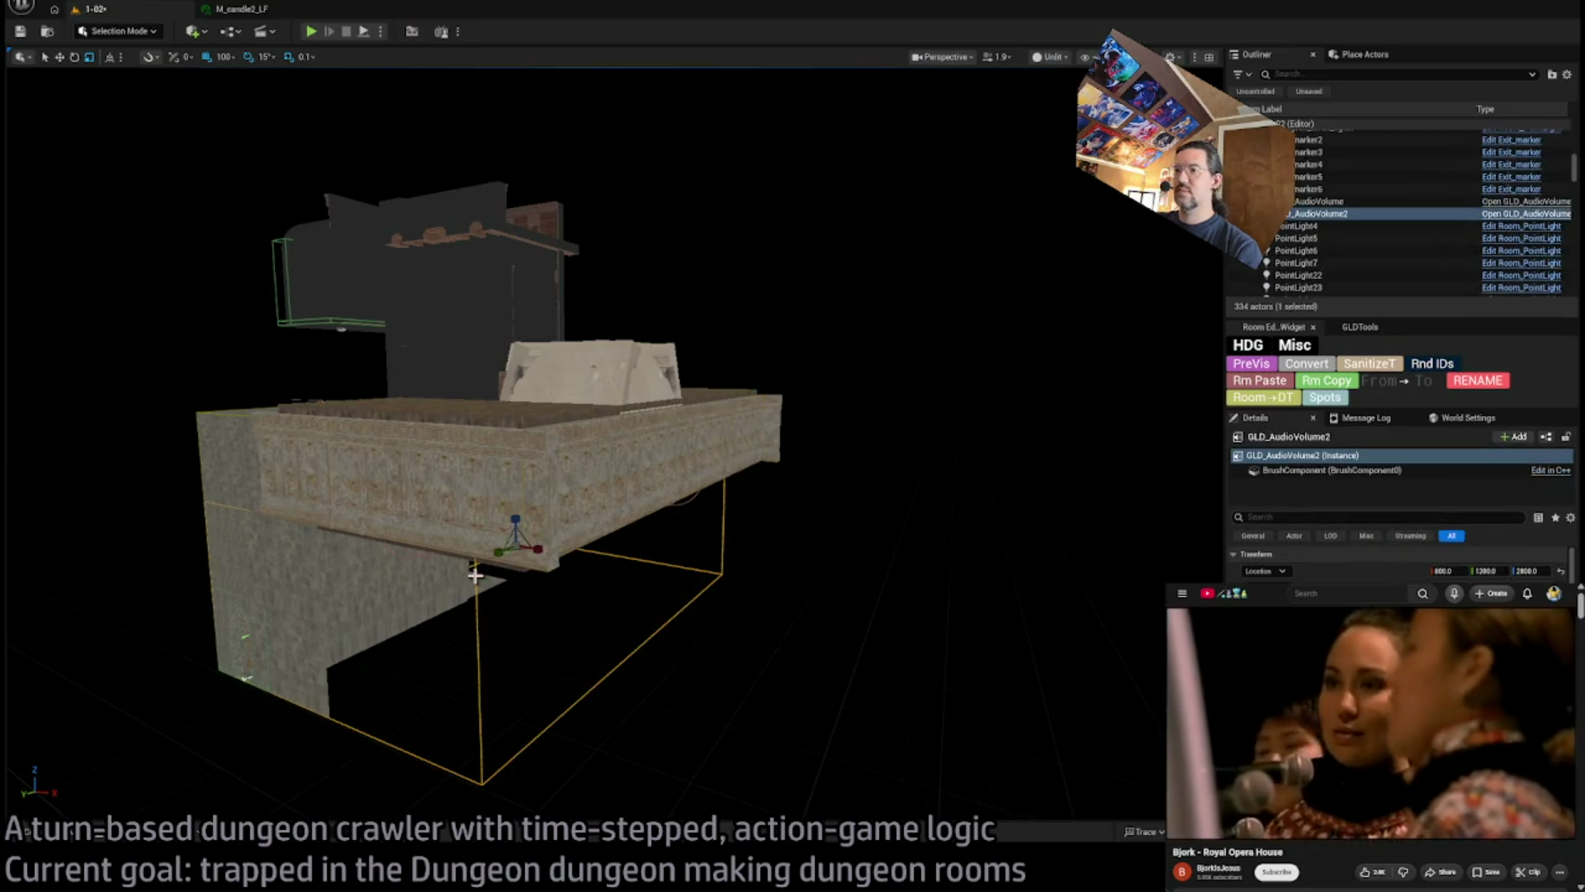
Raise GLD_AudioVolume to Z 3800, extending its top slightly higher
{"action": "double_click", "coordinate": [1364, 201]}
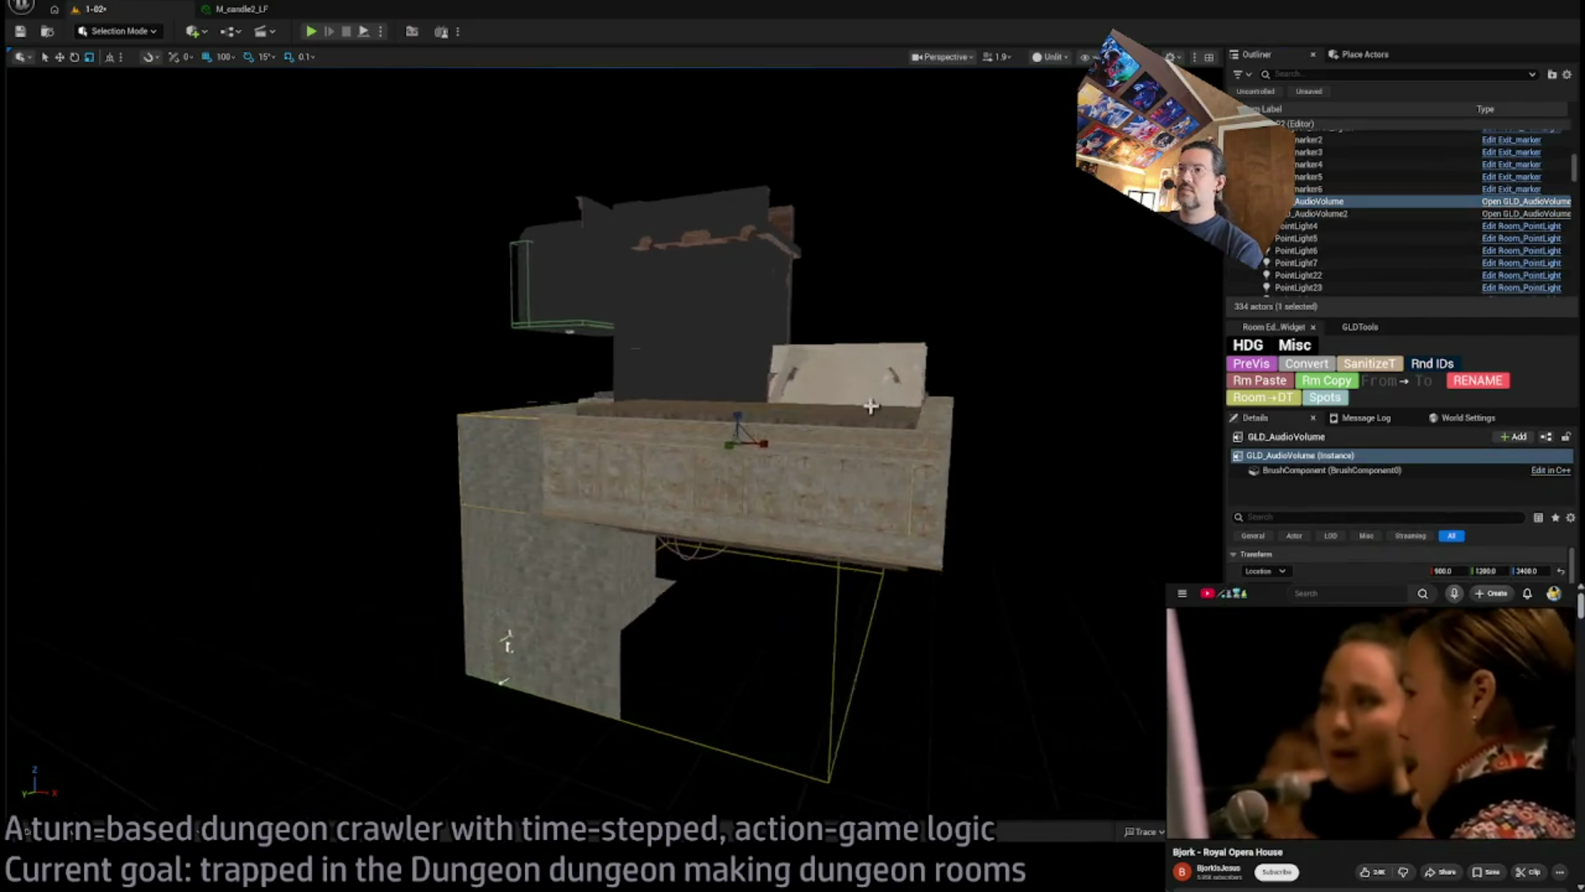
{"action": "left_click_drag", "start_coordinate": [758, 415], "coordinate": [752, 240]}
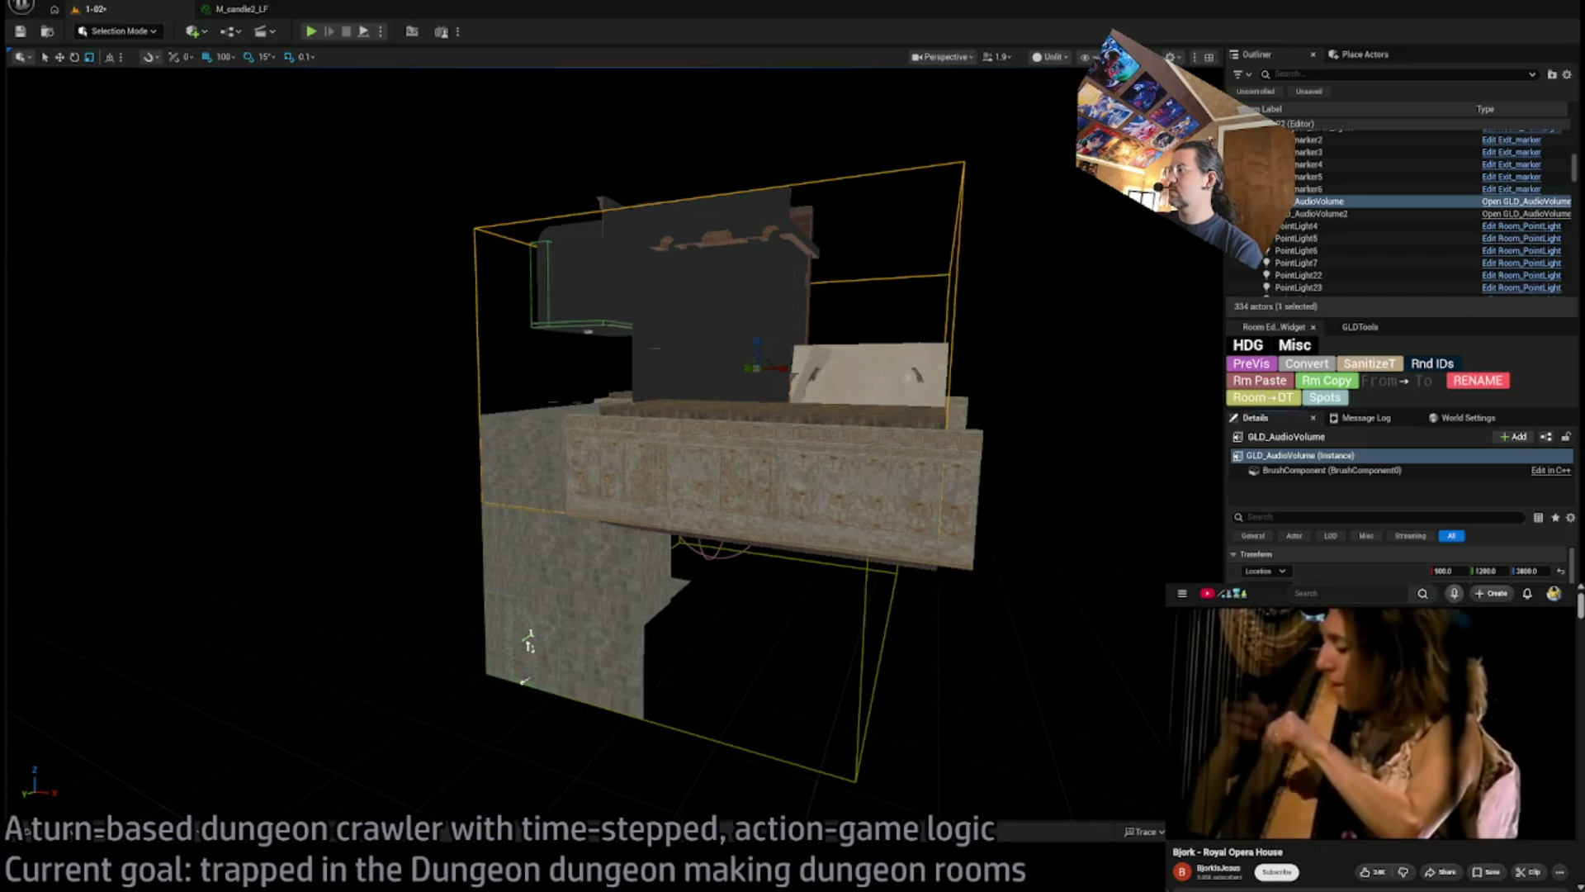
{"action": "left_click_drag", "start_coordinate": [753, 239], "coordinate": [753, 235]}
{"action": "mouse_move", "coordinate": [1106, 444]}
{"action": "left_mouse_down"}
{"action": "mouse_move", "coordinate": [1074, 479]}
{"action": "mouse_move", "coordinate": [1106, 445]}
{"action": "left_mouse_up"}
{"action": "mouse_move", "coordinate": [915, 363]}
{"action": "left_mouse_down"}
{"action": "mouse_move", "coordinate": [914, 256]}
{"action": "mouse_move", "coordinate": [682, 296]}
{"action": "left_mouse_up"}
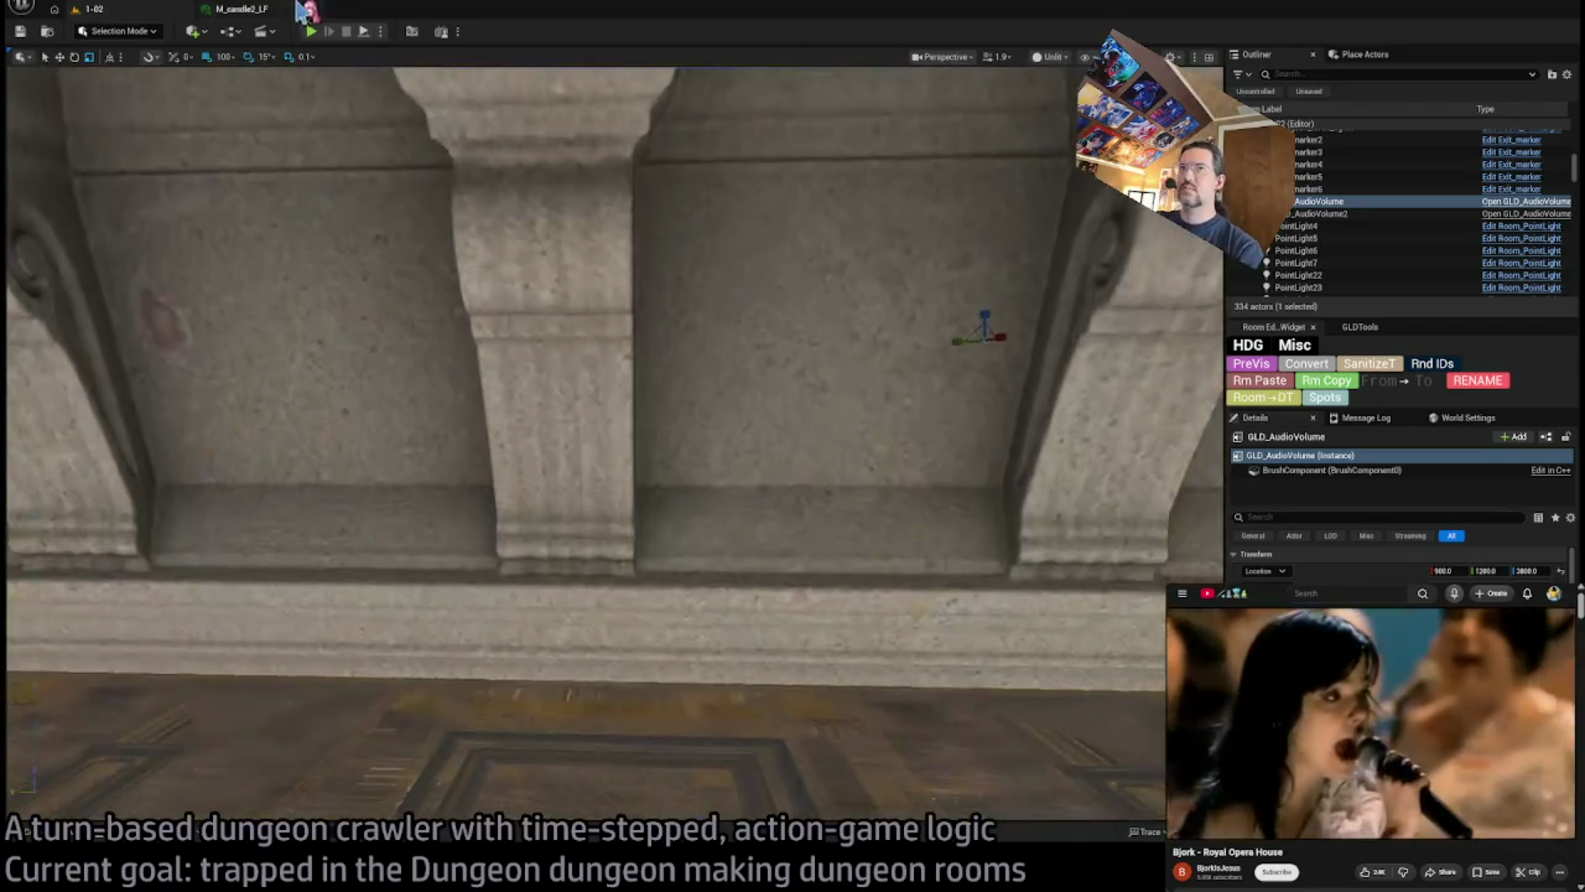
Play-test level 1-02, queuing a character move and playing out the turn before stopping
{"action": "key", "text": "alt+p"}
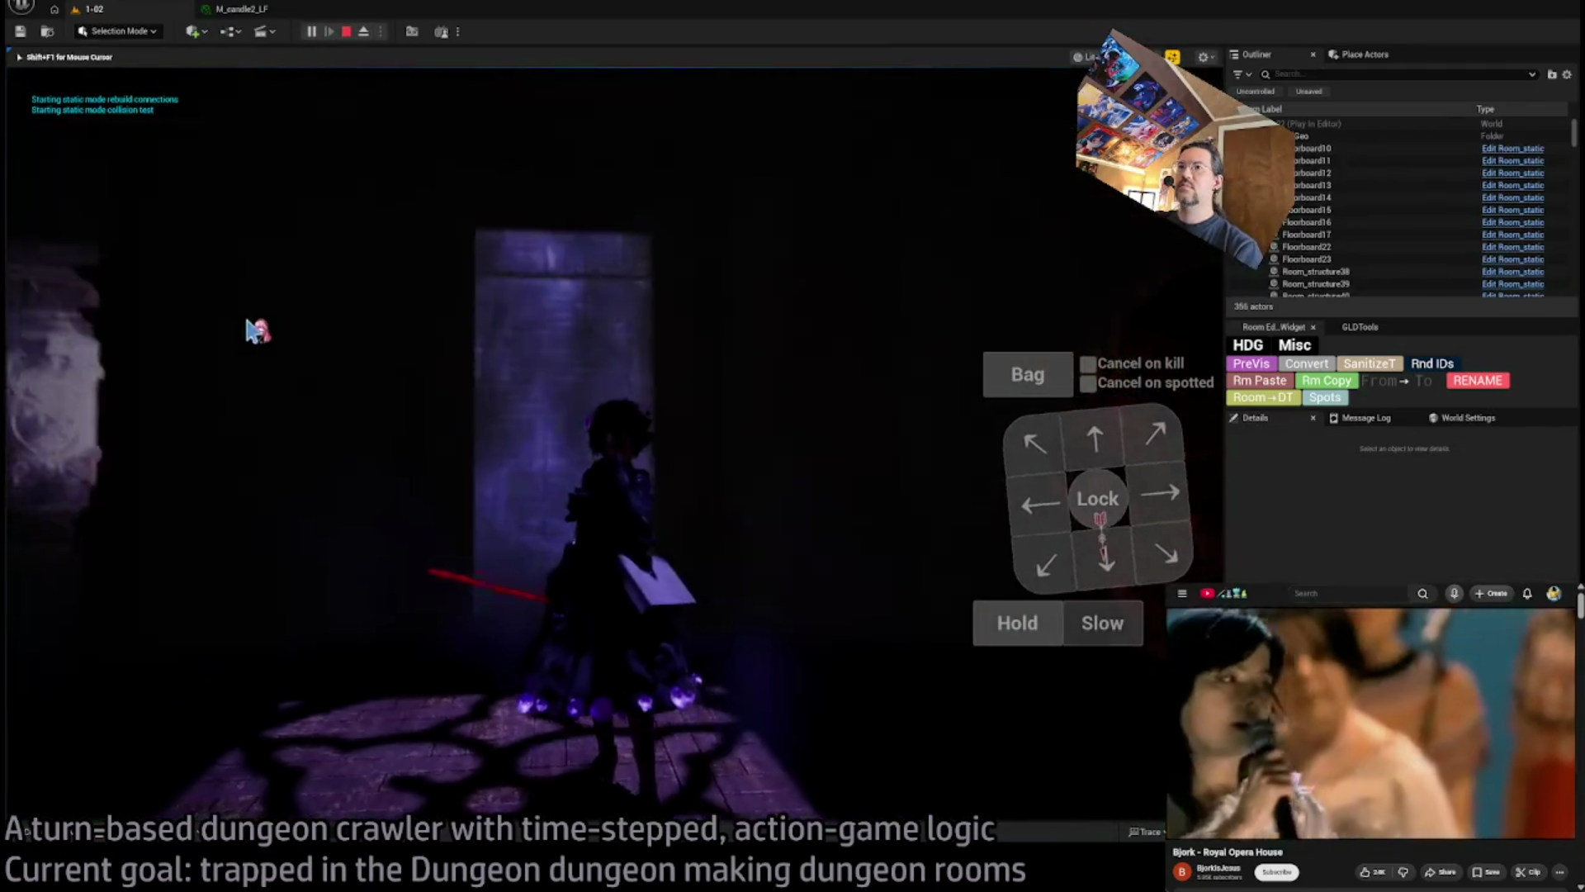
{"action": "left_click", "coordinate": [1138, 440]}
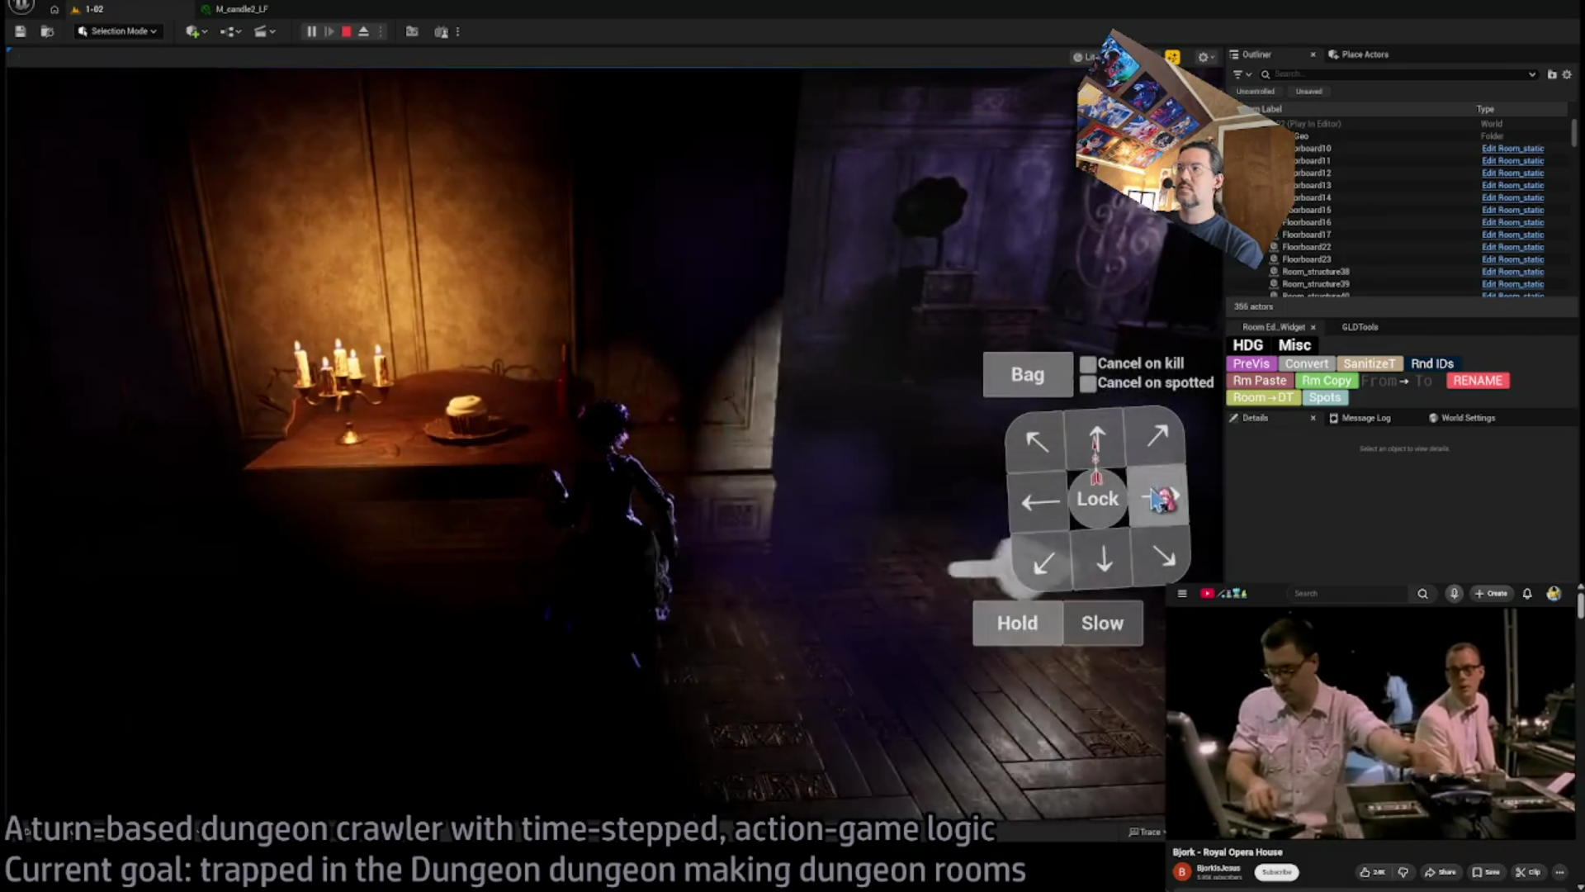
{"action": "left_click", "coordinate": [126, 587]}
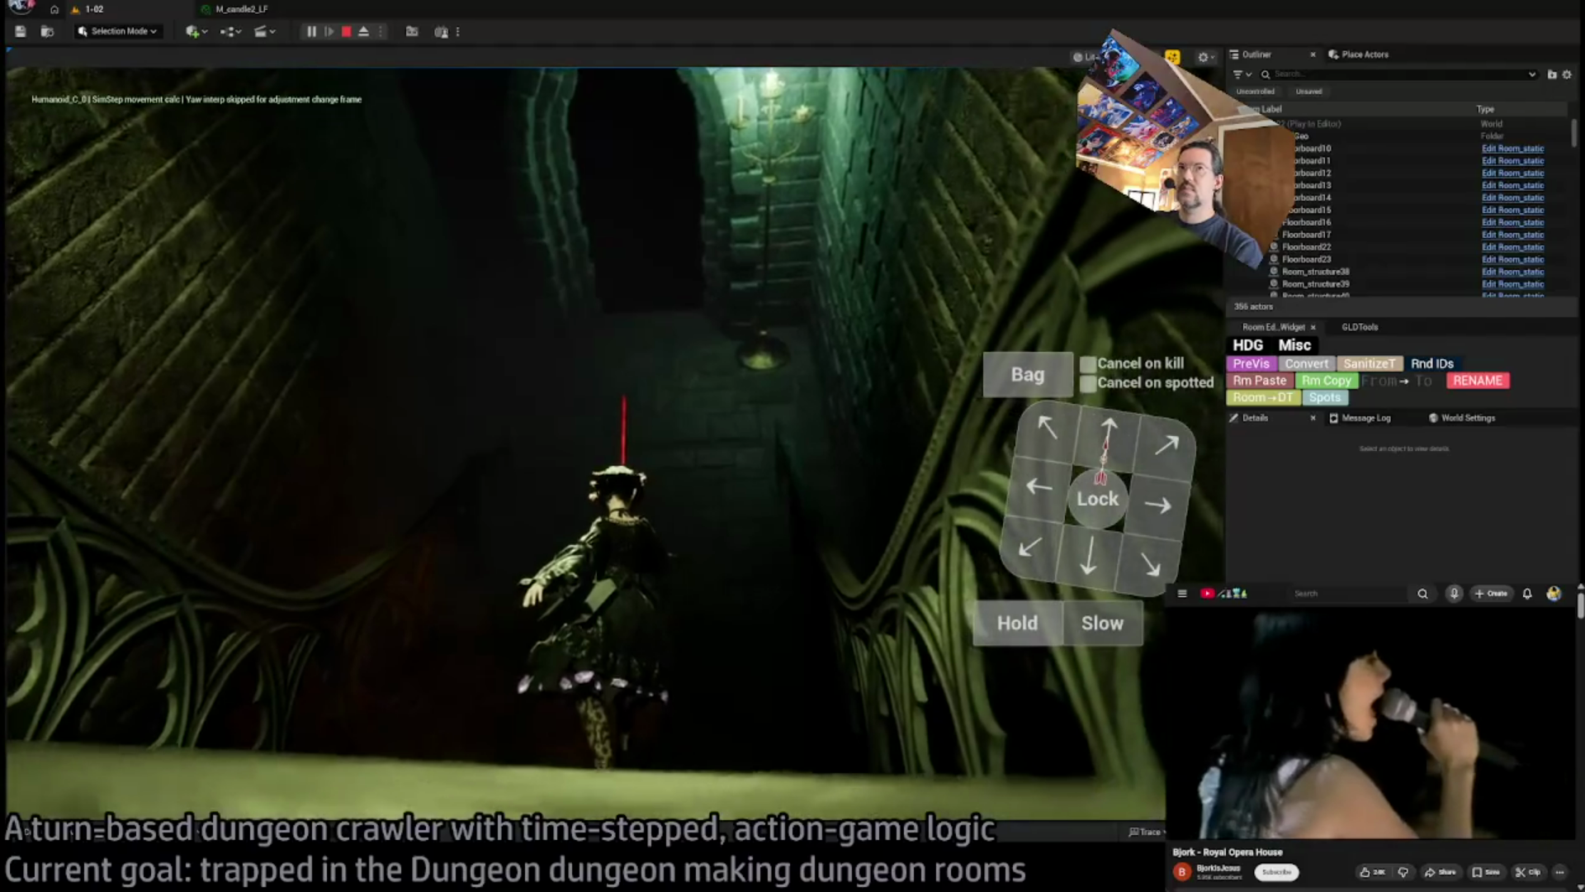
{"action": "key", "text": "Escape"}
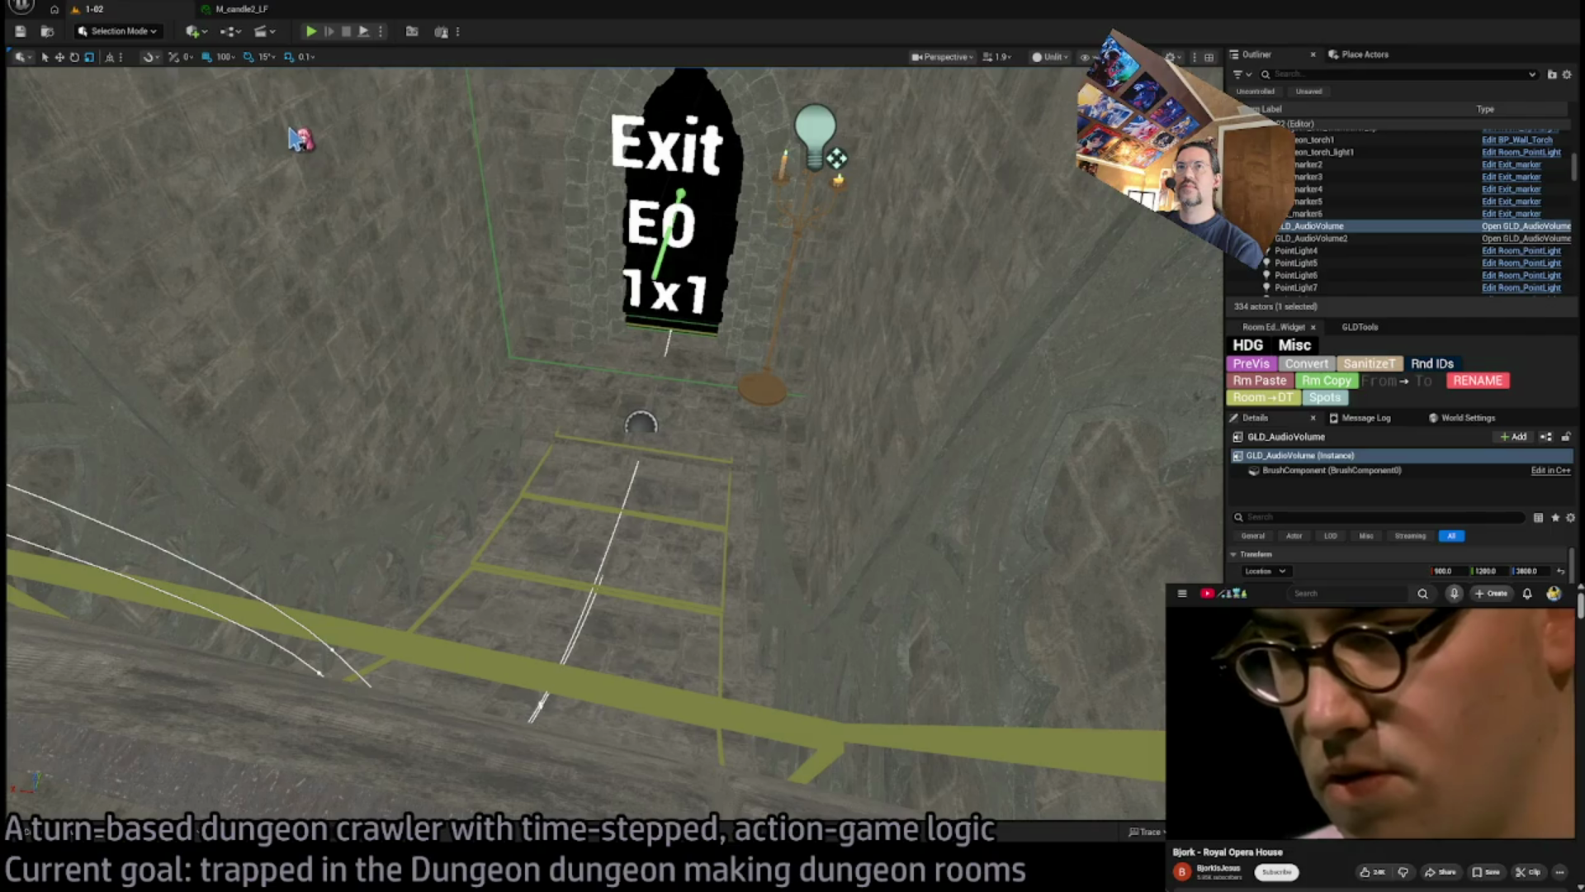
Select GLD_AudioVolume2 in the viewport and switch to level 1-17
{"action": "left_click_drag", "start_coordinate": [290, 138], "coordinate": [628, 367]}
{"action": "left_click", "coordinate": [604, 338]}
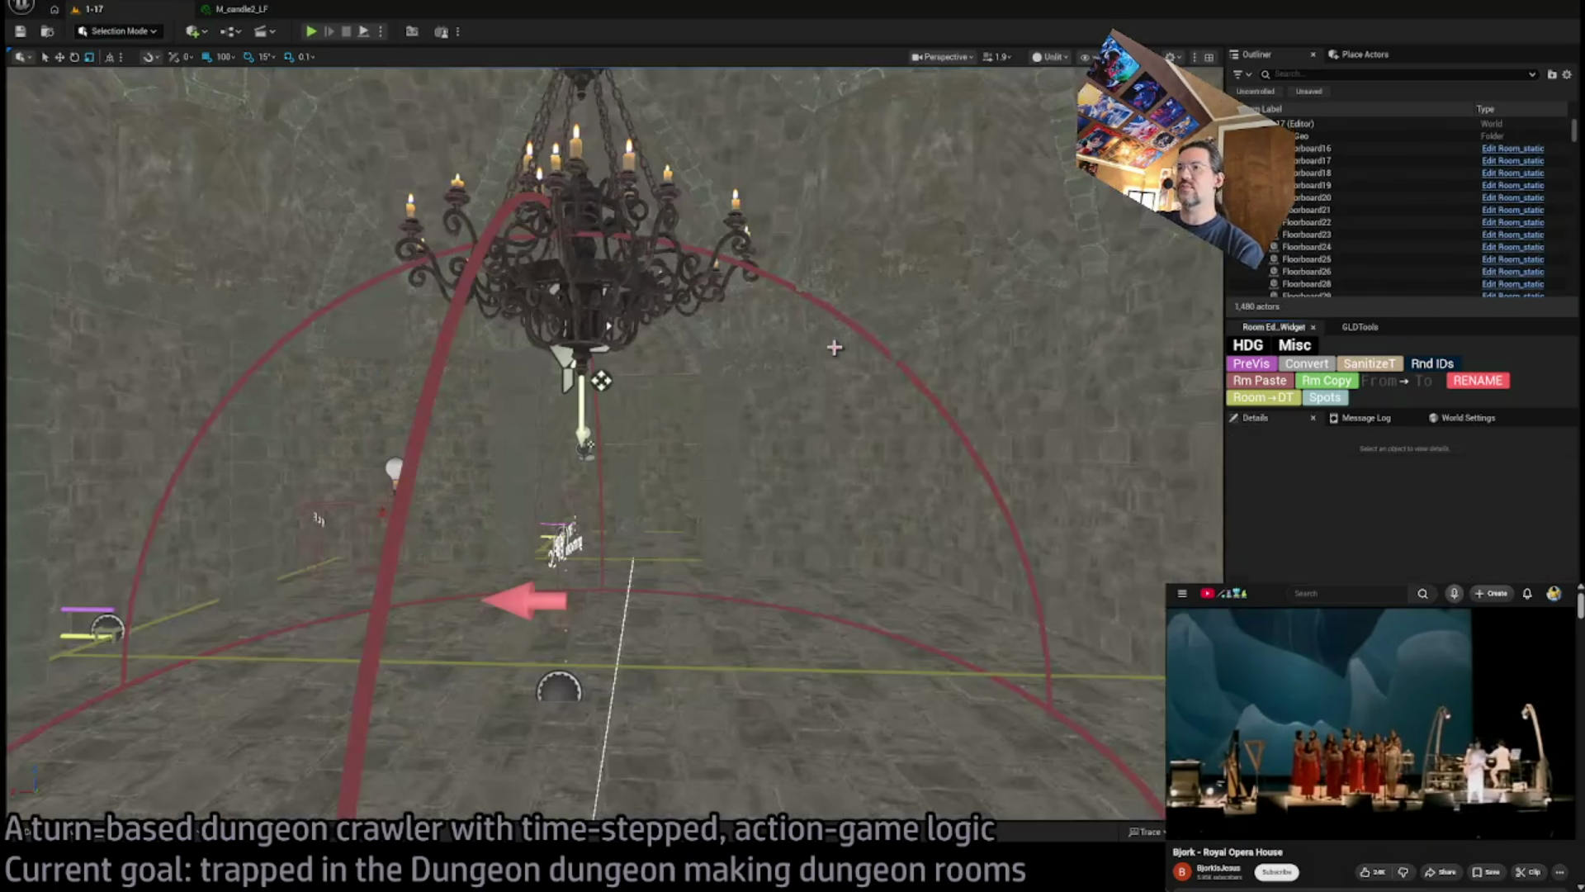
{"action": "left_click_drag", "start_coordinate": [806, 350], "coordinate": [806, 350]}
Find GLD_AudioVolume via an 'au' Outliner filter and raise it to Z 4000
{"action": "type", "text": "audi"}
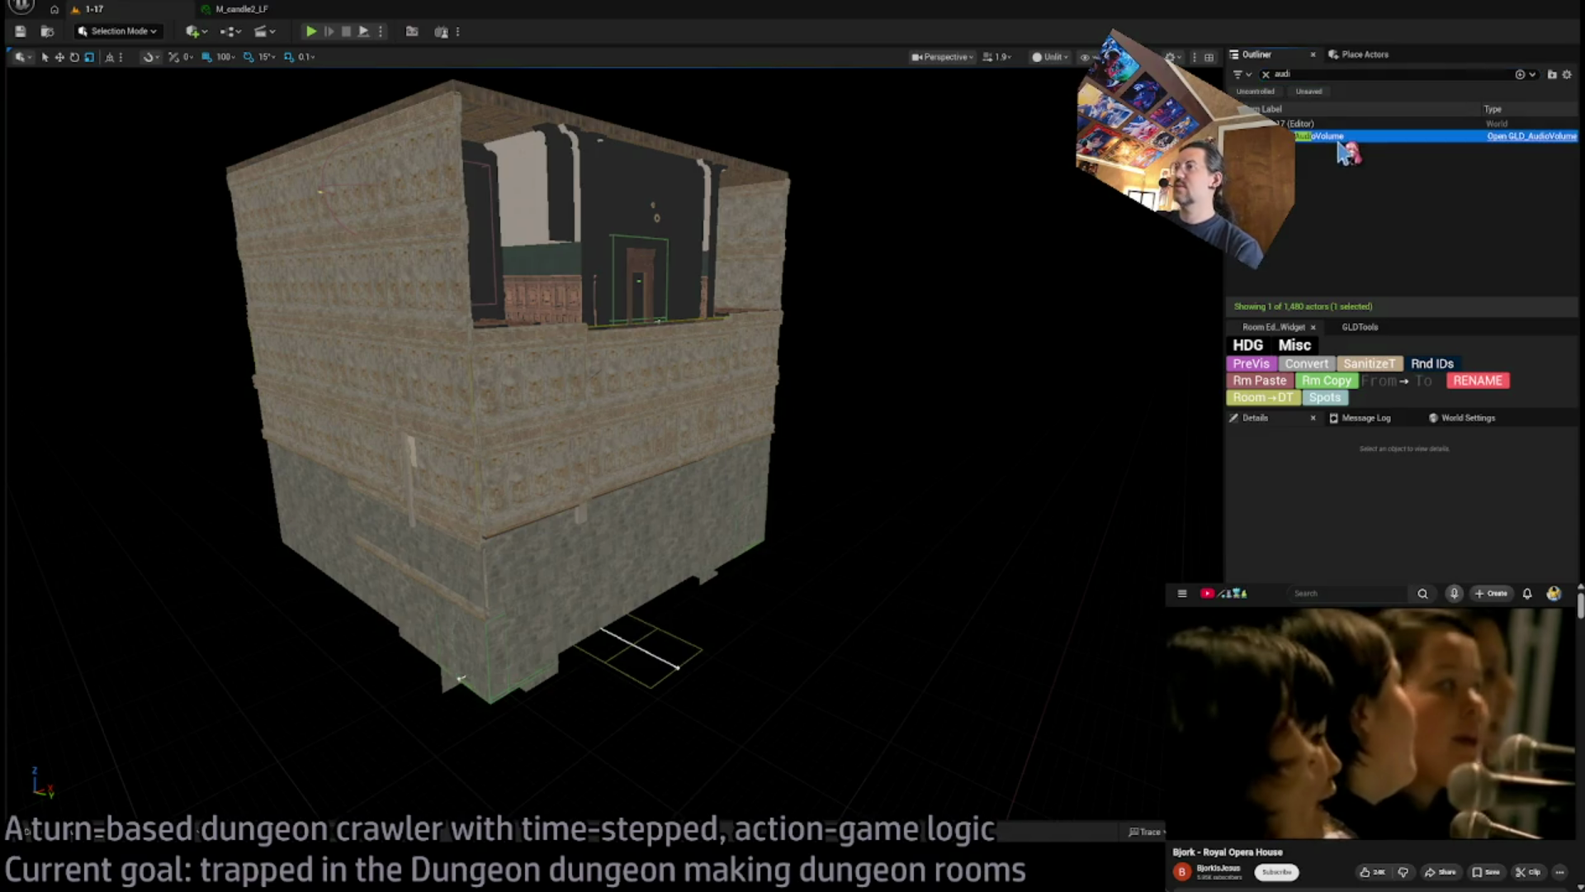
{"action": "double_click", "coordinate": [1321, 136]}
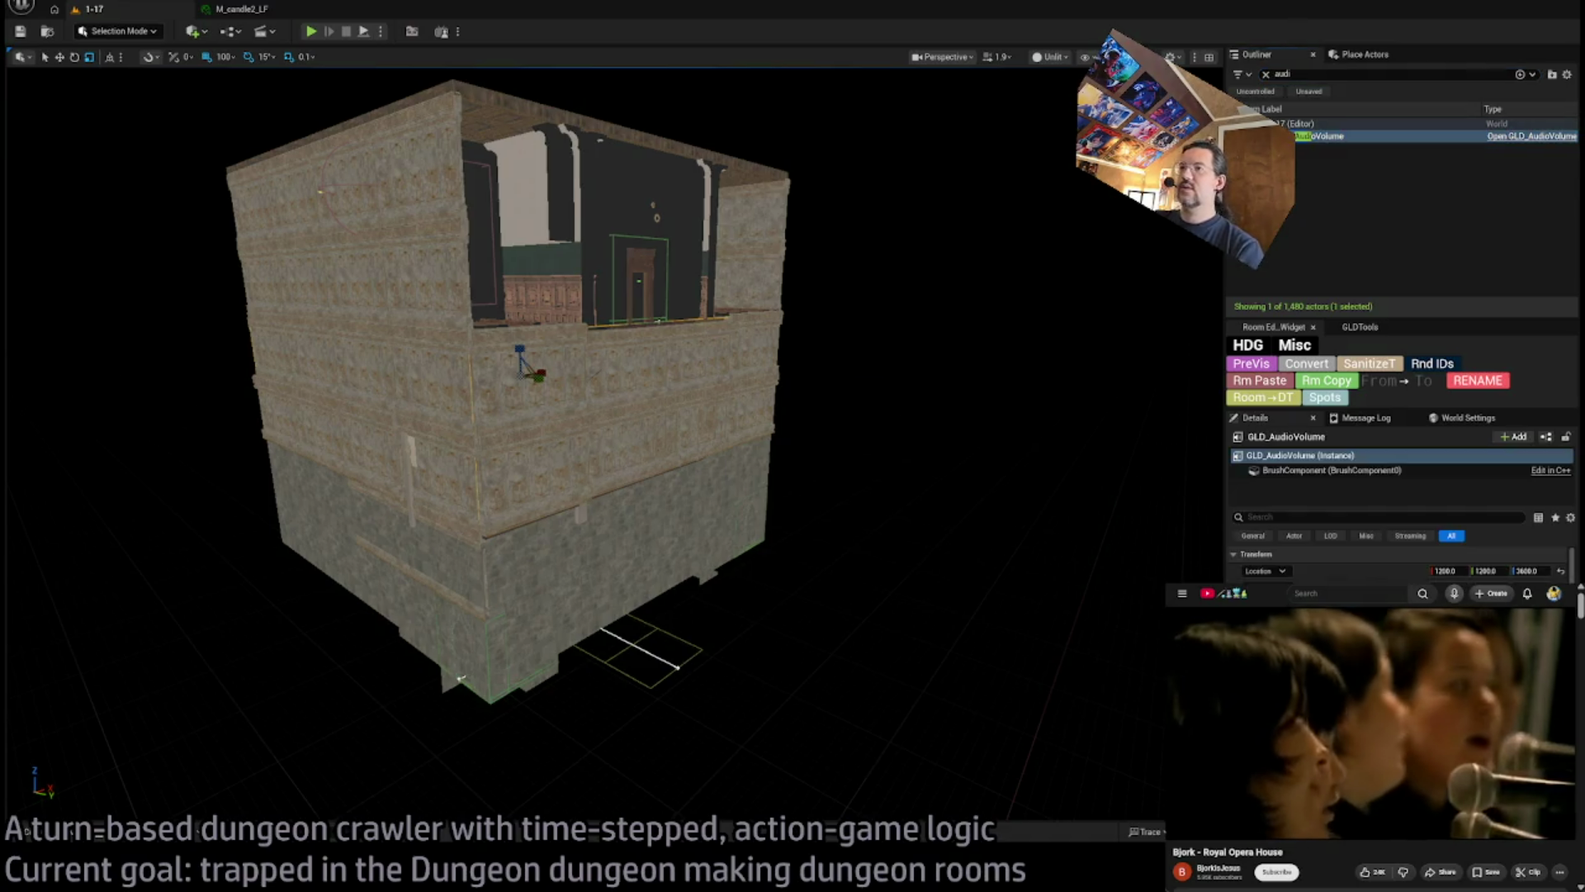
{"action": "left_click_drag", "start_coordinate": [1527, 571], "coordinate": [1544, 570]}
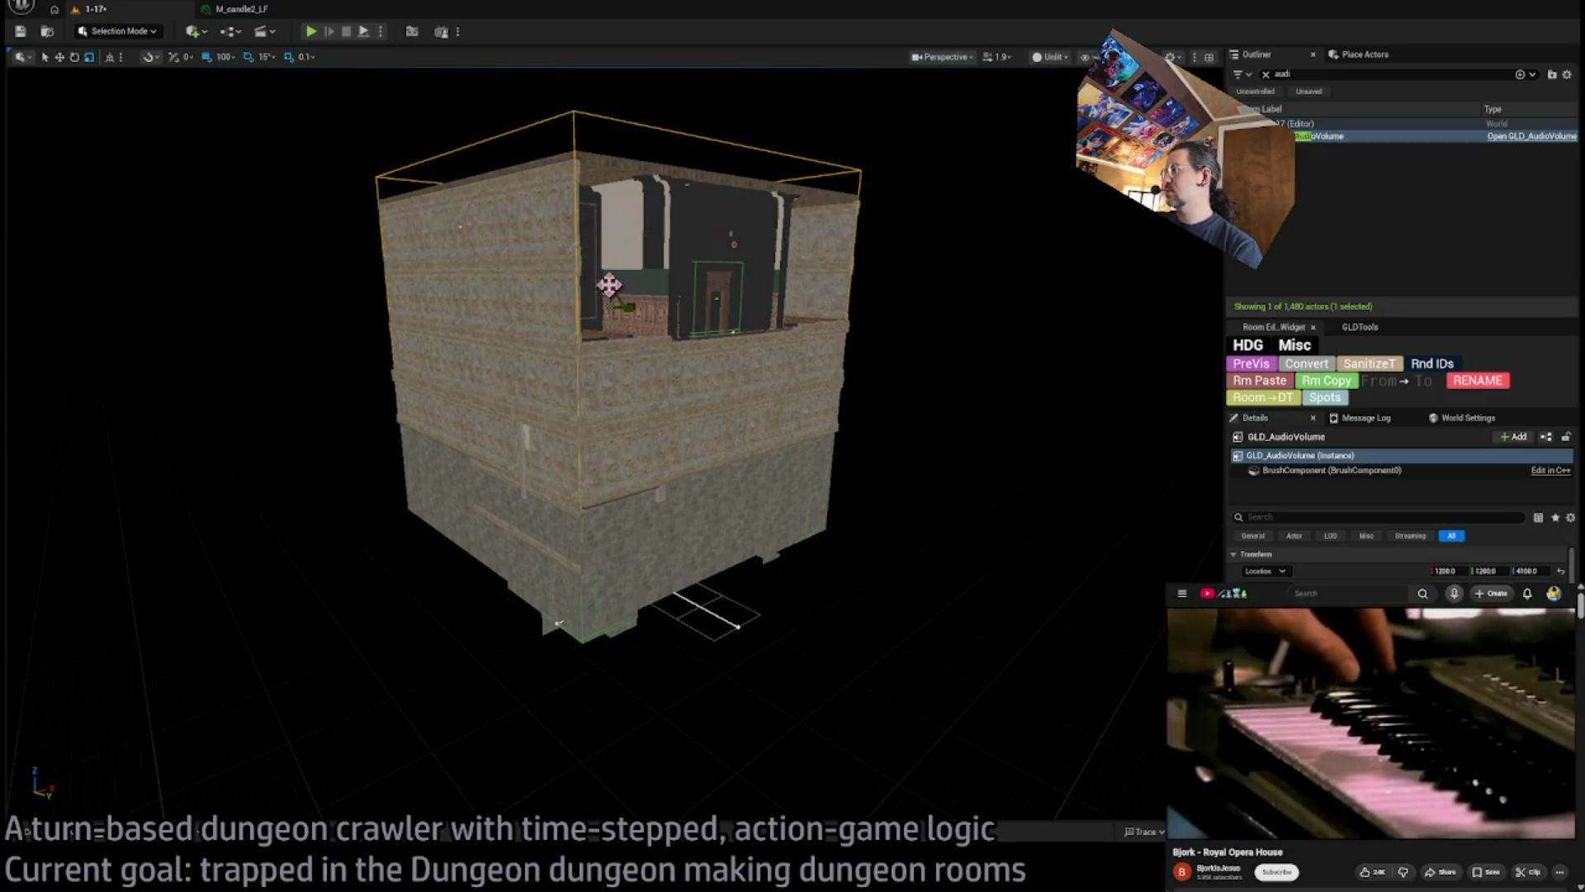
{"action": "mouse_move", "coordinate": [665, 373]}
{"action": "left_mouse_down"}
{"action": "mouse_move", "coordinate": [652, 373]}
{"action": "mouse_move", "coordinate": [665, 373]}
{"action": "left_mouse_up"}
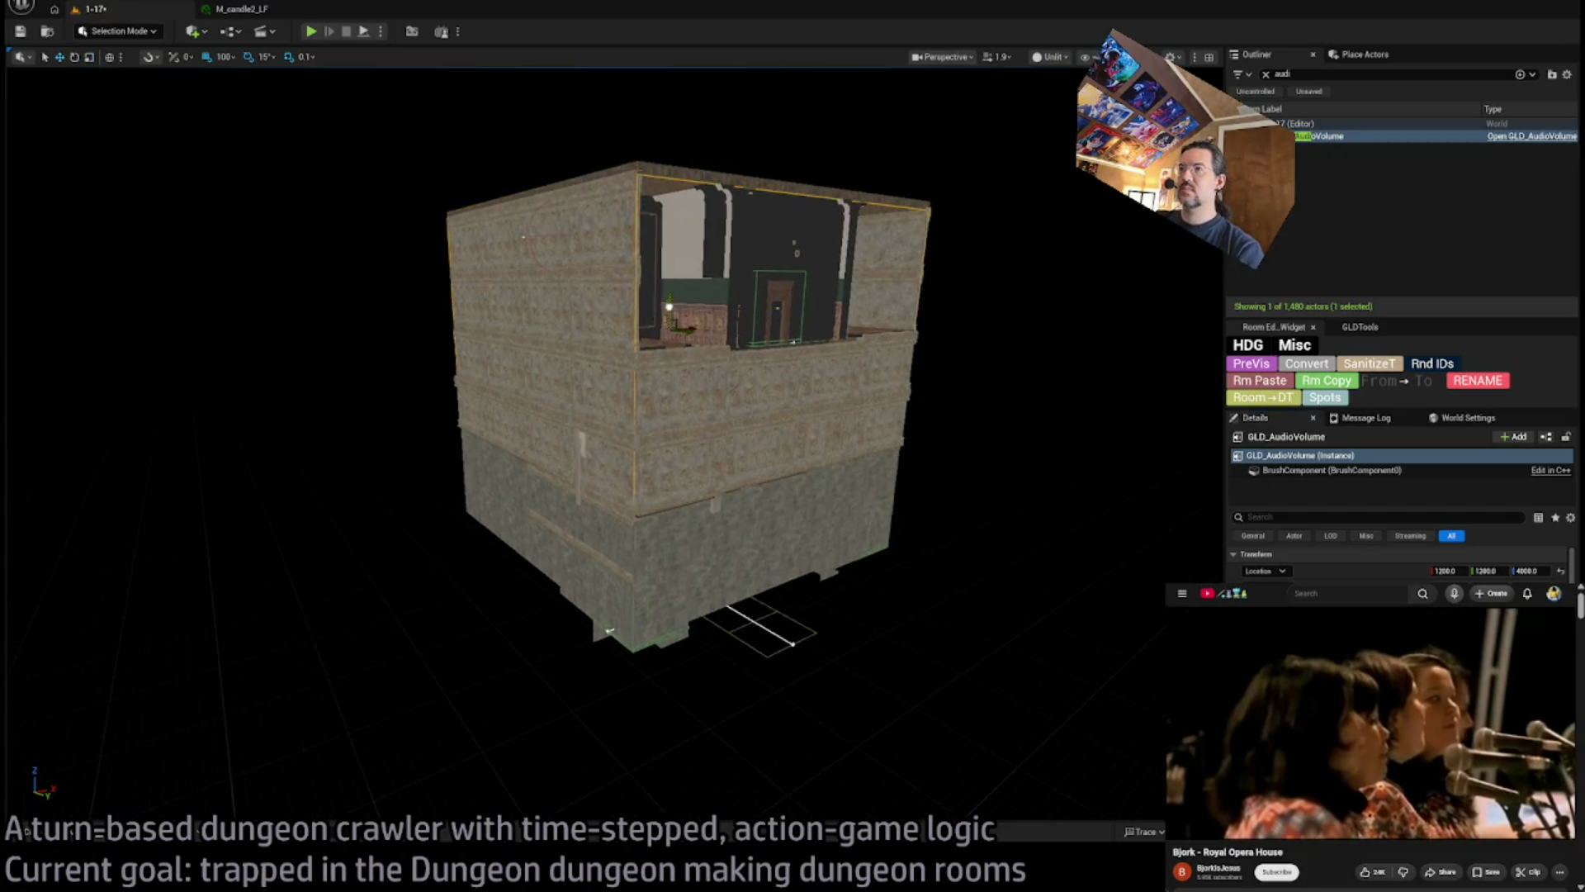
{"action": "mouse_move", "coordinate": [807, 357]}
{"action": "left_mouse_down"}
{"action": "mouse_move", "coordinate": [776, 396]}
{"action": "mouse_move", "coordinate": [813, 458]}
{"action": "mouse_move", "coordinate": [737, 546]}
{"action": "left_mouse_up"}
Duplicate the audio volume as GLD_AudioVolume2 for the lower floor at Z 2800
{"action": "key", "text": "ctrl+d"}
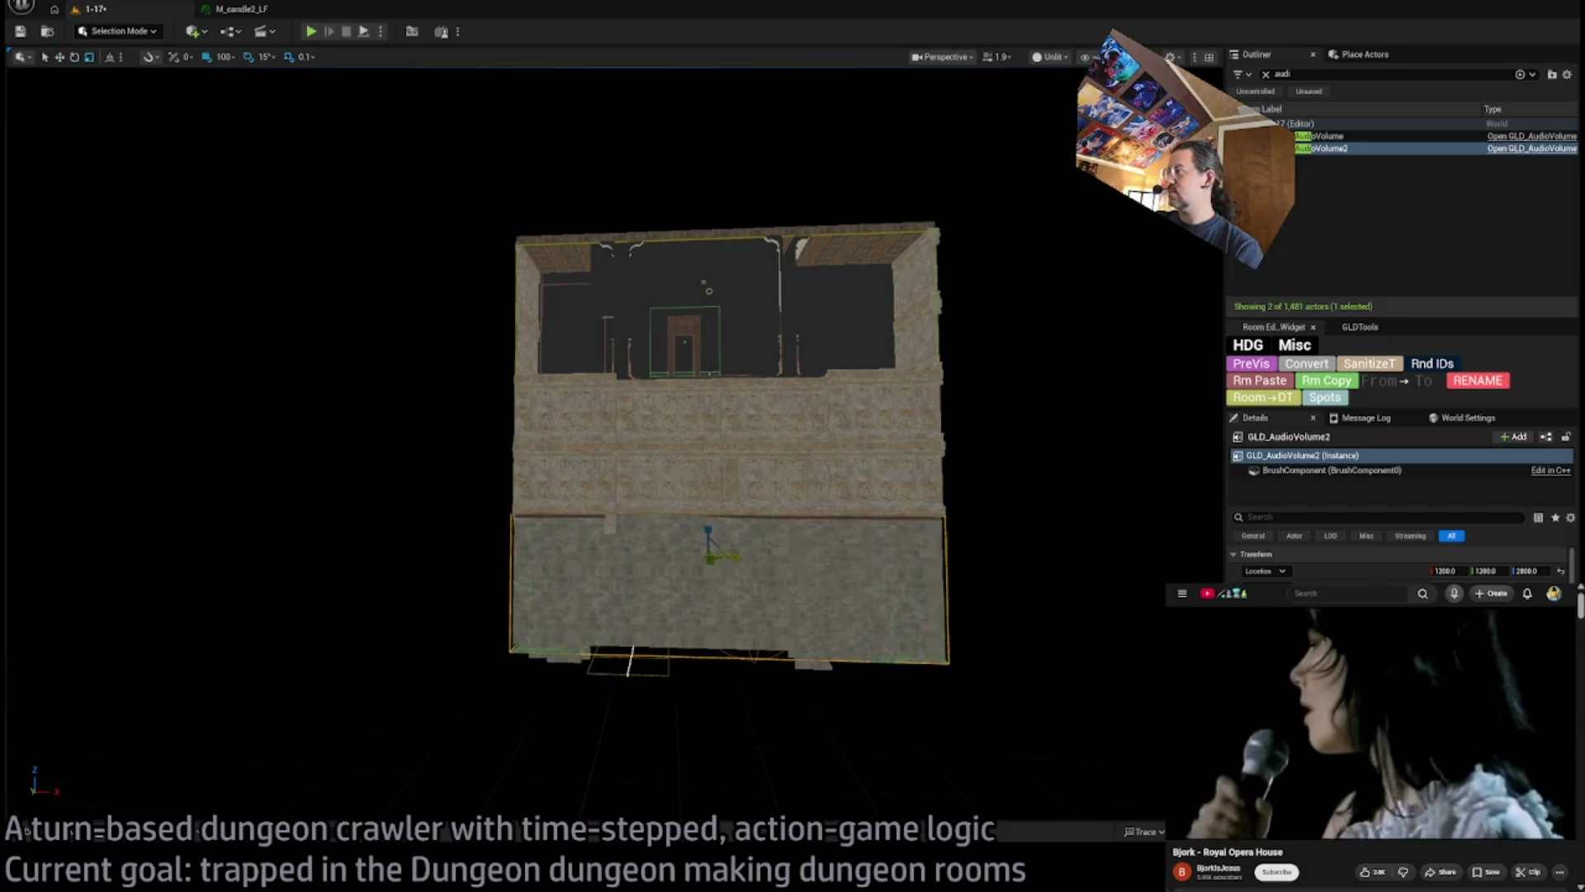
{"action": "left_click_drag", "start_coordinate": [1130, 631], "coordinate": [1069, 462]}
{"action": "left_click", "coordinate": [588, 661]}
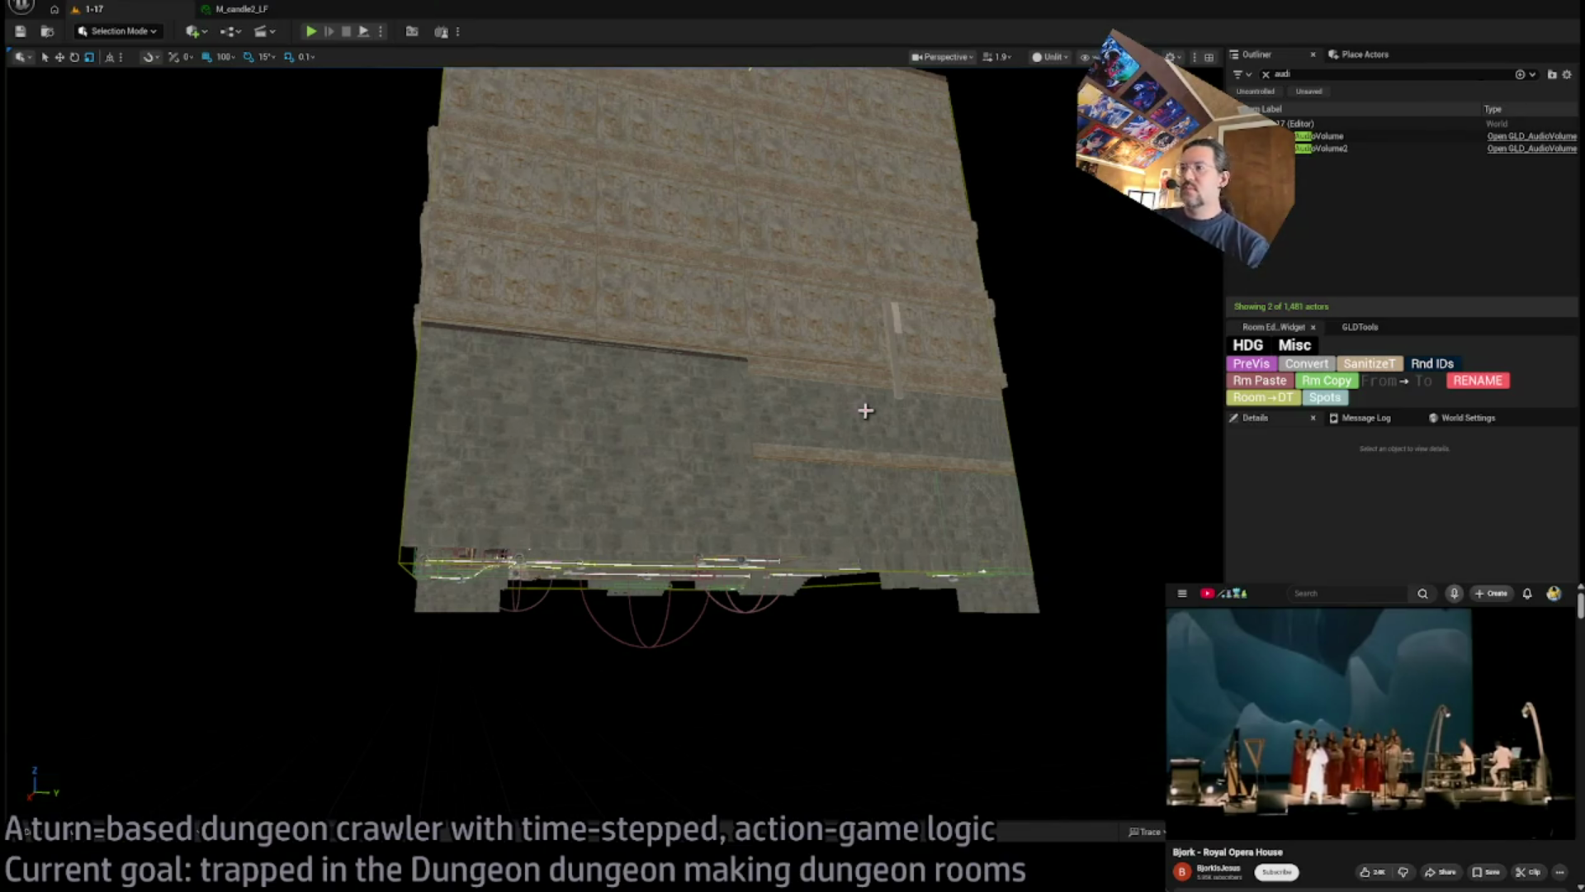
{"action": "scroll", "coordinate": [865, 410], "scroll_direction": "up", "scroll_amount": 10}
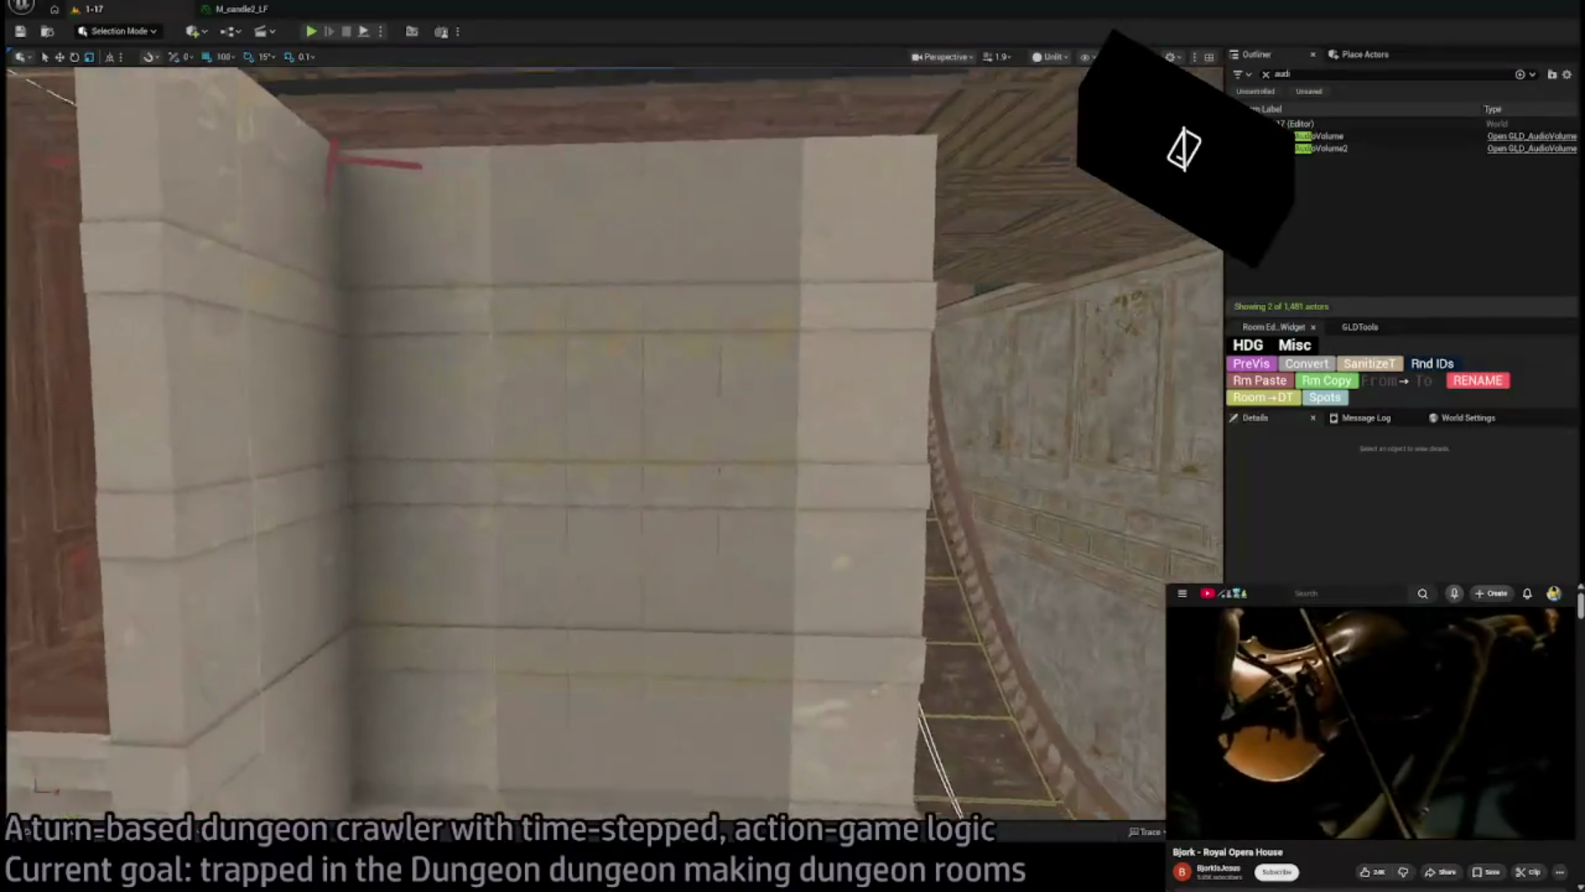
{"action": "scroll", "coordinate": [615, 446], "scroll_direction": "down", "scroll_amount": 5}
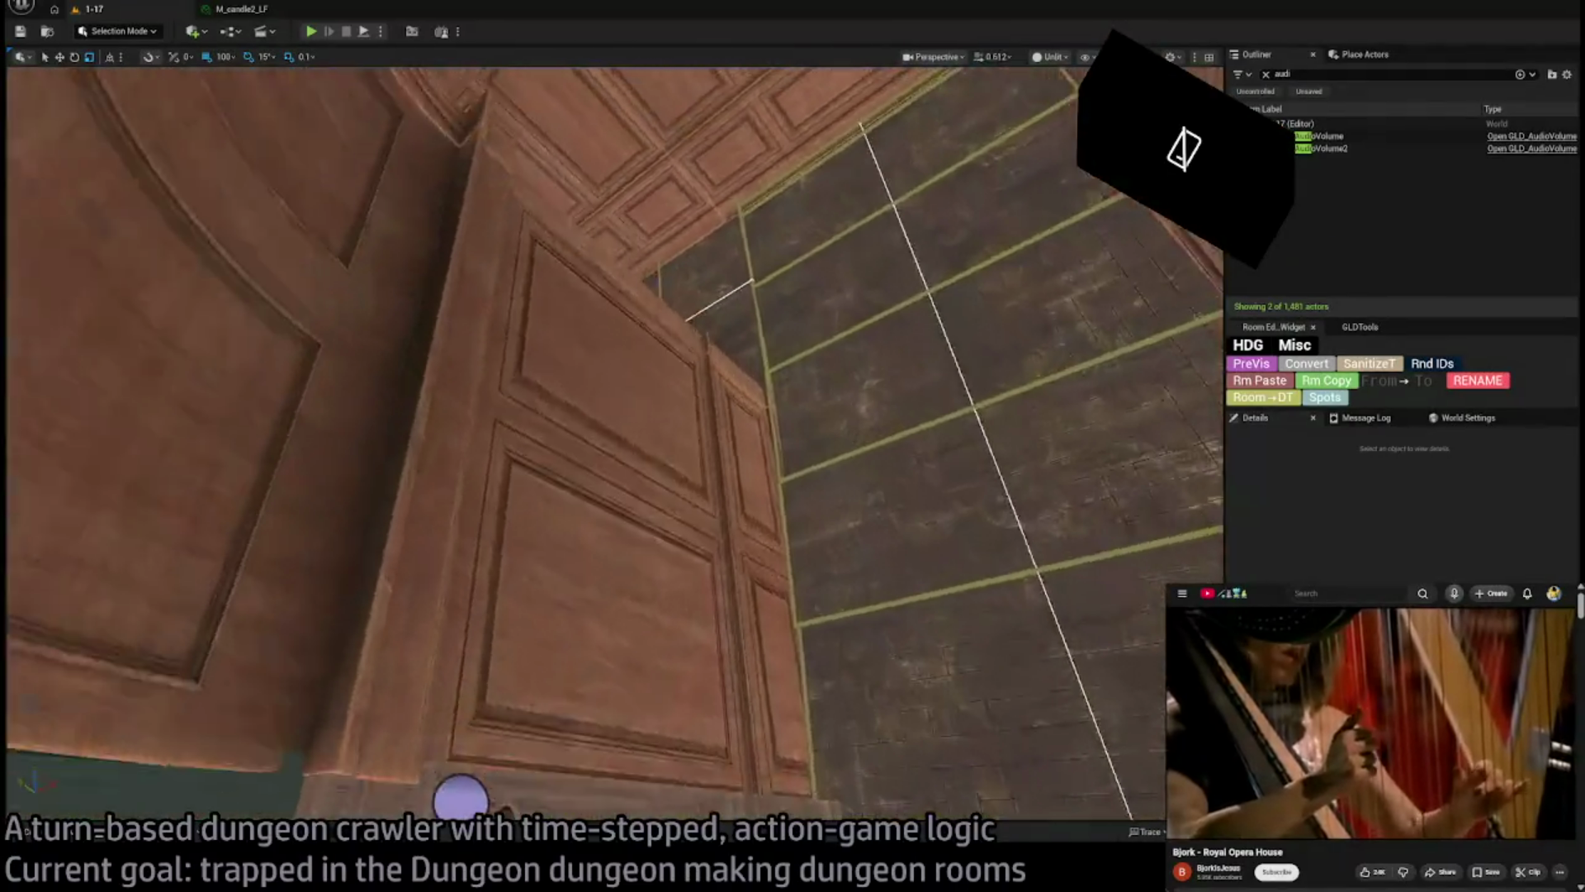
{"action": "scroll", "coordinate": [885, 449], "scroll_direction": "down", "scroll_amount": 2}
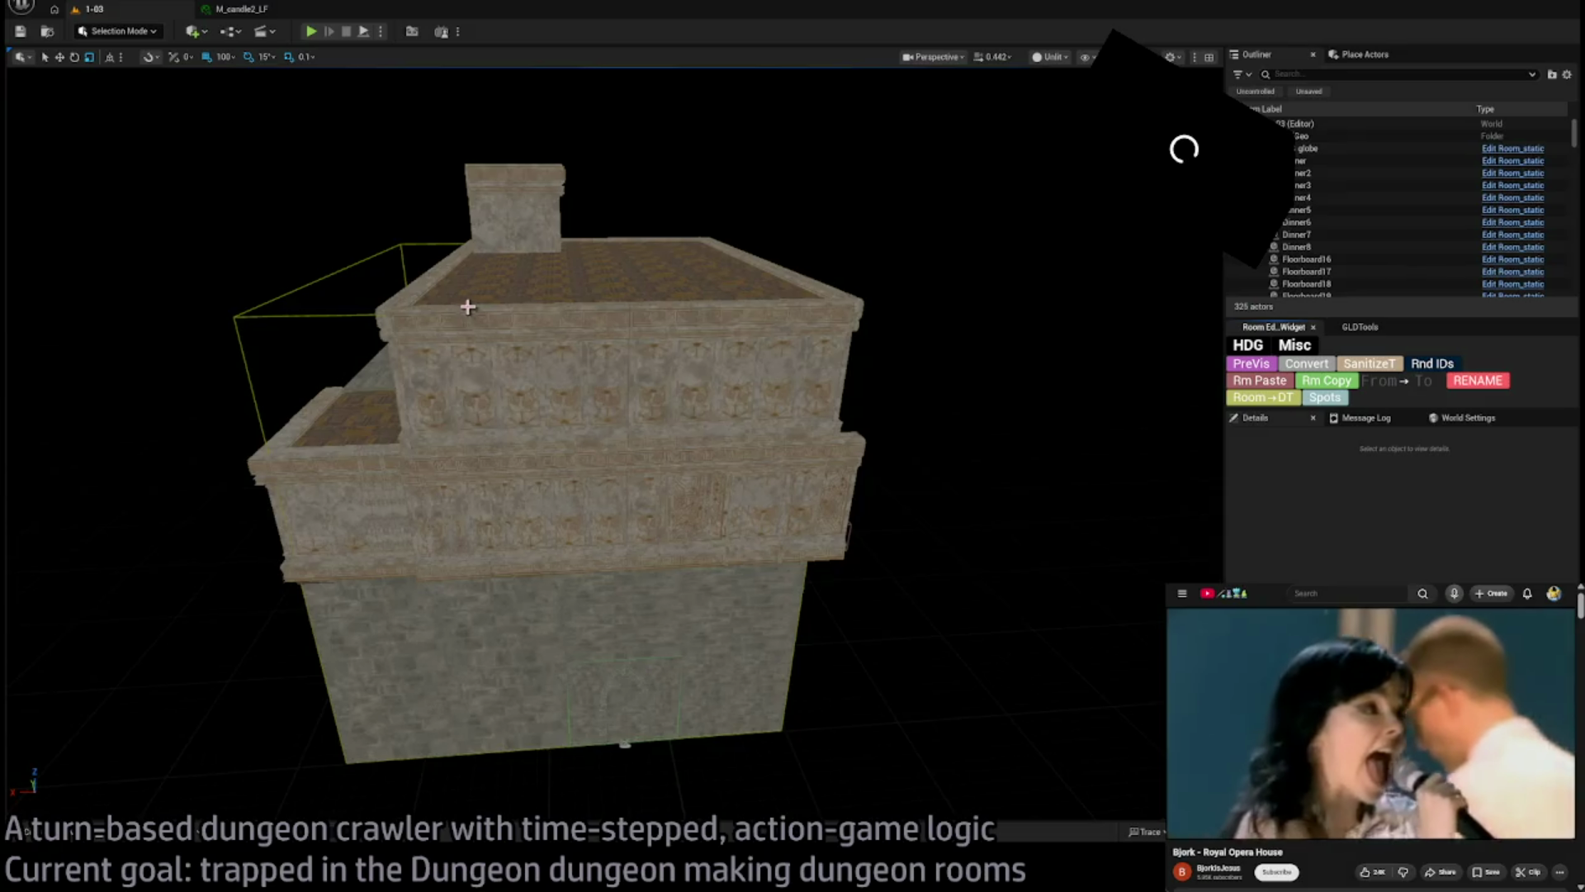
{"action": "mouse_move", "coordinate": [525, 329]}
{"action": "left_mouse_down"}
{"action": "mouse_move", "coordinate": [429, 339]}
{"action": "mouse_move", "coordinate": [330, 306]}
{"action": "mouse_move", "coordinate": [314, 355]}
{"action": "mouse_move", "coordinate": [527, 344]}
{"action": "left_mouse_up"}
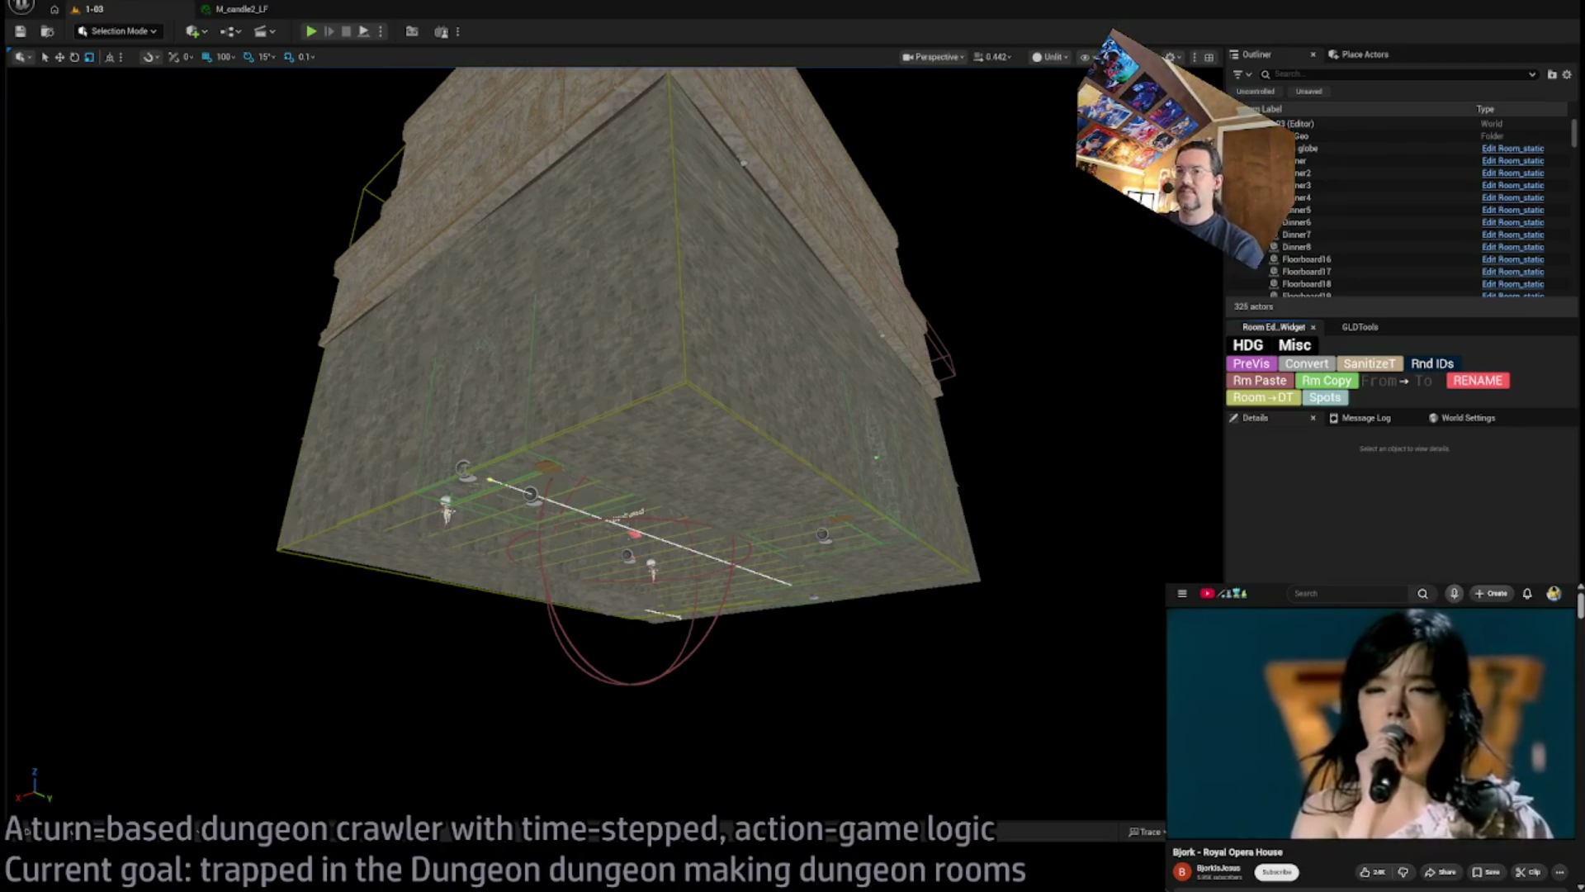
{"action": "scroll", "coordinate": [611, 446], "scroll_direction": "up", "scroll_amount": 10}
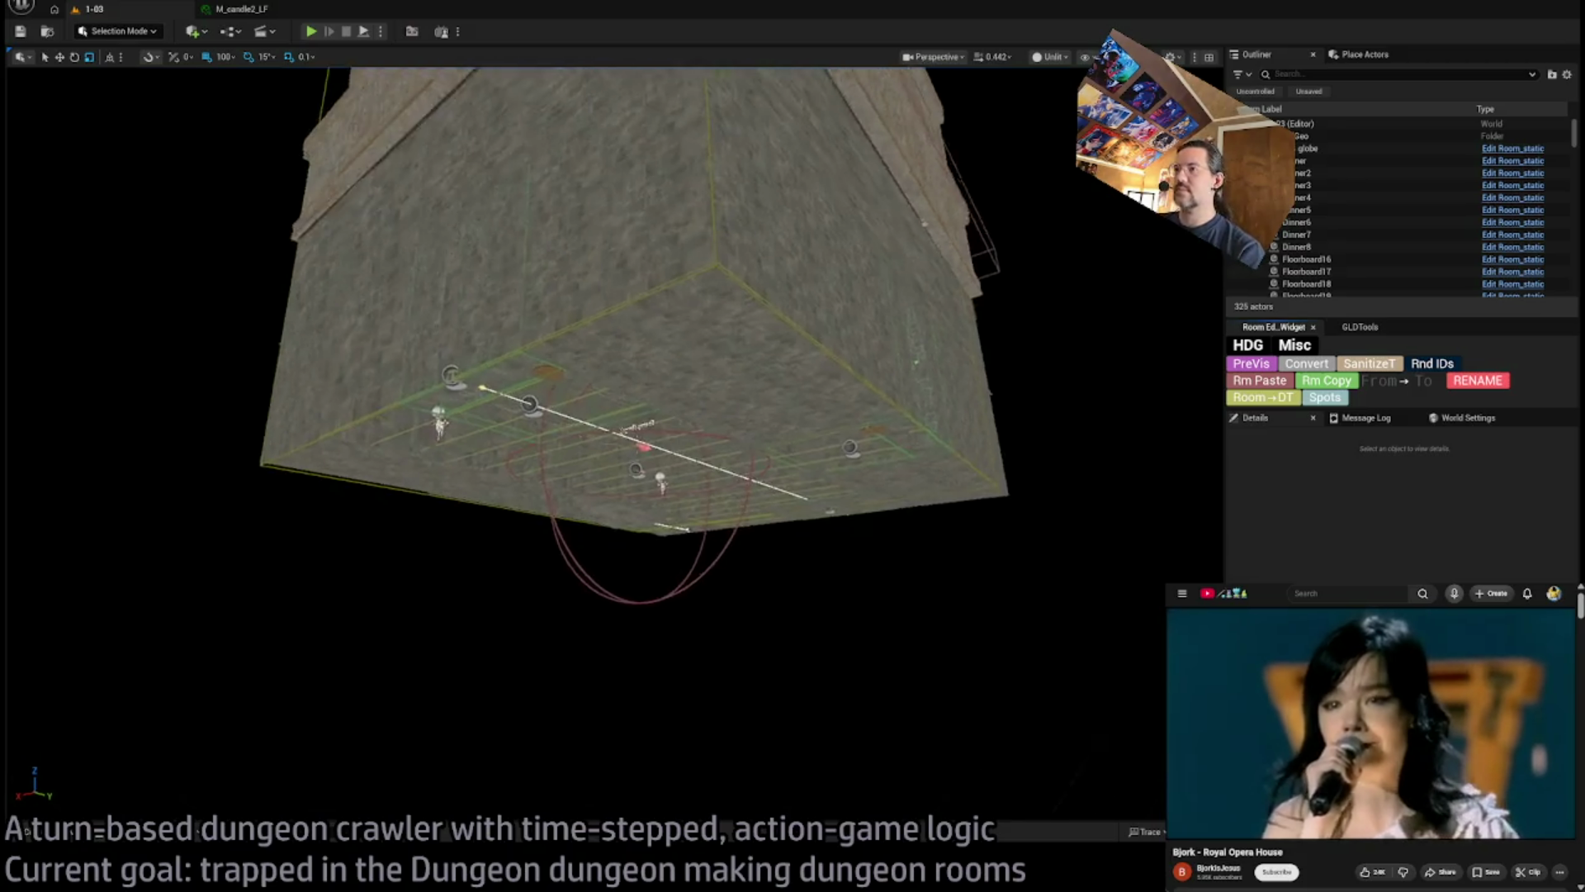
{"action": "scroll", "coordinate": [610, 446], "scroll_direction": "up", "scroll_amount": 10}
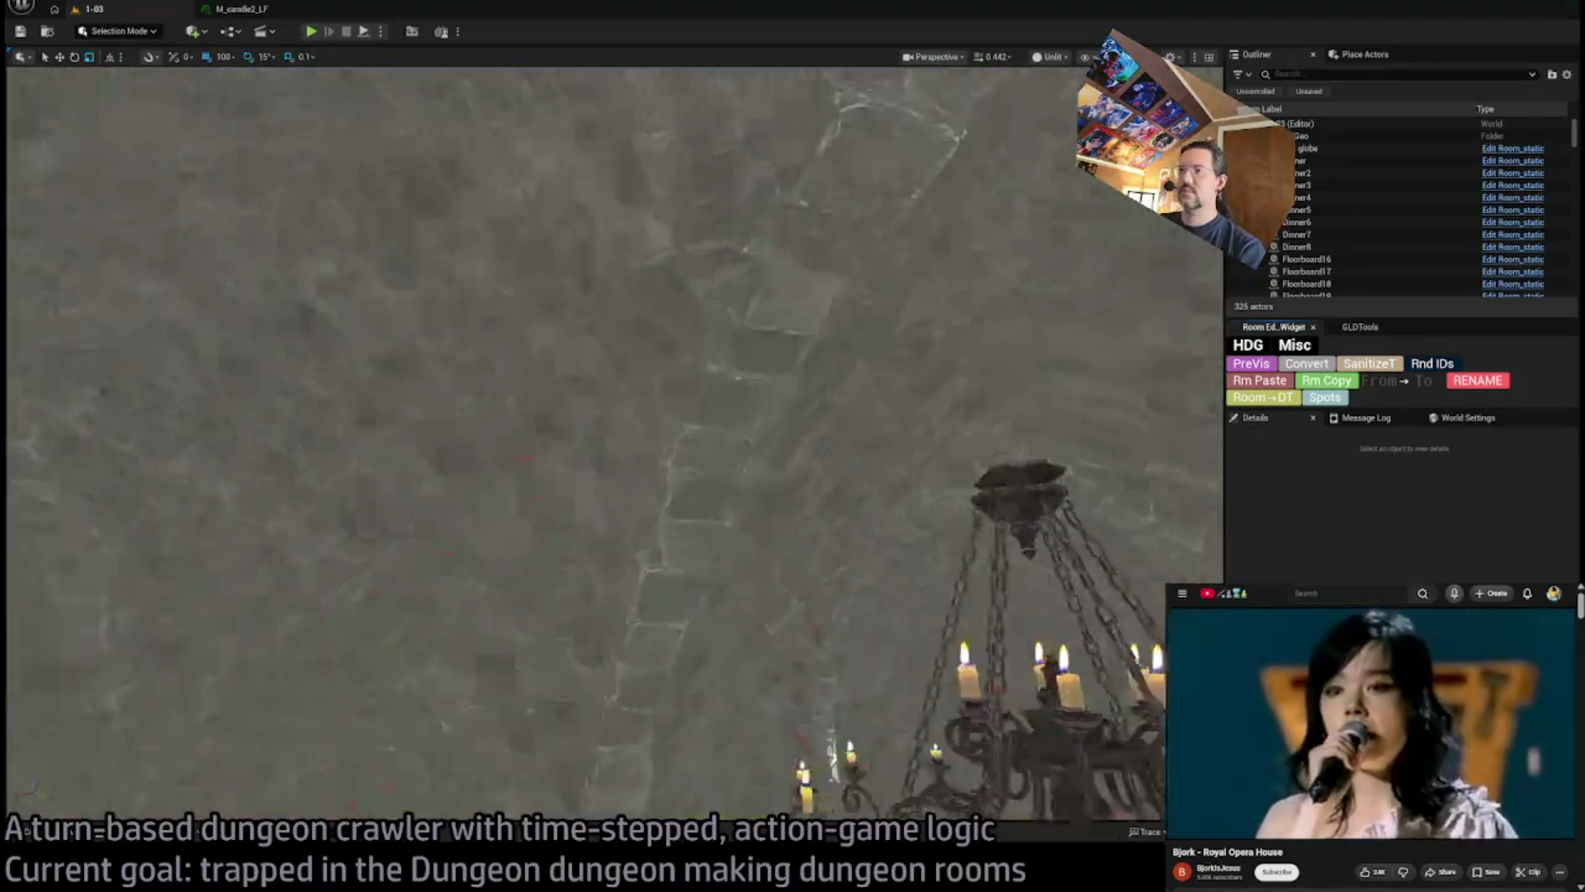
{"action": "scroll", "coordinate": [611, 446], "scroll_direction": "up", "scroll_amount": 8}
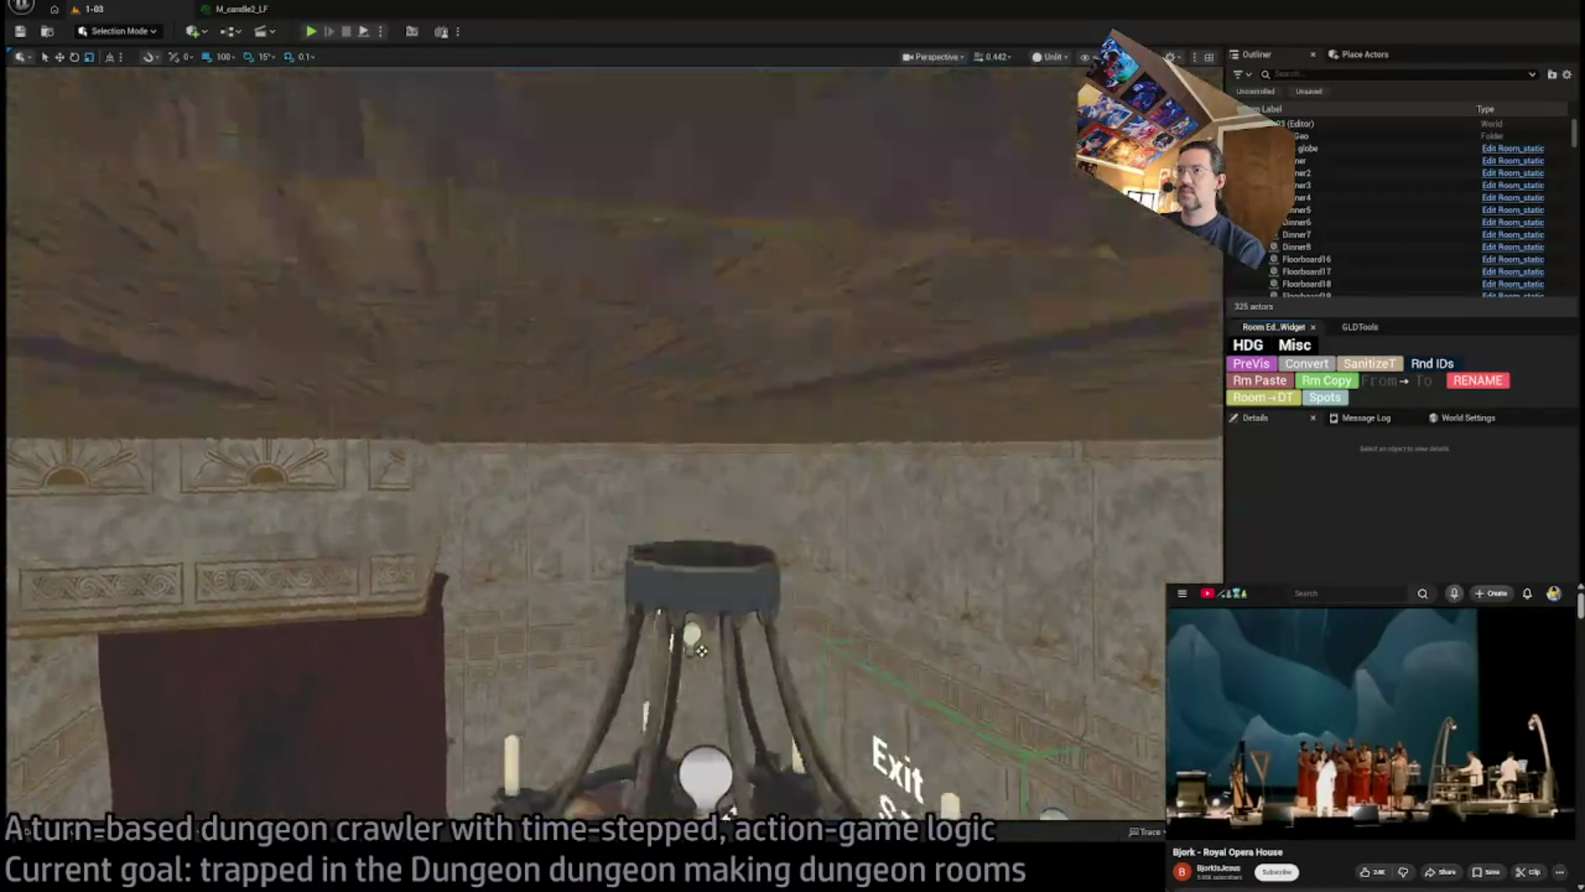
{"action": "scroll", "coordinate": [611, 446], "scroll_direction": "up", "scroll_amount": 8}
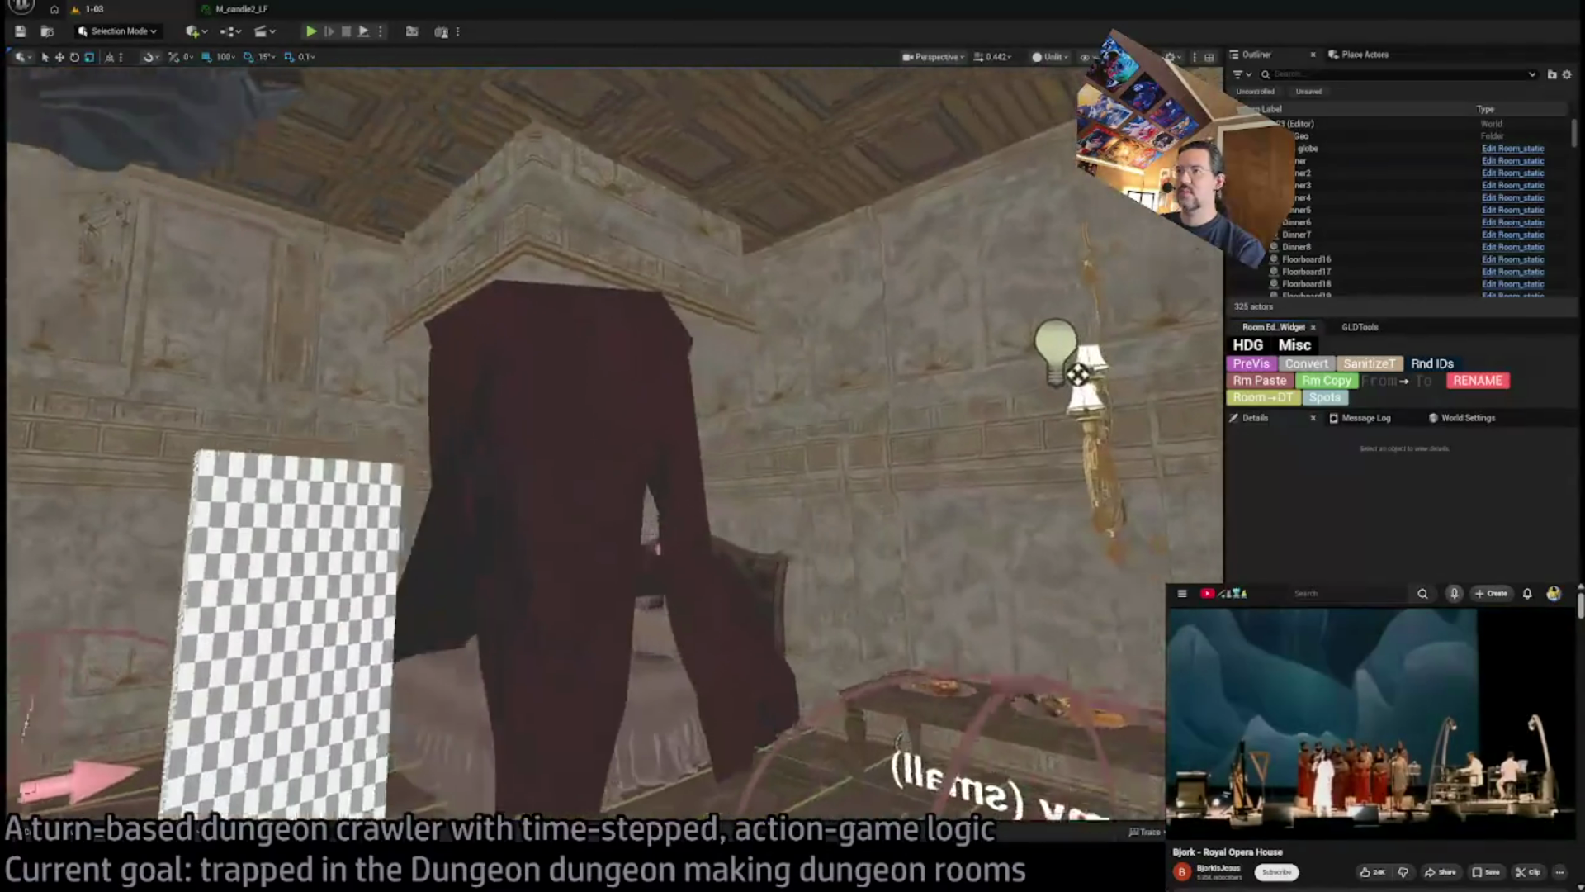
{"action": "scroll", "coordinate": [611, 446], "scroll_direction": "up", "scroll_amount": 8}
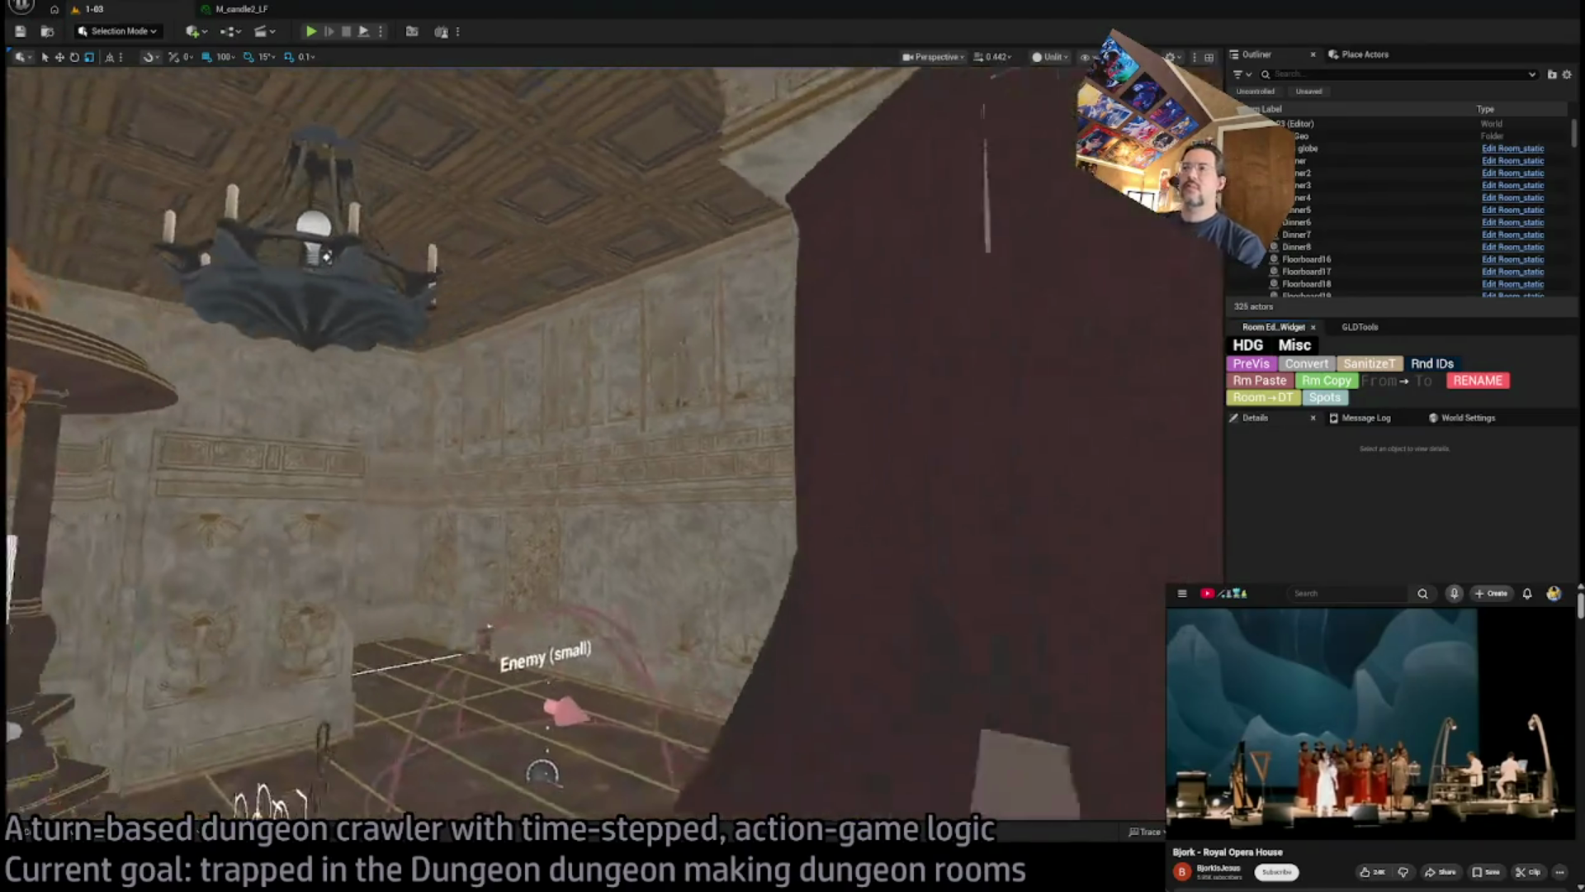
{"action": "scroll", "coordinate": [611, 446], "scroll_direction": "down", "scroll_amount": 8}
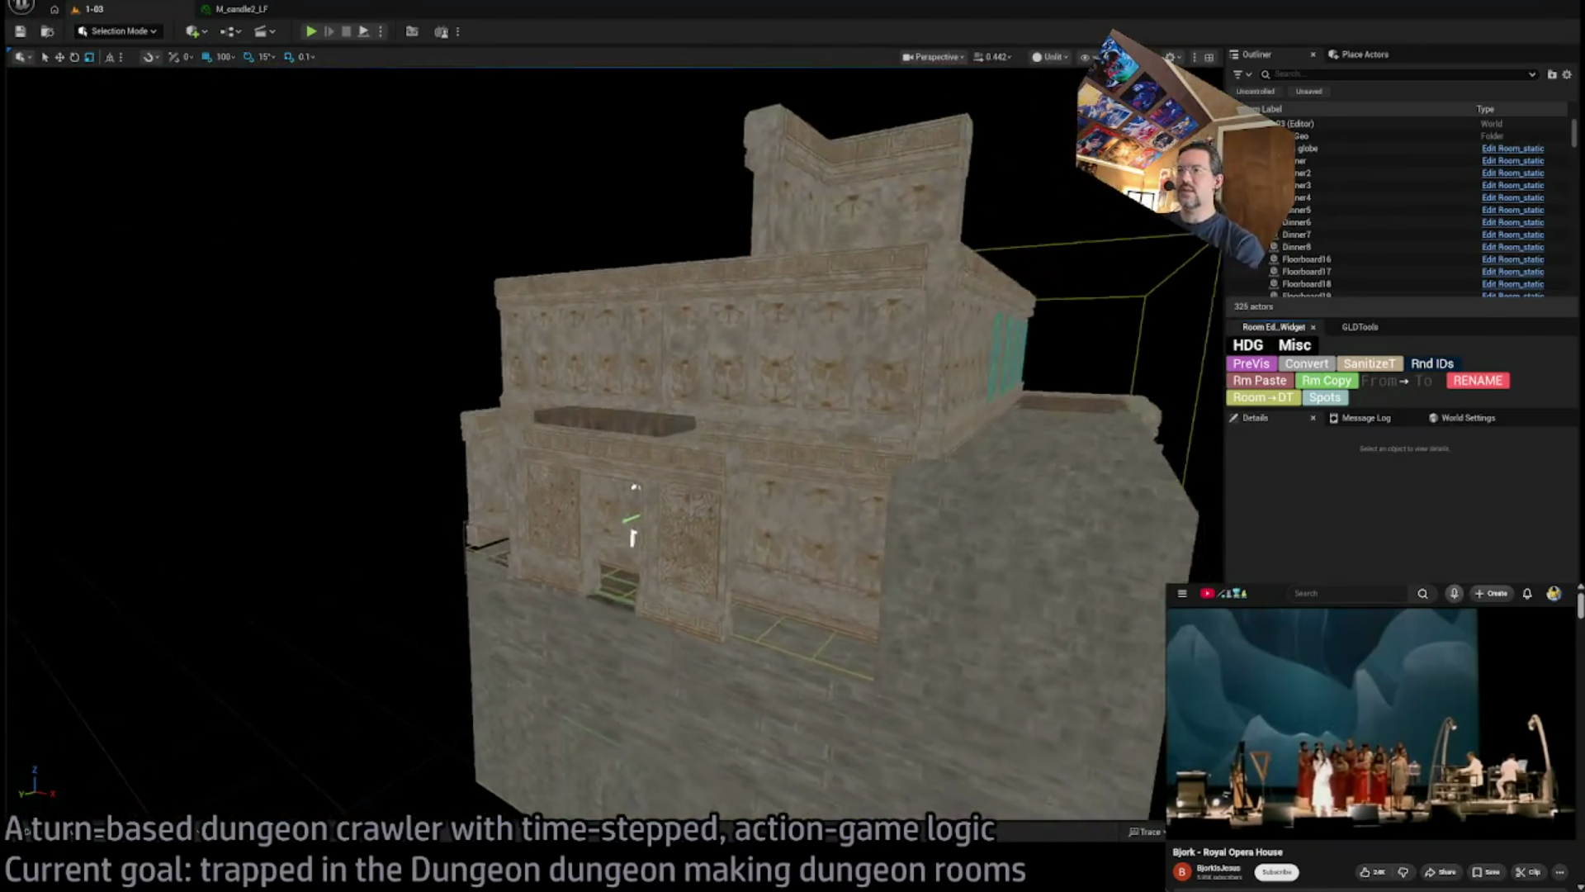
{"action": "scroll", "coordinate": [611, 446], "scroll_direction": "down", "scroll_amount": 3}
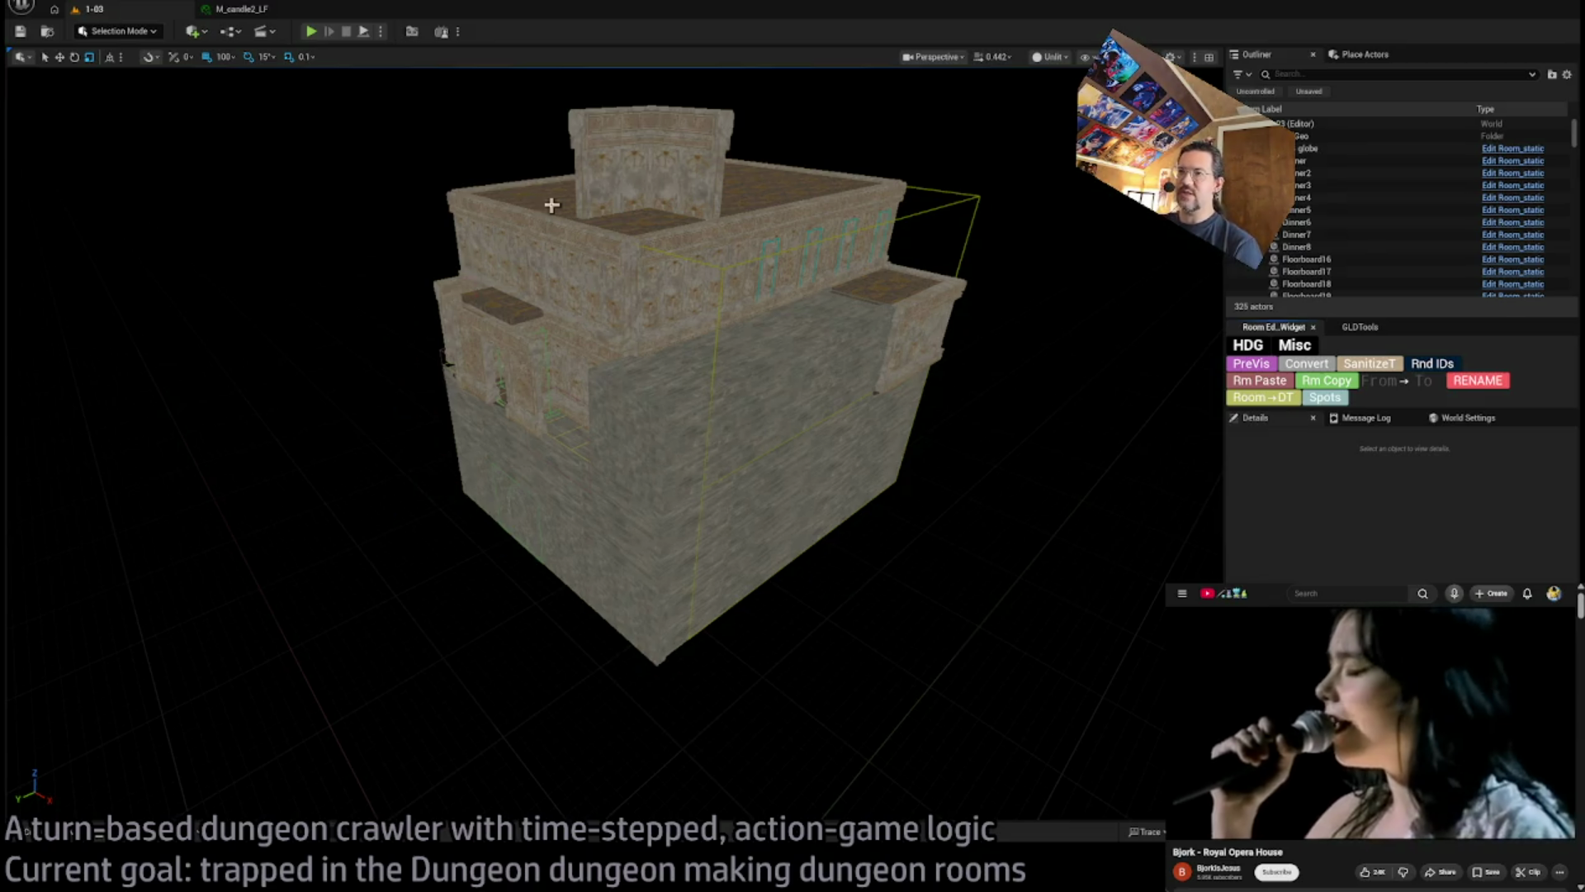
{"action": "scroll", "coordinate": [798, 598], "scroll_direction": "down", "scroll_amount": 2}
{"action": "mouse_move", "coordinate": [616, 404]}
{"action": "left_mouse_down"}
{"action": "mouse_move", "coordinate": [578, 376]}
{"action": "mouse_move", "coordinate": [616, 404]}
{"action": "left_mouse_up"}
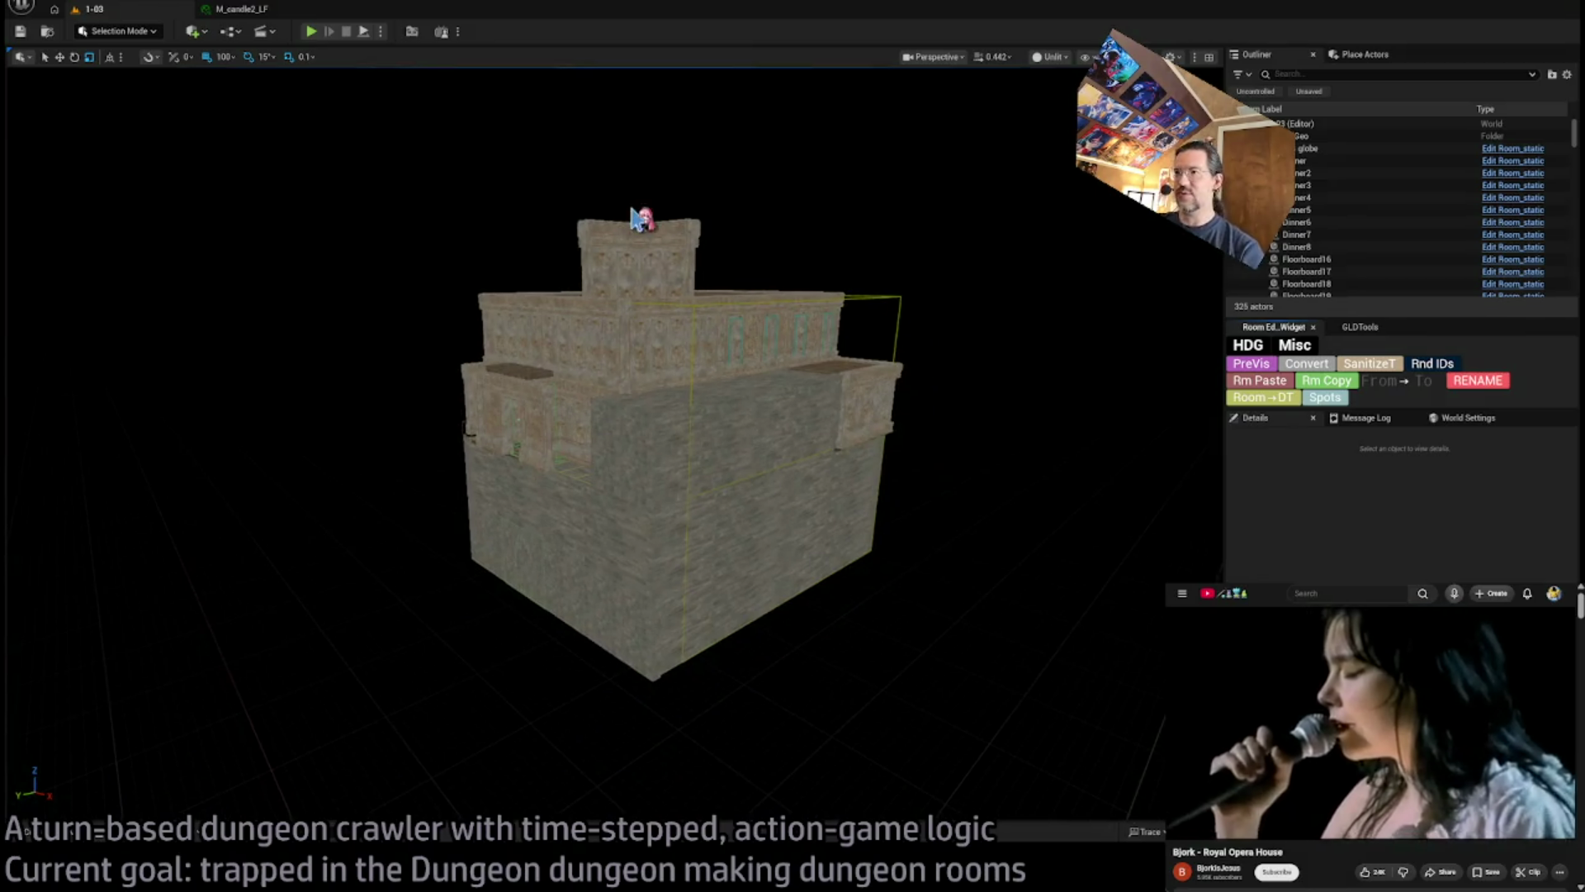
{"action": "mouse_move", "coordinate": [752, 739]}
{"action": "left_mouse_down"}
{"action": "mouse_move", "coordinate": [756, 817]}
{"action": "mouse_move", "coordinate": [756, 793]}
{"action": "mouse_move", "coordinate": [710, 776]}
{"action": "mouse_move", "coordinate": [697, 442]}
{"action": "mouse_move", "coordinate": [545, 378]}
{"action": "left_mouse_up"}
{"action": "mouse_move", "coordinate": [506, 549]}
{"action": "left_mouse_down"}
{"action": "mouse_move", "coordinate": [512, 520]}
{"action": "mouse_move", "coordinate": [470, 694]}
{"action": "left_mouse_up"}
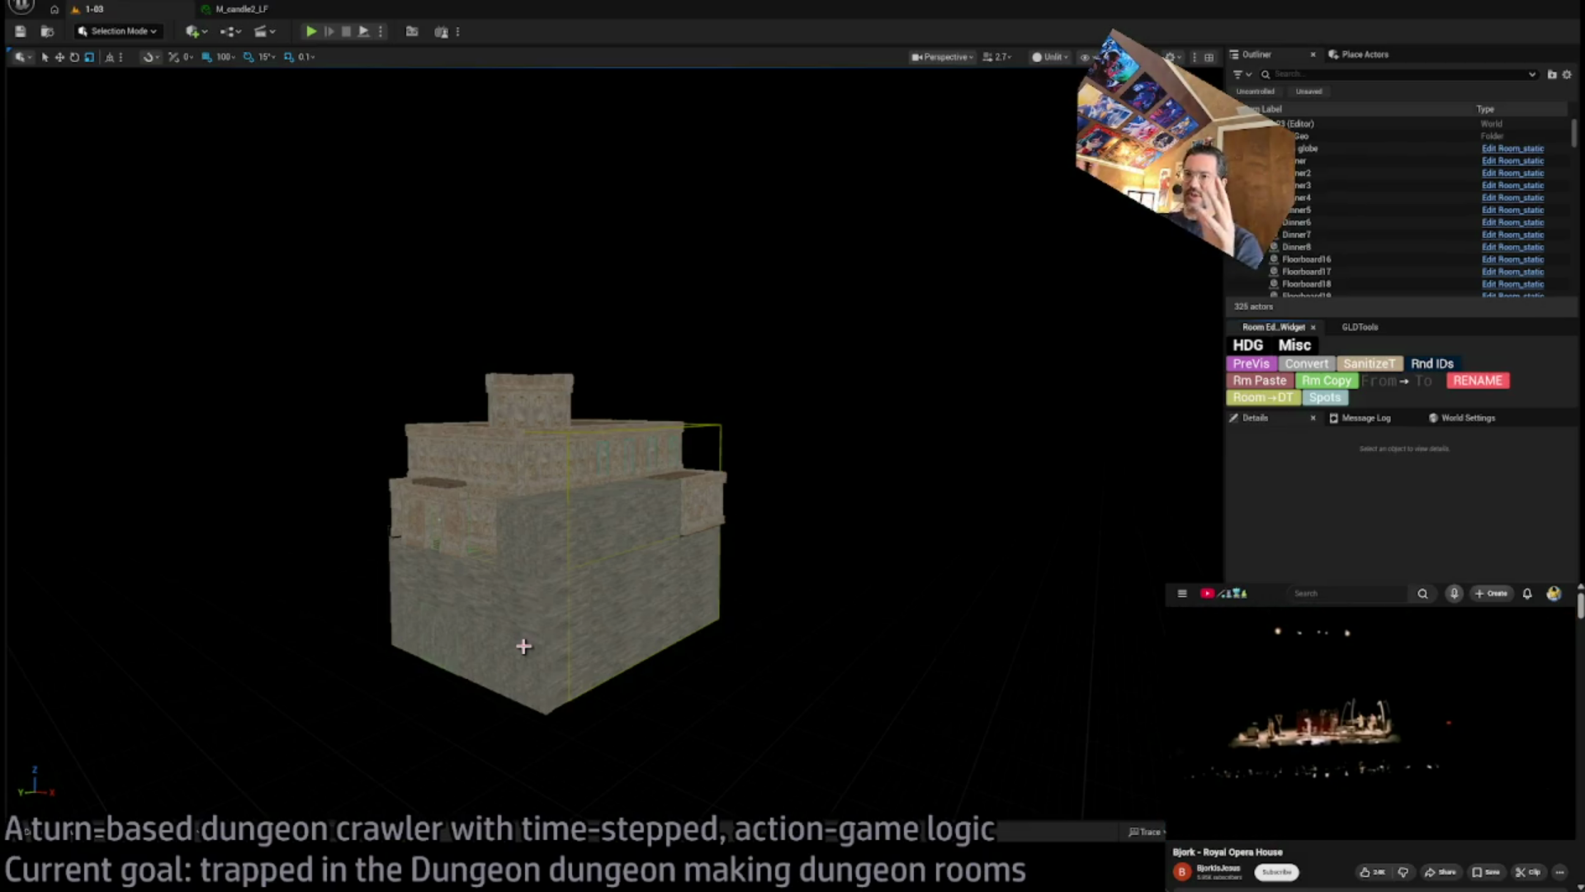
{"action": "mouse_move", "coordinate": [533, 630]}
{"action": "left_mouse_down"}
{"action": "mouse_move", "coordinate": [545, 594]}
{"action": "mouse_move", "coordinate": [565, 615]}
{"action": "mouse_move", "coordinate": [581, 597]}
{"action": "left_mouse_up"}
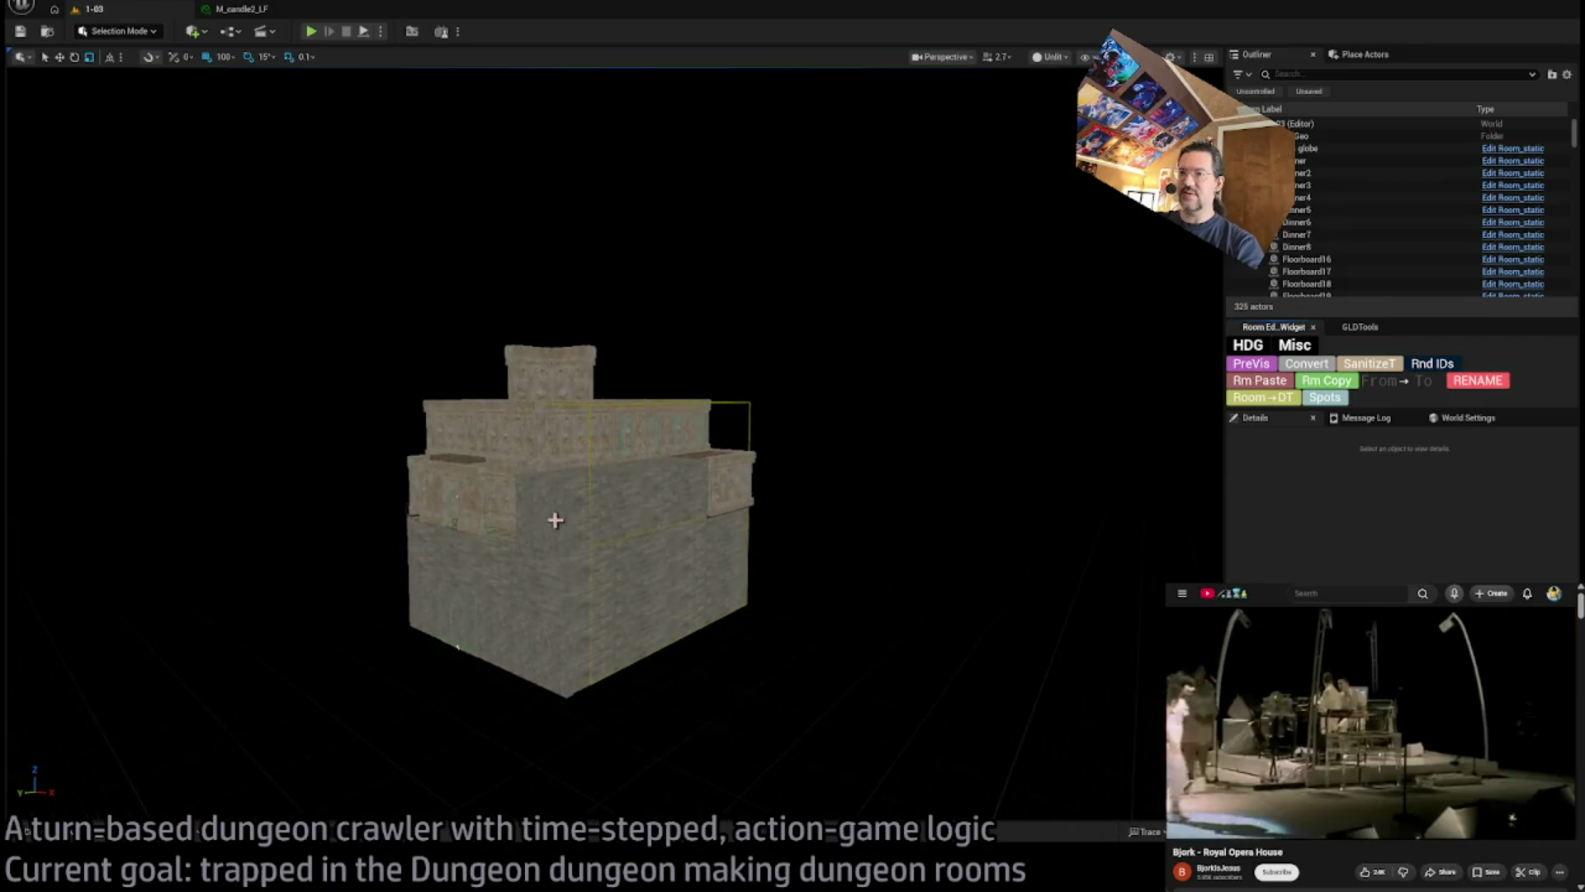
{"action": "mouse_move", "coordinate": [524, 375]}
{"action": "left_mouse_down"}
{"action": "mouse_move", "coordinate": [547, 370]}
{"action": "mouse_move", "coordinate": [499, 413]}
{"action": "left_mouse_up"}
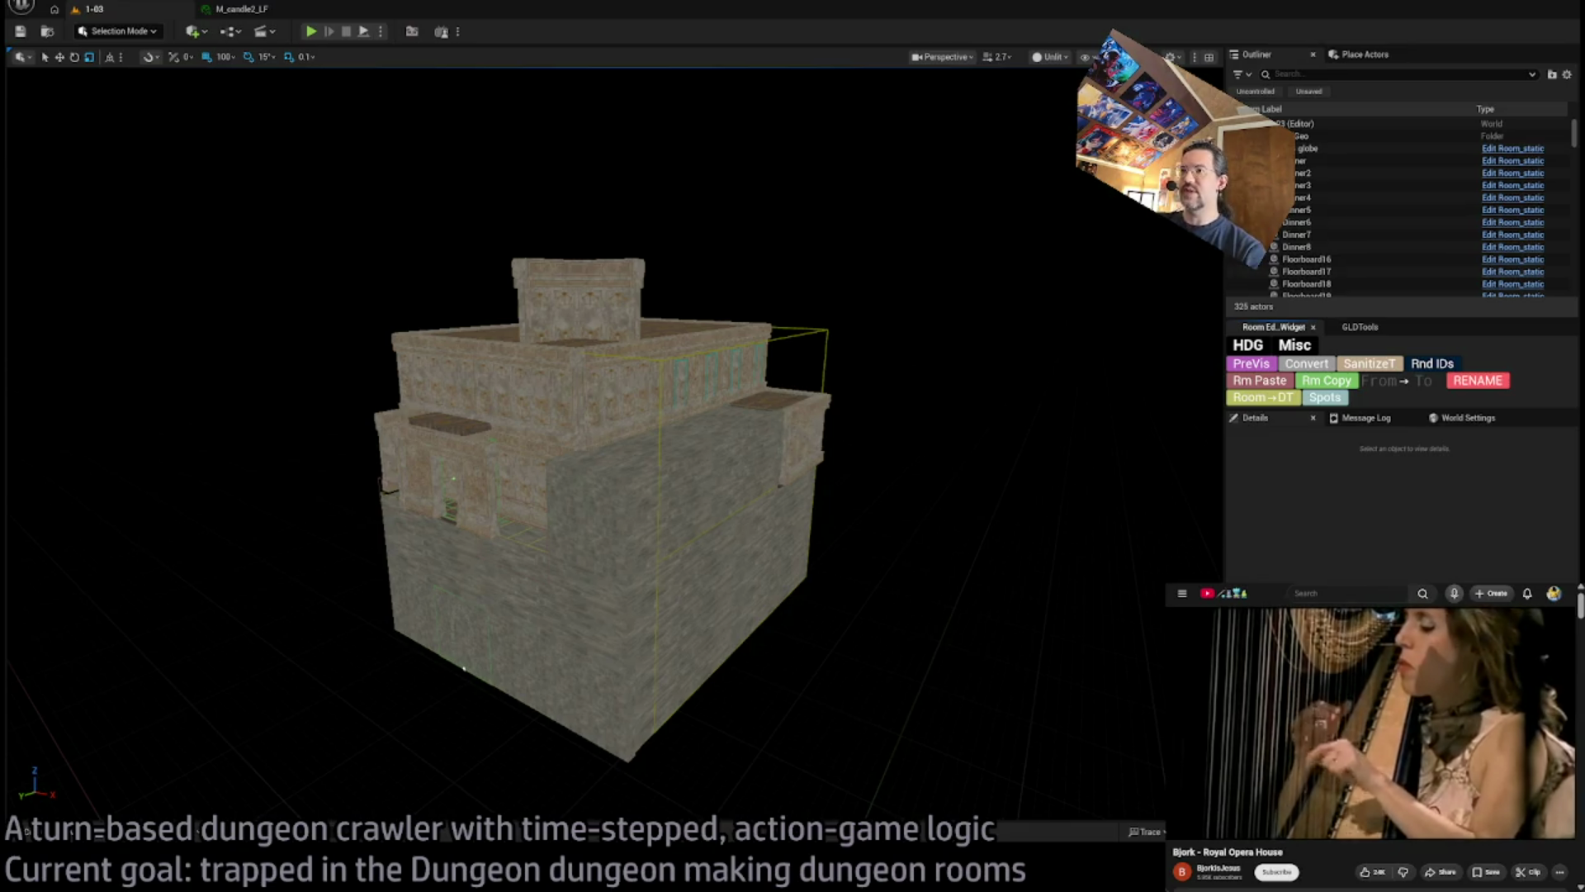
{"action": "scroll", "coordinate": [791, 397], "scroll_direction": "up", "scroll_amount": 5}
{"action": "scroll", "coordinate": [594, 446], "scroll_direction": "down", "scroll_amount": 5}
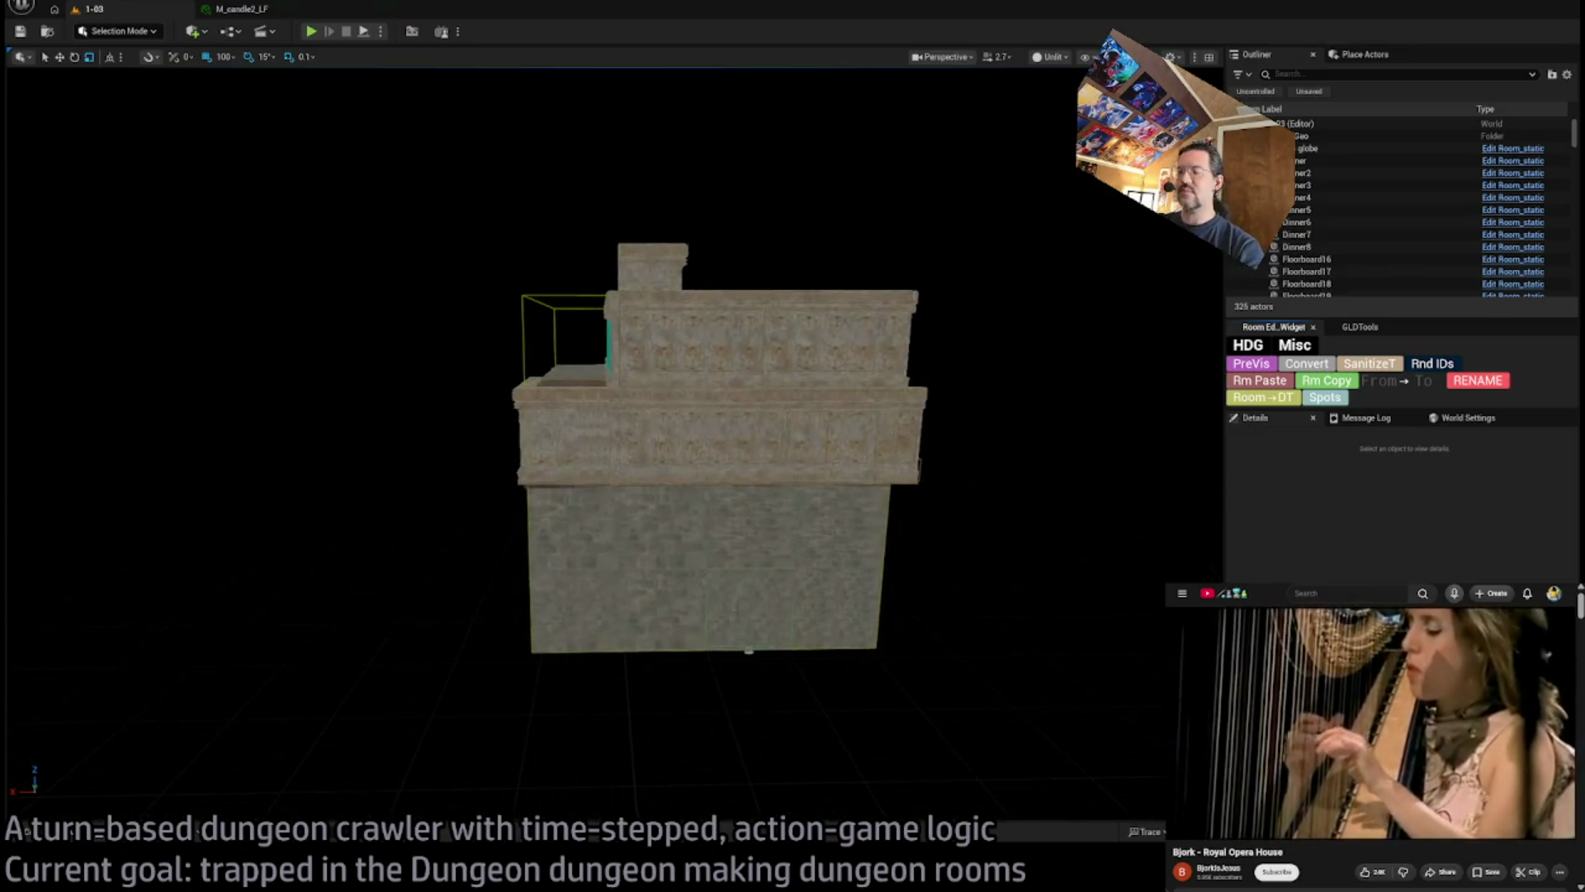
{"action": "left_click_drag", "start_coordinate": [594, 446], "coordinate": [491, 394]}
{"action": "mouse_move", "coordinate": [791, 427]}
{"action": "left_mouse_down"}
{"action": "mouse_move", "coordinate": [780, 466]}
{"action": "mouse_move", "coordinate": [791, 427]}
{"action": "left_mouse_up"}
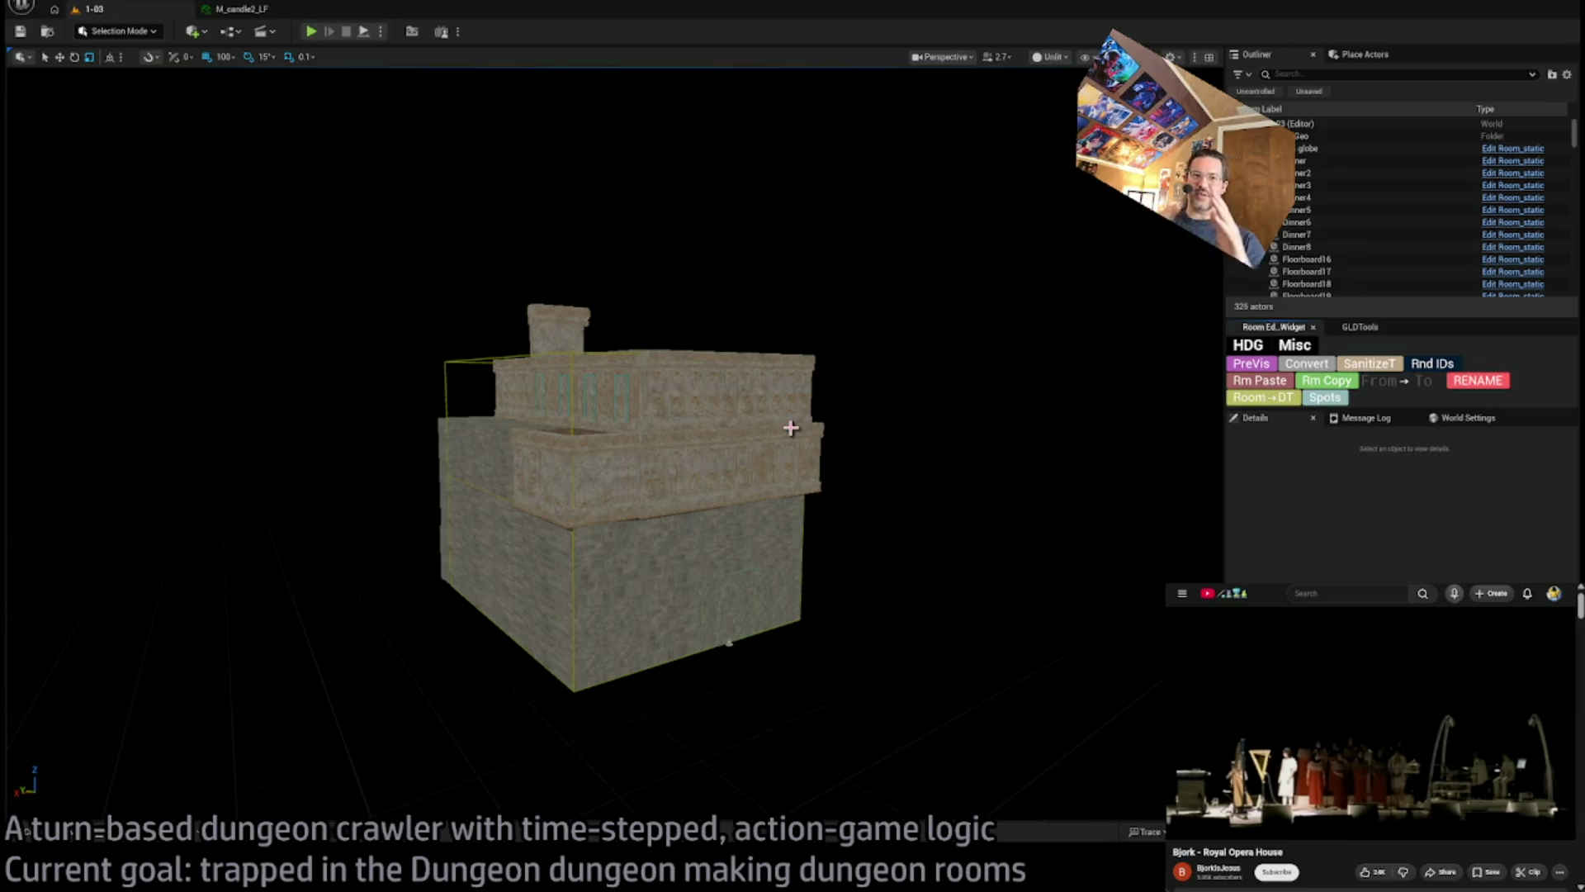
{"action": "left_click_drag", "start_coordinate": [792, 520], "coordinate": [693, 394]}
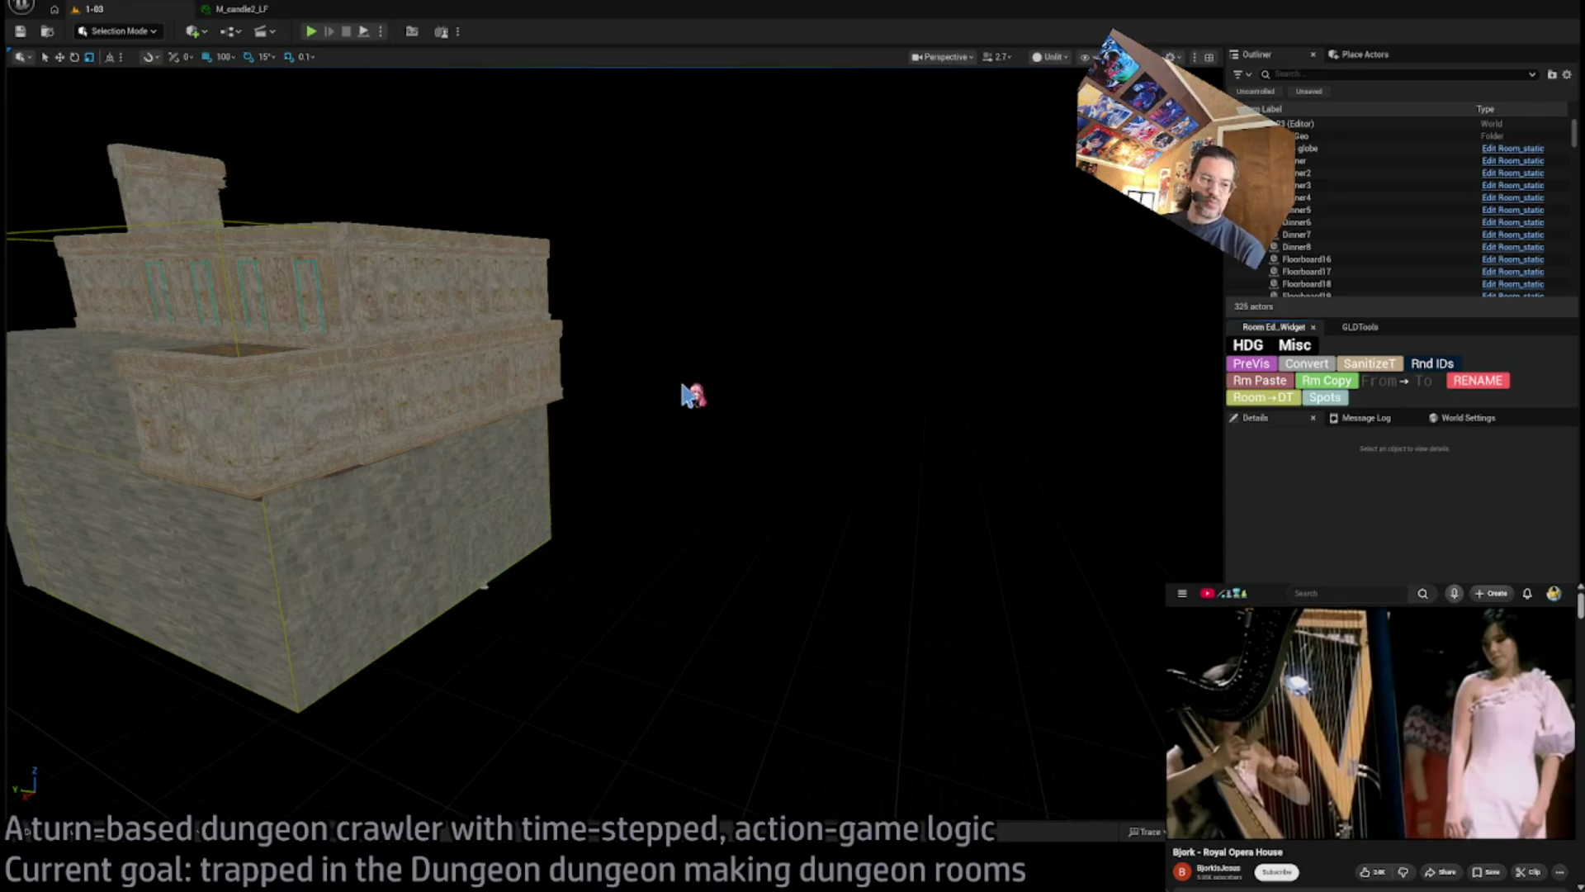
{"action": "mouse_move", "coordinate": [692, 395]}
{"action": "left_mouse_down"}
{"action": "mouse_move", "coordinate": [562, 388]}
{"action": "mouse_move", "coordinate": [248, 423]}
{"action": "mouse_move", "coordinate": [149, 86]}
{"action": "left_mouse_up"}
{"action": "scroll", "coordinate": [264, 421], "scroll_direction": "down", "scroll_amount": 3}
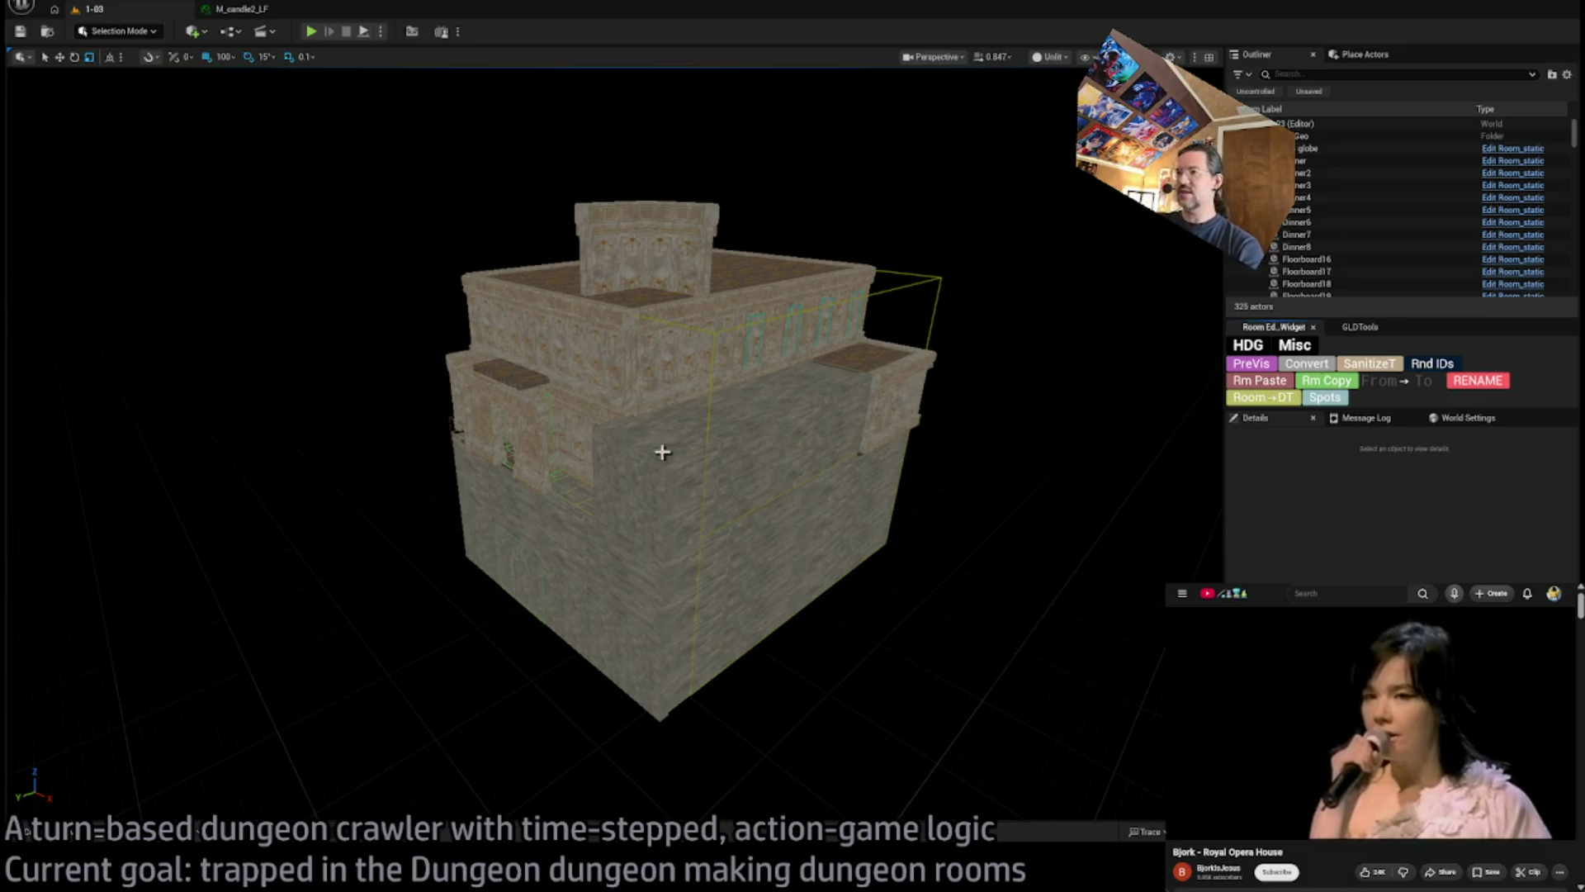
{"action": "scroll", "coordinate": [661, 449], "scroll_direction": "up", "scroll_amount": 5}
{"action": "left_click_drag", "start_coordinate": [578, 463], "coordinate": [492, 183]}
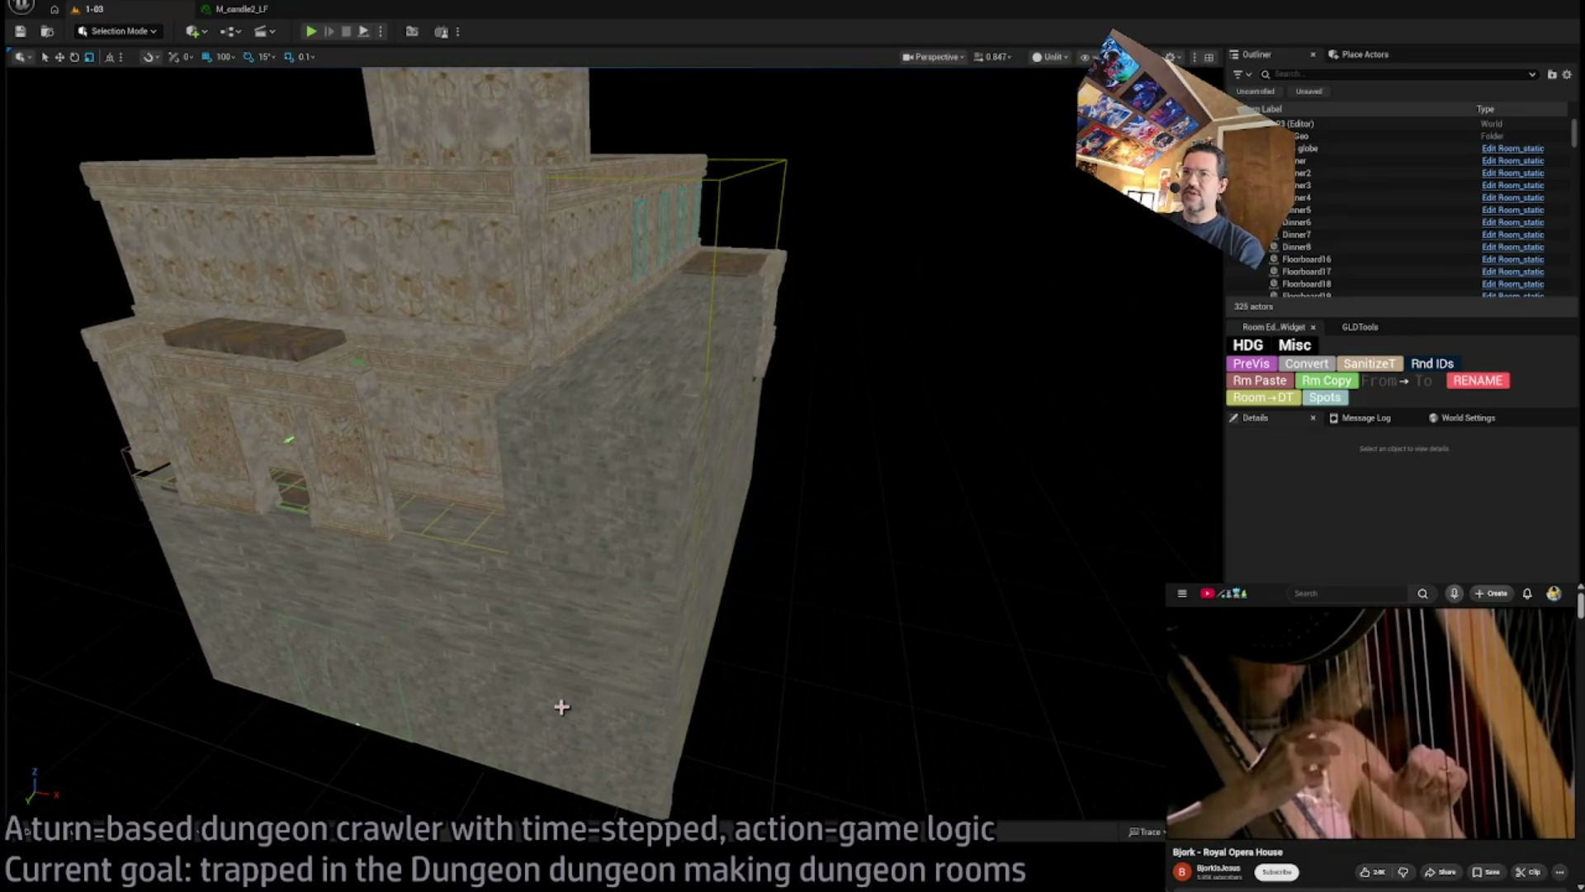
{"action": "mouse_move", "coordinate": [465, 246]}
{"action": "left_mouse_down"}
{"action": "mouse_move", "coordinate": [465, 182]}
{"action": "mouse_move", "coordinate": [760, 421]}
{"action": "left_mouse_up"}
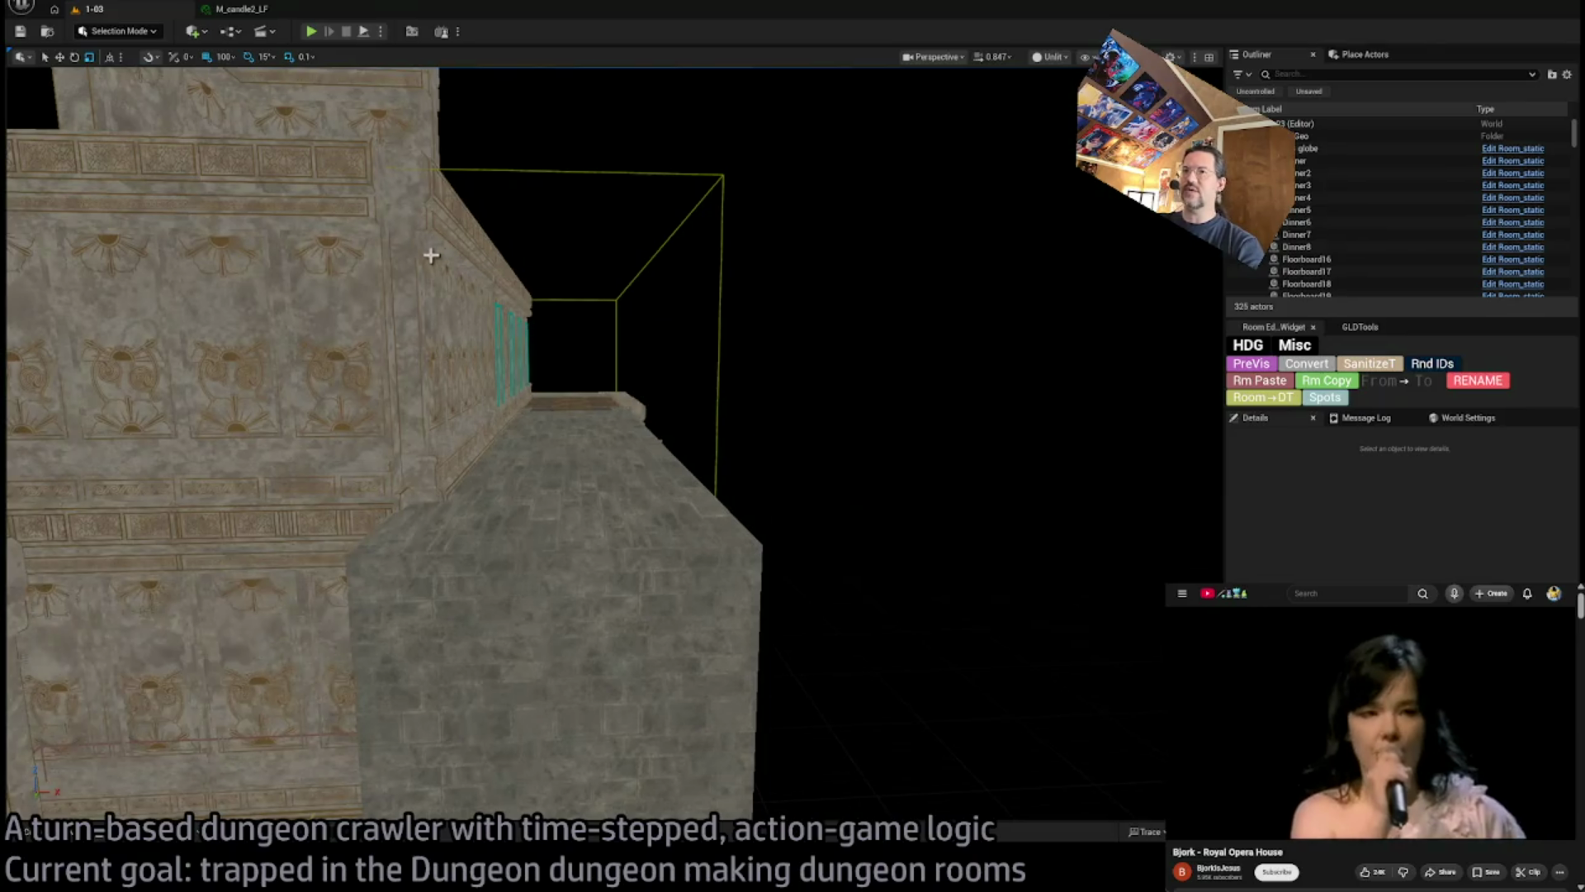
{"action": "mouse_move", "coordinate": [410, 307]}
{"action": "left_mouse_down"}
{"action": "mouse_move", "coordinate": [297, 287]}
{"action": "mouse_move", "coordinate": [298, 273]}
{"action": "left_mouse_up"}
{"action": "mouse_move", "coordinate": [615, 354]}
{"action": "left_mouse_down"}
{"action": "mouse_move", "coordinate": [640, 260]}
{"action": "mouse_move", "coordinate": [636, 276]}
{"action": "left_mouse_up"}
Frame the room's RoomController and orbit to a side view of the room
{"action": "left_click", "coordinate": [694, 330]}
{"action": "key", "text": "f"}
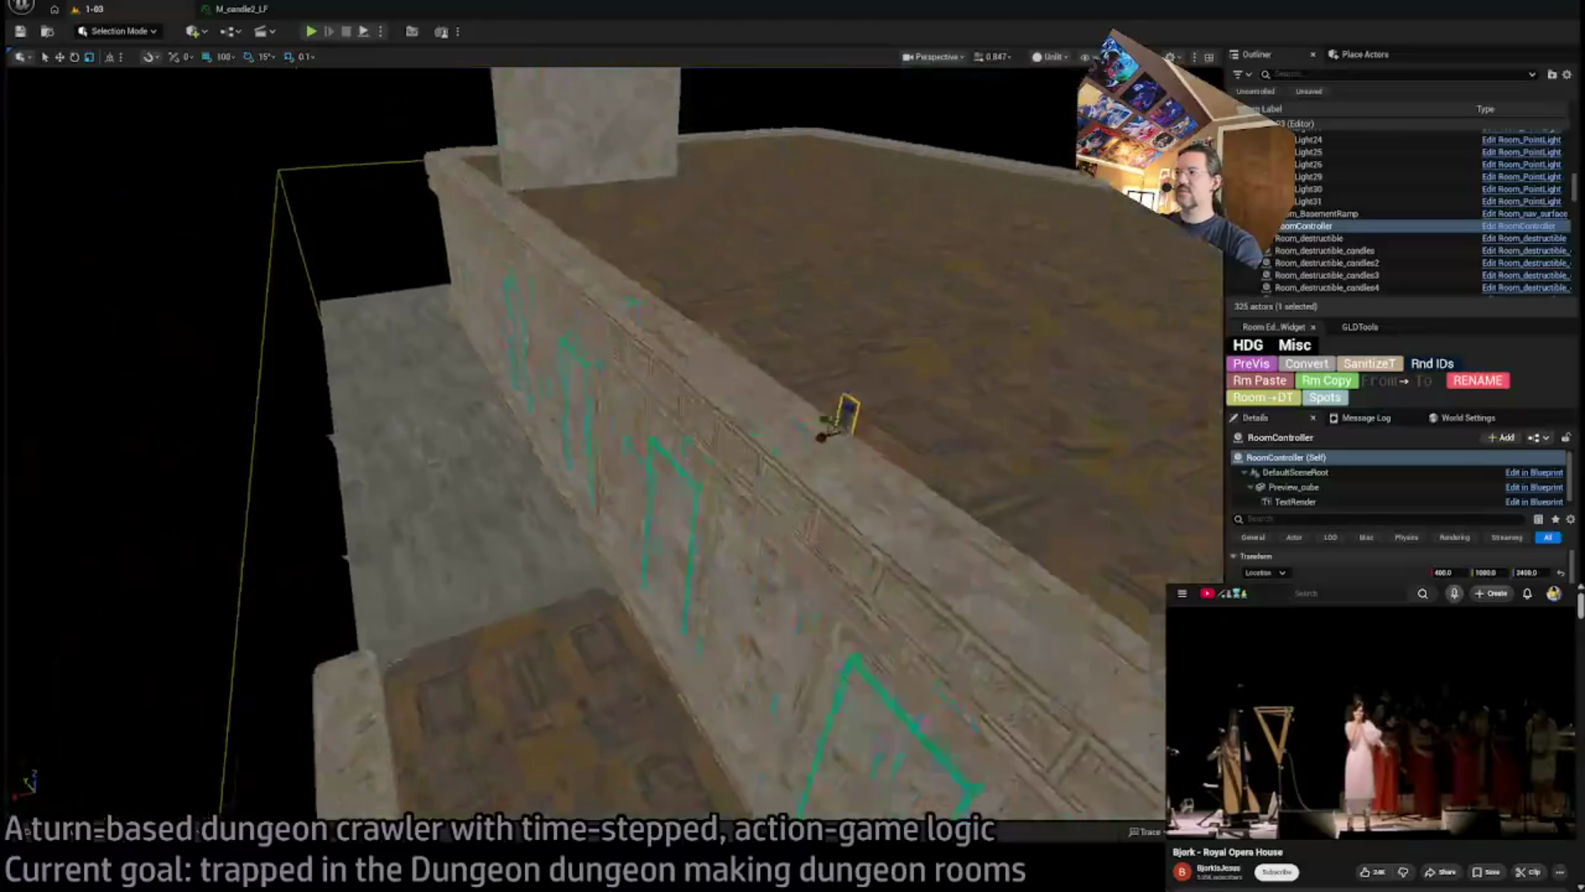
{"action": "mouse_move", "coordinate": [776, 742]}
{"action": "left_mouse_down"}
{"action": "mouse_move", "coordinate": [994, 527]}
{"action": "mouse_move", "coordinate": [526, 291]}
{"action": "left_mouse_up"}
{"action": "mouse_move", "coordinate": [622, 486]}
{"action": "left_mouse_down"}
{"action": "mouse_move", "coordinate": [603, 462]}
{"action": "mouse_move", "coordinate": [590, 347]}
{"action": "mouse_move", "coordinate": [707, 432]}
{"action": "left_mouse_up"}
Select and frame DirectionalLightPortal3 in the doorway, previewing it in Game View
{"action": "left_click", "coordinate": [707, 432]}
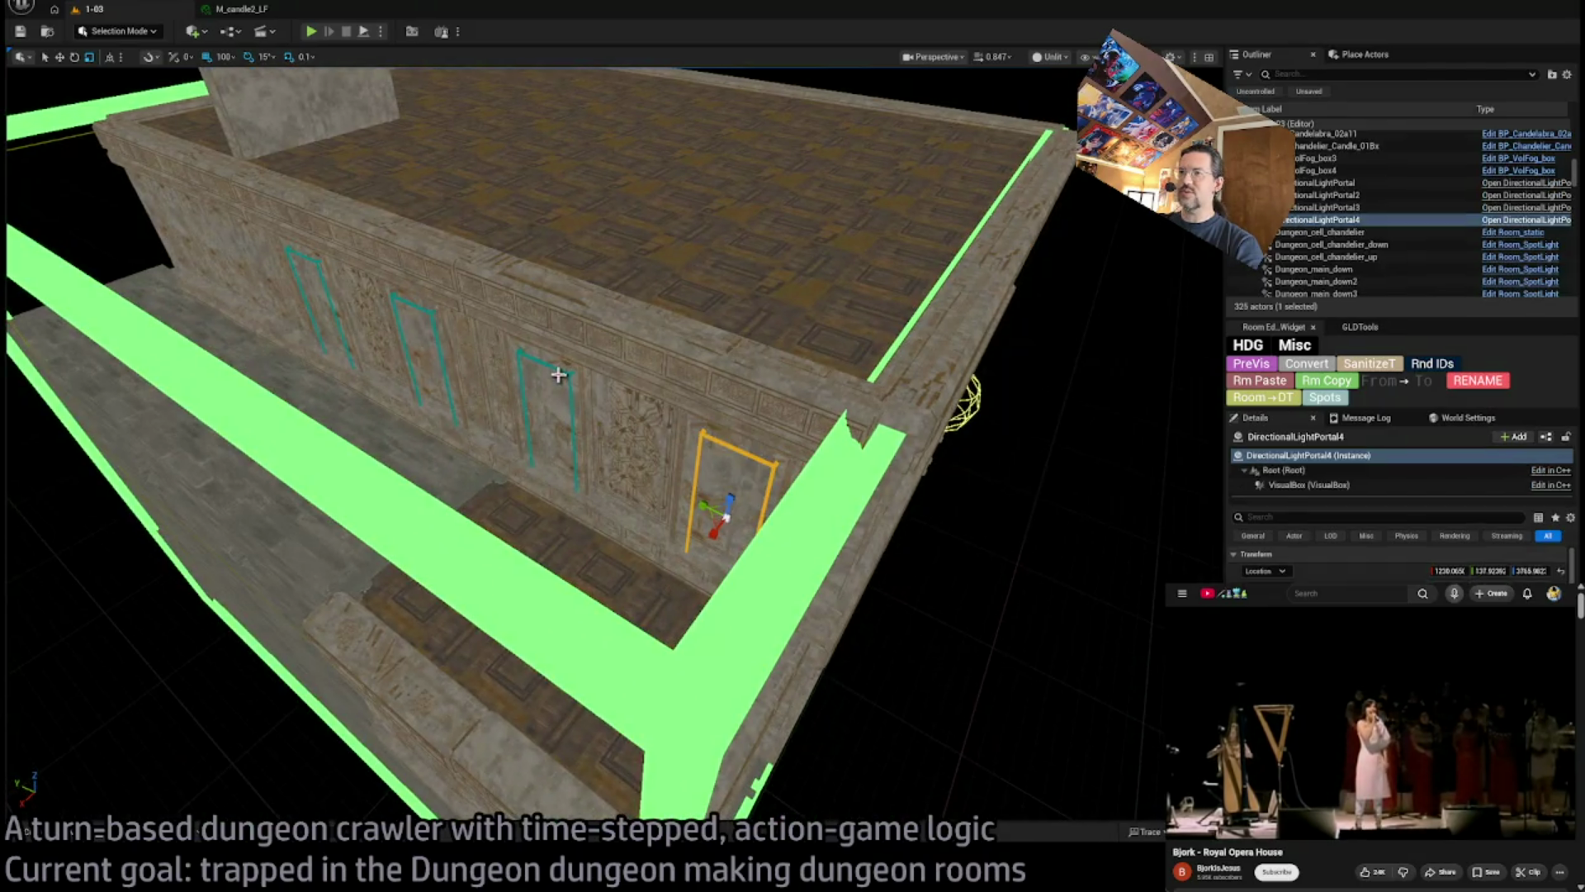
{"action": "left_click", "coordinate": [558, 374]}
{"action": "mouse_move", "coordinate": [558, 375]}
{"action": "left_mouse_down"}
{"action": "mouse_move", "coordinate": [594, 331]}
{"action": "mouse_move", "coordinate": [694, 318]}
{"action": "mouse_move", "coordinate": [672, 272]}
{"action": "left_mouse_up"}
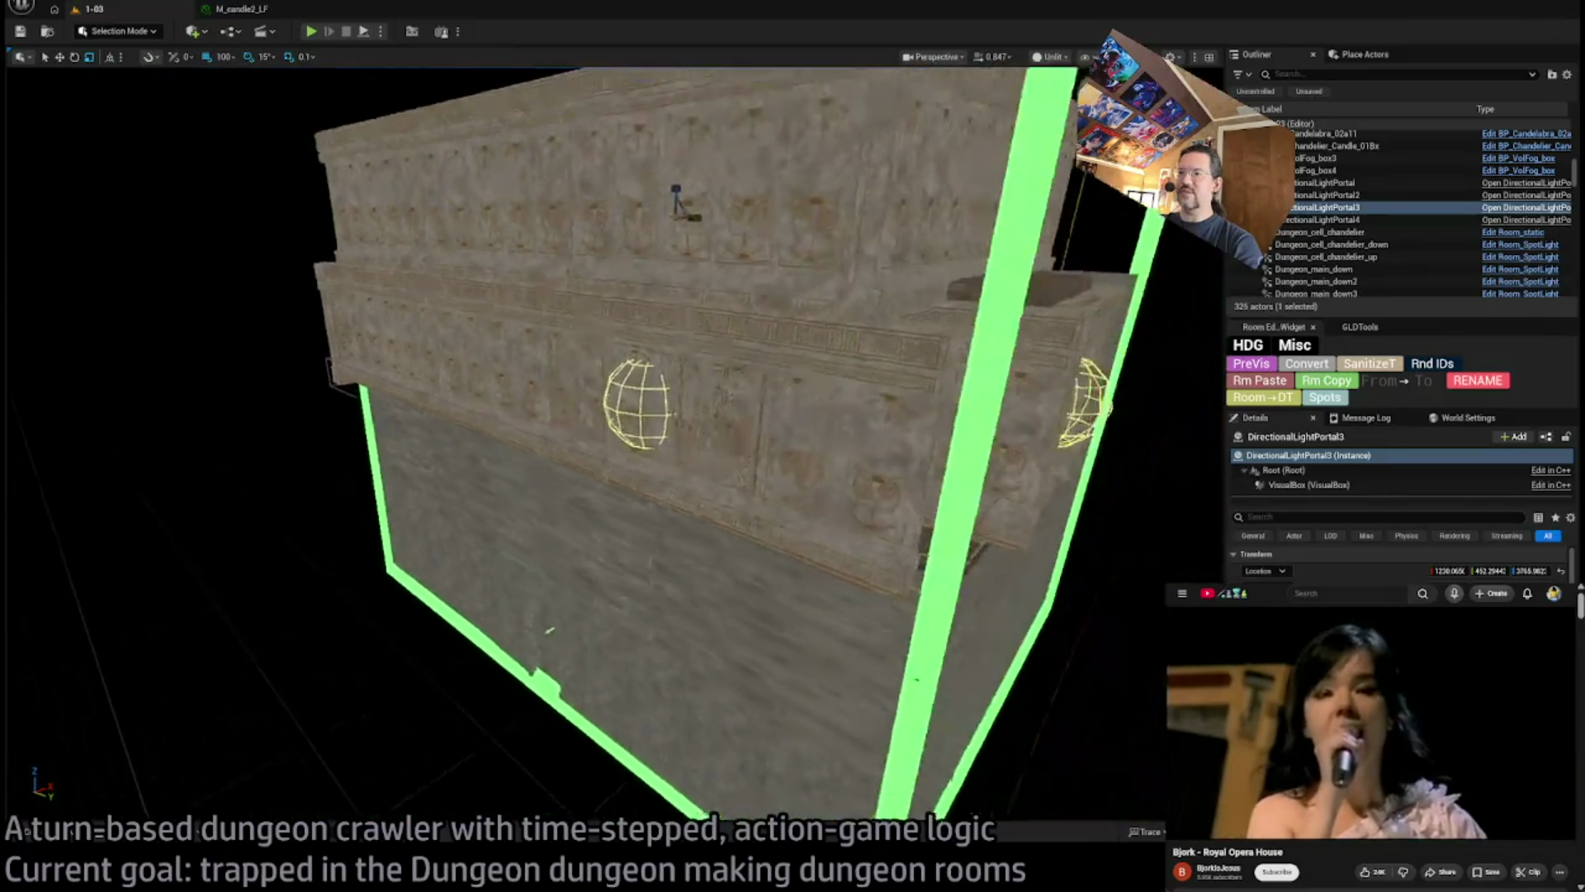
{"action": "key", "text": "f"}
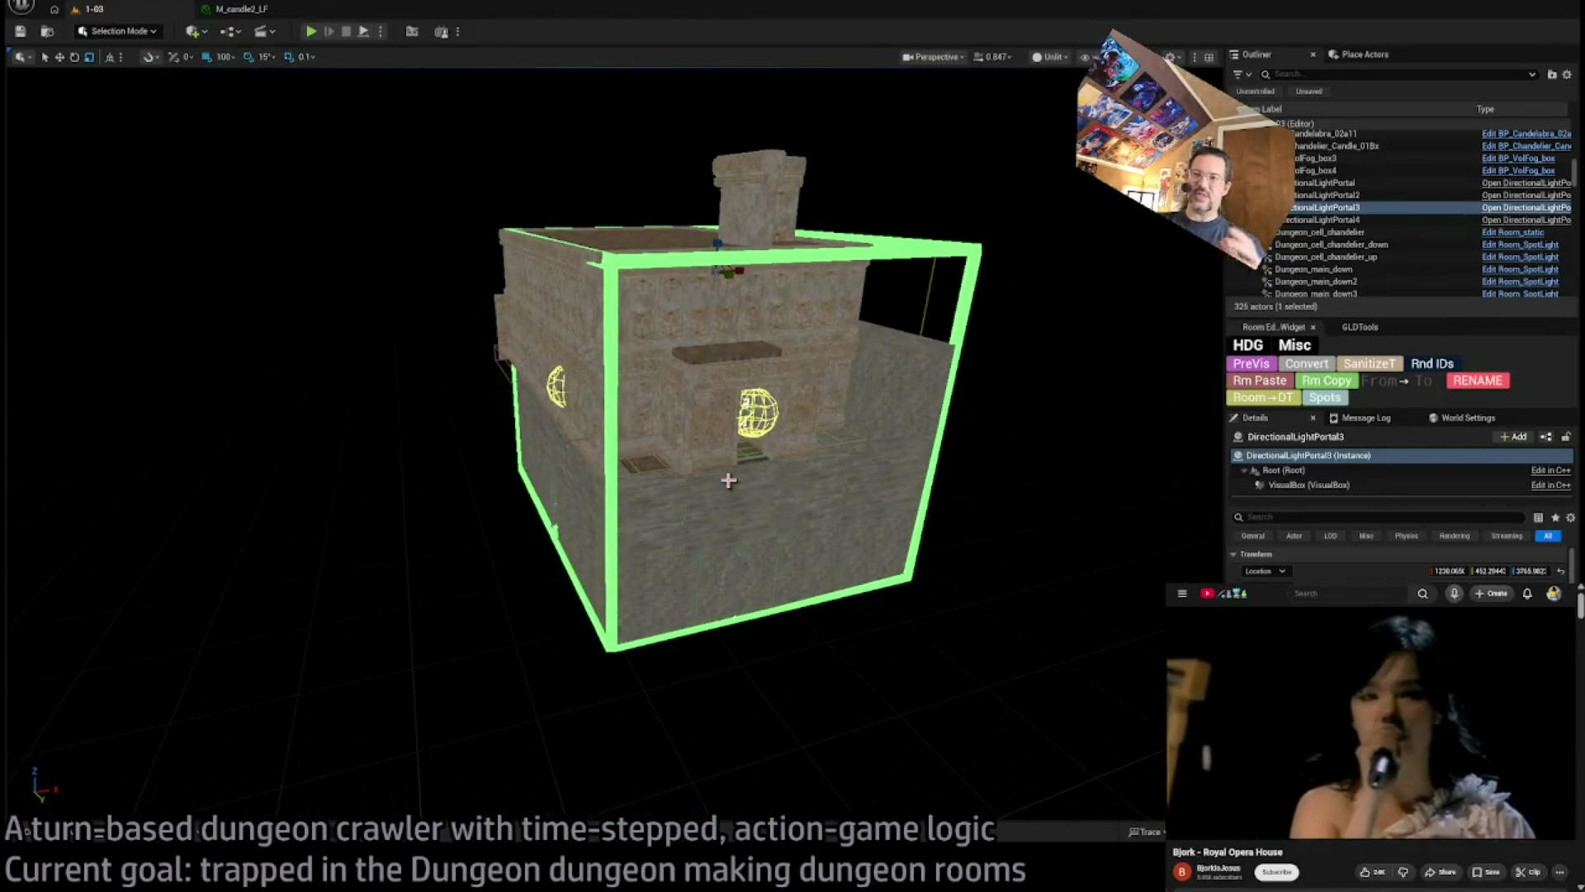
{"action": "key", "text": "g"}
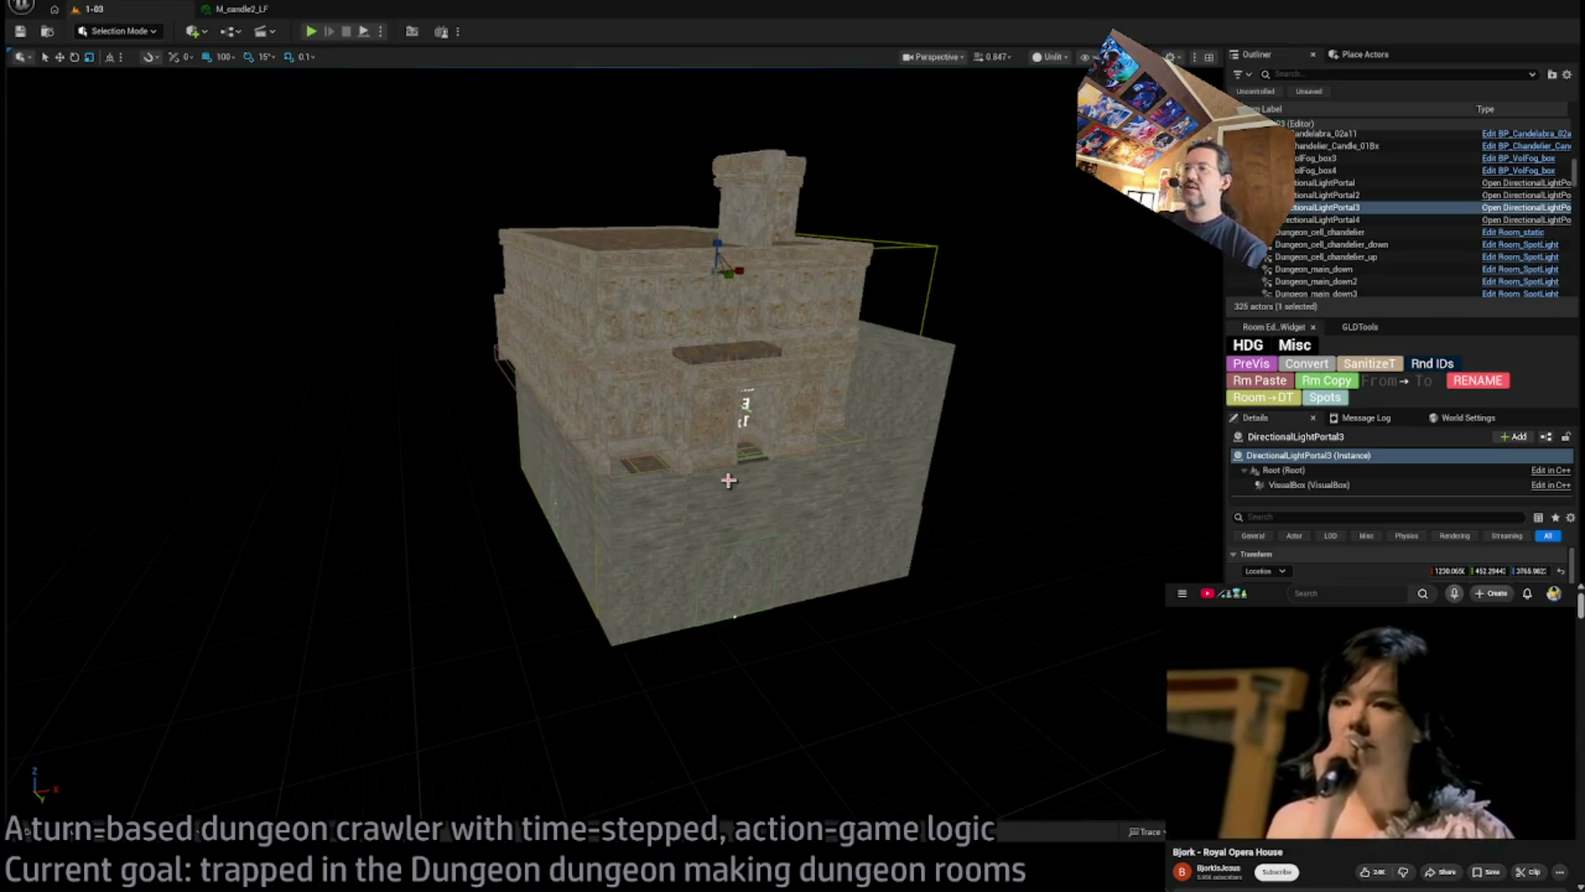
{"action": "scroll", "coordinate": [654, 421], "scroll_direction": "up", "scroll_amount": 10}
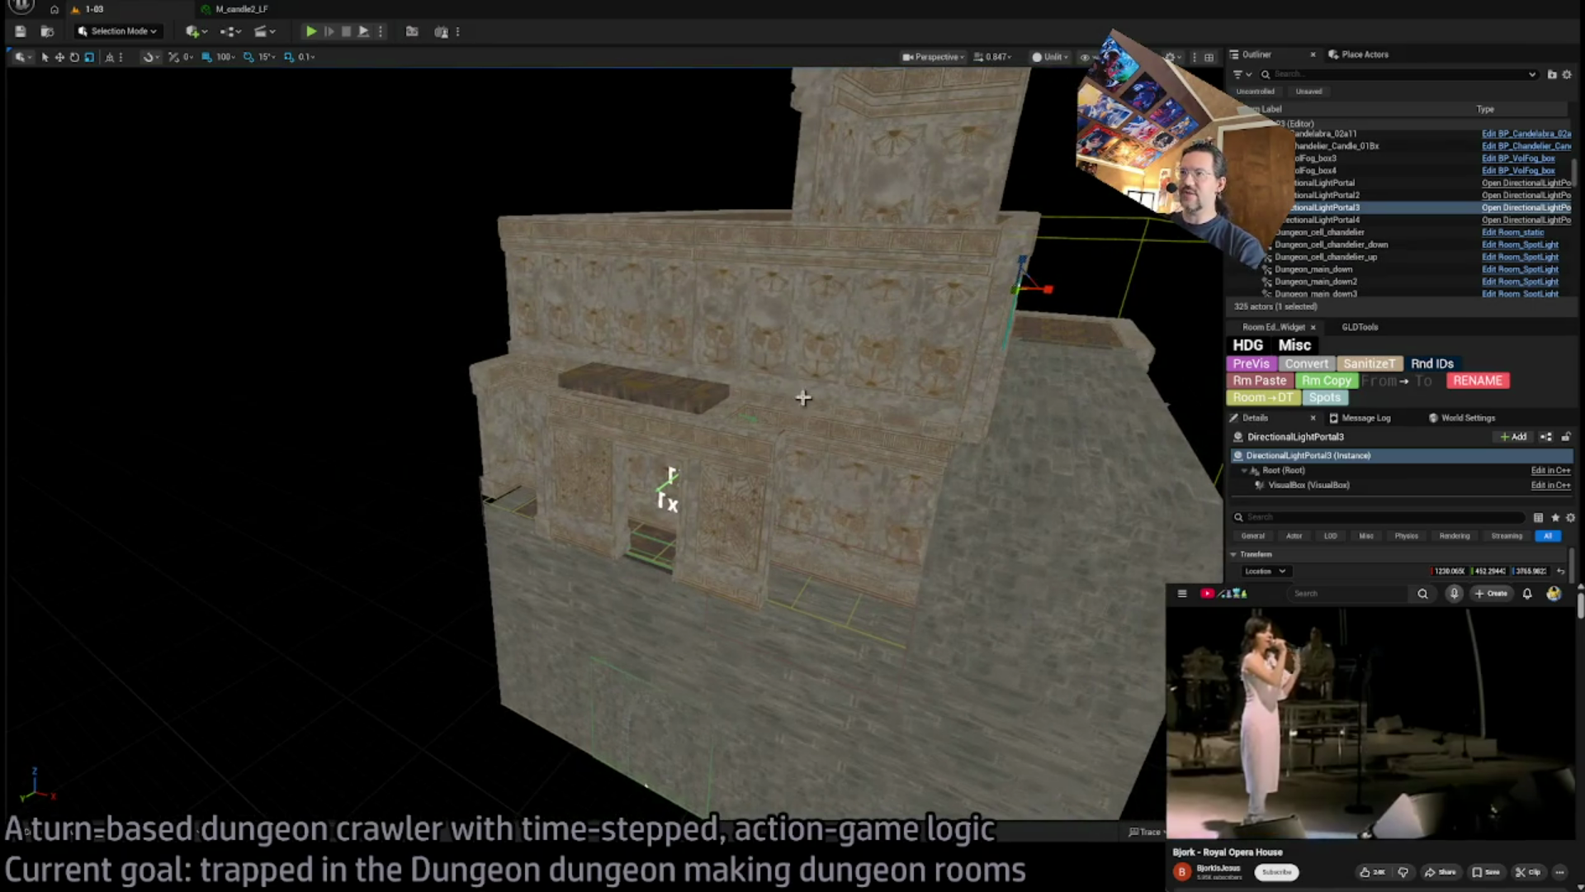
{"action": "mouse_move", "coordinate": [854, 437]}
{"action": "left_mouse_down"}
{"action": "mouse_move", "coordinate": [809, 553]}
{"action": "mouse_move", "coordinate": [549, 335]}
{"action": "left_mouse_up"}
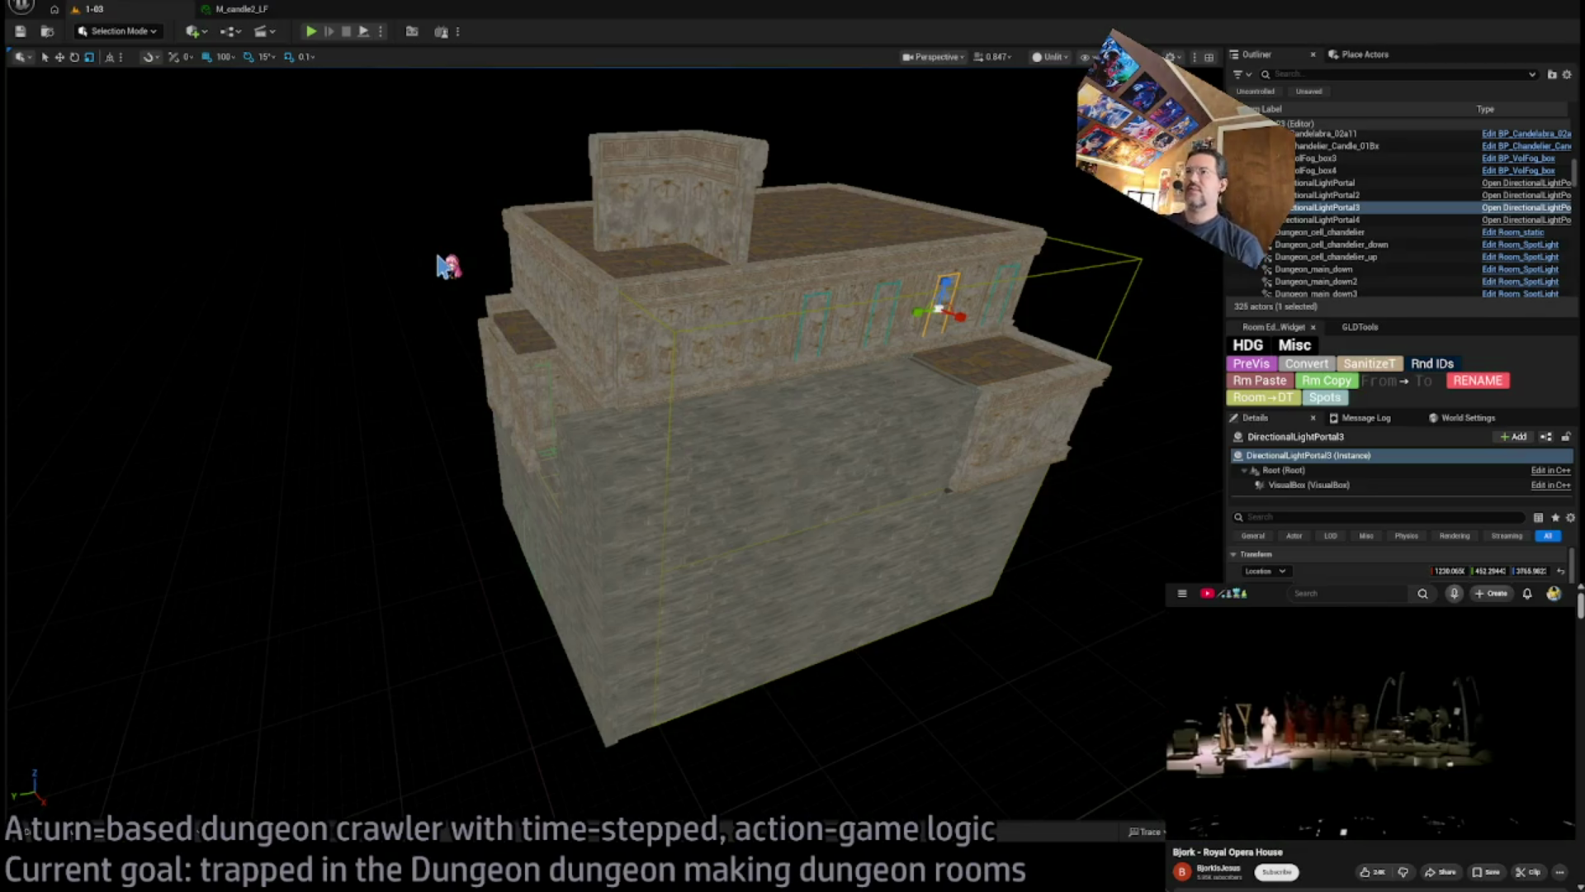
{"action": "scroll", "coordinate": [782, 223], "scroll_direction": "down", "scroll_amount": 5}
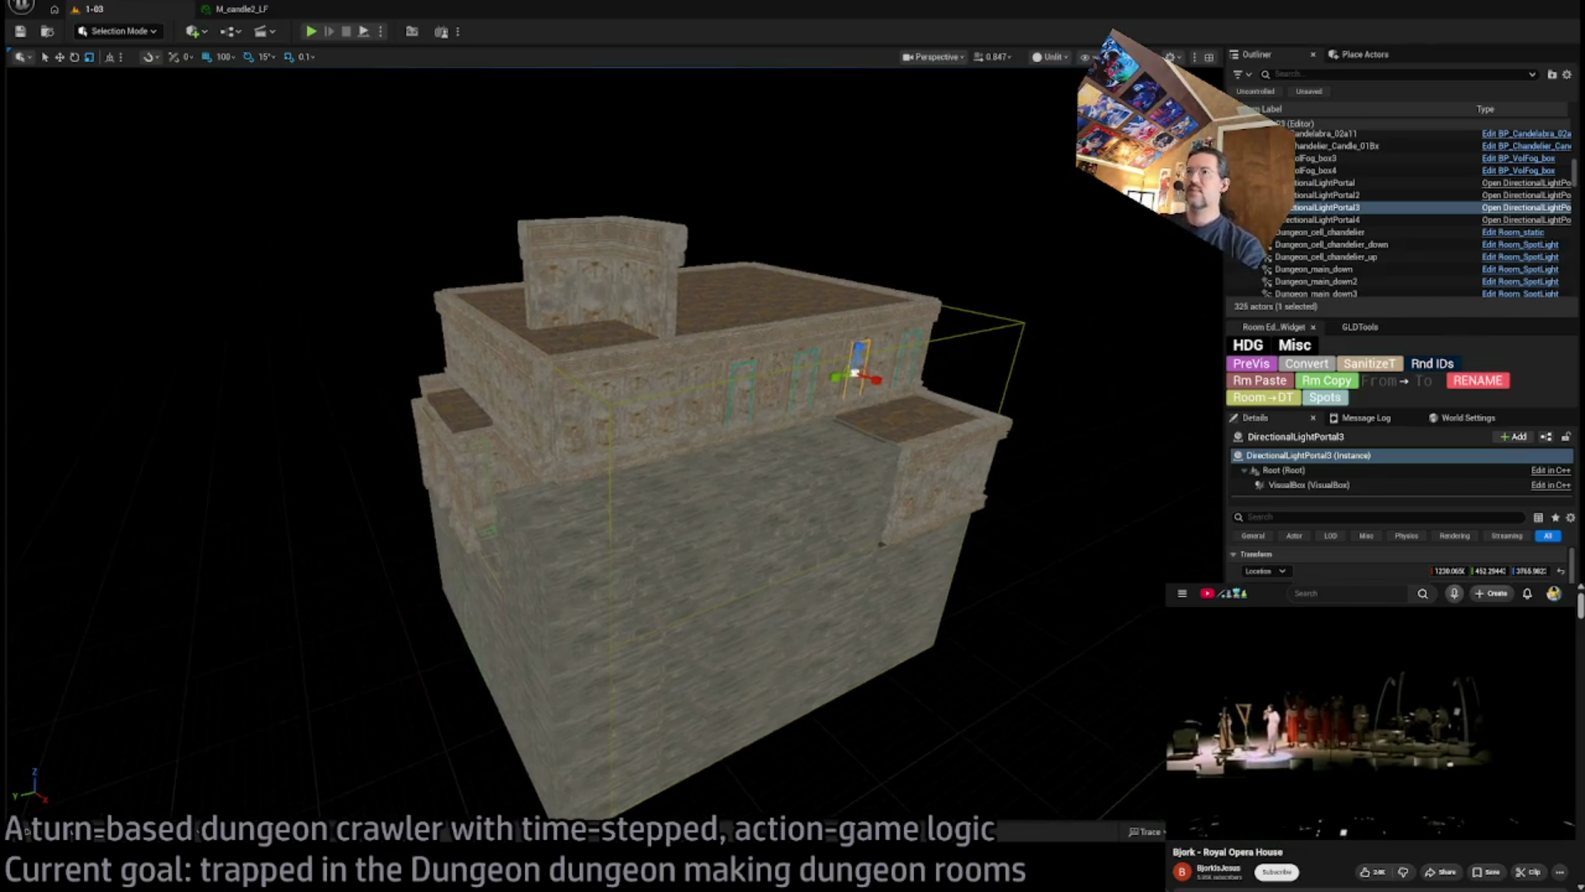
{"action": "scroll", "coordinate": [676, 458], "scroll_direction": "down", "scroll_amount": 4}
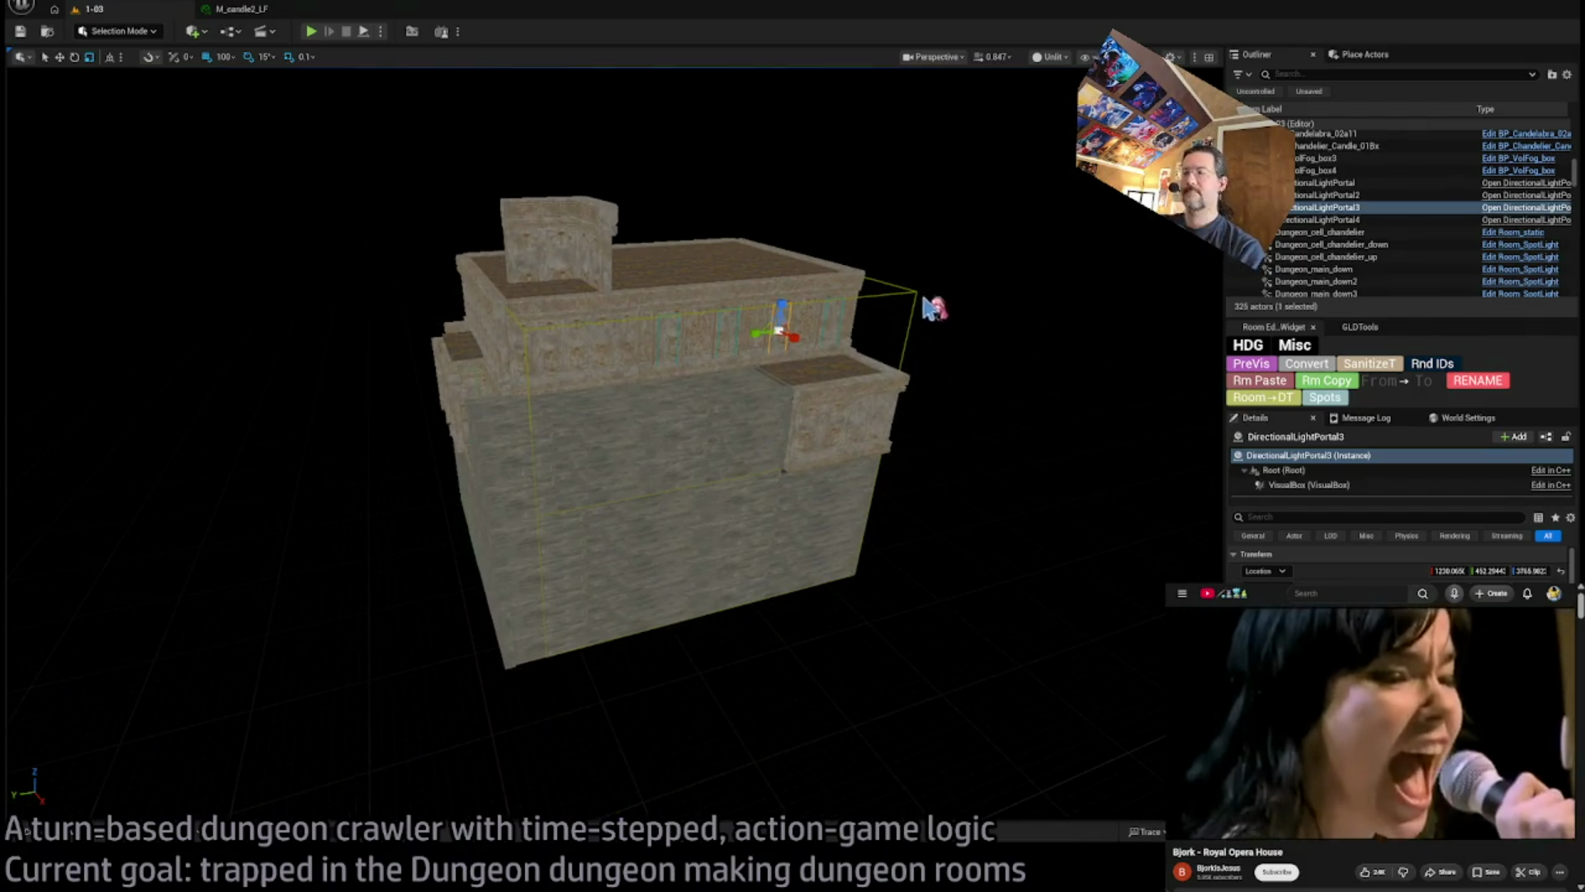
{"action": "scroll", "coordinate": [930, 308], "scroll_direction": "up", "scroll_amount": 2}
{"action": "left_click_drag", "start_coordinate": [578, 248], "coordinate": [491, 220]}
{"action": "left_click_drag", "start_coordinate": [592, 165], "coordinate": [593, 249]}
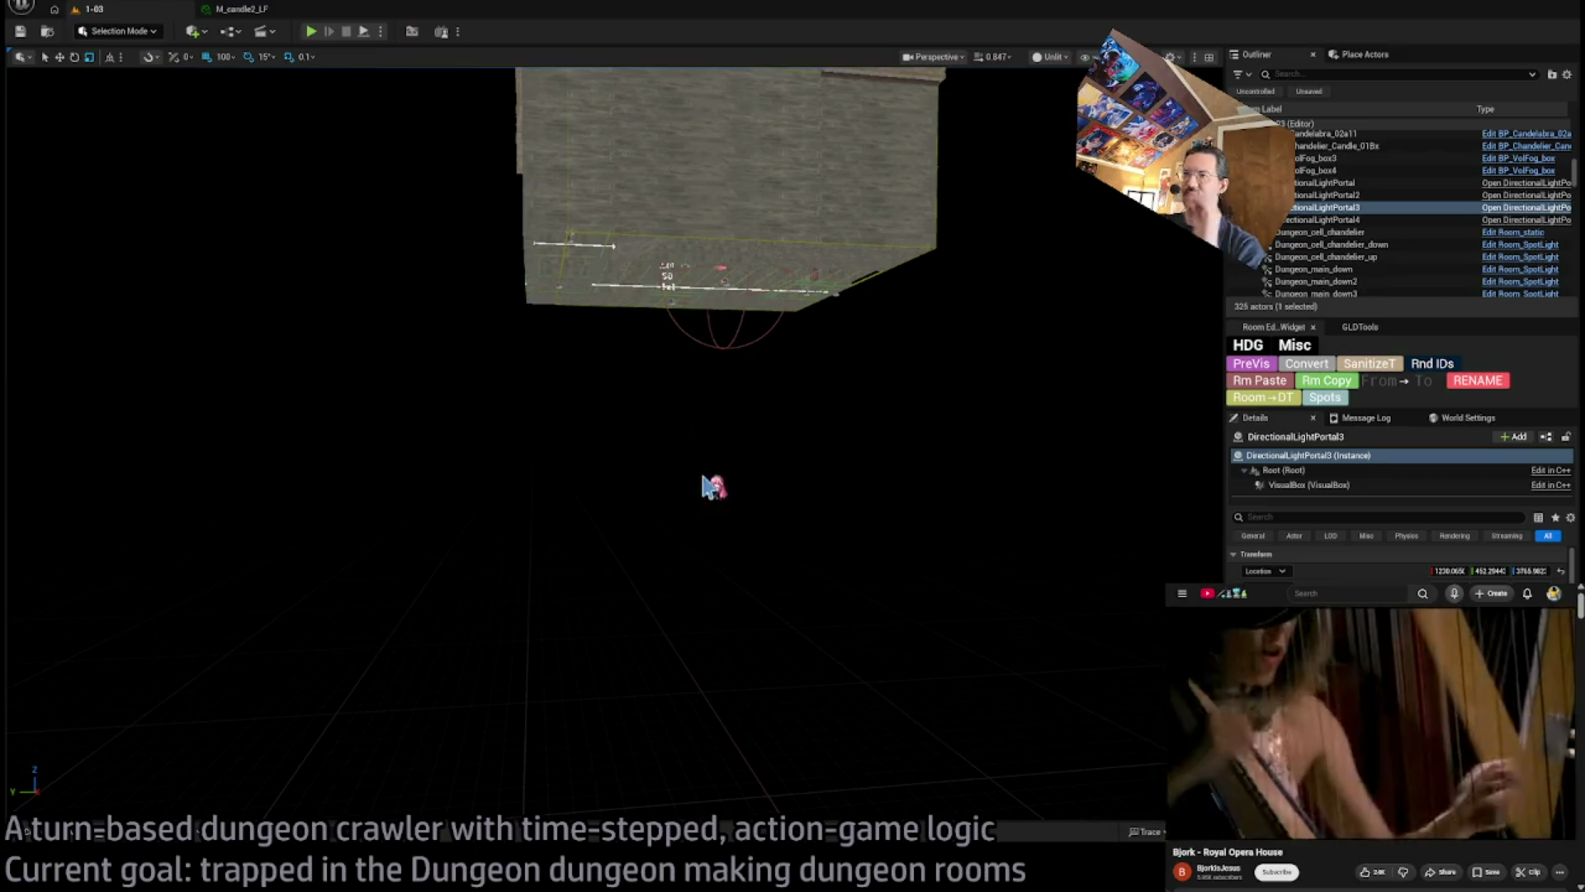